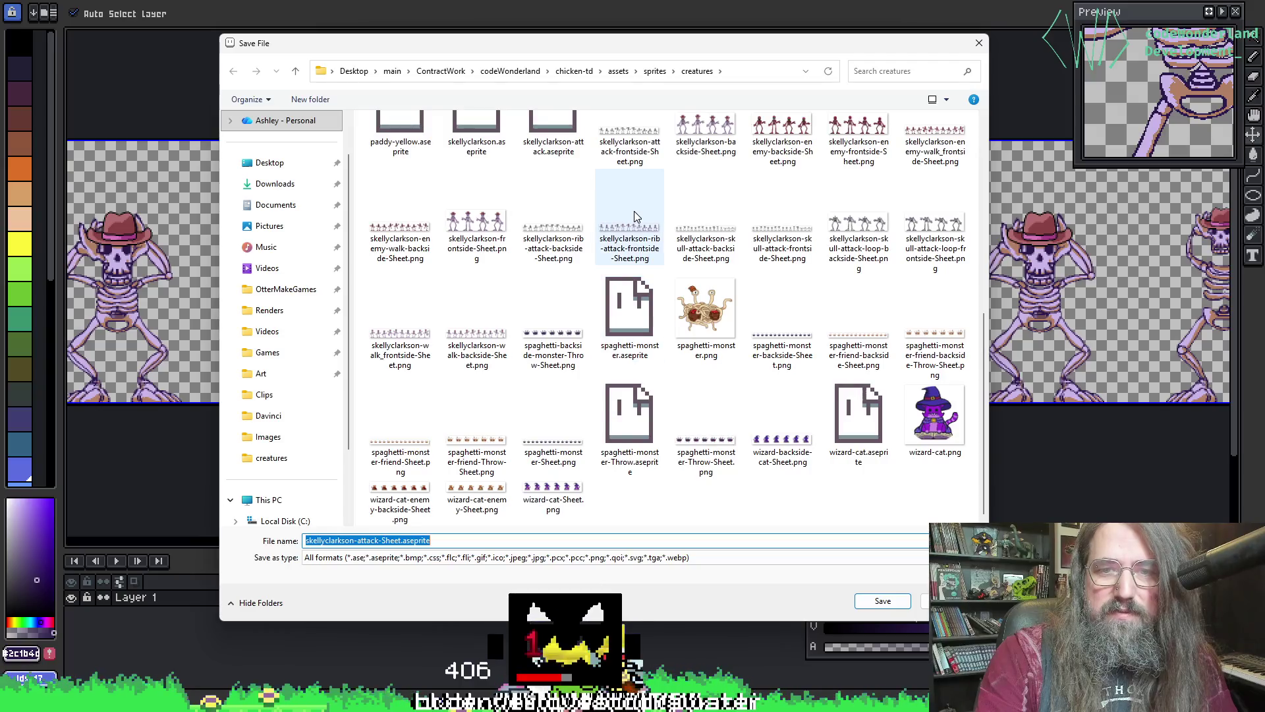
- Open the Save File view options and choose extra large thumbnails
scroll(652, 217, up, 10)
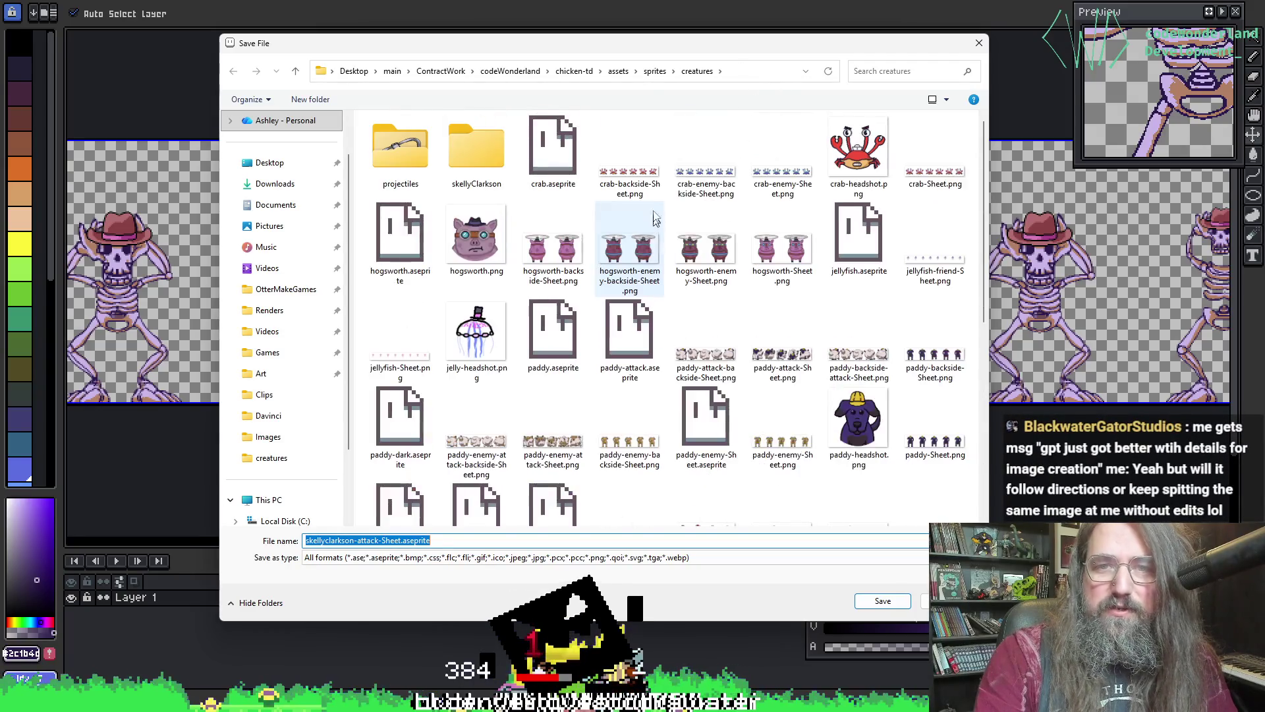
click(949, 103)
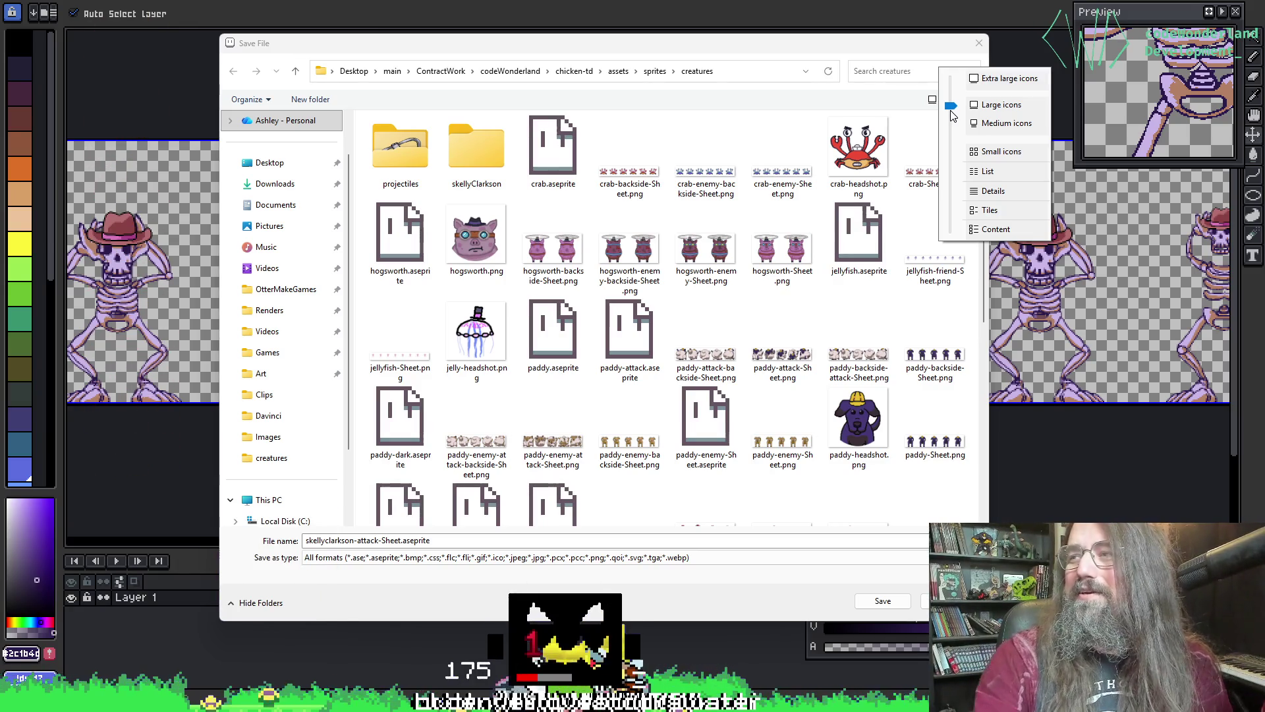
click(980, 81)
- Move the Save File dialog up-left, widen it, and browse the creatures folder thumbnails
scroll(722, 267, down, 5)
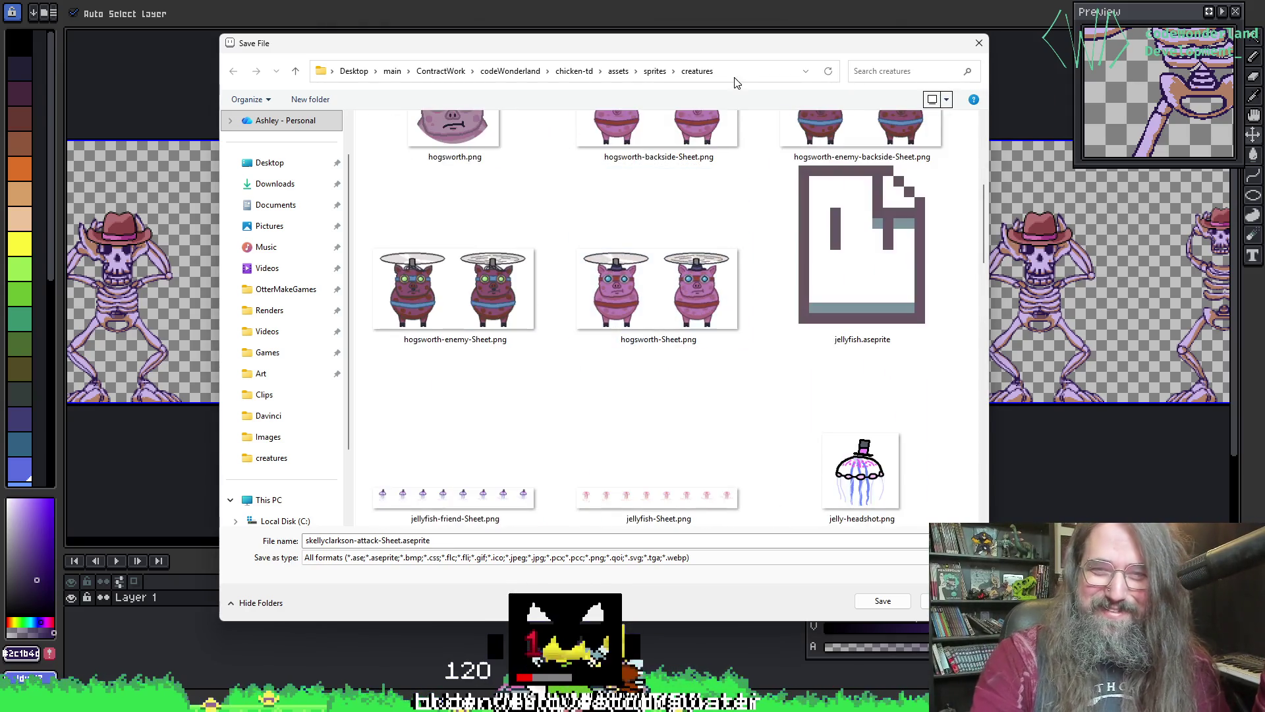
mouse_move(736, 48)
mouse_down()
mouse_move(705, 0)
mouse_move(558, 45)
mouse_up()
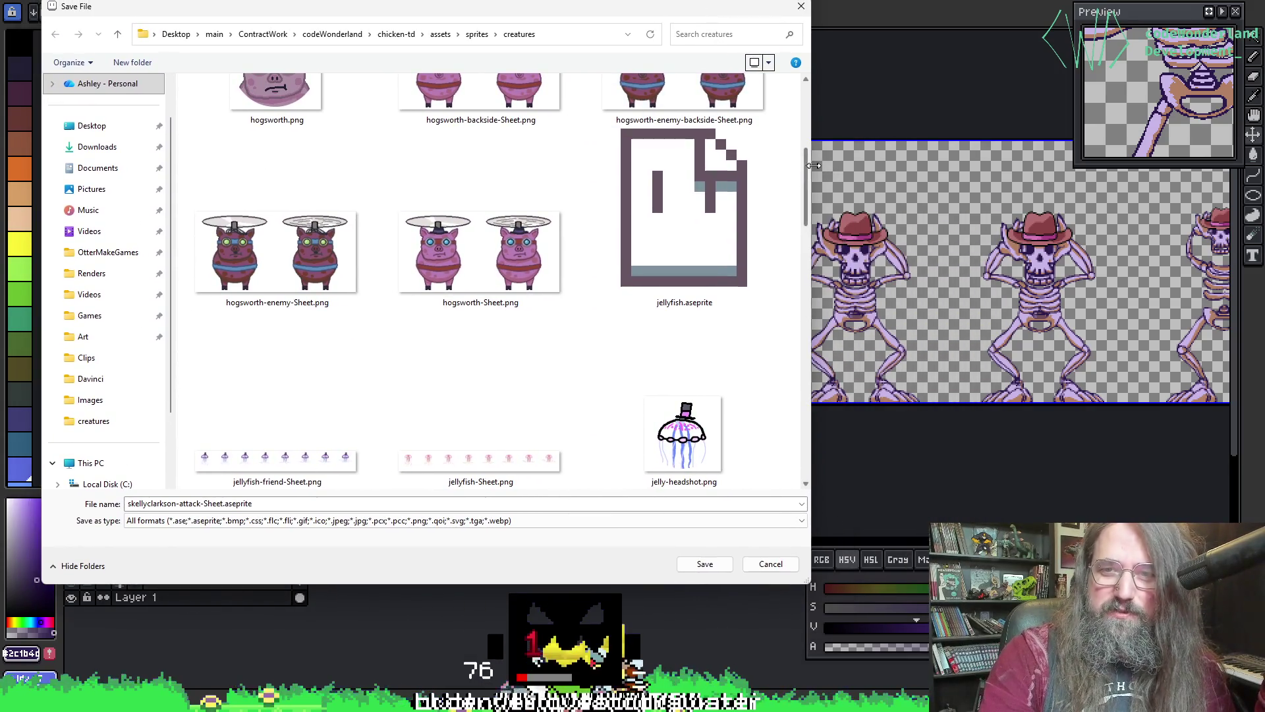
drag(816, 165, 1190, 165)
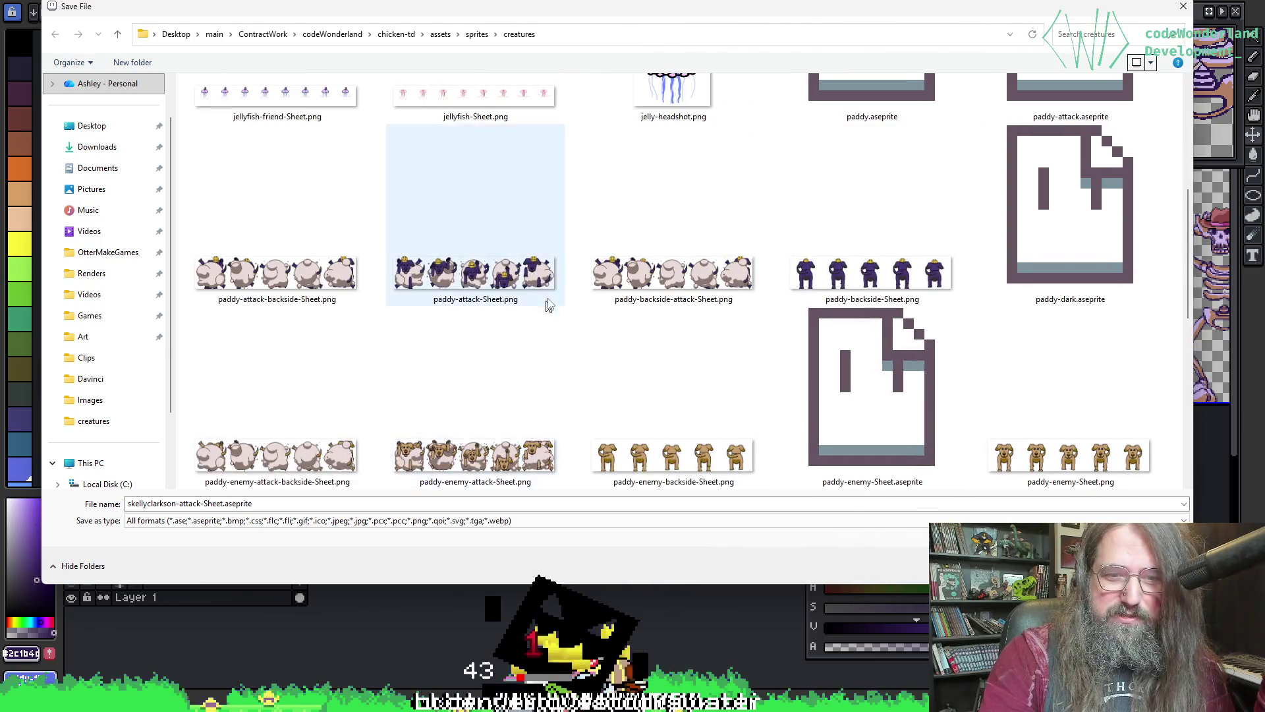
scroll(627, 311, down, 5)
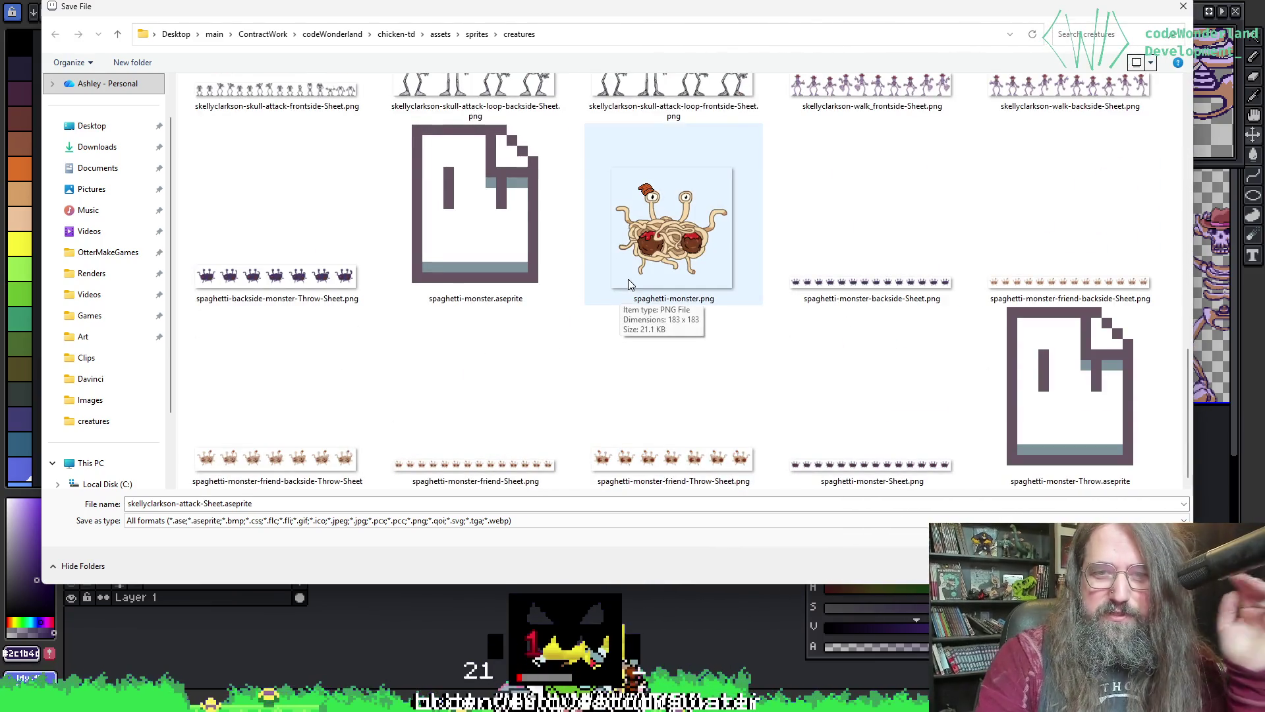
scroll(832, 278, down, 5)
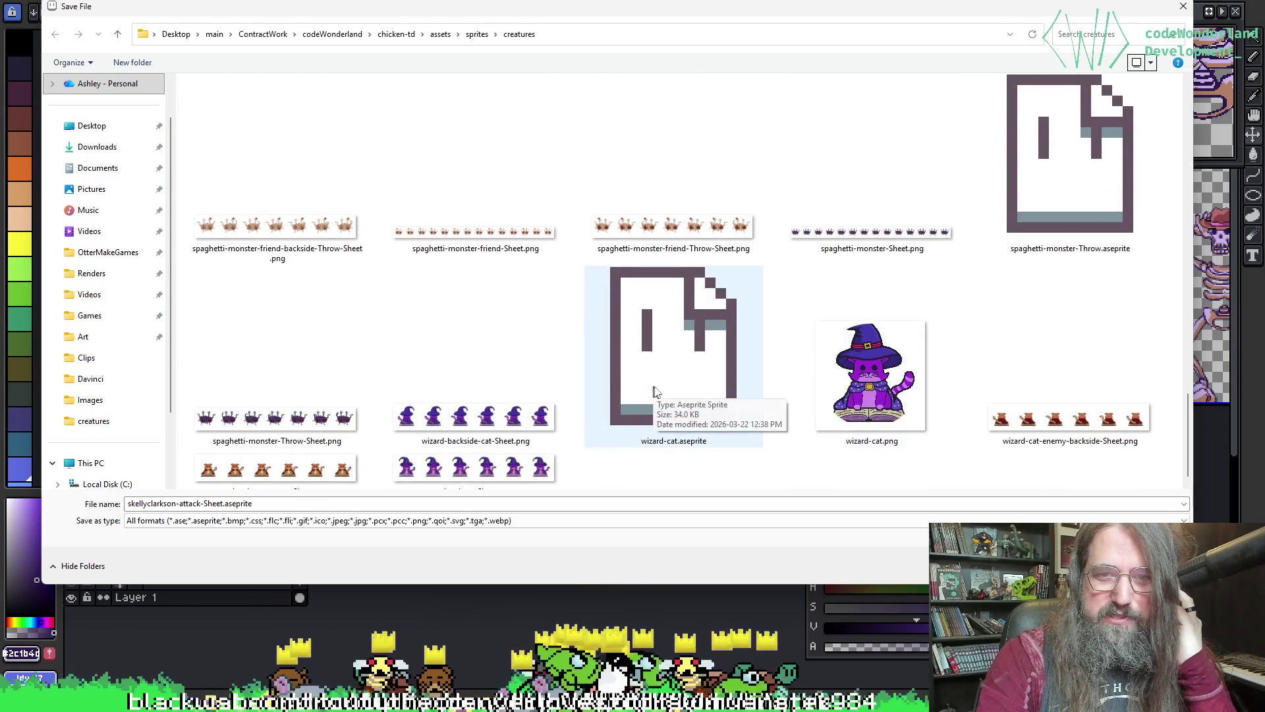
scroll(743, 395, up, 5)
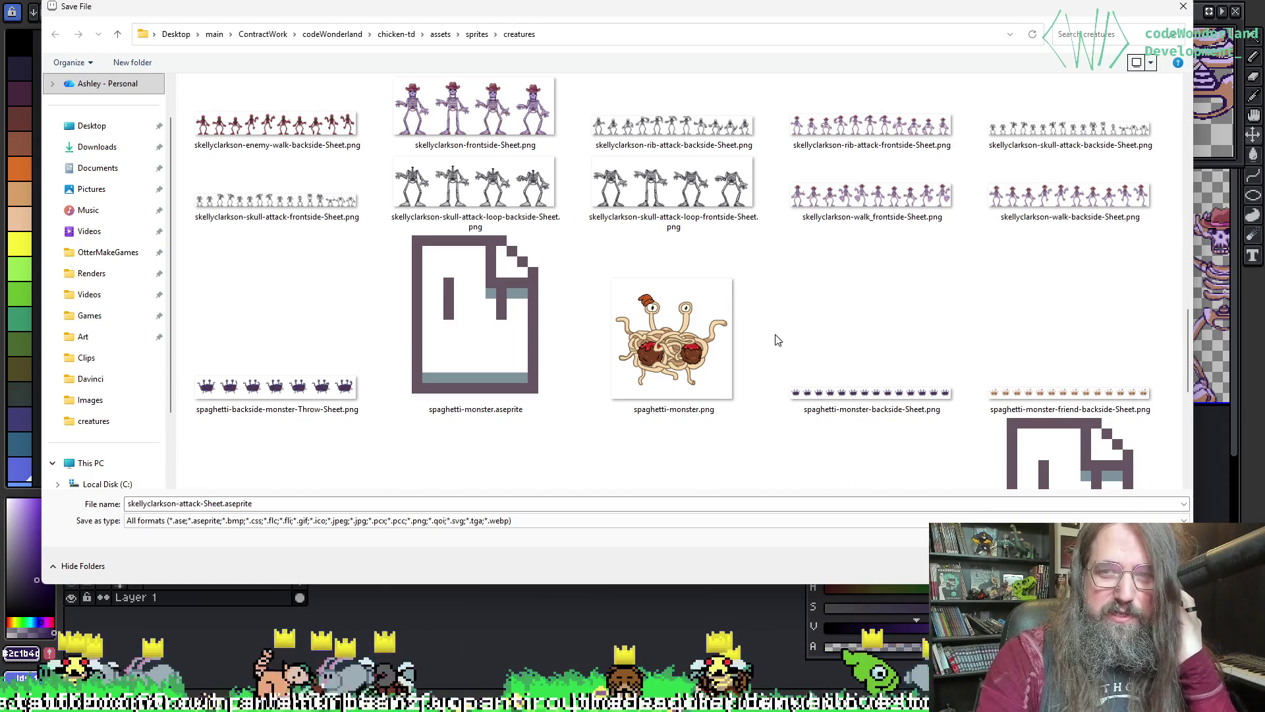
scroll(780, 343, up, 3)
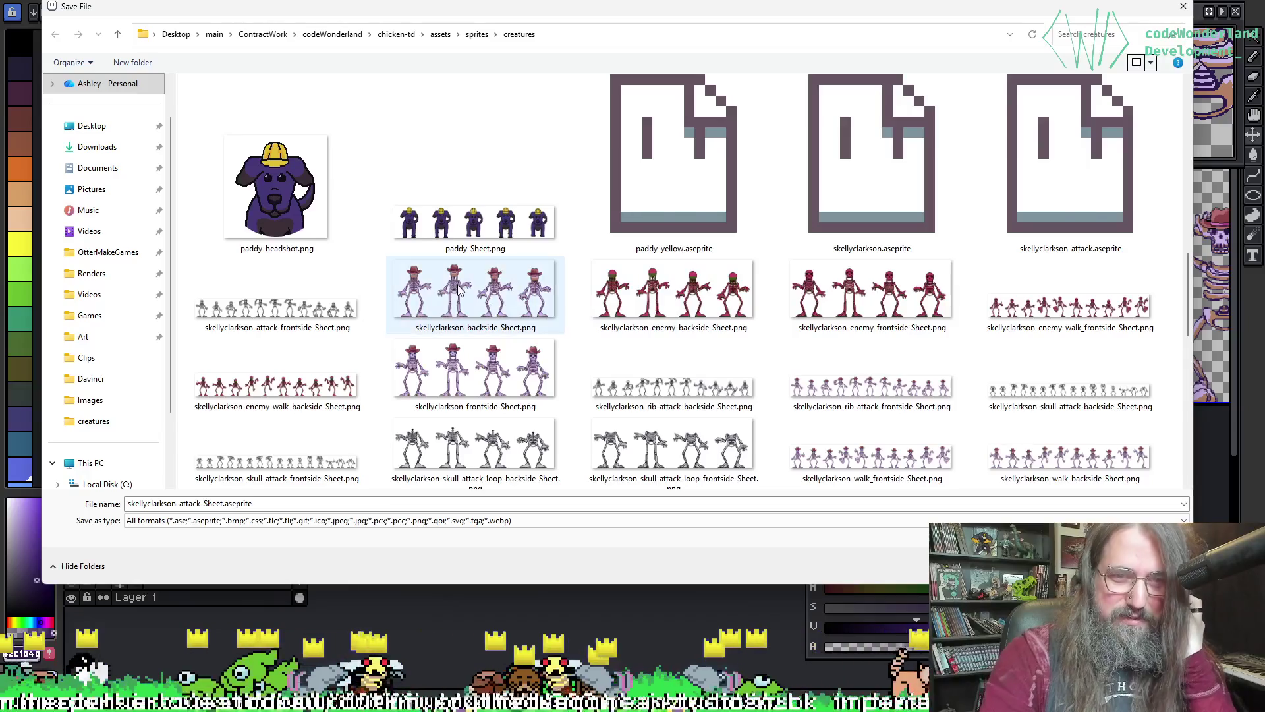
scroll(454, 293, up, 3)
scroll(395, 309, down, 6)
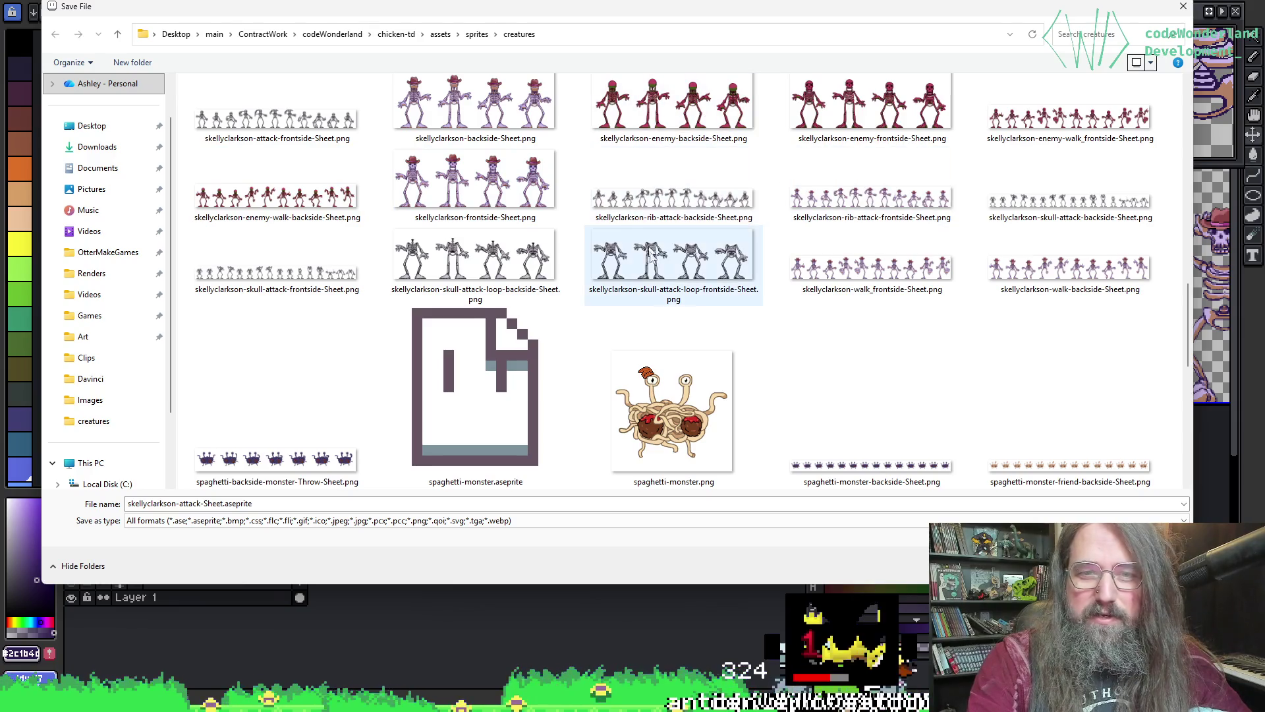
scroll(733, 284, up, 3)
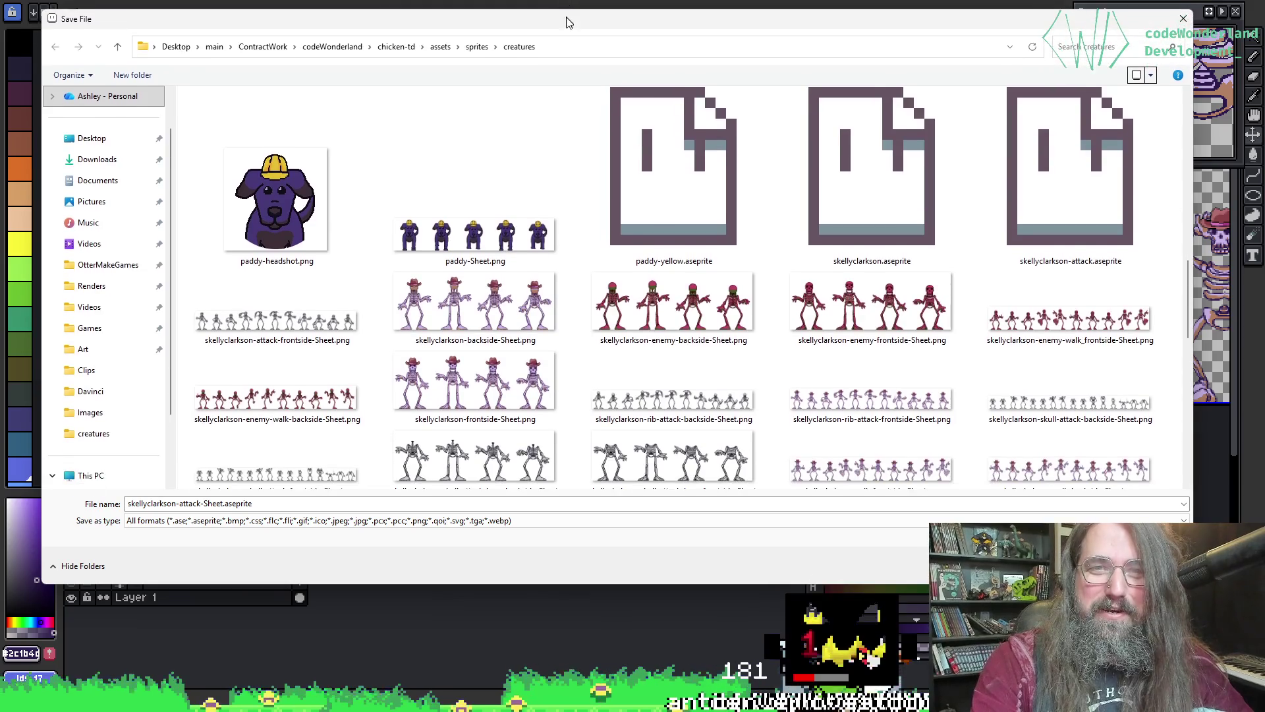
- Save the sprite over skellyclarkson-skull-attack-frontside-Sheet.png, confirming the replacement
mouse_move(565, 22)
mouse_down()
mouse_move(527, 652)
mouse_move(534, 116)
mouse_move(550, 17)
mouse_up()
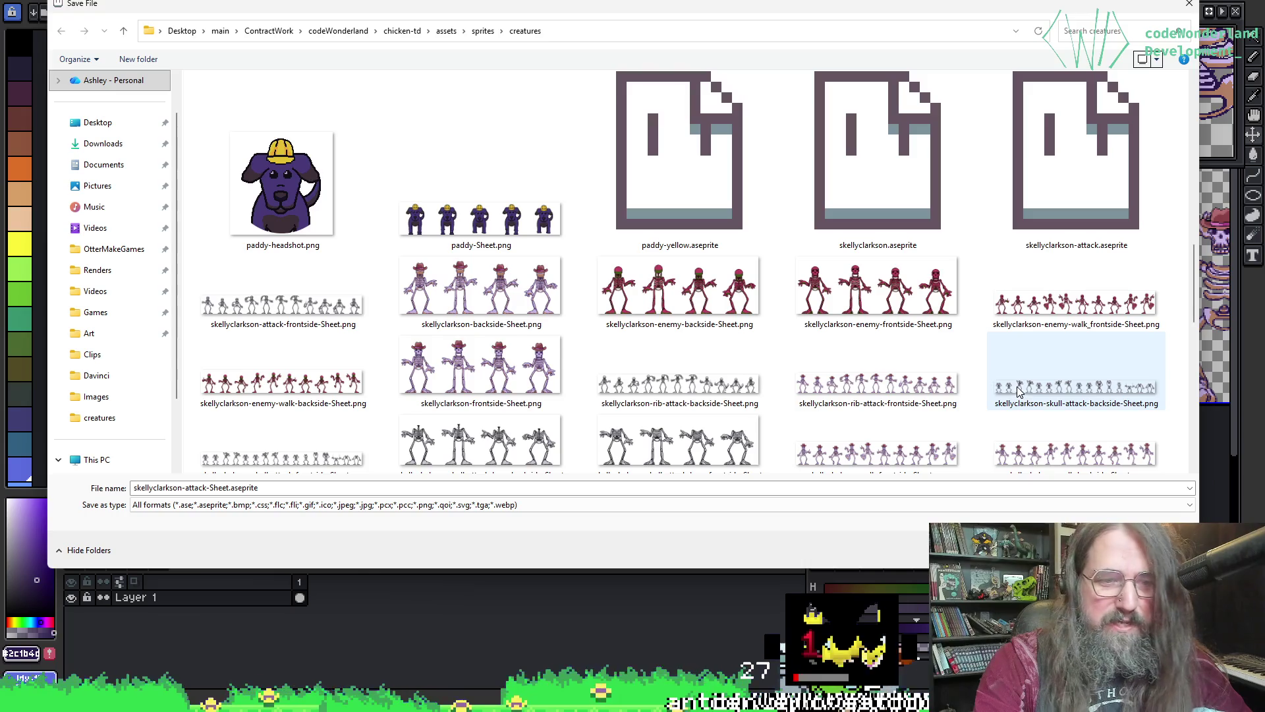
click(283, 448)
scroll(244, 292, down, 3)
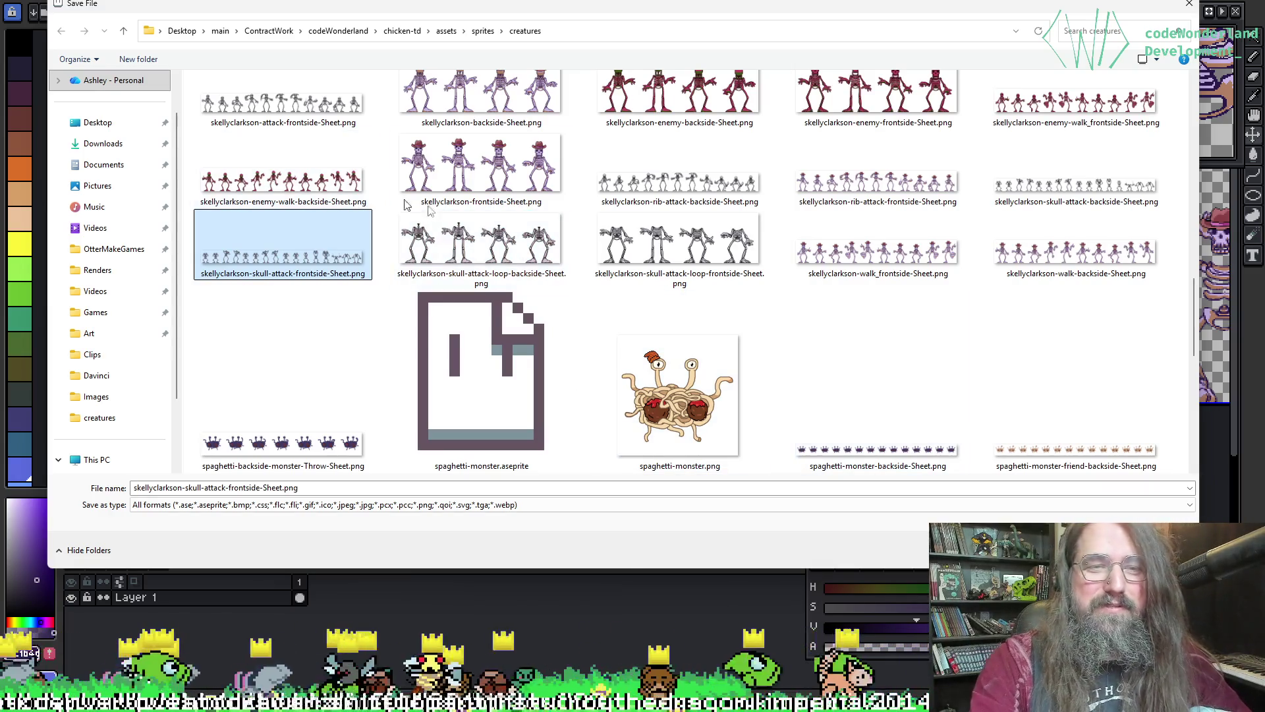
click(404, 227)
click(365, 227)
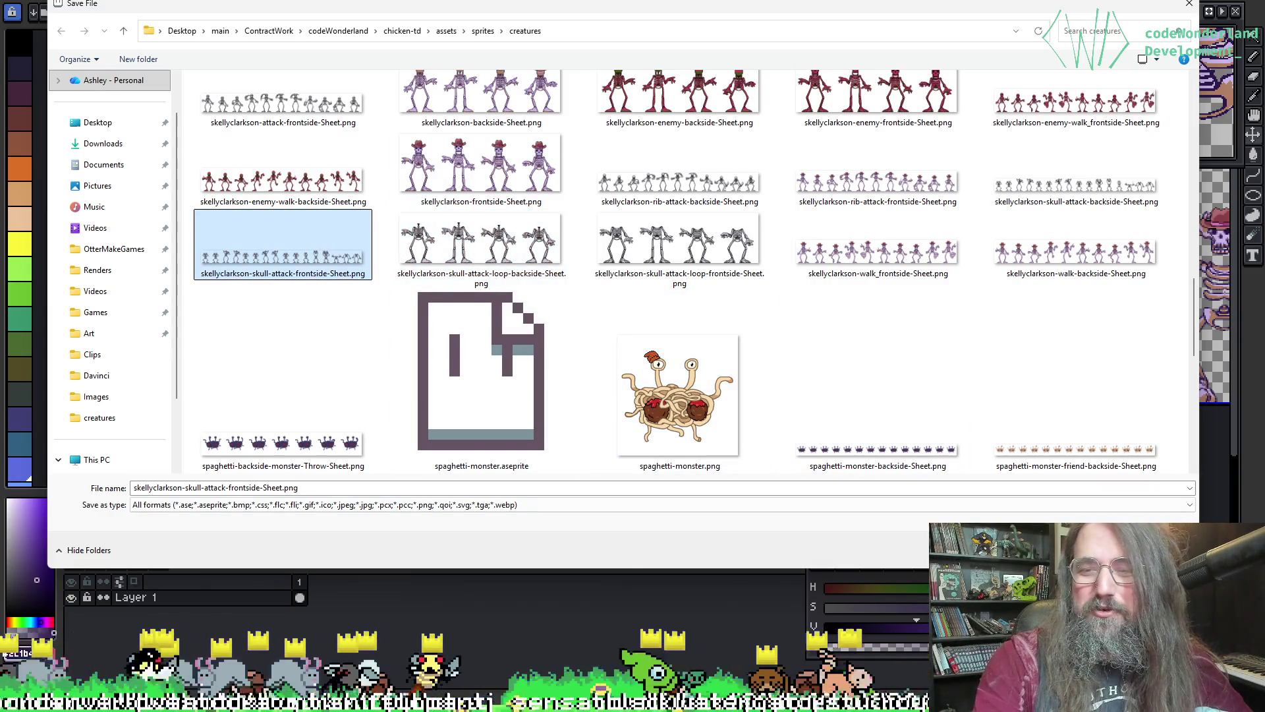
key(Return)
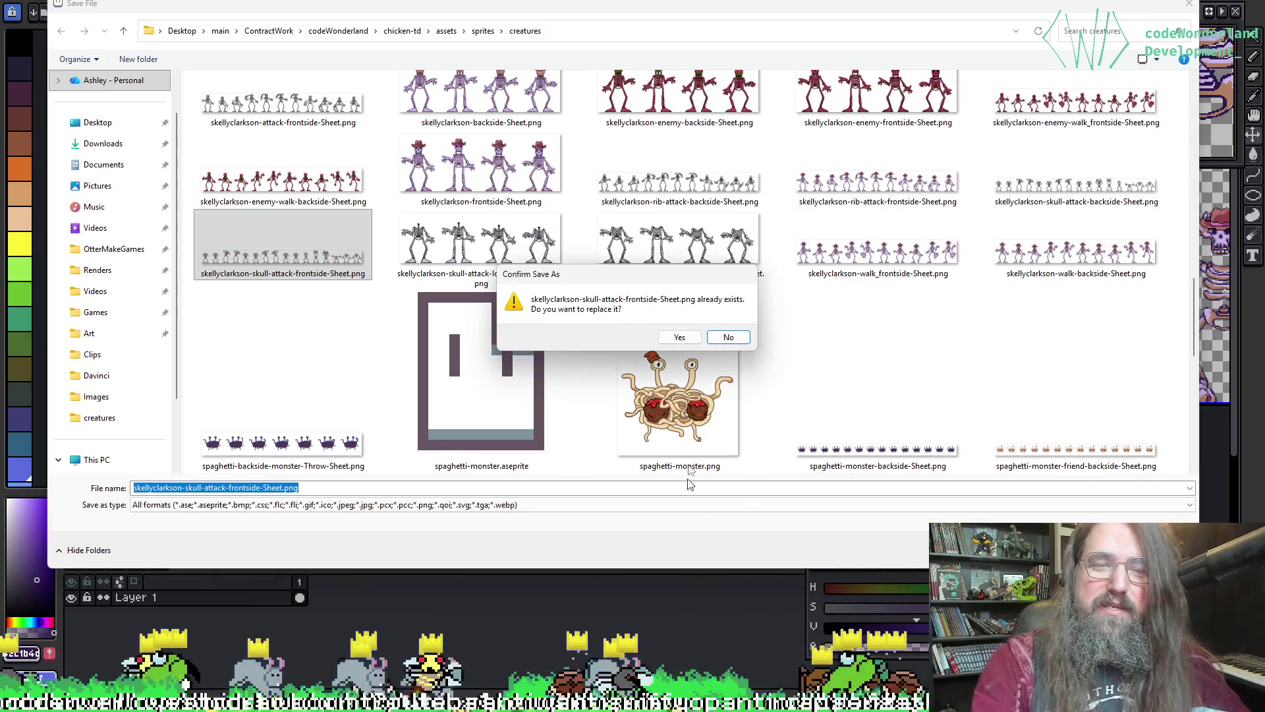
click(679, 338)
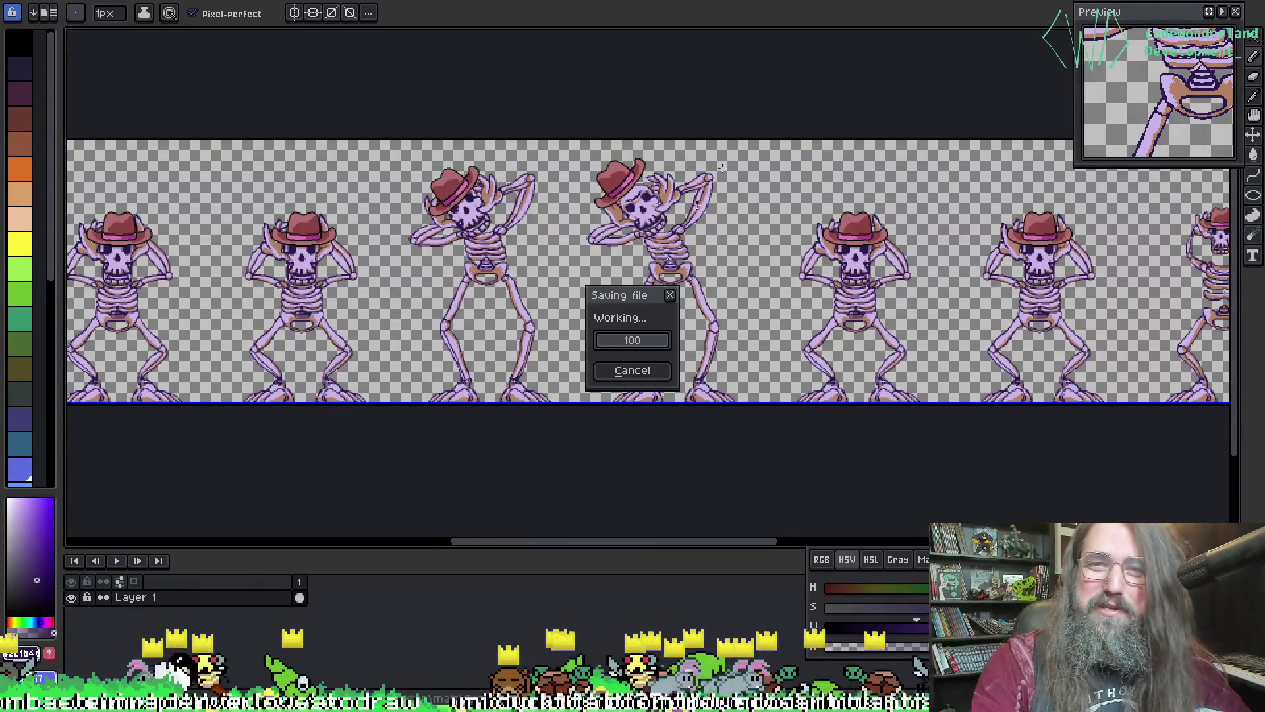
scroll(574, 178, up, 3)
scroll(575, 178, down, 2)
key(ctrl+shift+s)
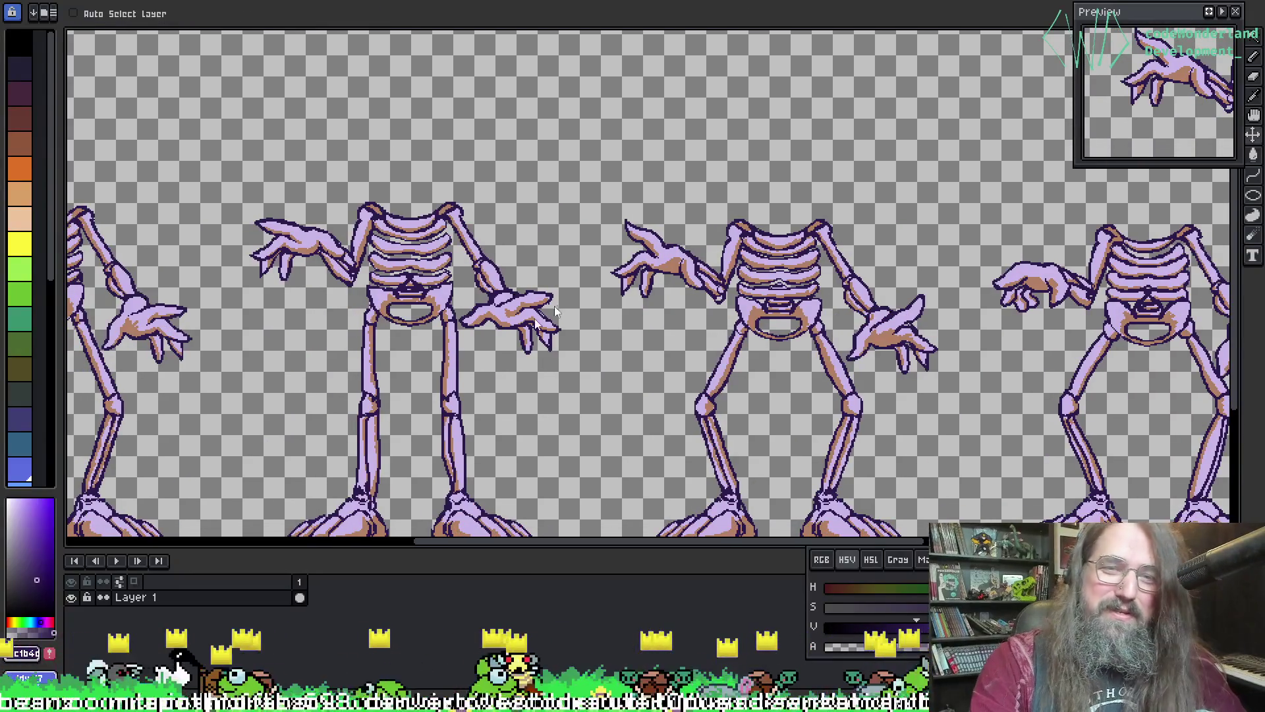
- Reposition the save window and decline overwriting spaghetti-monster.png
scroll(580, 336, down, 15)
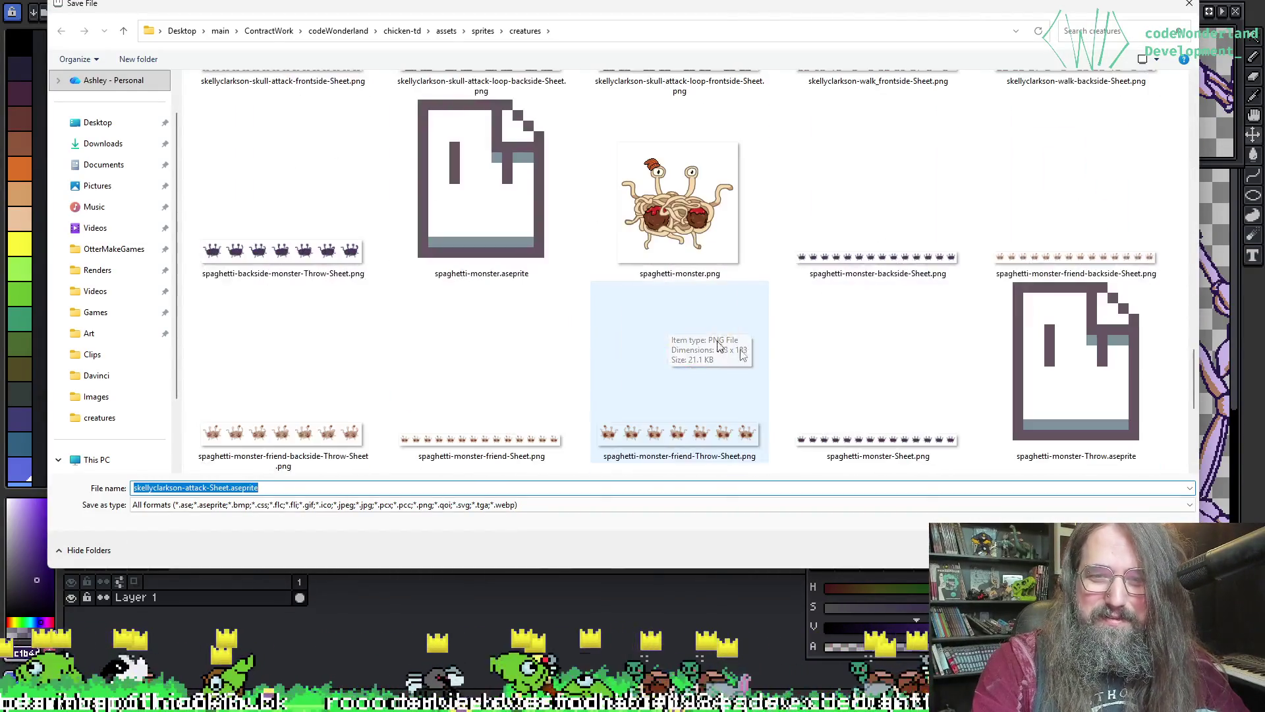
scroll(568, 374, up, 3)
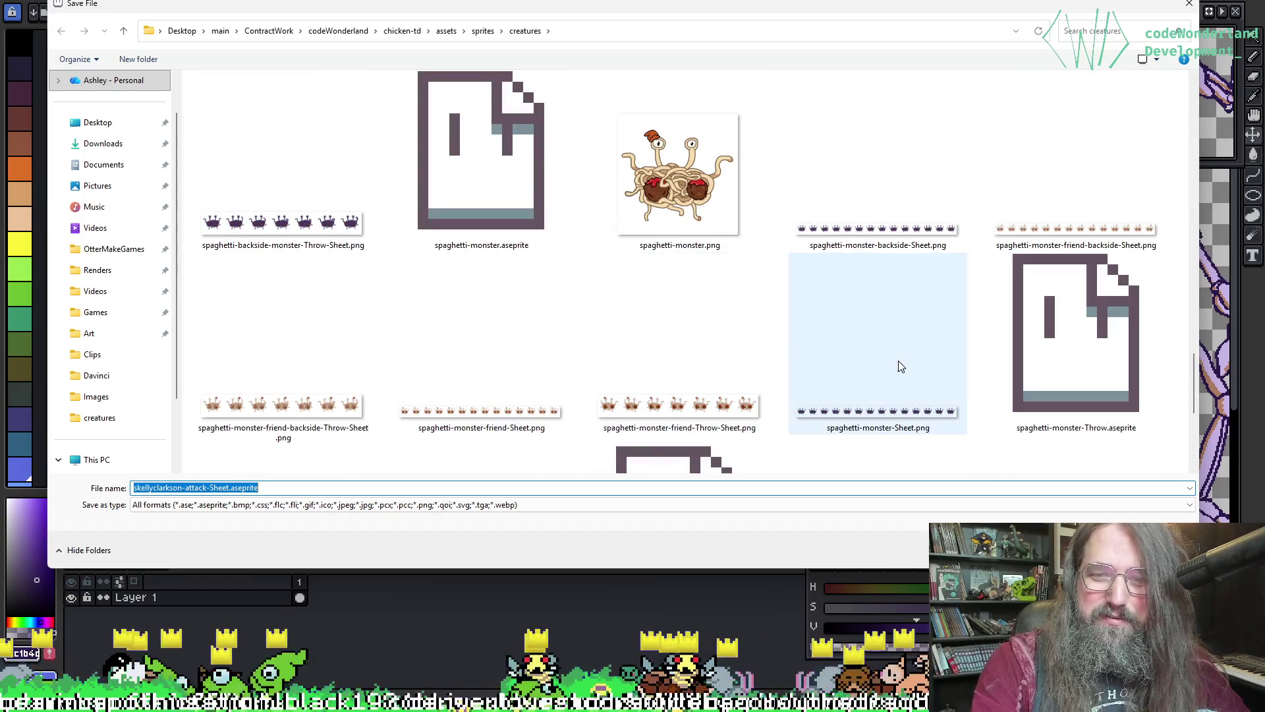
mouse_move(772, 7)
mouse_down()
mouse_move(743, 651)
mouse_move(744, 8)
mouse_up()
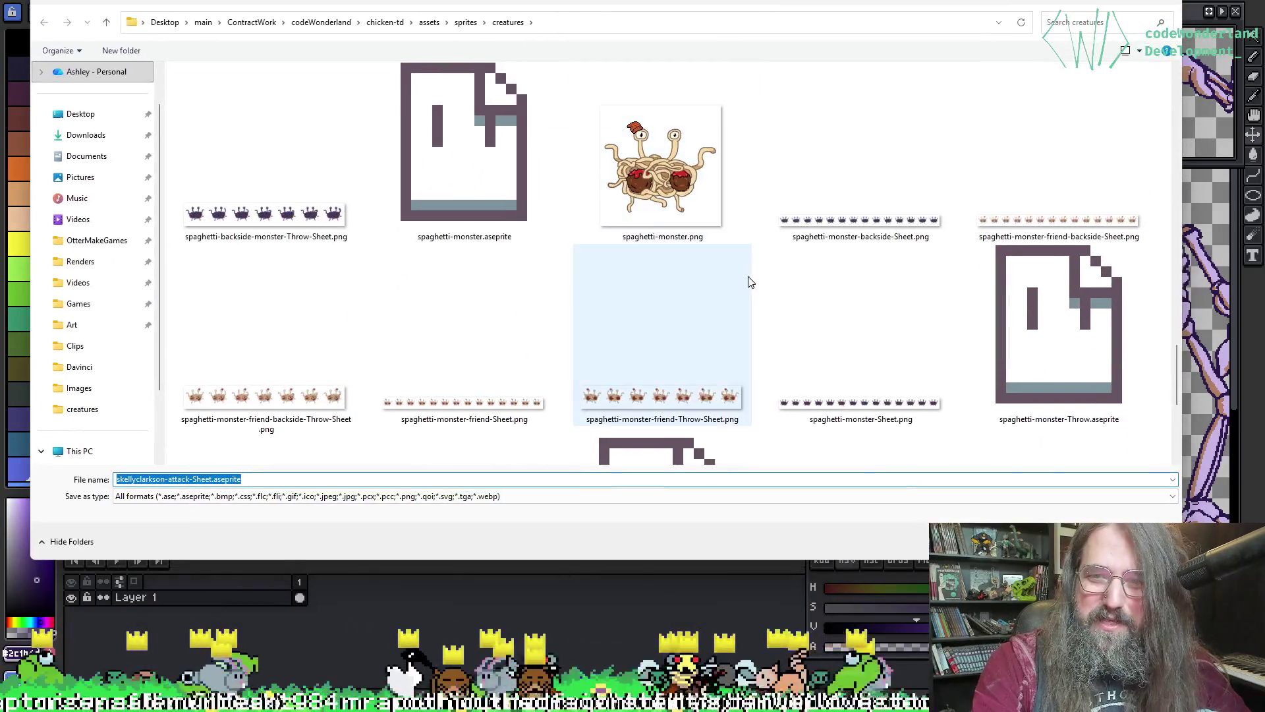
scroll(747, 277, down, 5)
scroll(817, 323, down, 5)
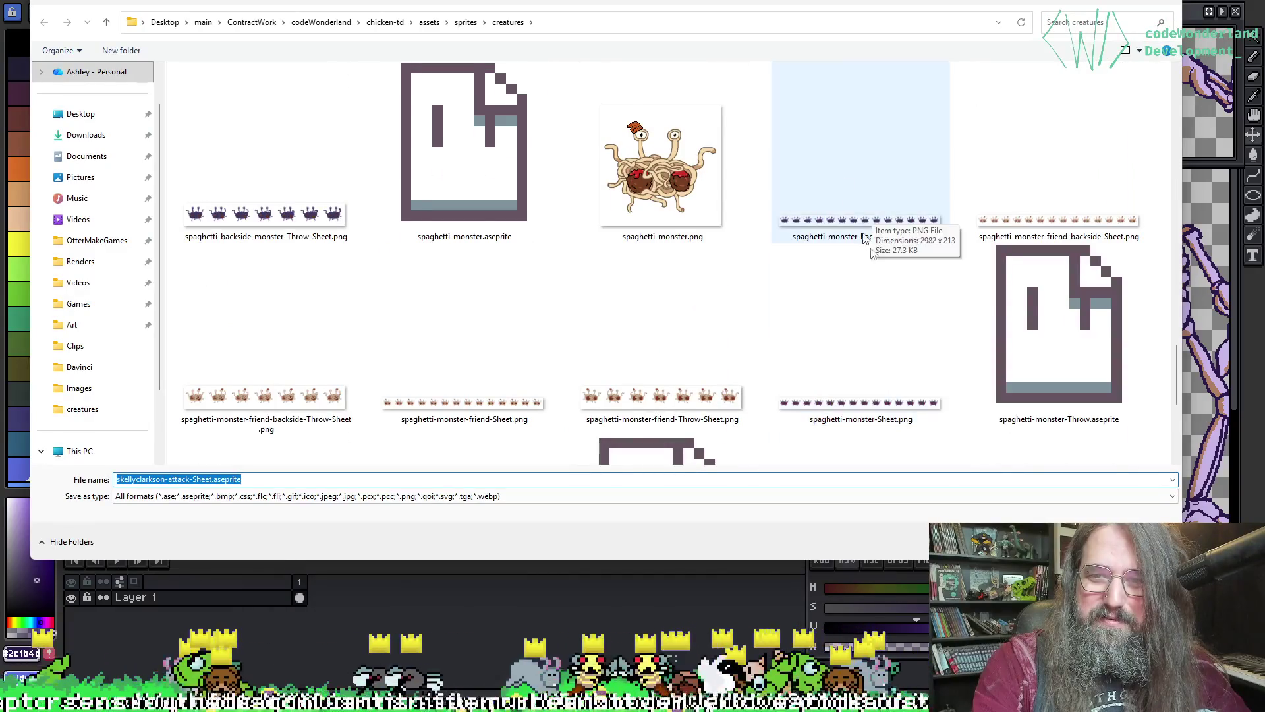
scroll(757, 310, up, 2)
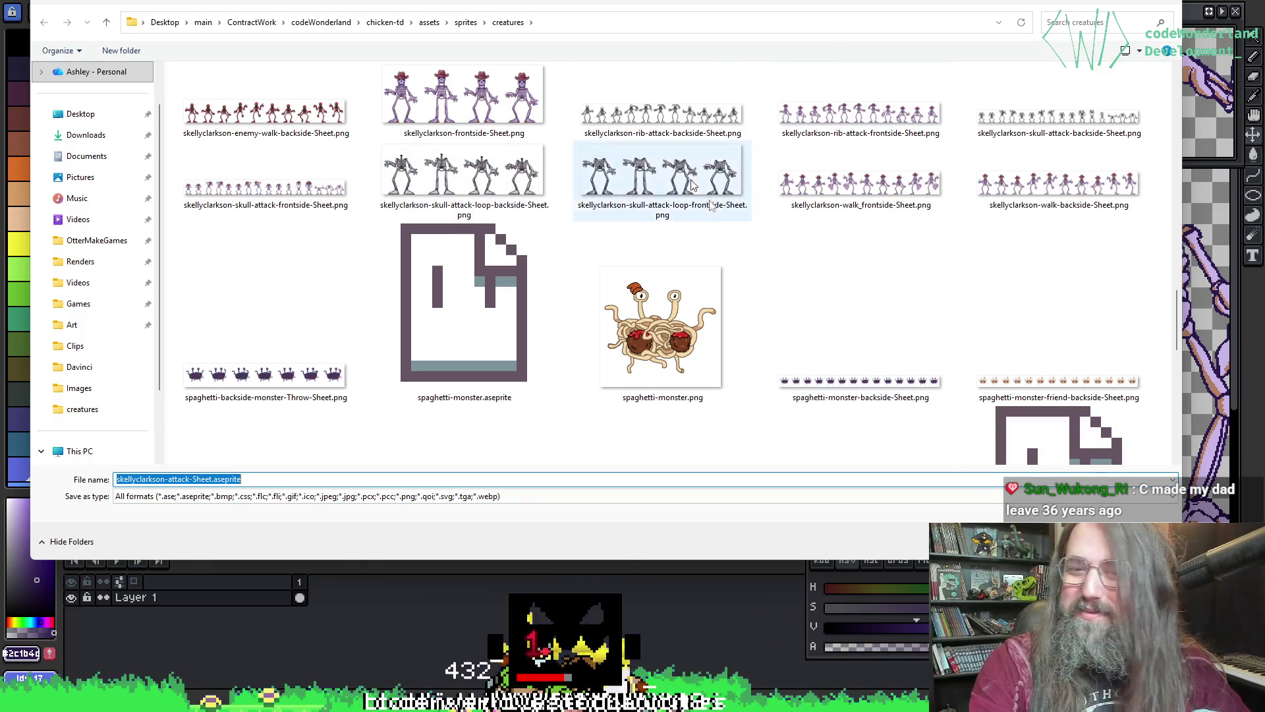
double_click(658, 248)
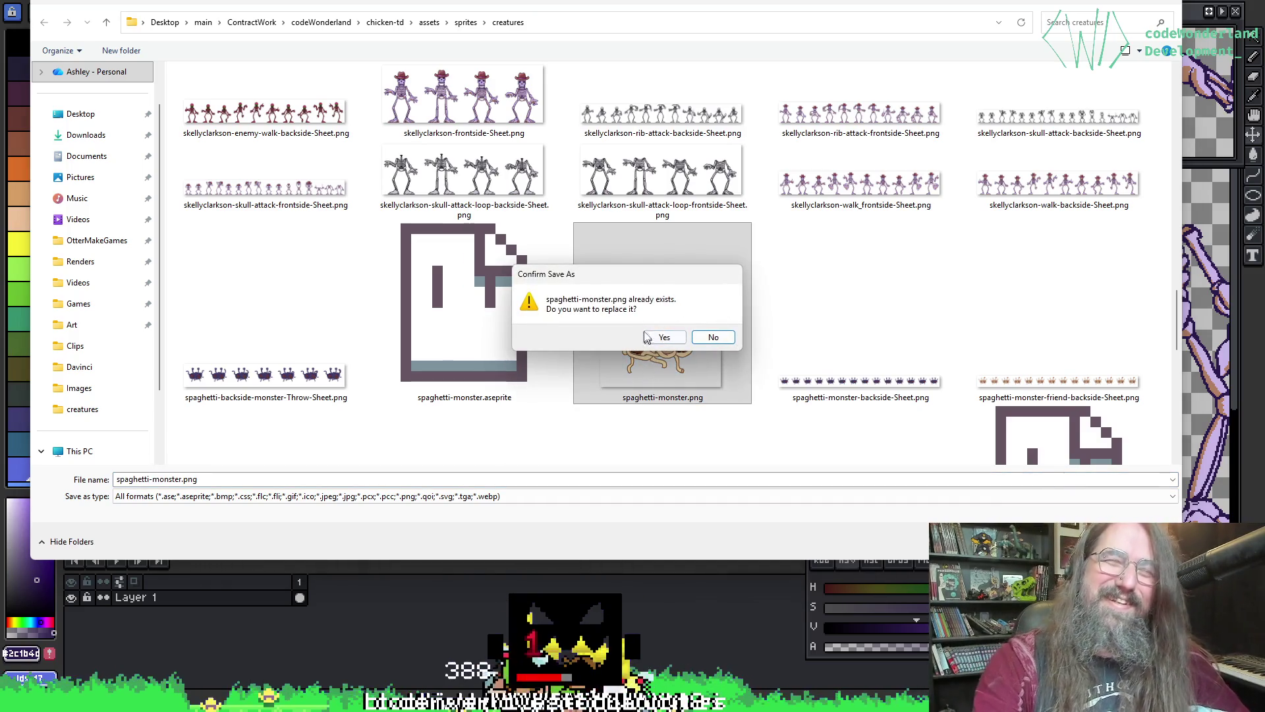
click(713, 336)
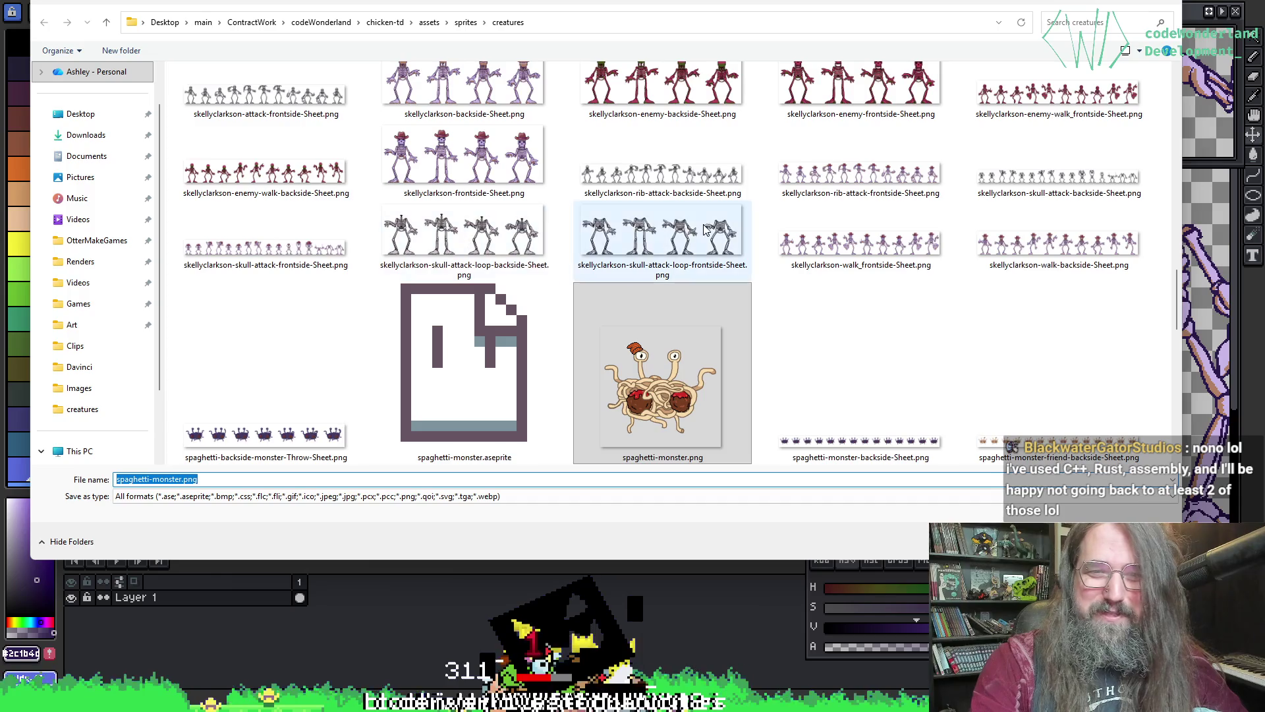
- Replace skellyclarkson-skull-attack-loop-frontside-Sheet.png after declining the loop-backside sheet
click(454, 277)
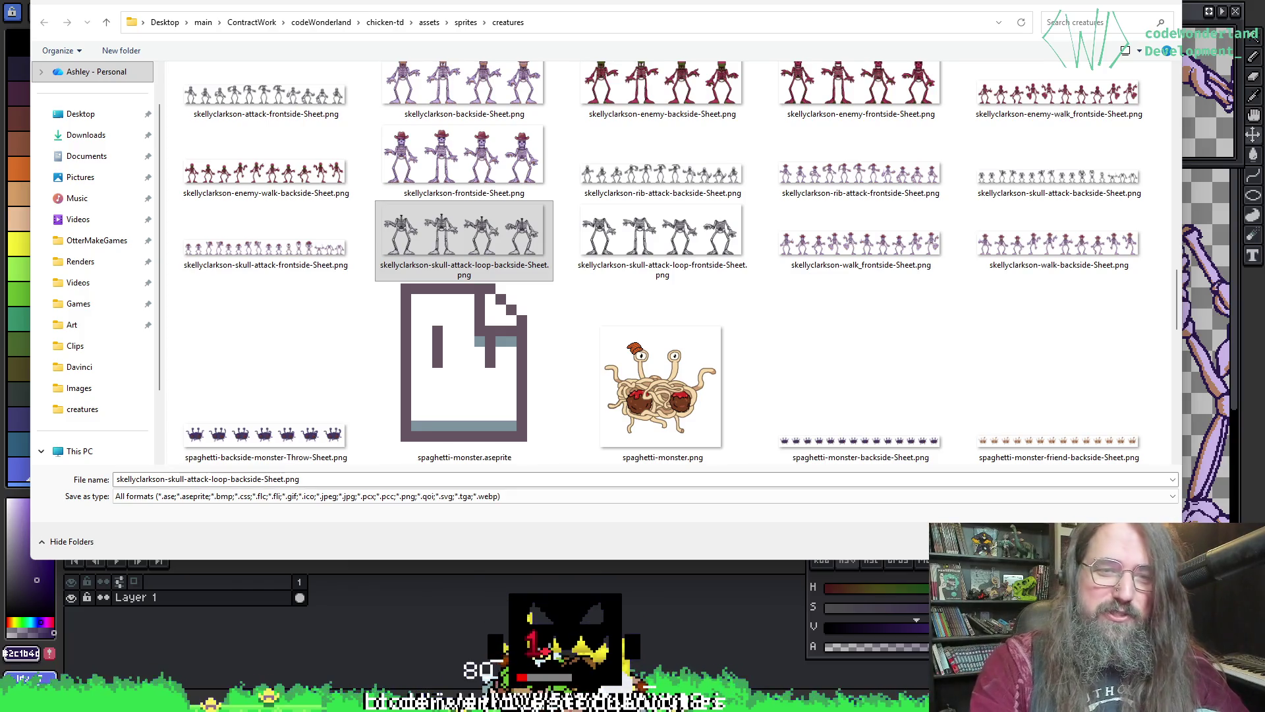
key(Return)
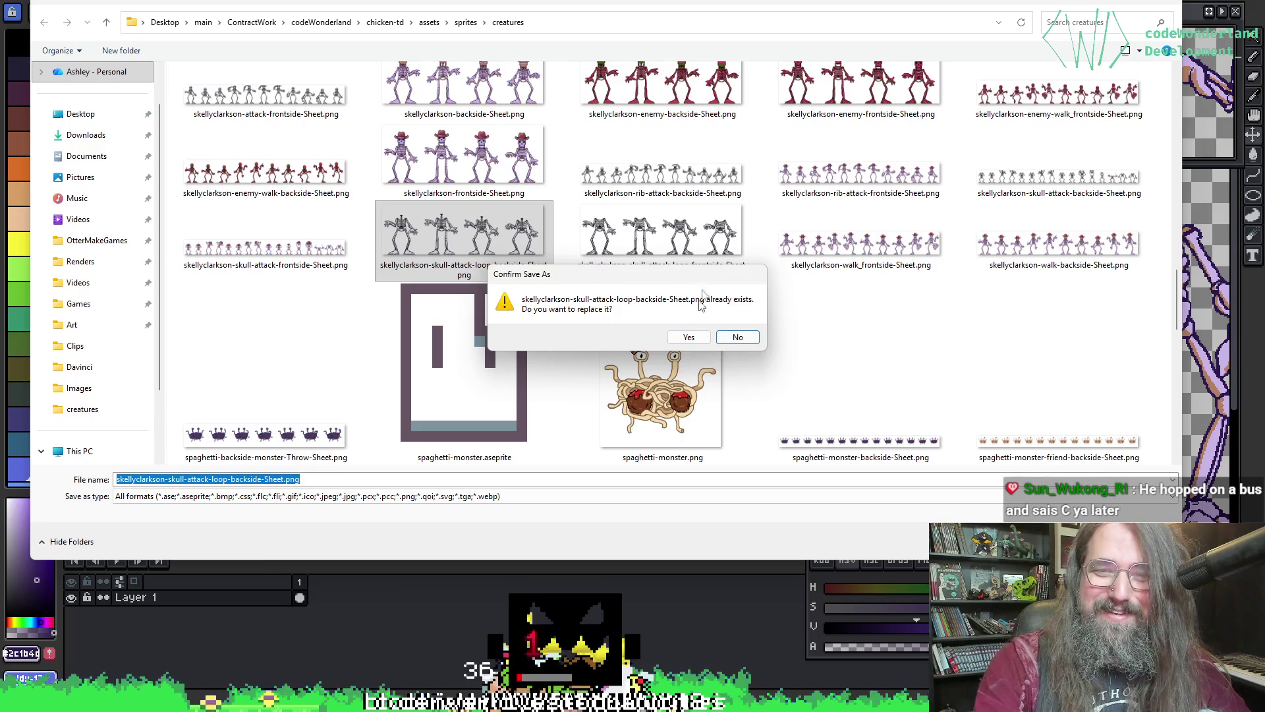
mouse_move(693, 280)
mouse_down()
mouse_move(713, 389)
mouse_move(718, 309)
mouse_up()
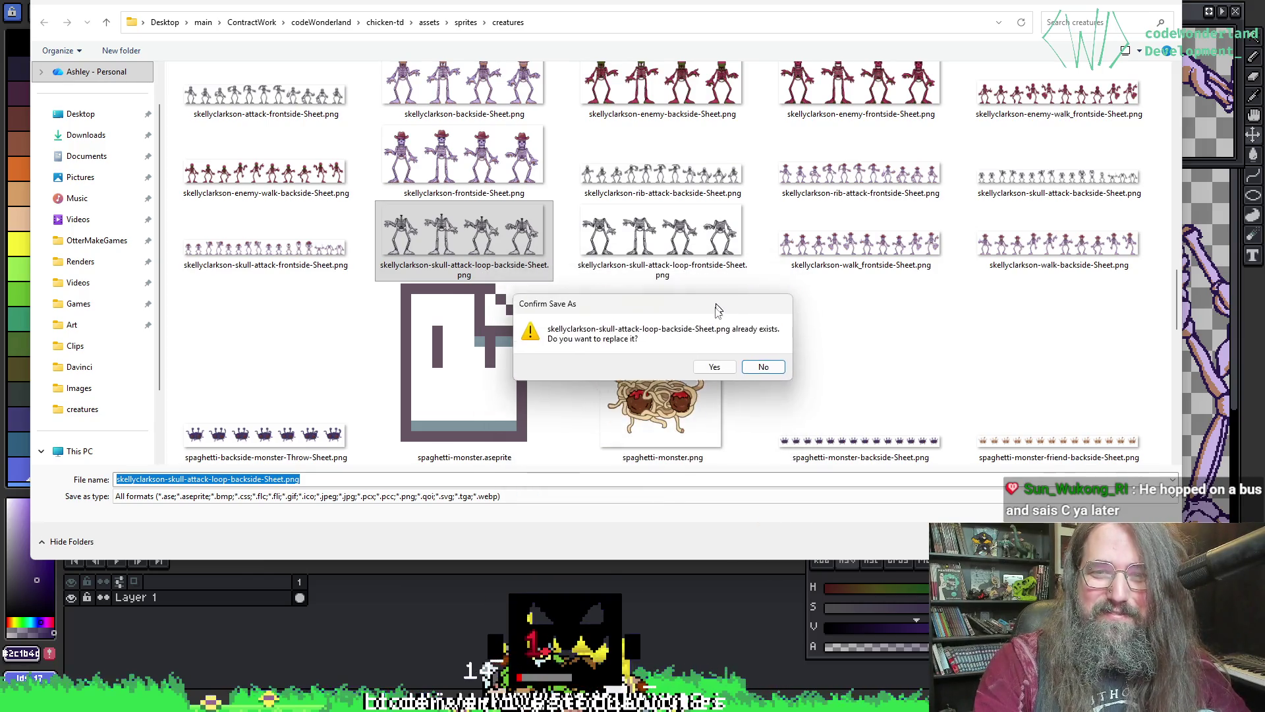
click(762, 366)
click(725, 264)
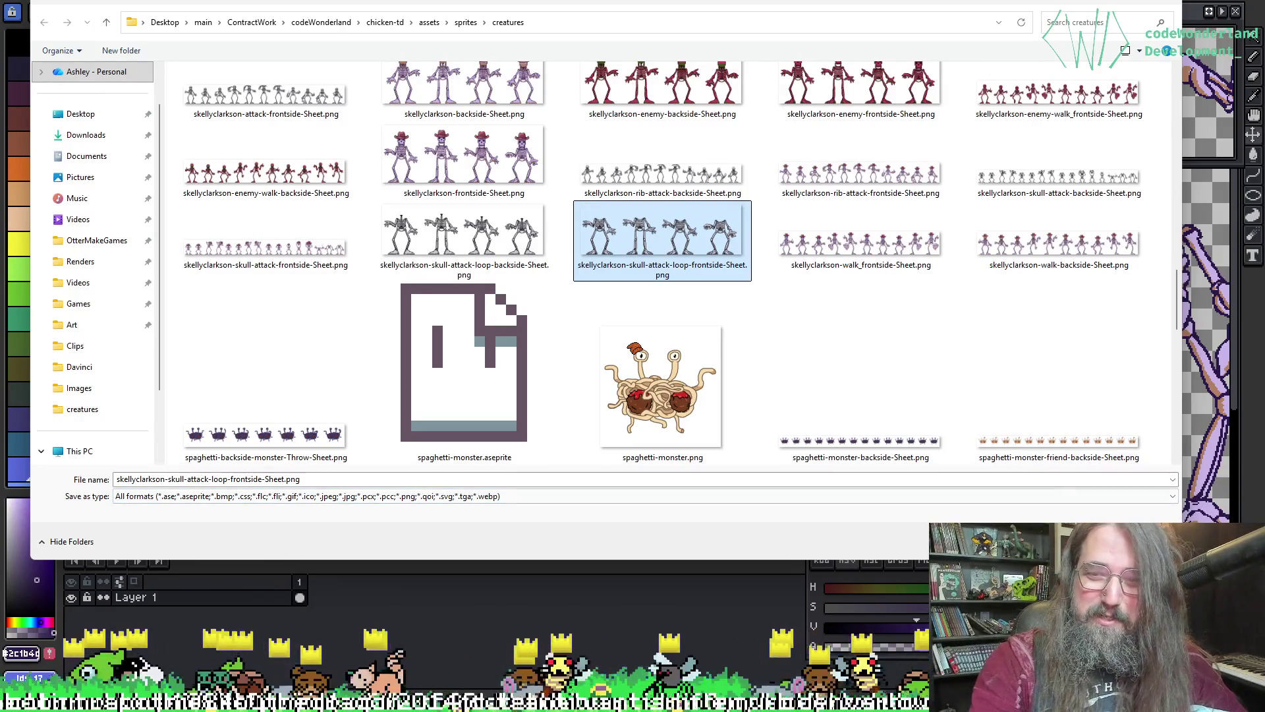
key(Return)
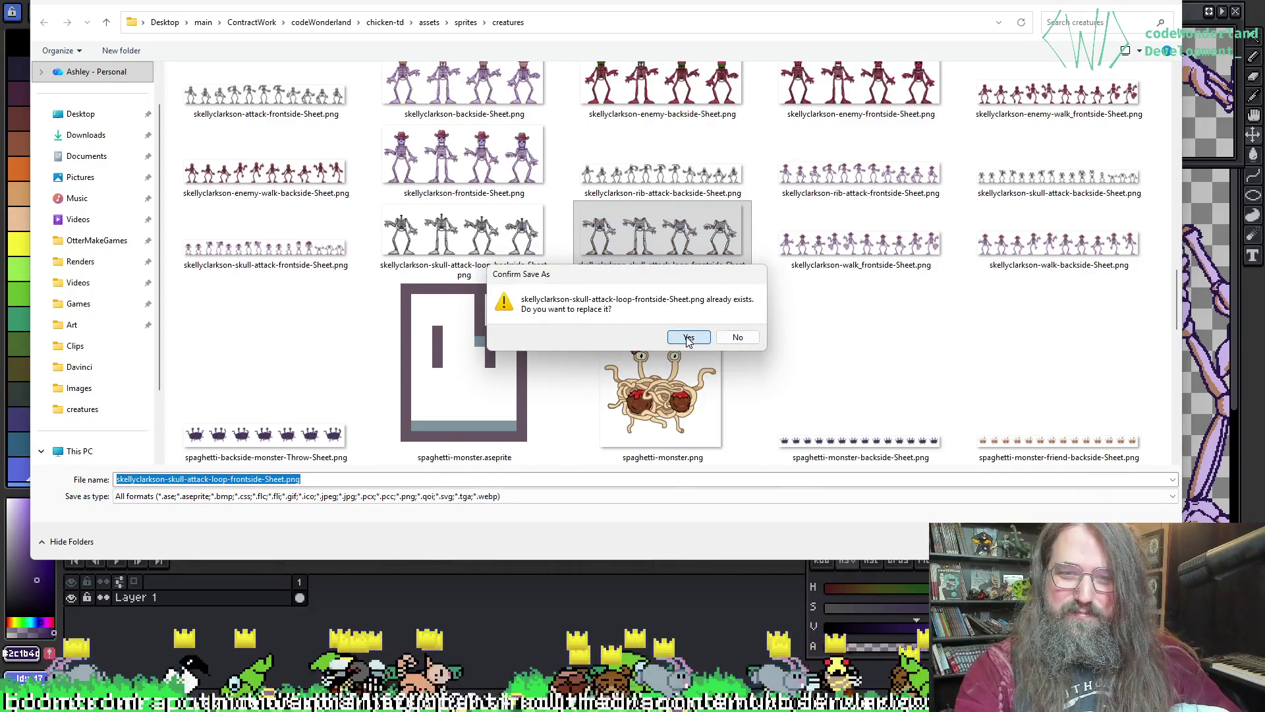
click(688, 338)
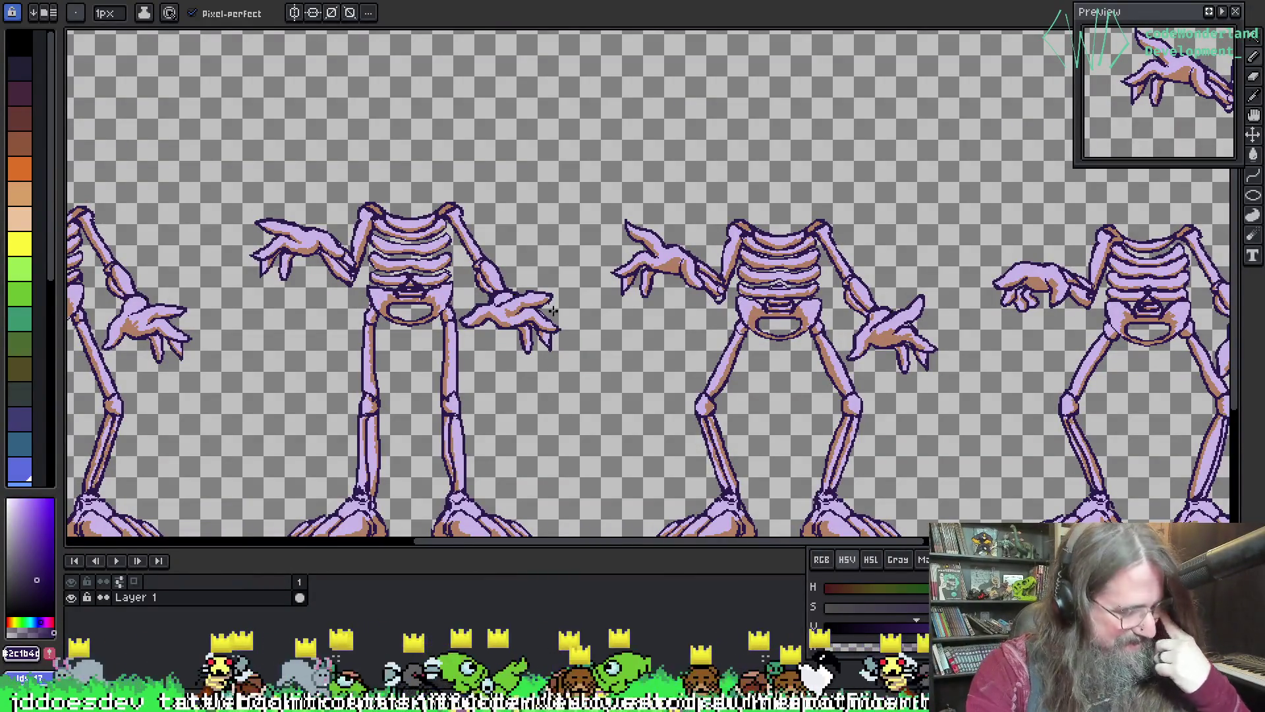
- Scroll around the exported lavender skeleton sprite sheet to check it
scroll(593, 309, down, 3)
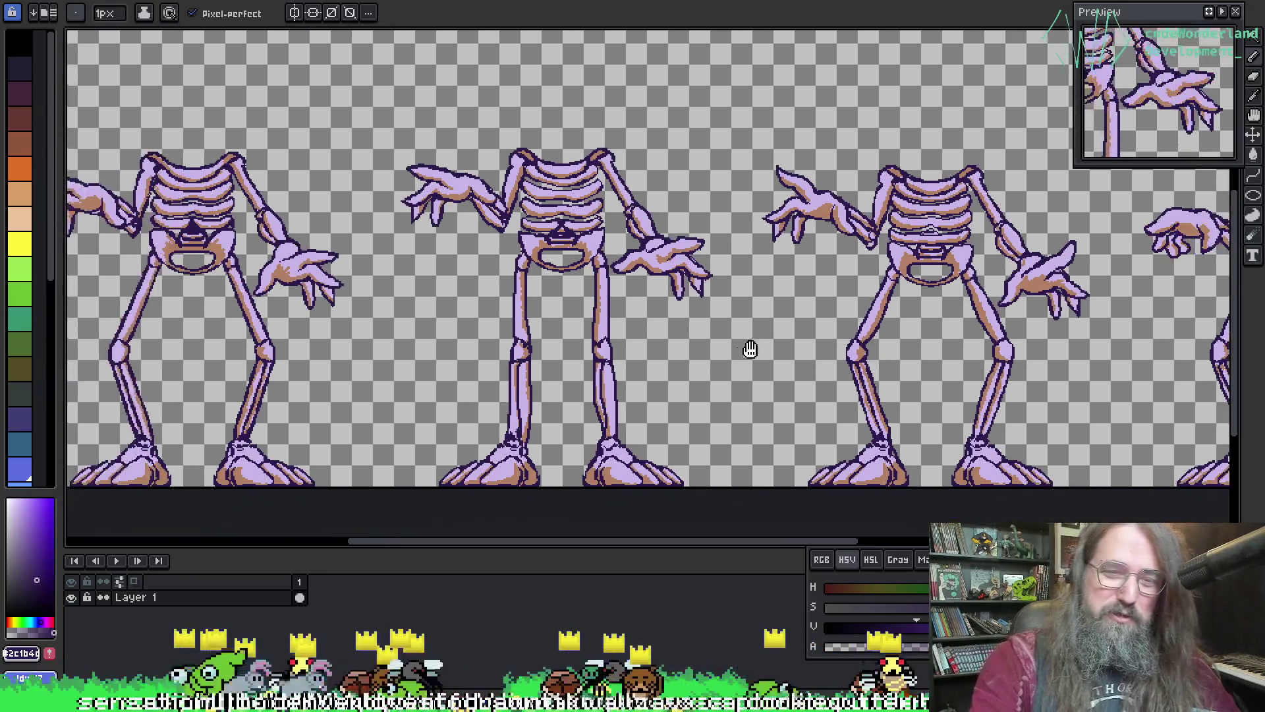
scroll(666, 290, right, 2)
scroll(711, 257, left, 5)
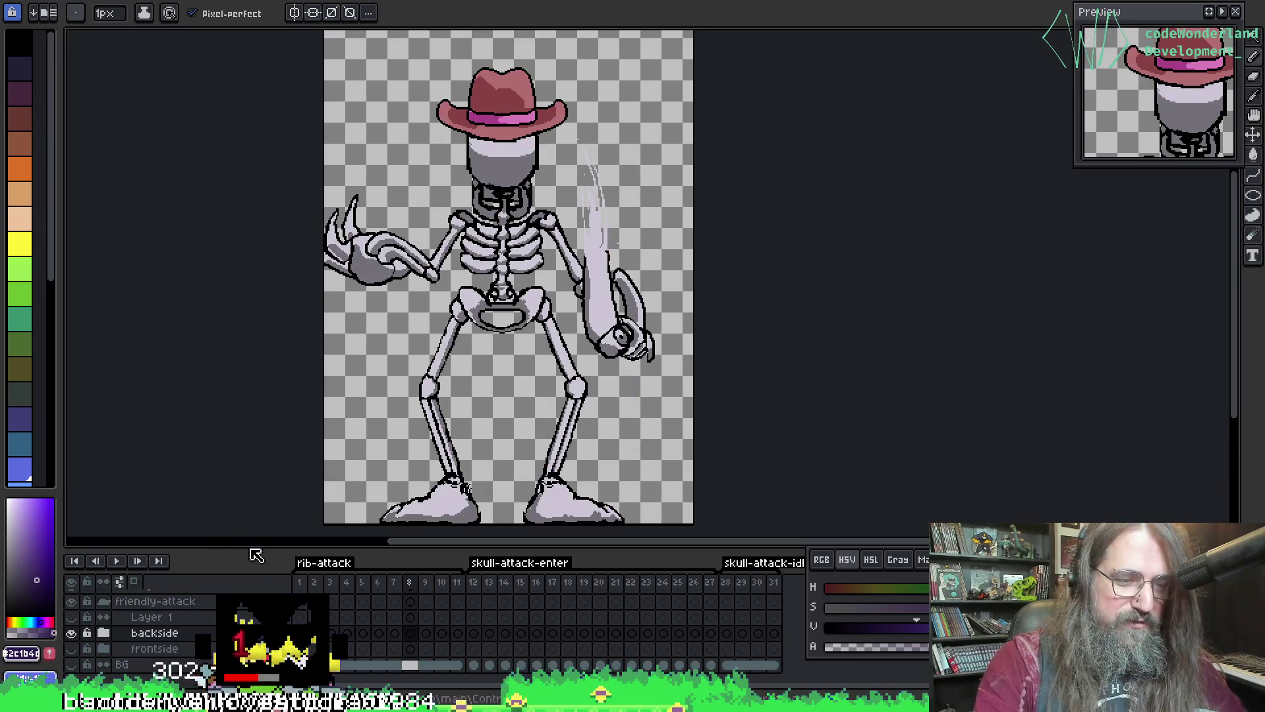
- Hide the backside layer, show the frontside layer, and inspect the torso and ribcage
click(71, 632)
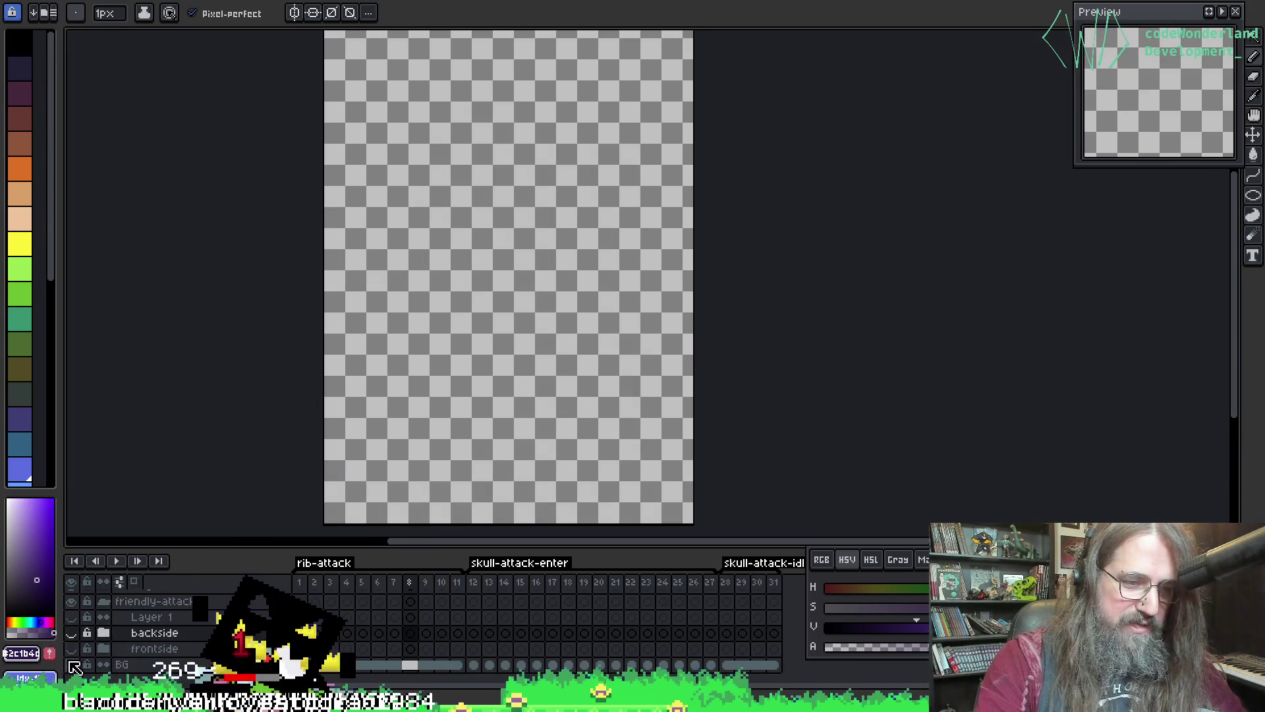
click(71, 648)
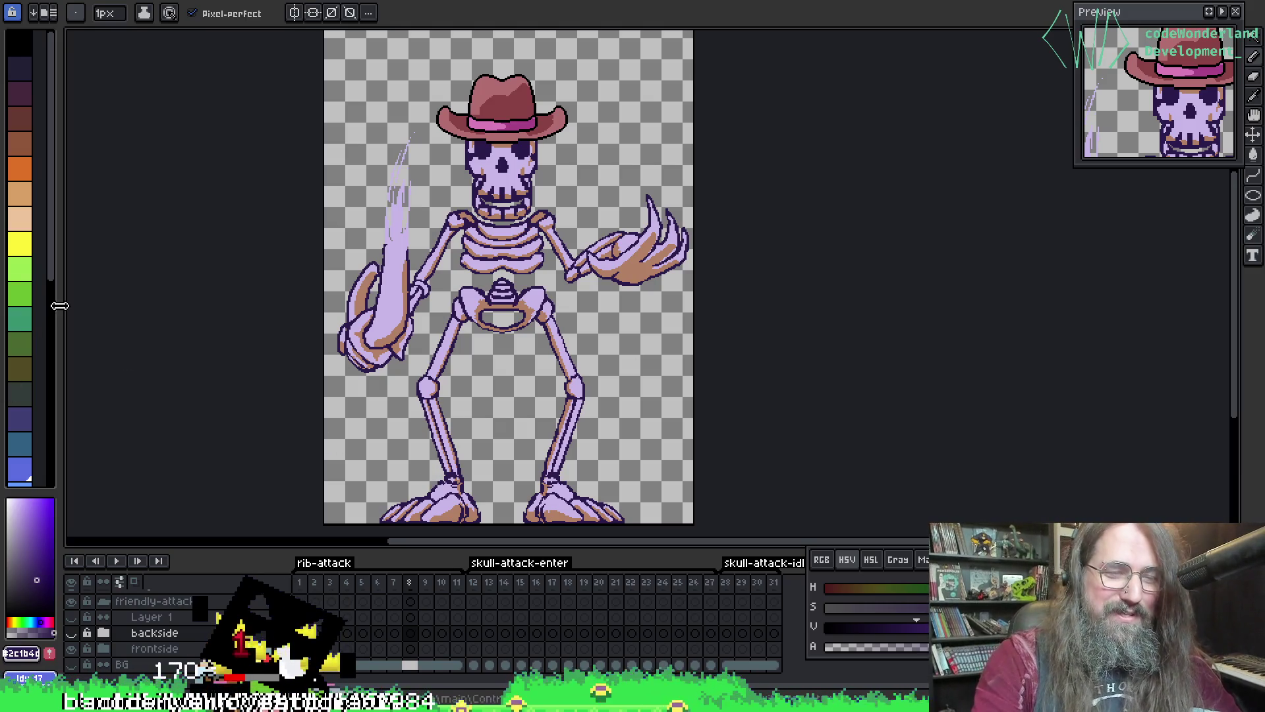
scroll(381, 339, up, 2)
drag(382, 339, 387, 448)
scroll(508, 361, up, 2)
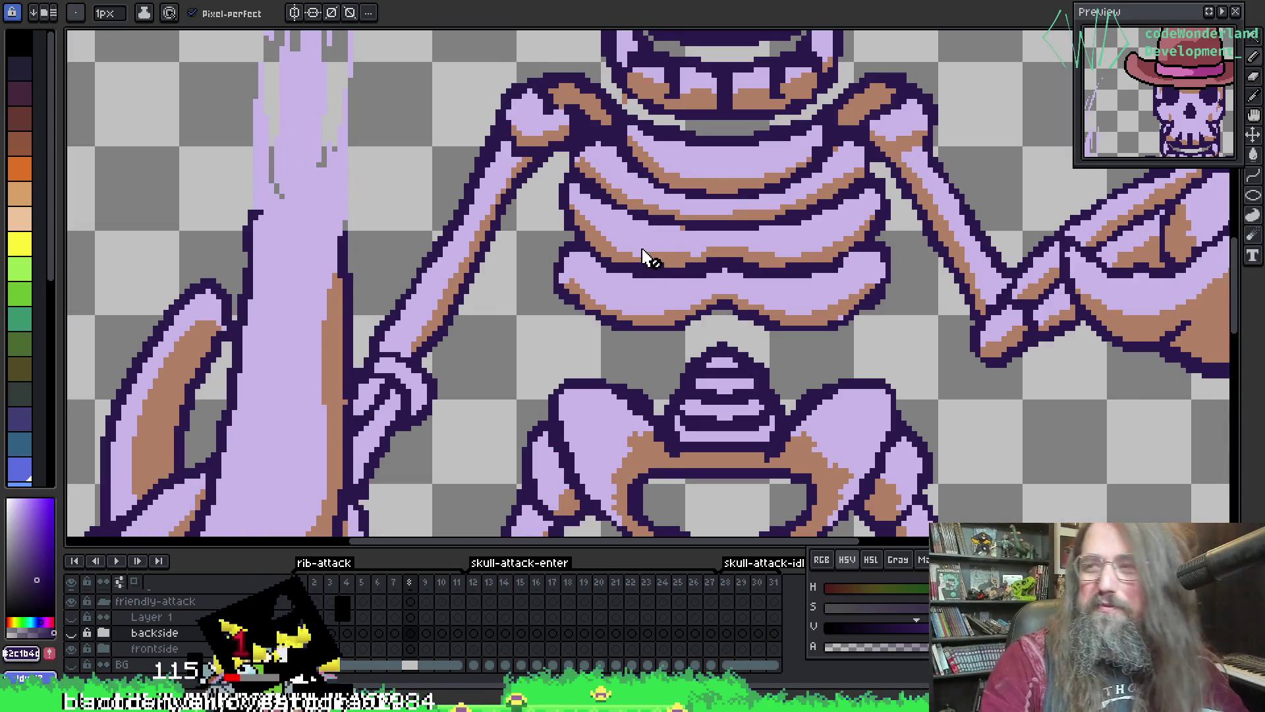
drag(465, 319, 487, 283)
scroll(495, 275, down, 1)
scroll(663, 203, up, 1)
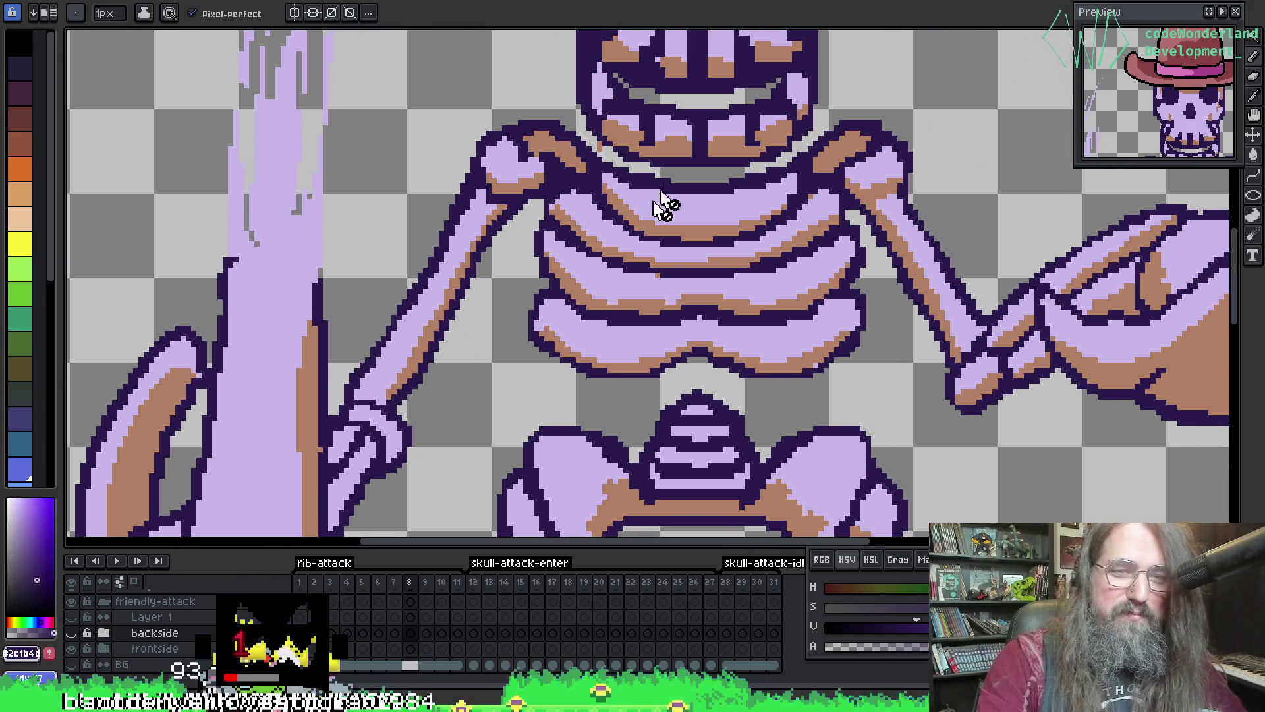
drag(664, 204, 612, 212)
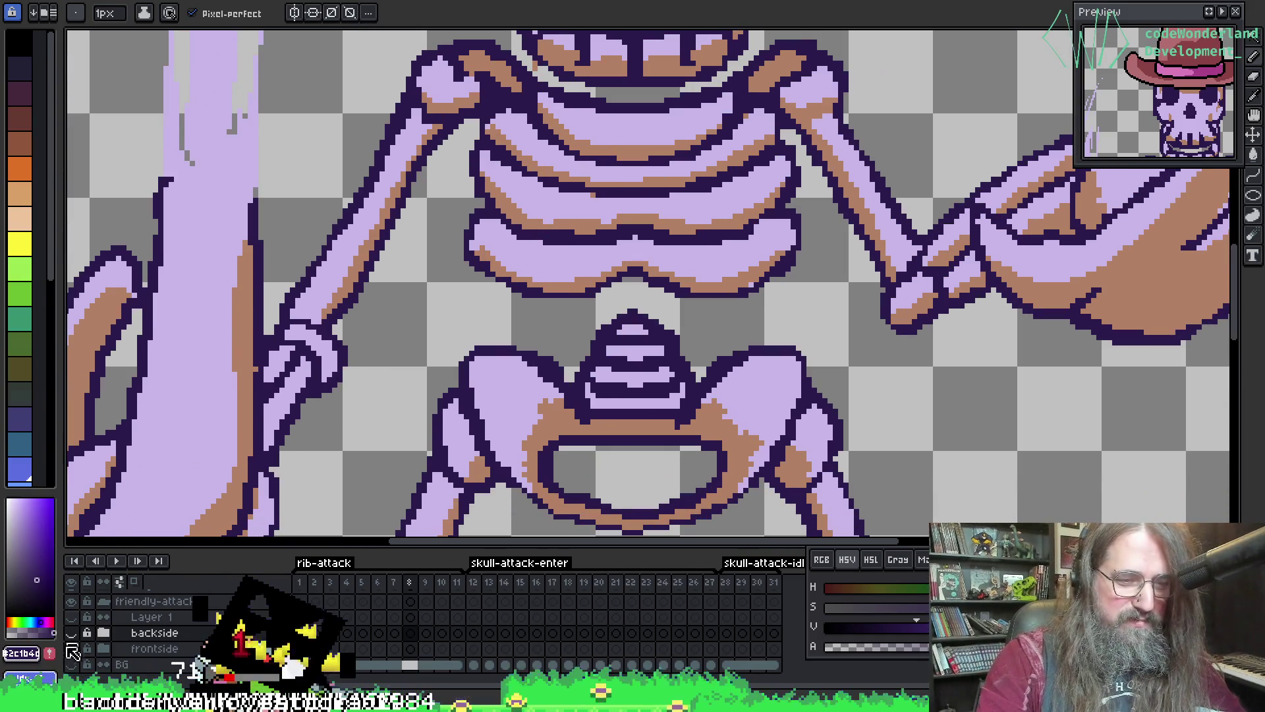
- Briefly show the back view for comparison, then inspect the pelvis and legs
click(72, 634)
click(72, 634)
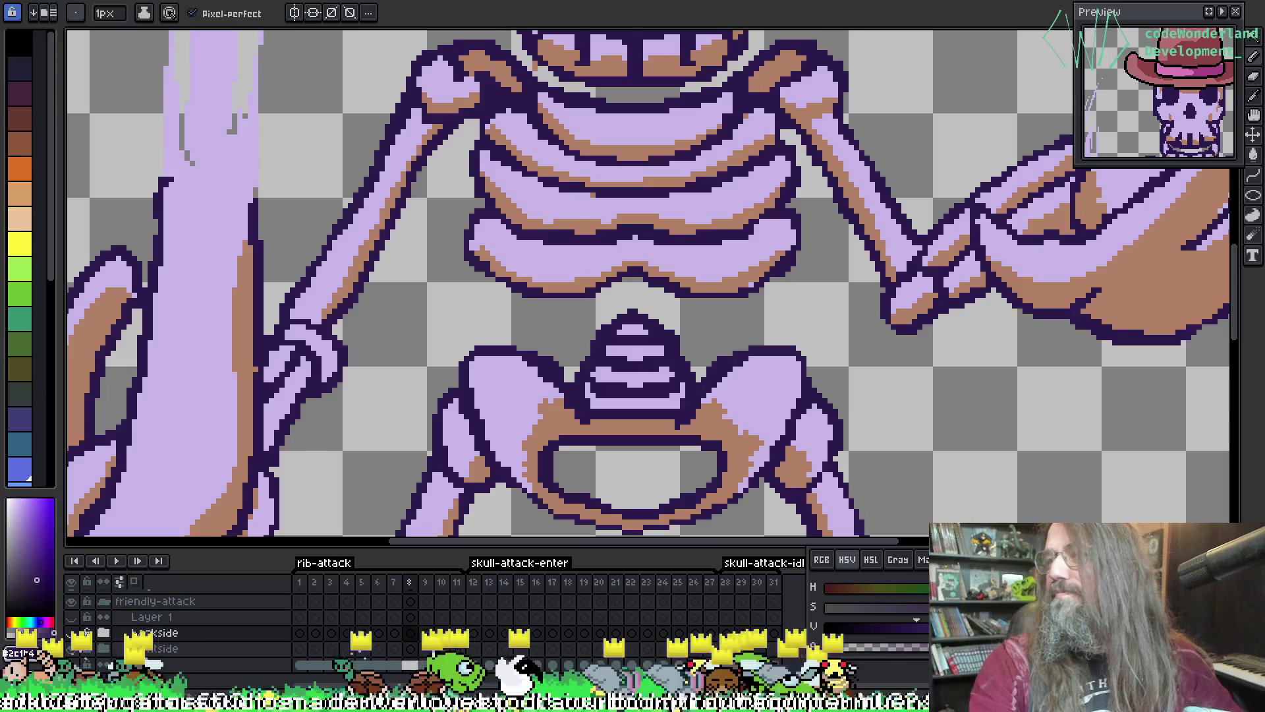
drag(563, 309, 691, 178)
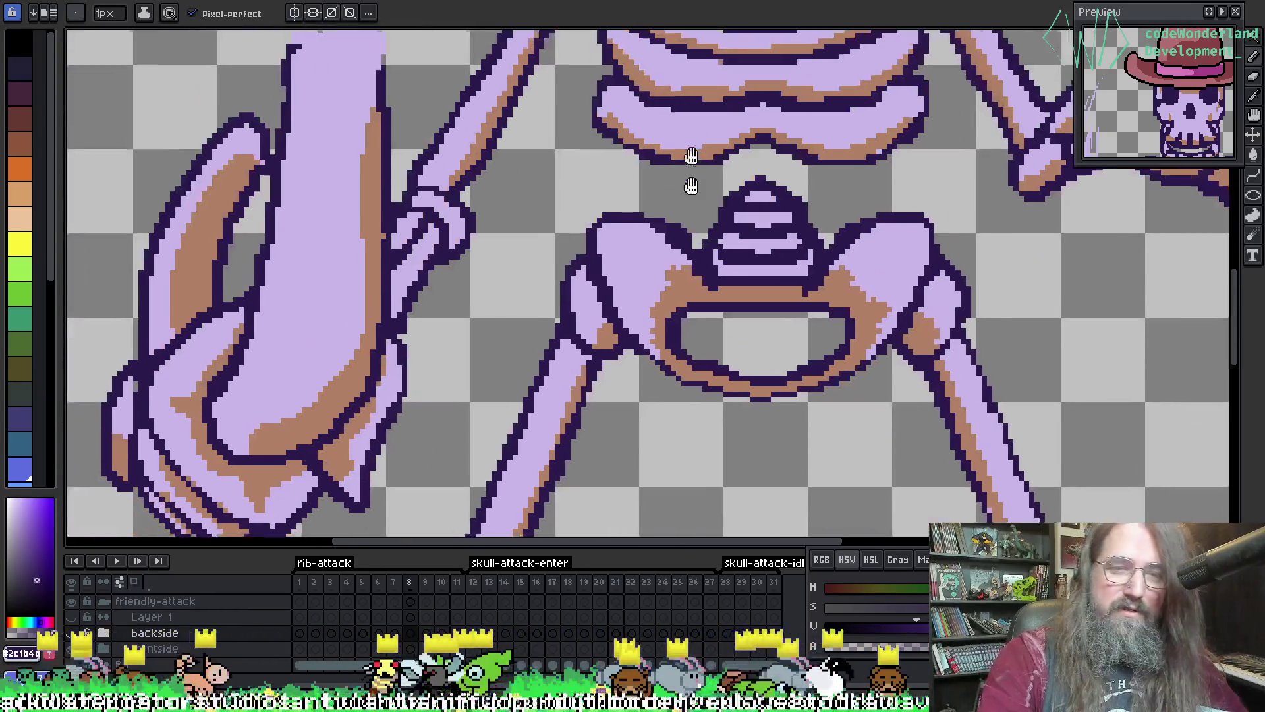
scroll(691, 186, down, 10)
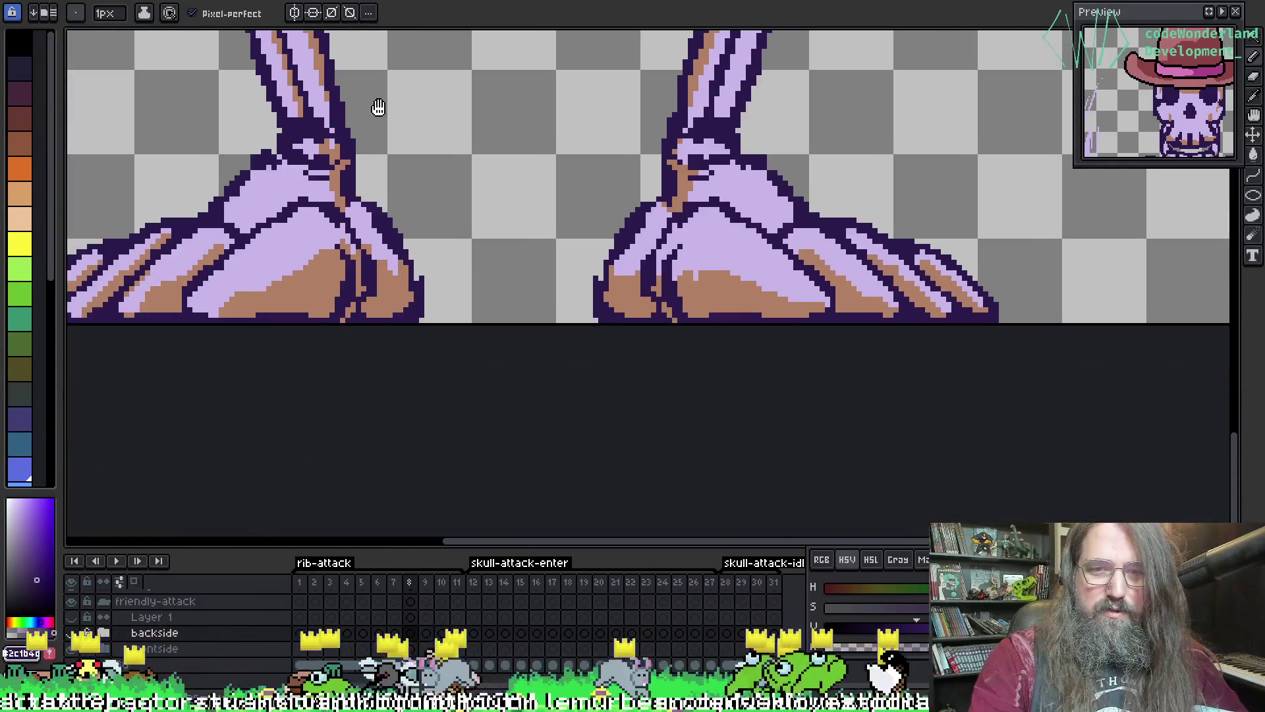
scroll(378, 108, up, 10)
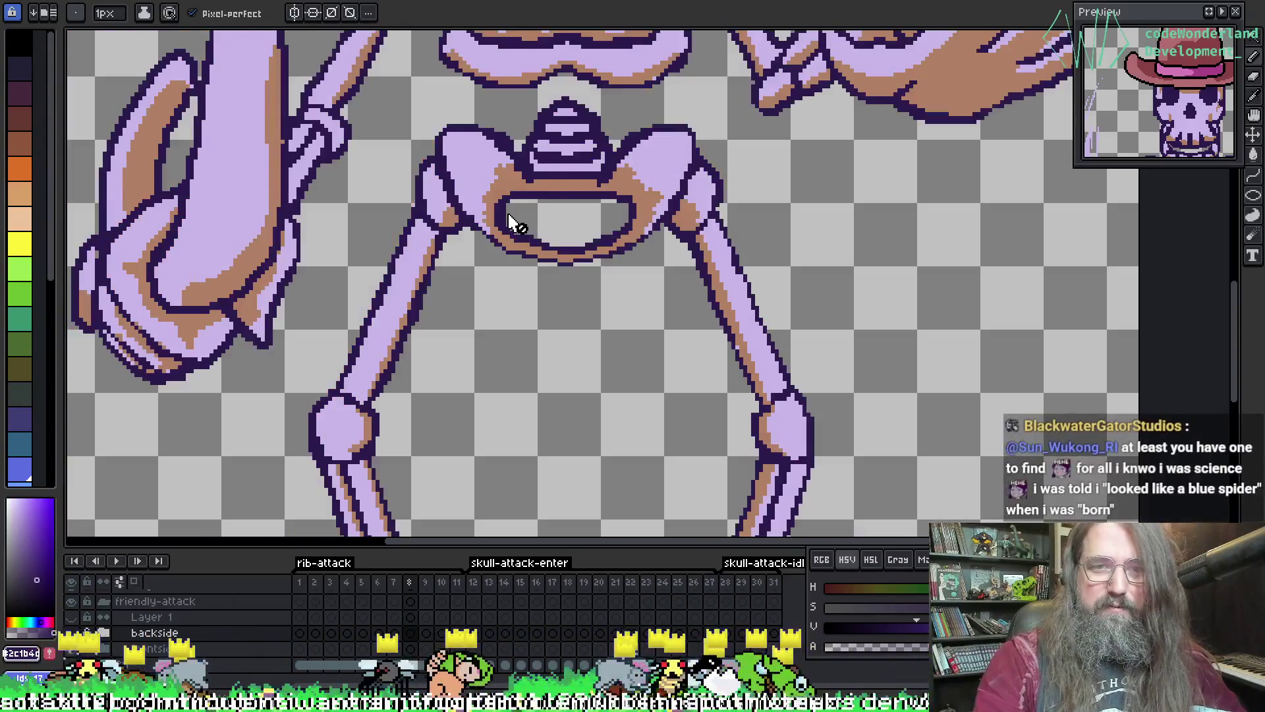
scroll(513, 222, down, 2)
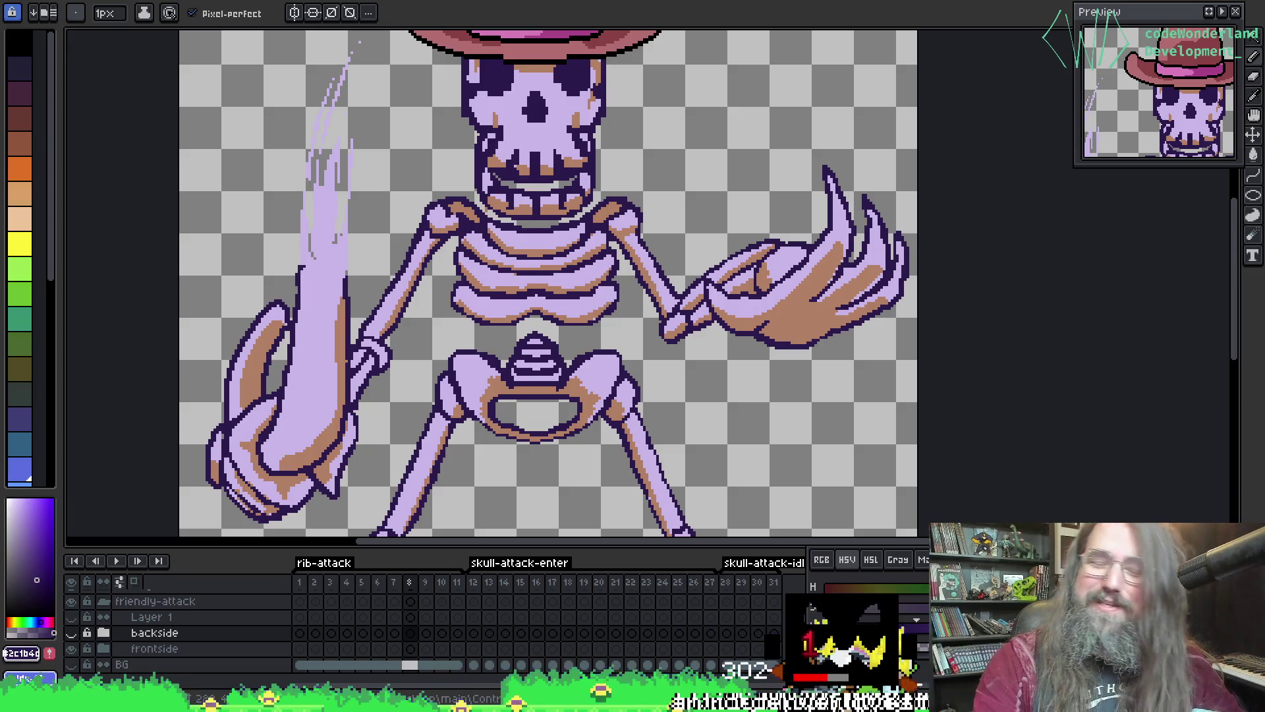
- Zoom in on the skull with the eyedropper, then step back two frames to frame 5
scroll(527, 343, up, 5)
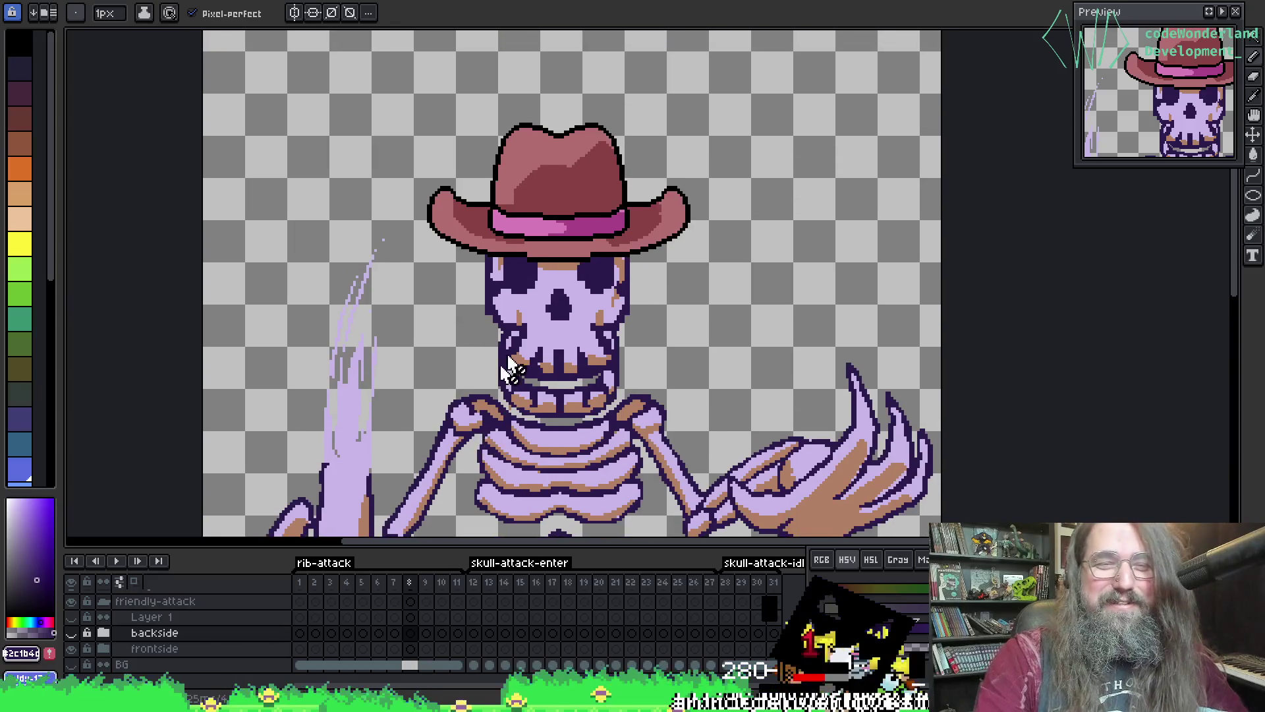
scroll(507, 369, up, 2)
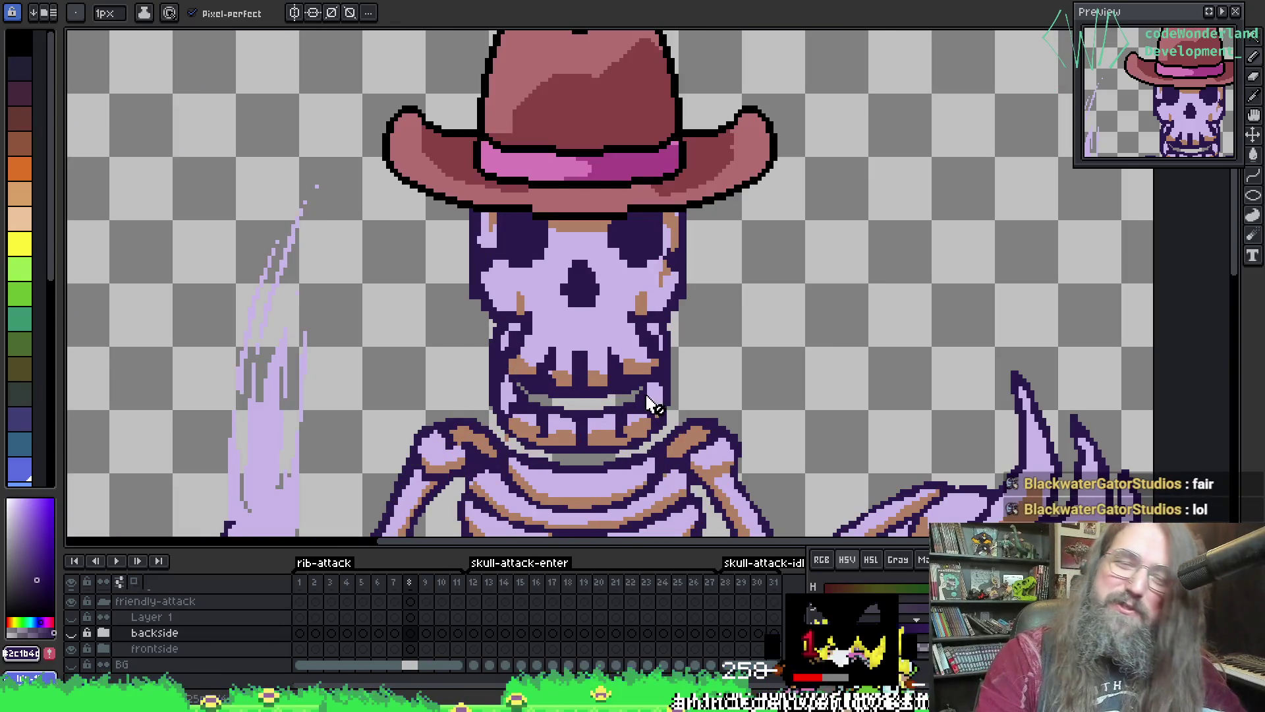
key(i)
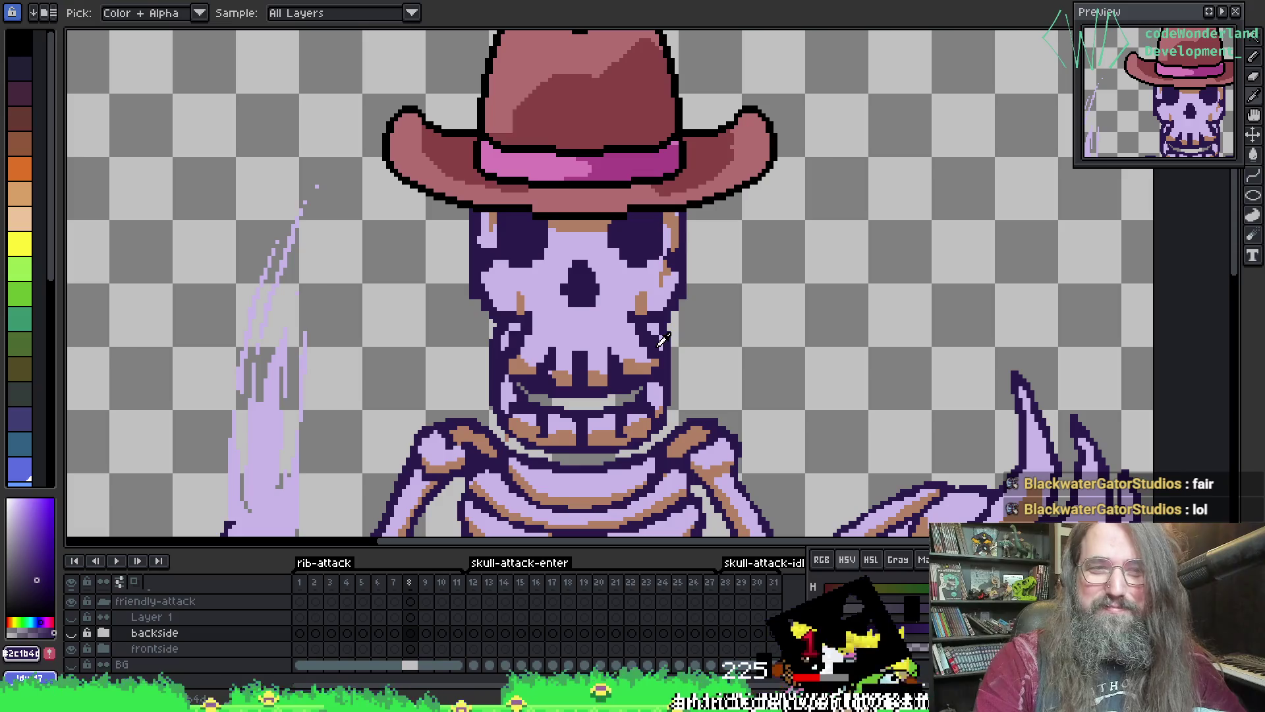
mouse_move(748, 396)
mouse_down()
mouse_move(613, 189)
mouse_move(567, 176)
mouse_up()
key(comma)
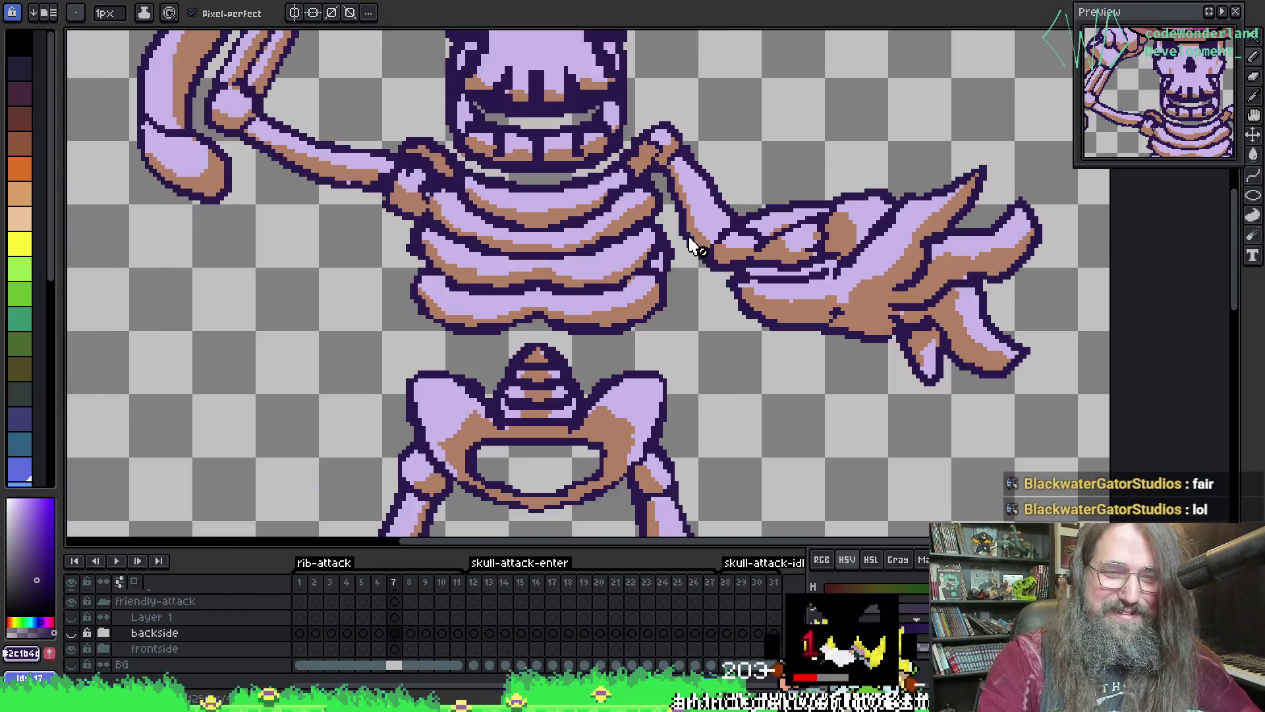
scroll(569, 234, down, 1)
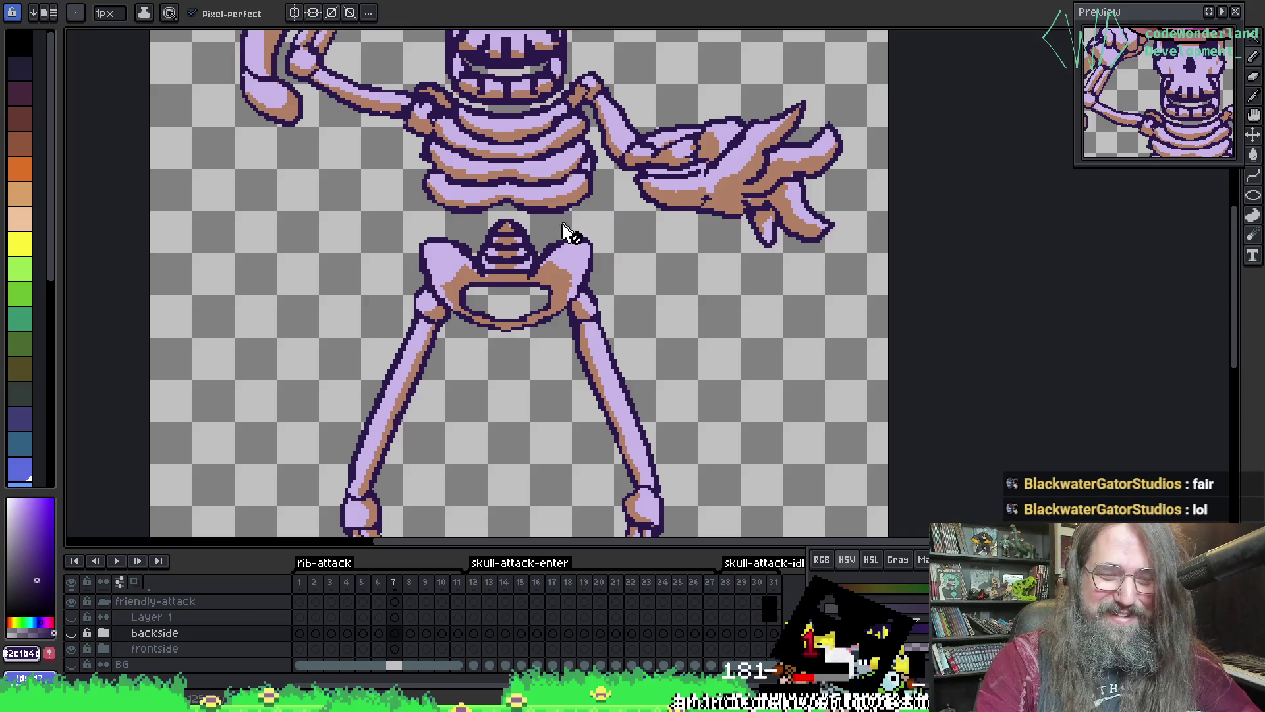
scroll(570, 234, down, 1)
key(comma)
key(comma)
scroll(501, 270, down, 1)
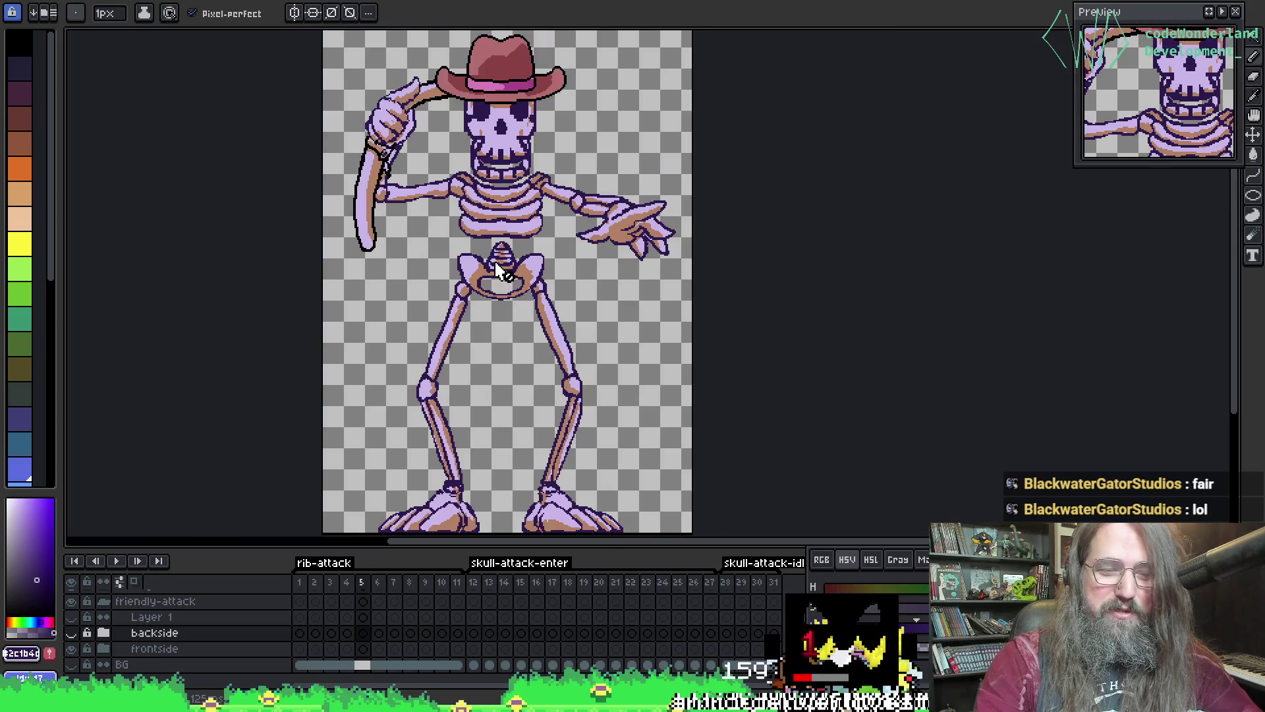
drag(500, 270, 481, 334)
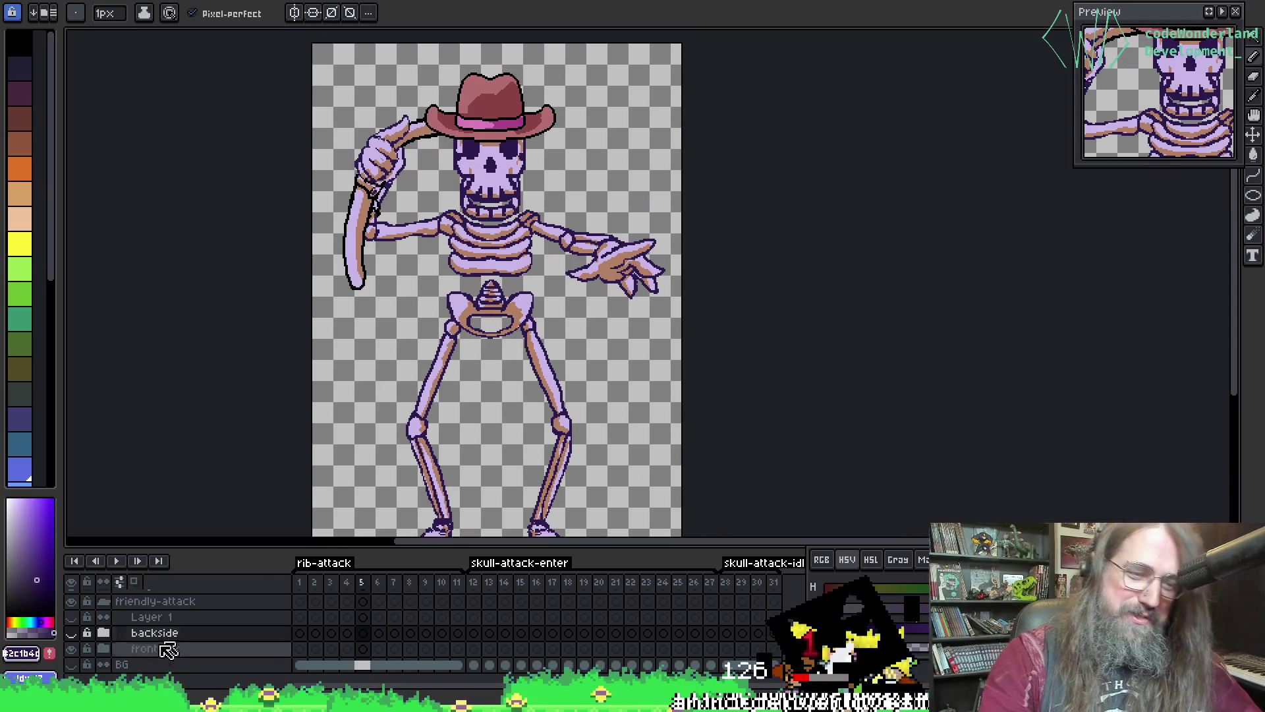
- Make both the frontside and backside layers visible and zoom in on the shoulders
click(71, 648)
click(71, 633)
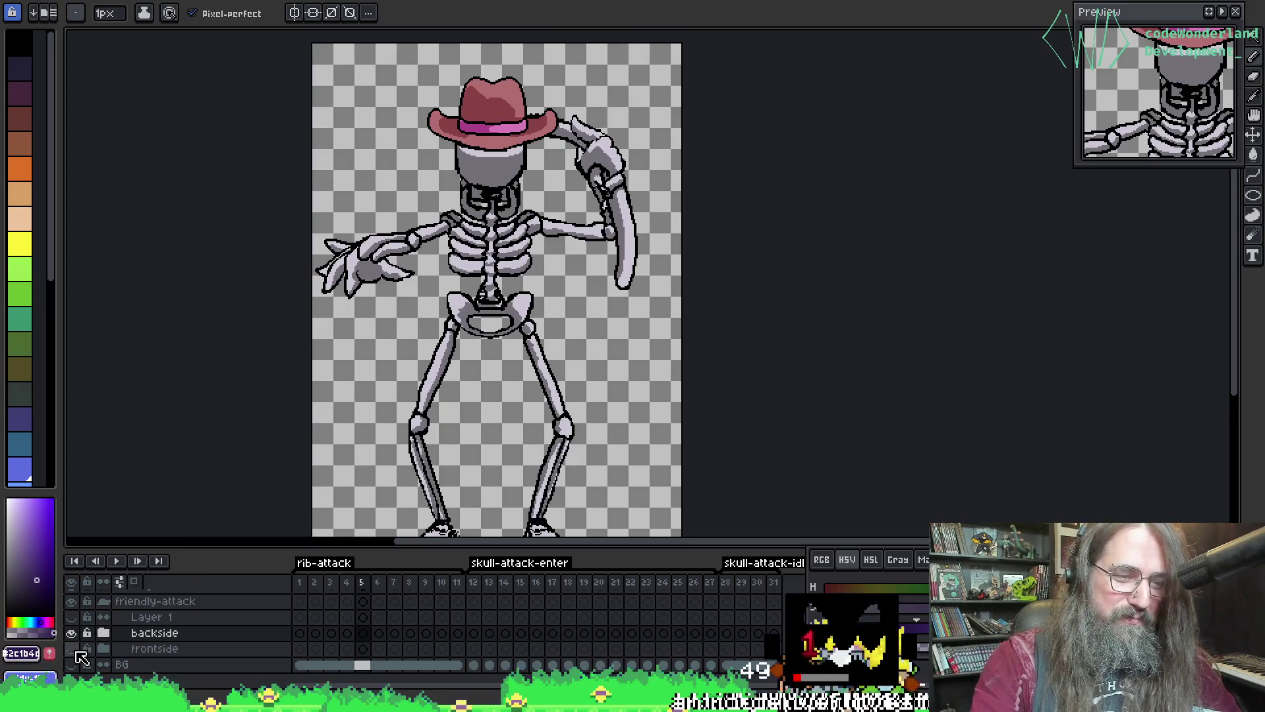
click(72, 649)
scroll(419, 194, up, 1)
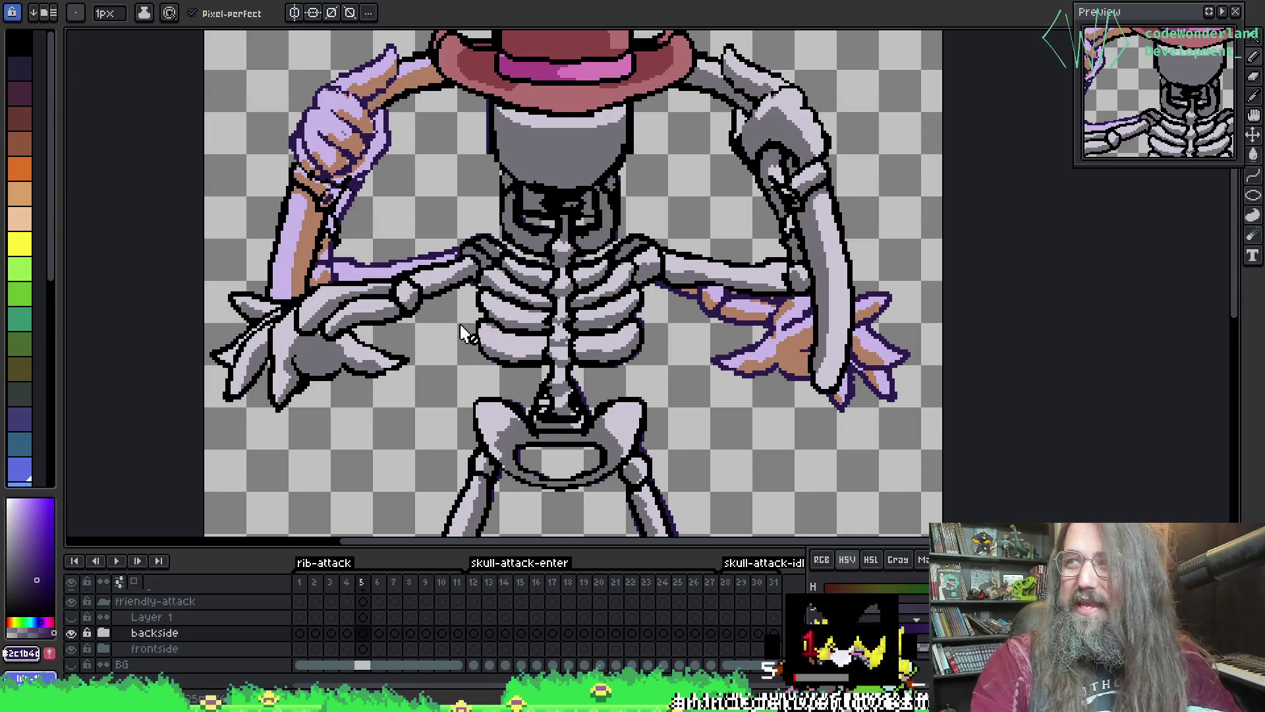
scroll(461, 333, up, 1)
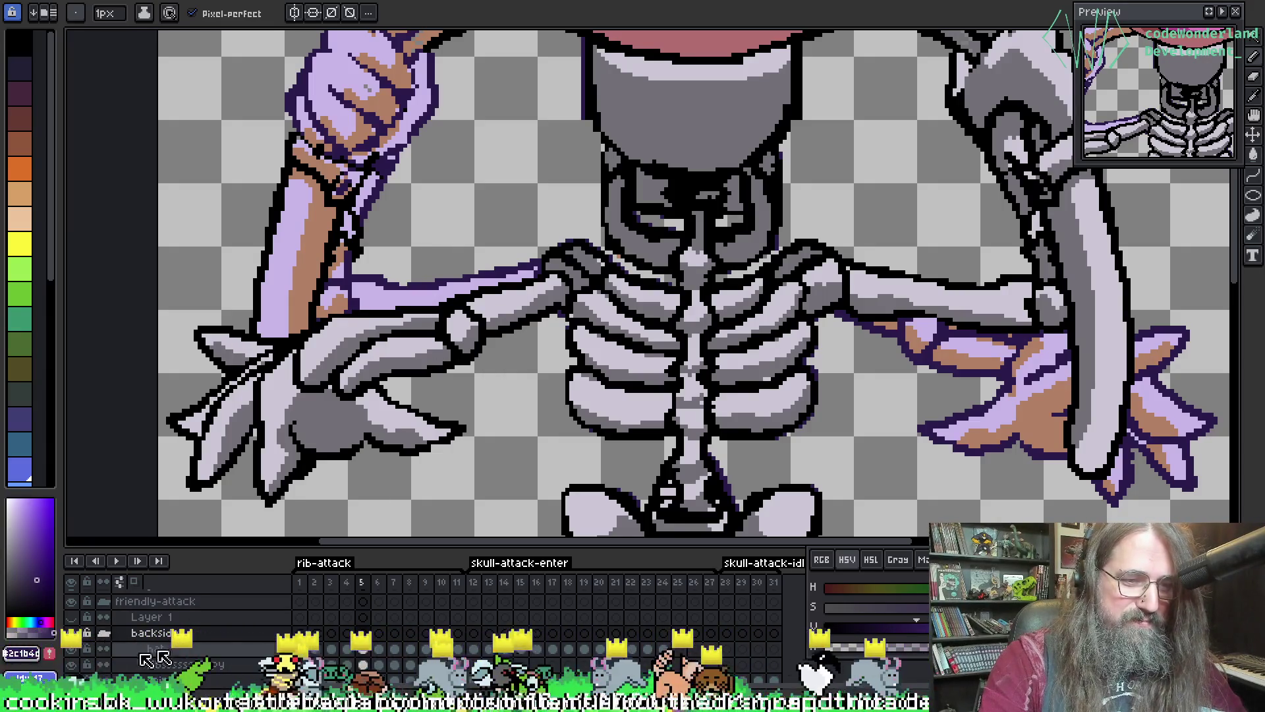
scroll(372, 669, down, 1)
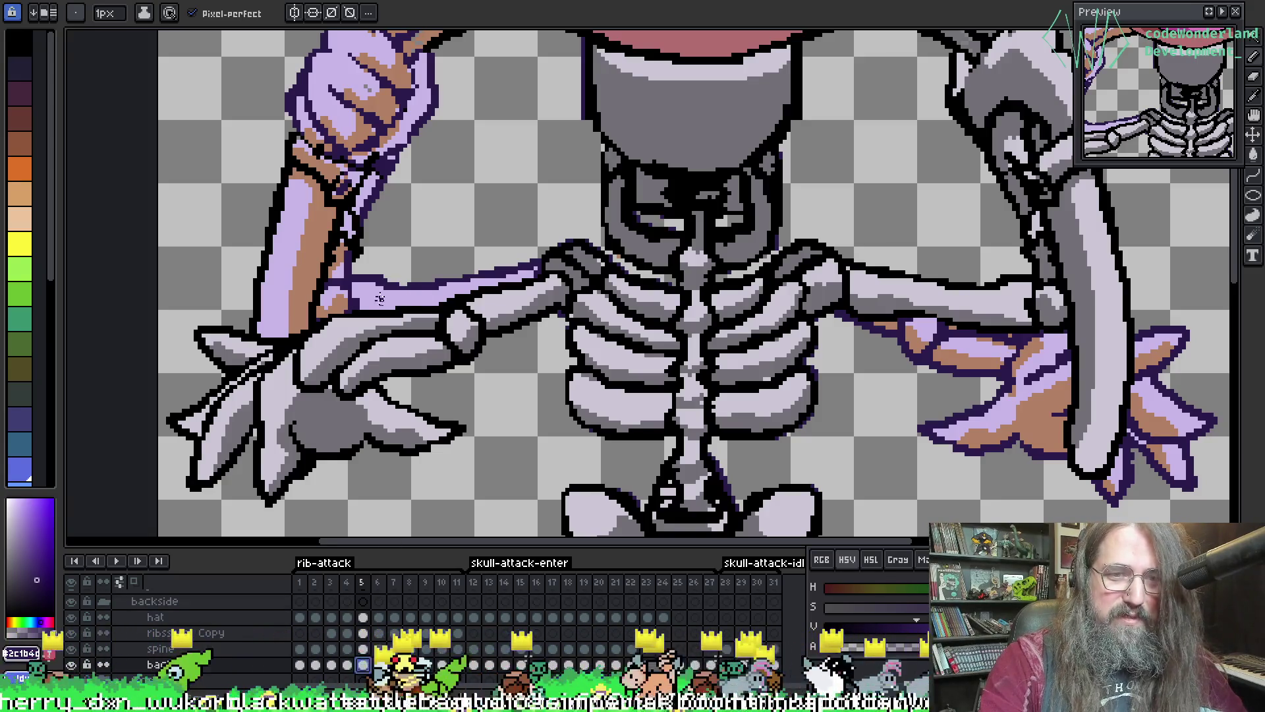
- Sample the arm's lavender, switch to the pencil, and set Replace Color from #c9b7e8 to #cbc6d4
key(alt)
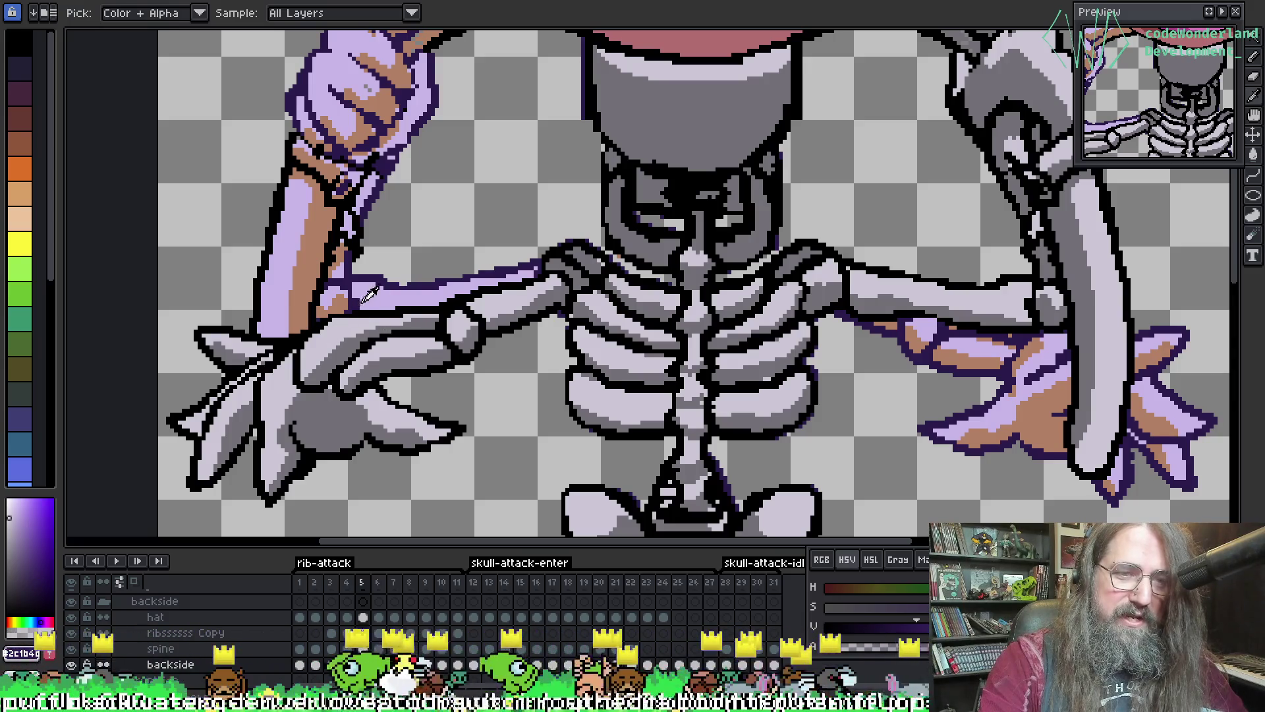
click(372, 289)
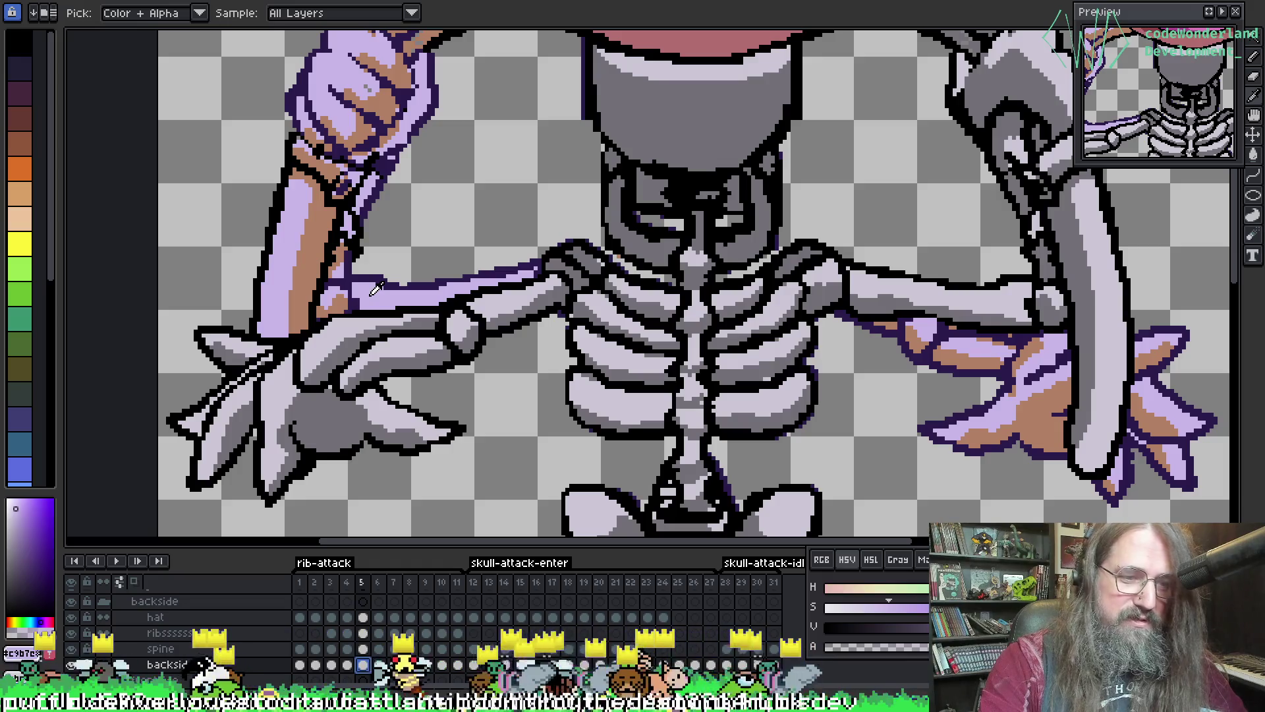
key(b)
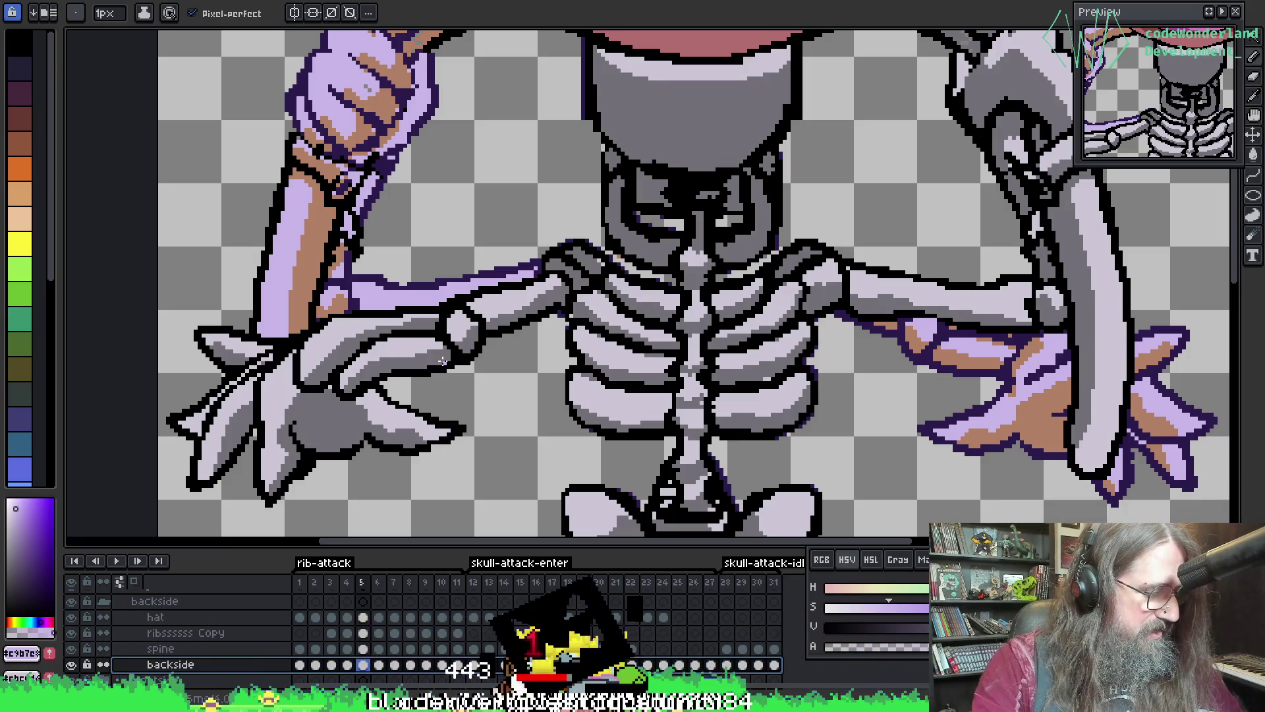
key(shift+r)
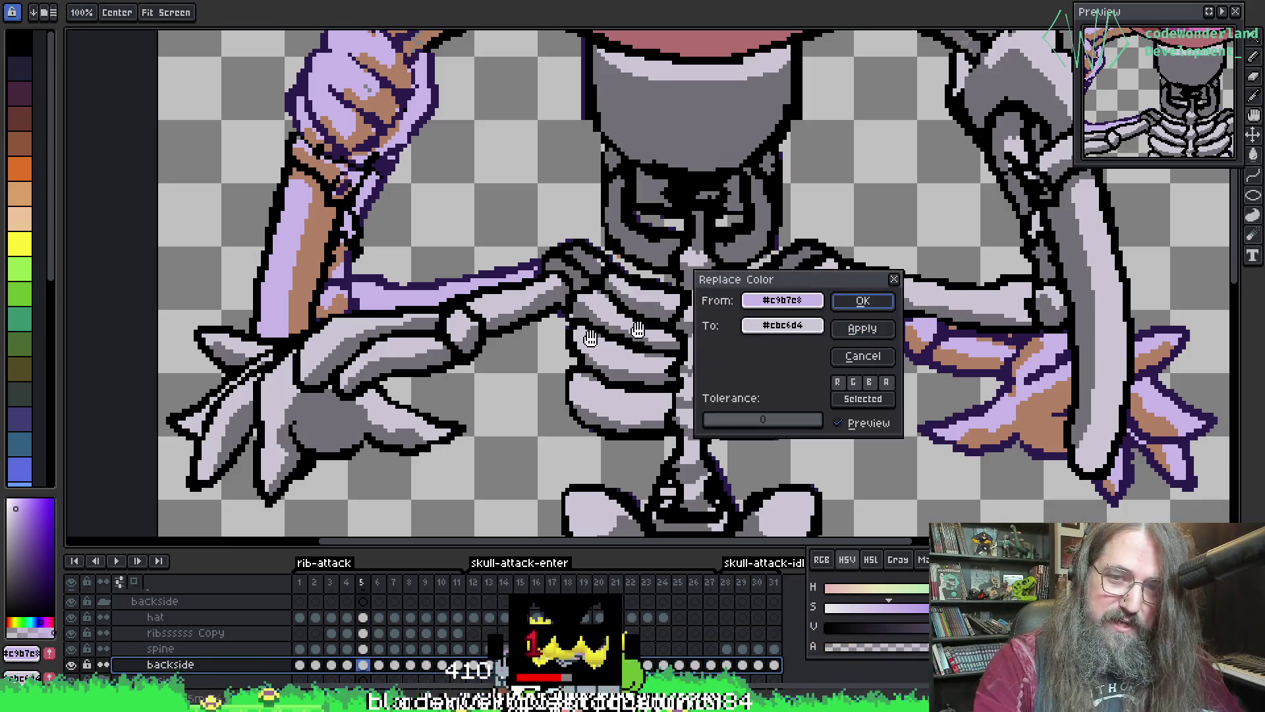
- Apply the #c9b7e8 to #cbc6d4 swap, close the dialog, and jump to frame 1
click(861, 329)
click(861, 330)
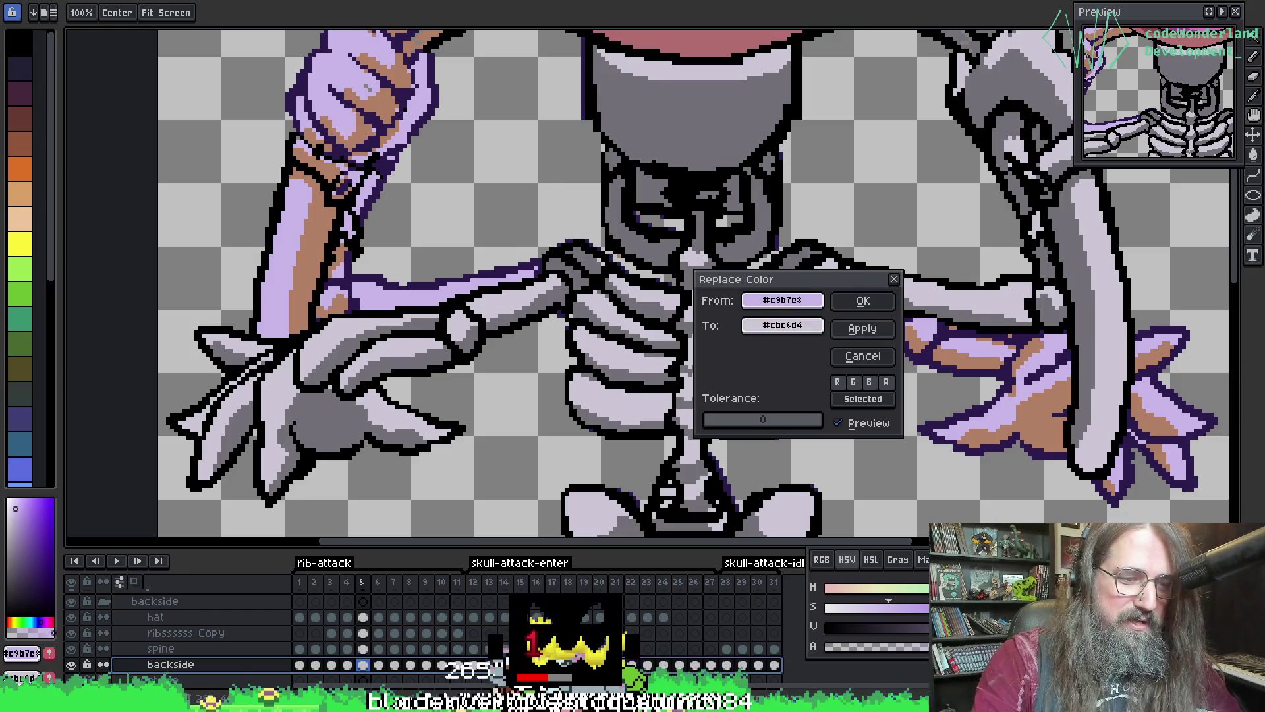
key(Return)
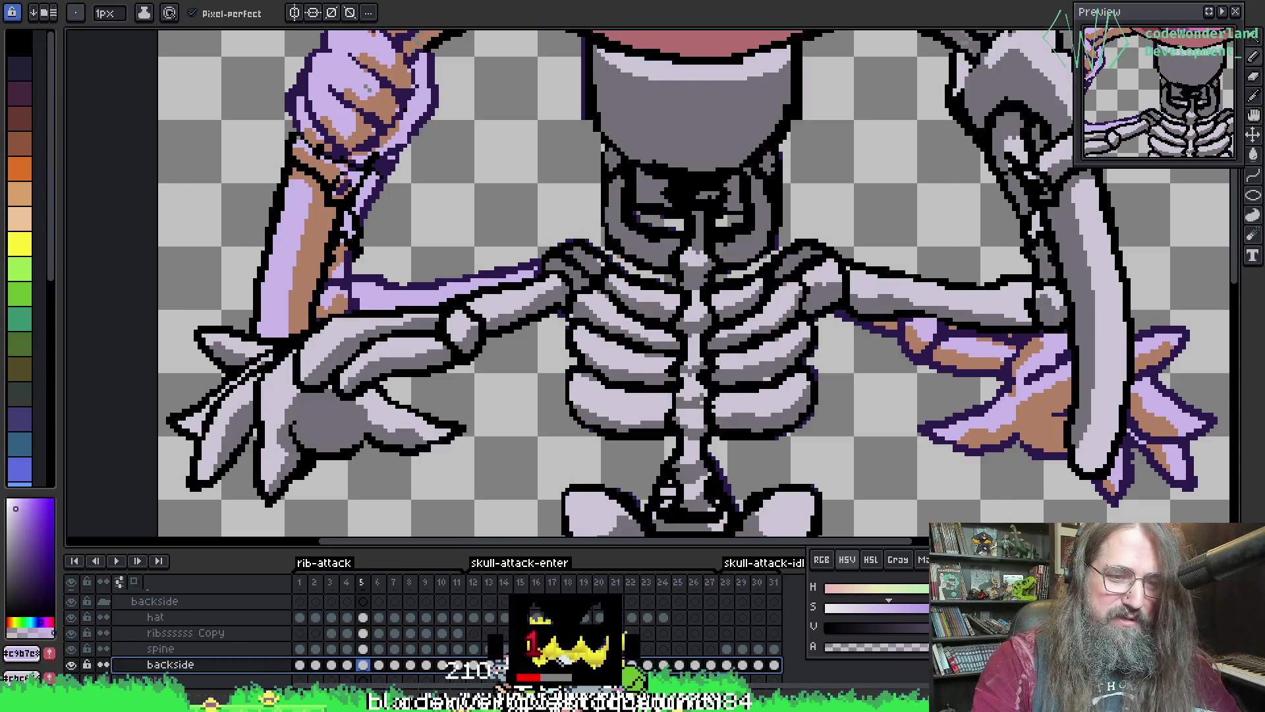
click(302, 664)
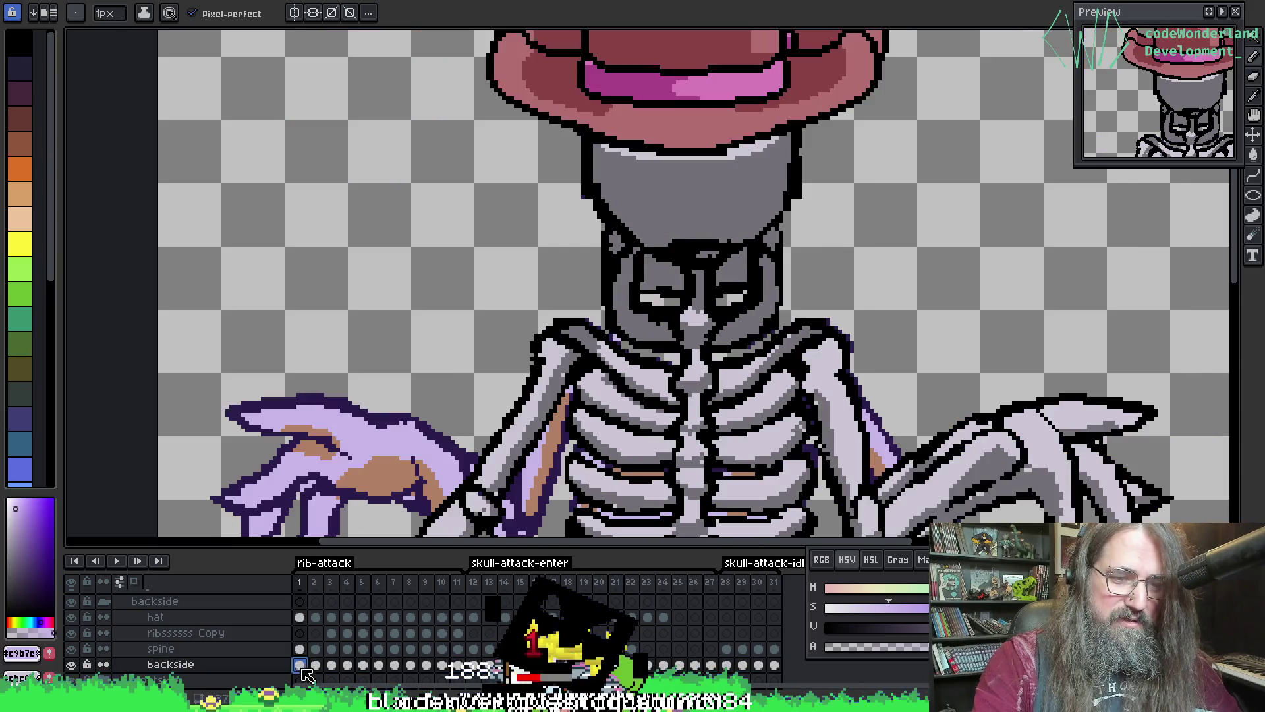
- Centre the ribcage, replace #c9b7e8 with #cbc6d4 on frame 1, and close the dialog
drag(537, 370, 511, 311)
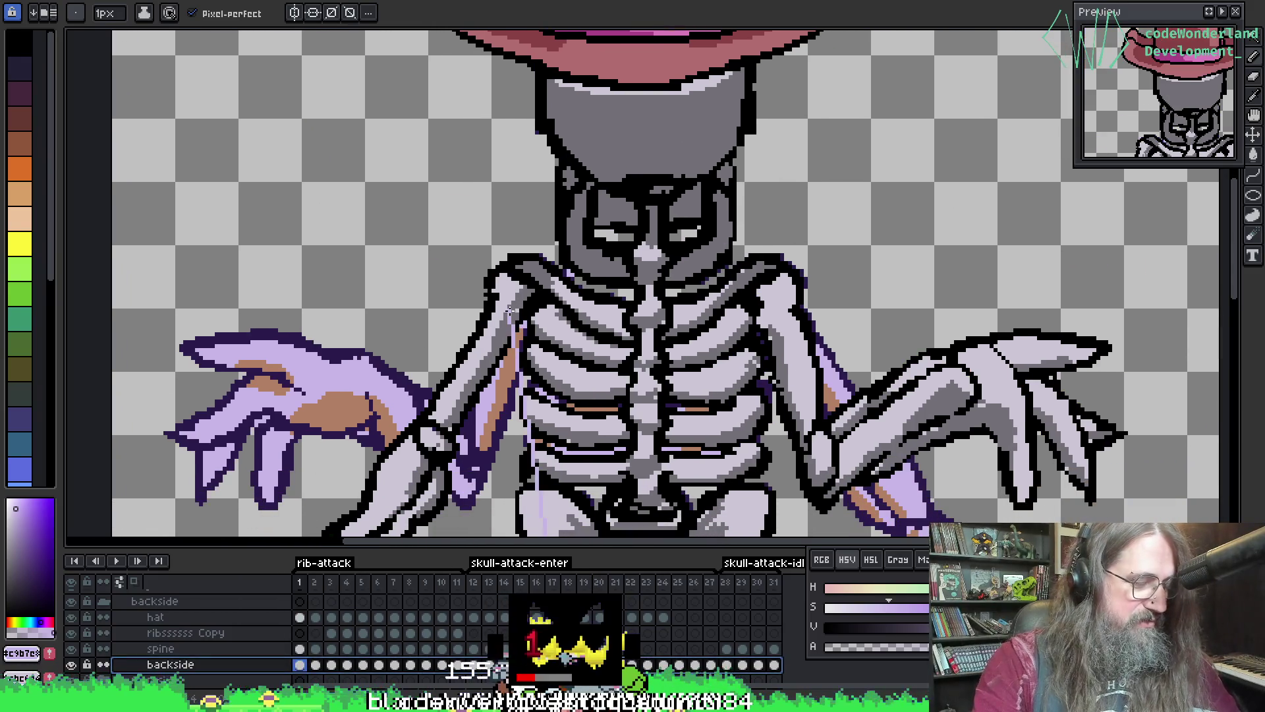
key(shift+r)
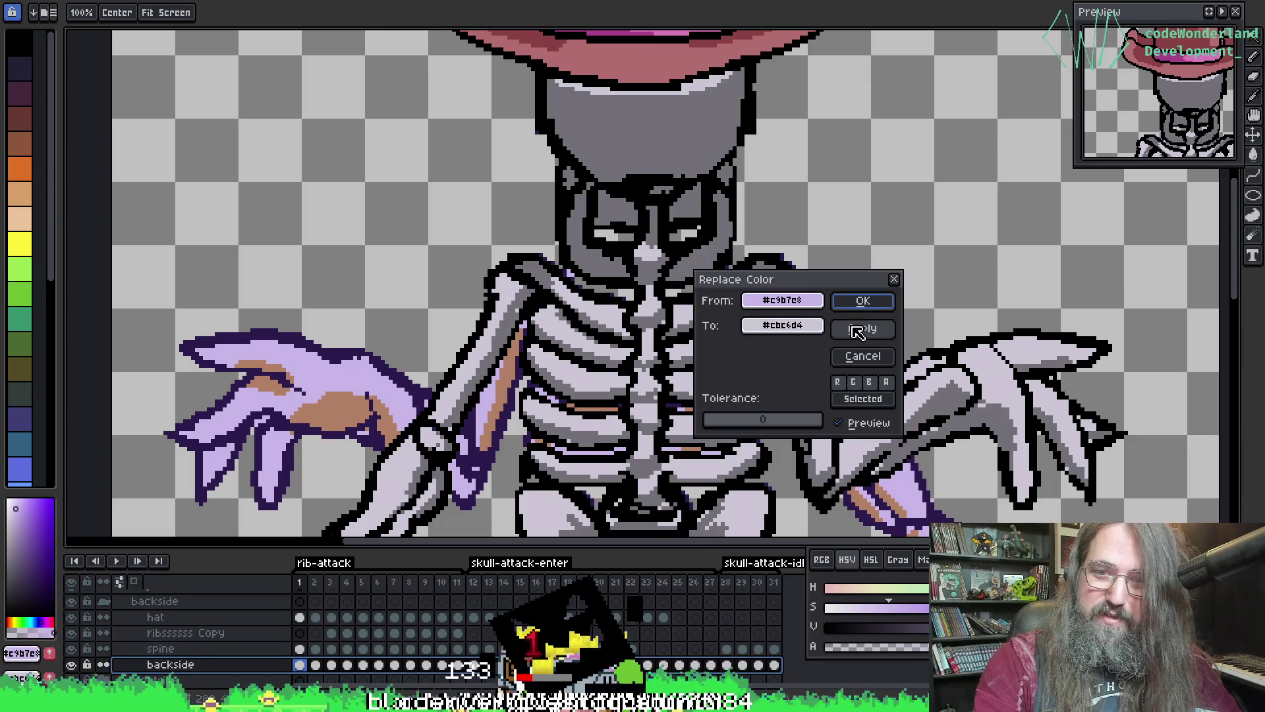
click(857, 332)
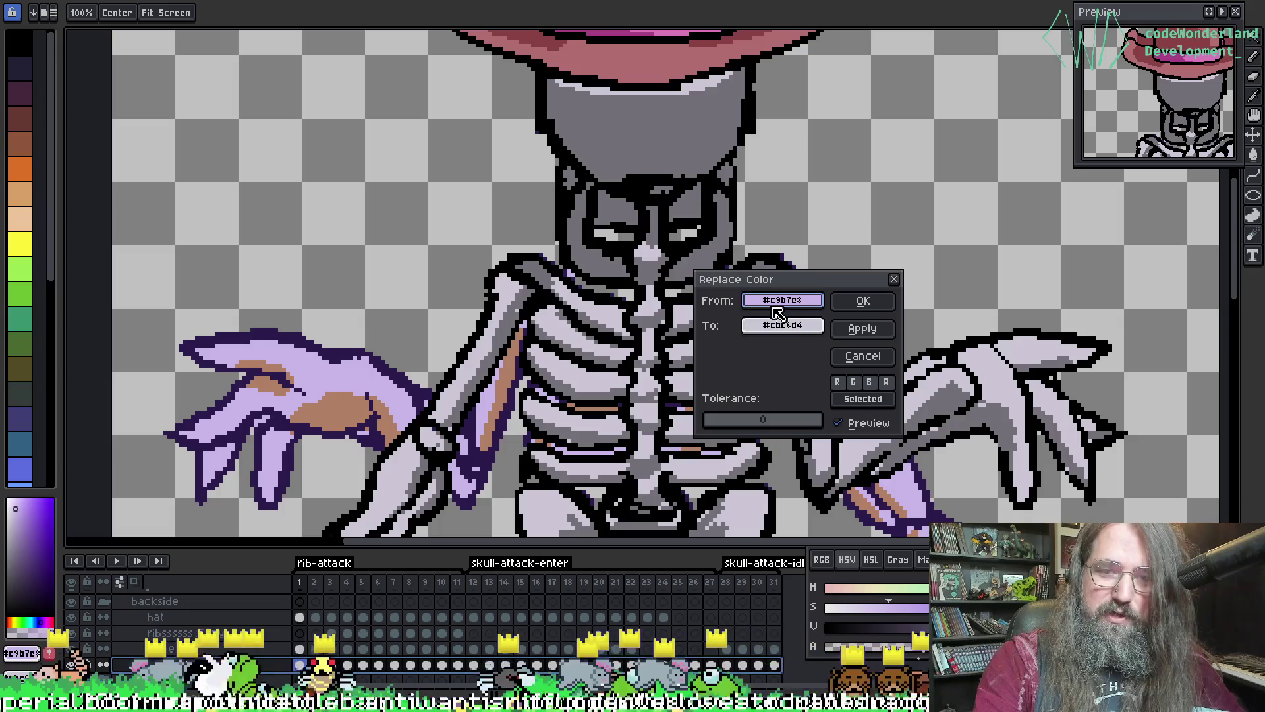
click(895, 280)
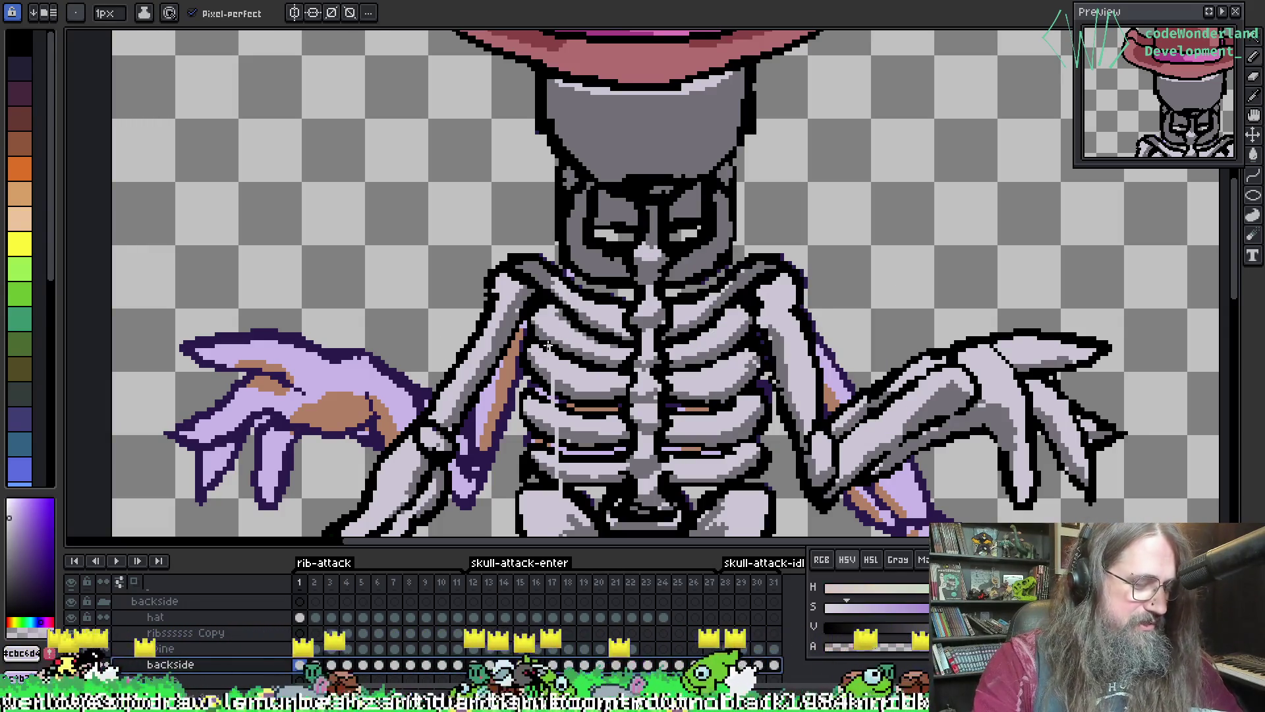
- Replace the pale #cbc6d4 with lavender #c9b7e8 and confirm the swap
key(shift+r)
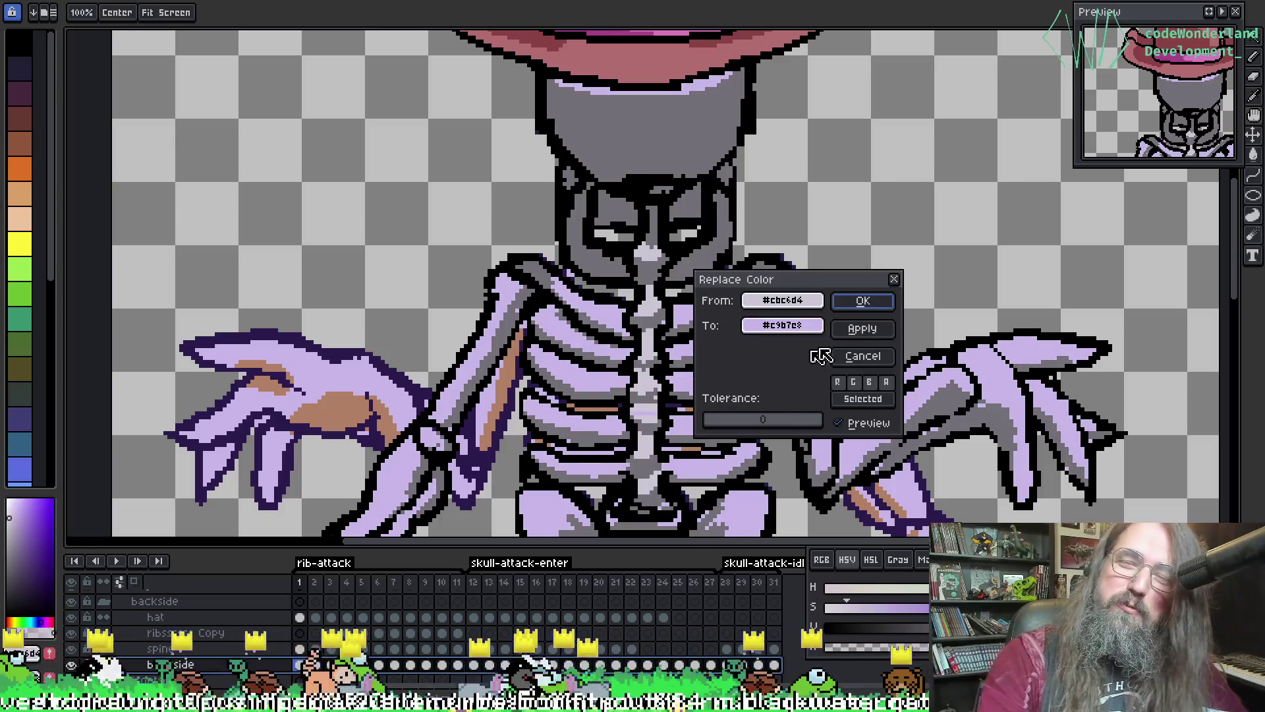
click(865, 329)
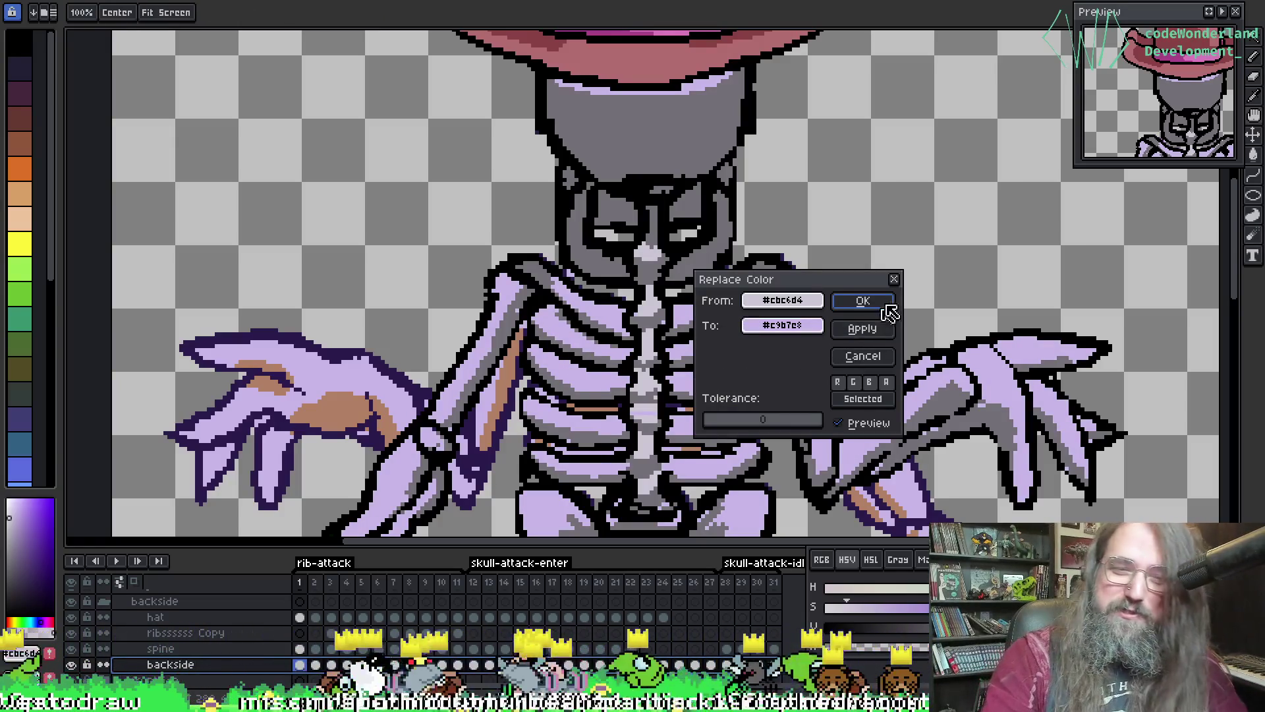
click(884, 304)
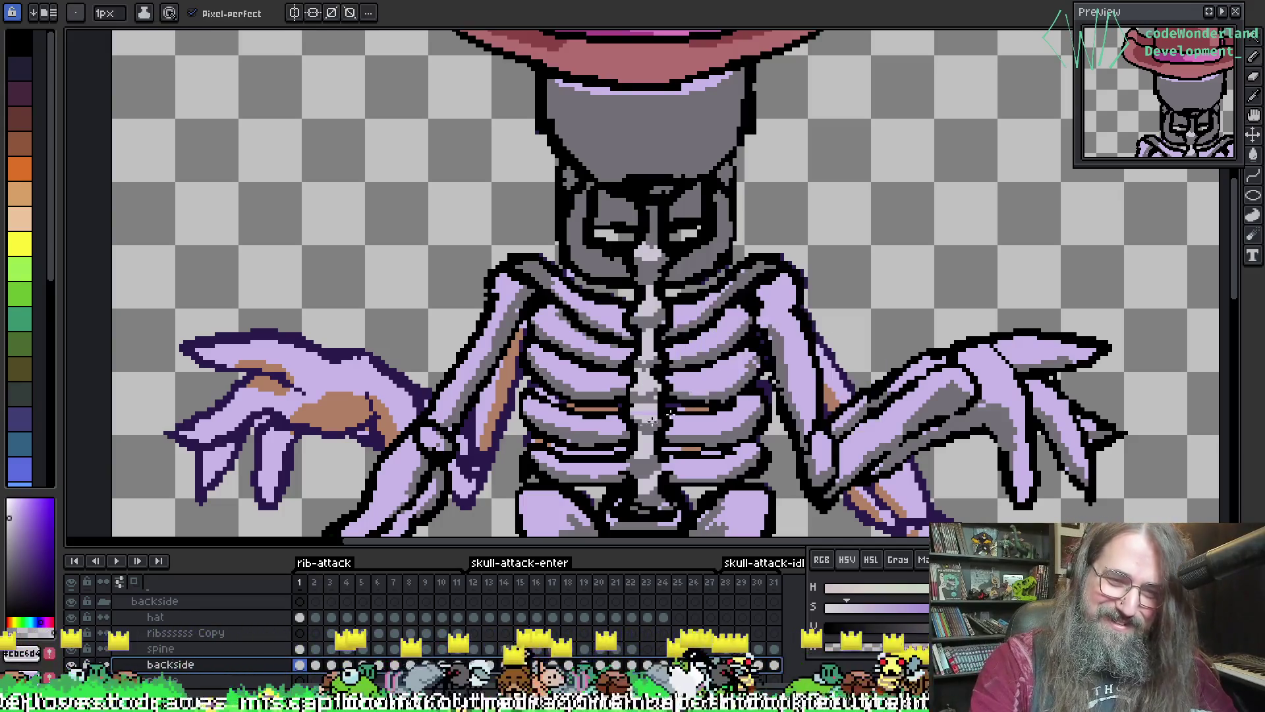
- Step through the poses, including frames 11, 14 and 16, then return to frame 1
mouse_move(618, 404)
mouse_down()
mouse_move(608, 173)
mouse_move(473, 239)
mouse_up()
key(Right)
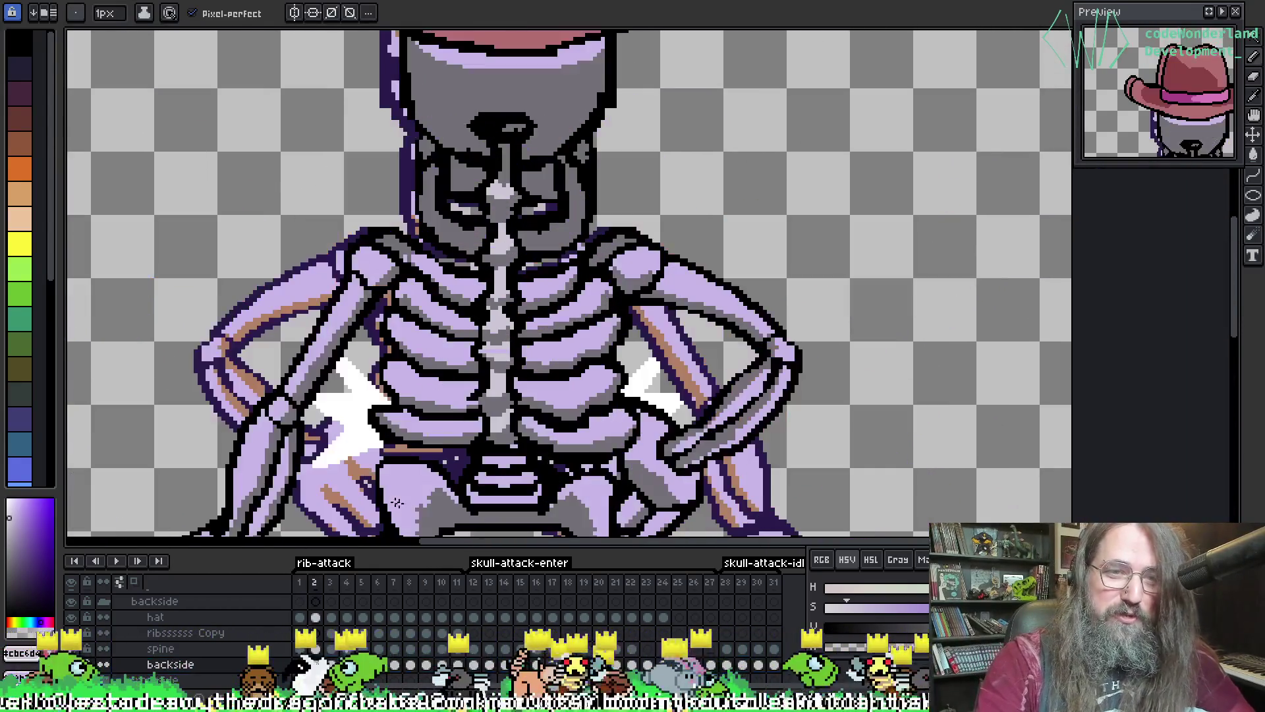
key(Right)
key(Right)
key(Right)
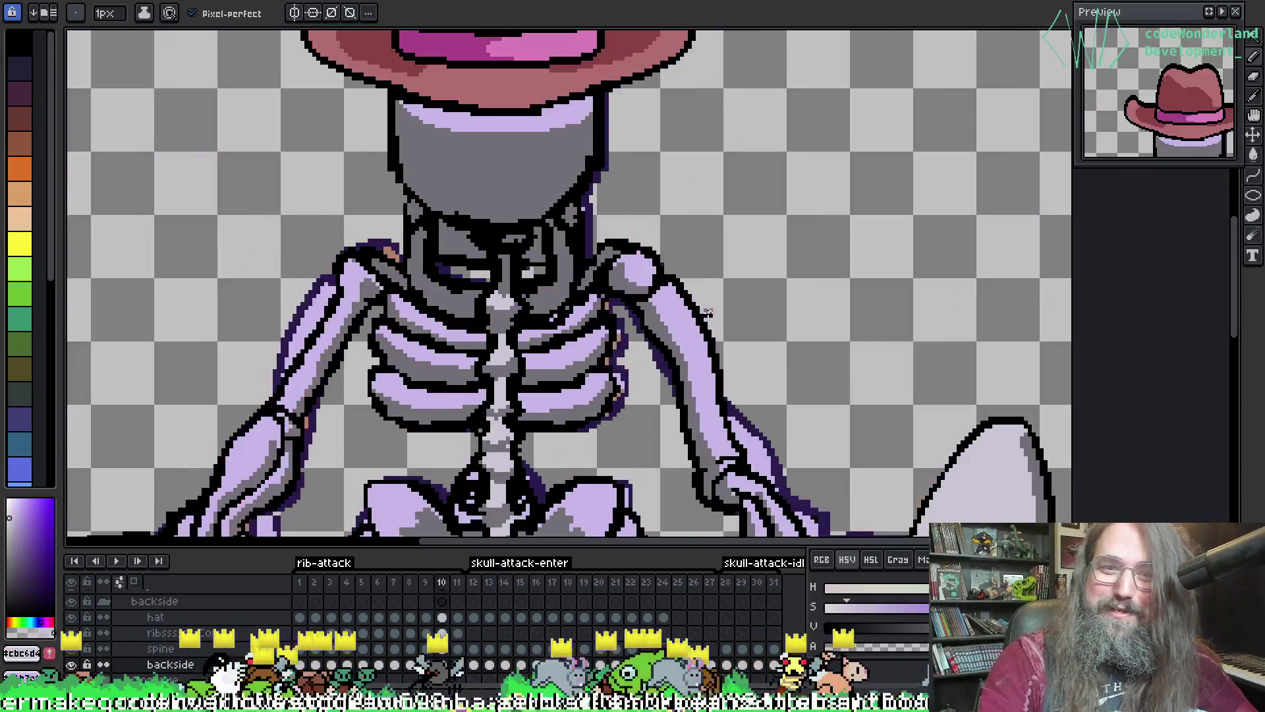
key(Right)
key(Right)
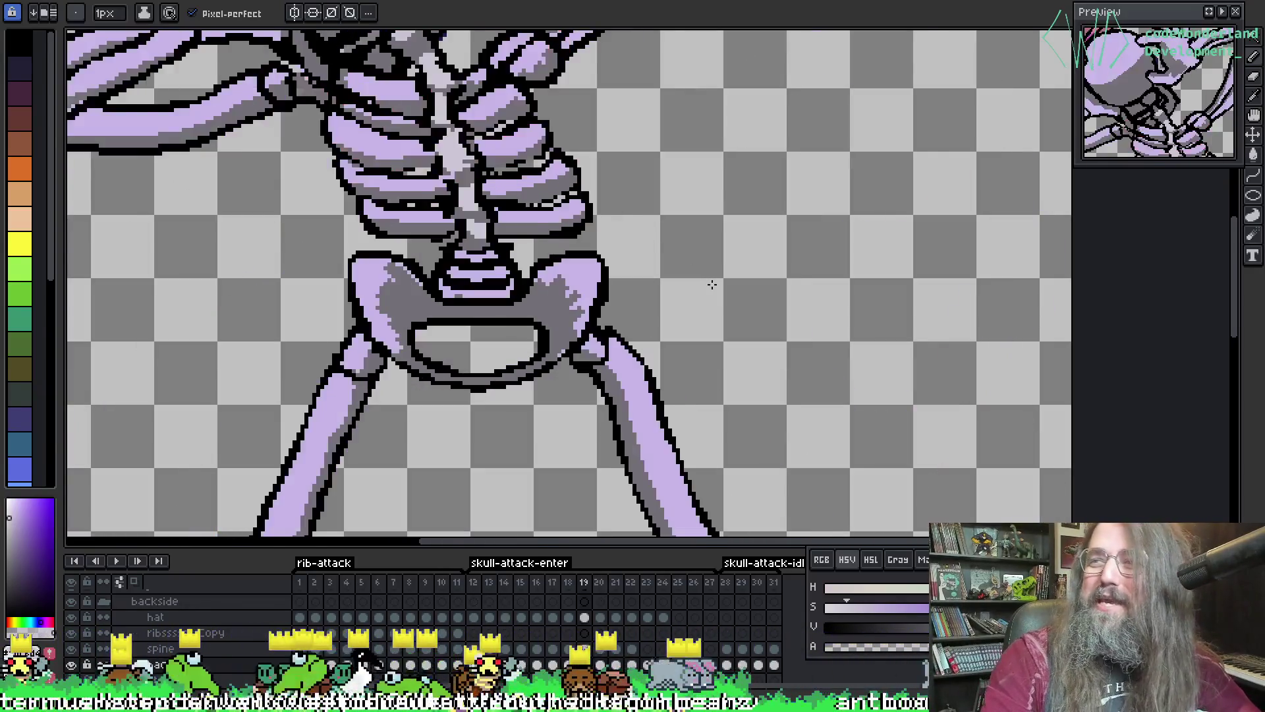
key(Left)
key(Left)
key(Left)
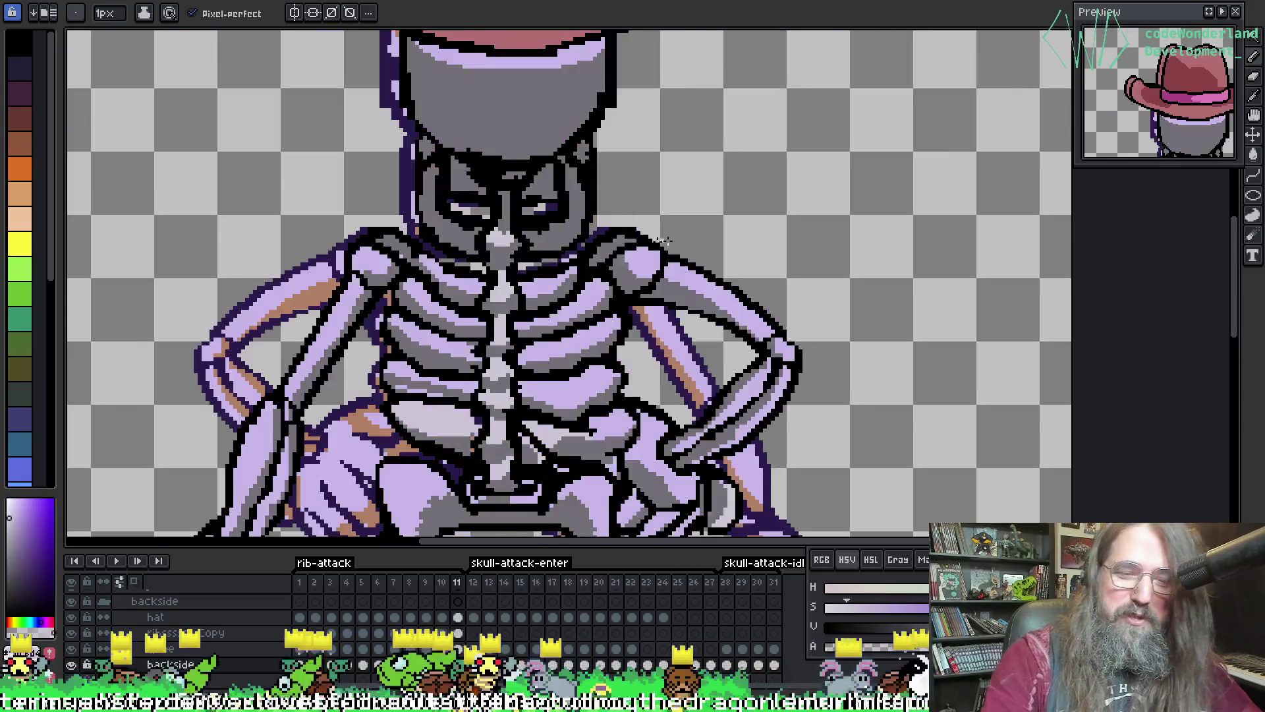
key(Right)
key(Right)
key(Right)
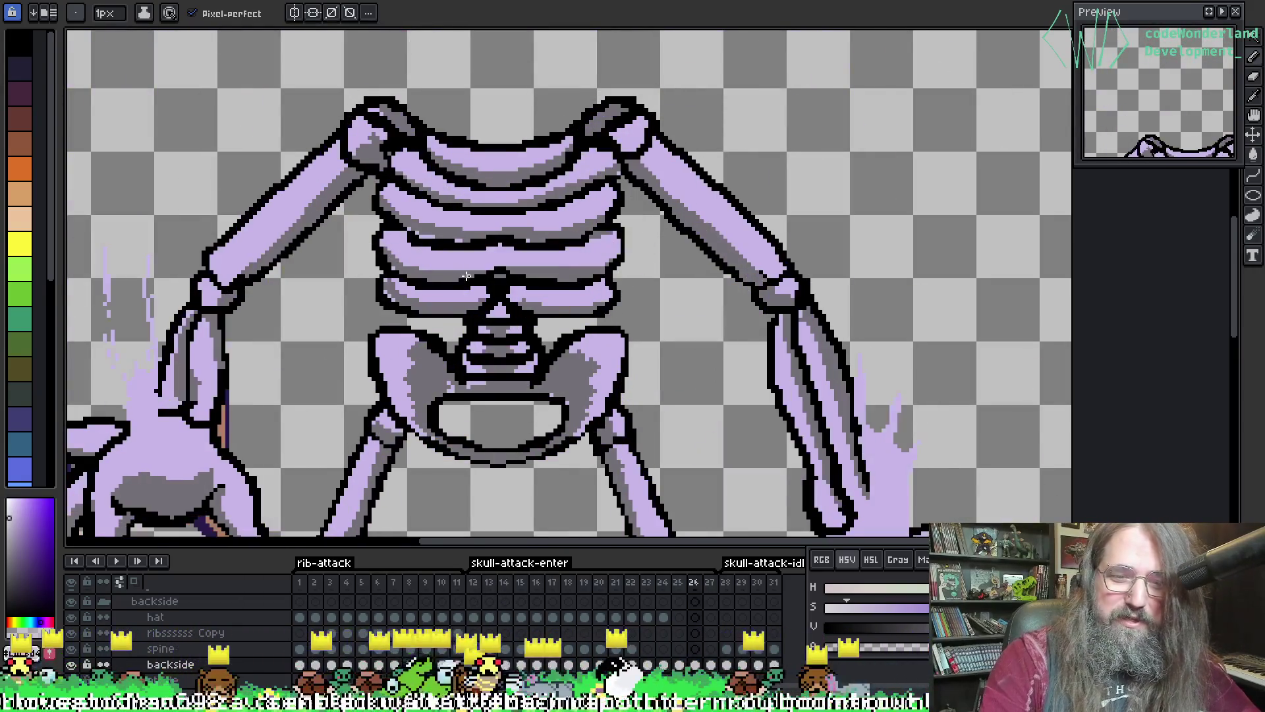
key(Return)
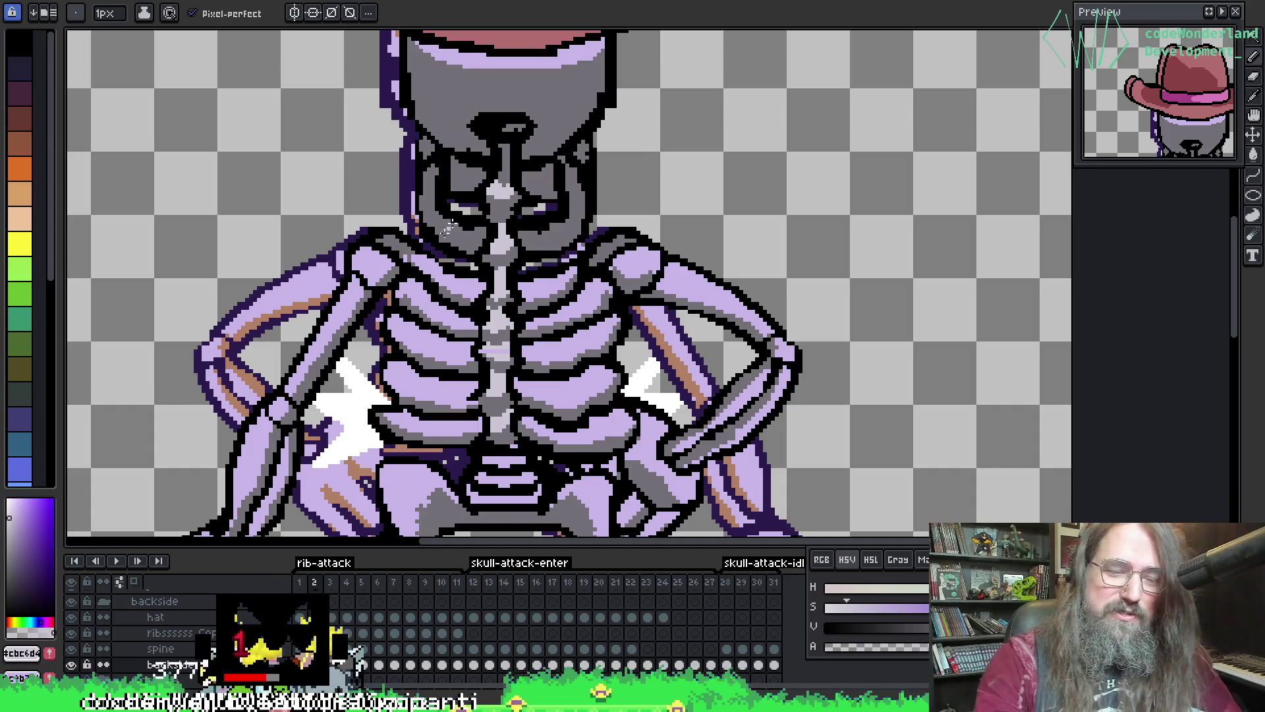
key(Left)
- Pan around frame 1 to inspect the lavender ribcage and pelvis
drag(471, 331, 512, 283)
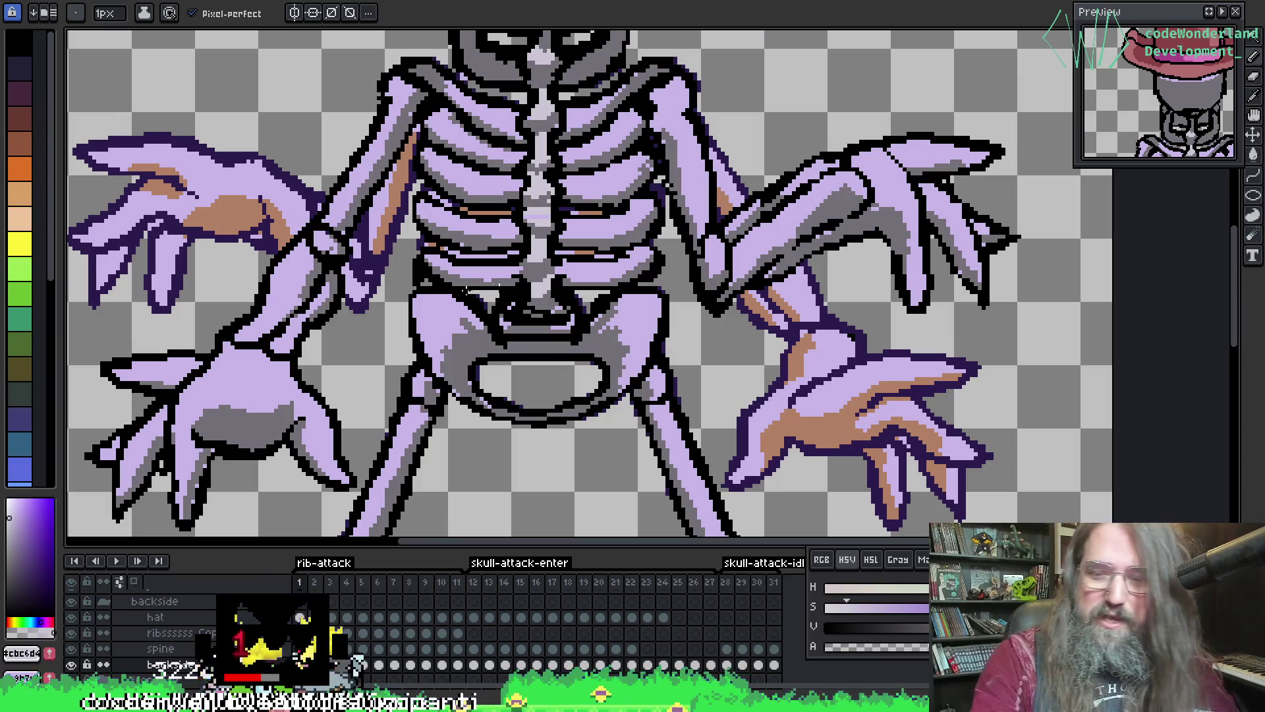
mouse_move(306, 353)
mouse_down()
mouse_move(396, 239)
mouse_move(381, 325)
mouse_move(474, 319)
mouse_move(393, 395)
mouse_move(446, 307)
mouse_move(424, 284)
mouse_move(443, 250)
mouse_move(513, 416)
mouse_move(606, 184)
mouse_up()
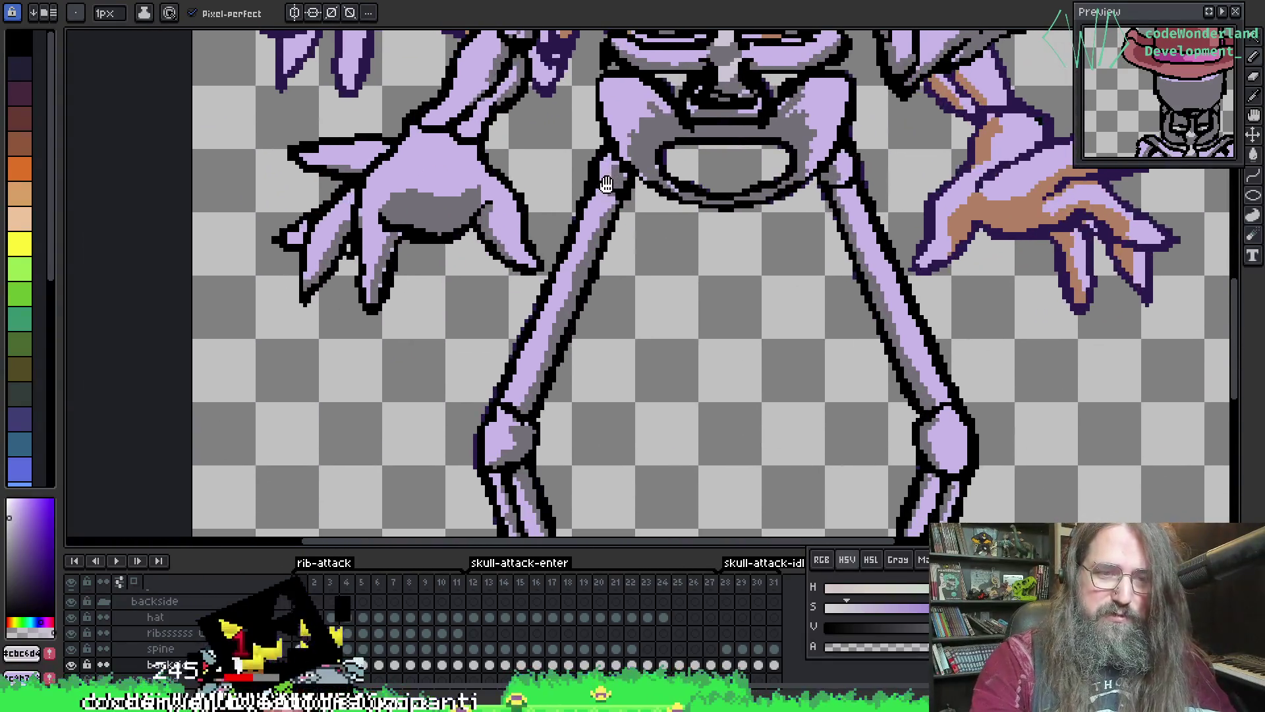
drag(440, 252, 290, 396)
scroll(305, 441, up, 1)
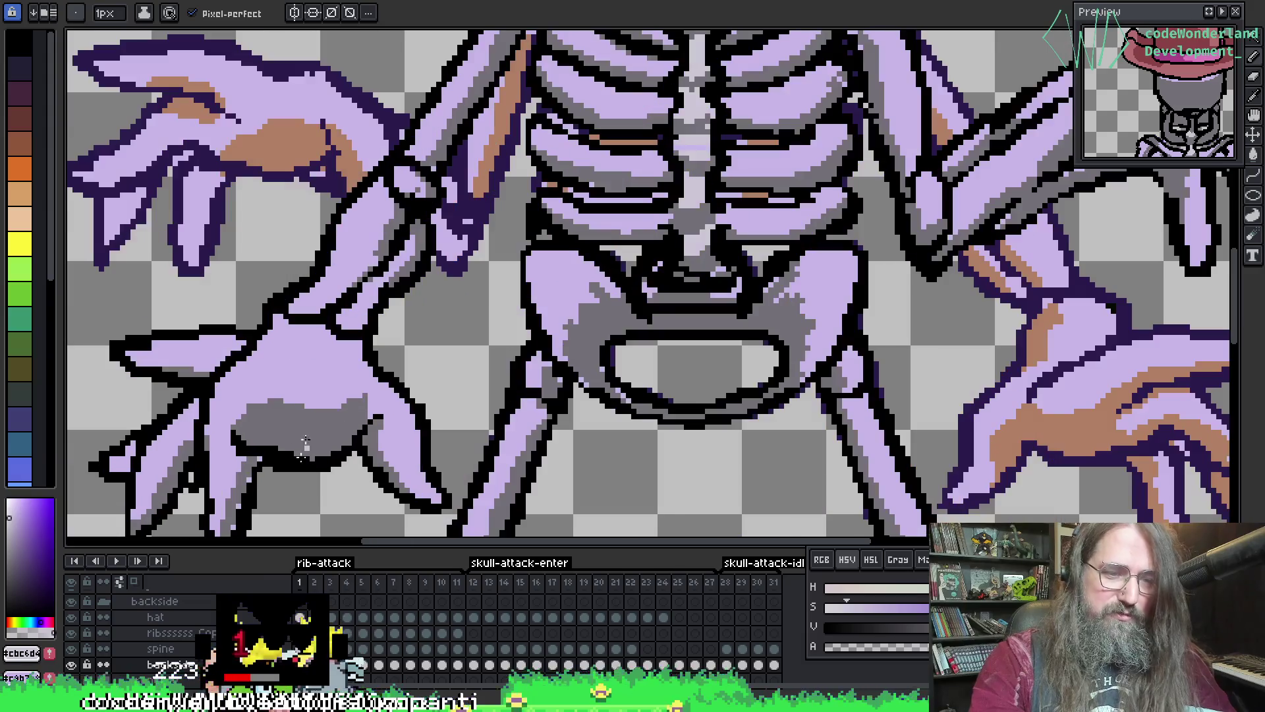
scroll(310, 389, down, 1)
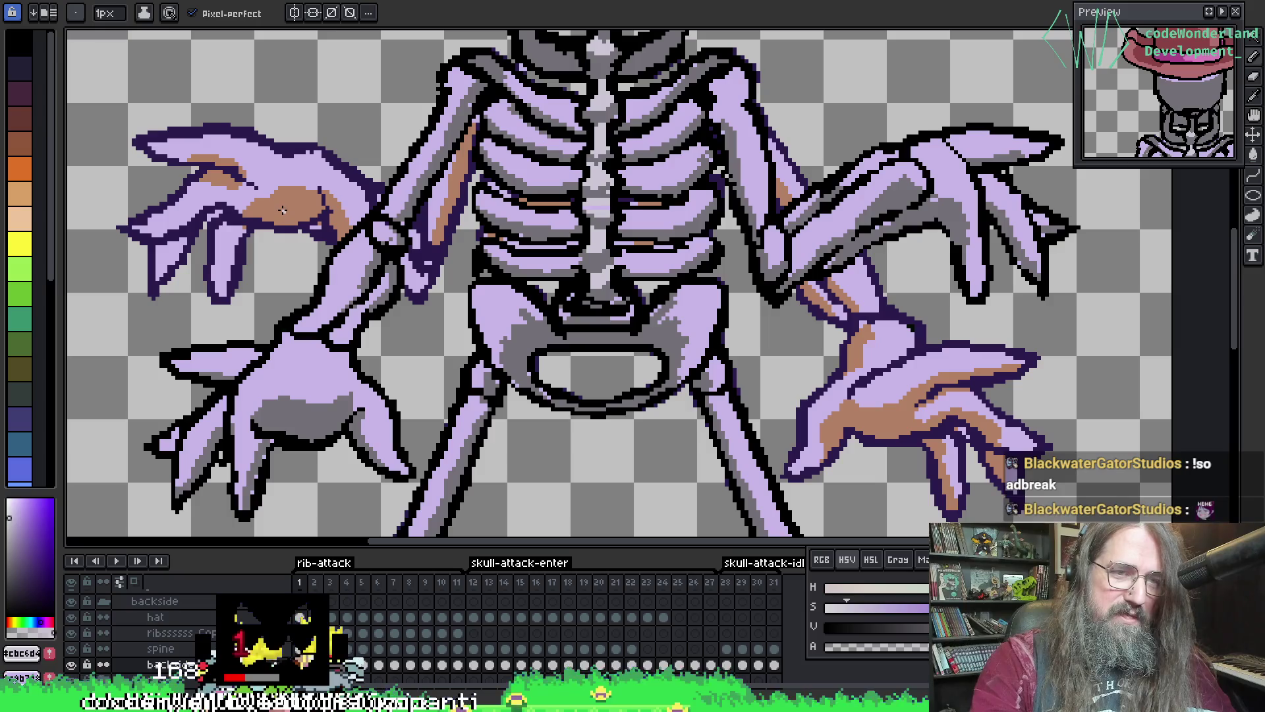
key(alt)
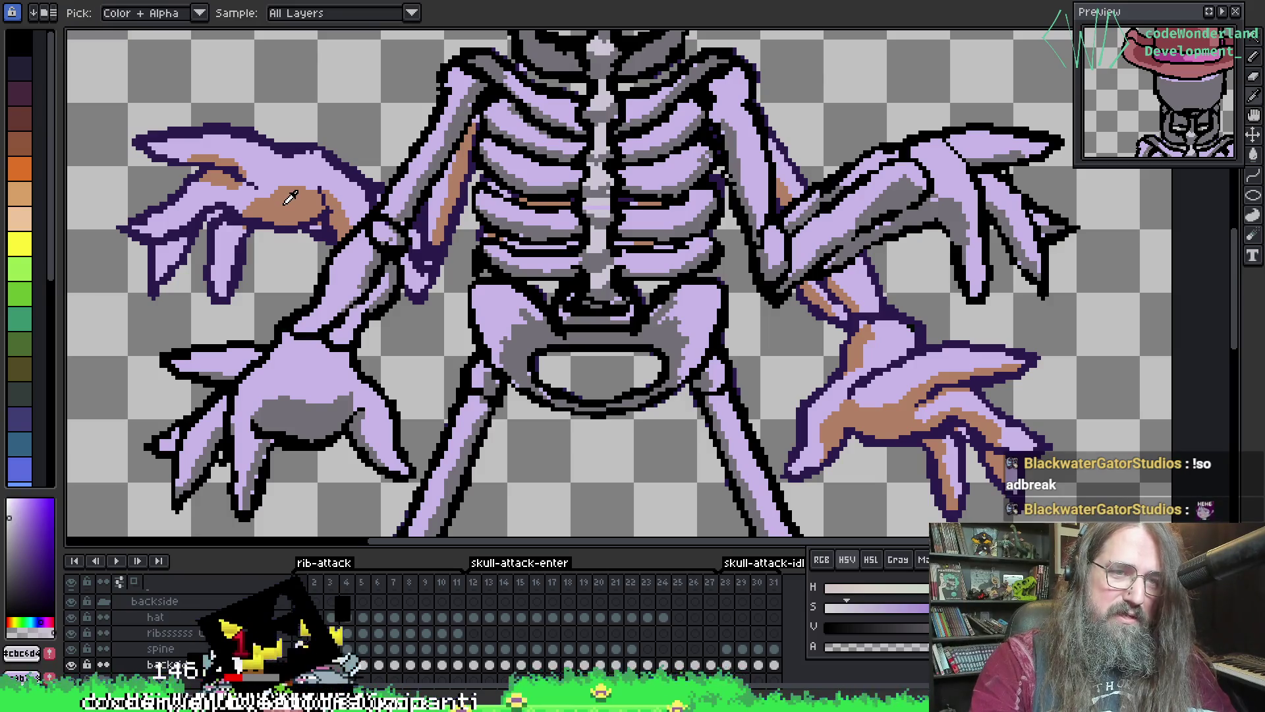
- Sample grey #727077 and tan from the hands and draw a grey test stroke below the pelvis
click(298, 415)
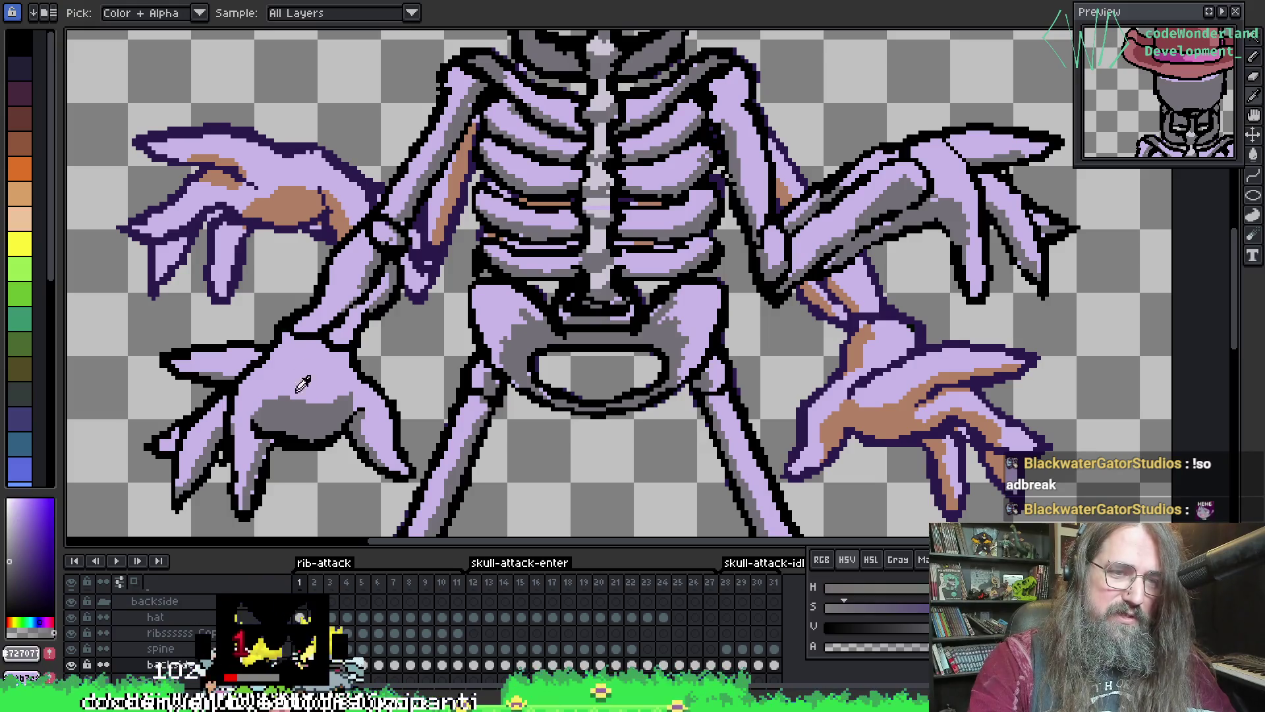
click(288, 207)
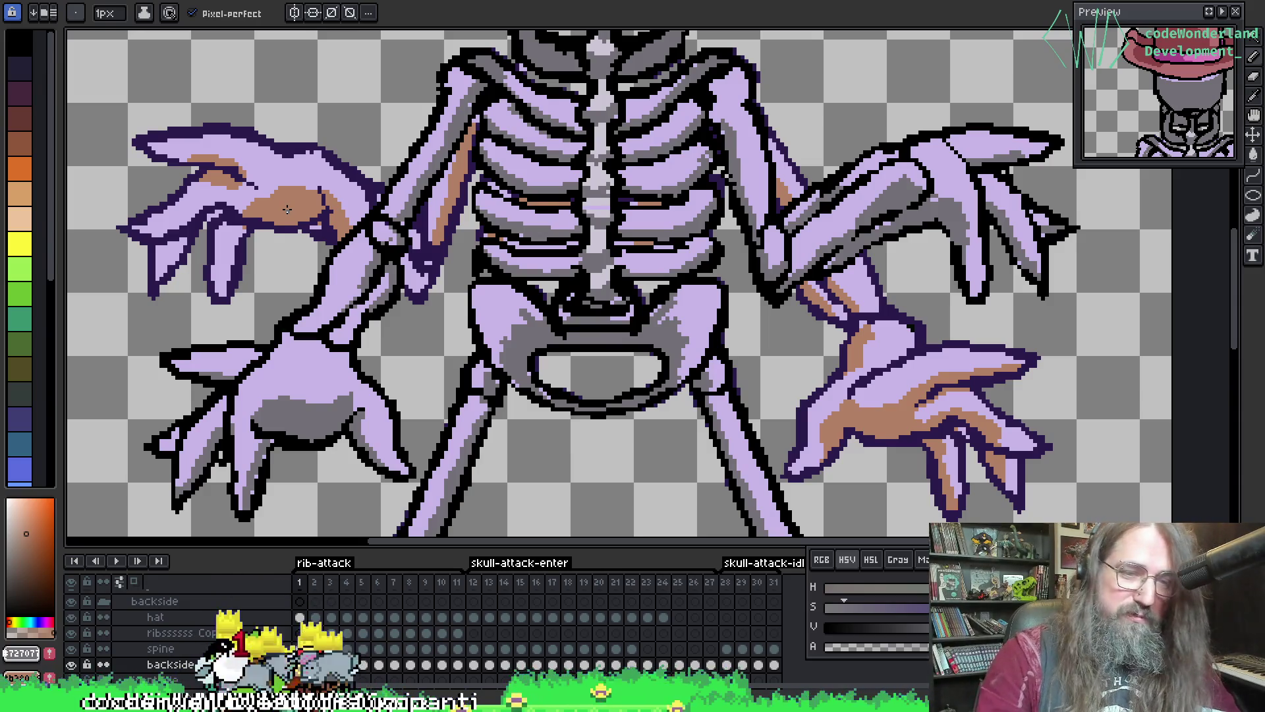
scroll(497, 357, down, 2)
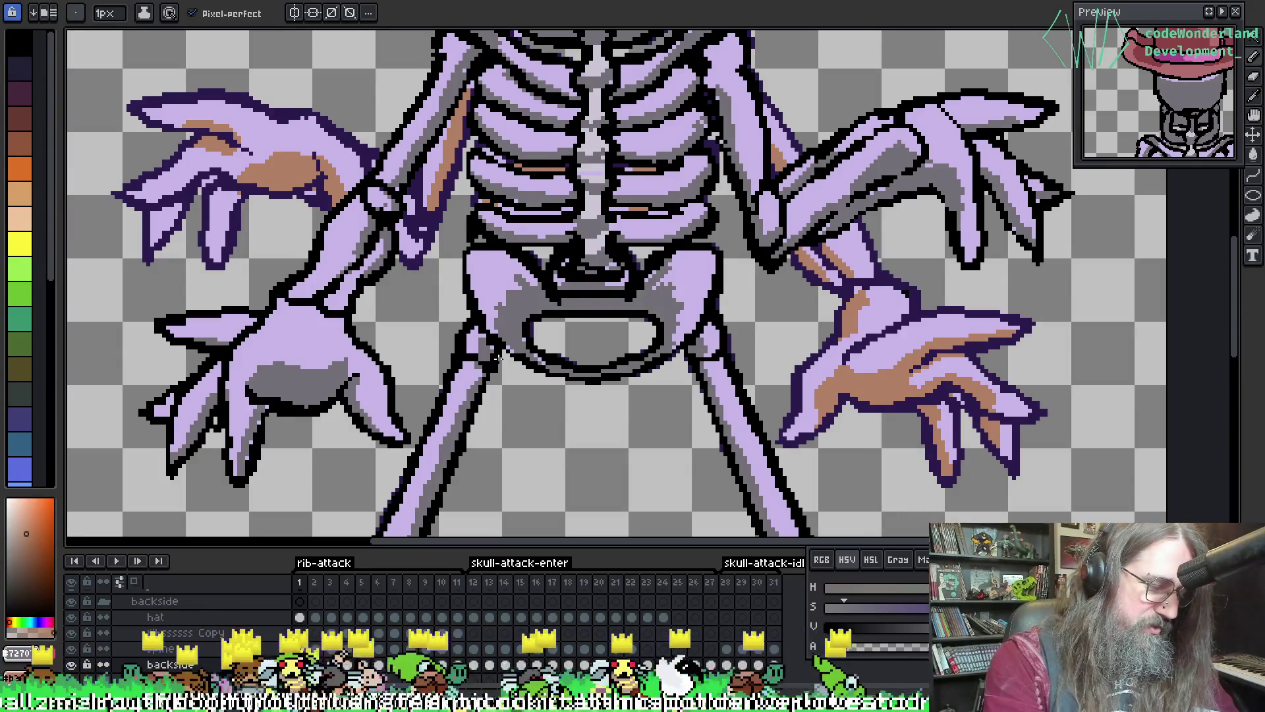
drag(505, 388, 523, 477)
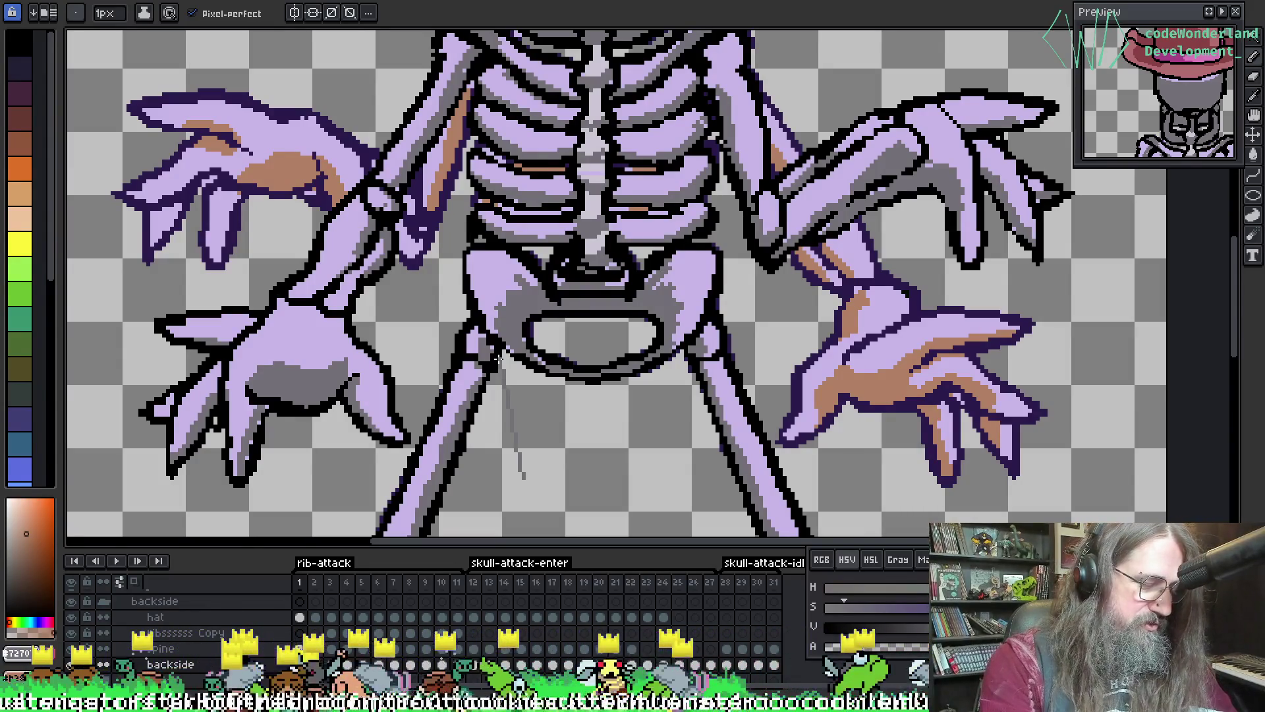
- Replace grey #727077 with tan #b28064, then step back through the frames to frame 1
key(shift+r)
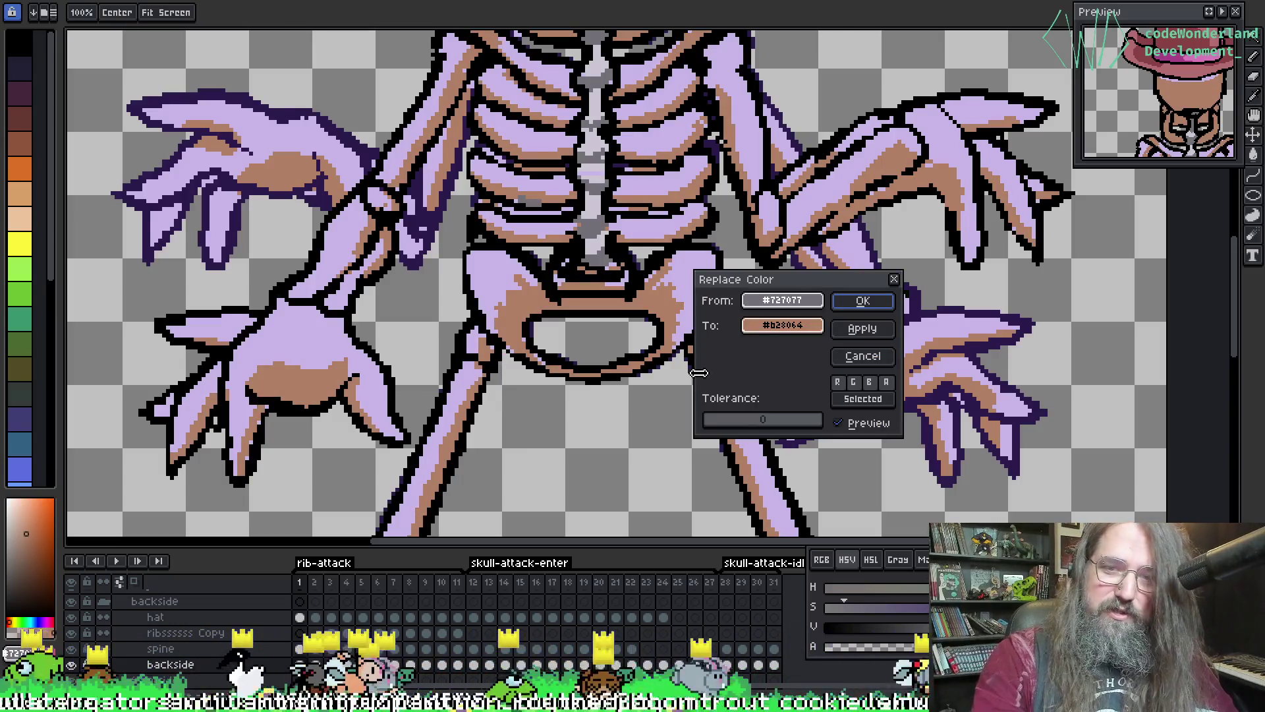
click(864, 302)
key(Return)
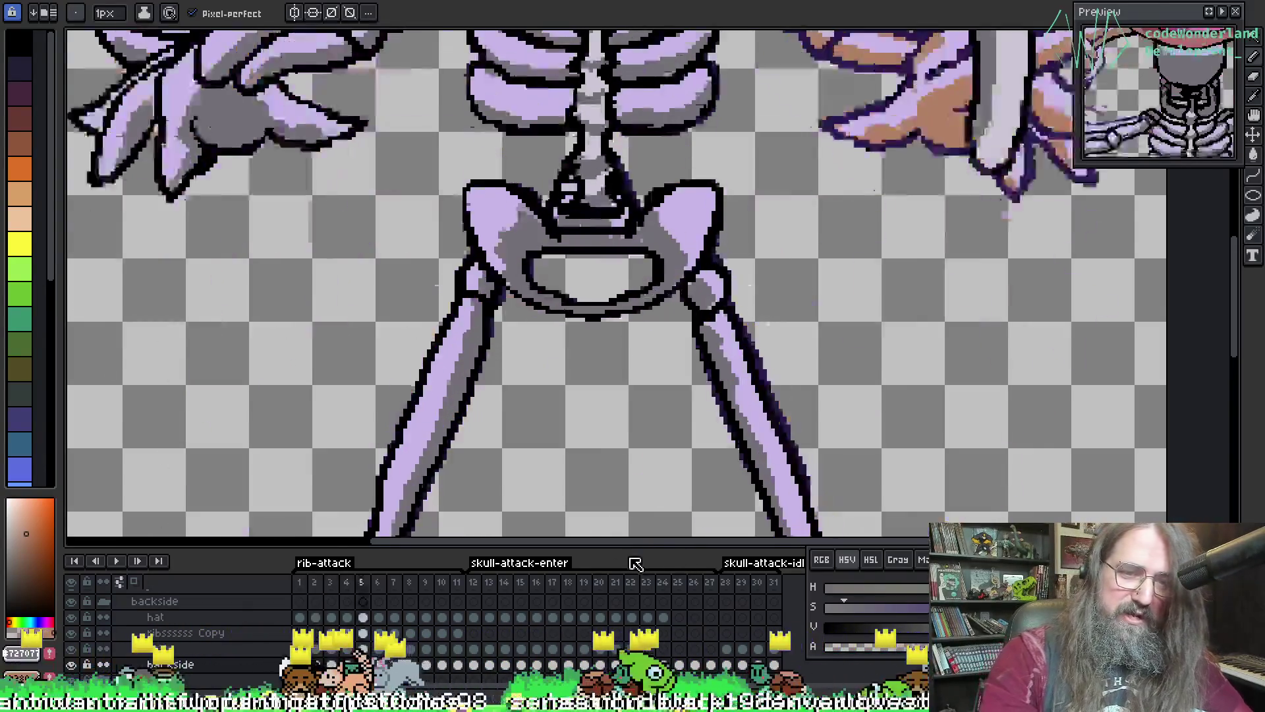
key(Left)
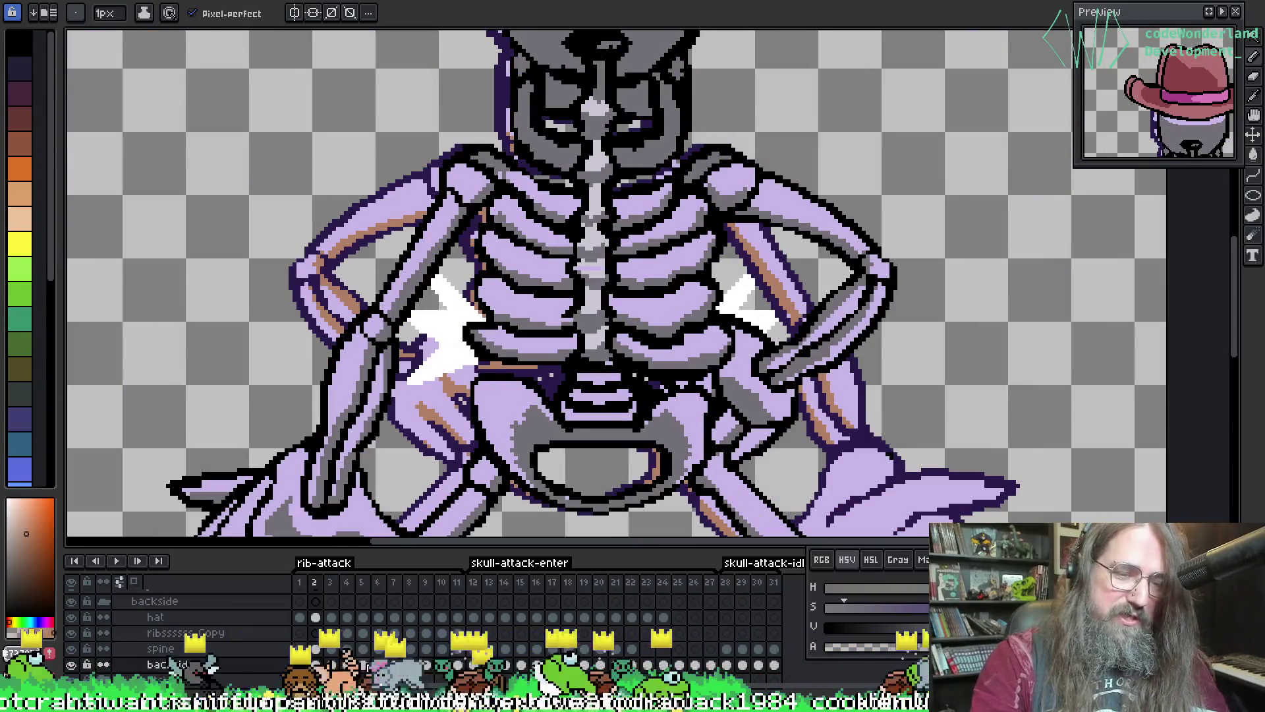
key(Left)
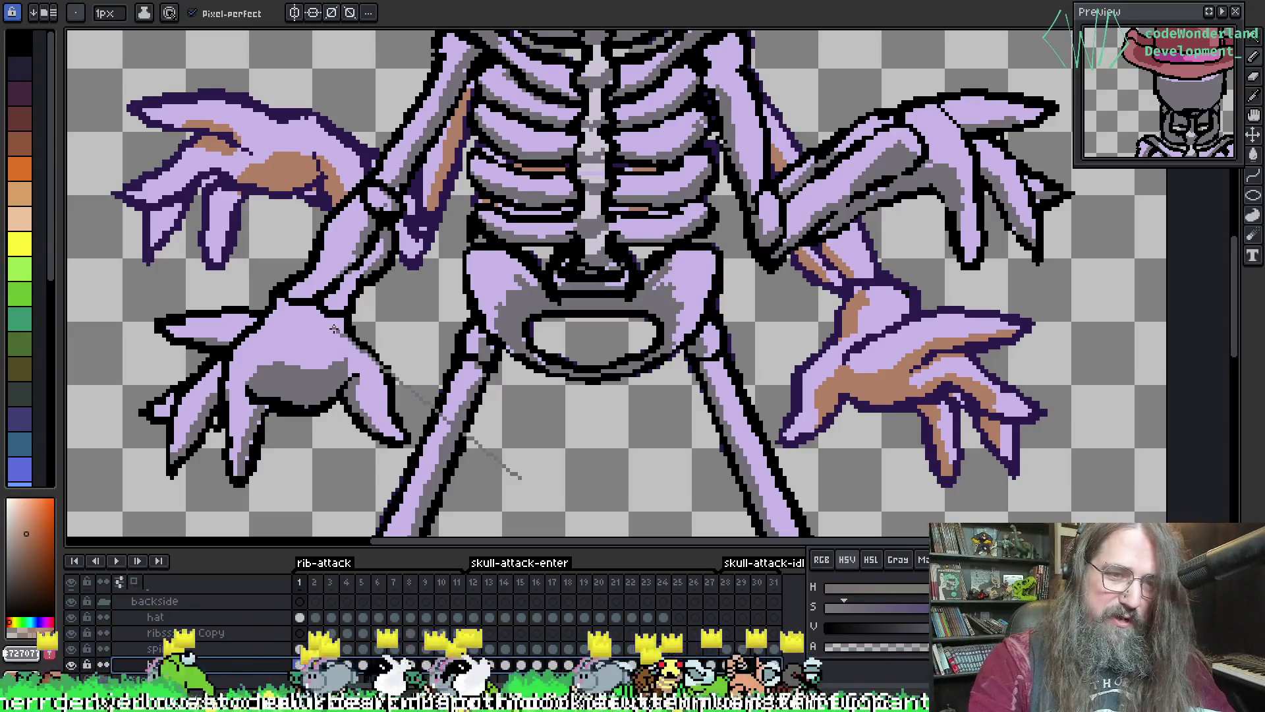
- Apply the grey-to-tan replacement on frame 1 and compare it with frame 2
key(shift+r)
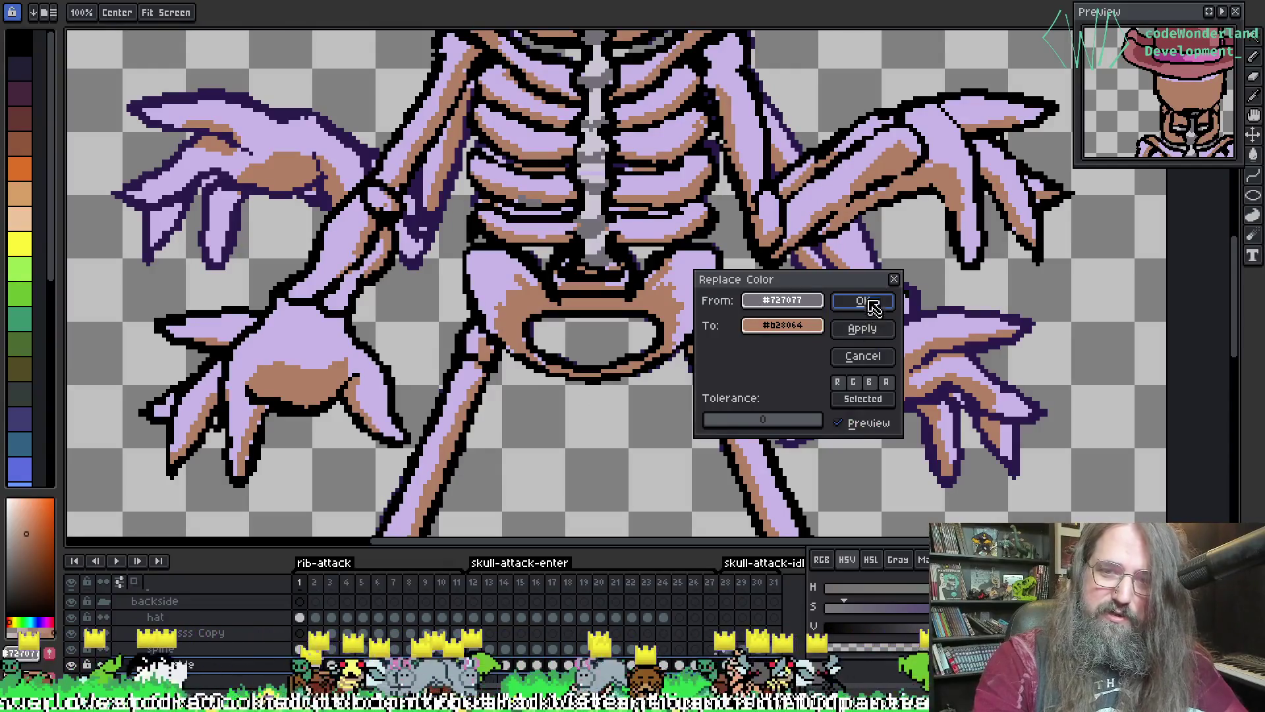
click(883, 302)
key(Right)
key(Left)
key(Right)
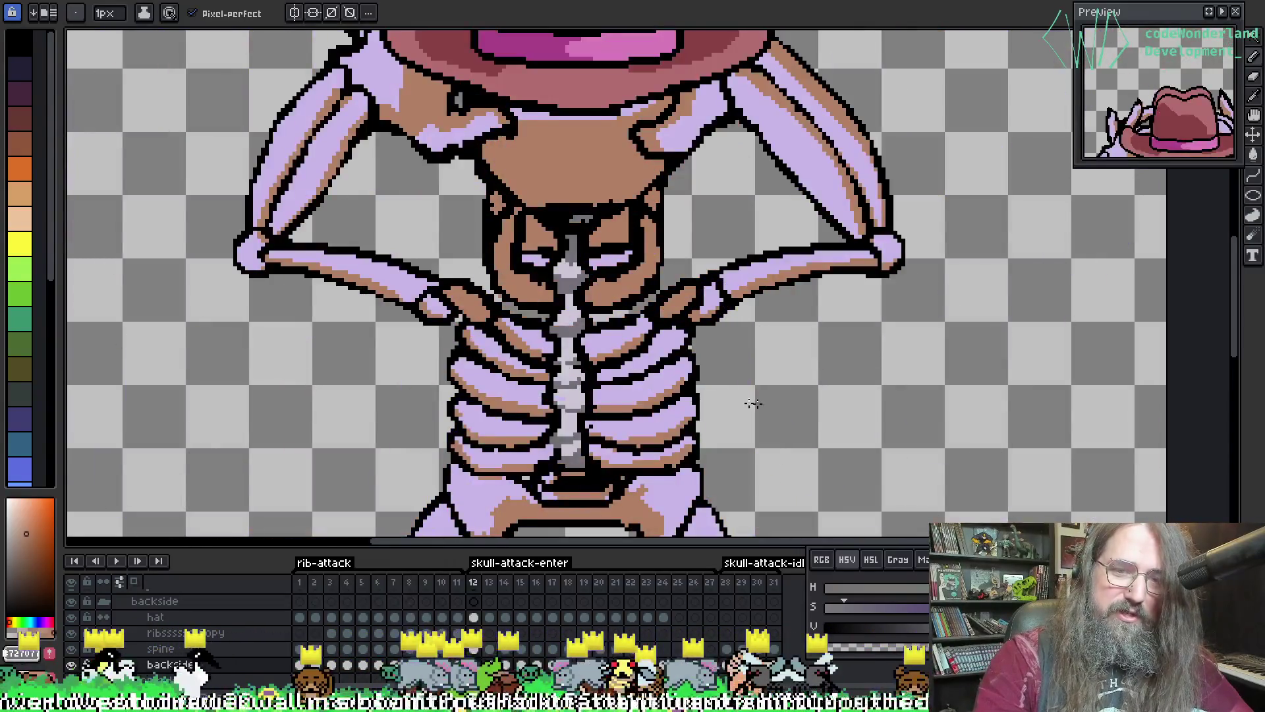
- Pick black and the dark purple #2c1b4d from the canvas and set Replace Color to swap them
key(Left)
key(i)
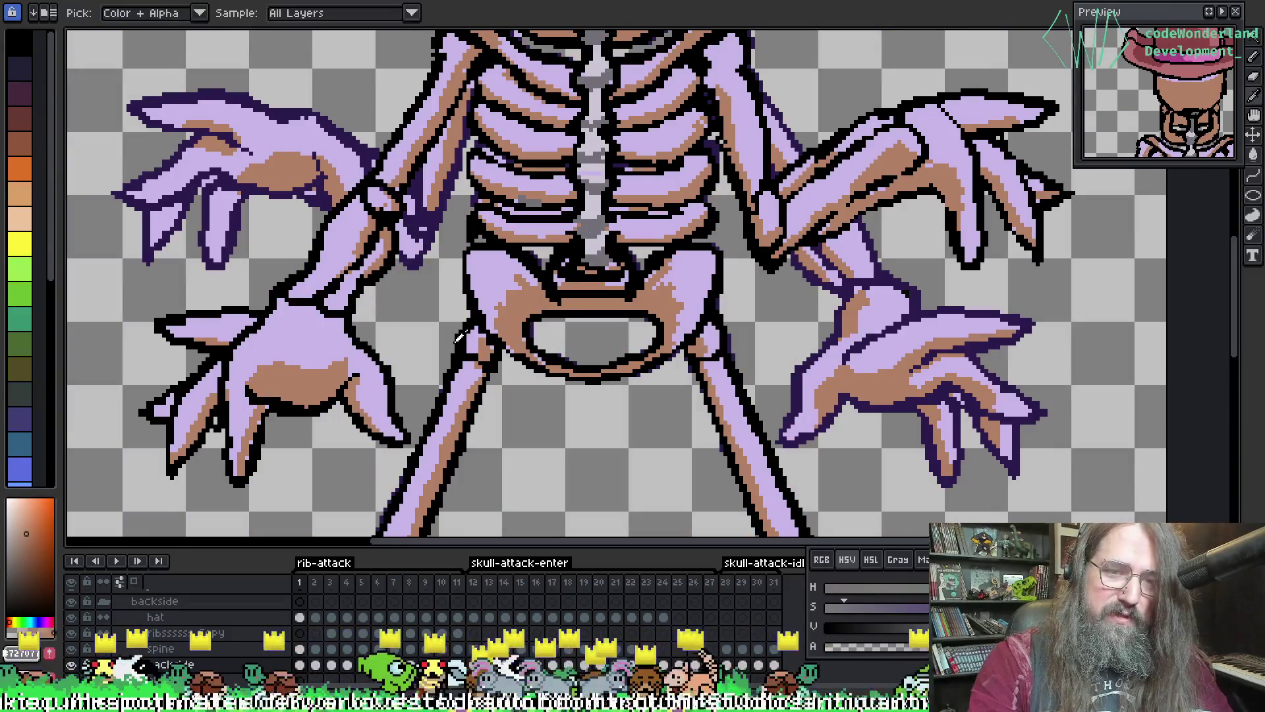
click(480, 314)
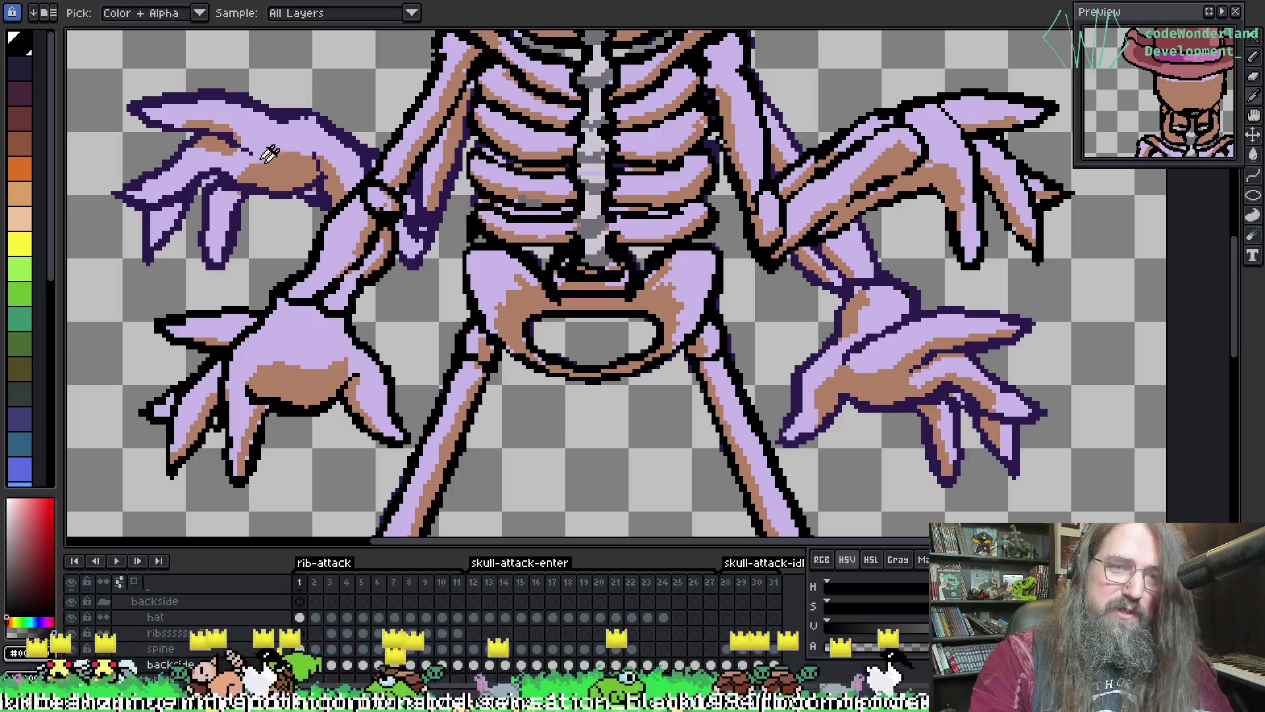
click(287, 107)
key(b)
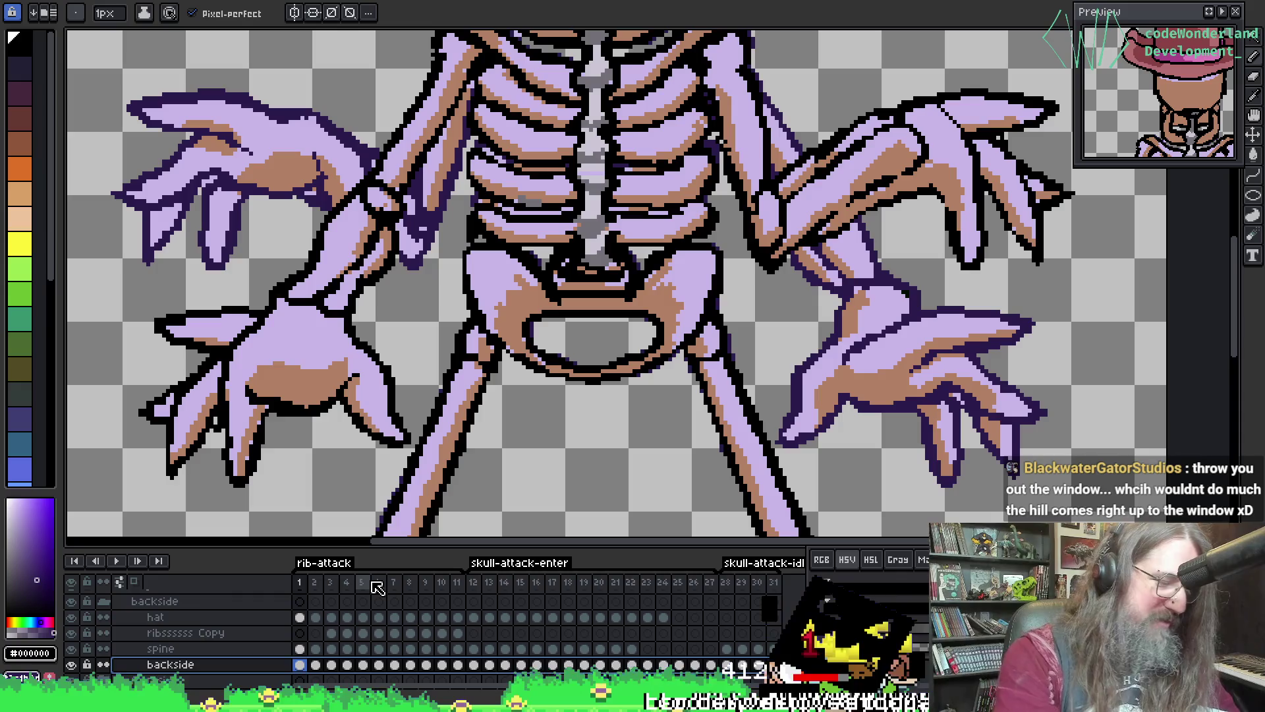
key(shift+r)
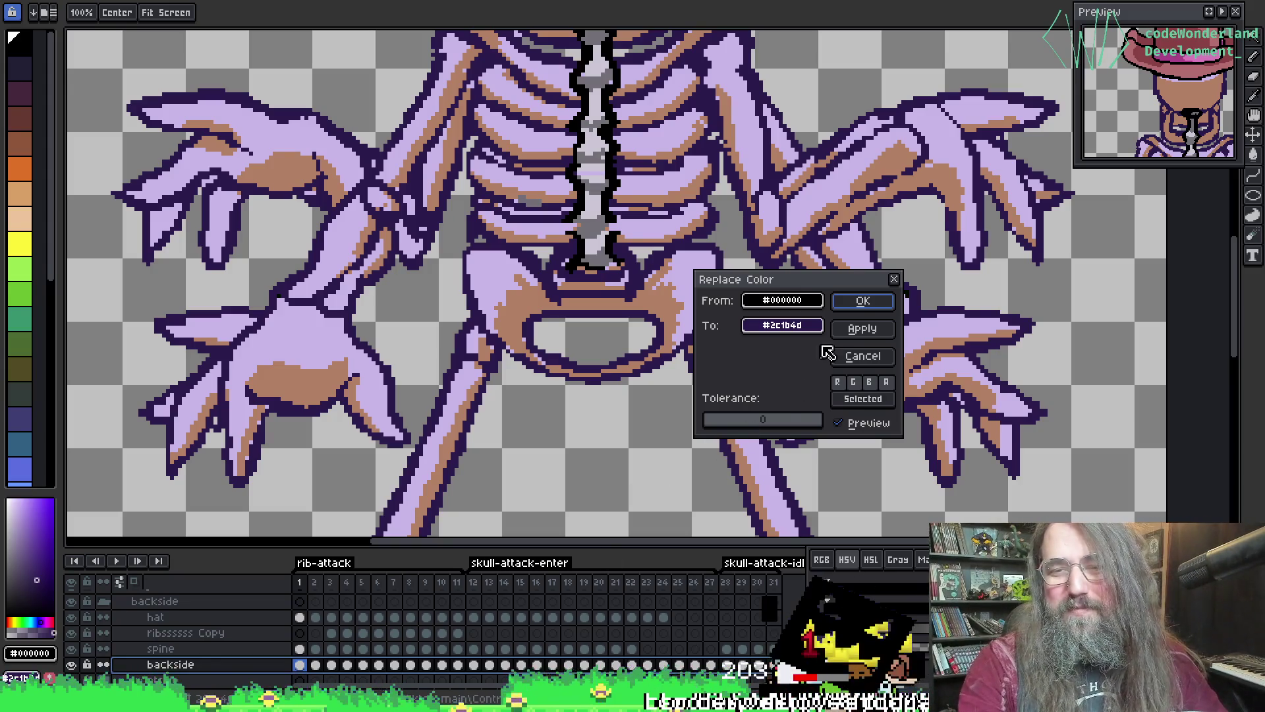
- Commit the black-to-#2c1b4d outline swap and zoom around to review it
click(863, 300)
scroll(424, 344, down, 5)
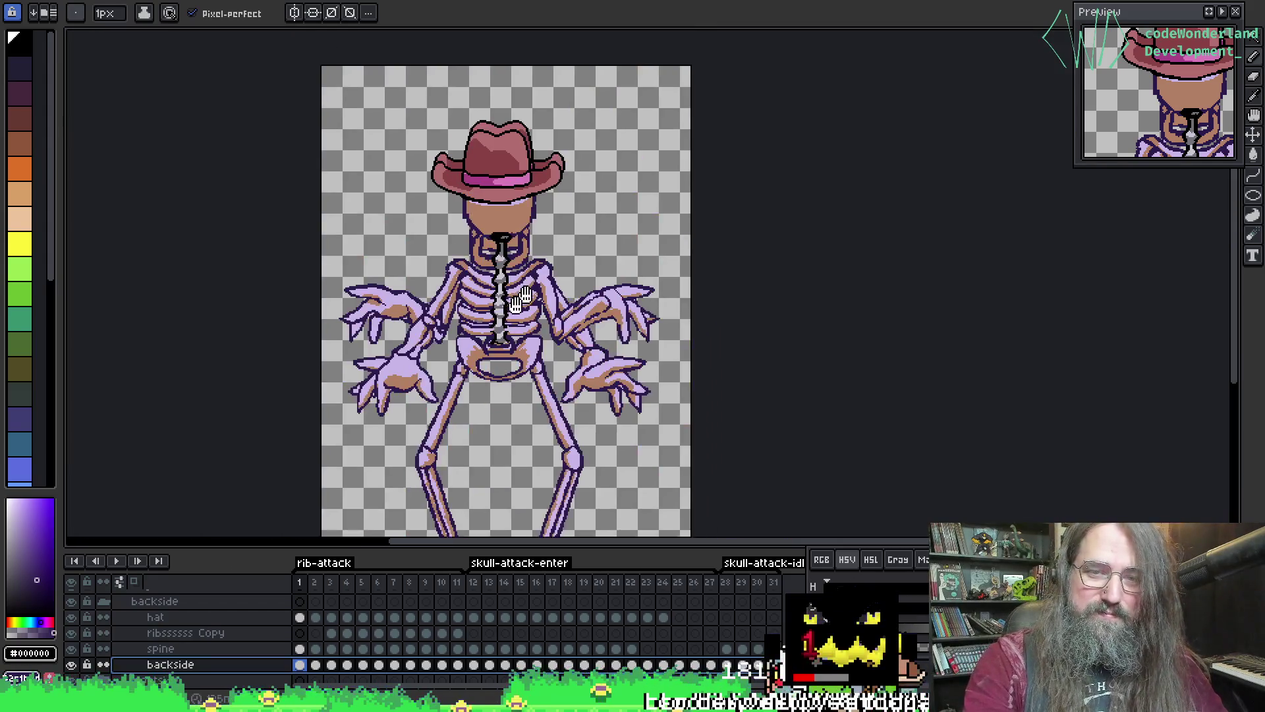
scroll(521, 300, up, 5)
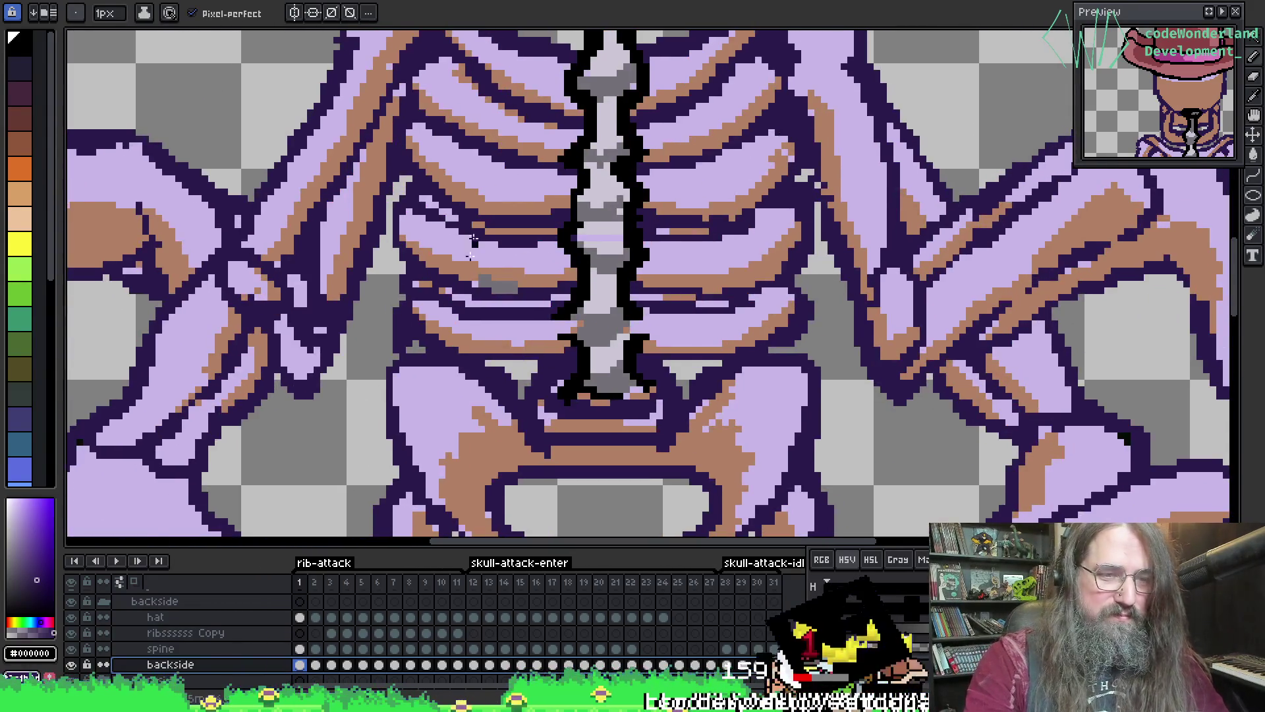
scroll(473, 239, down, 5)
scroll(96, 657, down, 2)
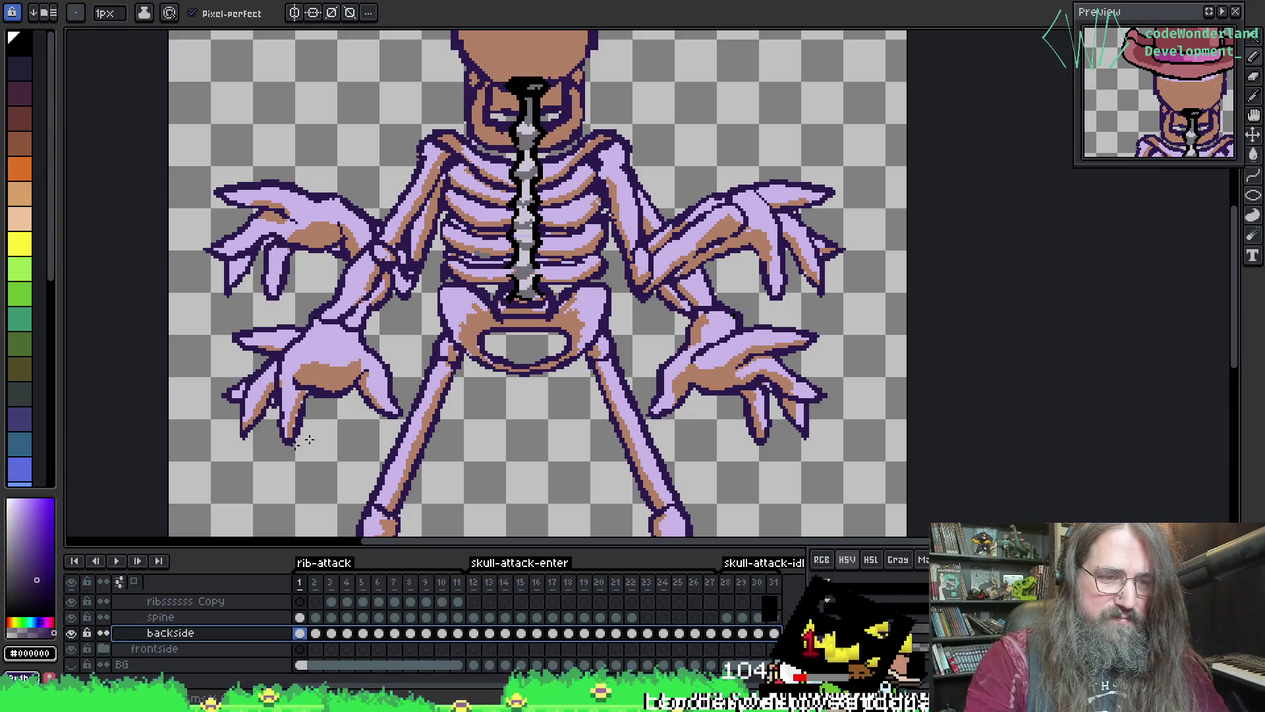
- Toggle the BG layer to check contrast, hide the frontside layer, and select the spine layer
click(71, 664)
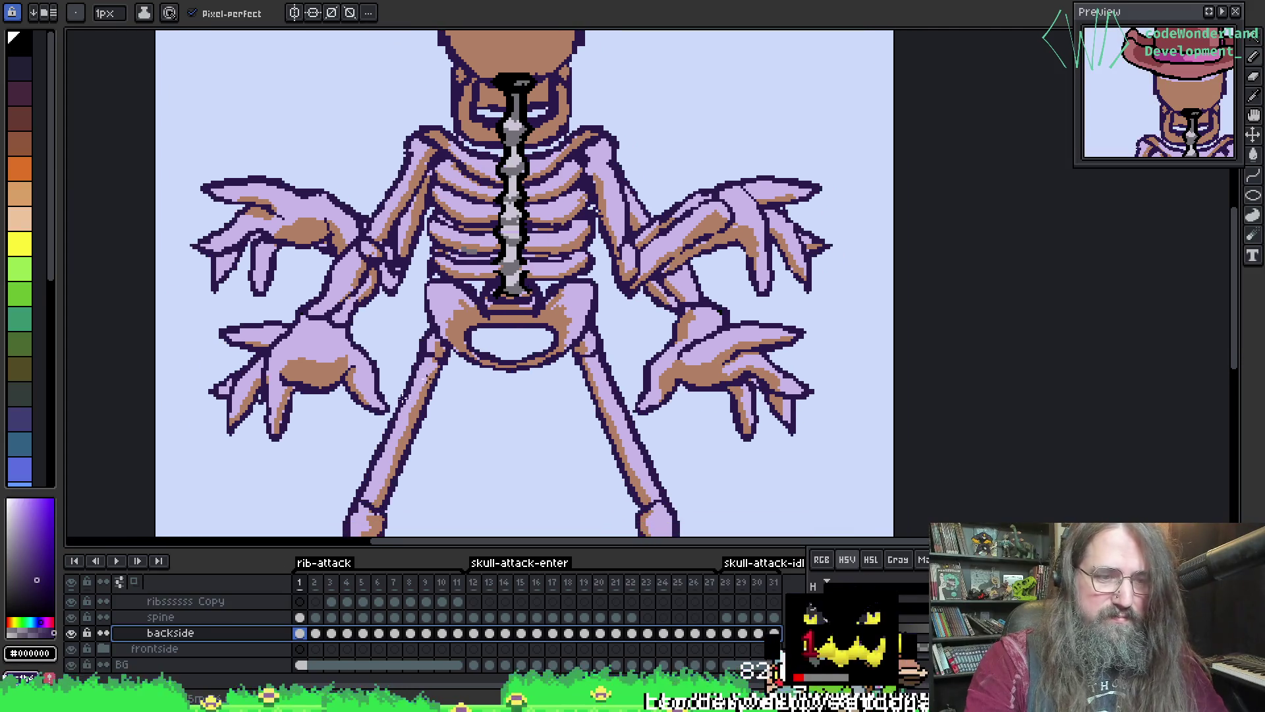
click(71, 664)
click(71, 648)
scroll(438, 318, up, 2)
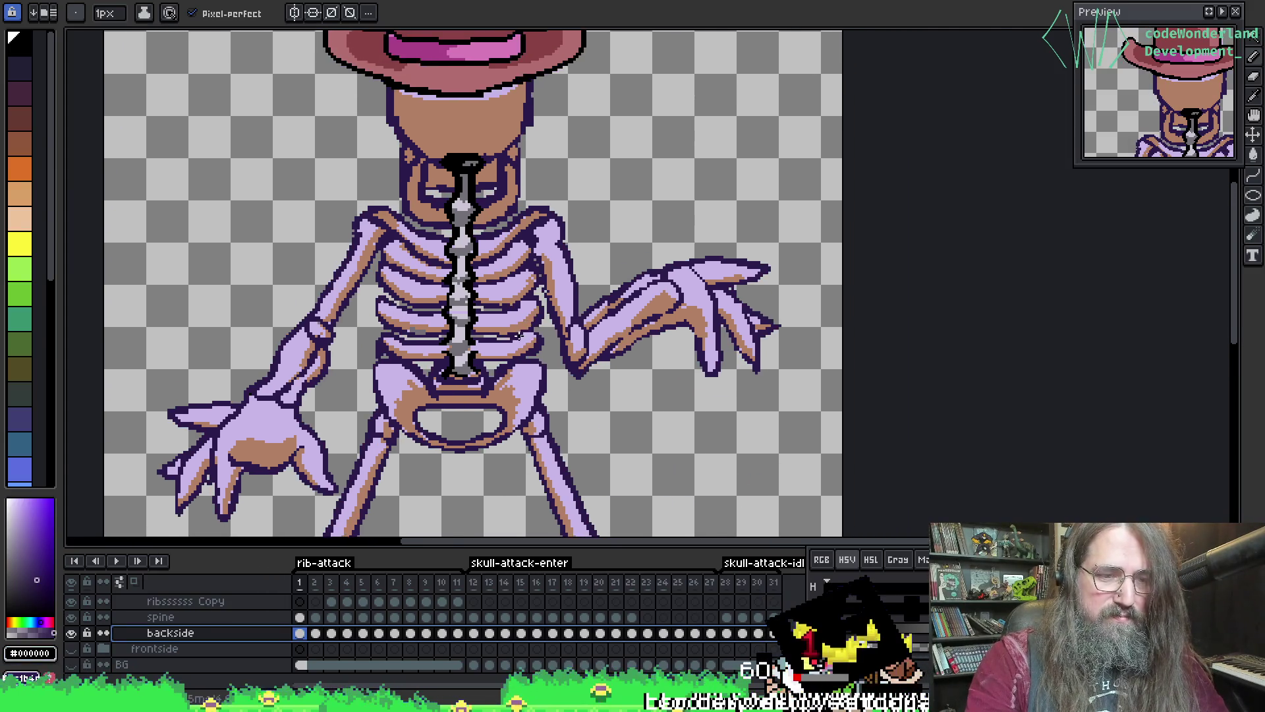
click(161, 616)
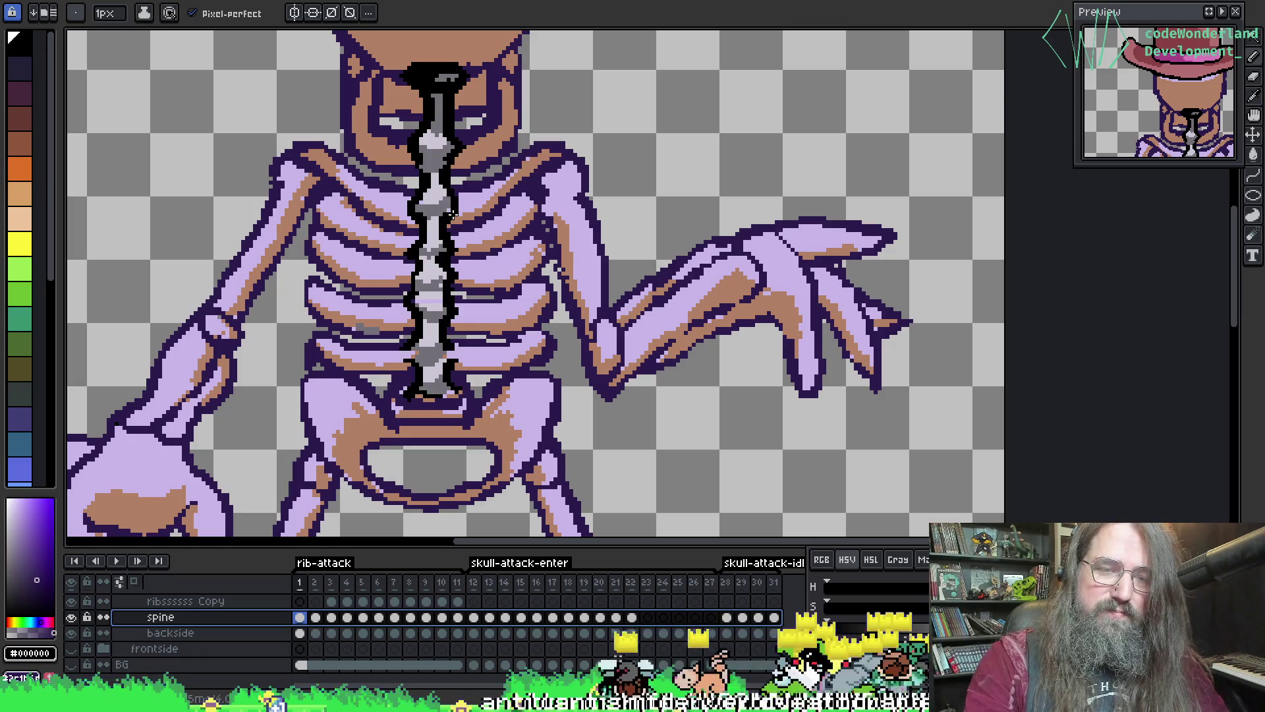
- Draw a short black line on the spine layer and recolour it dark purple
key(i)
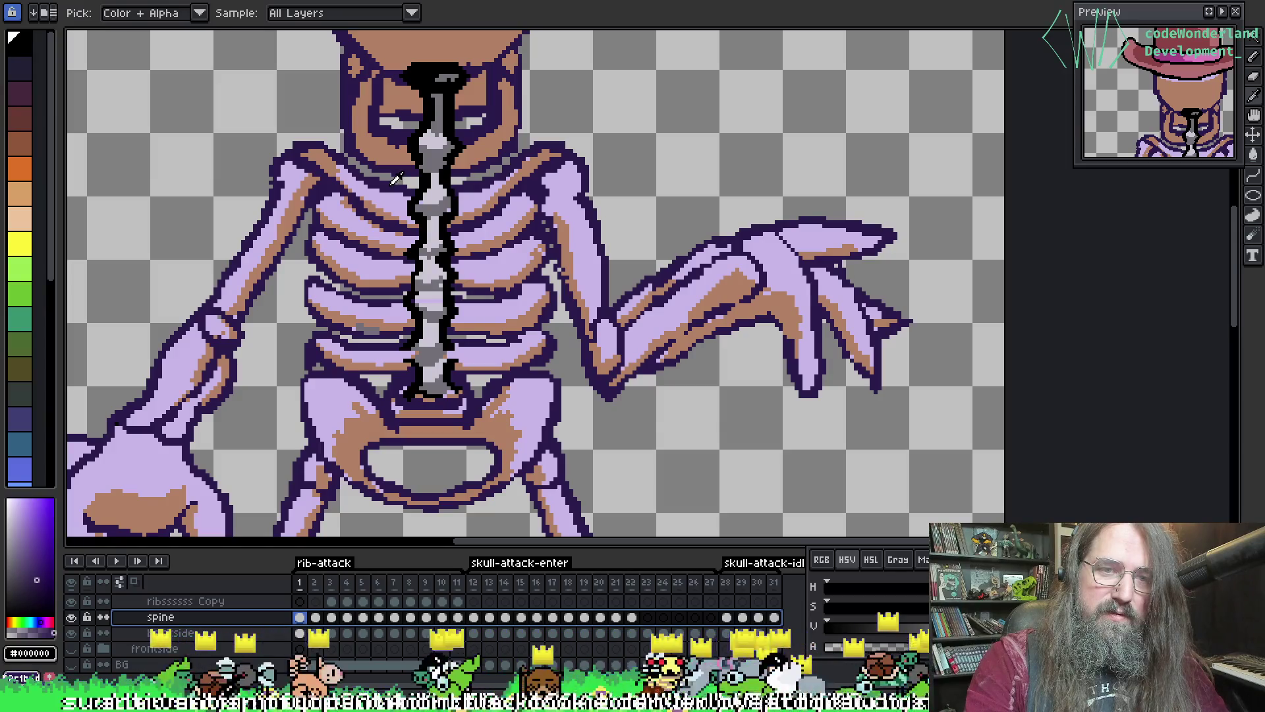
key(b)
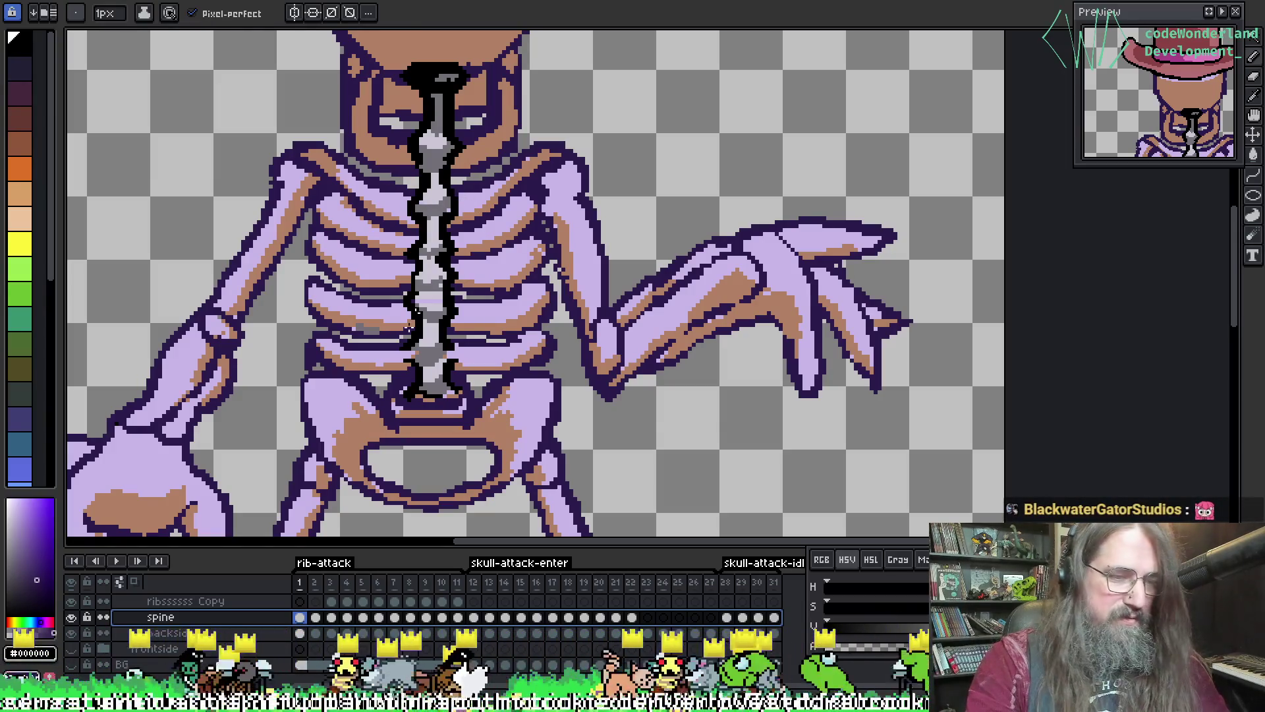
shift+click(409, 365)
key(shift+r)
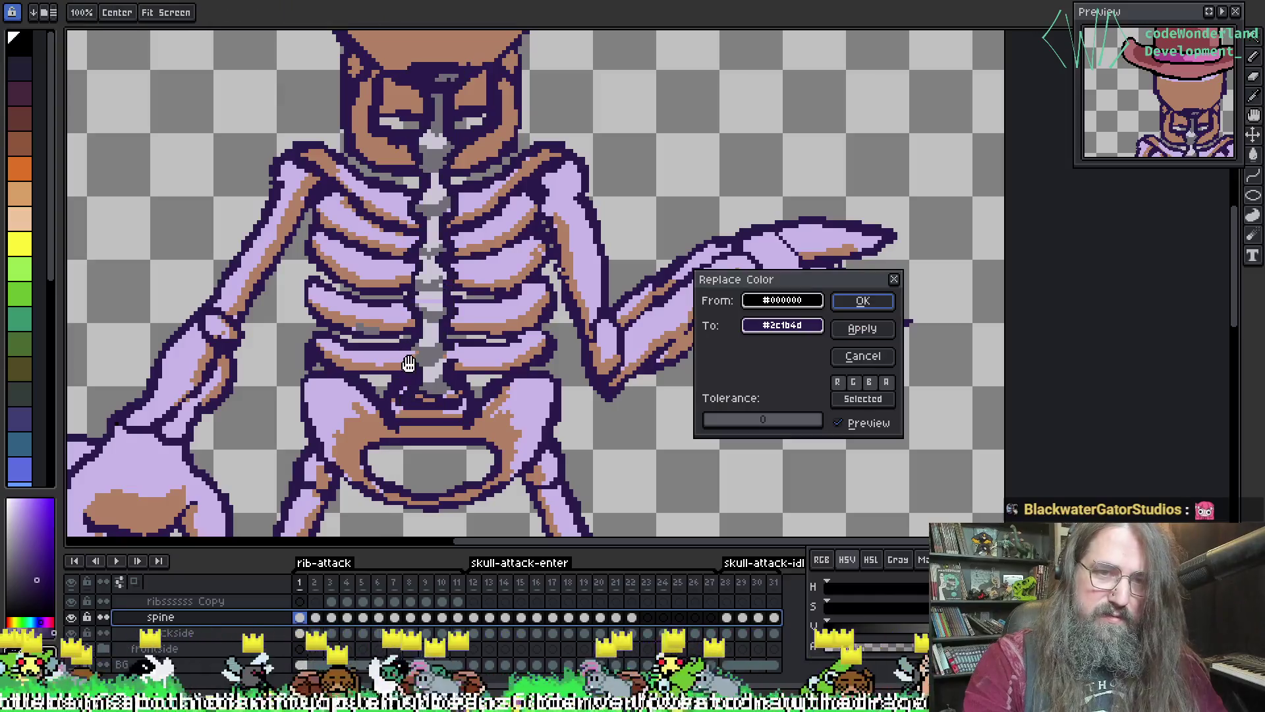
click(865, 302)
- Pick the spine's grey, draw a grey stroke down the spine, and recolour it lavender
alt+click(401, 201)
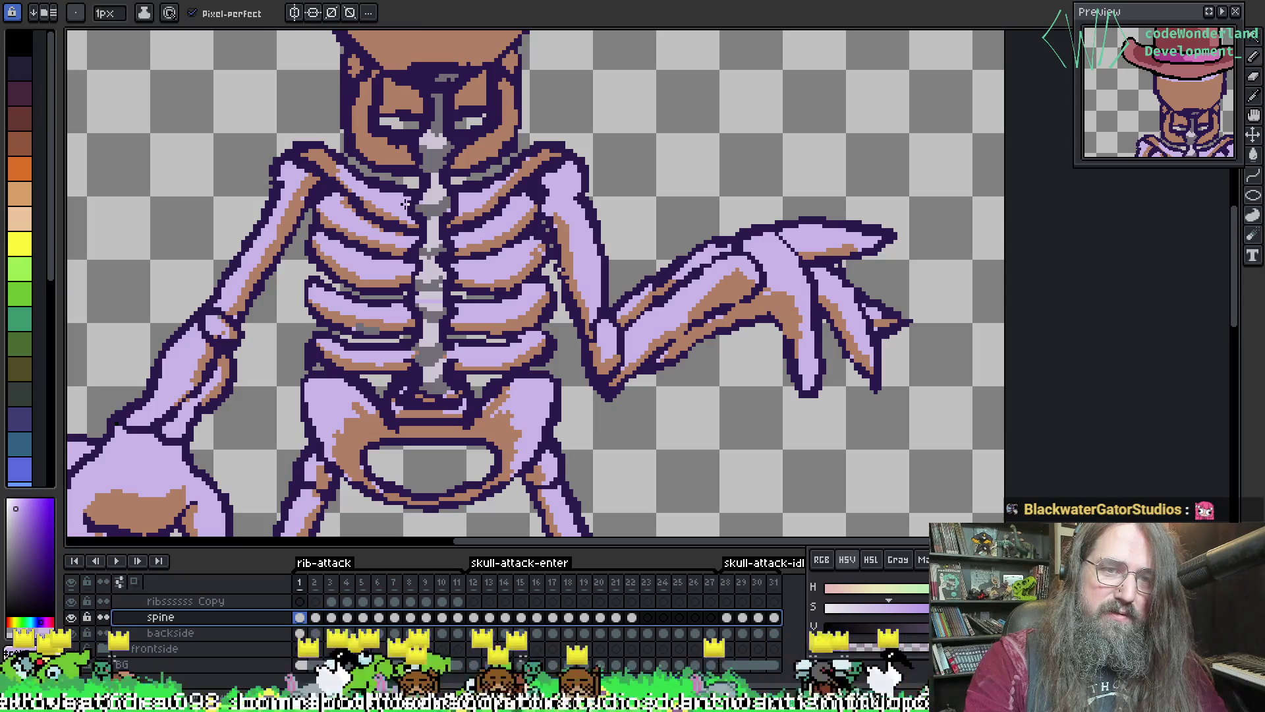
key(alt)
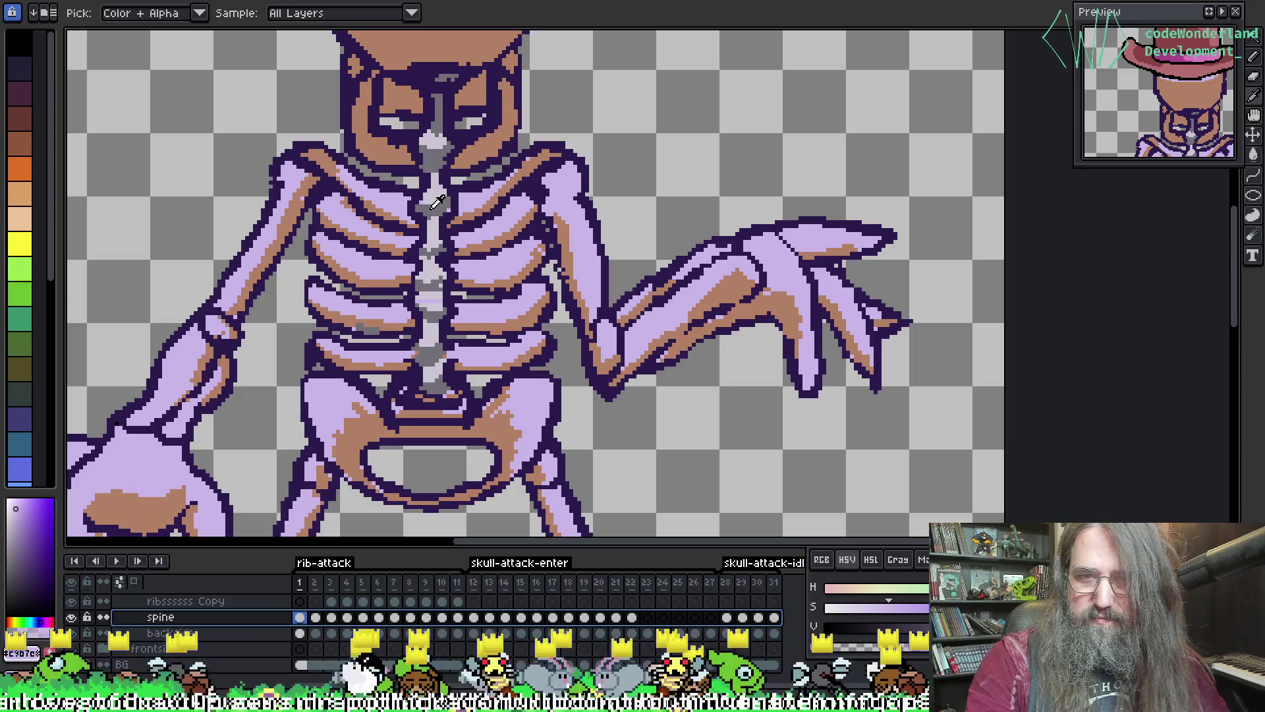
alt+click(434, 205)
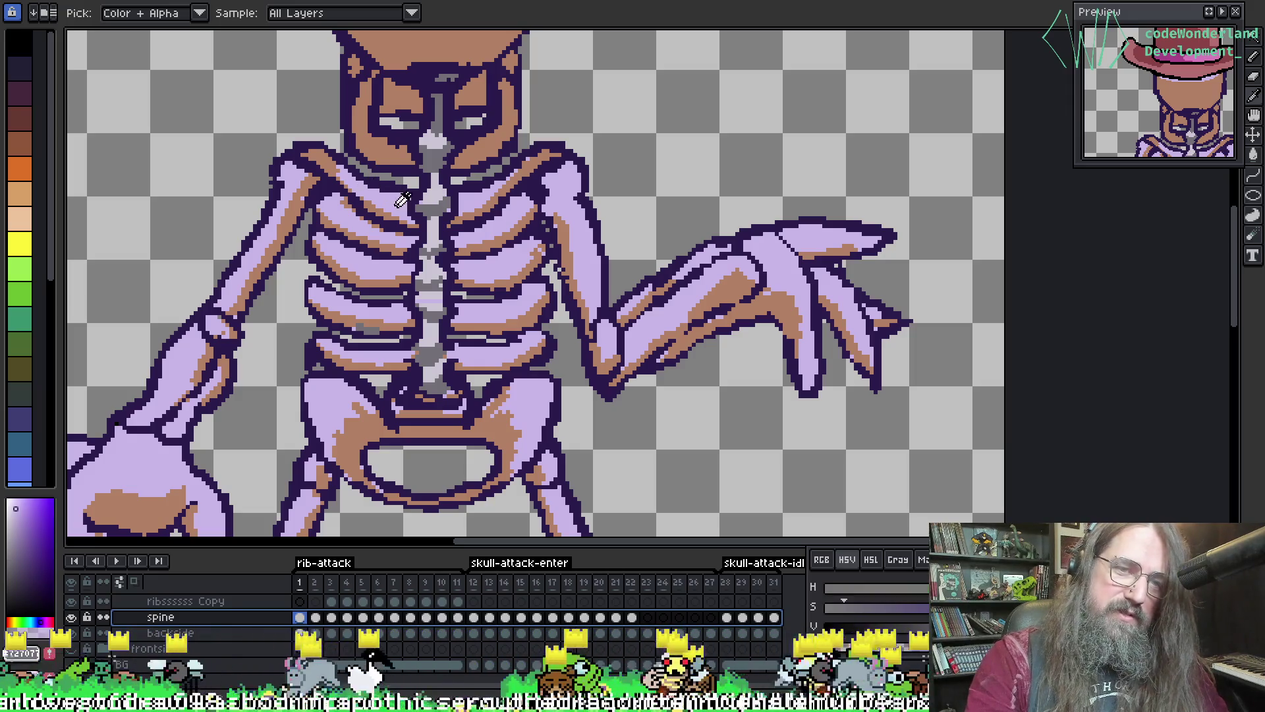
shift+click(421, 225)
key(shift+r)
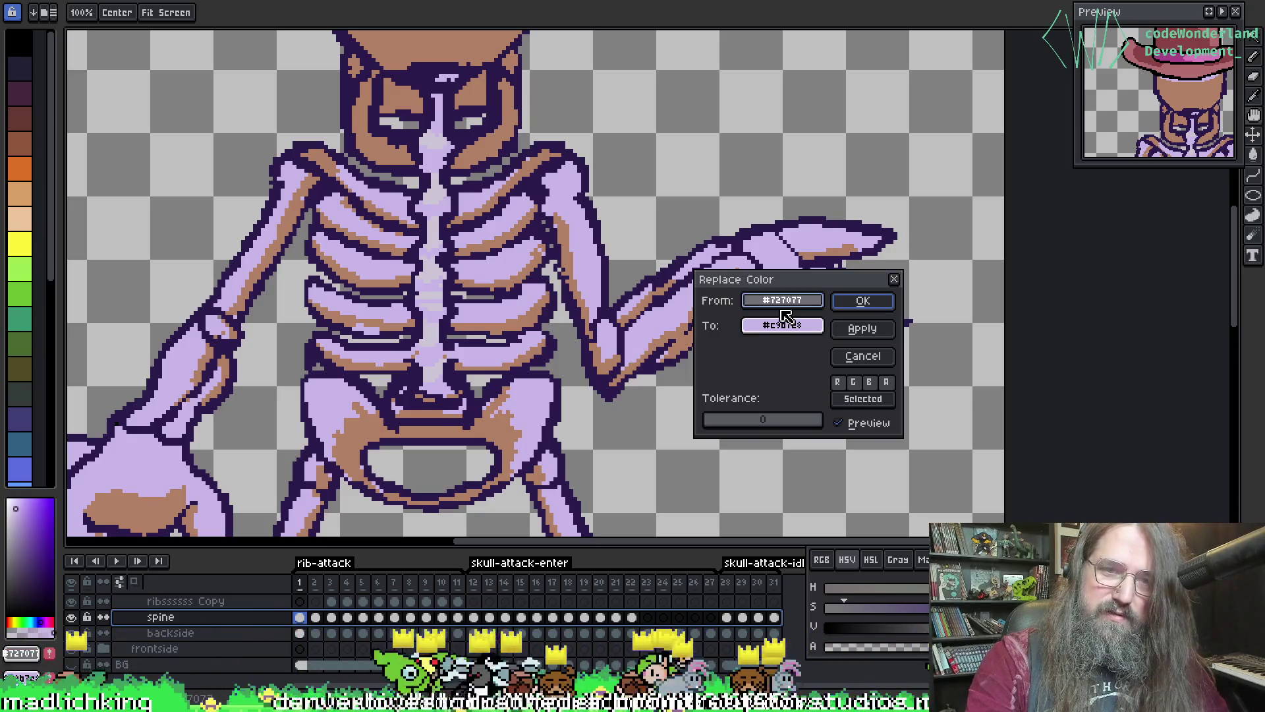
click(863, 301)
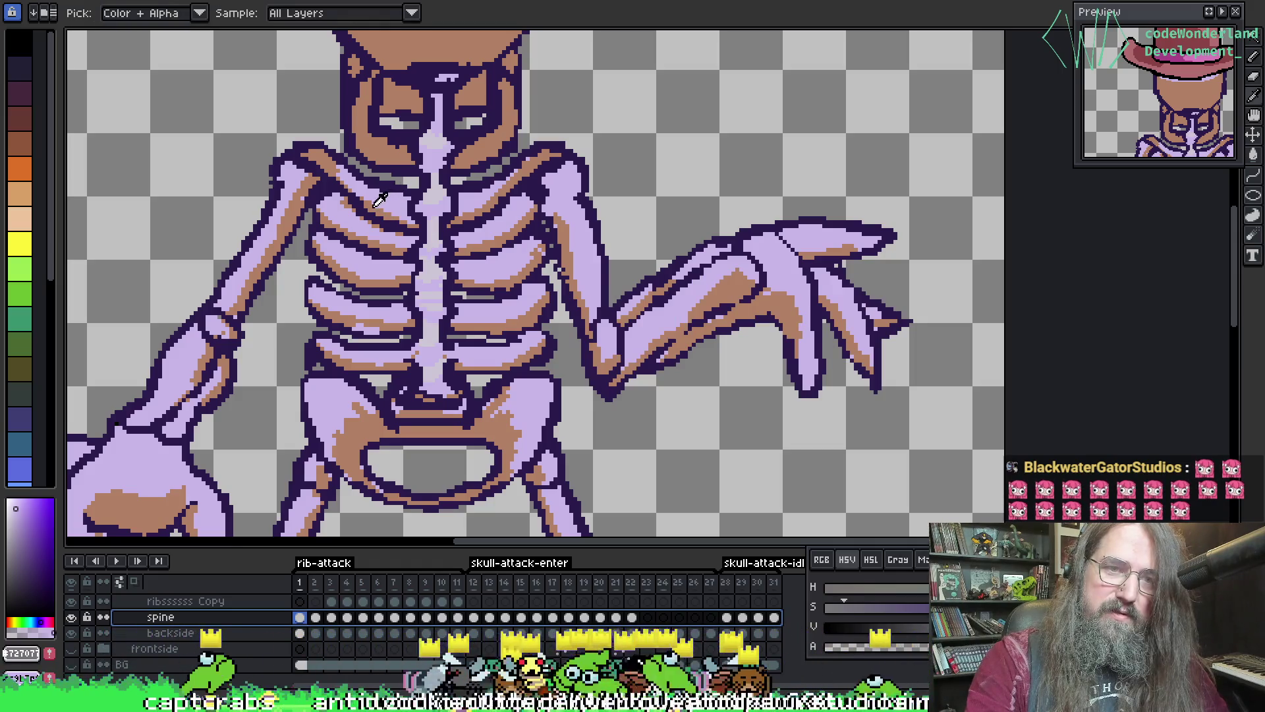
- Pick the lavender bone and tan shading colours from the sprite
click(379, 201)
key(b)
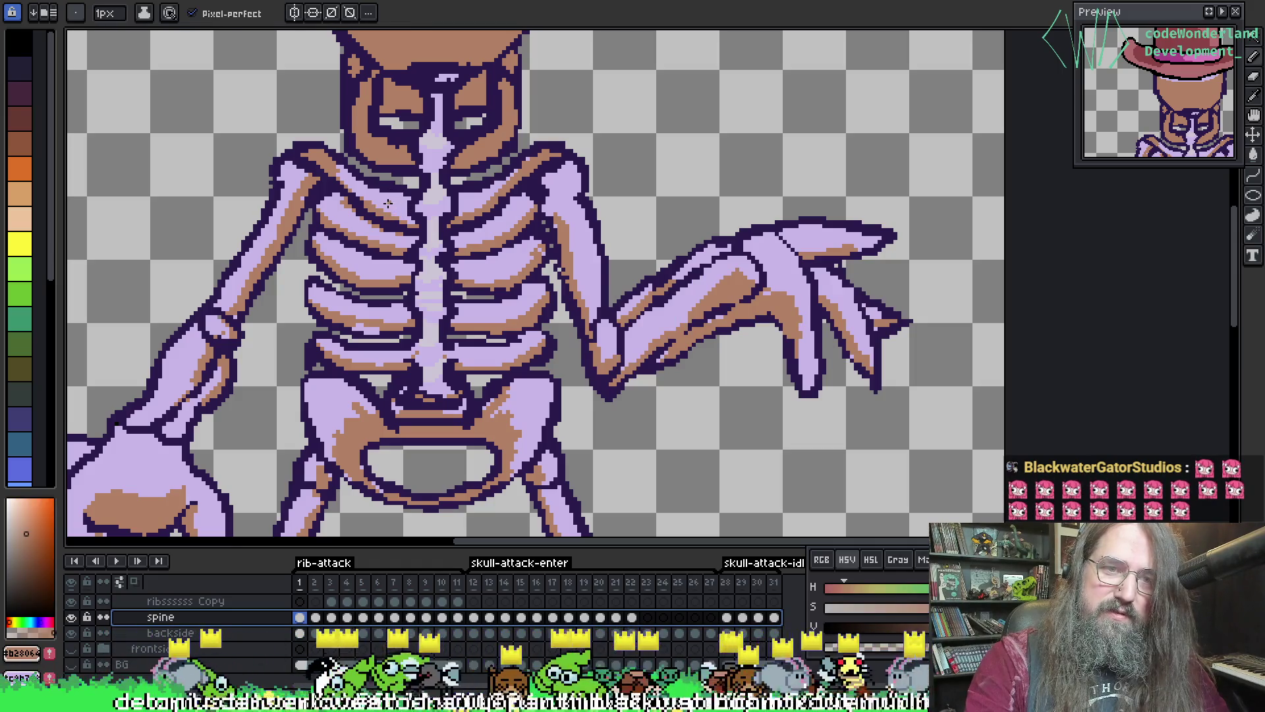
key(i)
click(388, 203)
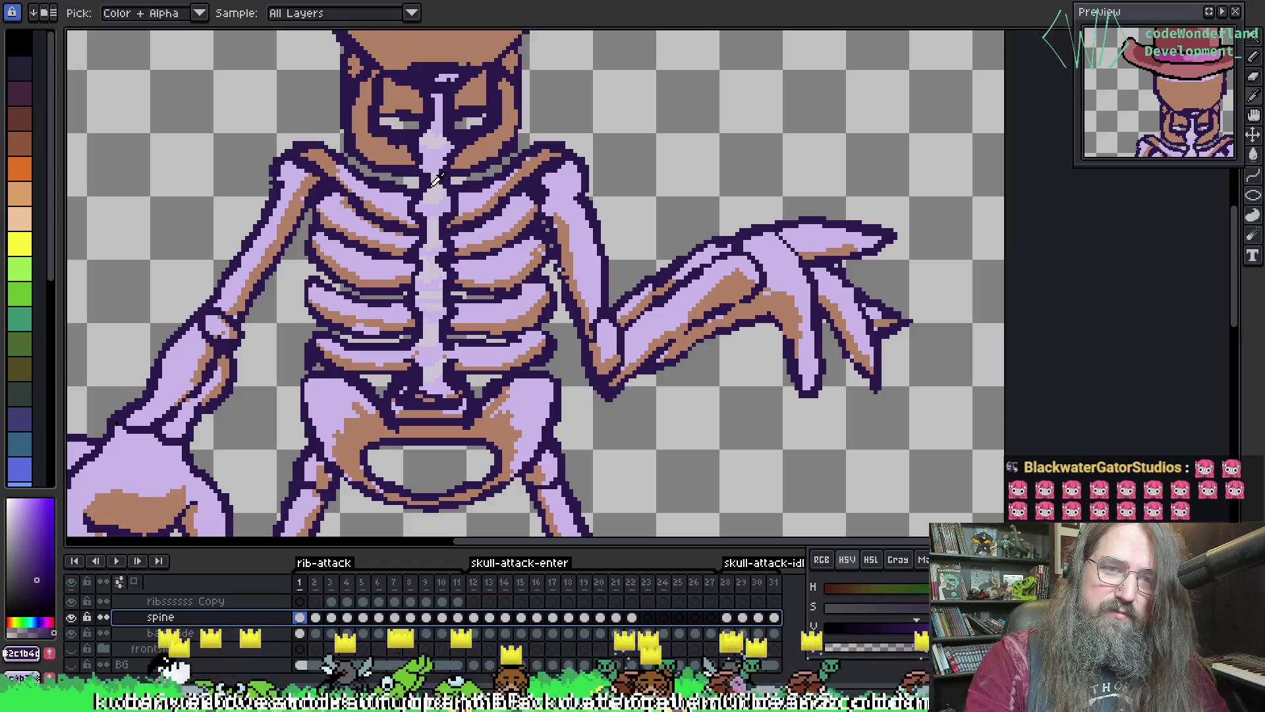
click(379, 201)
key(b)
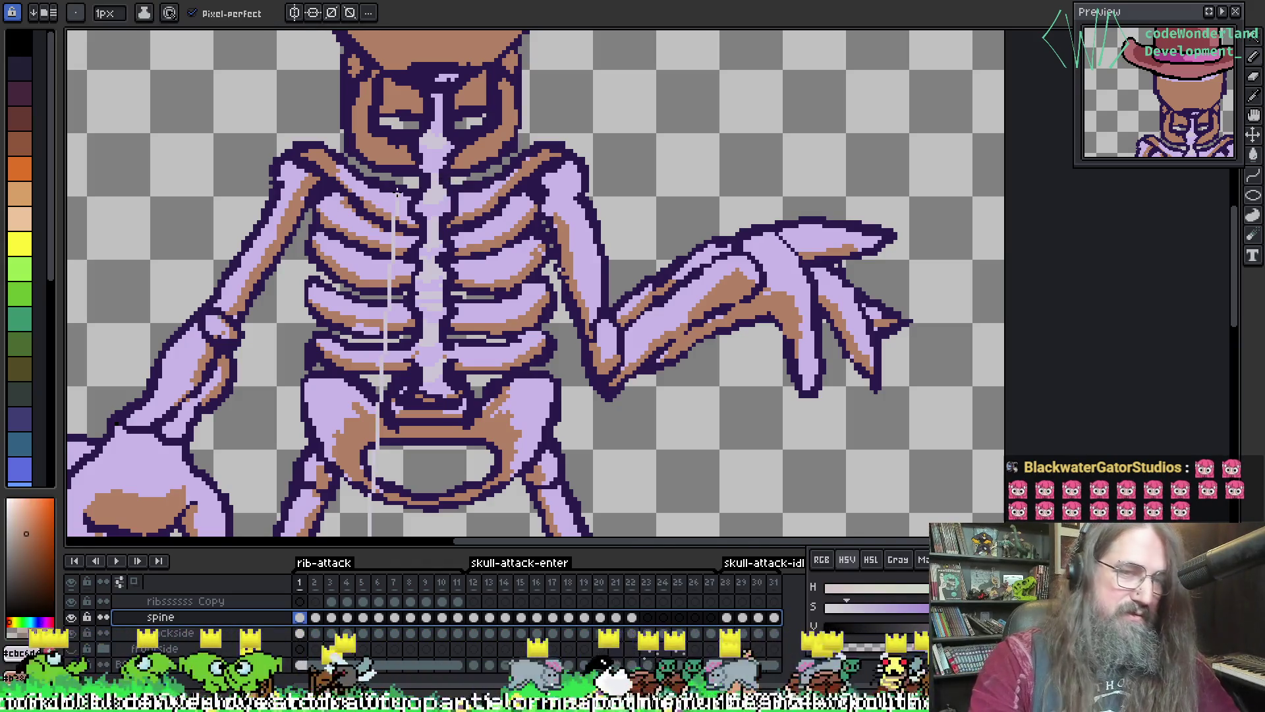
- Try and cancel the Outline effect and a grey-to-brown replacement, then undo the spine's black outline
key(shift+o)
key(Escape)
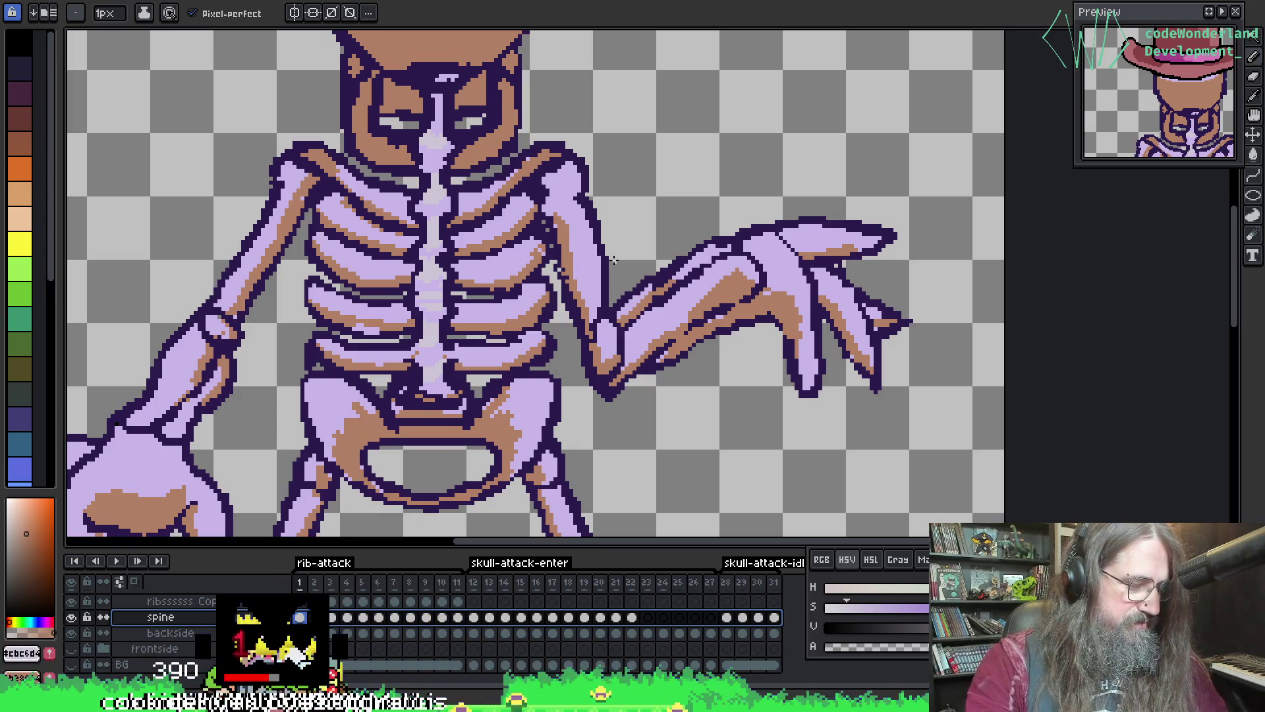
key(shift+r)
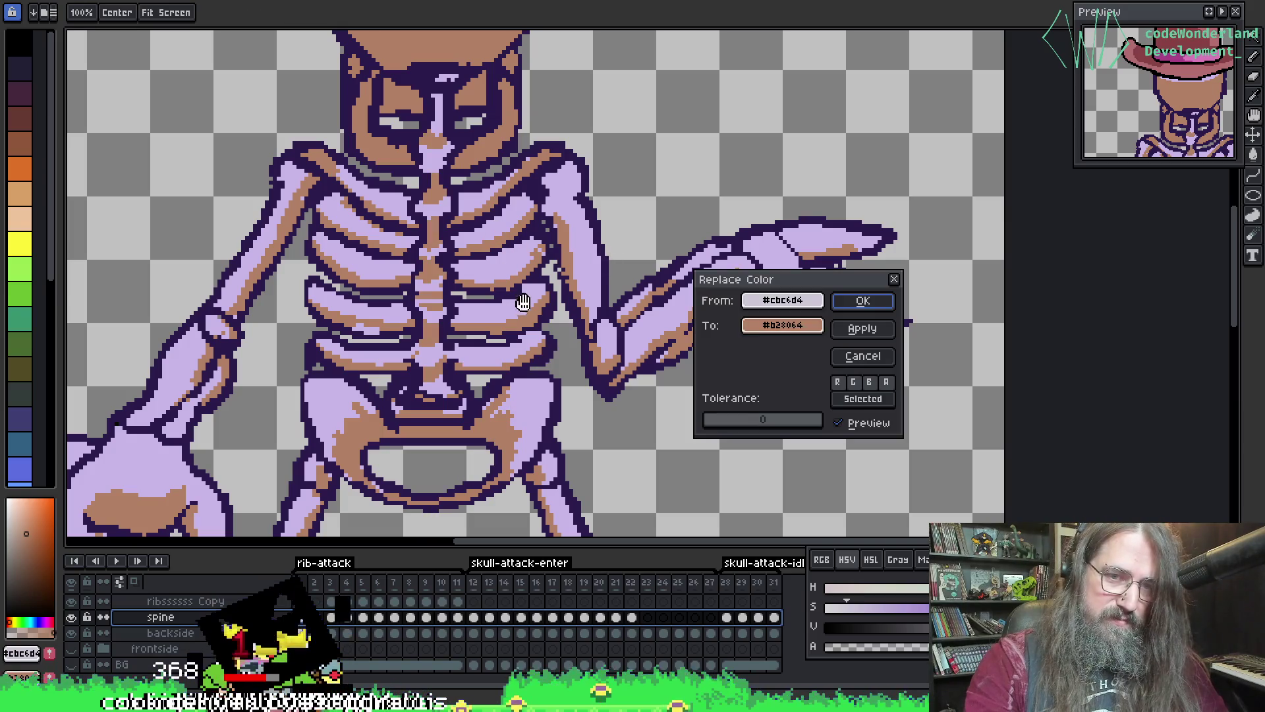
click(894, 278)
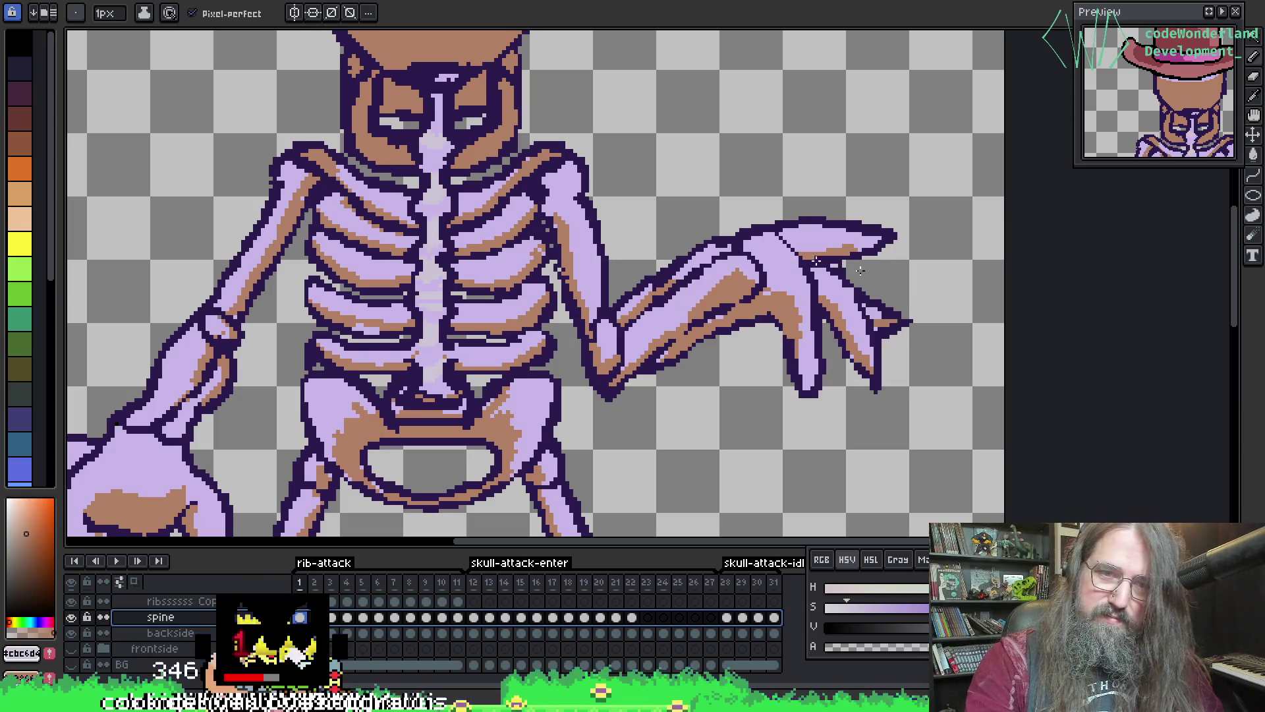
drag(510, 243, 519, 249)
key(ctrl+z)
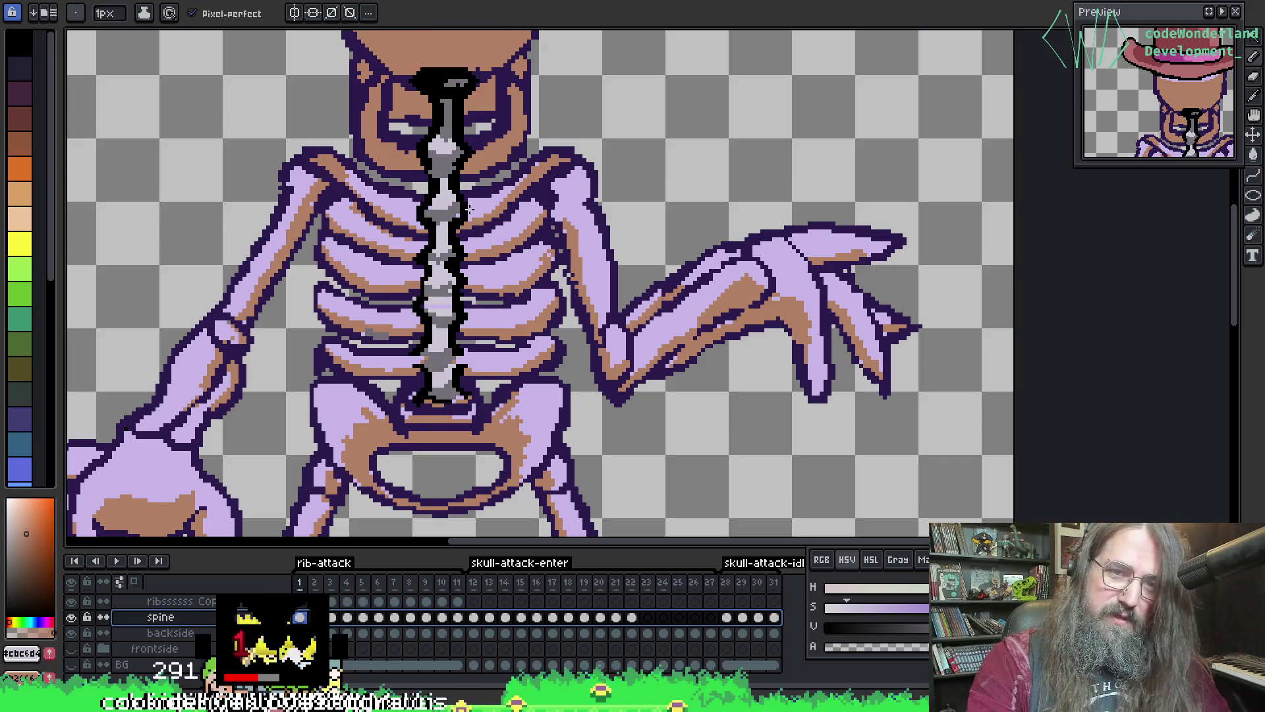
key(ctrl+z)
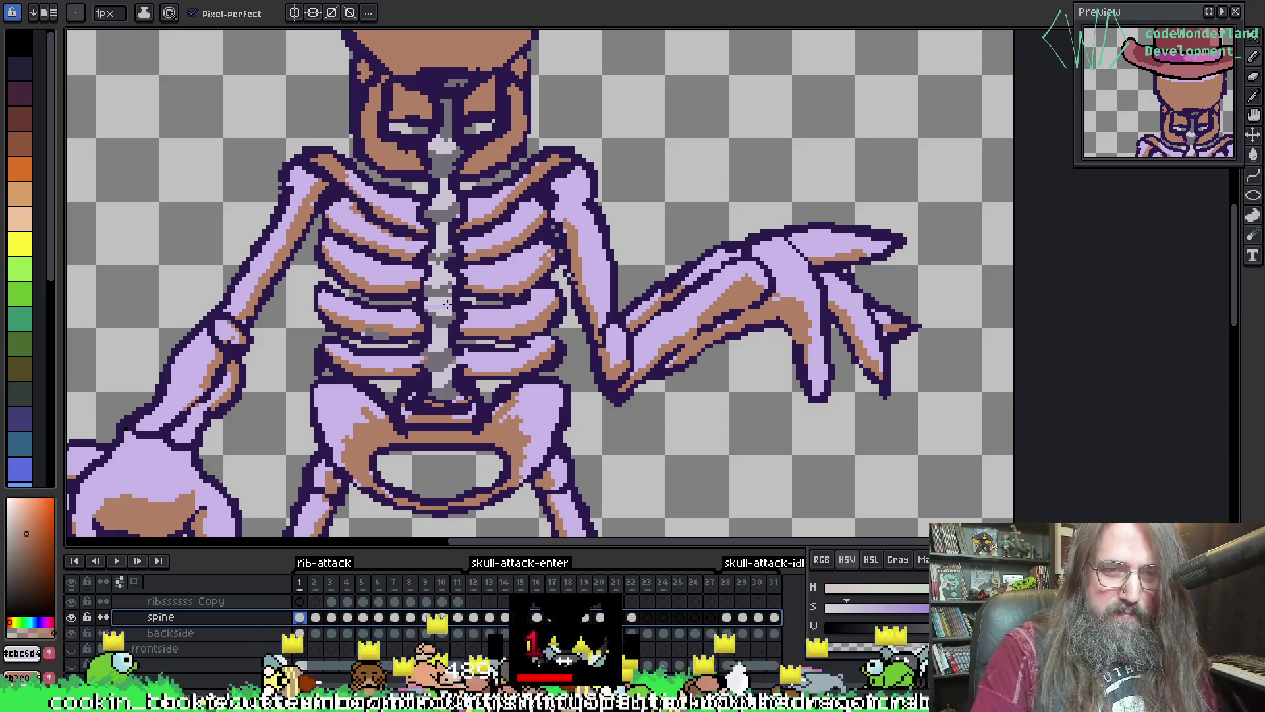
- Paint over the lavender strip, sample the spine's dark grey, and draw a grey line down the spine layer
scroll(447, 303, up, 3)
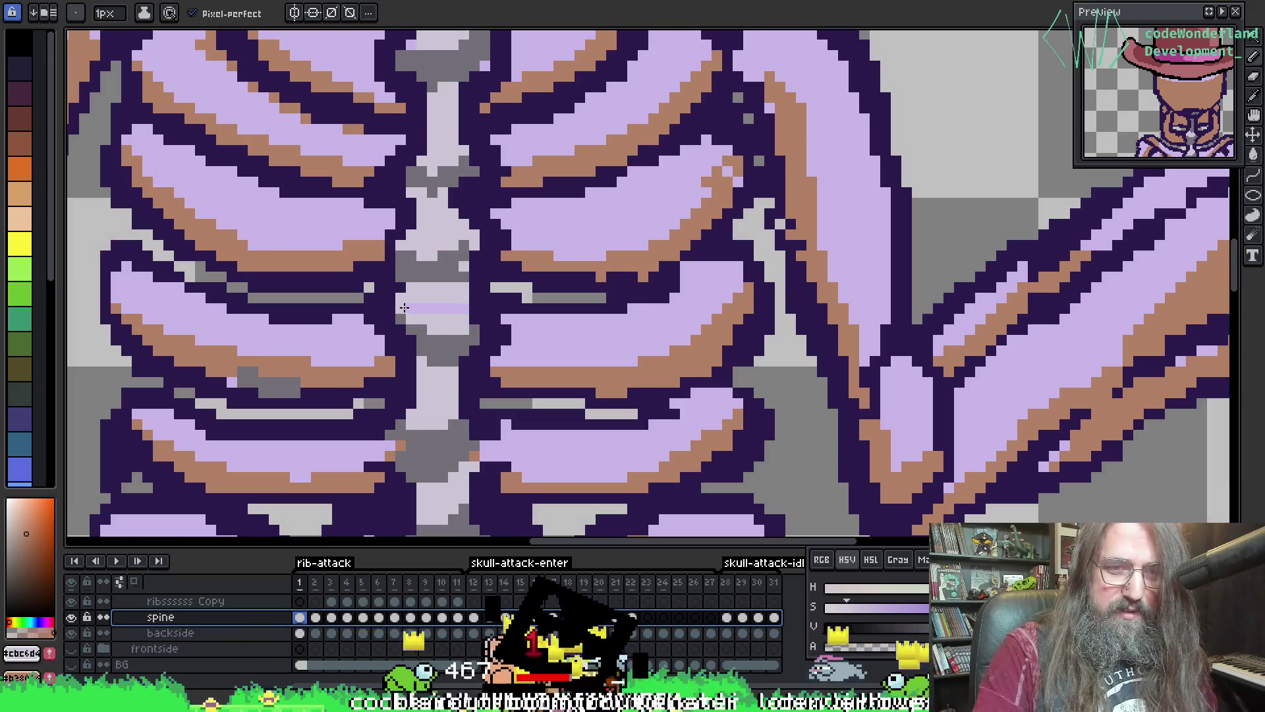
drag(403, 307, 462, 309)
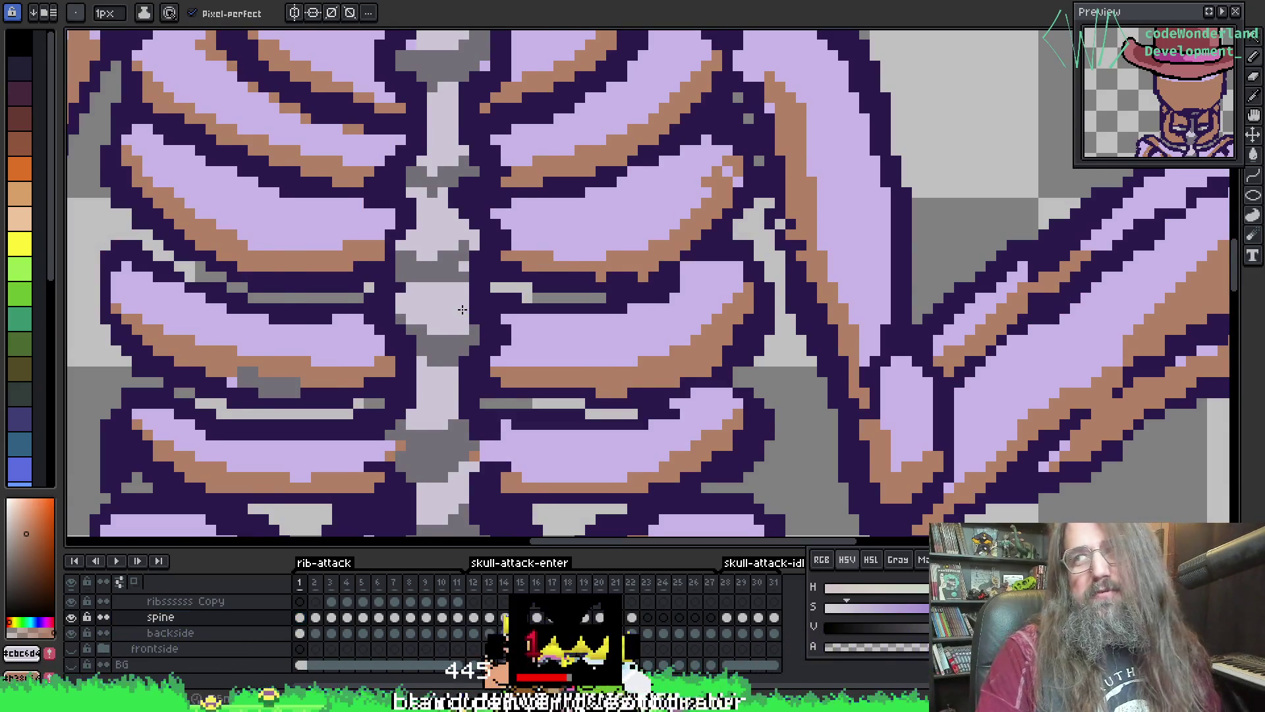
scroll(462, 309, down, 1)
key(i)
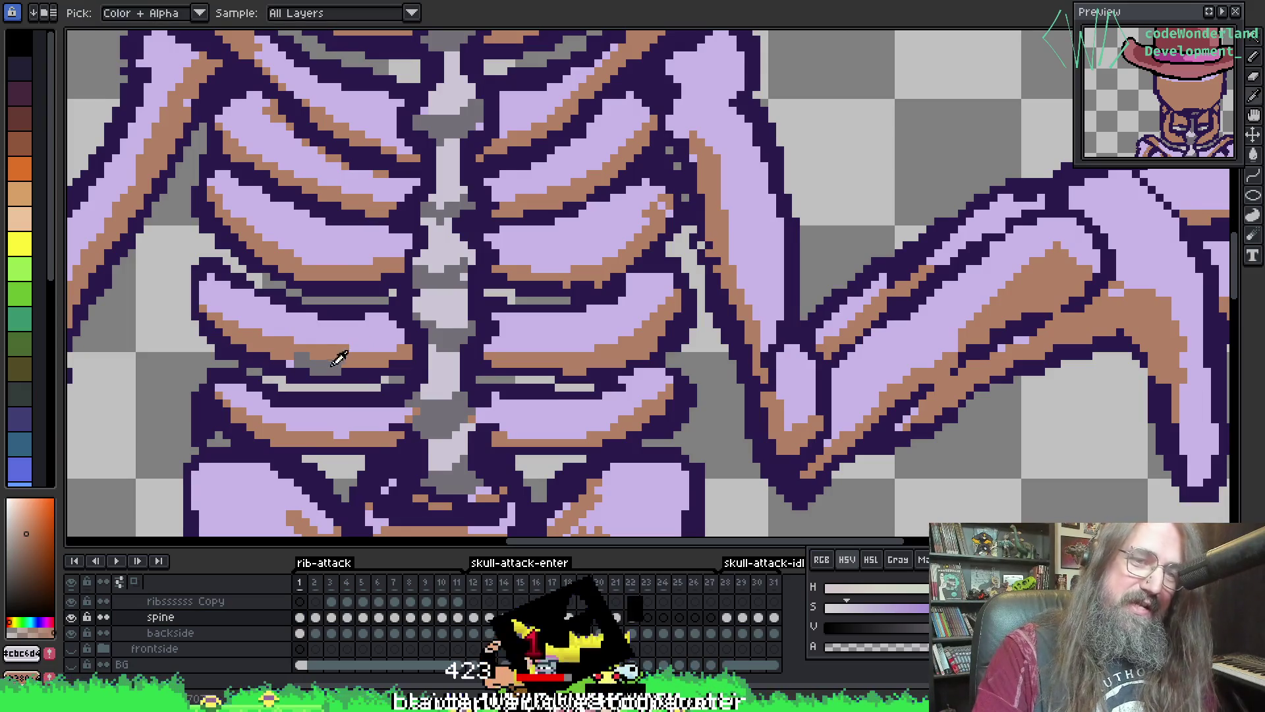
click(433, 340)
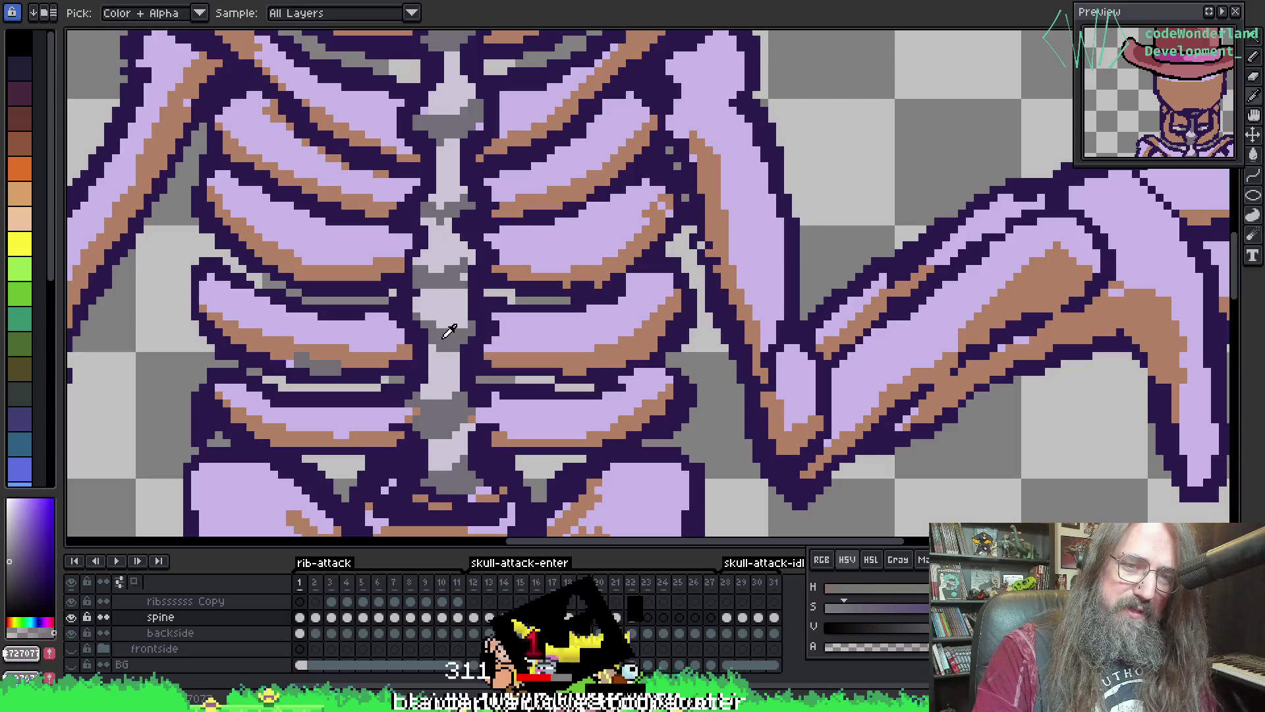
key(b)
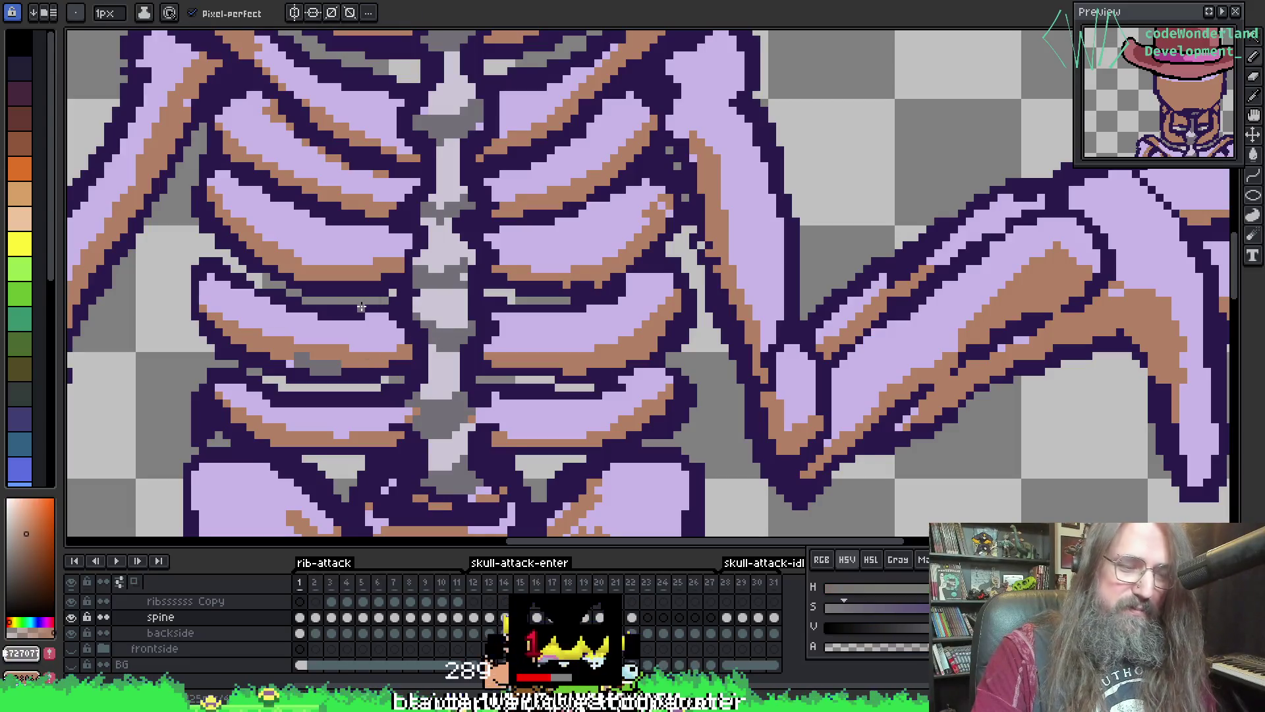
click(202, 618)
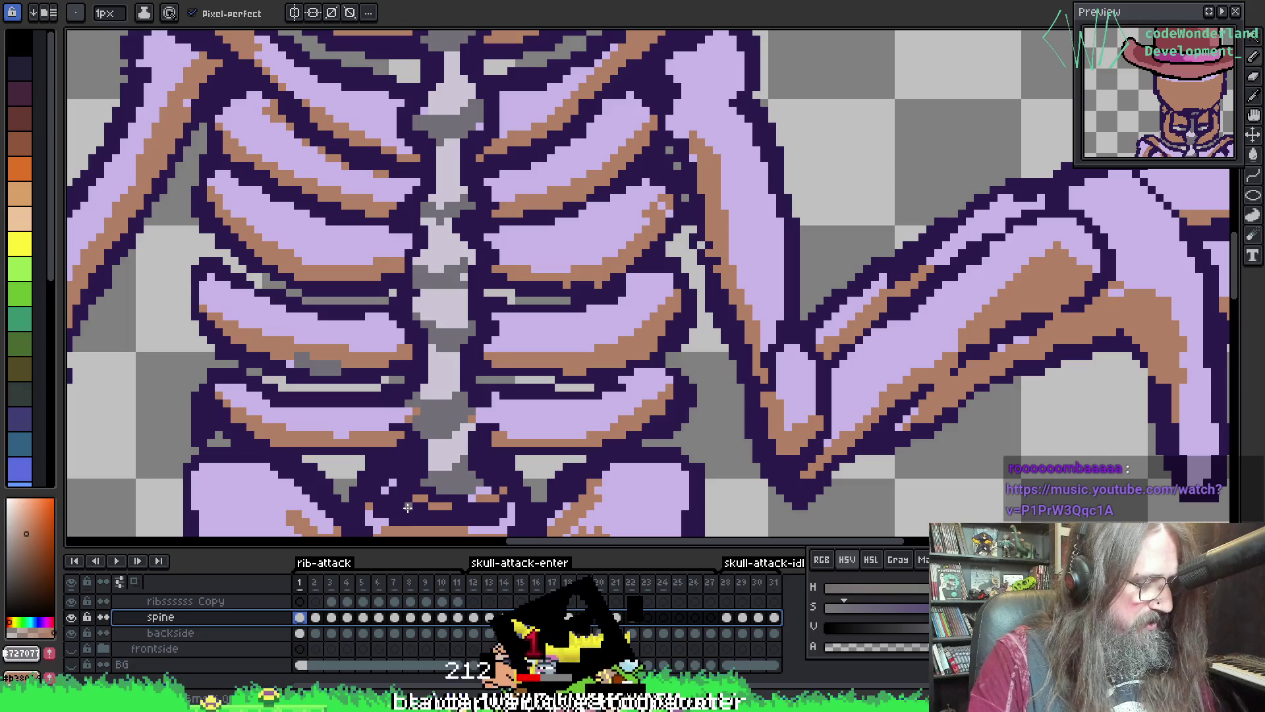
shift+click(408, 506)
- Replace the spine's #727077 with tan #b28064 and its light grey #cbc6d4 with lavender #c9b7e8
key(shift+r)
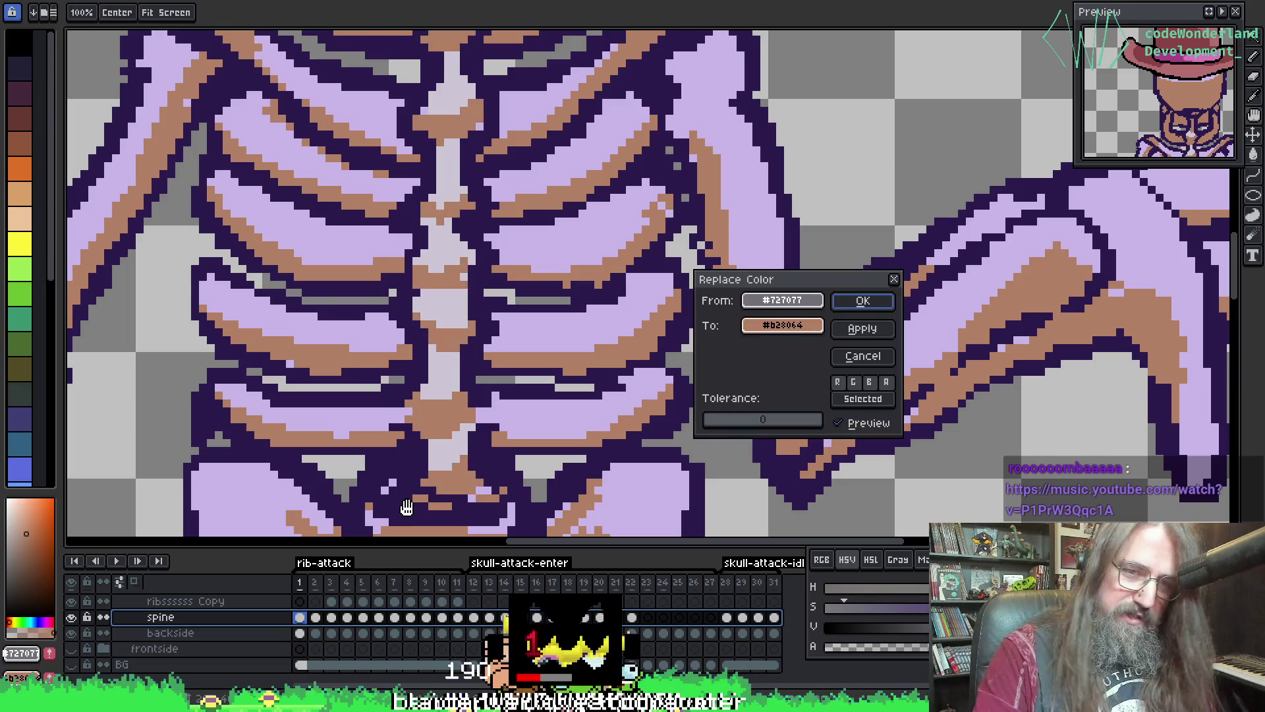
click(861, 302)
key(i)
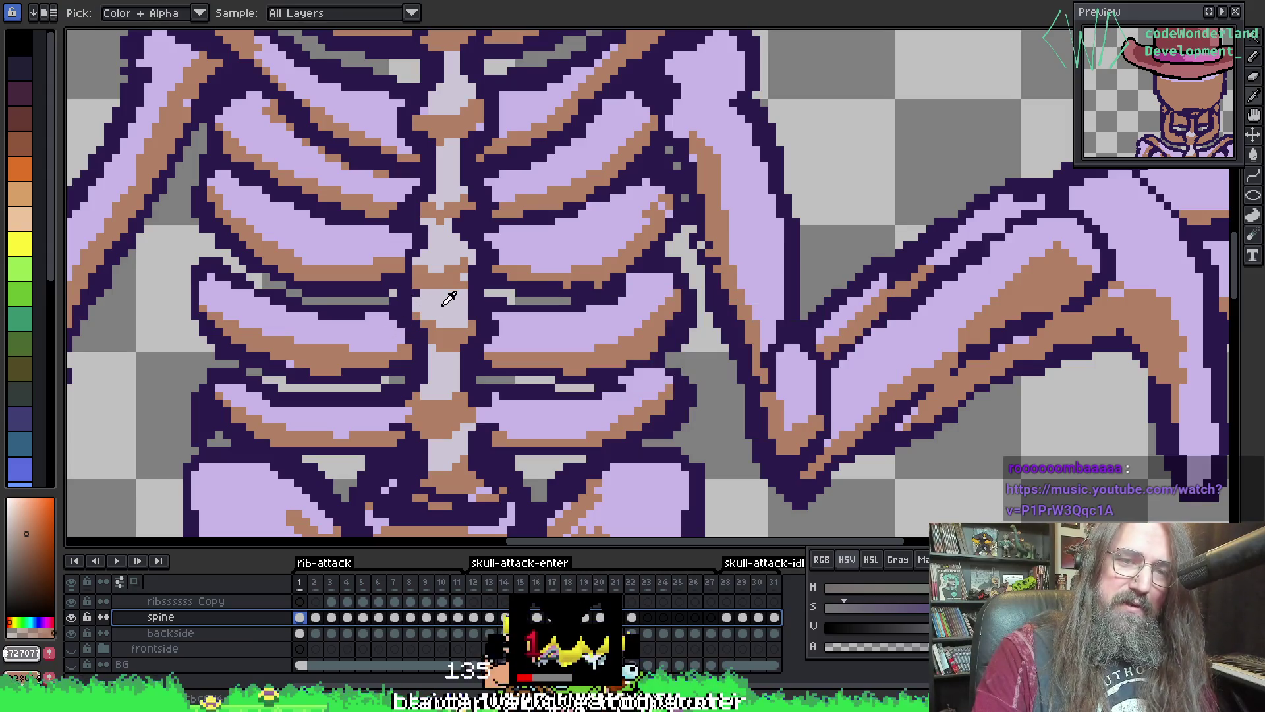
click(449, 298)
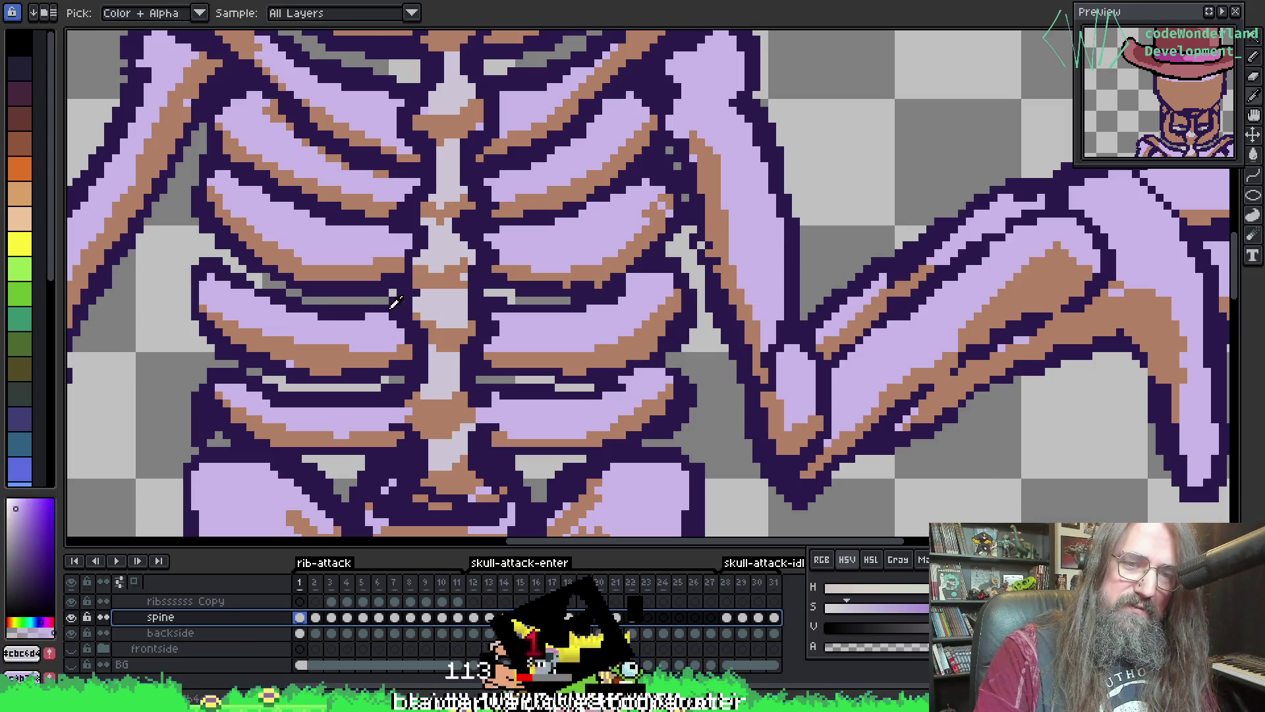
key(b)
key(shift+r)
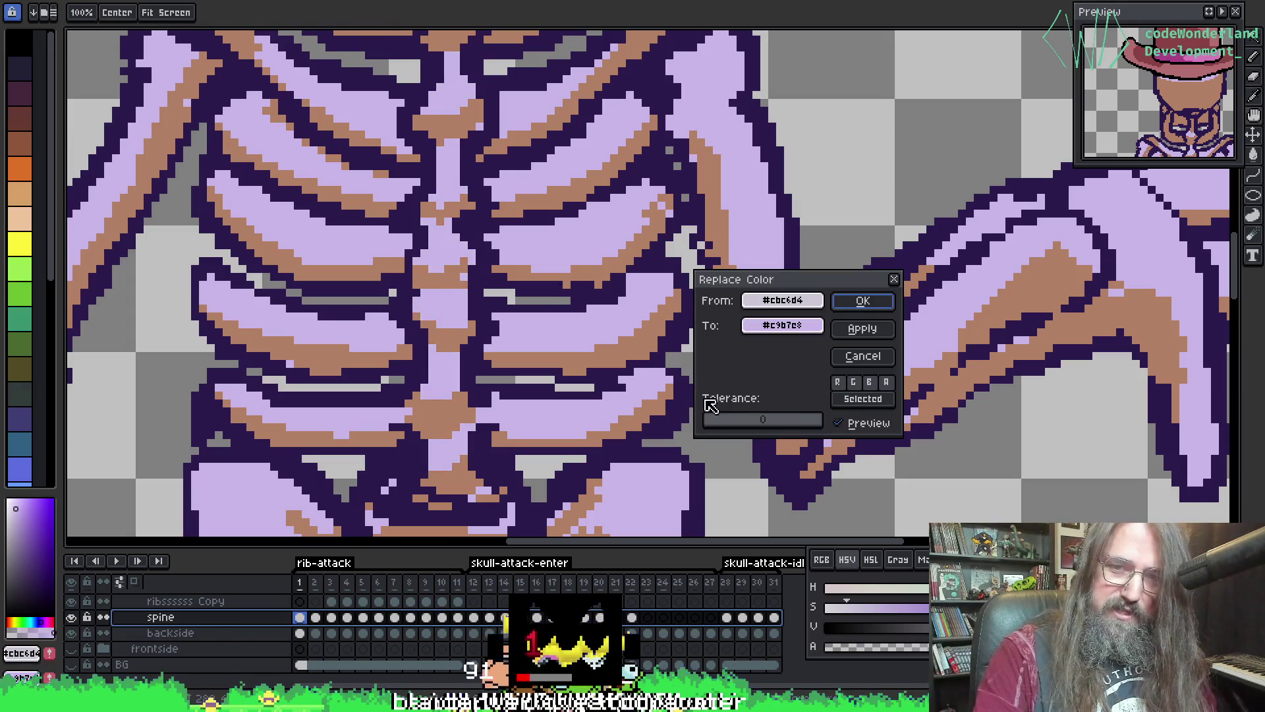
click(870, 301)
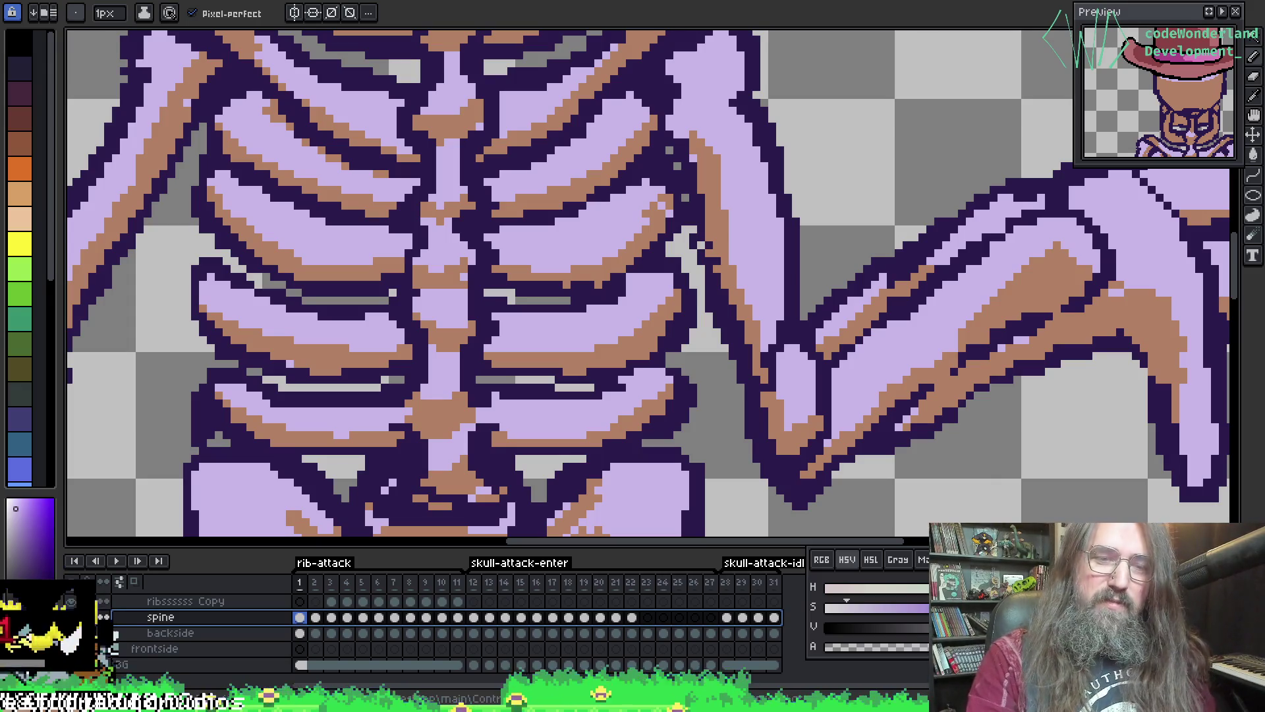
- Zoom out and play the skeleton animation, re-centring the view to review the recolour
scroll(698, 243, up, 2)
scroll(698, 244, down, 2)
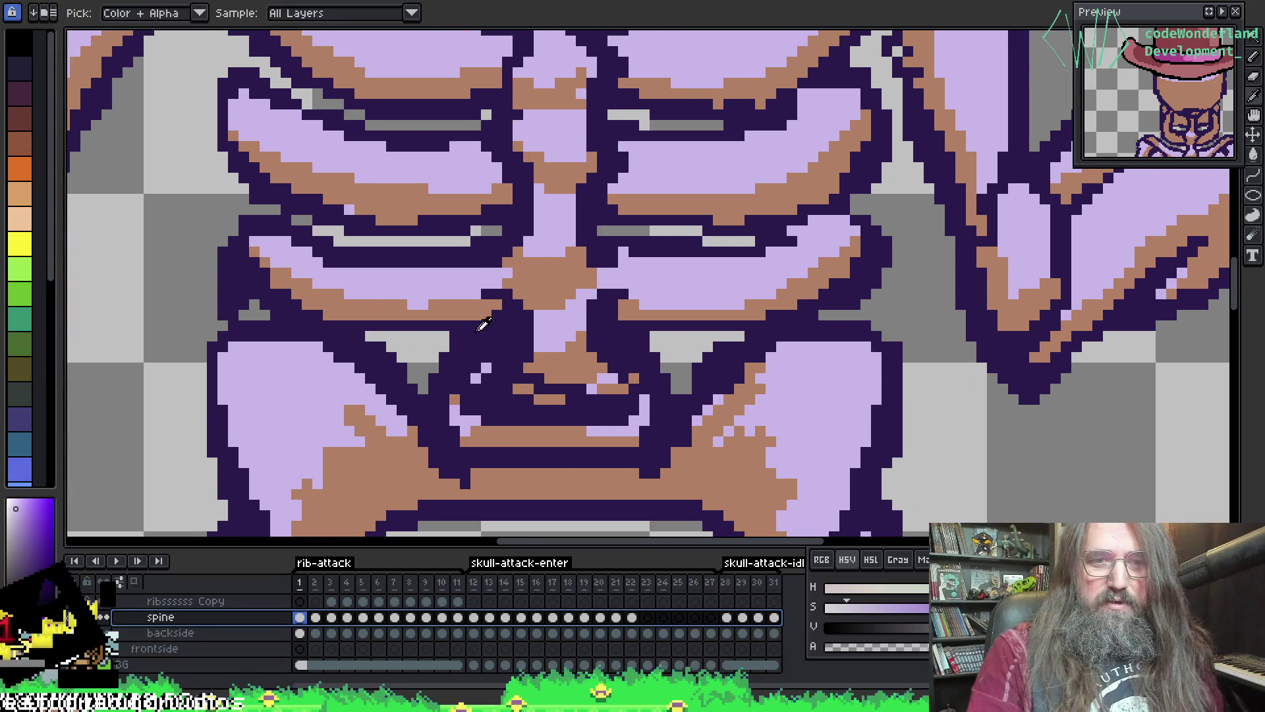
alt+click(488, 301)
scroll(554, 349, down, 1)
key(Return)
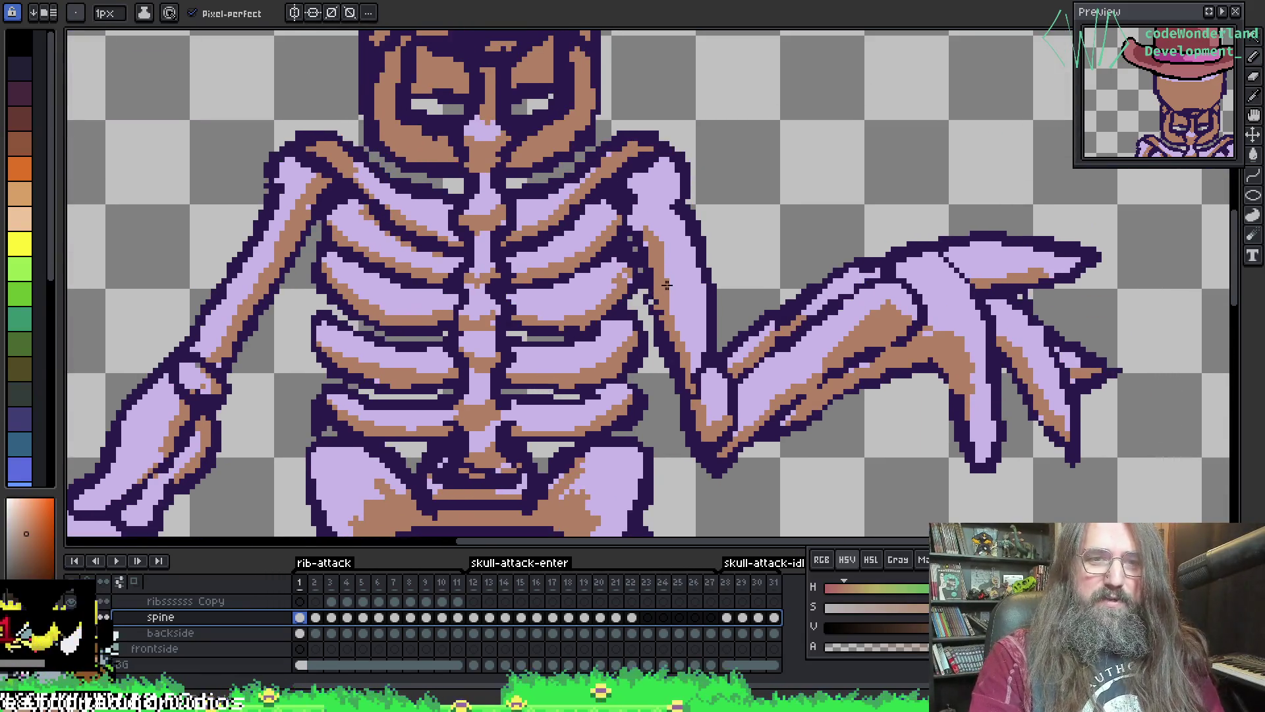
scroll(668, 284, down, 3)
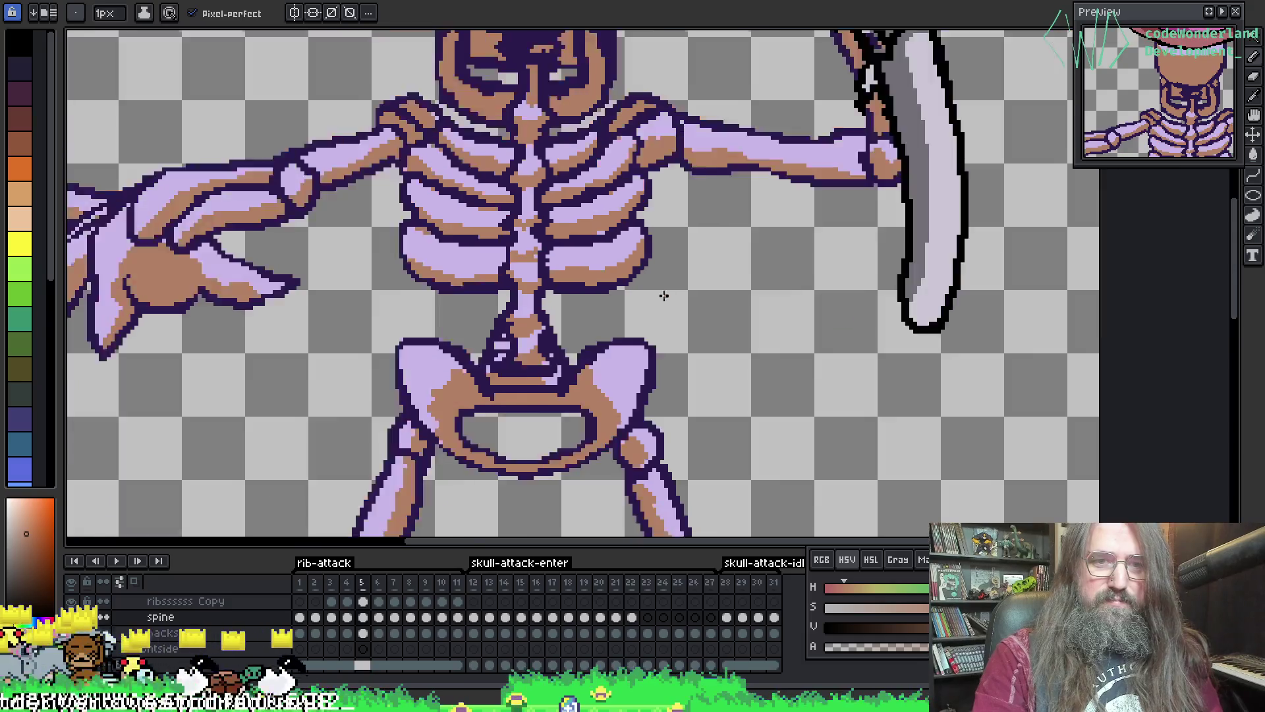
mouse_move(778, 368)
mouse_down()
mouse_move(697, 359)
mouse_move(670, 376)
mouse_up()
scroll(558, 292, down, 3)
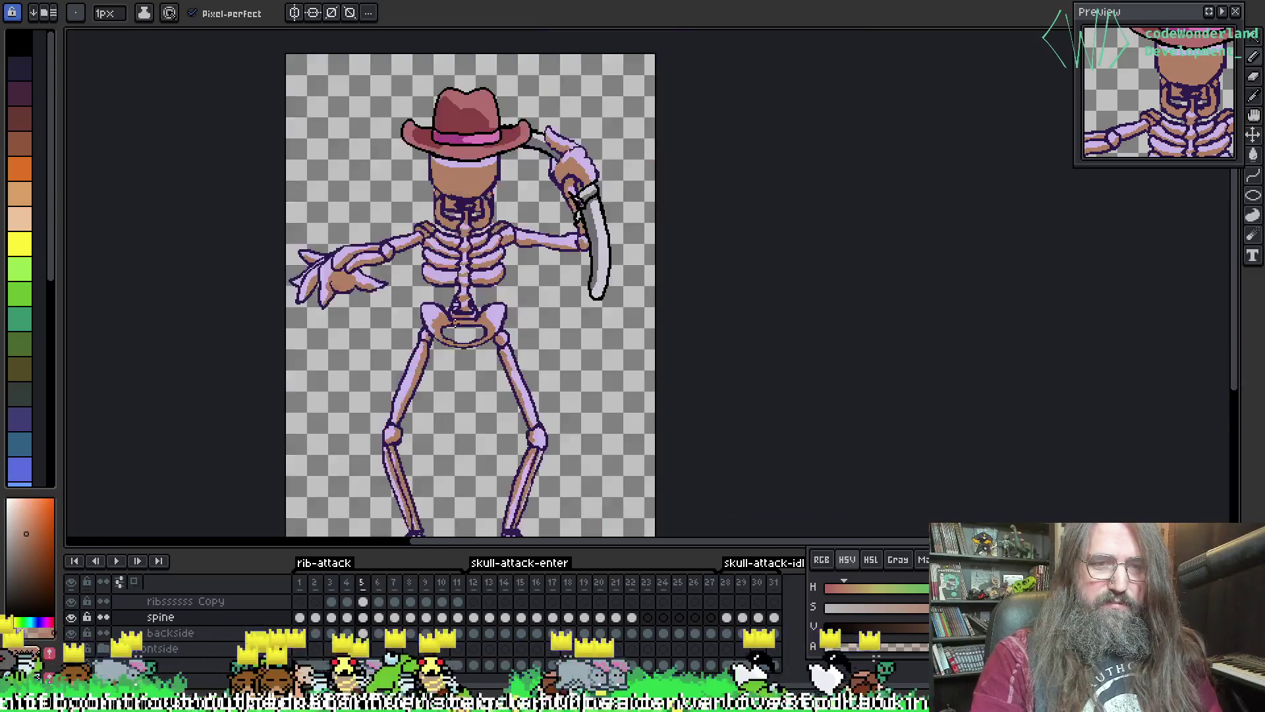
scroll(559, 293, up, 2)
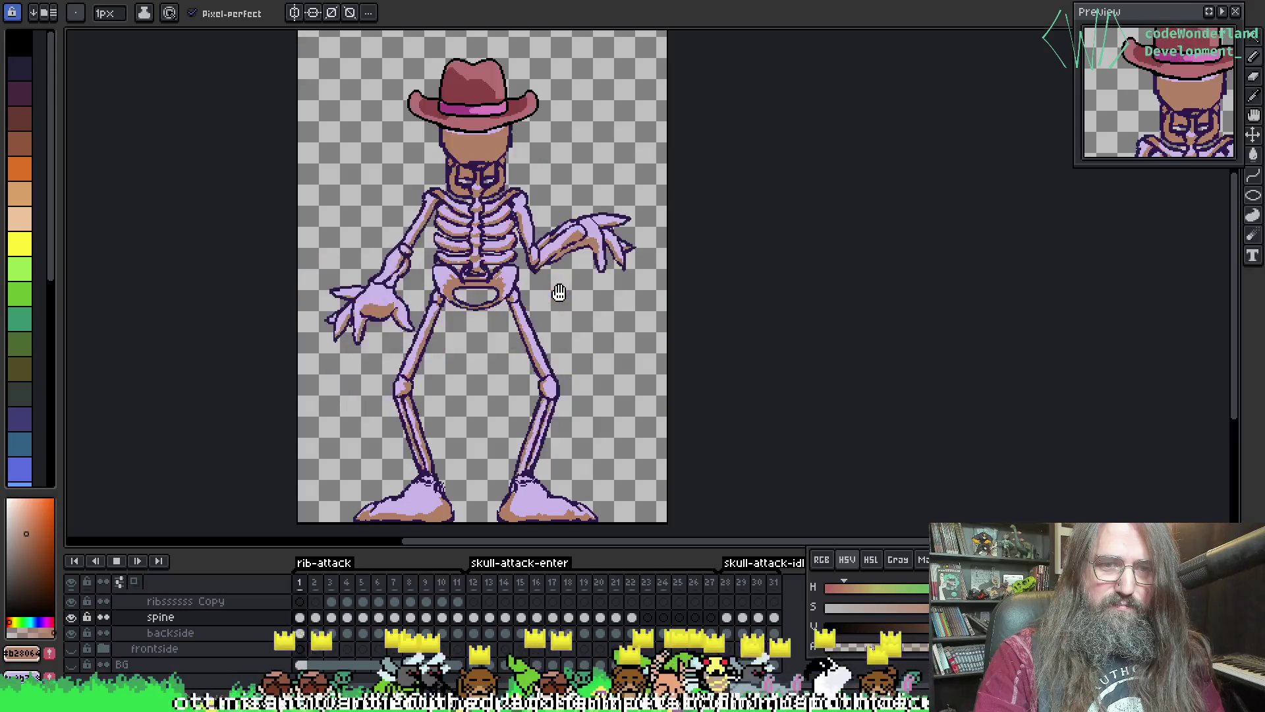
- Stop playback and show frame 3 of the ribssssss Copy layer
key(Return)
scroll(577, 284, right, 5)
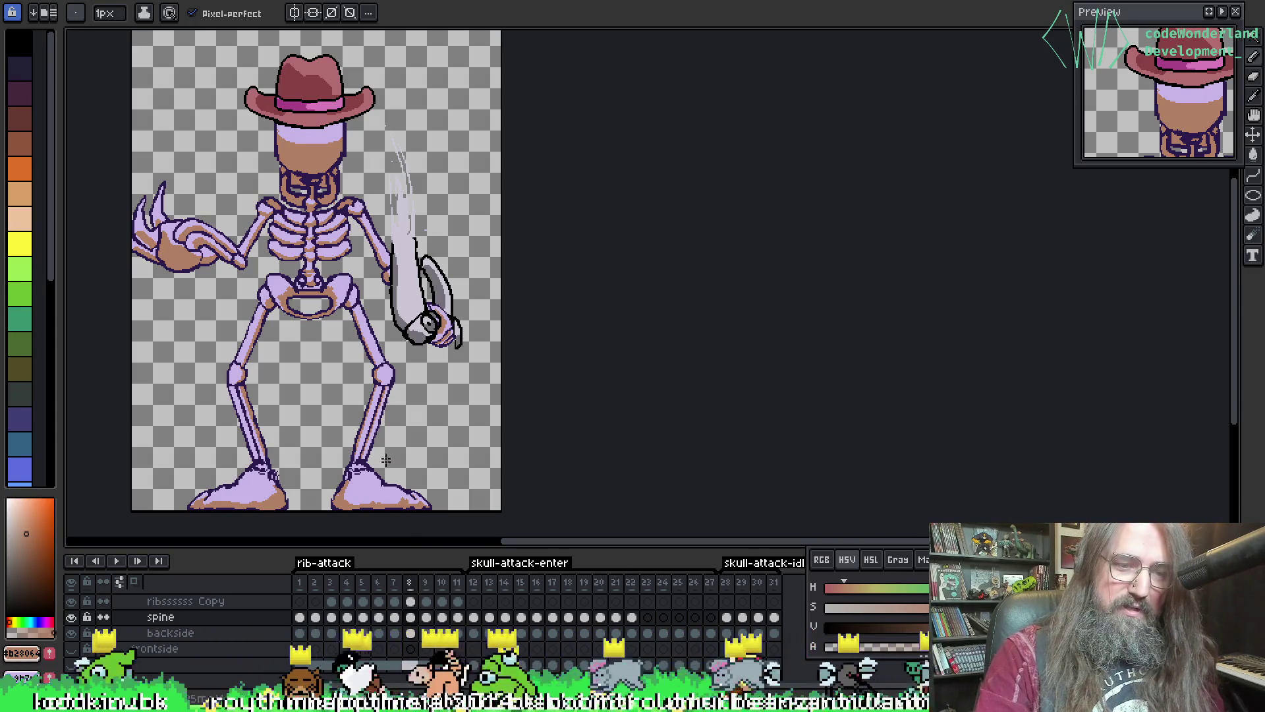
click(331, 601)
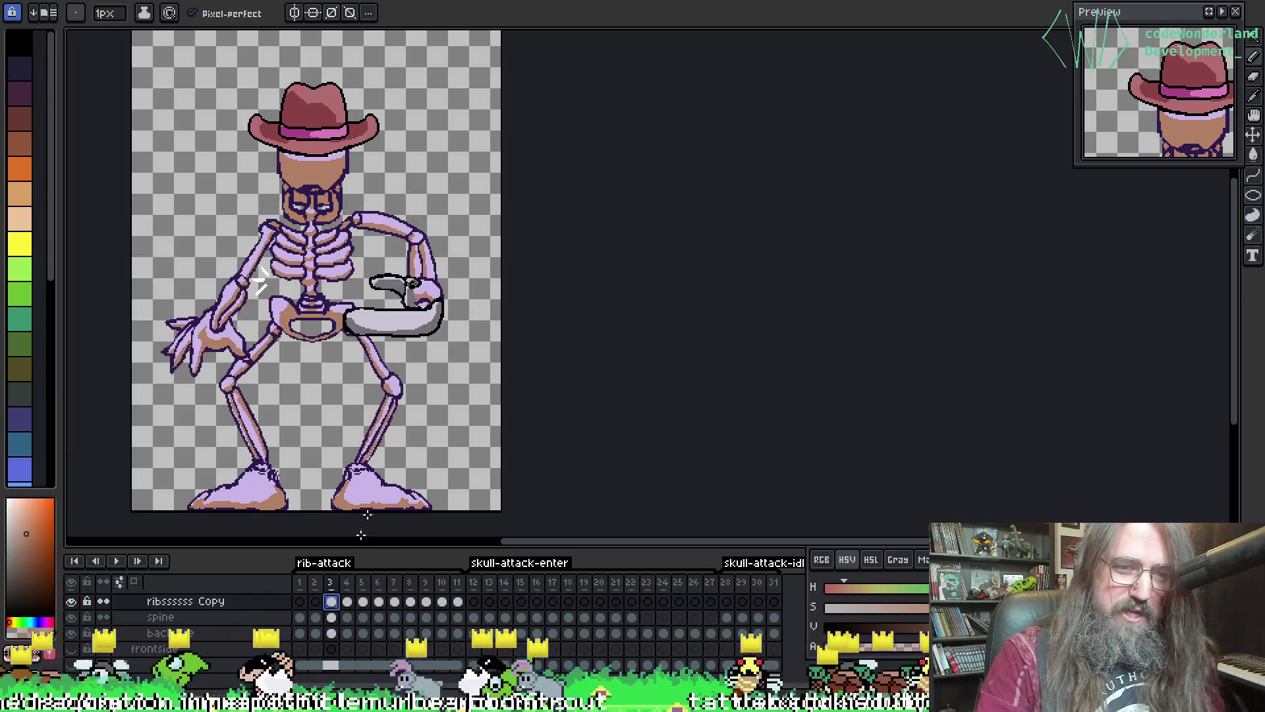
- Pan and zoom to centre the skeleton's bent arm and the grey held piece on frame 3
scroll(423, 338, left, 2)
scroll(428, 340, right, 2)
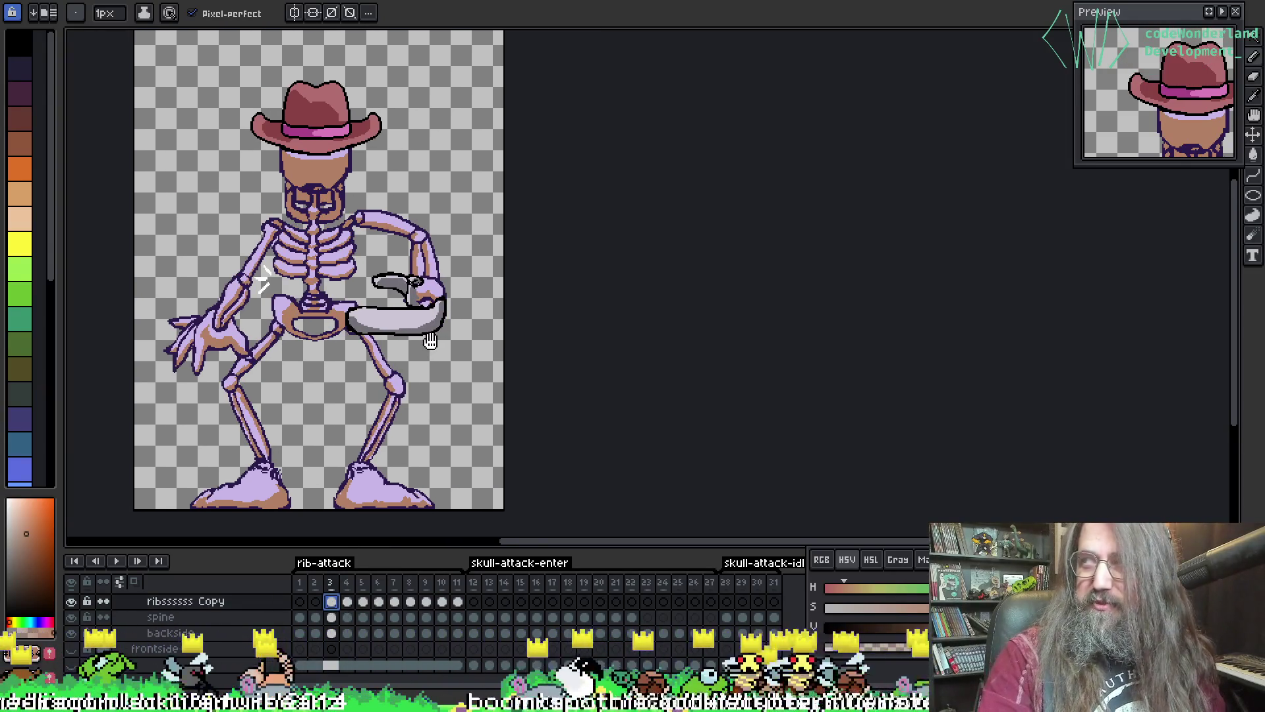
scroll(329, 325, up, 1)
scroll(486, 312, up, 1)
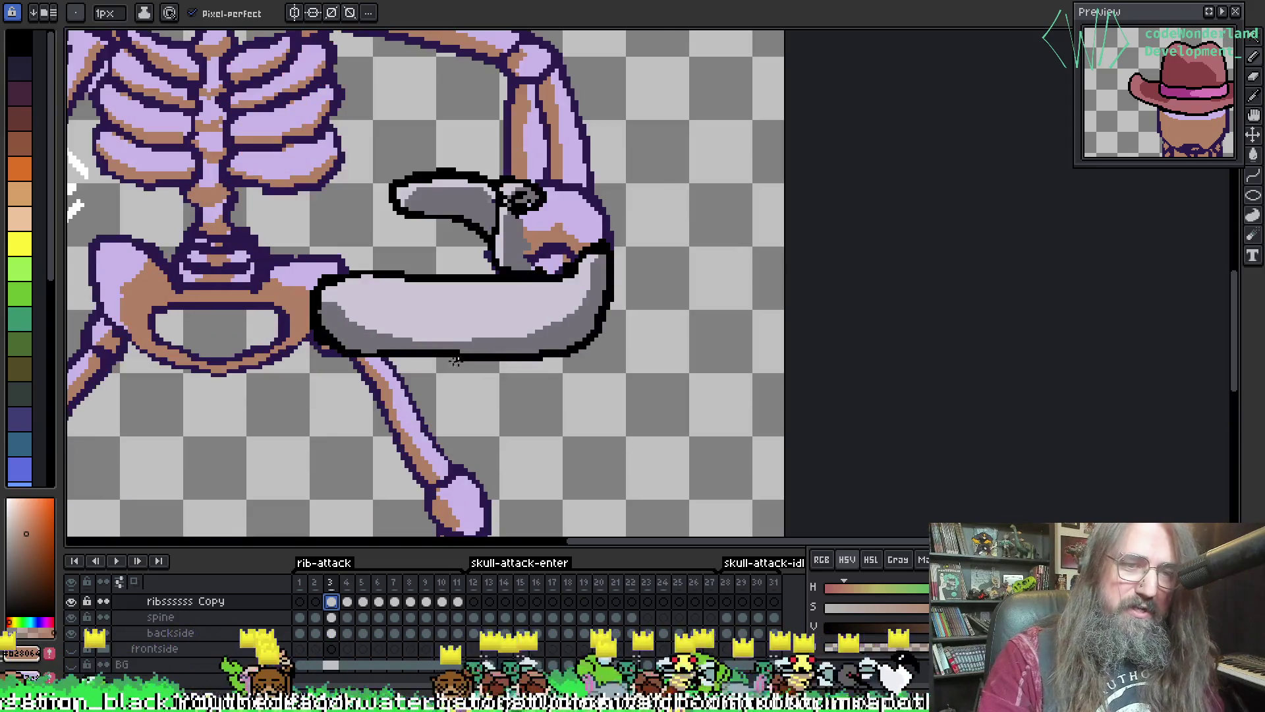
mouse_move(486, 290)
mouse_down()
mouse_move(468, 384)
mouse_move(518, 358)
mouse_up()
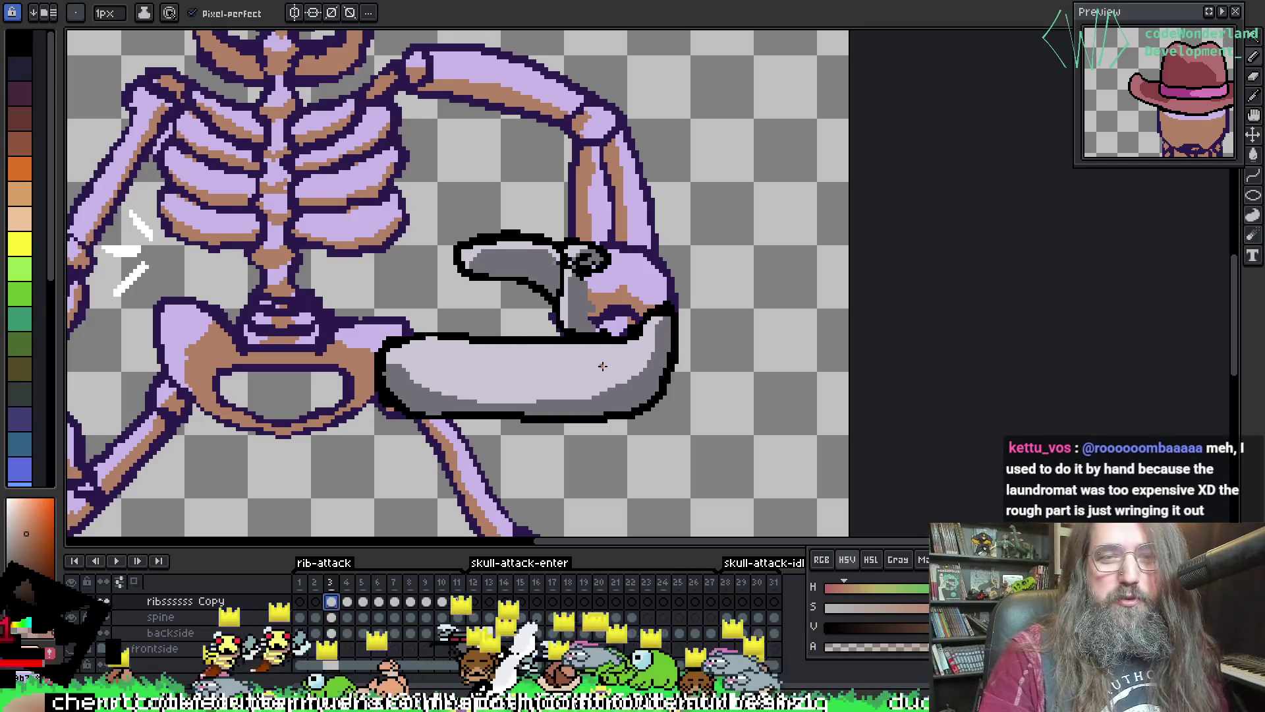
scroll(480, 376, down, 2)
mouse_move(480, 375)
mouse_down()
mouse_move(944, 367)
mouse_move(666, 389)
mouse_move(712, 363)
mouse_up()
scroll(666, 389, up, 2)
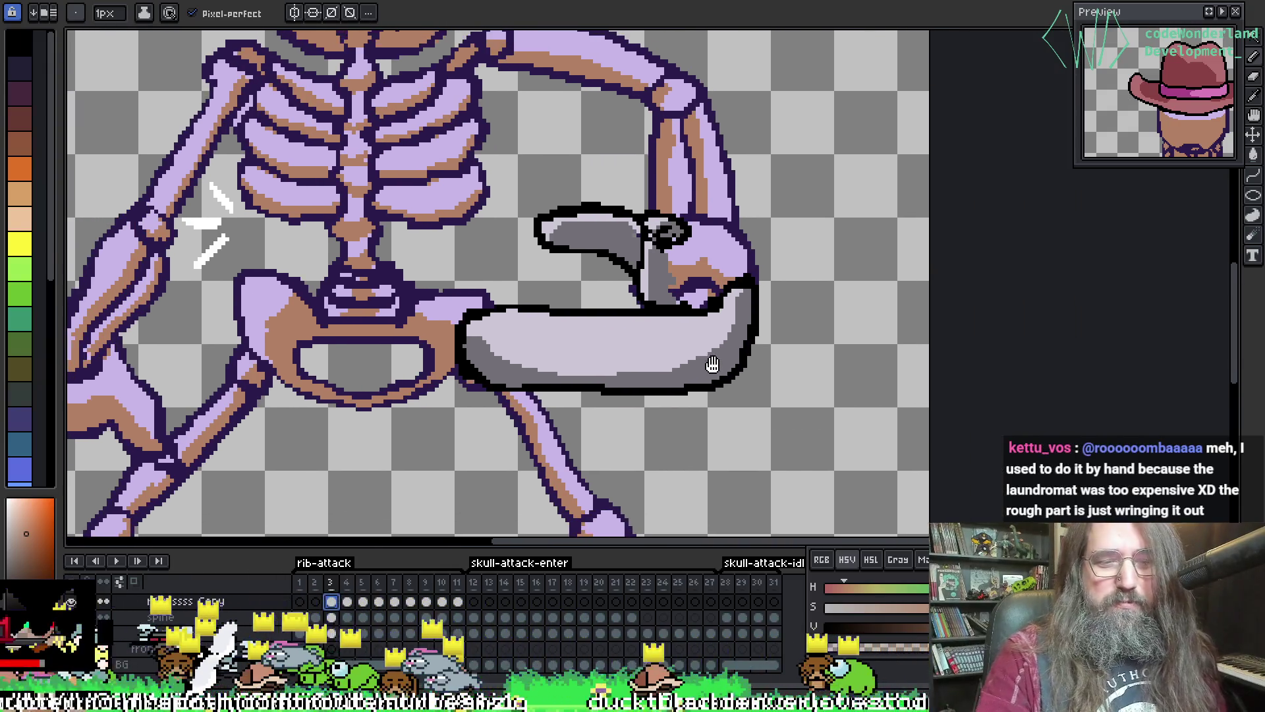
key(Right)
key(Left)
mouse_move(693, 217)
mouse_down()
mouse_move(684, 279)
mouse_move(613, 285)
mouse_up()
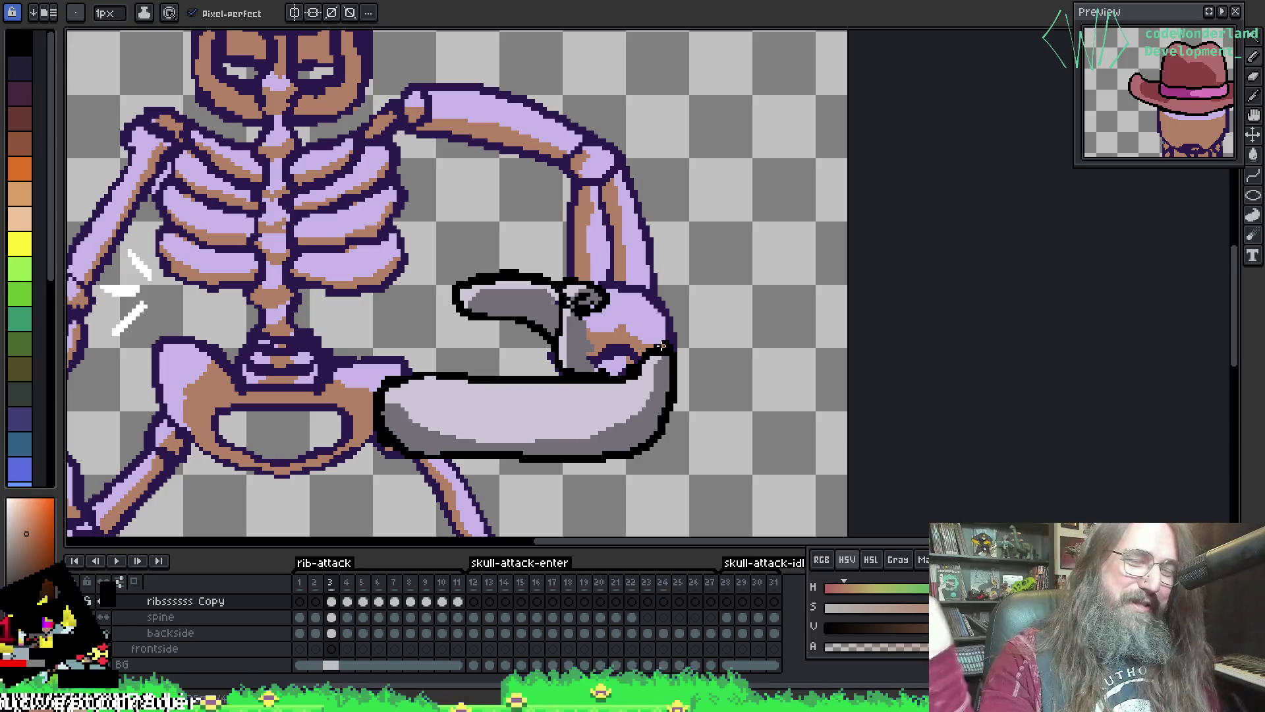
scroll(698, 325, down, 2)
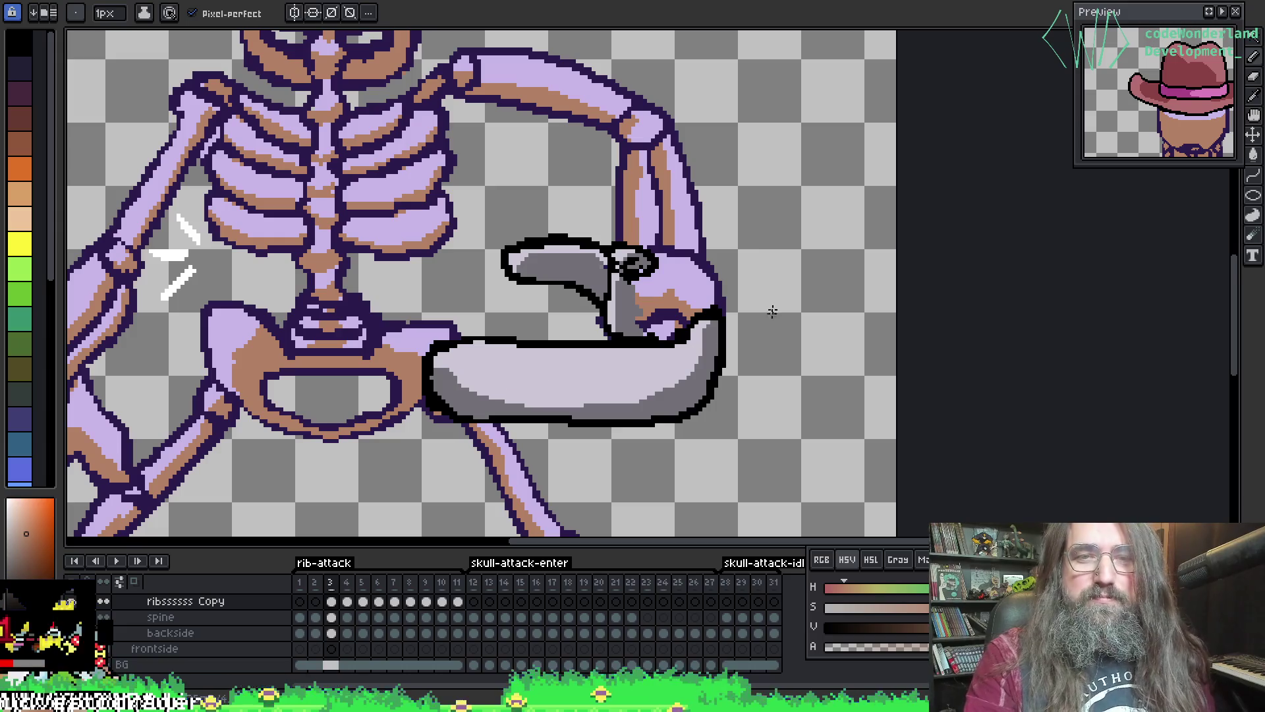
- Sample the lavender bone, tan shading and grey piece colours, then preview a #727077 outline
alt+click(577, 337)
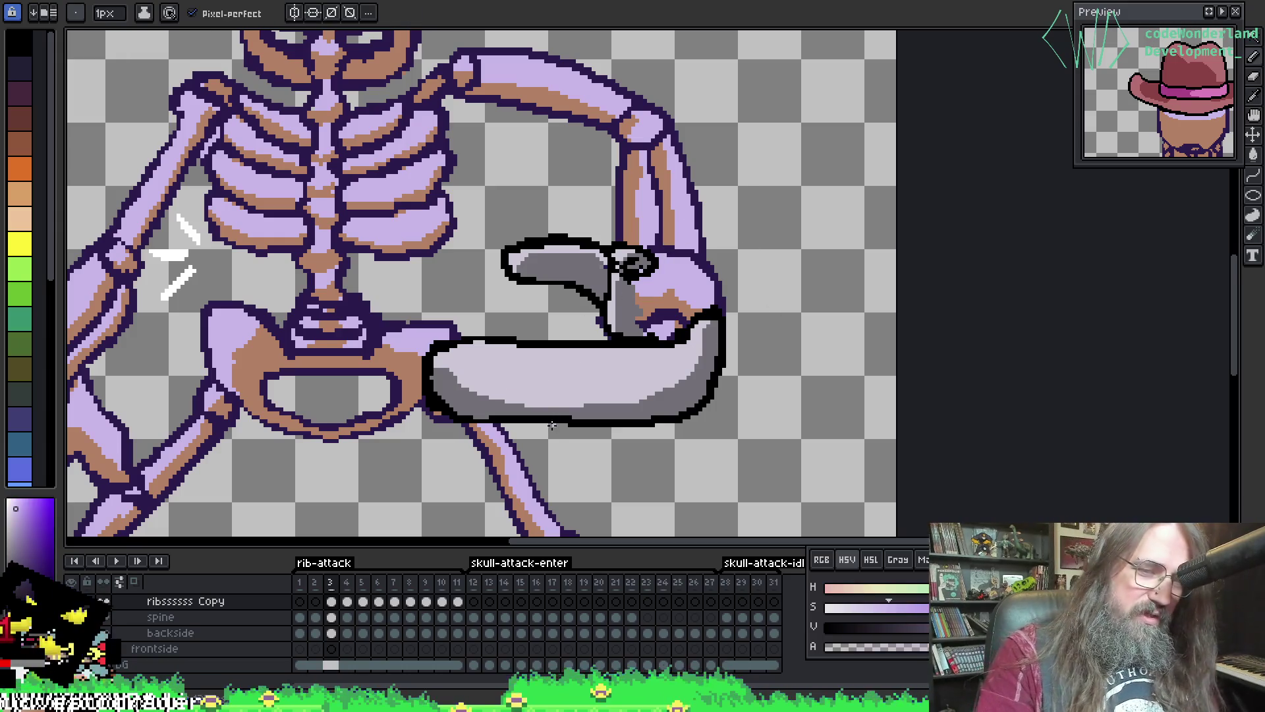
key(alt)
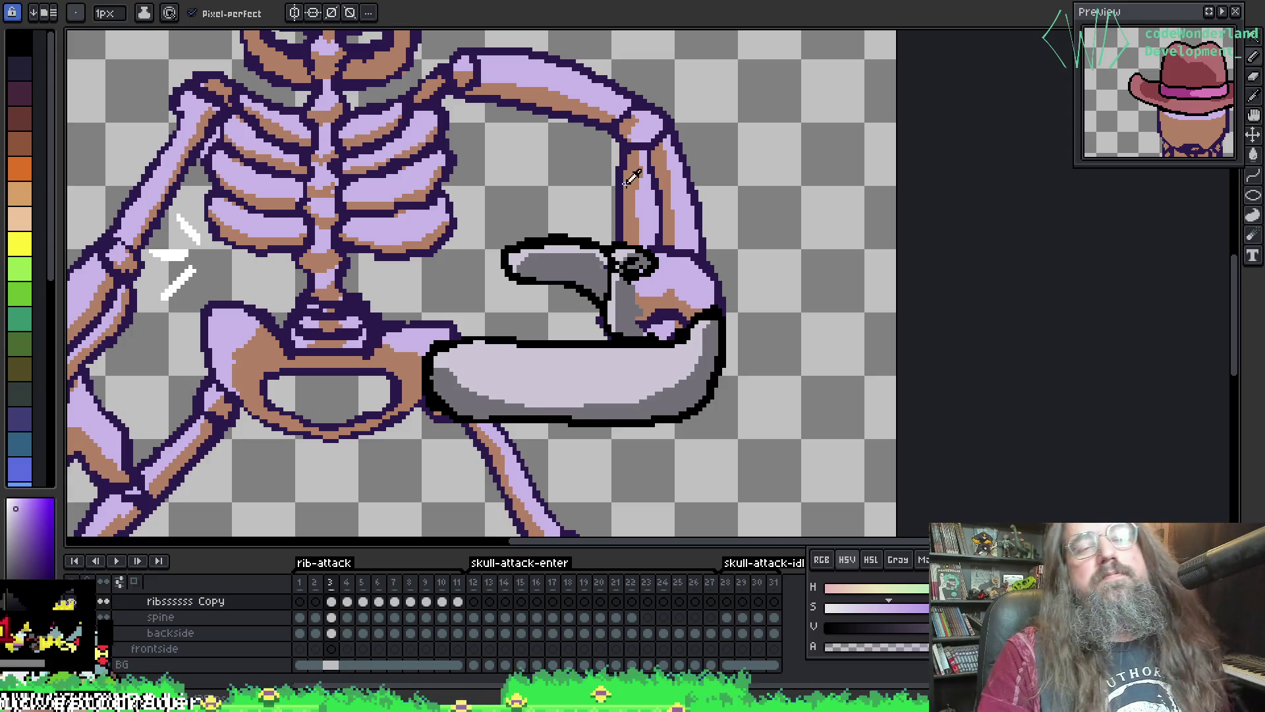
key(alt)
alt+click(632, 181)
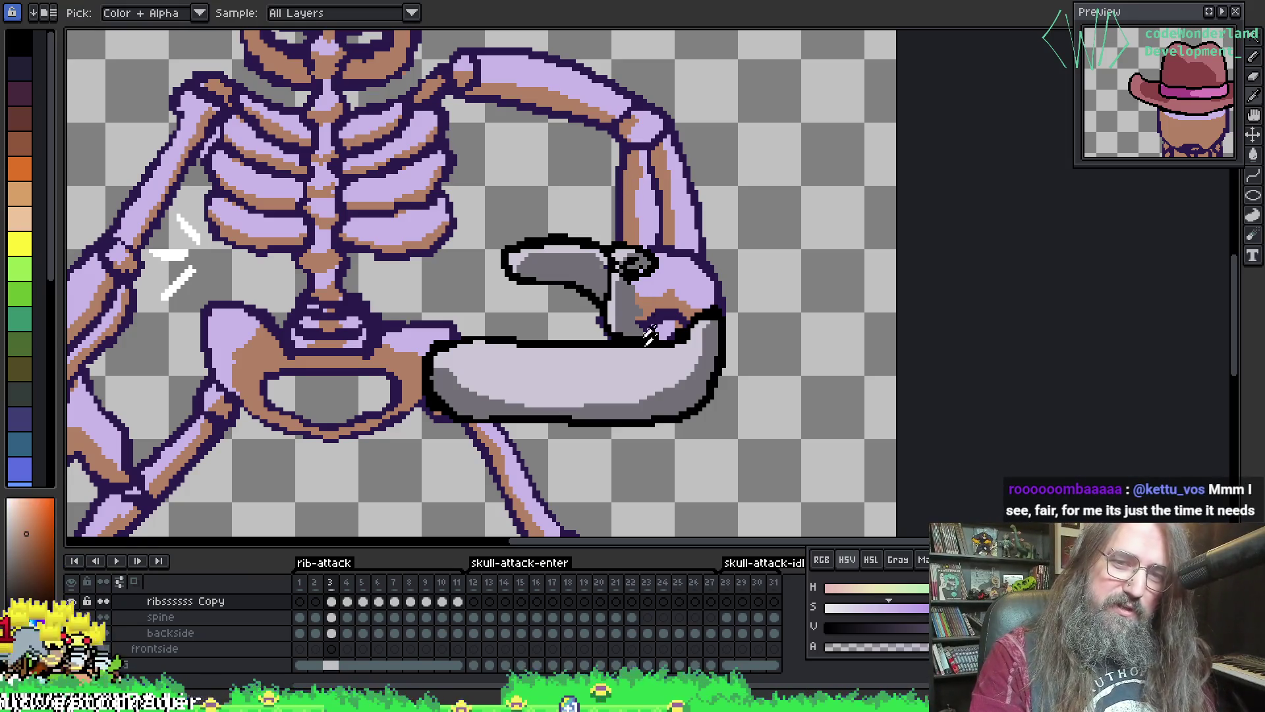
click(688, 394)
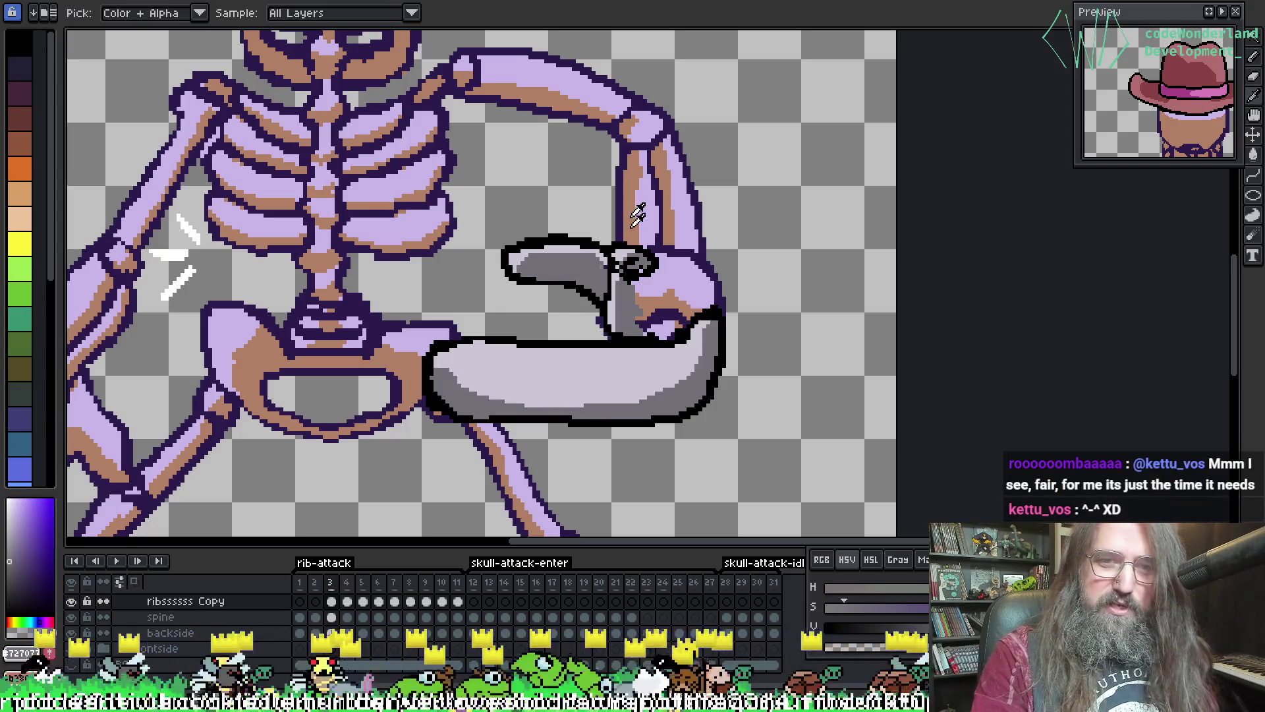
key(b)
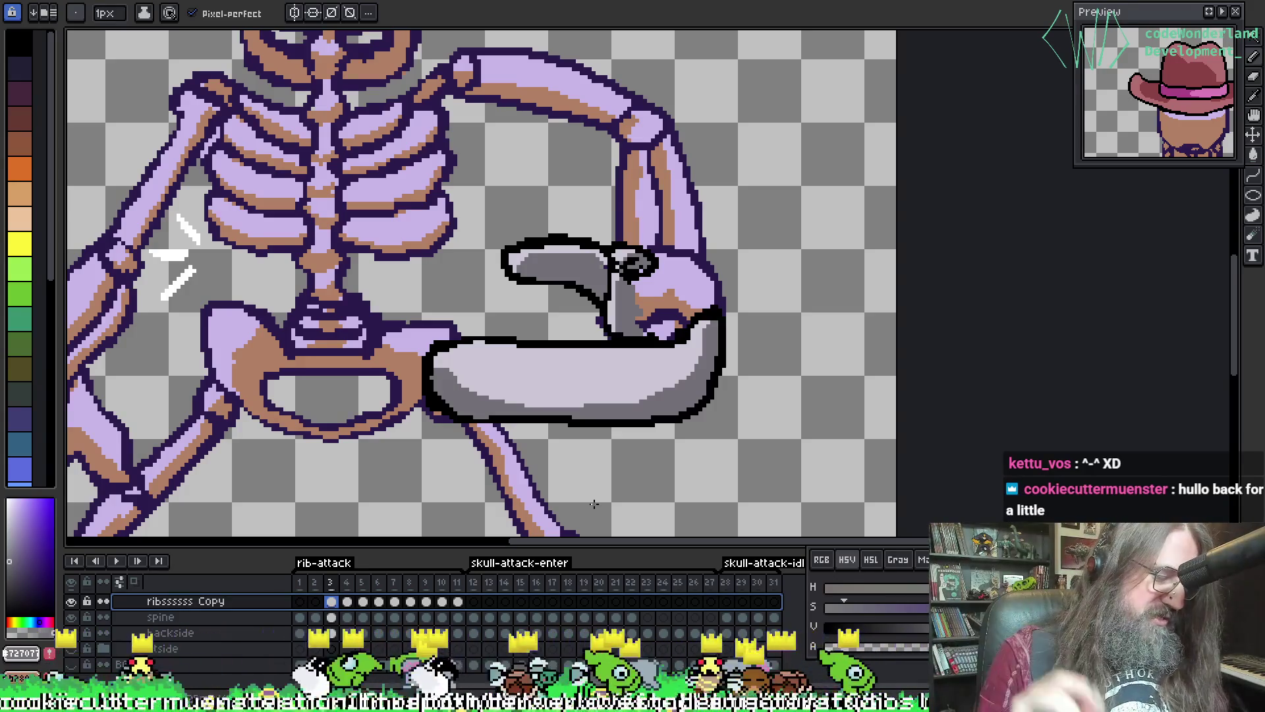
key(shift+o)
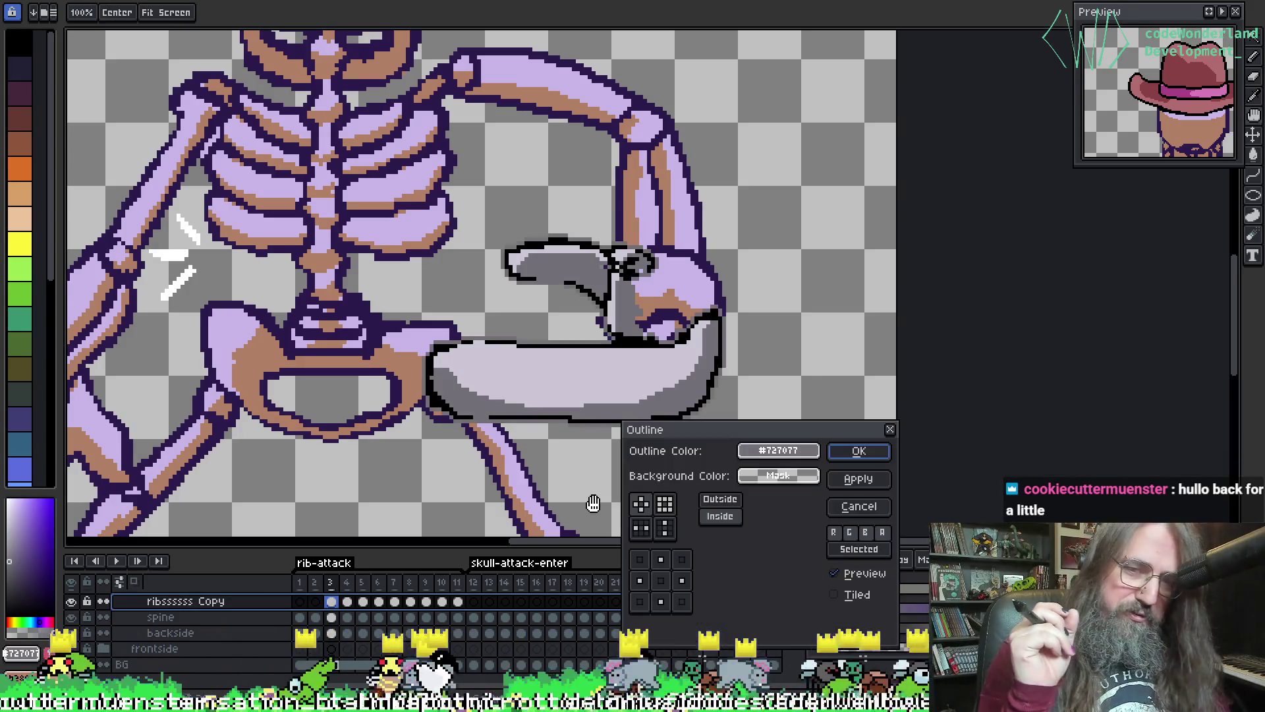
- Apply the outline and turn the held piece's grey shading #727077 tan #b28064
key(Return)
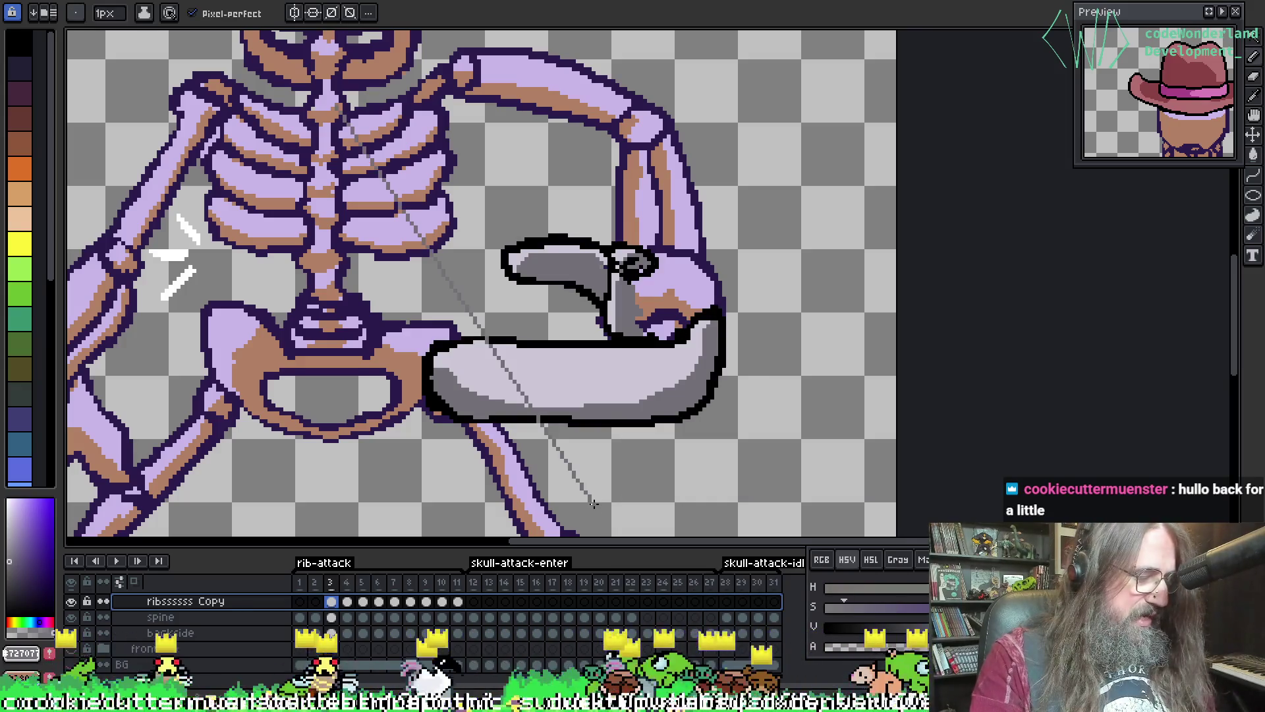
key(shift+r)
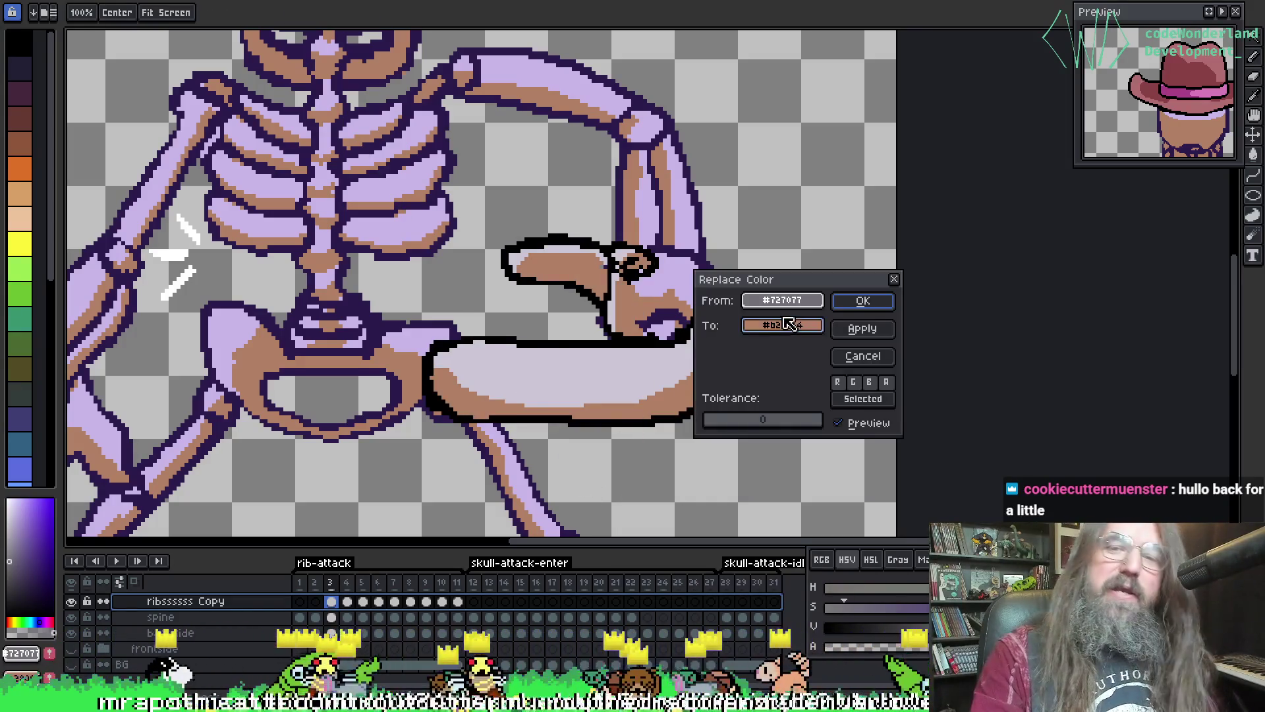
click(863, 301)
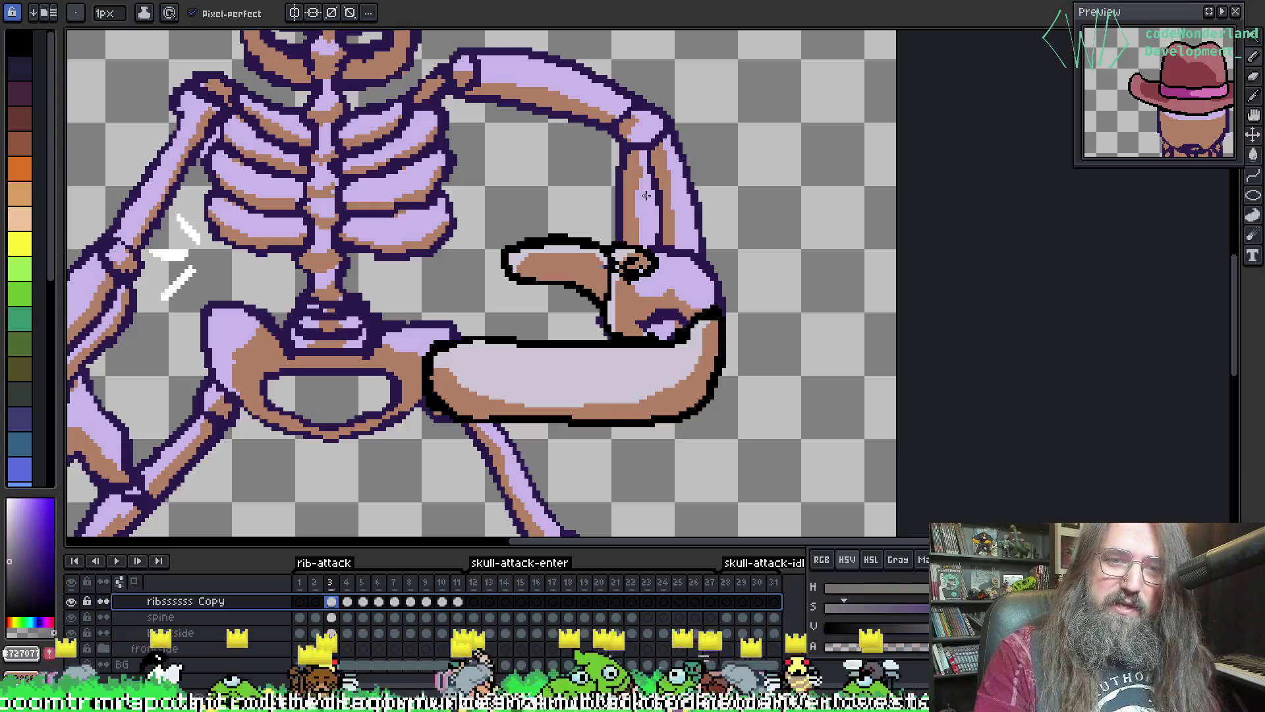
key(i)
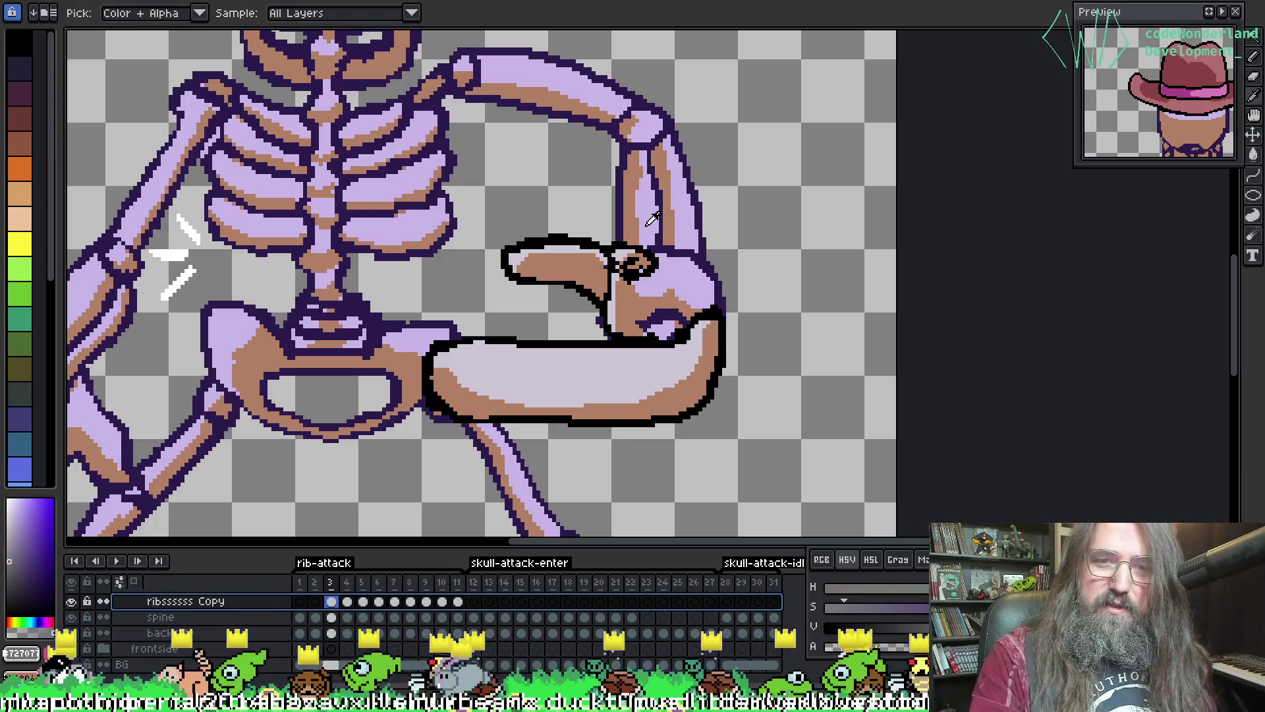
key(b)
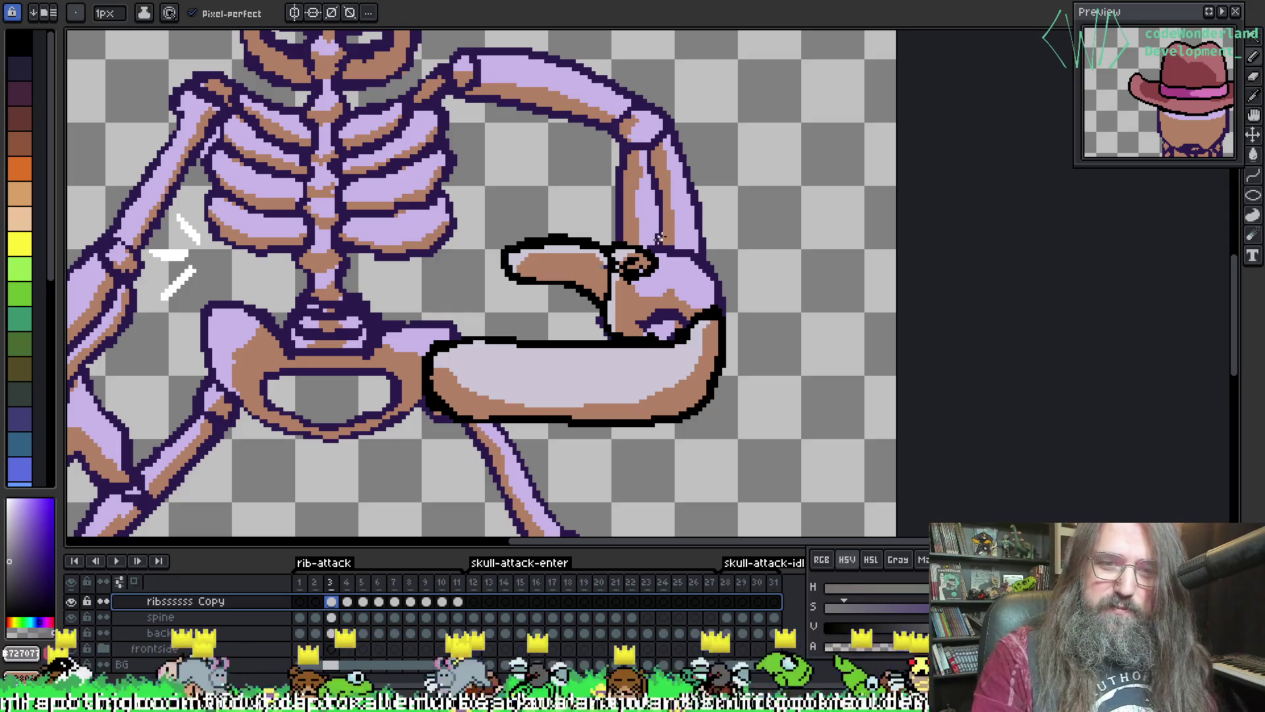
- Sample the lavender bone and the piece's pale grey, then turn the pale grey lavender
key(i)
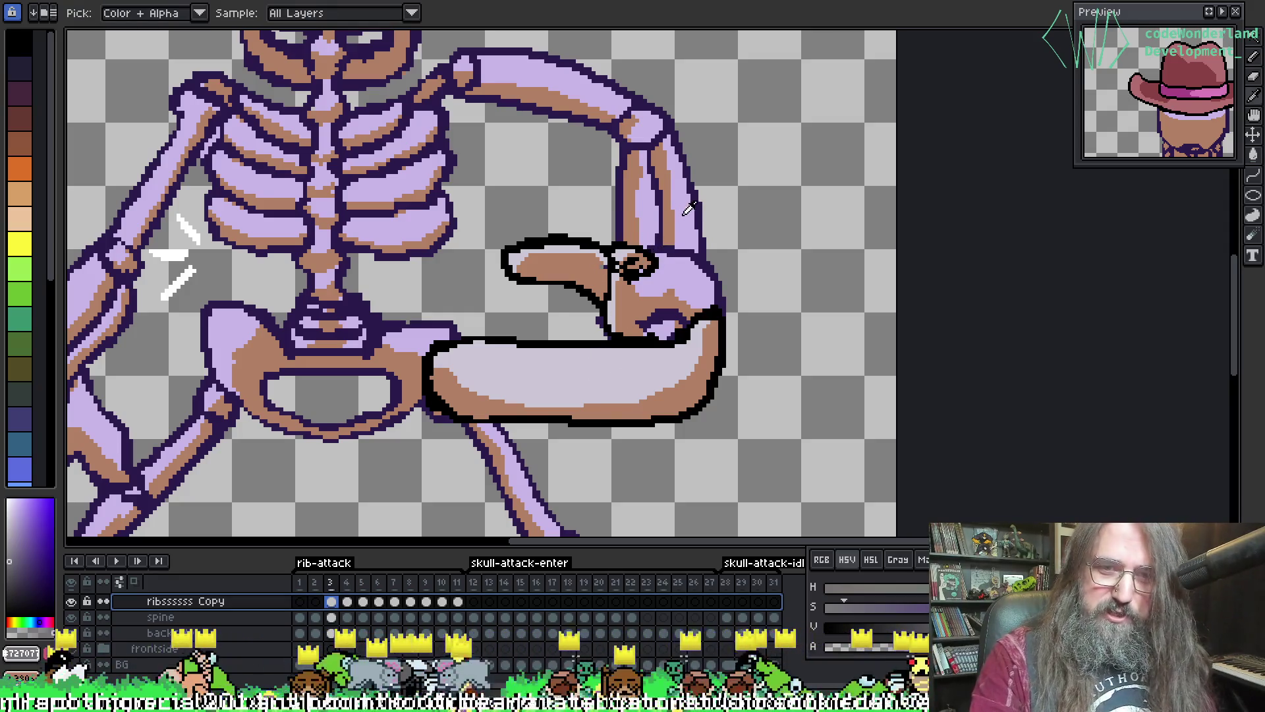
click(679, 229)
key(b)
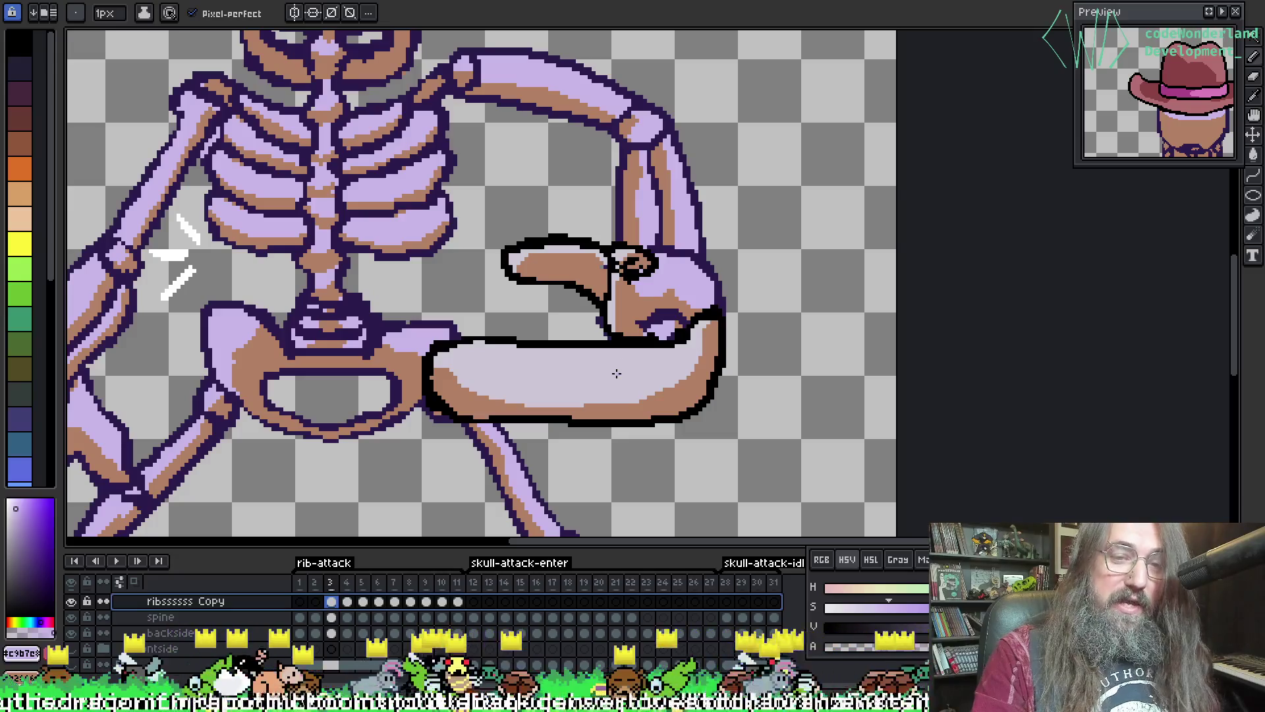
key(i)
click(621, 362)
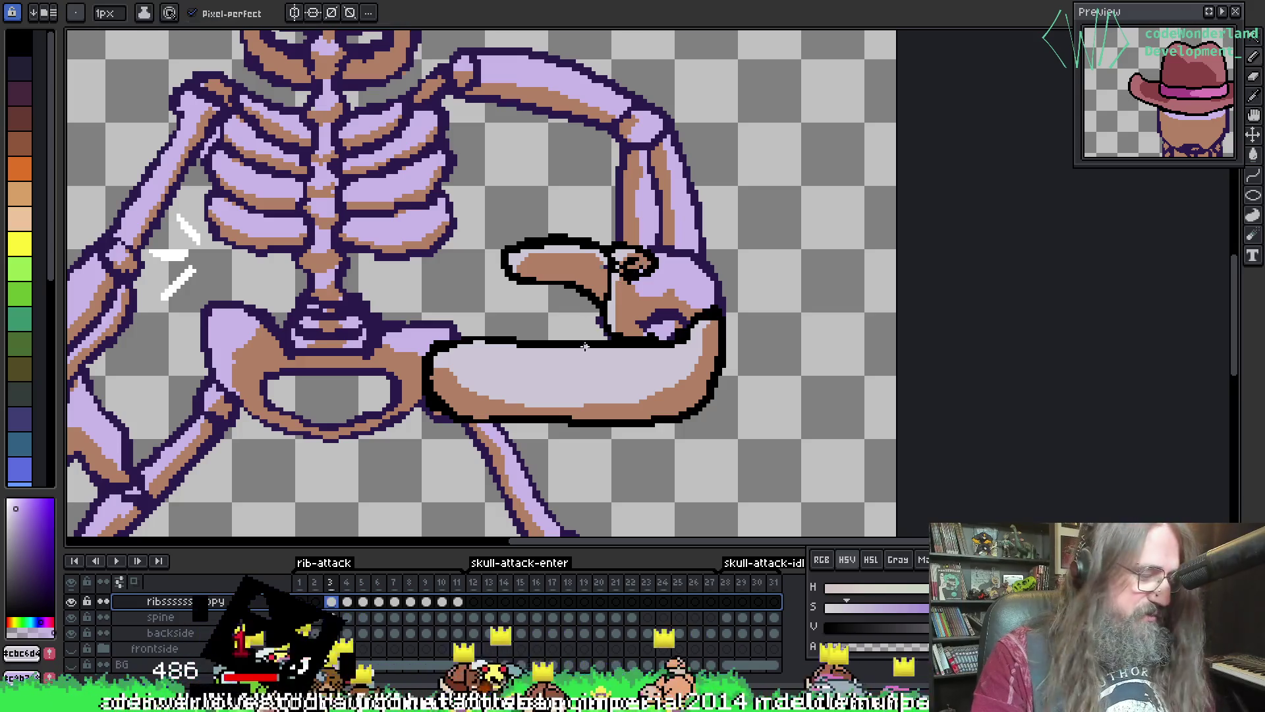
key(shift+r)
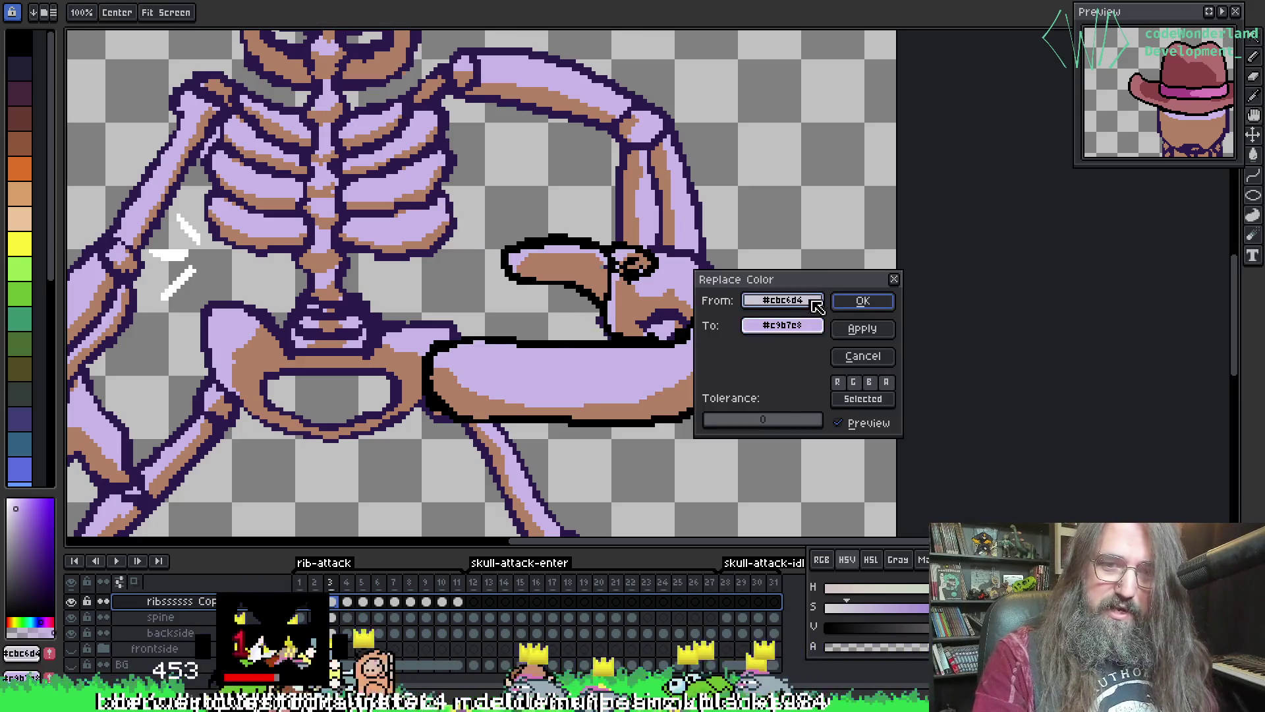
click(859, 301)
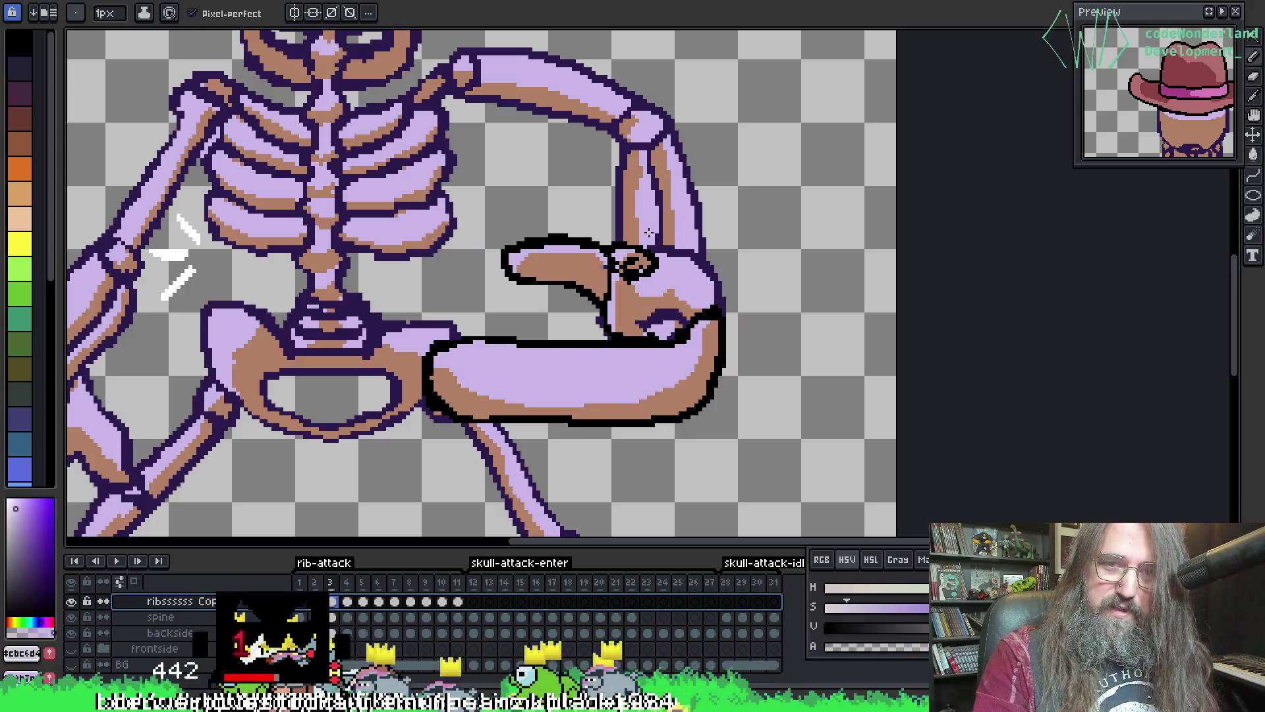
- Sample the black outline and swap it for dark purple #2c1b4d, then zoom out
click(588, 240)
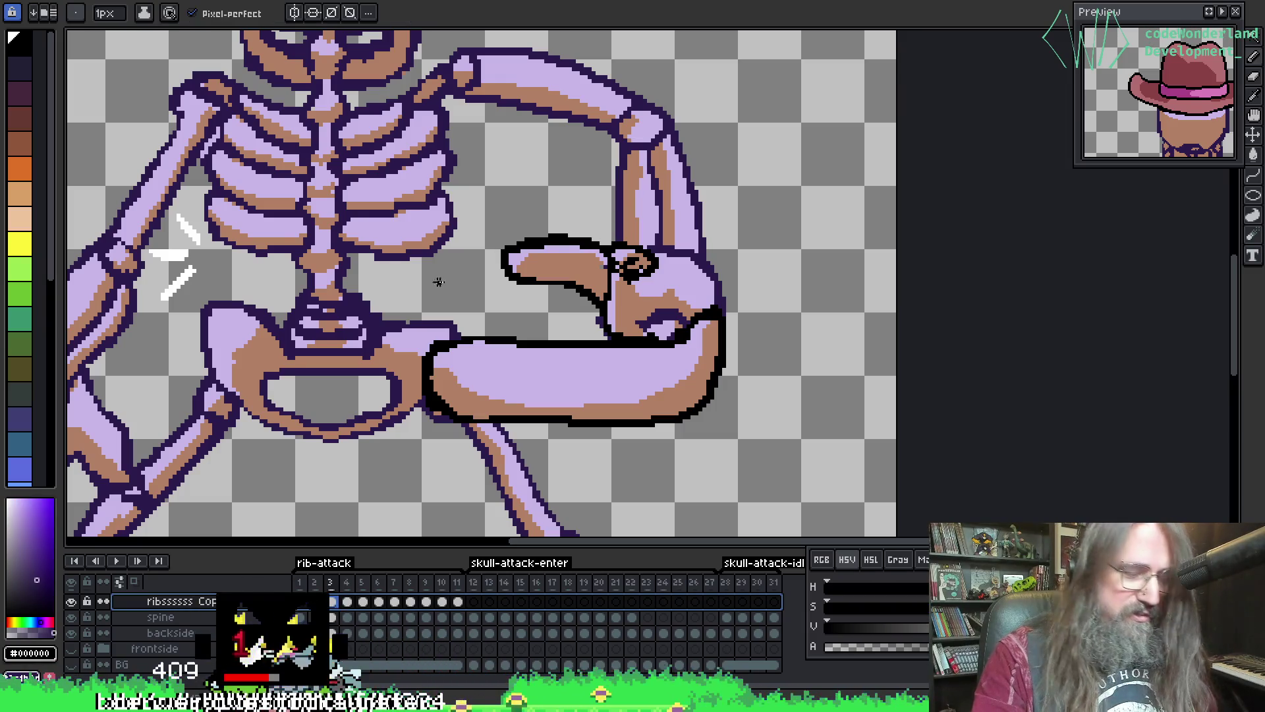
key(shift+r)
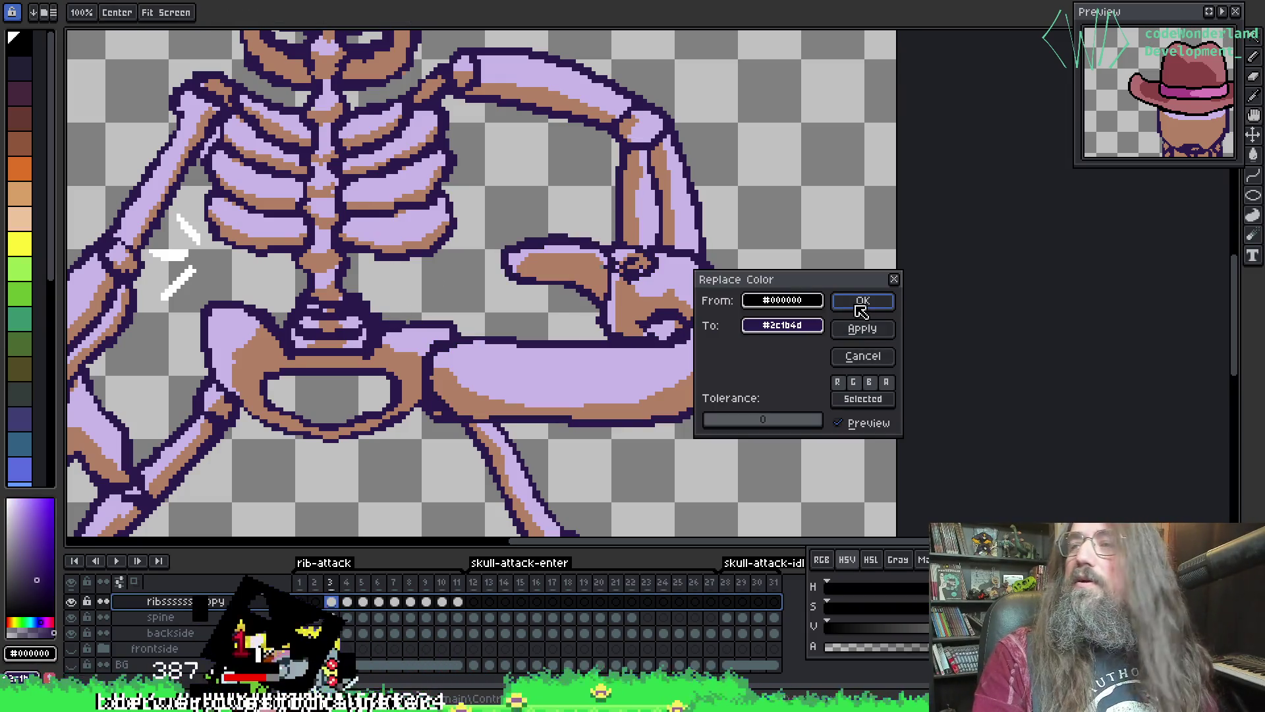
click(859, 302)
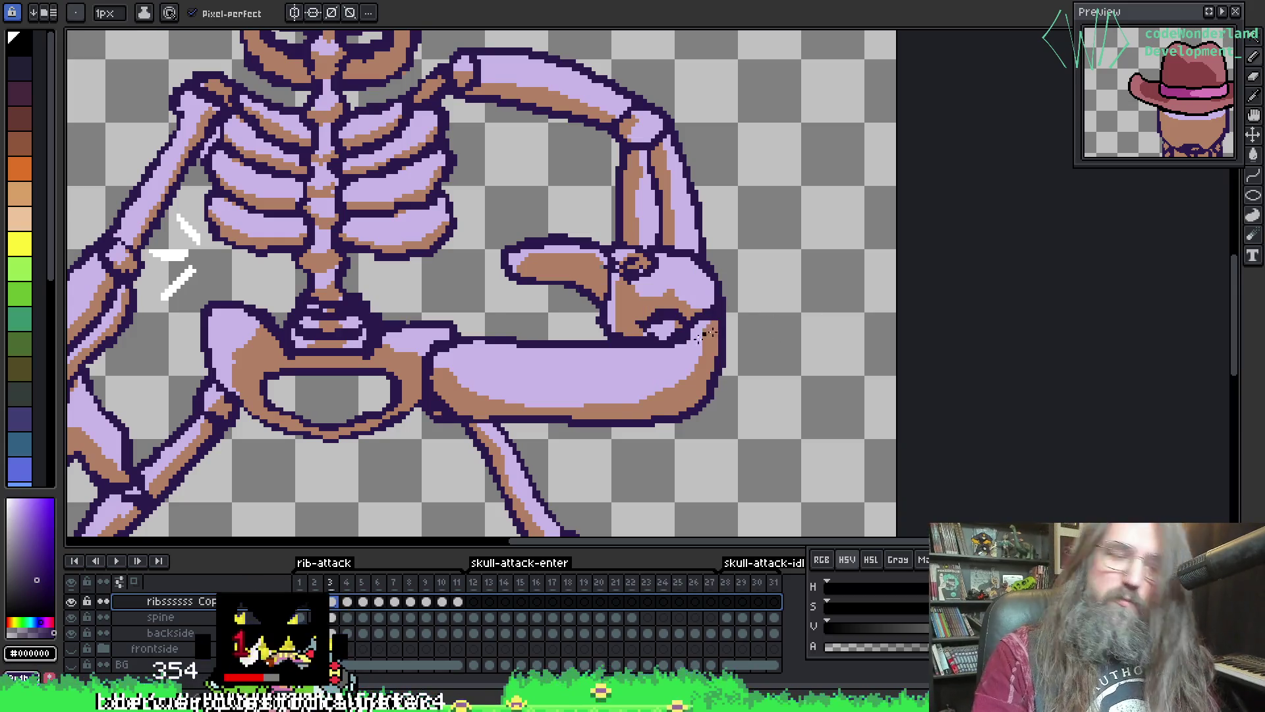
scroll(520, 438, down, 5)
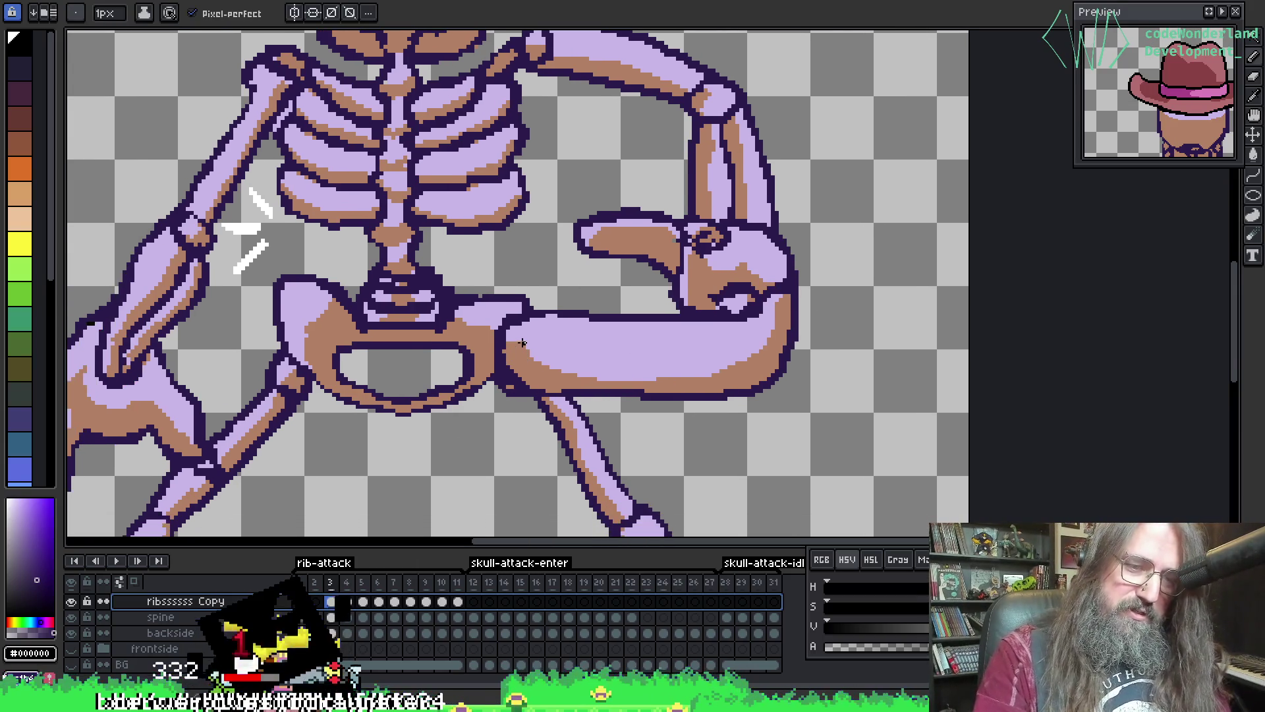
- Play the rib-attack animation, check frame 12, and stop it on the headless skeleton frame
key(Return)
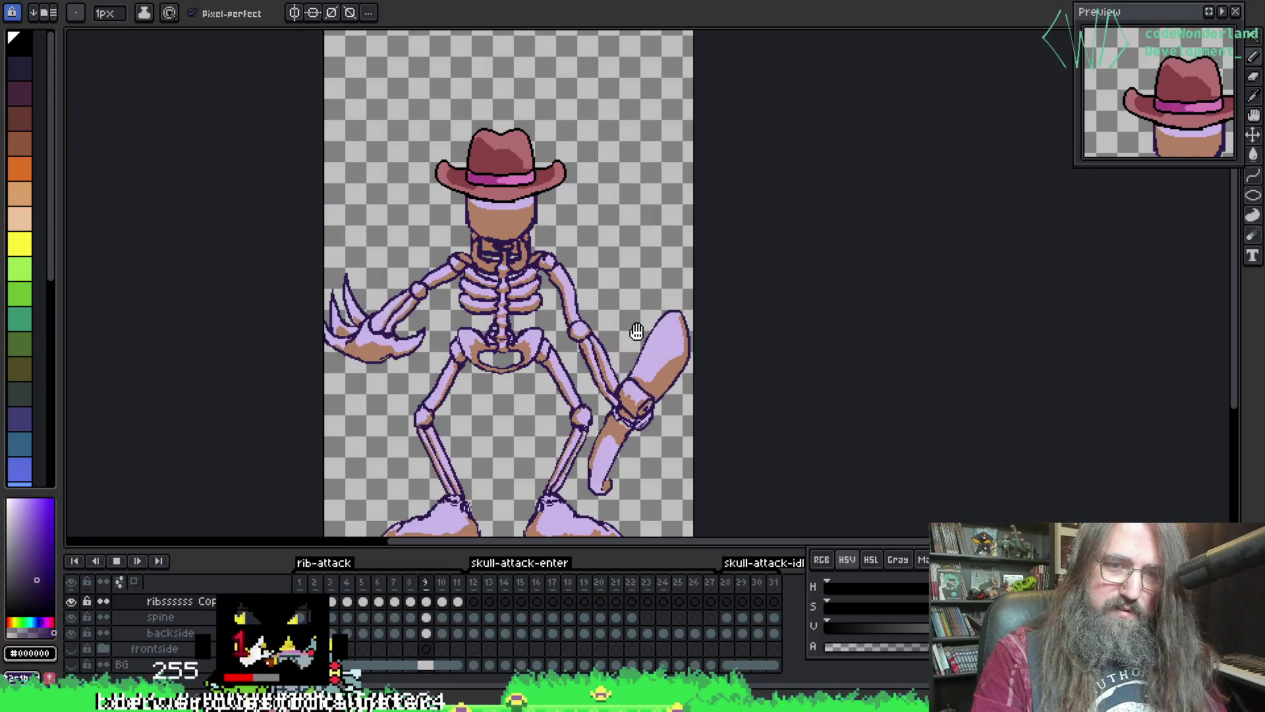
key(Return)
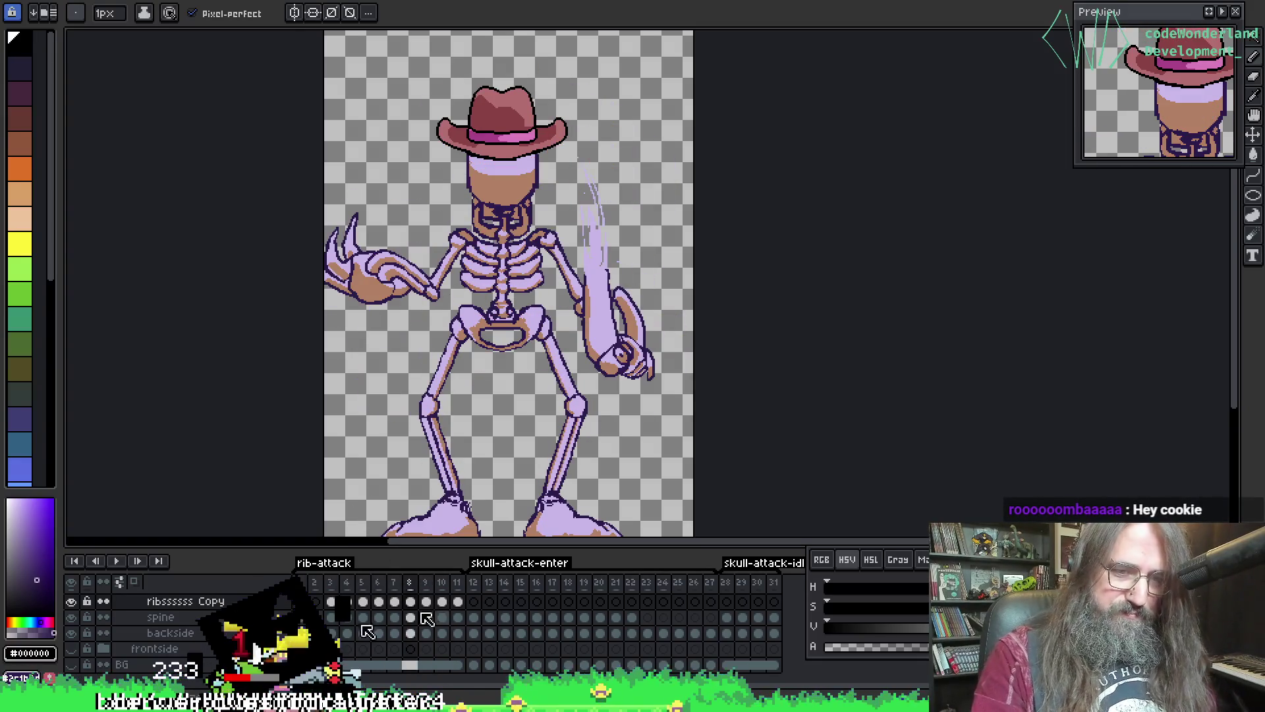
click(477, 618)
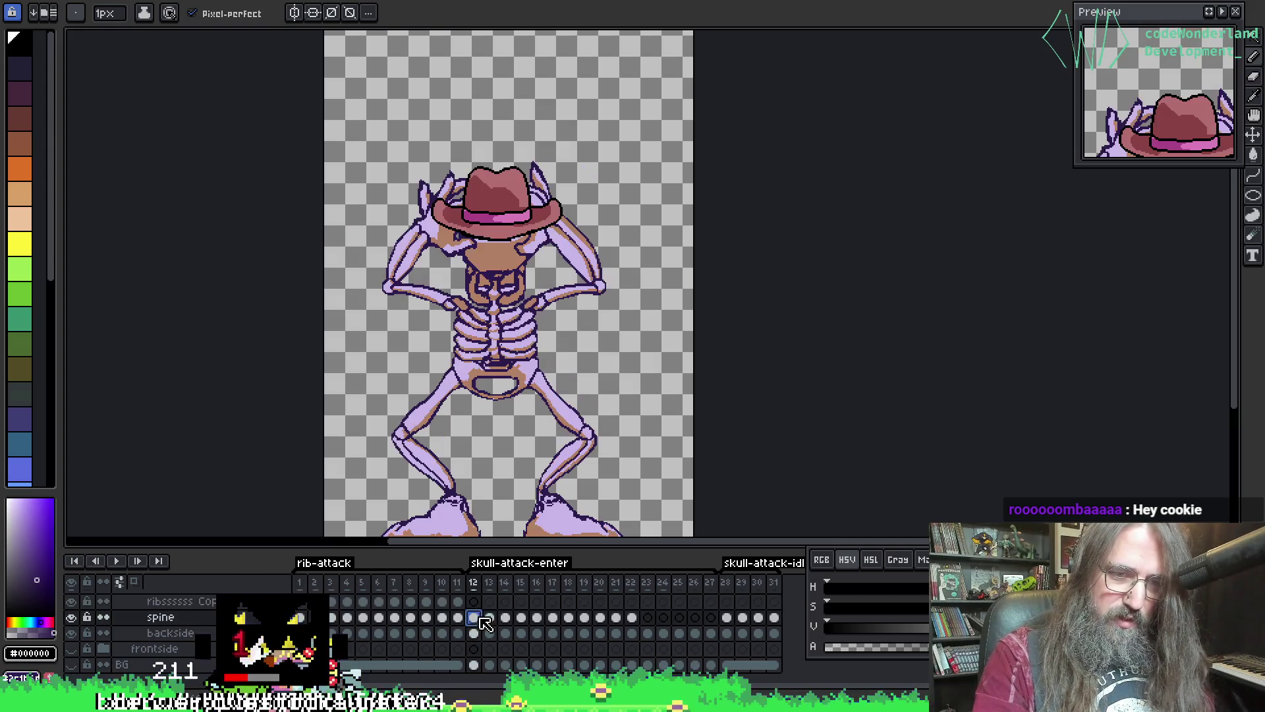
key(Return)
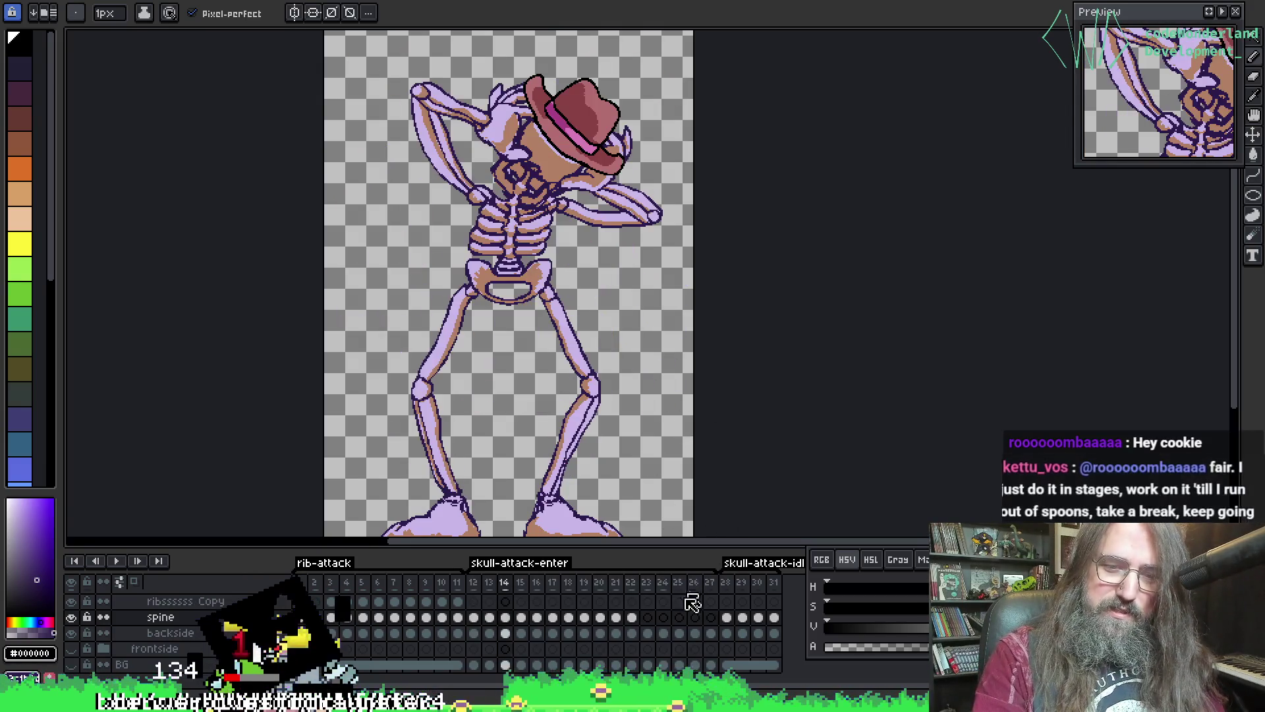
key(Return)
key(Return)
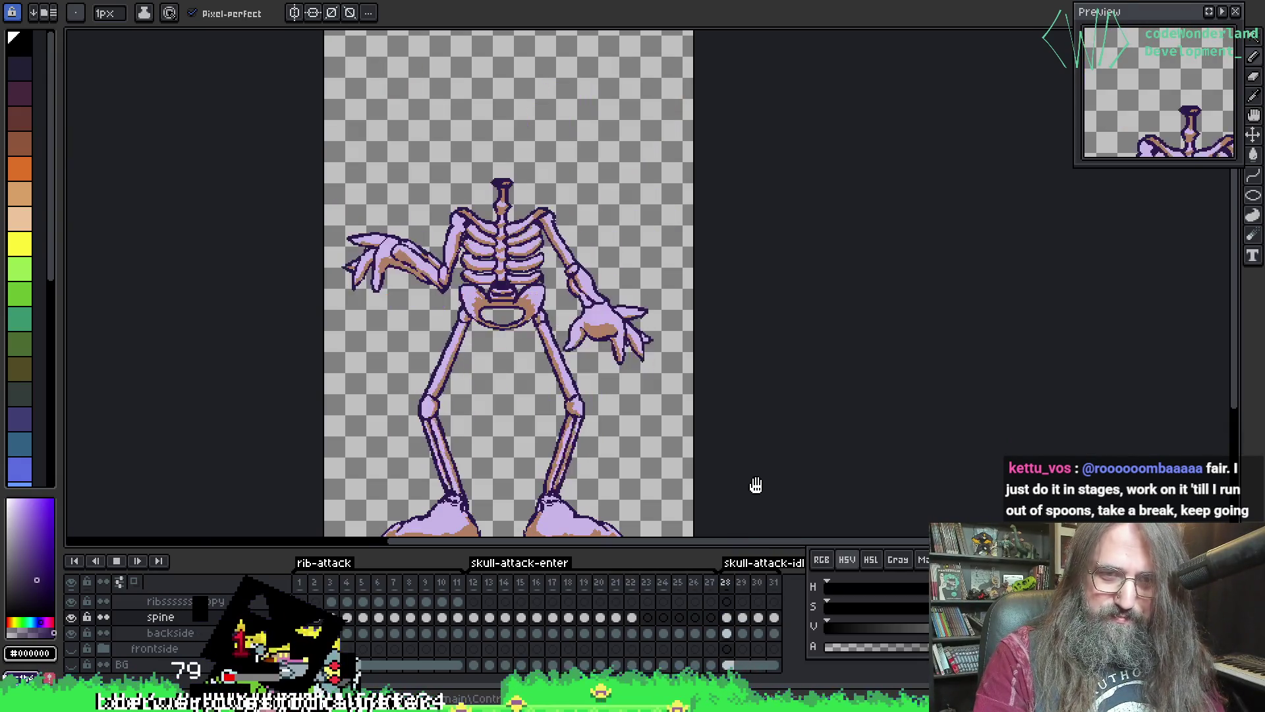
key(Return)
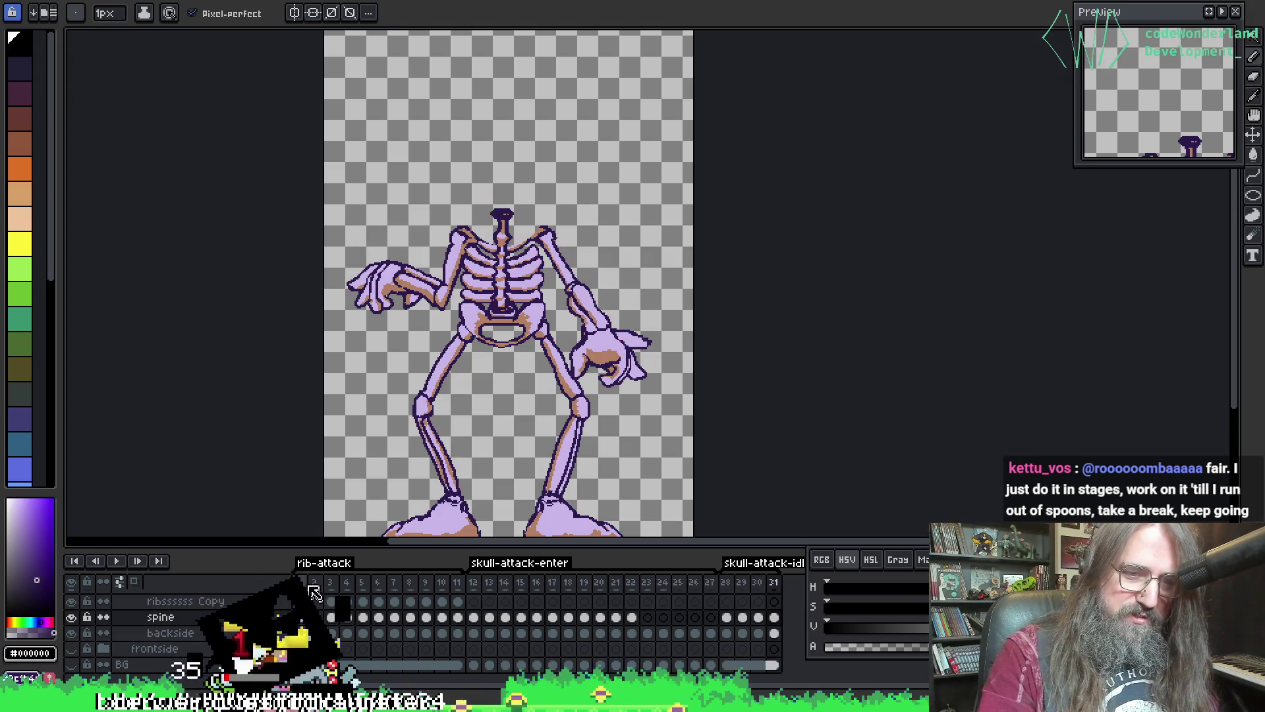
scroll(198, 625, up, 3)
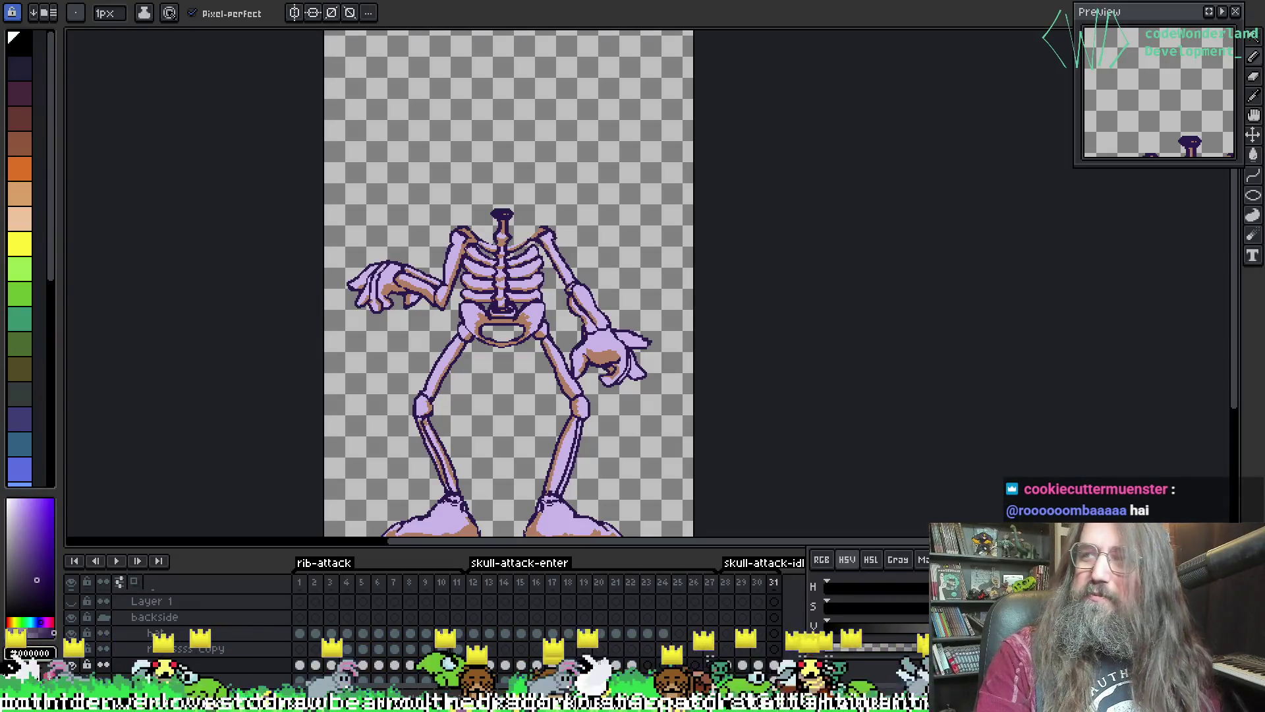
- Collapse the backside layer group and pan the view onto the skeleton
mouse_move(674, 289)
mouse_down()
mouse_move(729, 231)
mouse_move(729, 276)
mouse_up()
scroll(711, 257, up, 2)
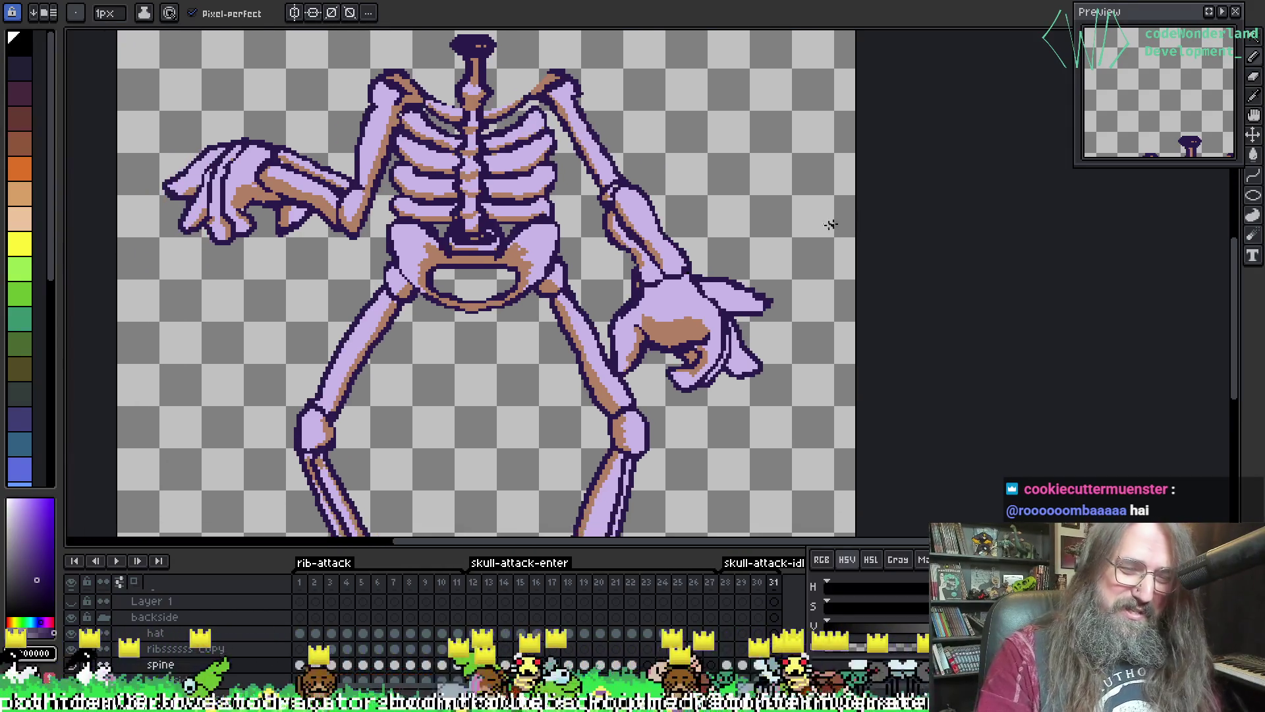
scroll(548, 345, down, 2)
drag(548, 345, 541, 338)
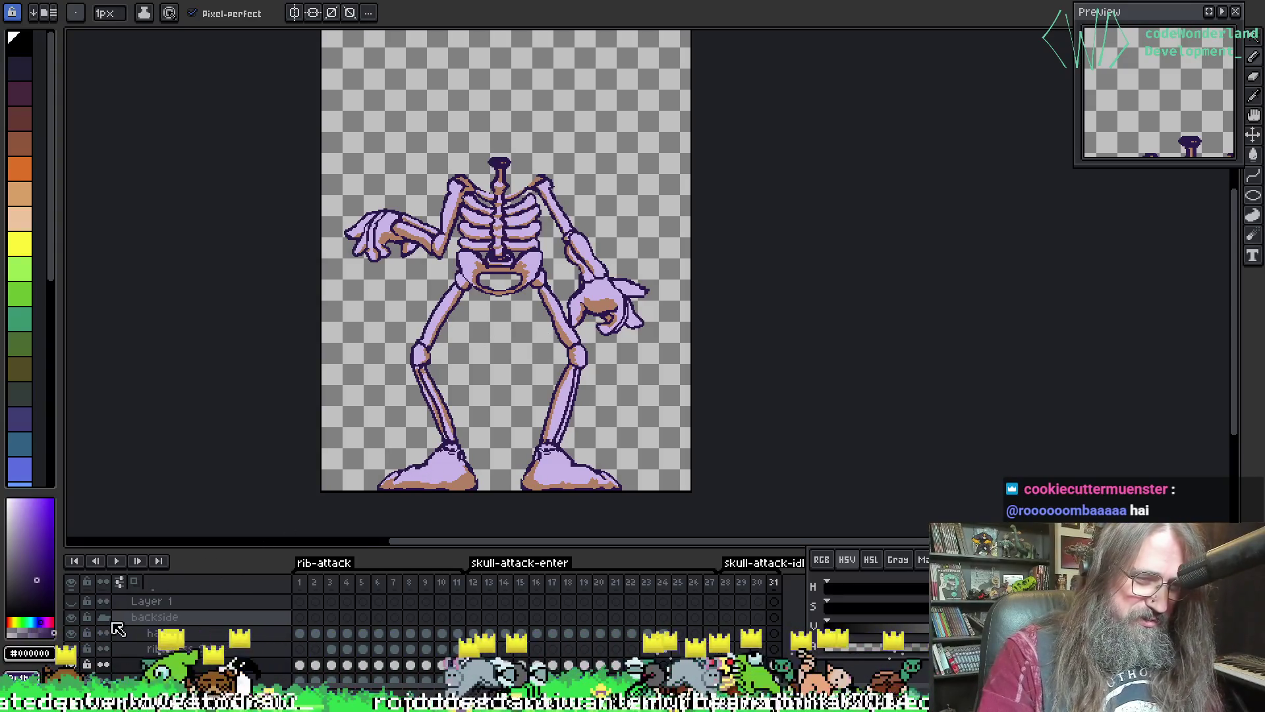
click(105, 617)
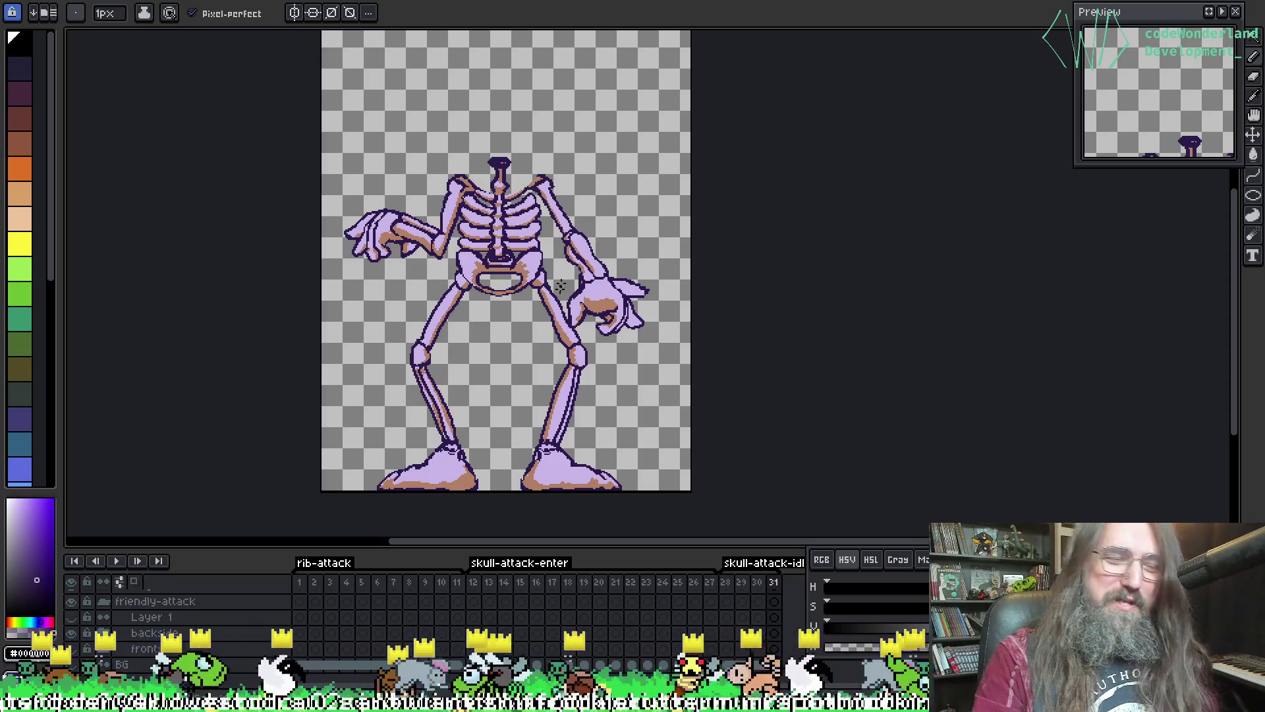
scroll(567, 231, up, 2)
drag(241, 286, 325, 290)
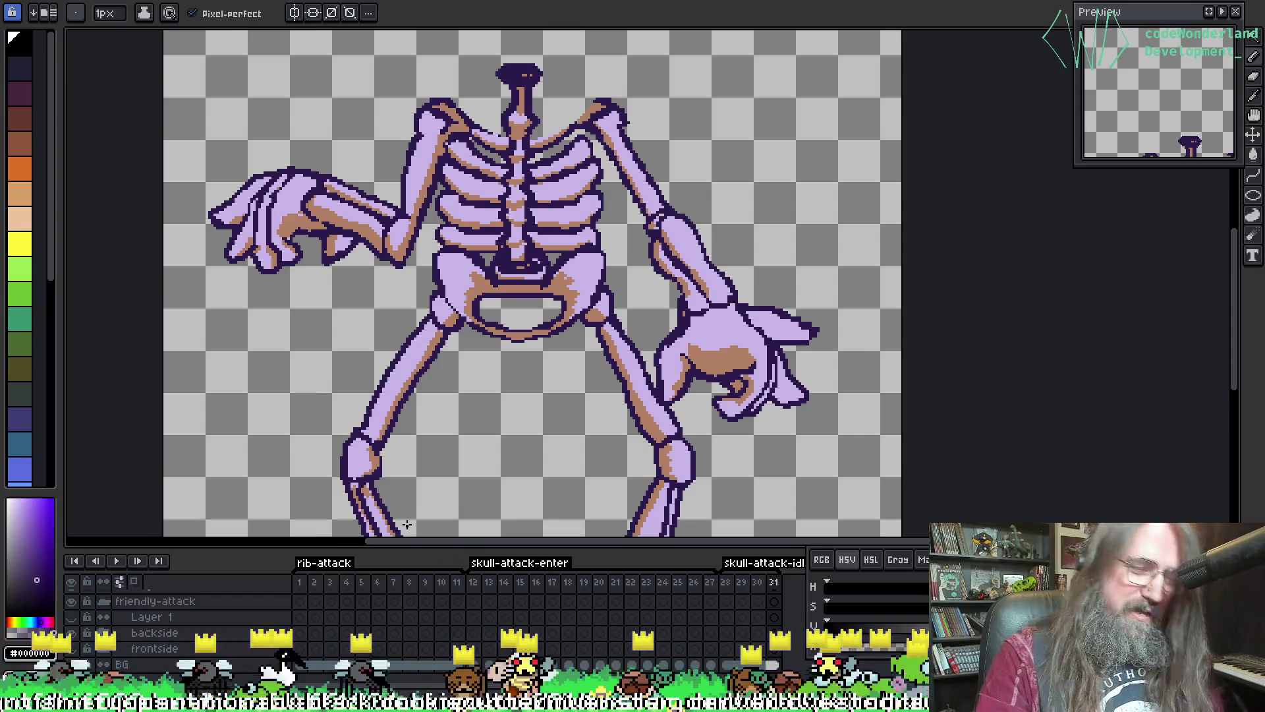
- Enlarge the canvas area, go to frame 1, and set Replace Color from #000000 to #2c1b4d
drag(411, 548, 416, 617)
drag(485, 381, 438, 354)
scroll(438, 353, down, 1)
scroll(439, 360, up, 1)
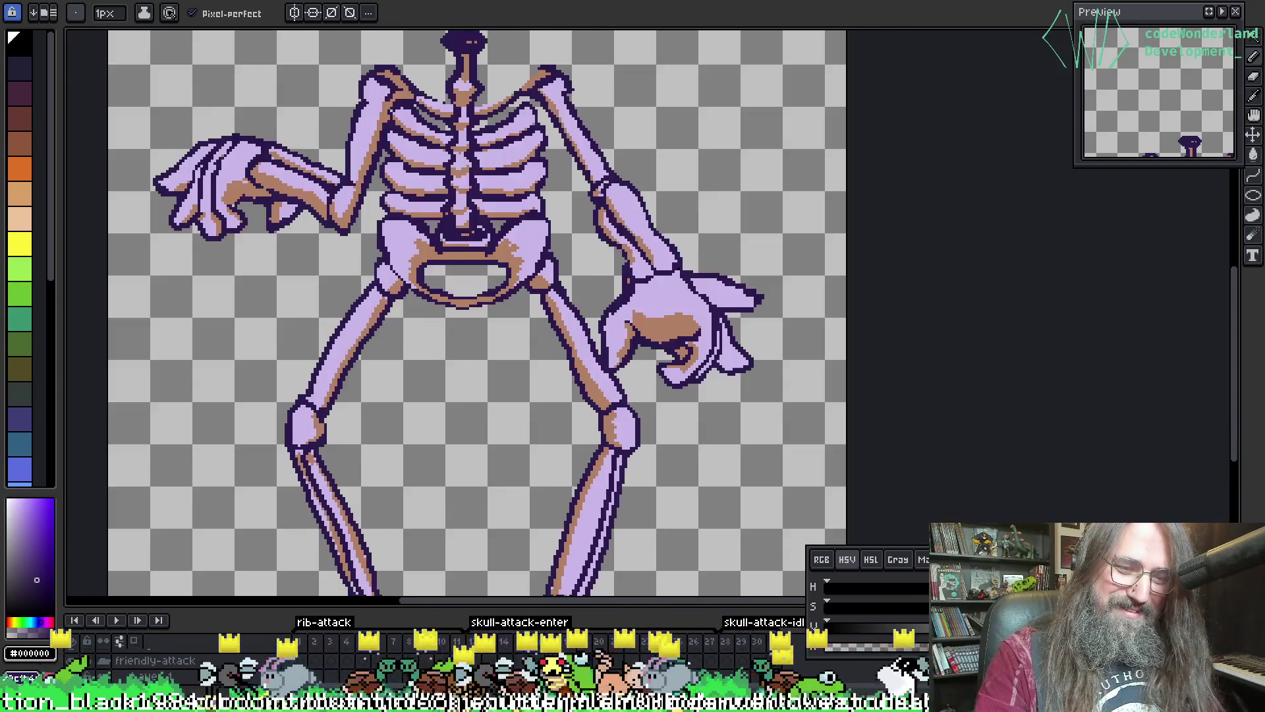
click(305, 658)
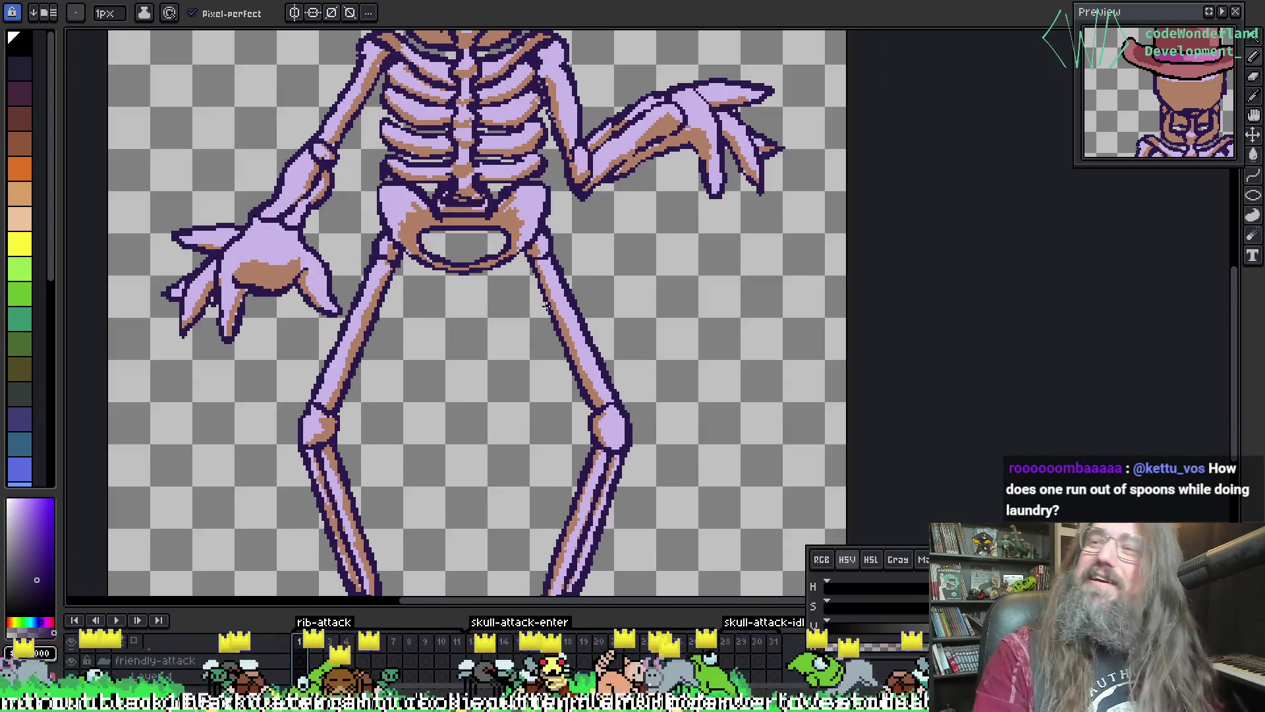
key(shift+r)
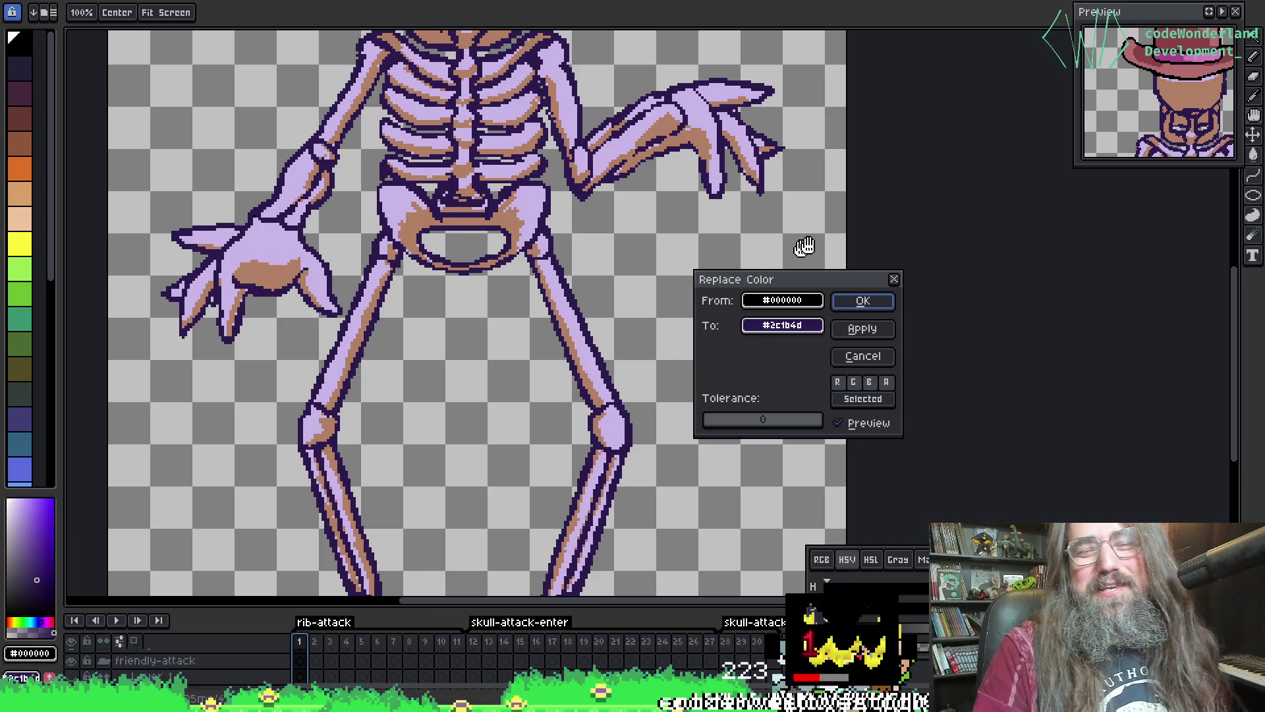
- Apply the colour replacement and inspect the recoloured skeleton from skull to pelvis and legs
click(894, 279)
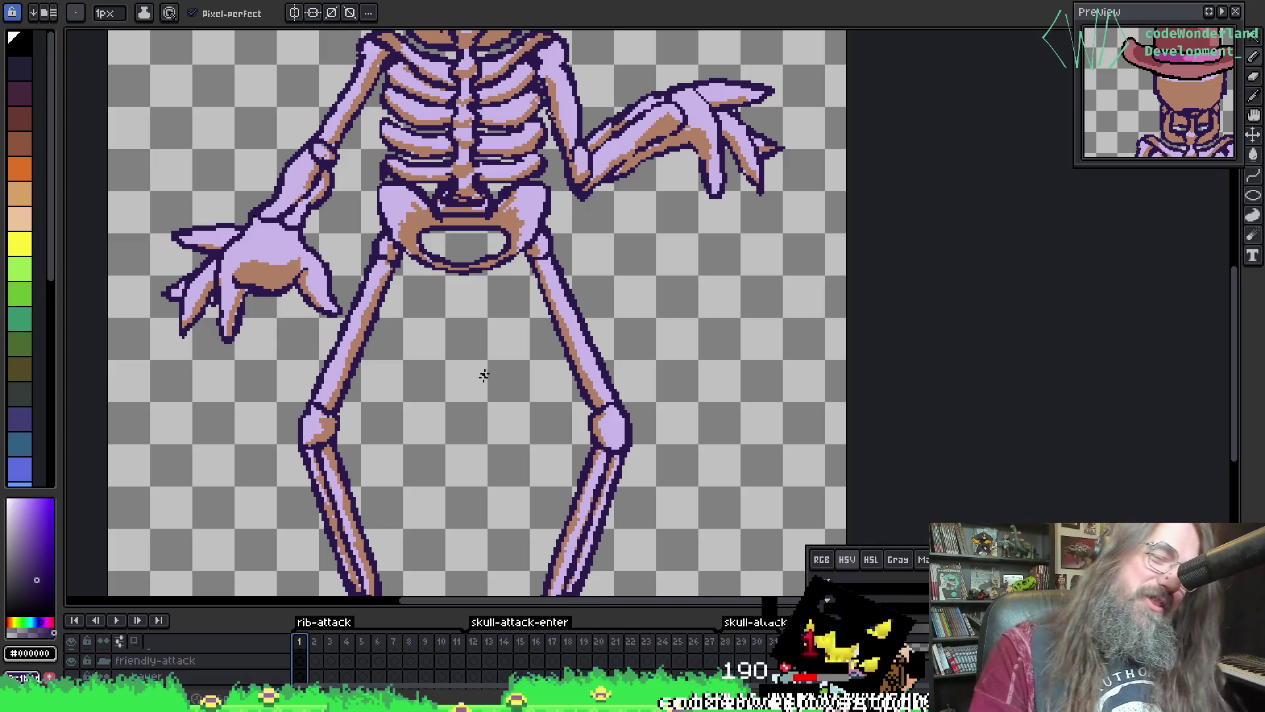
drag(484, 375, 489, 429)
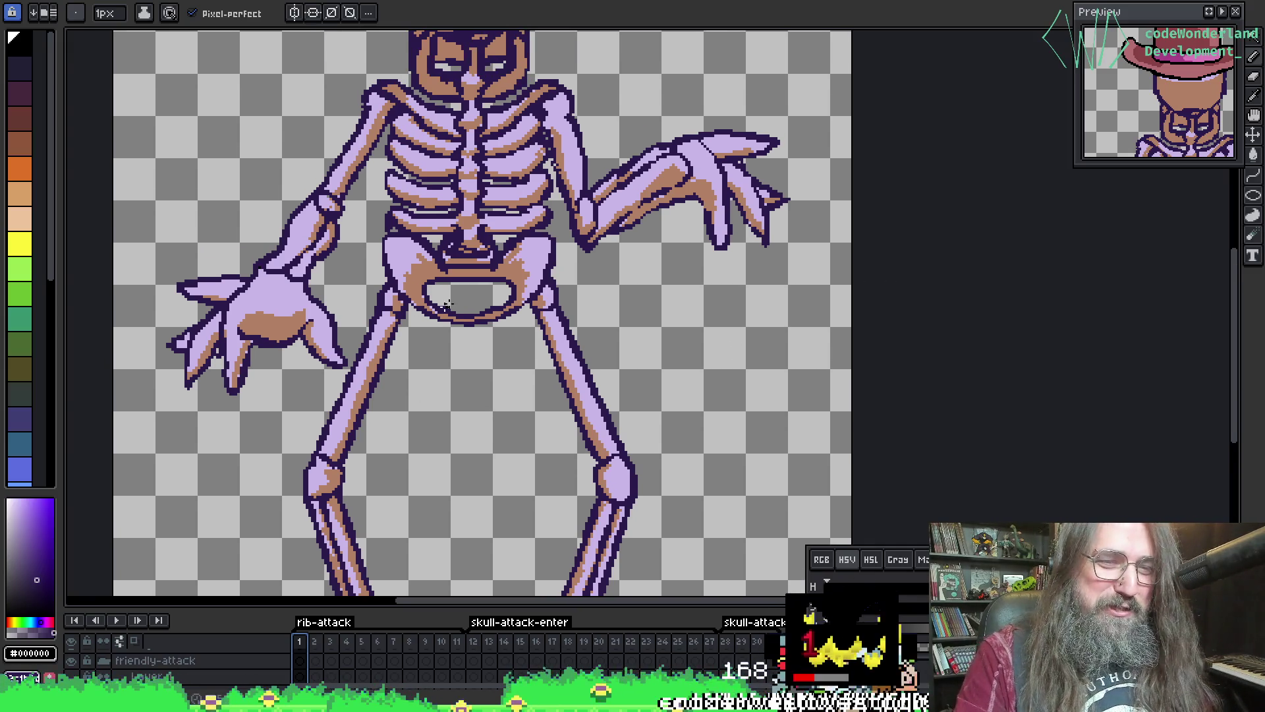
scroll(312, 247, down, 2)
drag(457, 344, 492, 356)
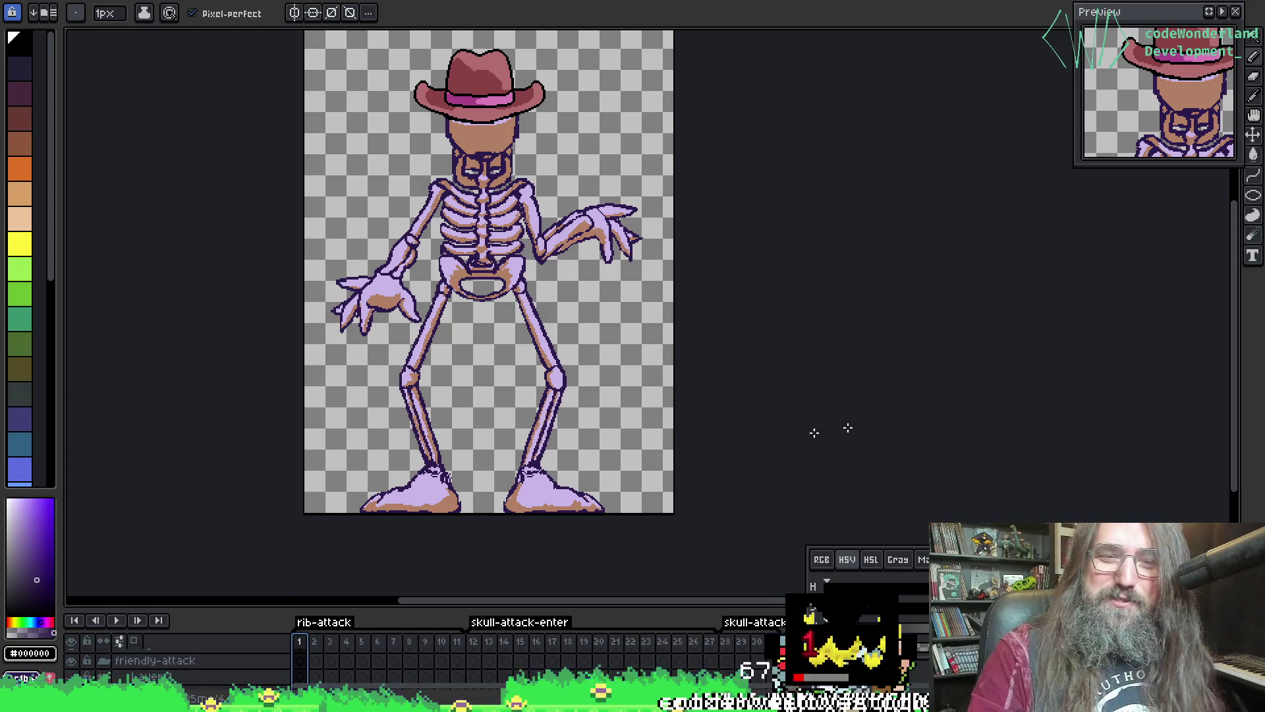
scroll(565, 242, up, 3)
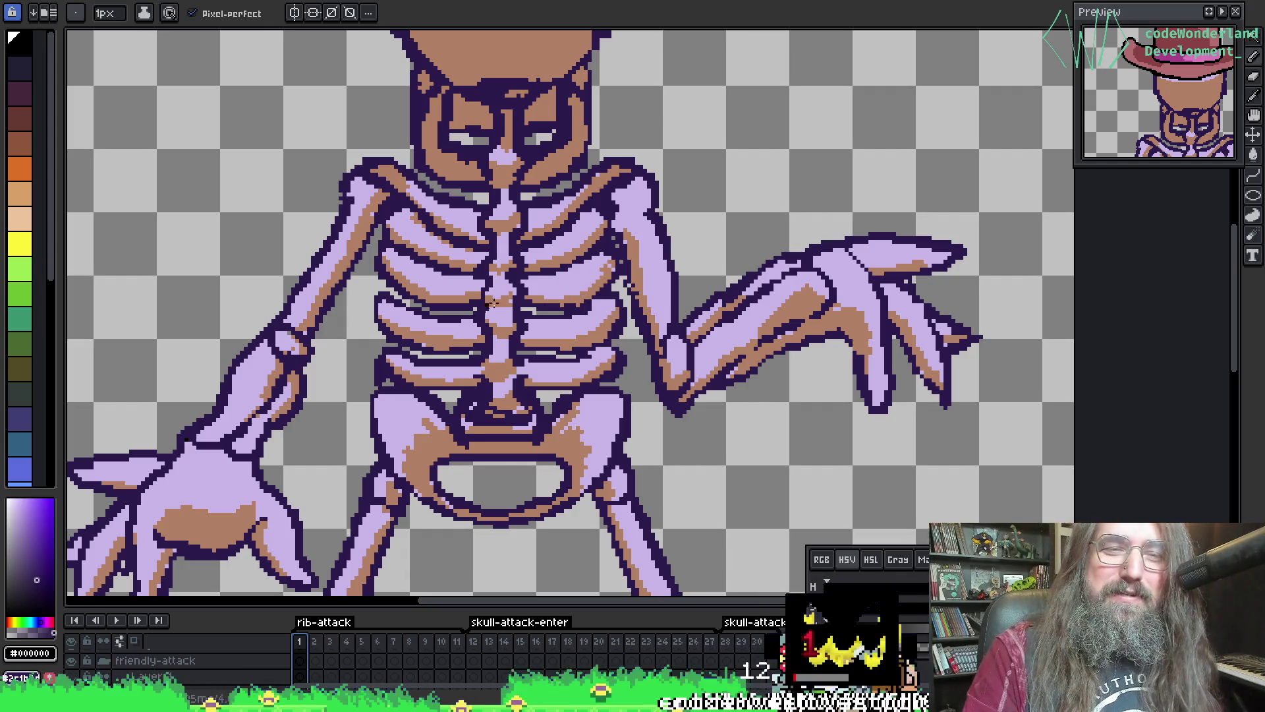
scroll(494, 347, down, 2)
drag(494, 375, 457, 159)
scroll(429, 211, down, 3)
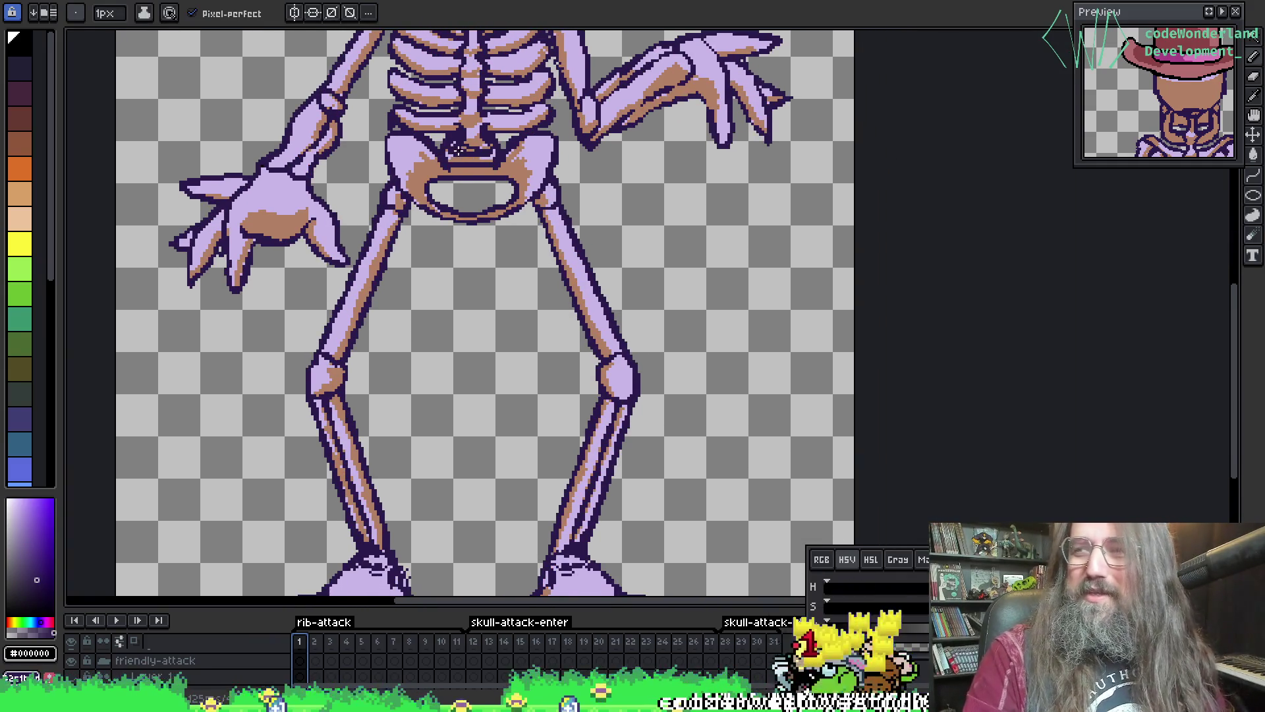
scroll(344, 382, down, 1)
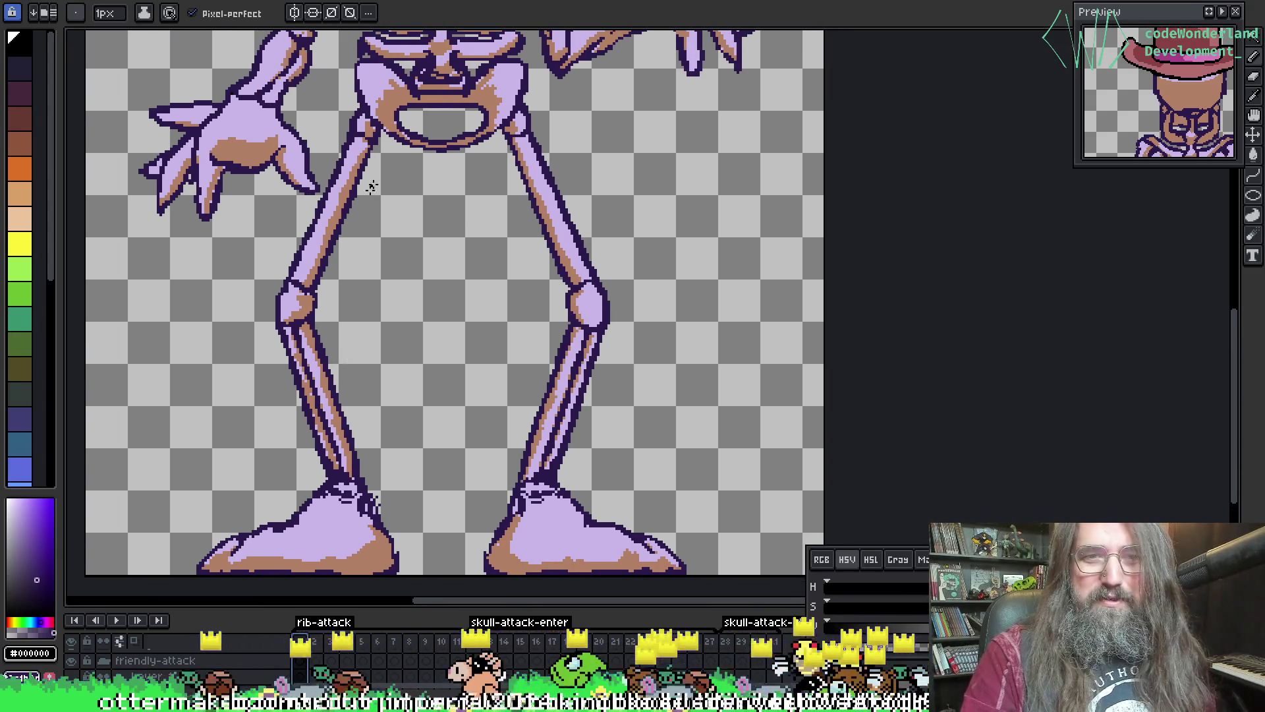
scroll(372, 187, down, 3)
scroll(456, 390, up, 3)
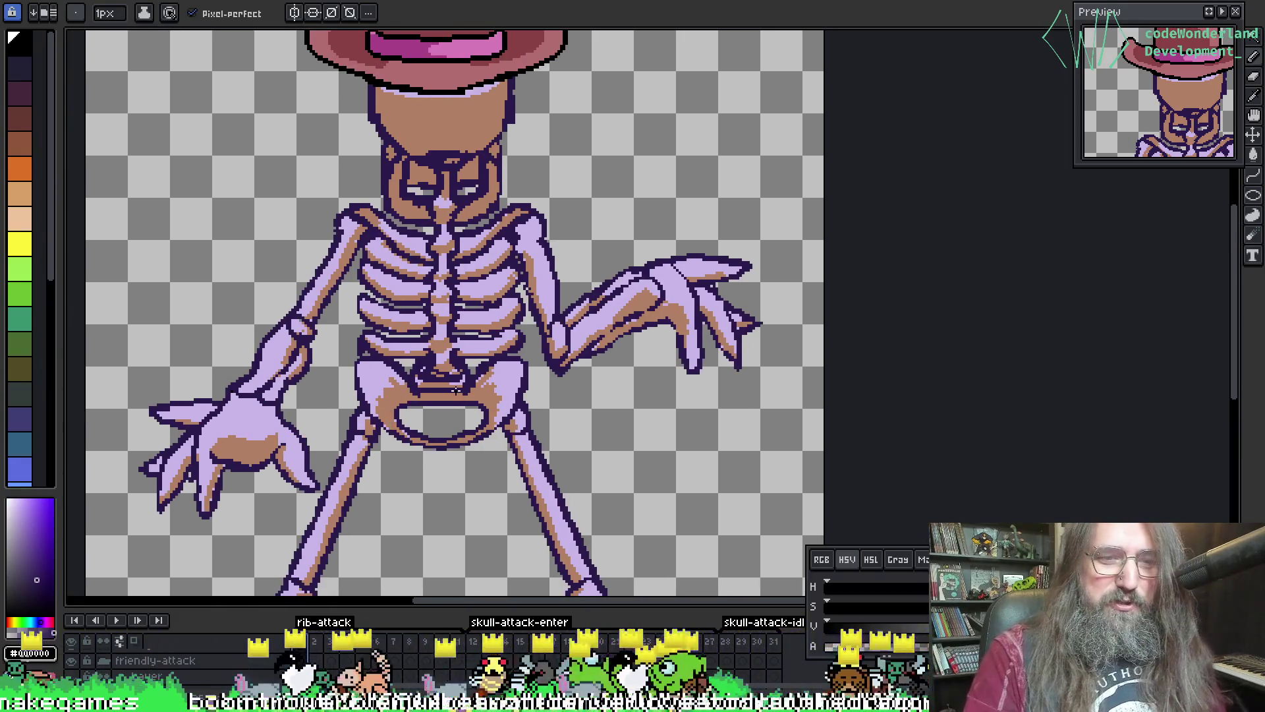
- Bring up Export Sprite Sheet with visible layers and the skull-attack-idle tag
right_click(459, 394)
key(Escape)
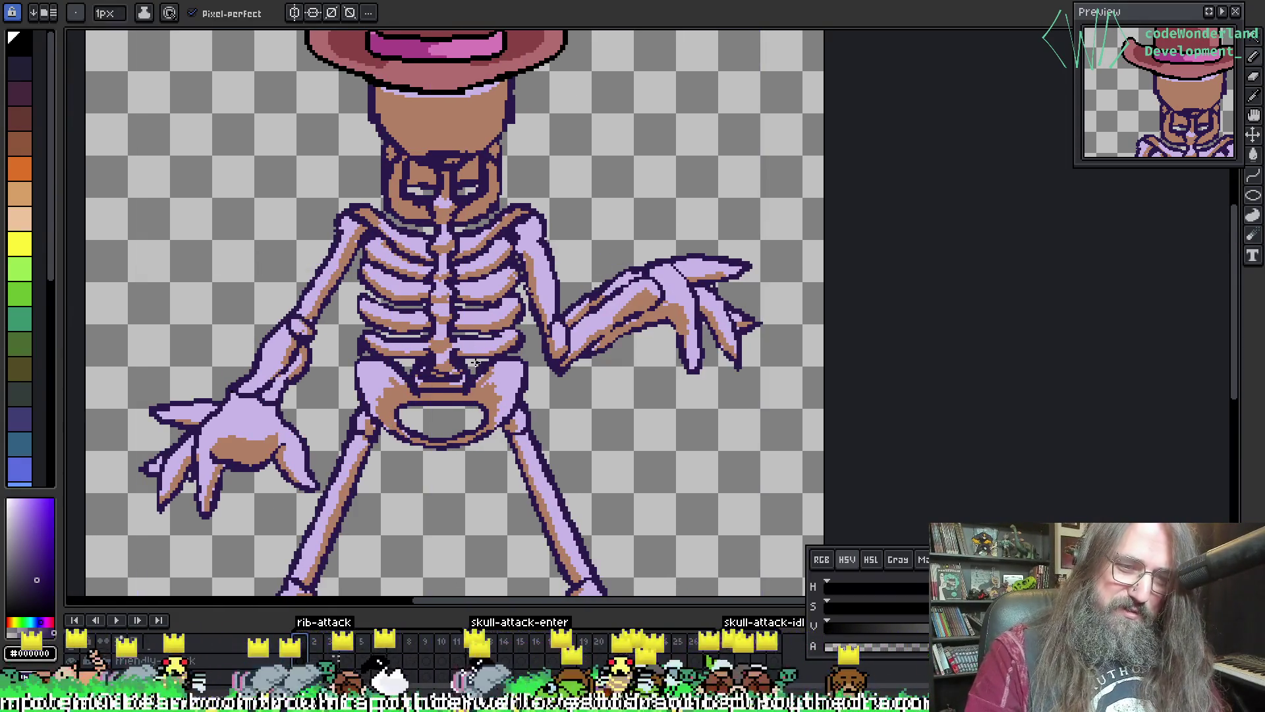
scroll(474, 362, down, 3)
scroll(468, 392, up, 3)
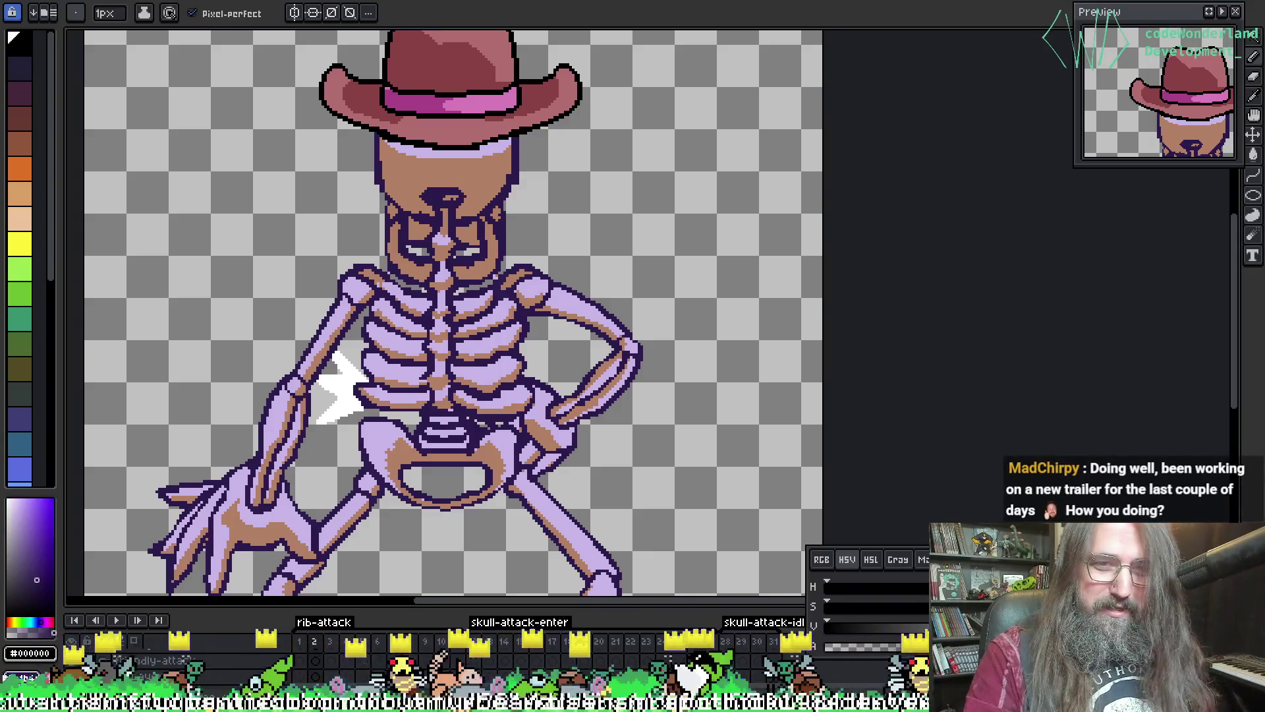
scroll(673, 225, down, 1)
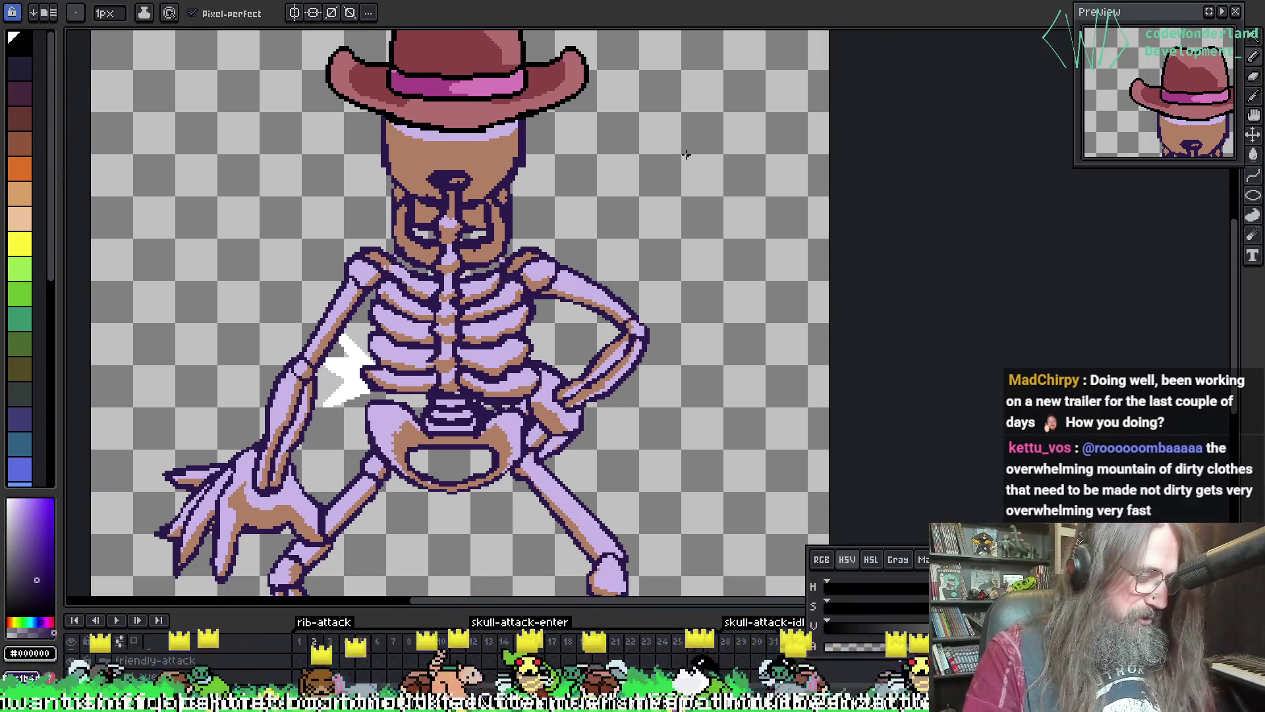
key(ctrl+e)
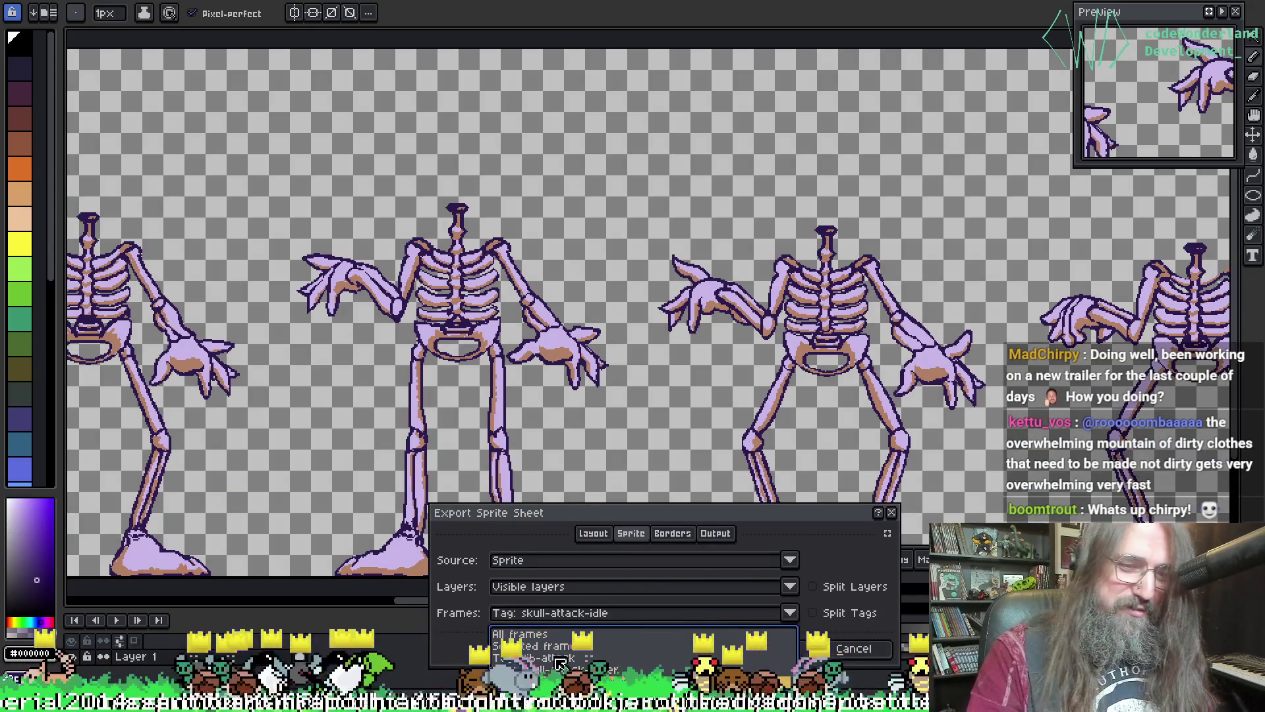
- Export the rib-attack tag's frames as a sprite sheet and zoom out to view it
click(534, 657)
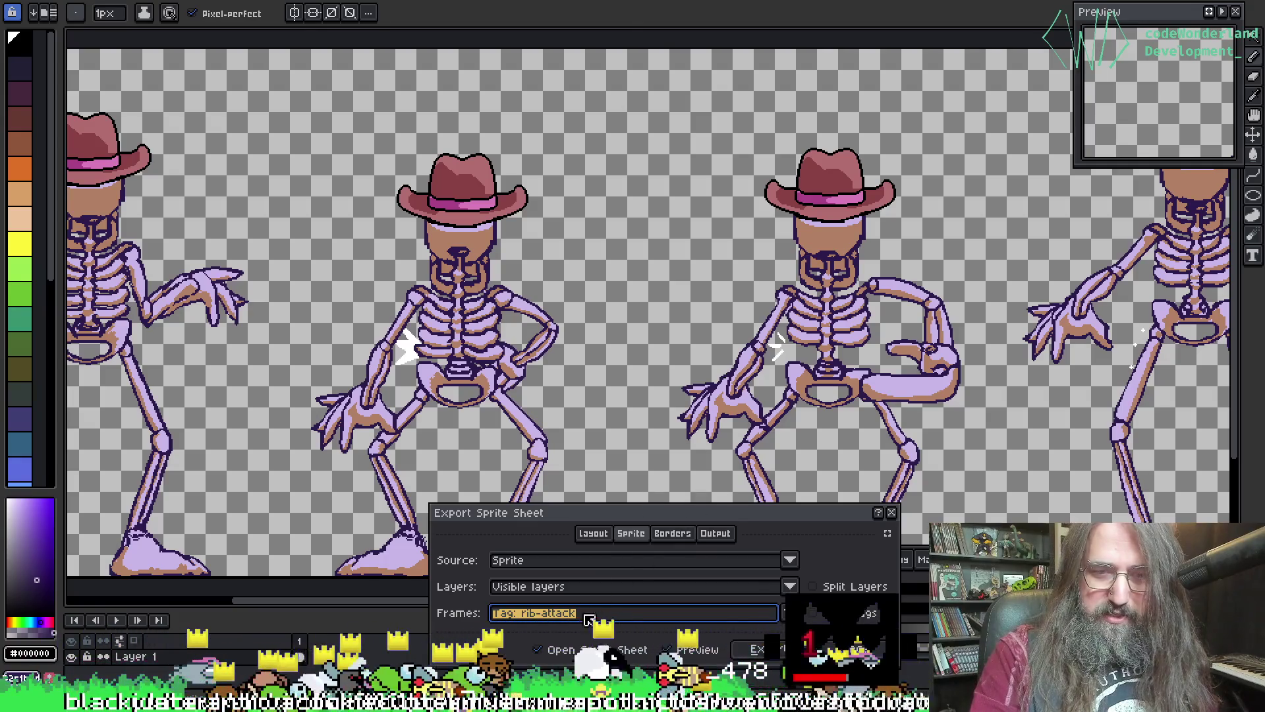
key(Tab)
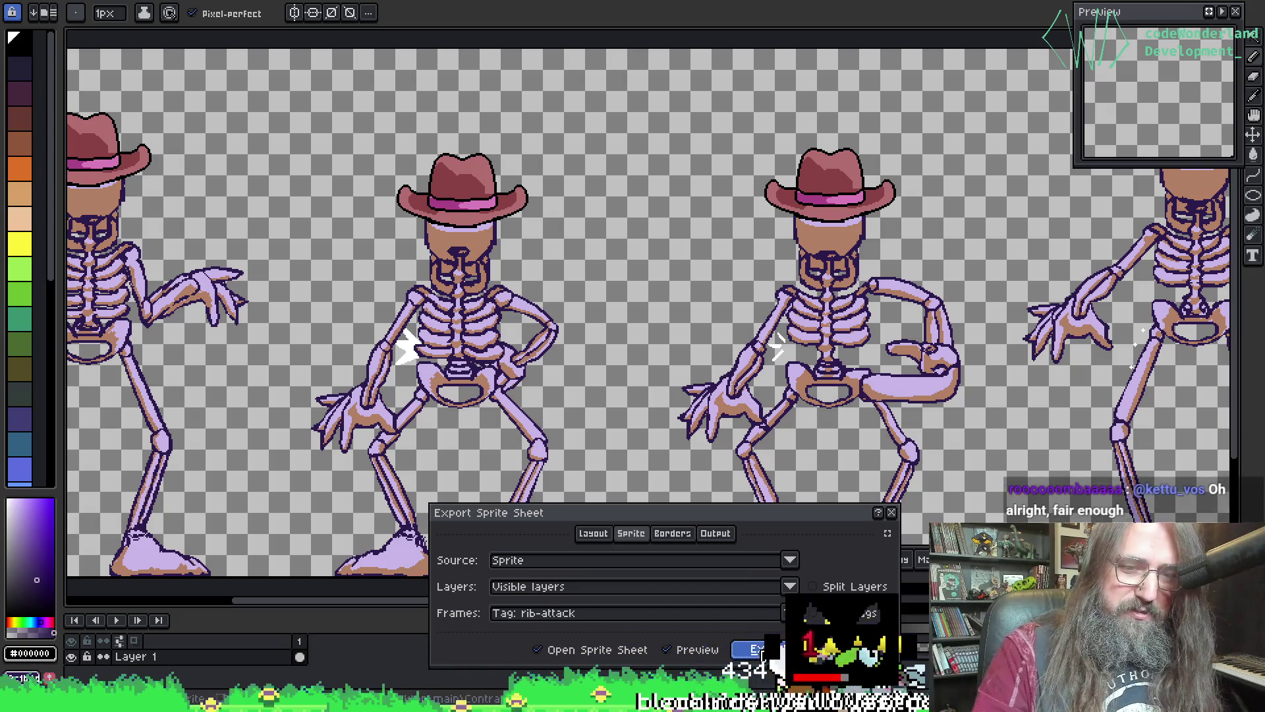
key(Return)
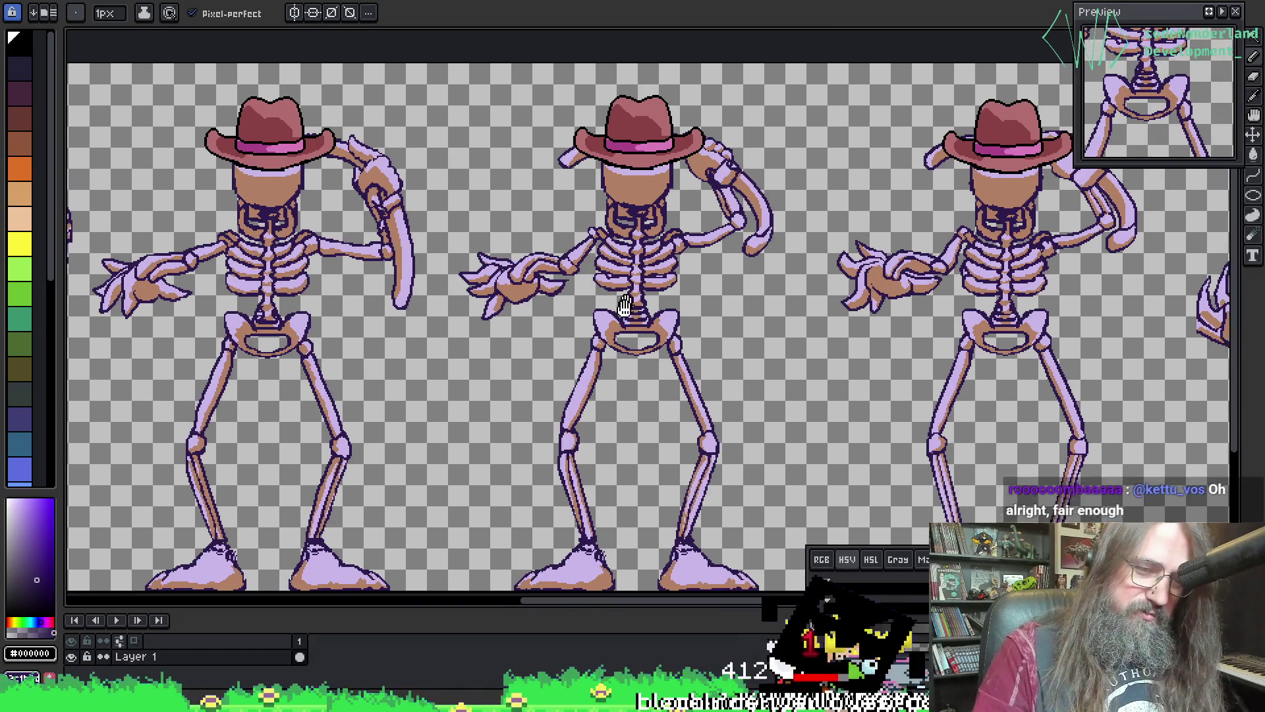
scroll(698, 270, down, 3)
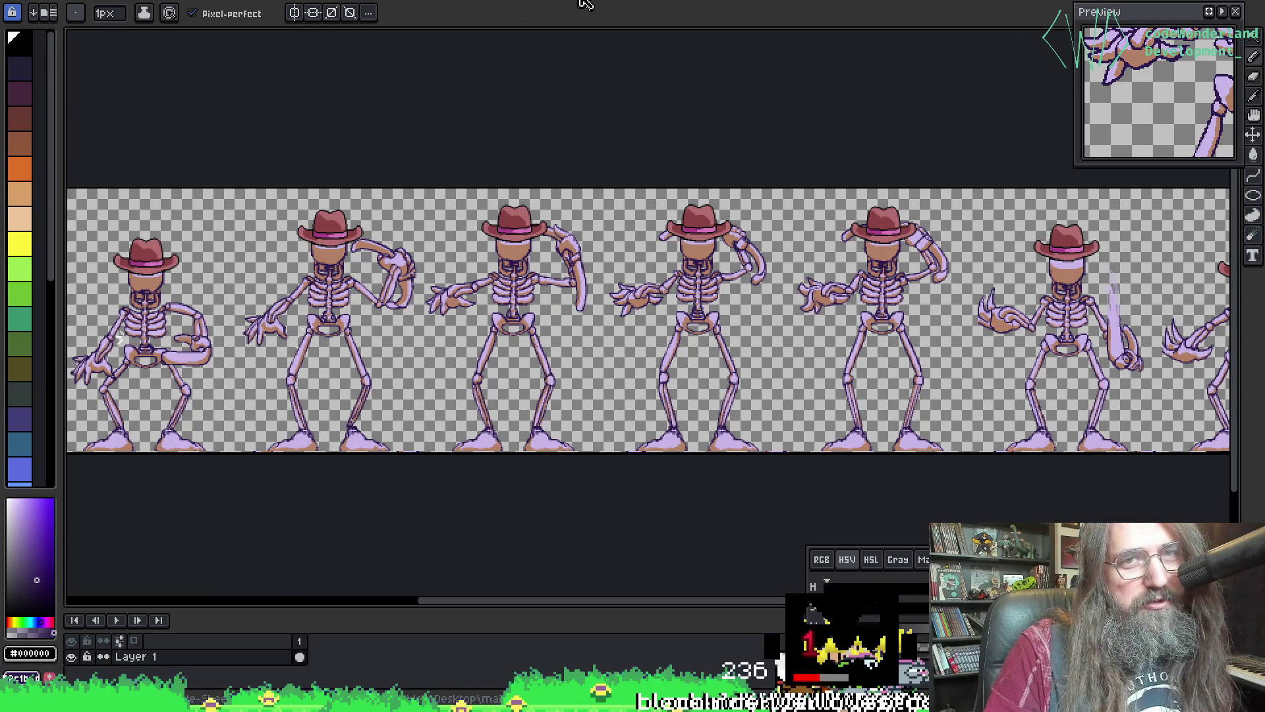
key(minus)
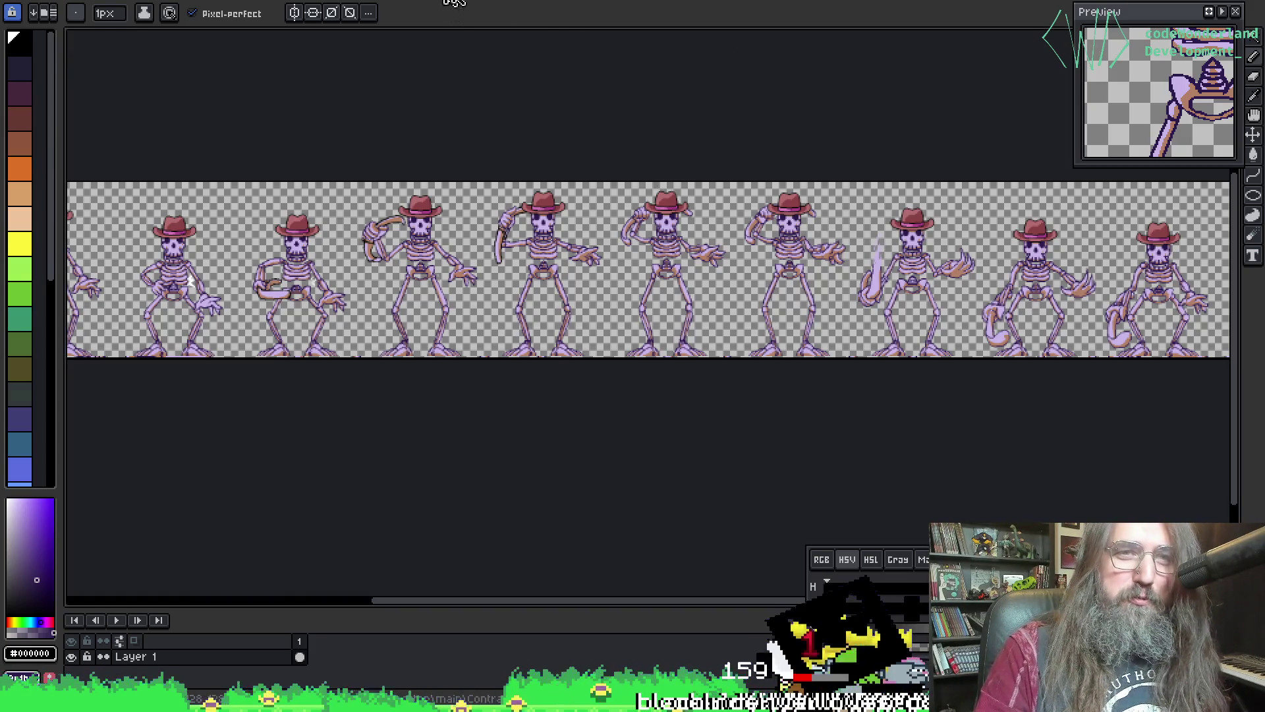
- In the other open sprite, export the skull-attack-enter tag's frames as a sprite sheet
key(ctrl+Tab)
key(ctrl+Tab)
key(ctrl+Tab)
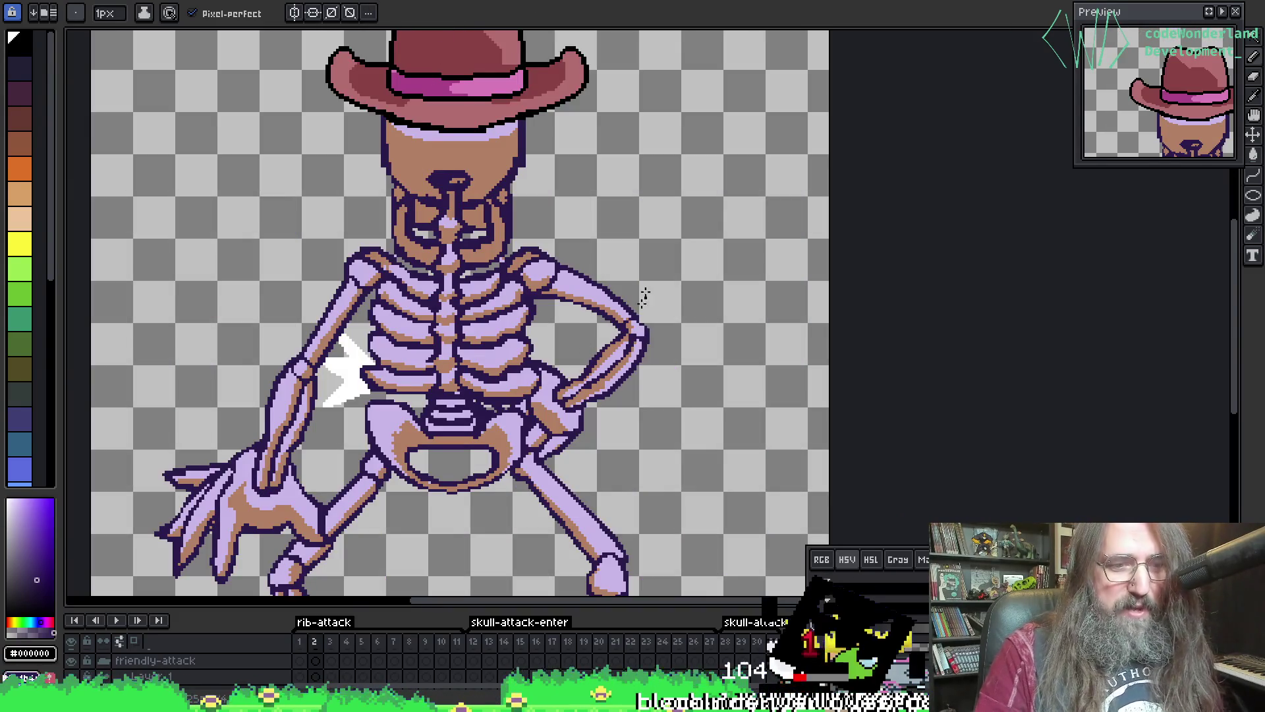
drag(392, 415, 407, 410)
key(ctrl+e)
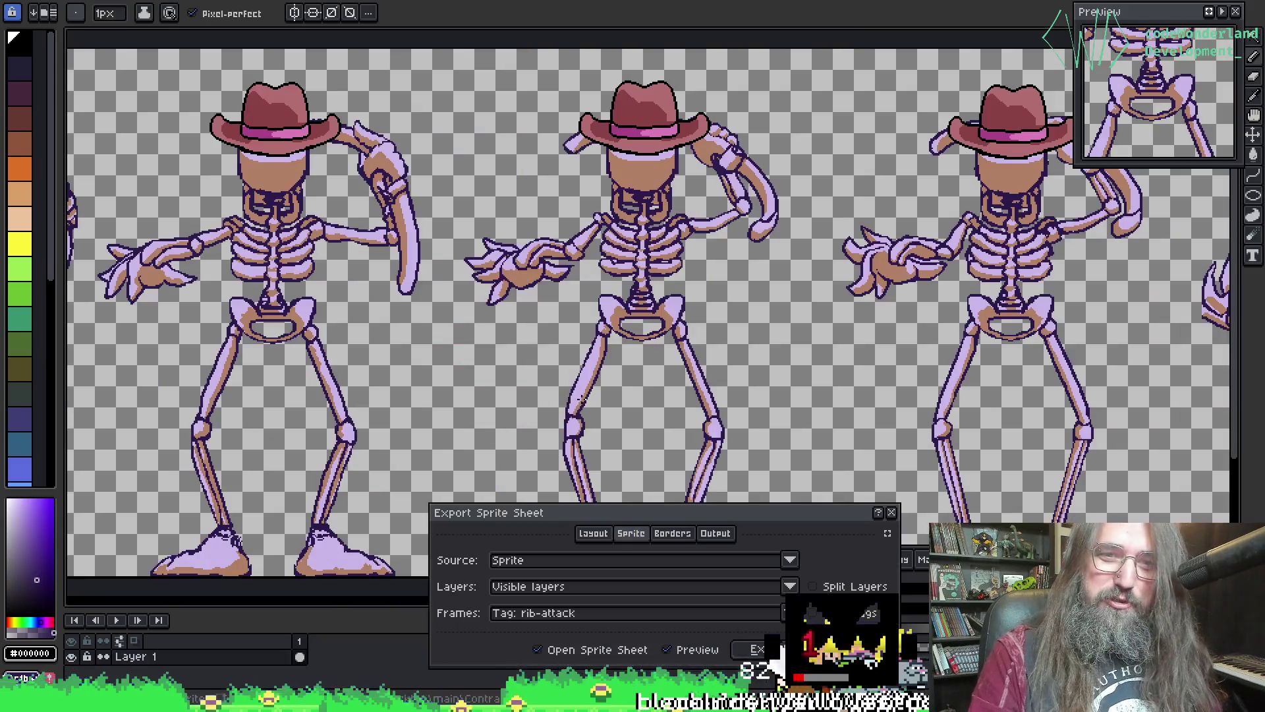
click(550, 613)
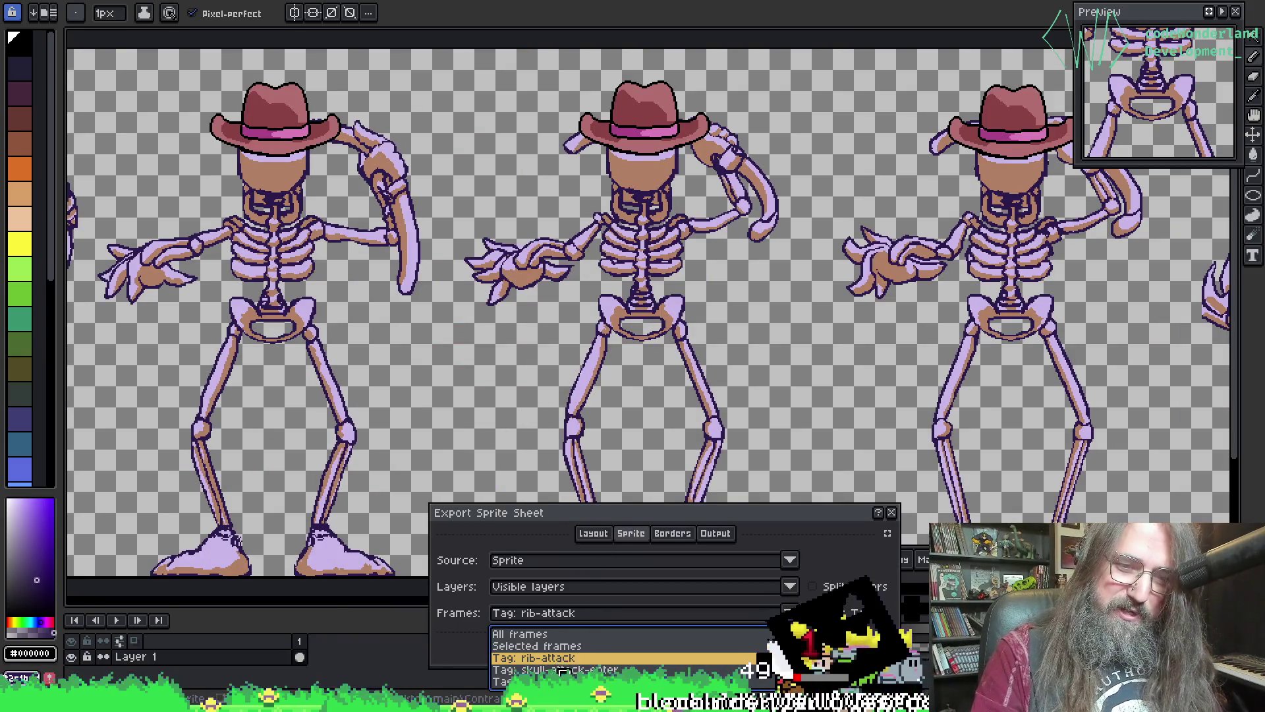
click(553, 652)
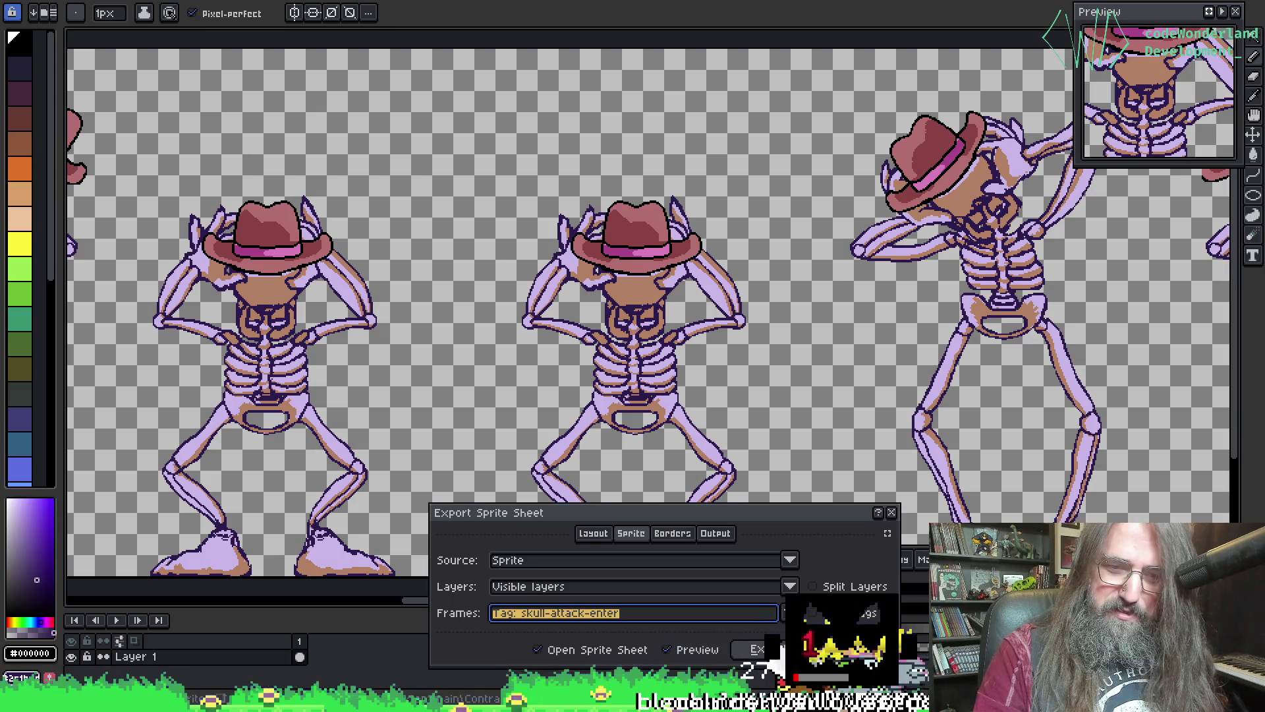
click(758, 649)
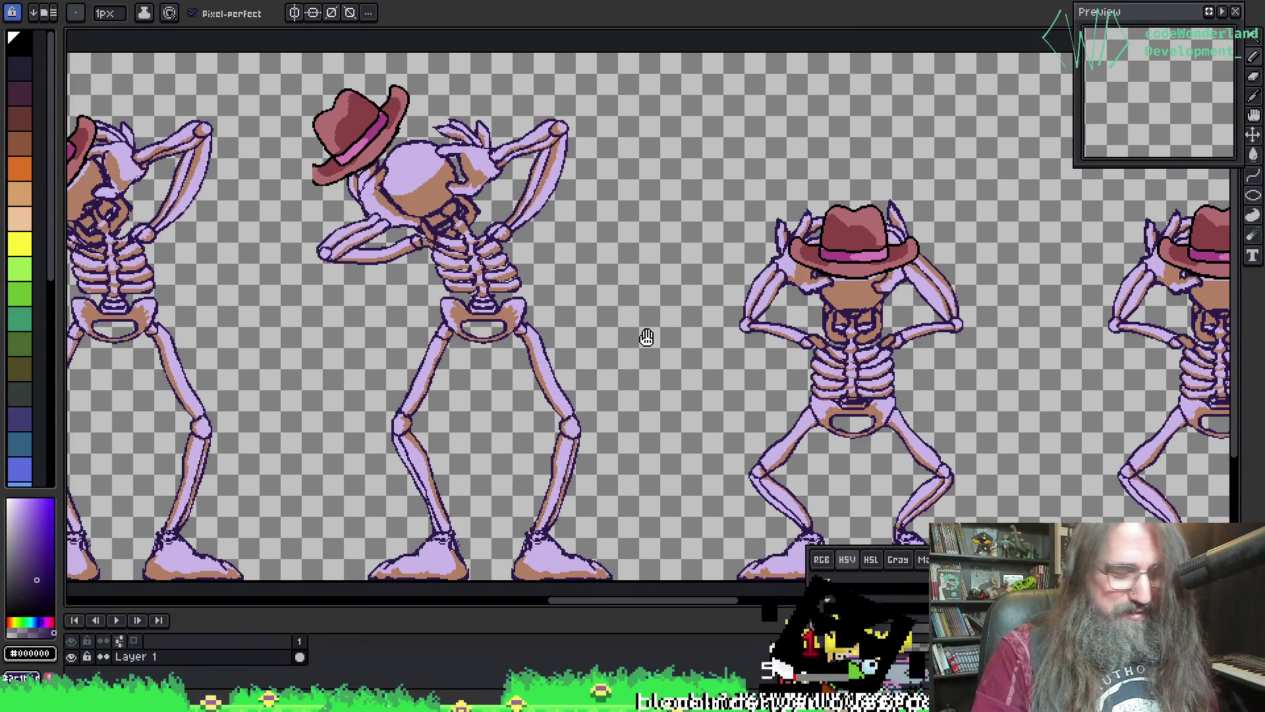
- Close the exported sheets, recheck the export frame list without exporting, and move on
key(ctrl+w)
key(ctrl+alt+e)
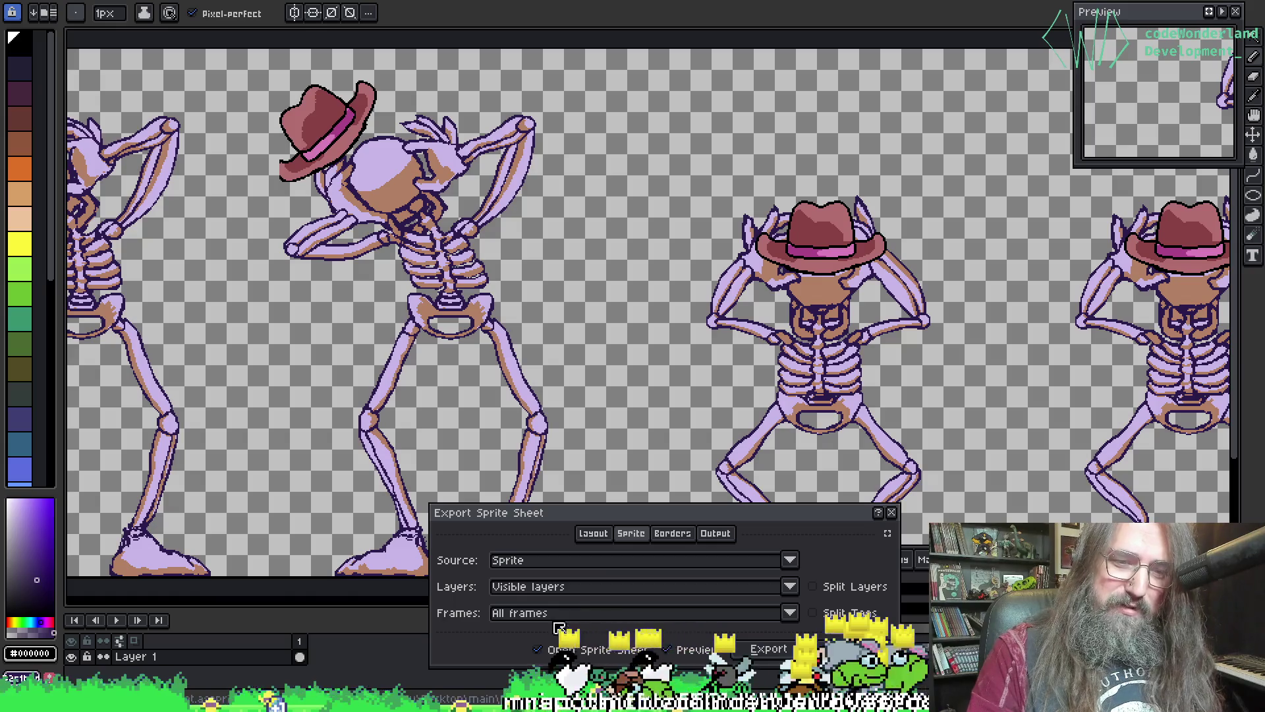
click(559, 613)
key(Escape)
key(Escape)
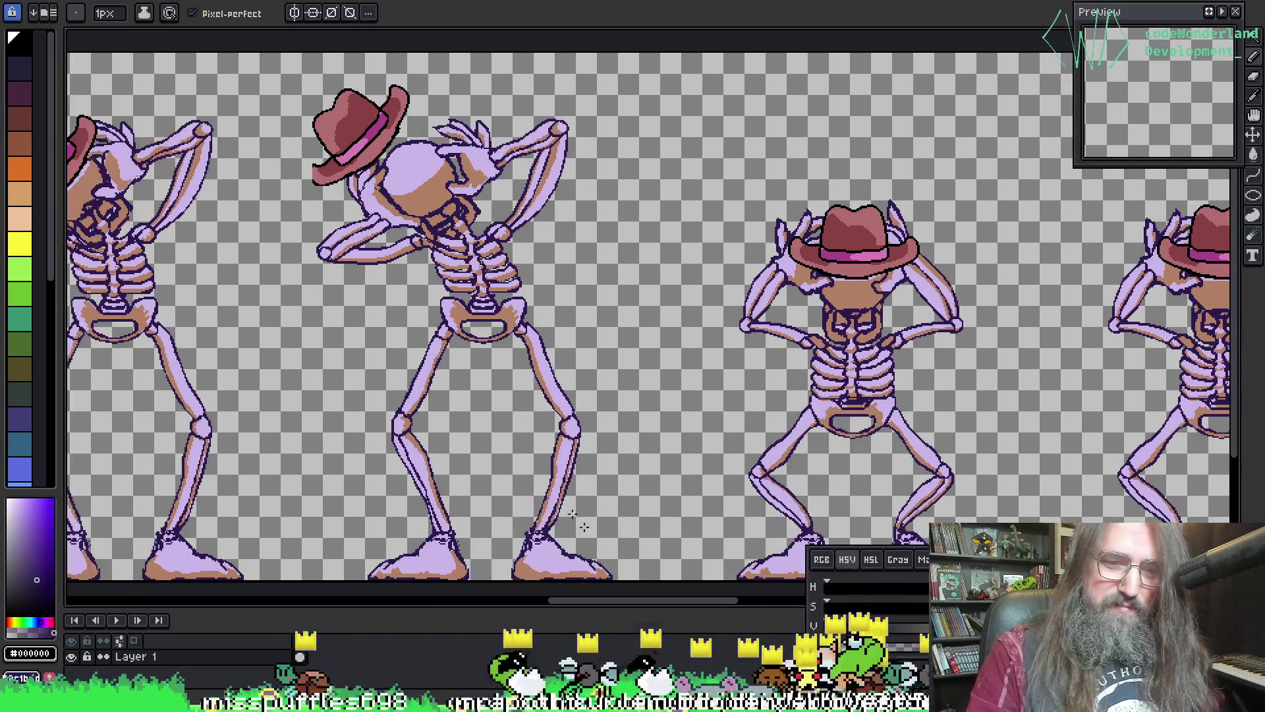
key(ctrl+w)
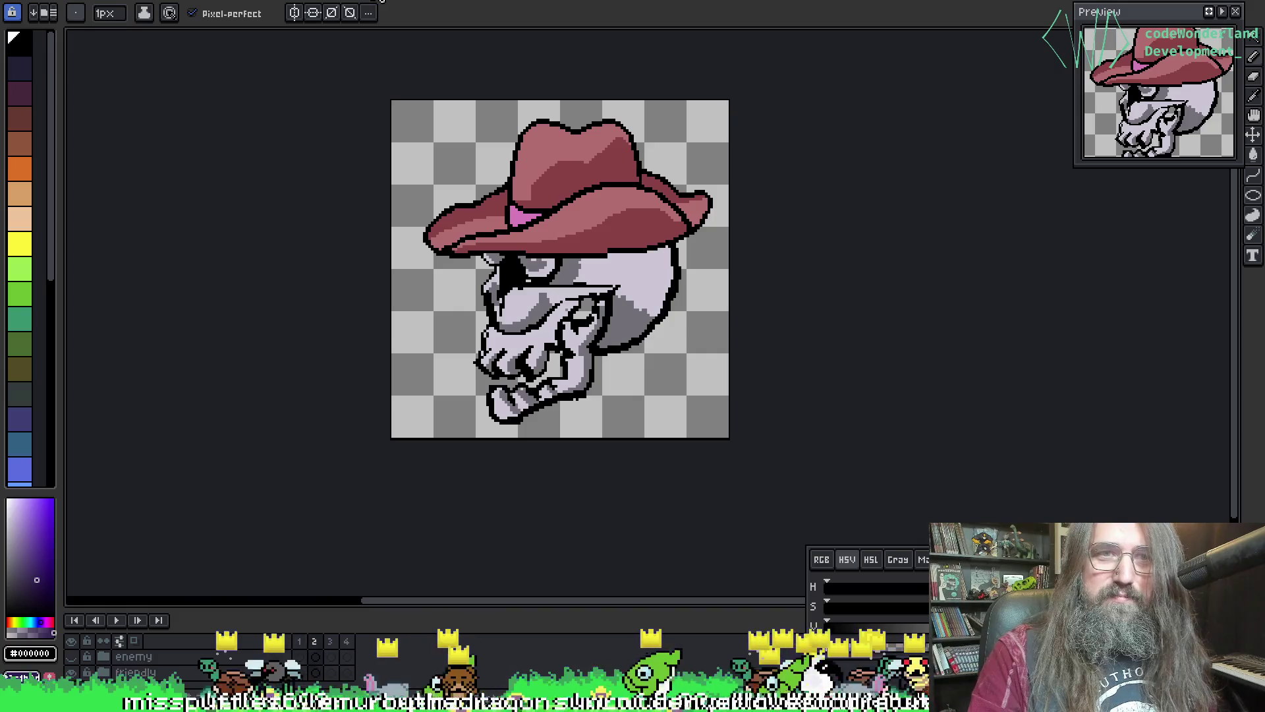
- Switch to the skeleton sprite, pan over its legs, zoom out over the ribcage, and open Export Sprite Sheet
key(ctrl+Tab)
mouse_move(477, 141)
mouse_down()
mouse_move(516, 62)
mouse_move(563, 20)
mouse_up()
mouse_move(675, 392)
mouse_down()
mouse_move(704, 233)
mouse_move(693, 246)
mouse_up()
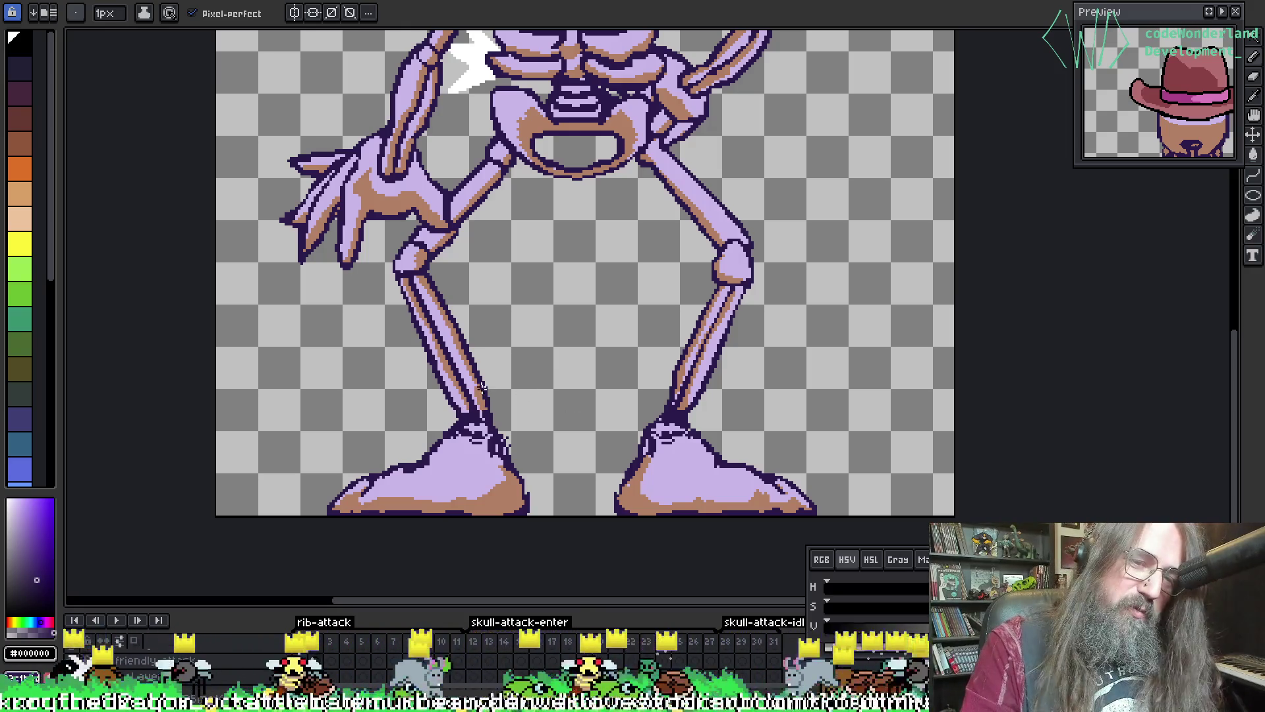
scroll(488, 389, up, 5)
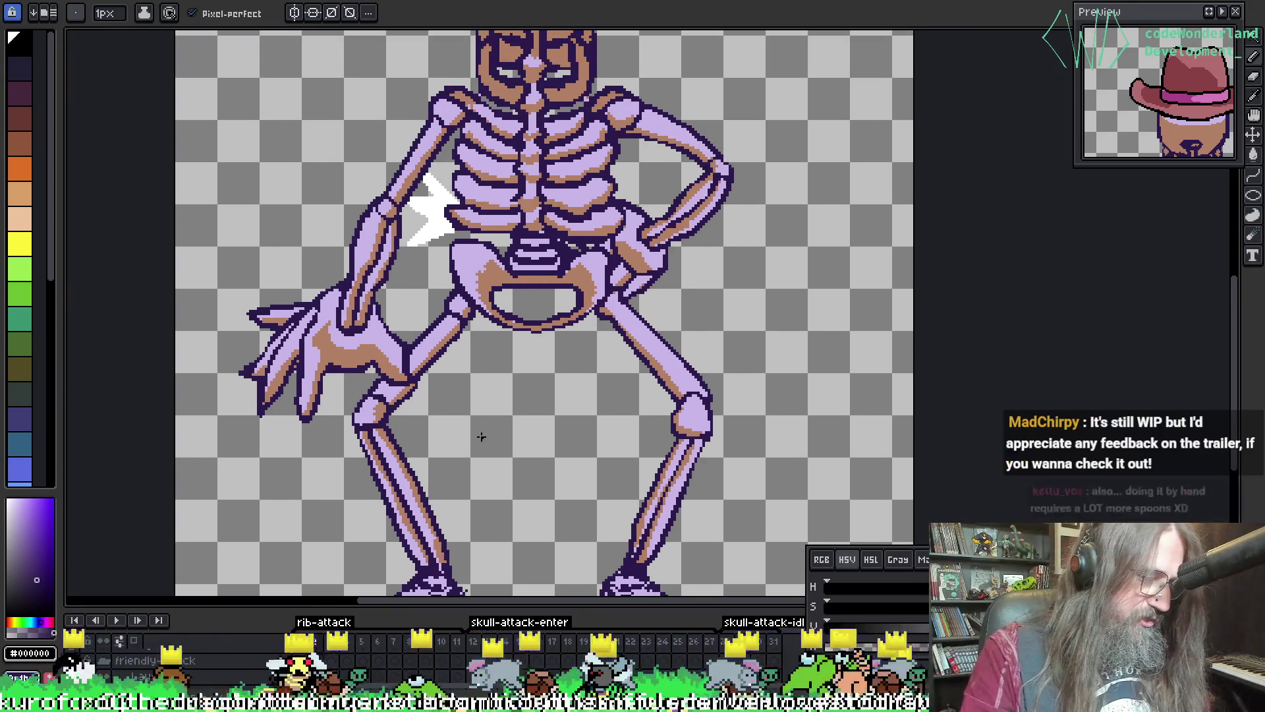
scroll(528, 355, up, 1)
scroll(527, 354, up, 1)
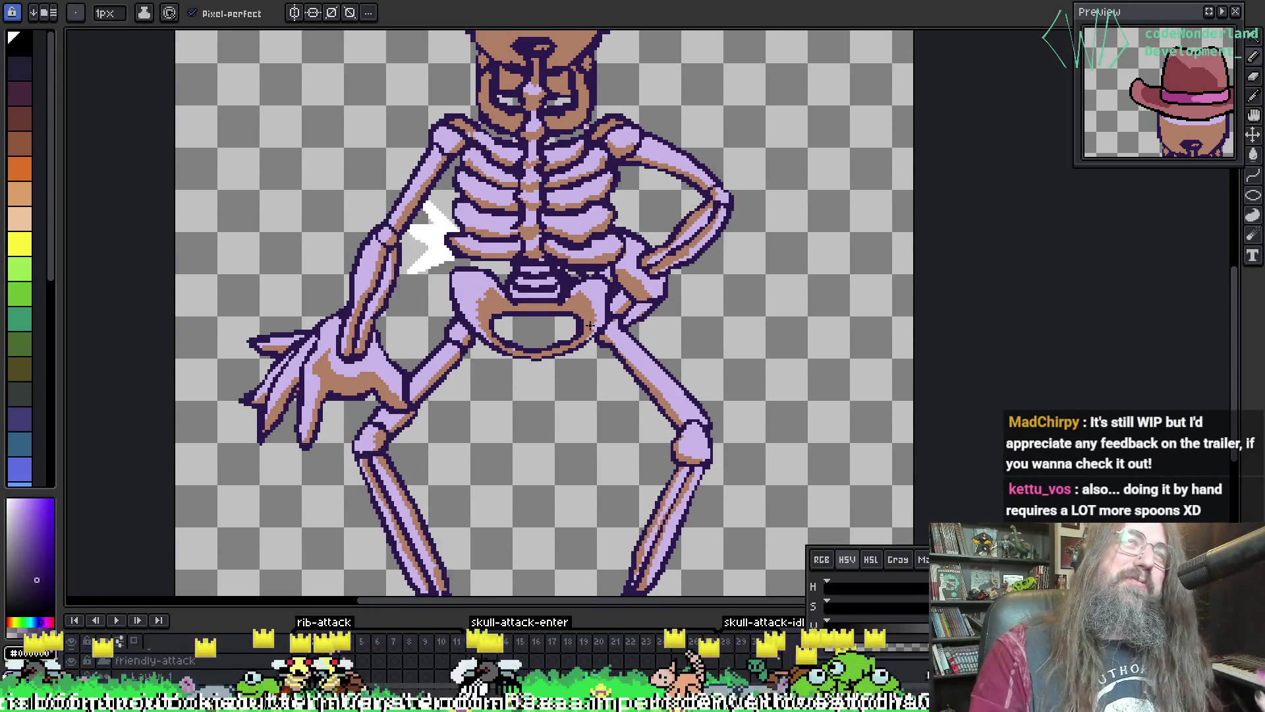
scroll(528, 282, up, 1)
scroll(534, 309, up, 1)
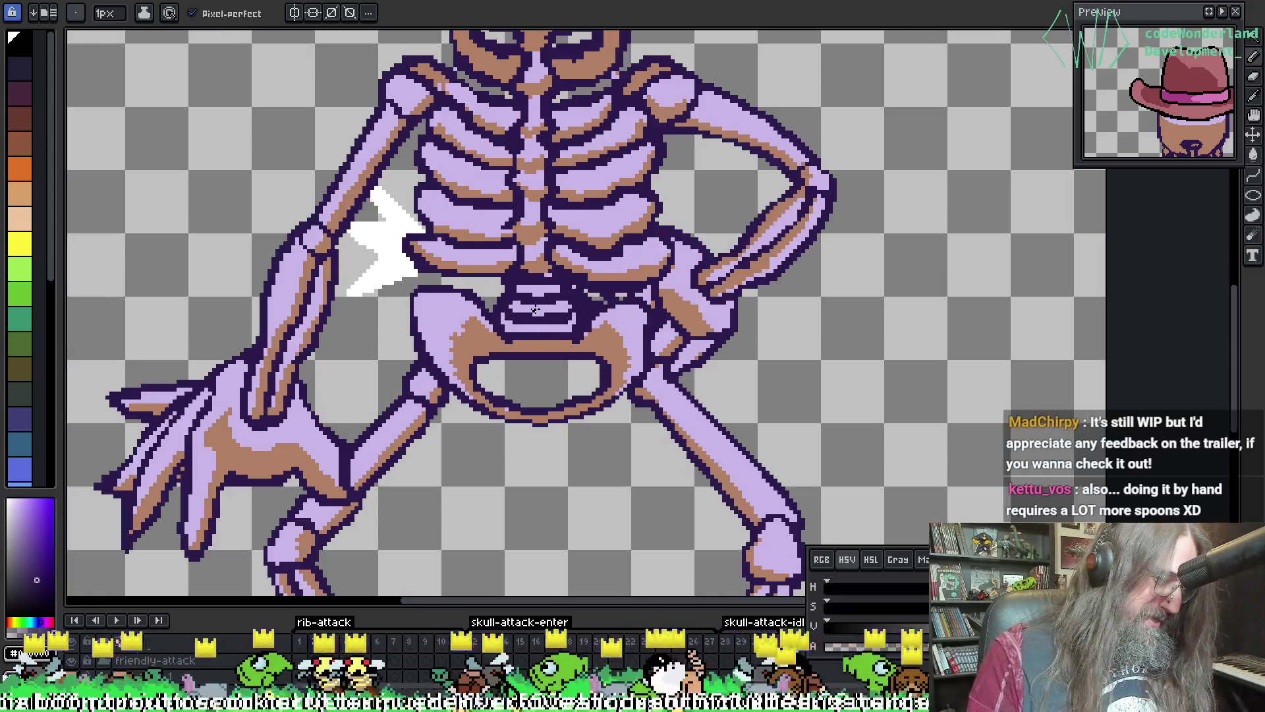
scroll(512, 268, up, 2)
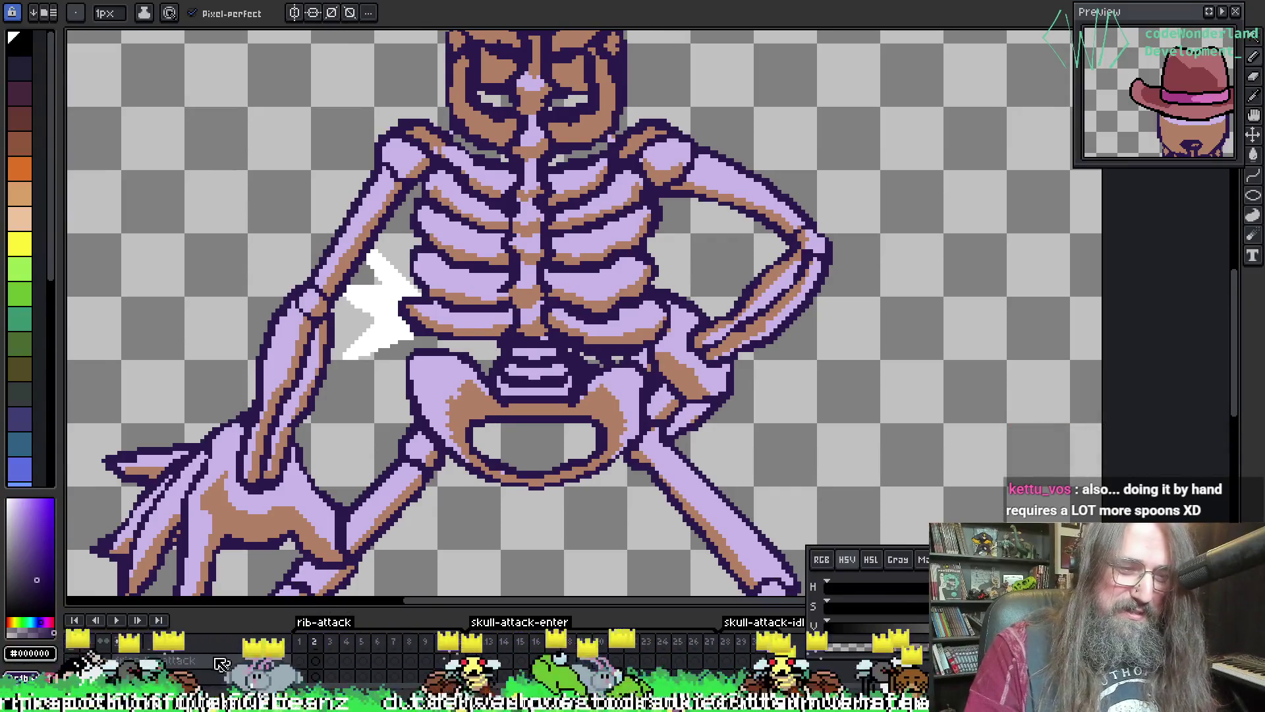
key(ctrl+e)
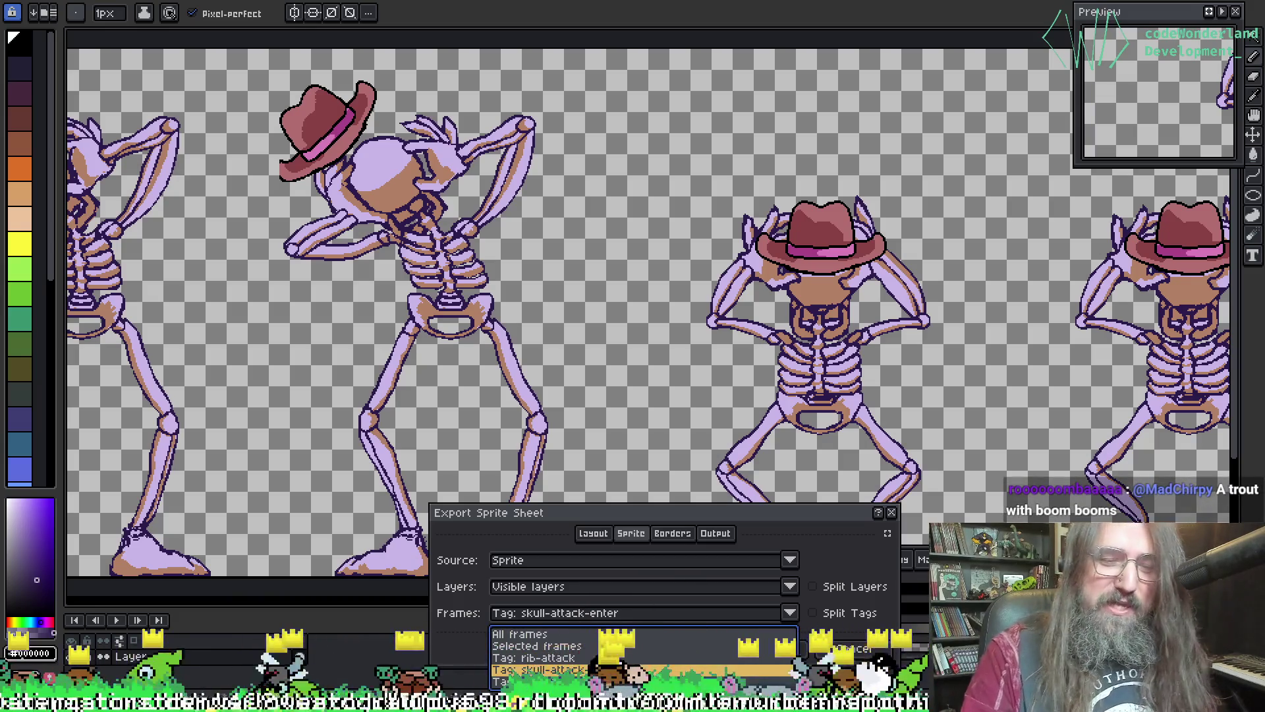
- Try the skull-attack-idle tag, cancel, then export the skull-attack-enter frames as a sheet
click(508, 681)
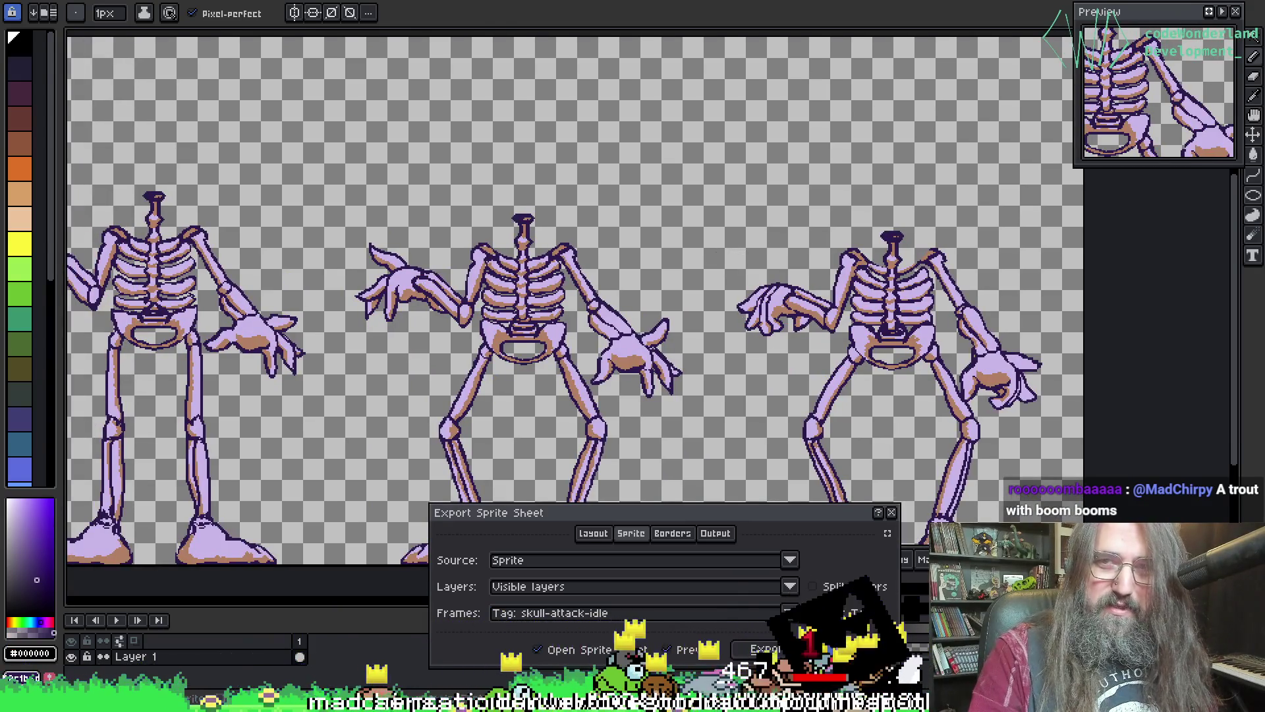
key(Escape)
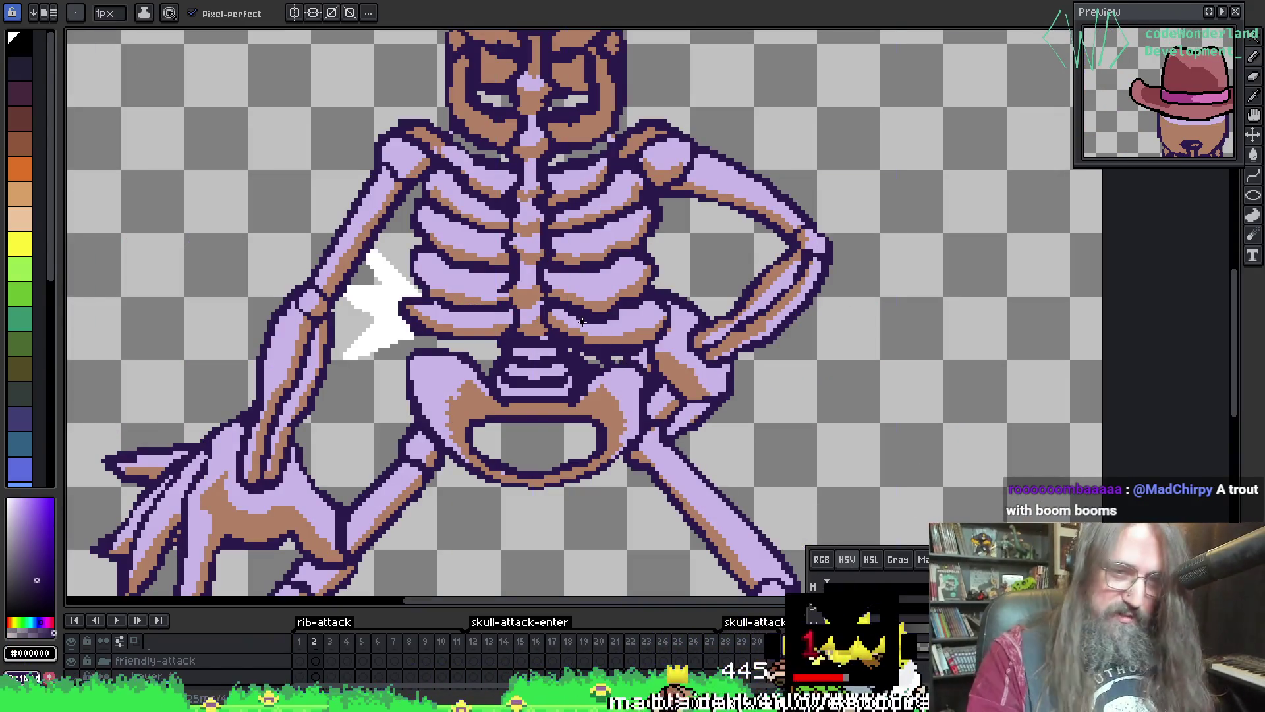
key(ctrl+e)
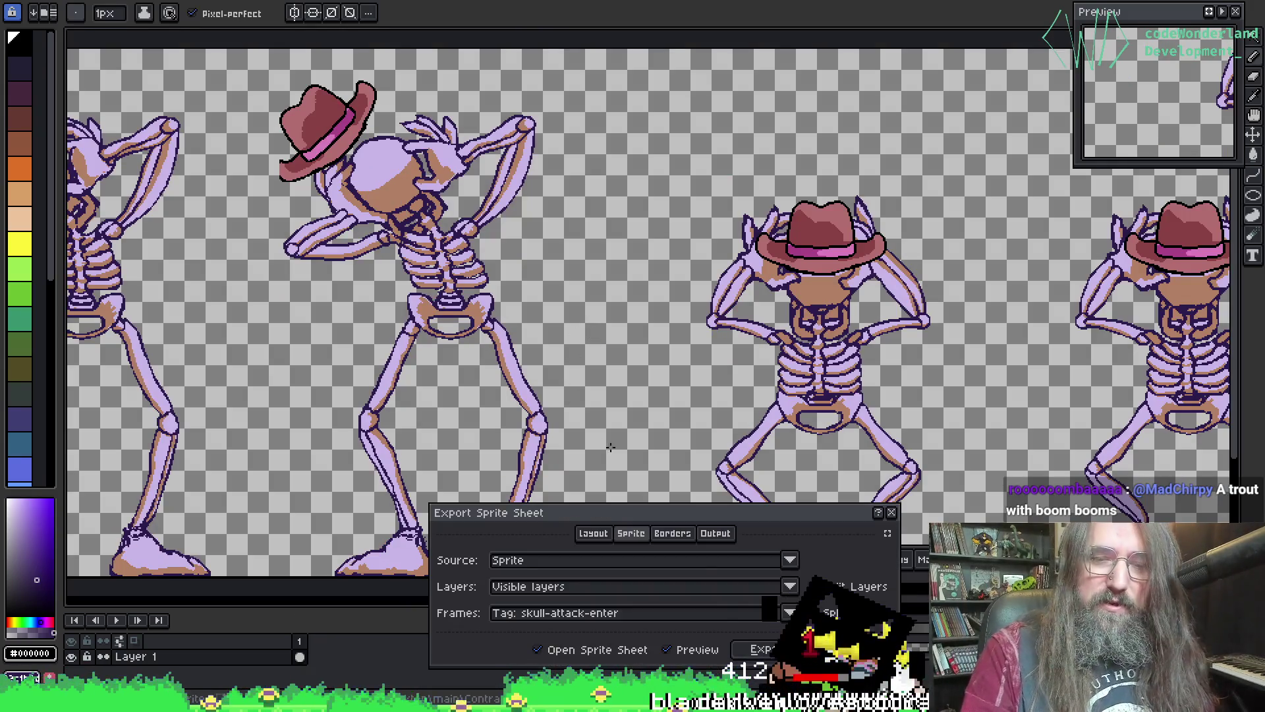
click(755, 651)
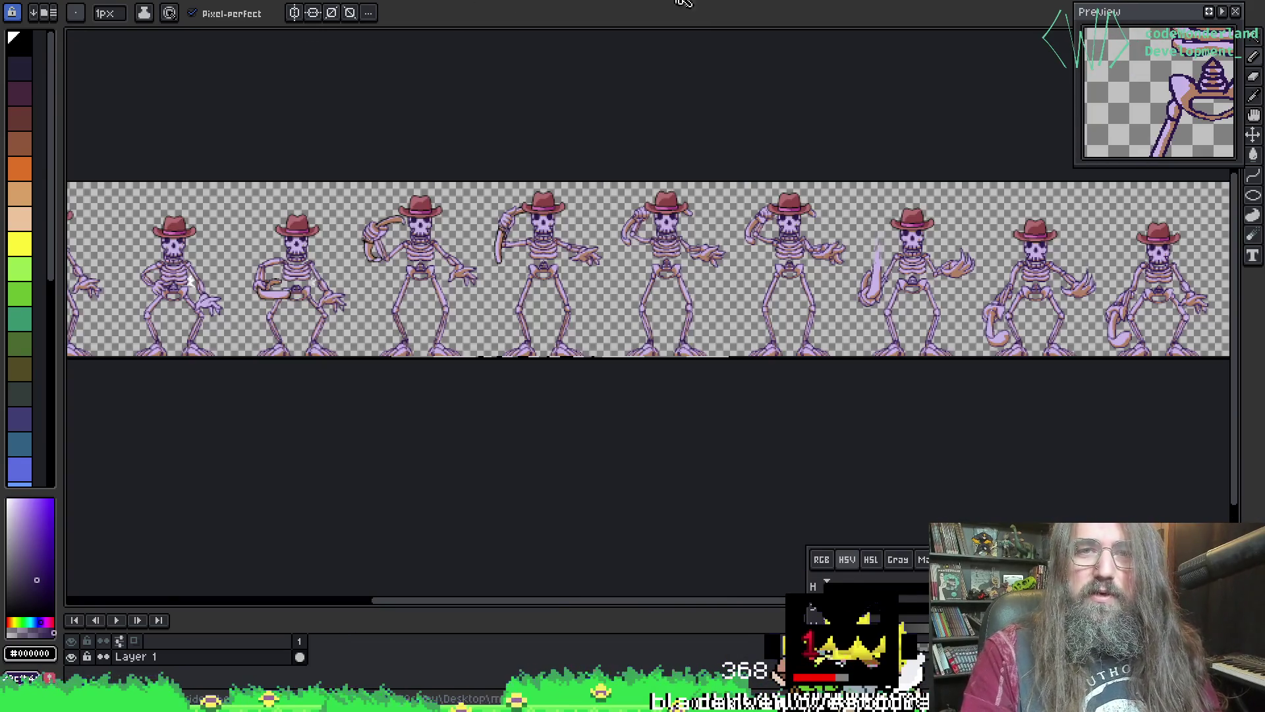
- Flip through the exported sheet documents and pan across the cowboy skeleton strip
click(685, 2)
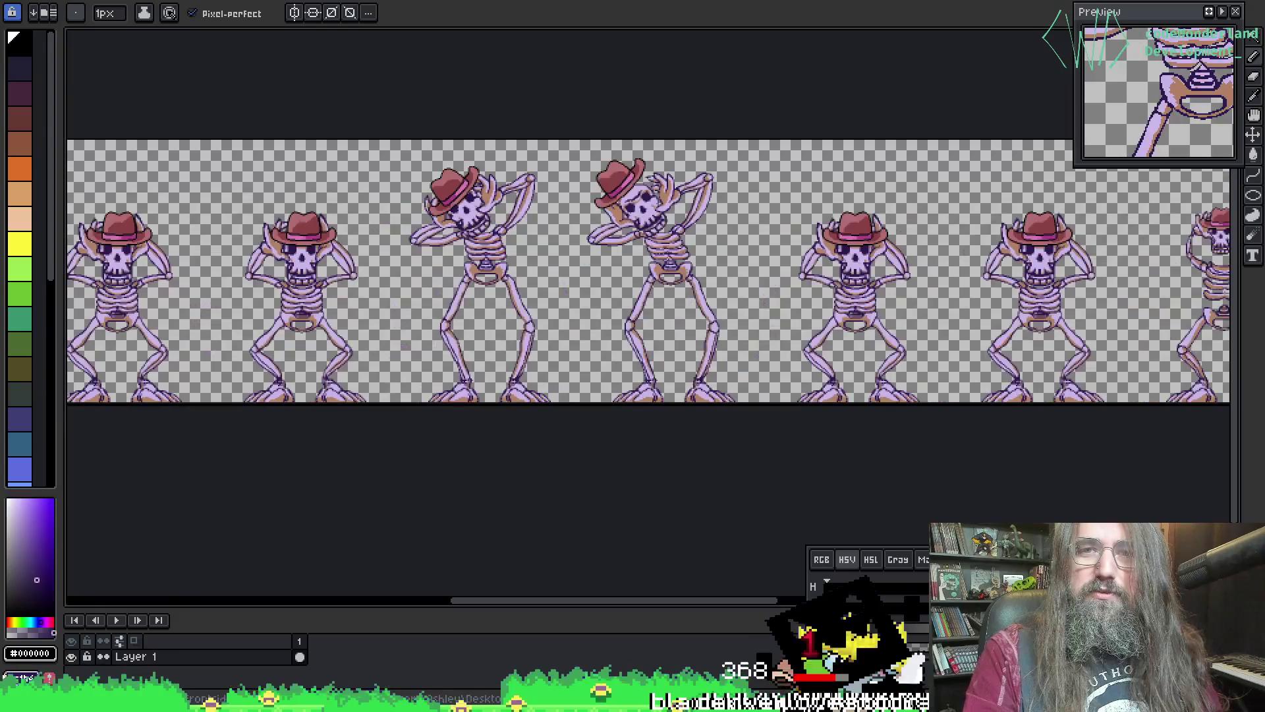
click(791, 2)
click(975, 2)
click(995, 3)
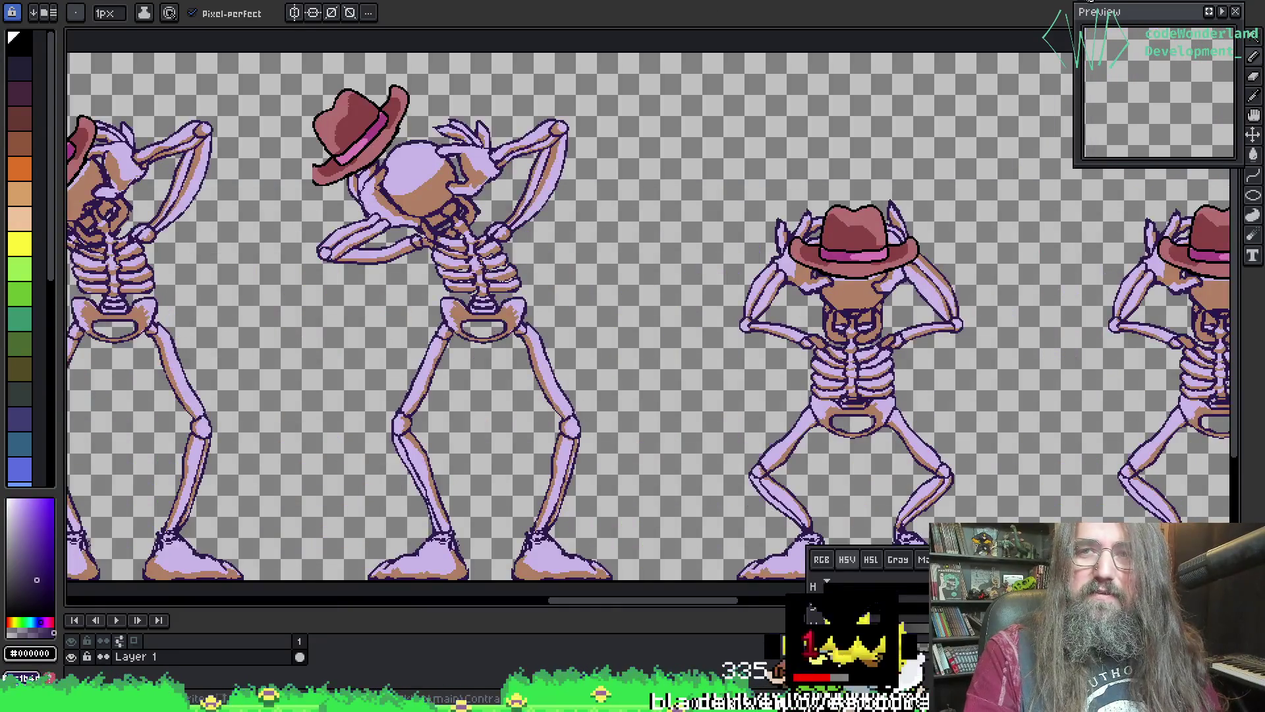
click(573, 3)
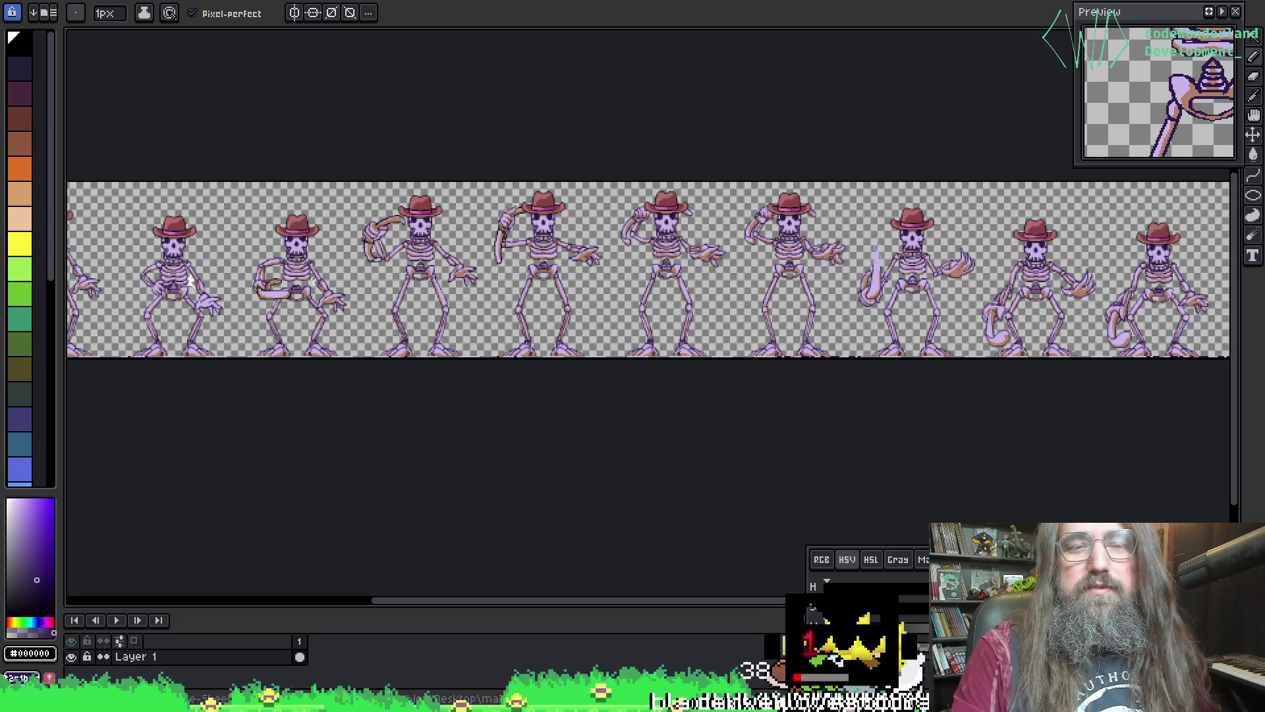
mouse_move(788, 261)
mouse_down()
mouse_move(1055, 191)
mouse_move(853, 310)
mouse_move(736, 252)
mouse_move(721, 337)
mouse_up()
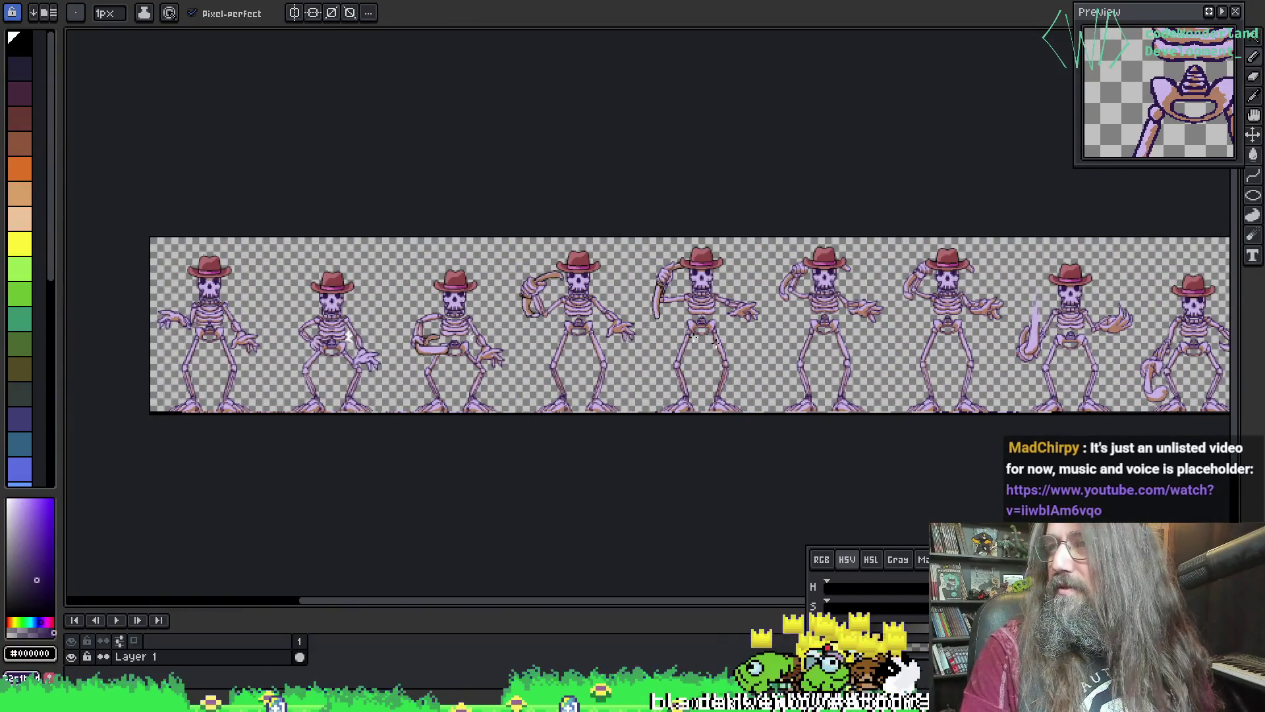
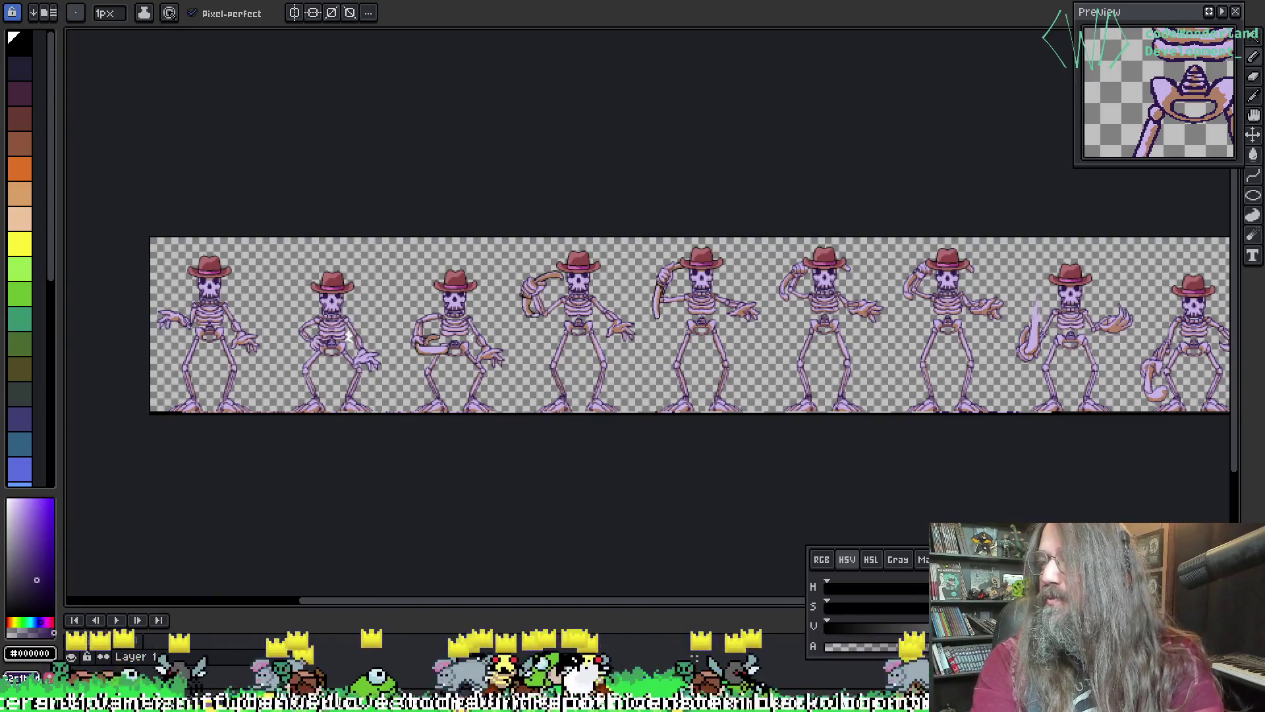
- Watch the TrailerTest4N video full screen in the browser, then pause it and exit full screen
key(alt+Tab)
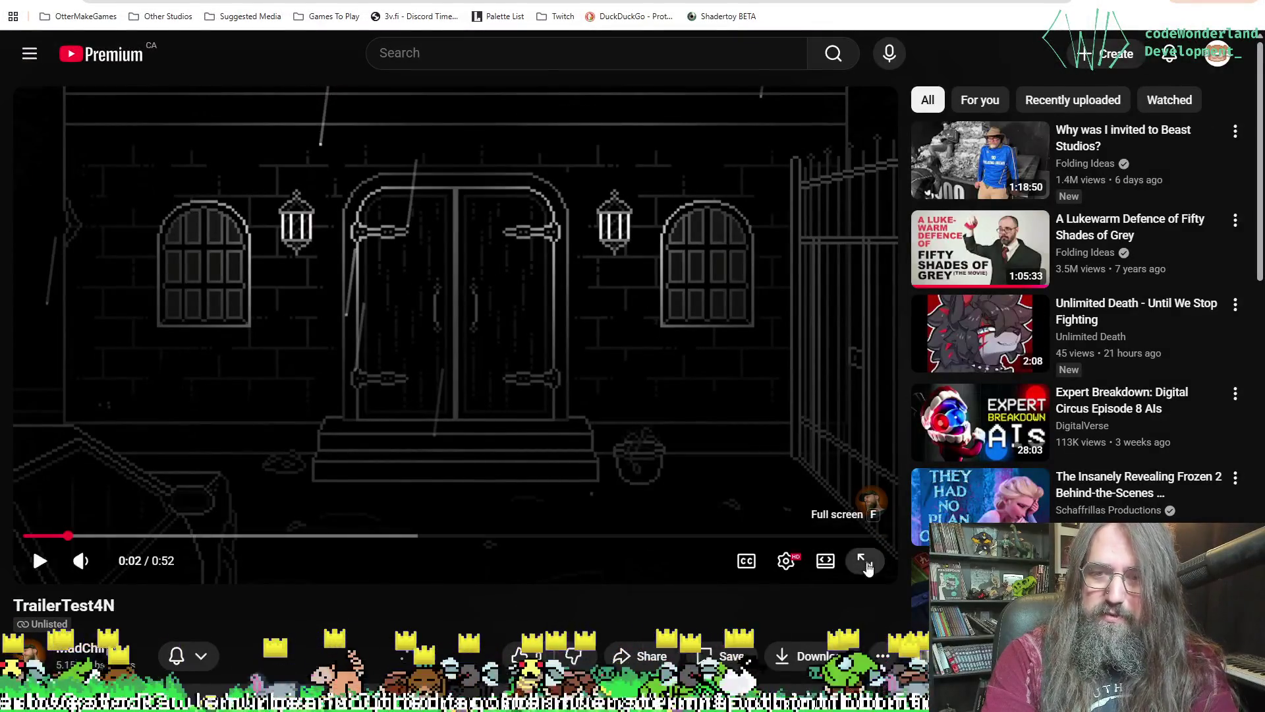
click(867, 560)
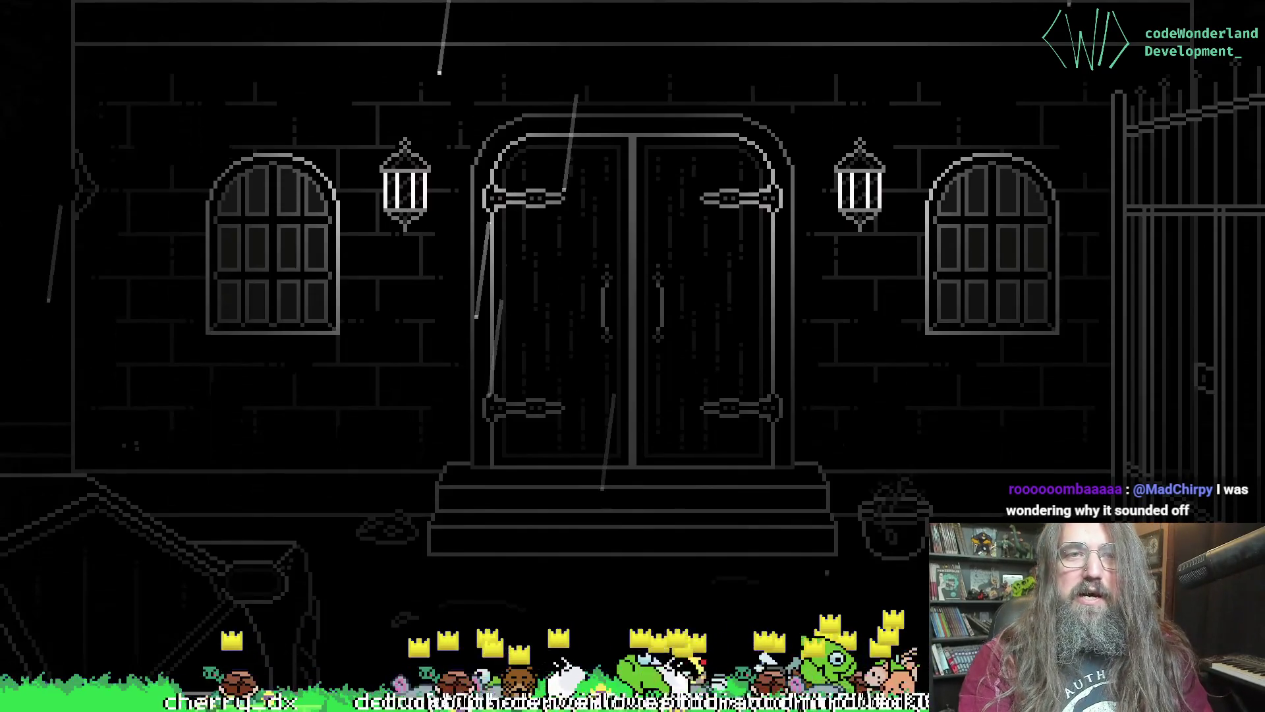
click(704, 109)
key(Escape)
- Back in the skeleton attack file, play the attack animation and enlarge the timeline to show layers
key(super+Down)
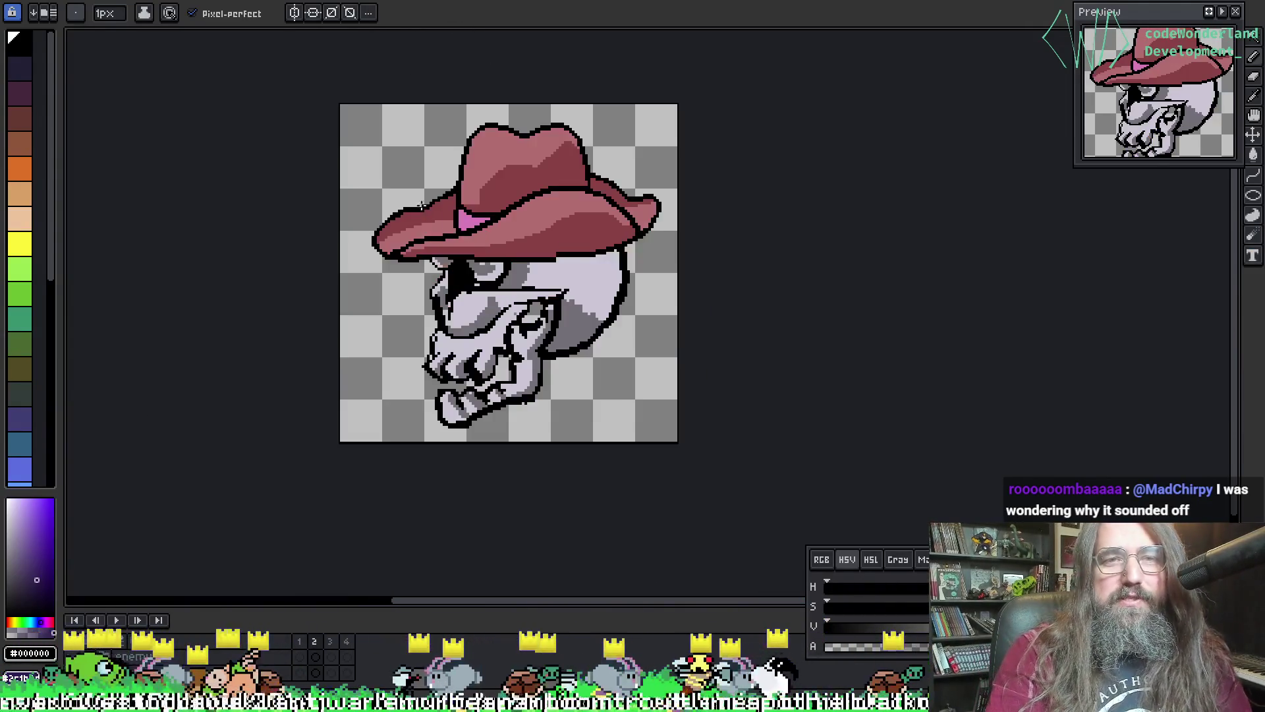
key(Return)
scroll(410, 338, down, 3)
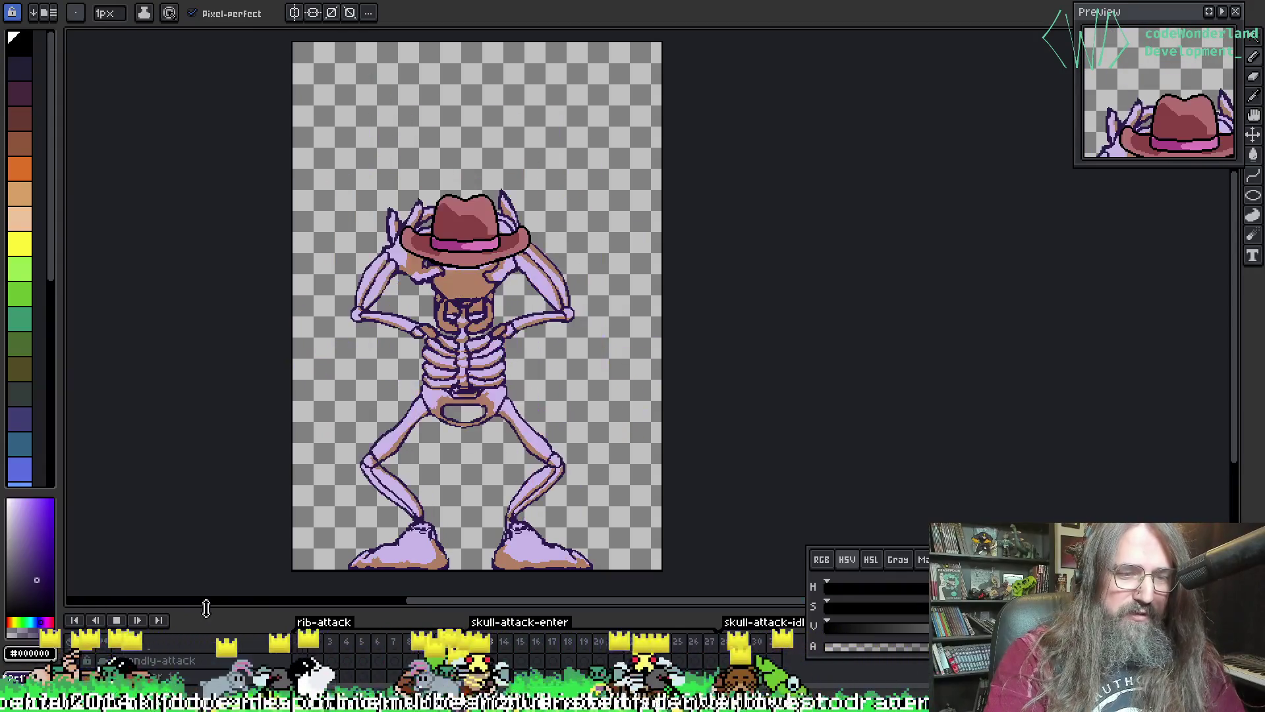
drag(93, 601, 92, 435)
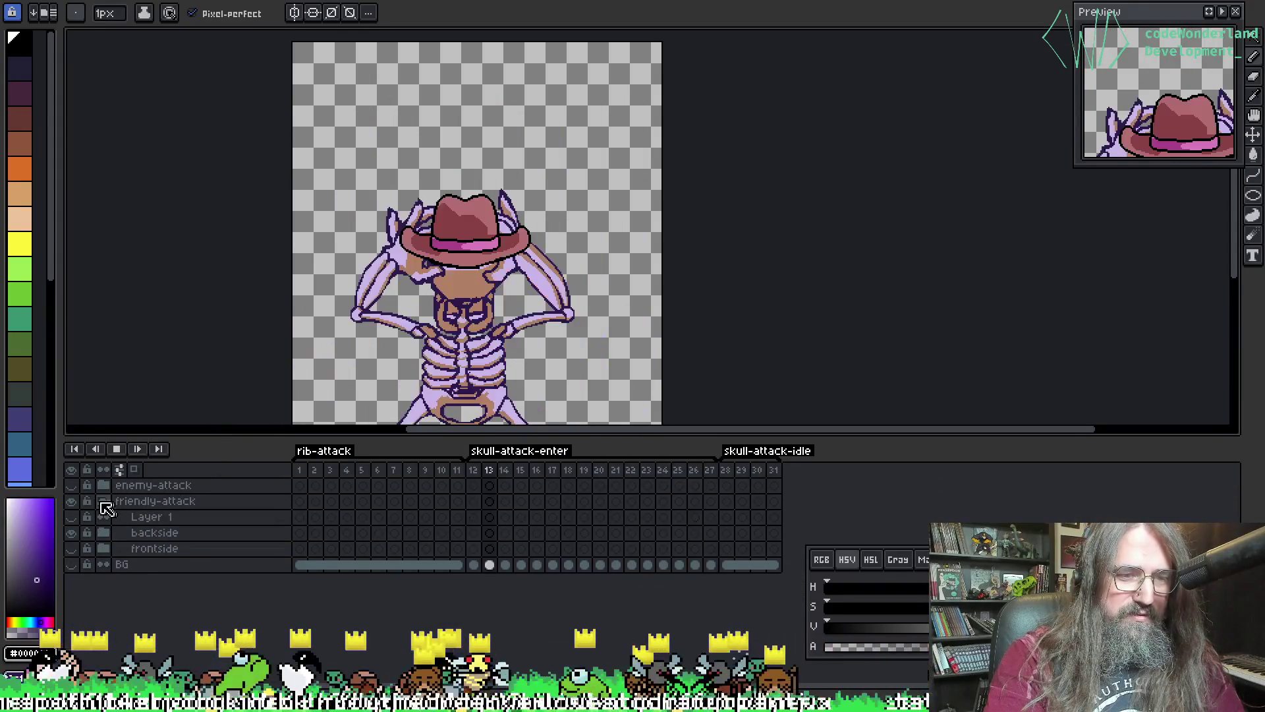
- Toggle the friendly-attack group, then hide Layer 1 and backside, leaving only frontside visible
click(103, 501)
click(71, 500)
click(71, 501)
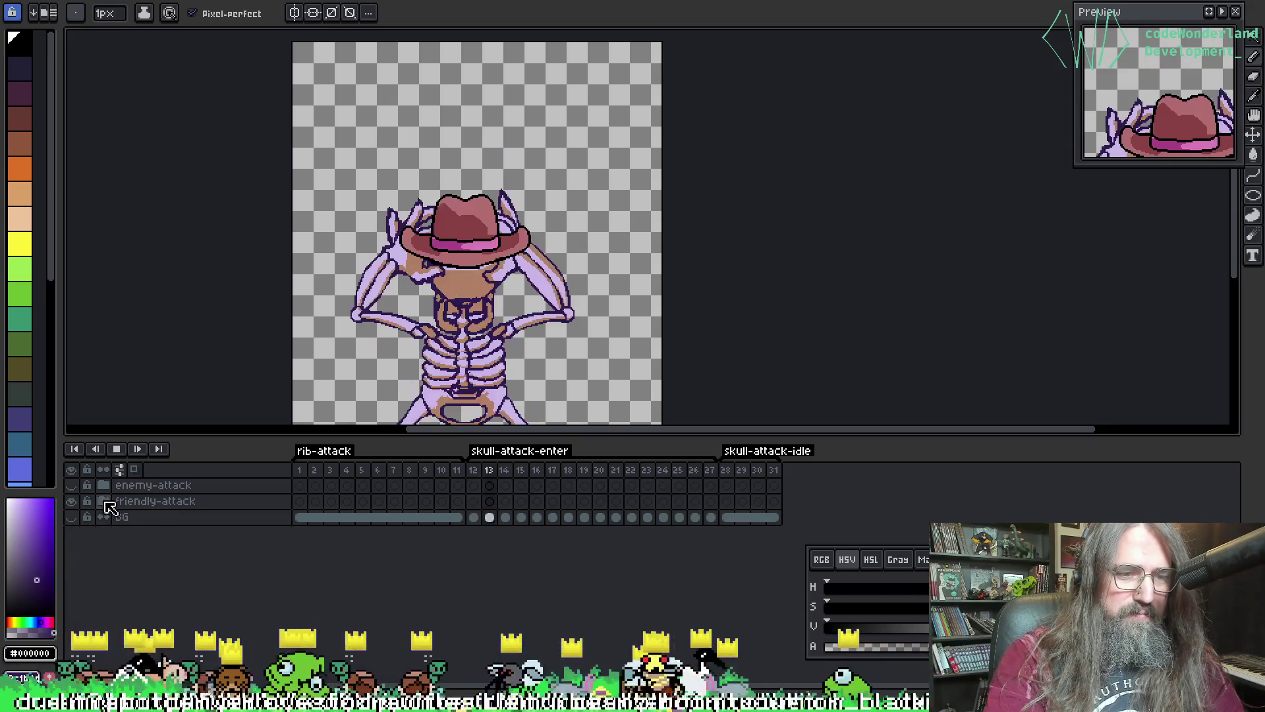
click(103, 501)
drag(71, 517, 70, 555)
click(71, 548)
- Bring up the File menu's Open Recent list
scroll(530, 176, down, 3)
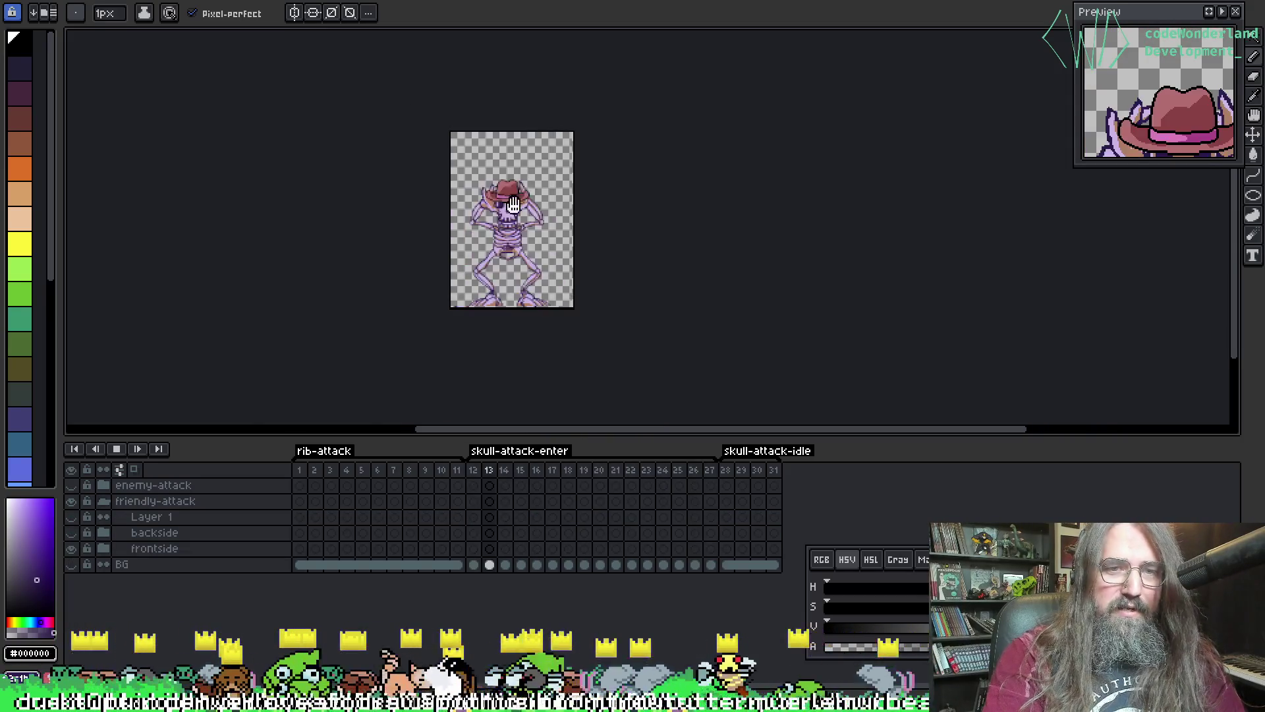
scroll(463, 200, up, 3)
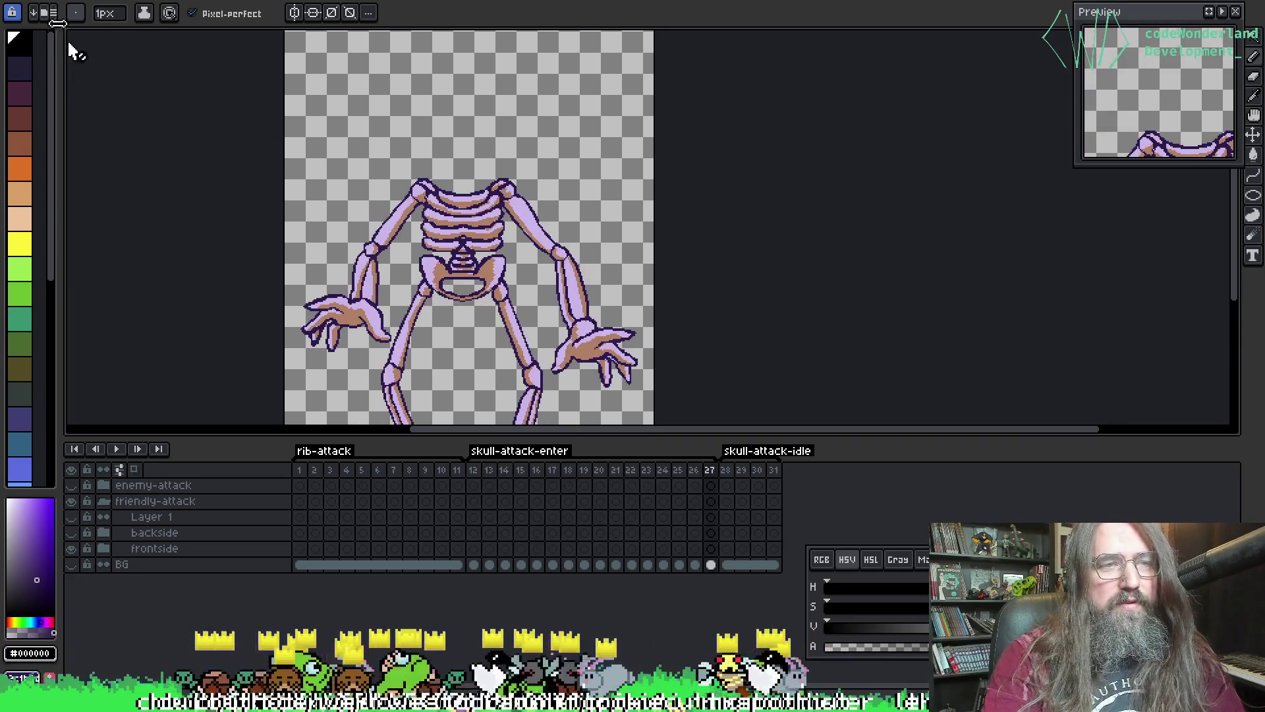
click(19, 1)
mouse_move(66, 20)
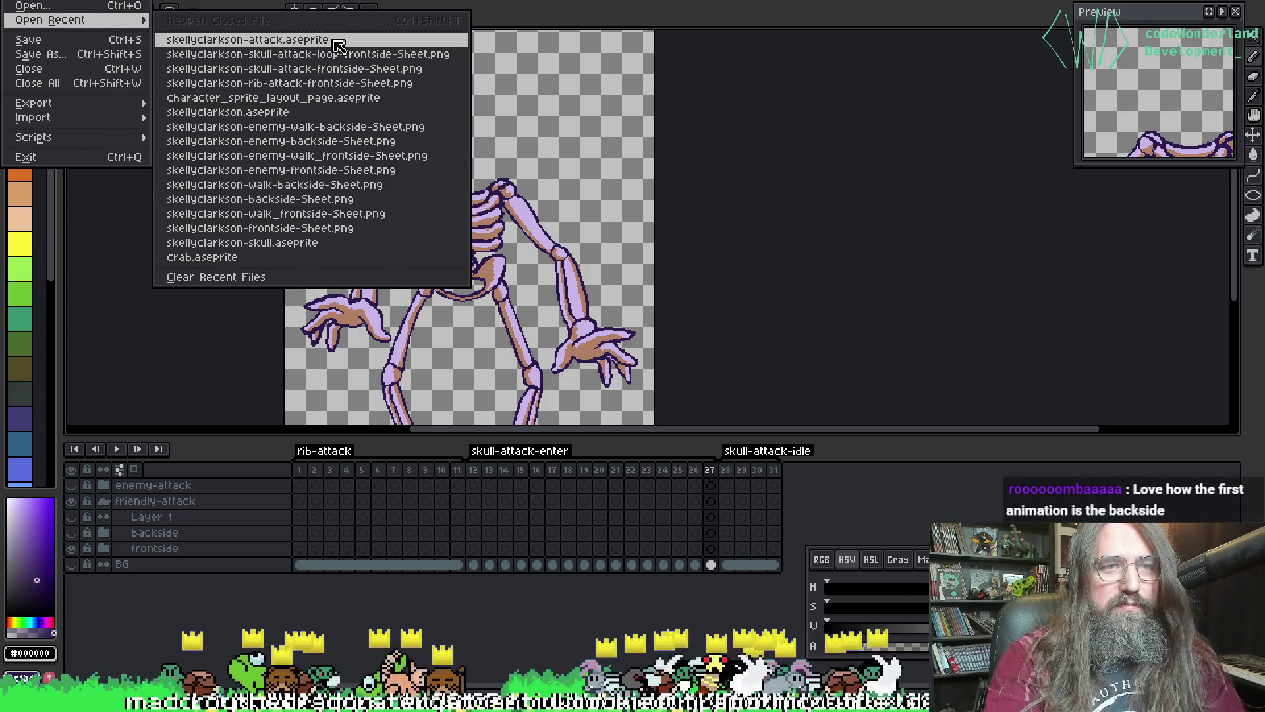
- Open skellyclarkson.aseprite, play its walk, hide the enemy group and show the friendly group expanded
click(332, 113)
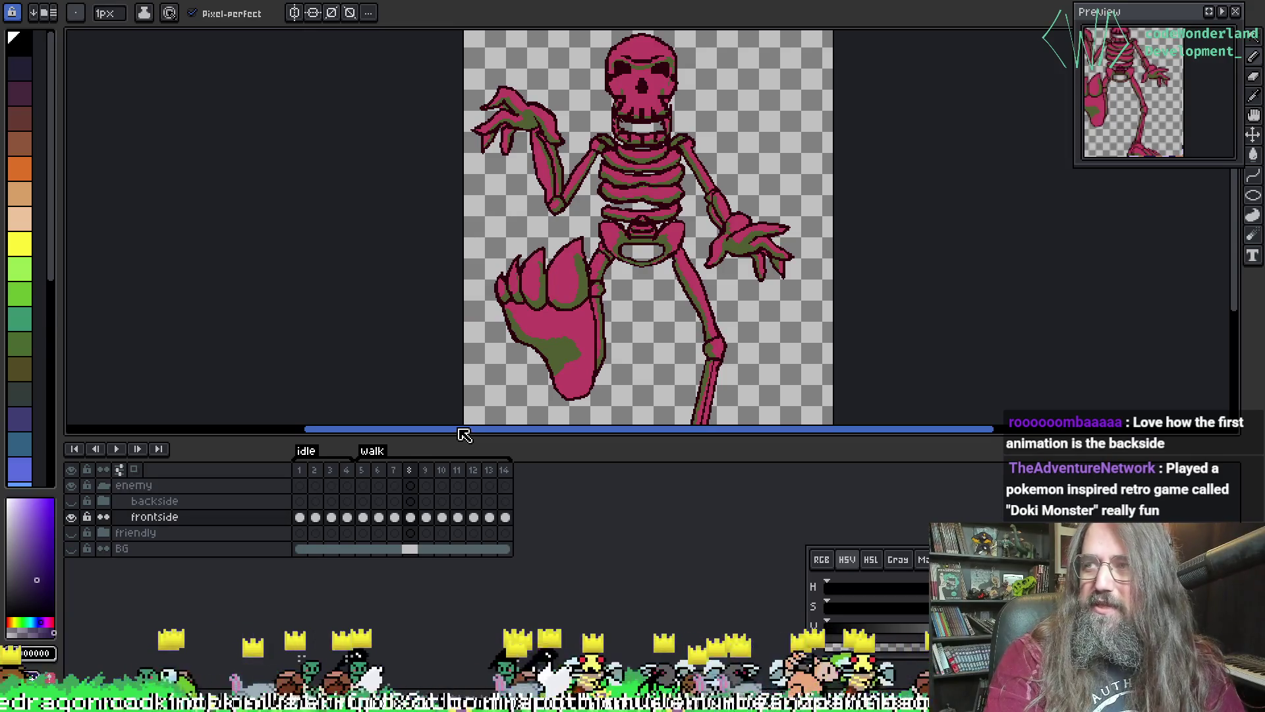
key(Return)
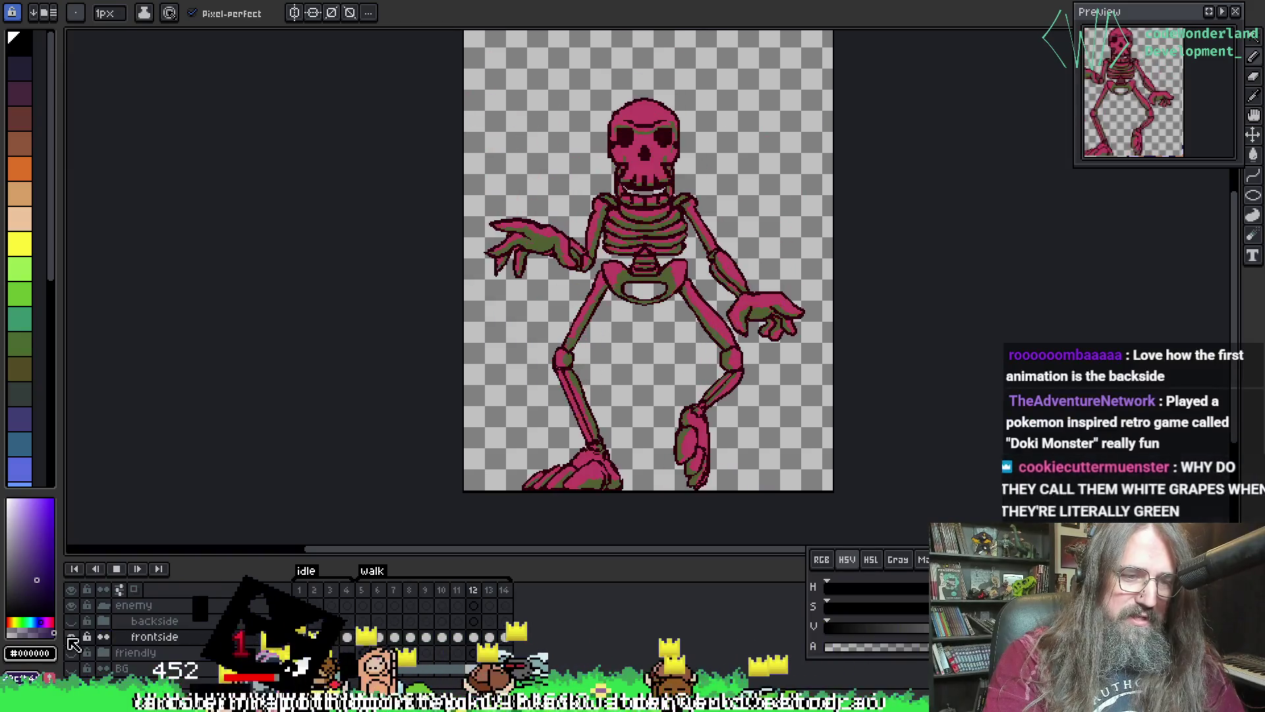
click(72, 604)
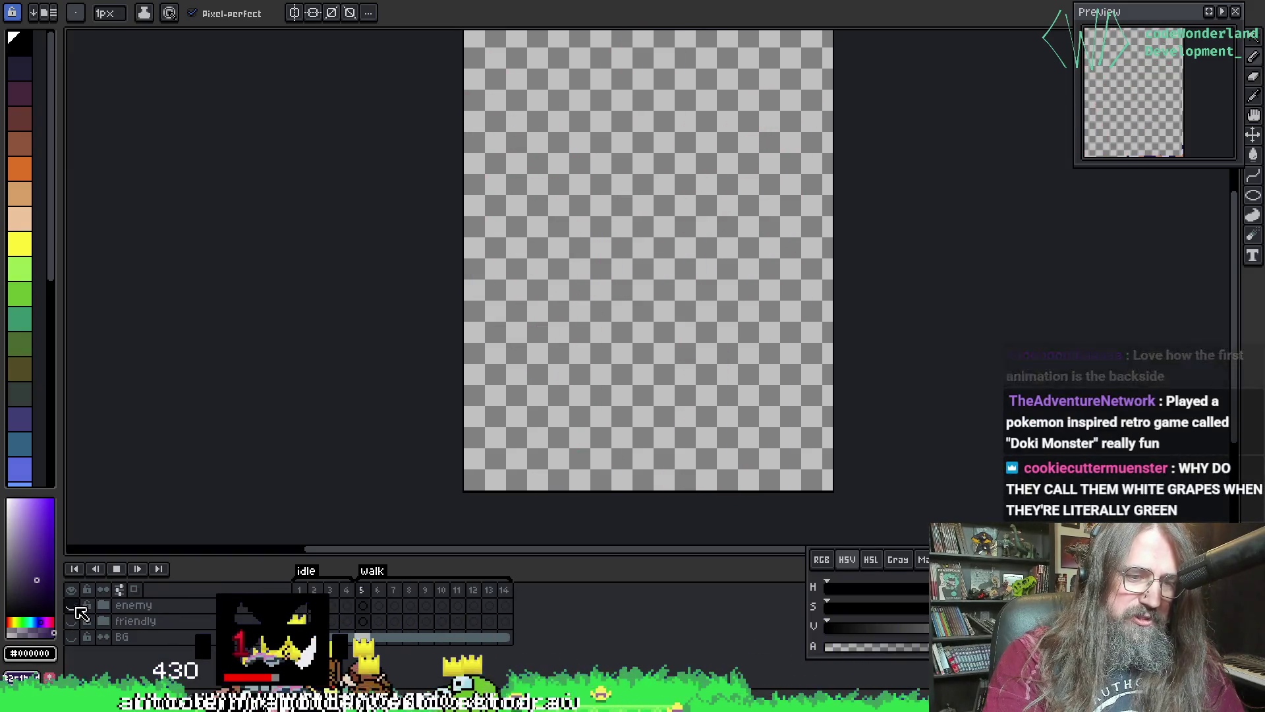
click(71, 620)
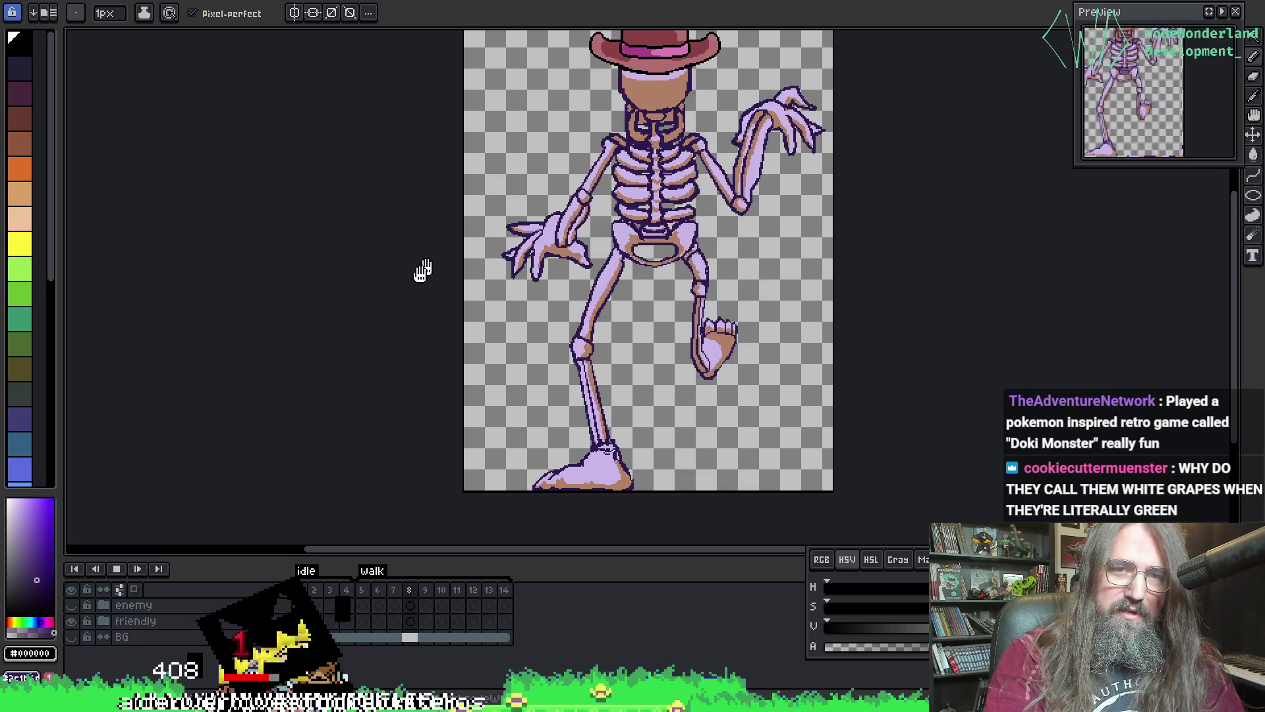
click(103, 620)
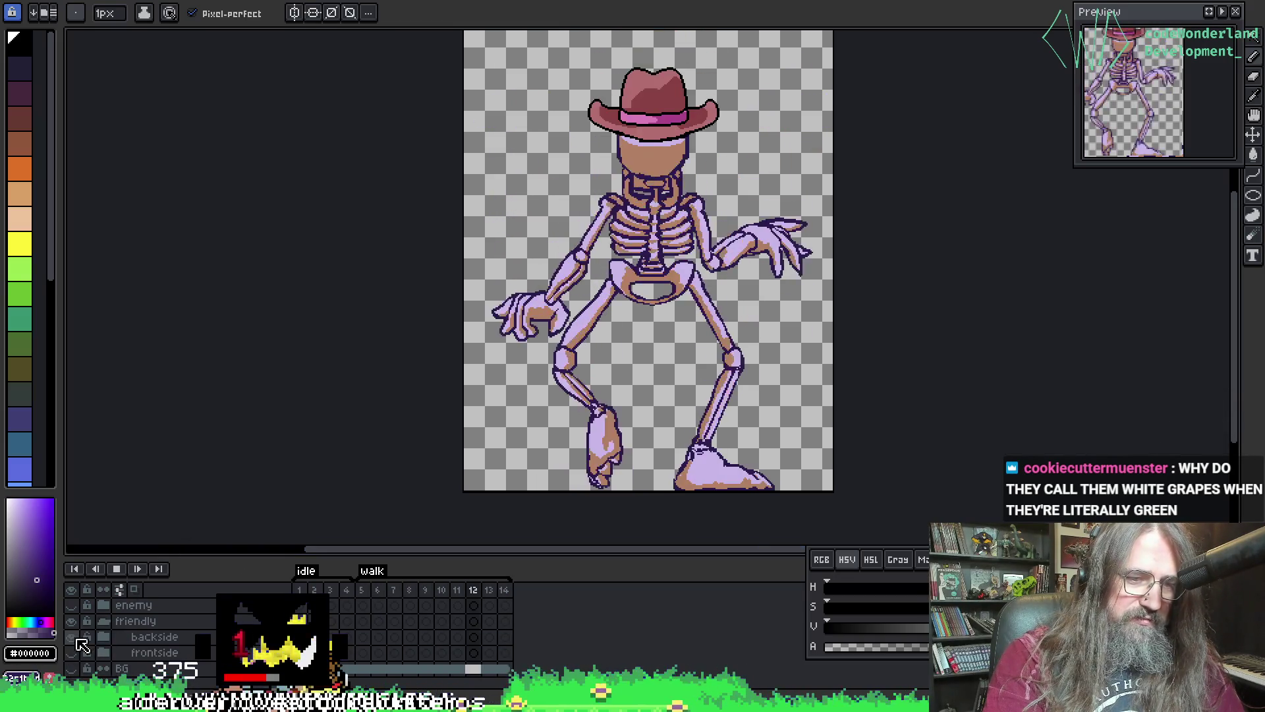
drag(500, 217, 420, 262)
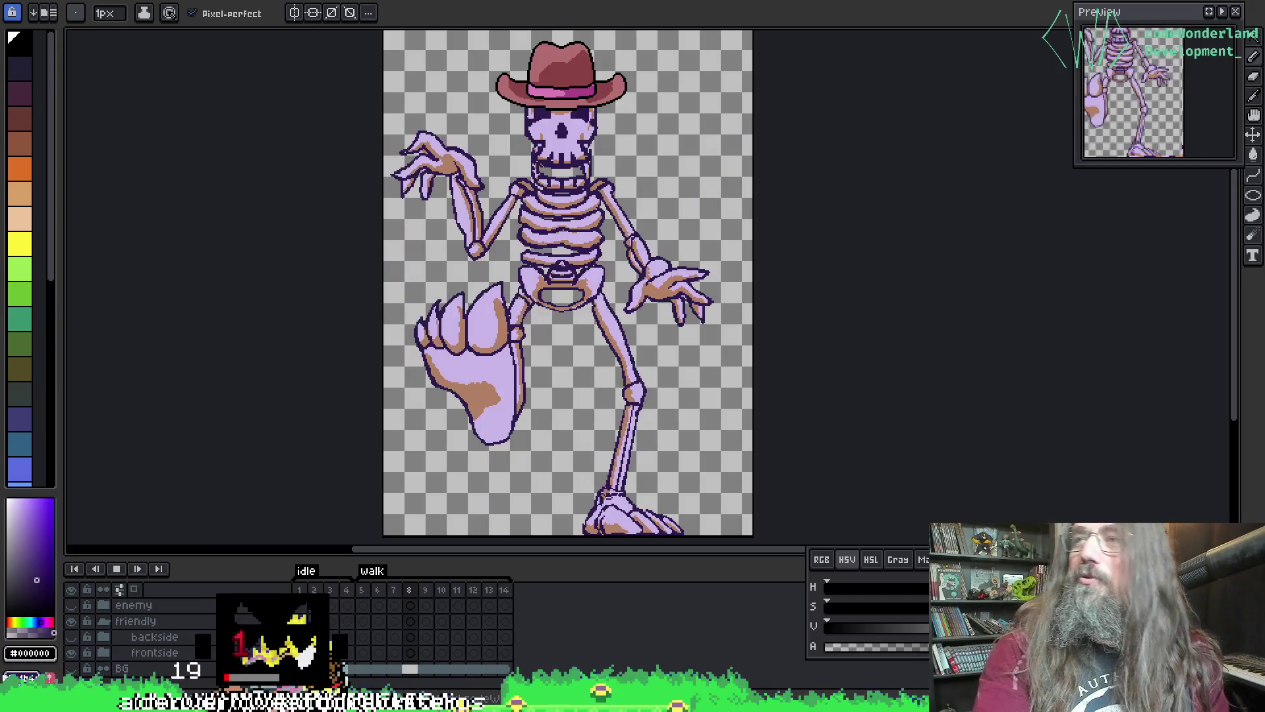
- Stop the walk, dismiss the warning, then replay and stop on the standing pose at frame 10
mouse_move(519, 339)
mouse_down()
mouse_move(522, 324)
mouse_move(614, 390)
mouse_up()
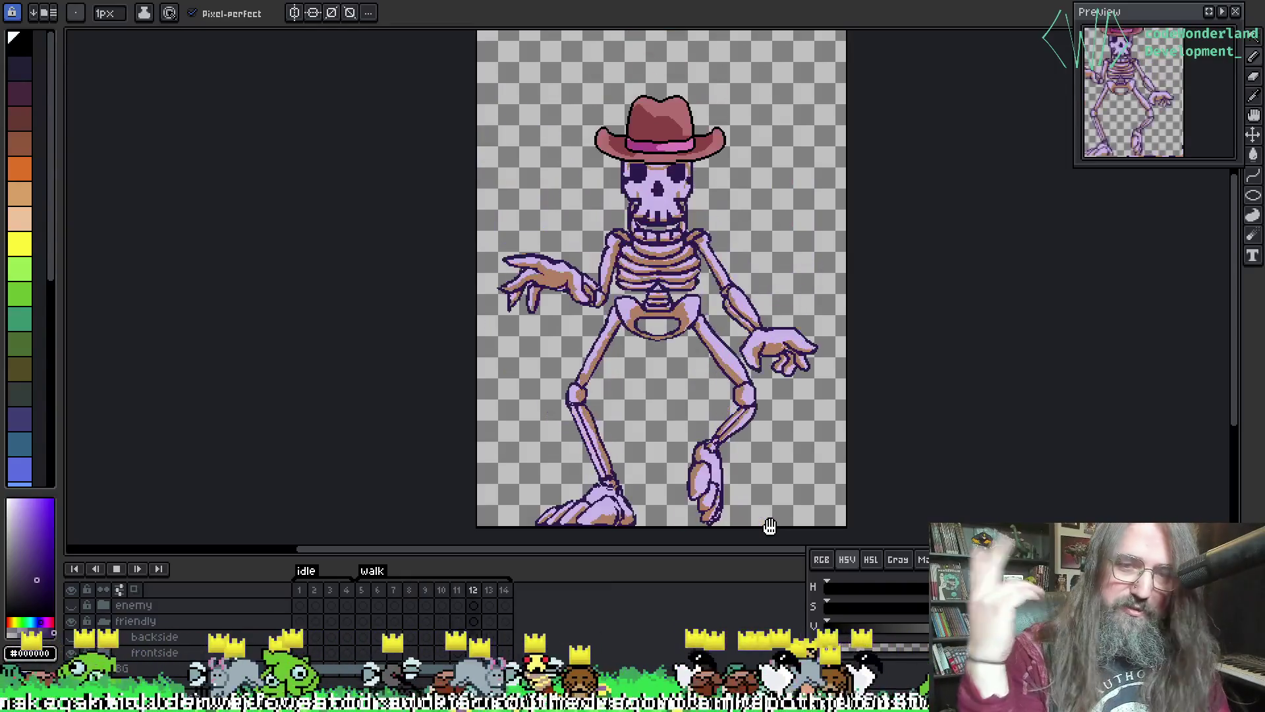
key(Return)
drag(381, 227, 359, 226)
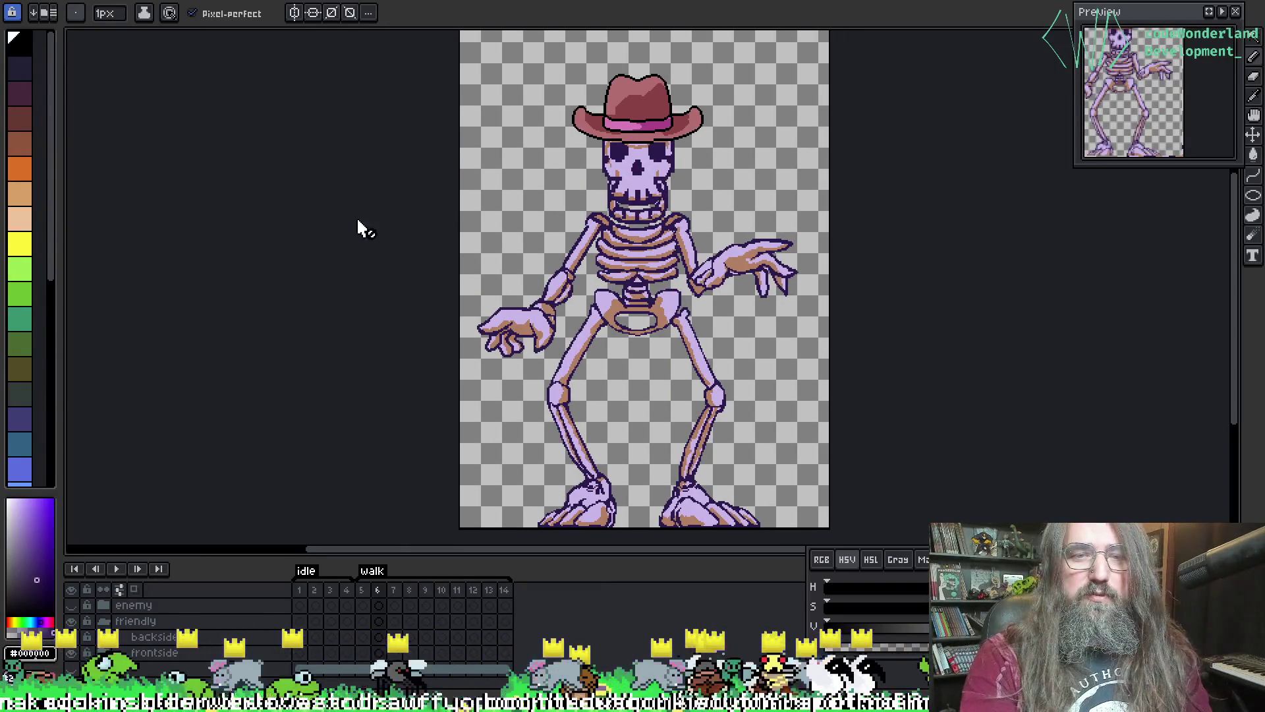
click(542, 212)
key(Return)
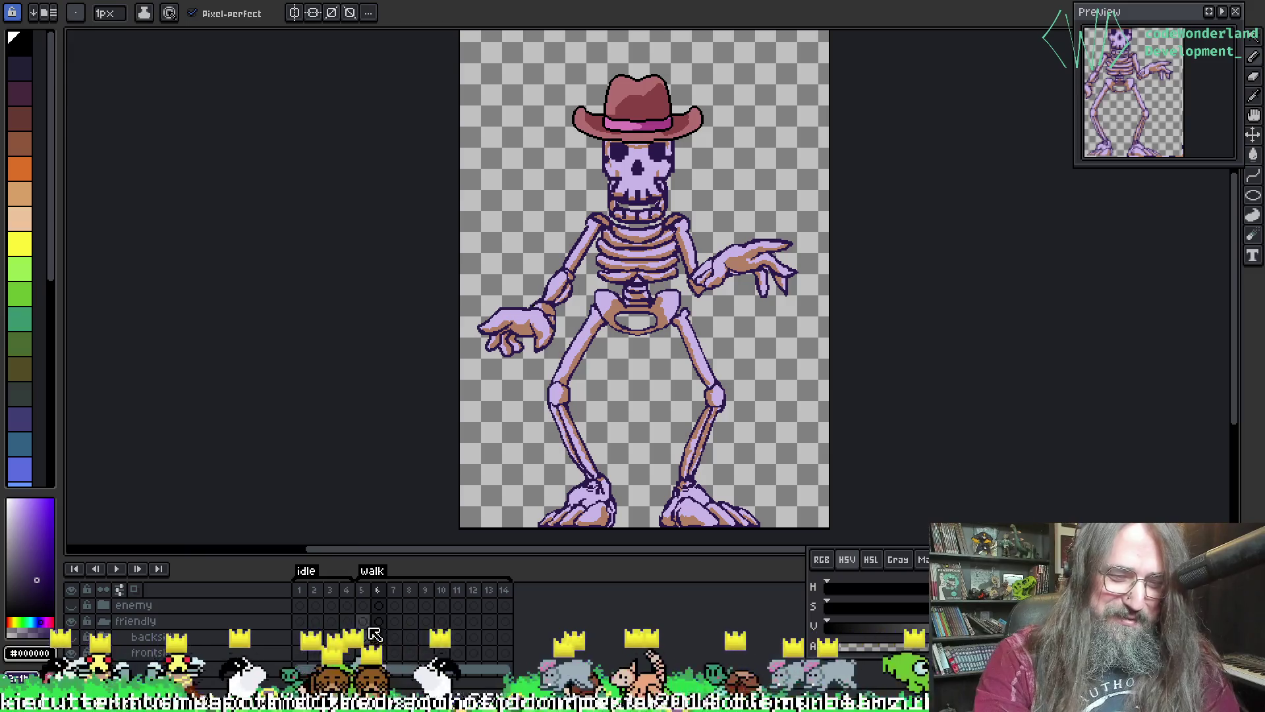
key(Return)
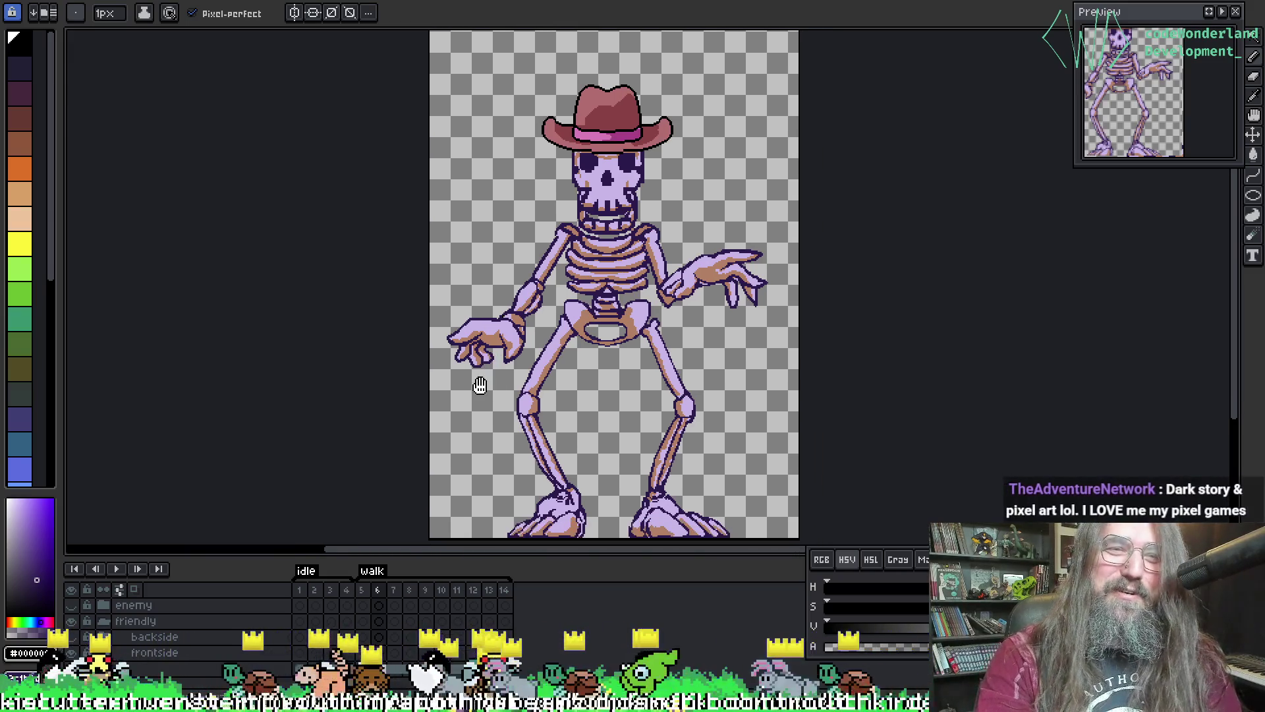
key(Return)
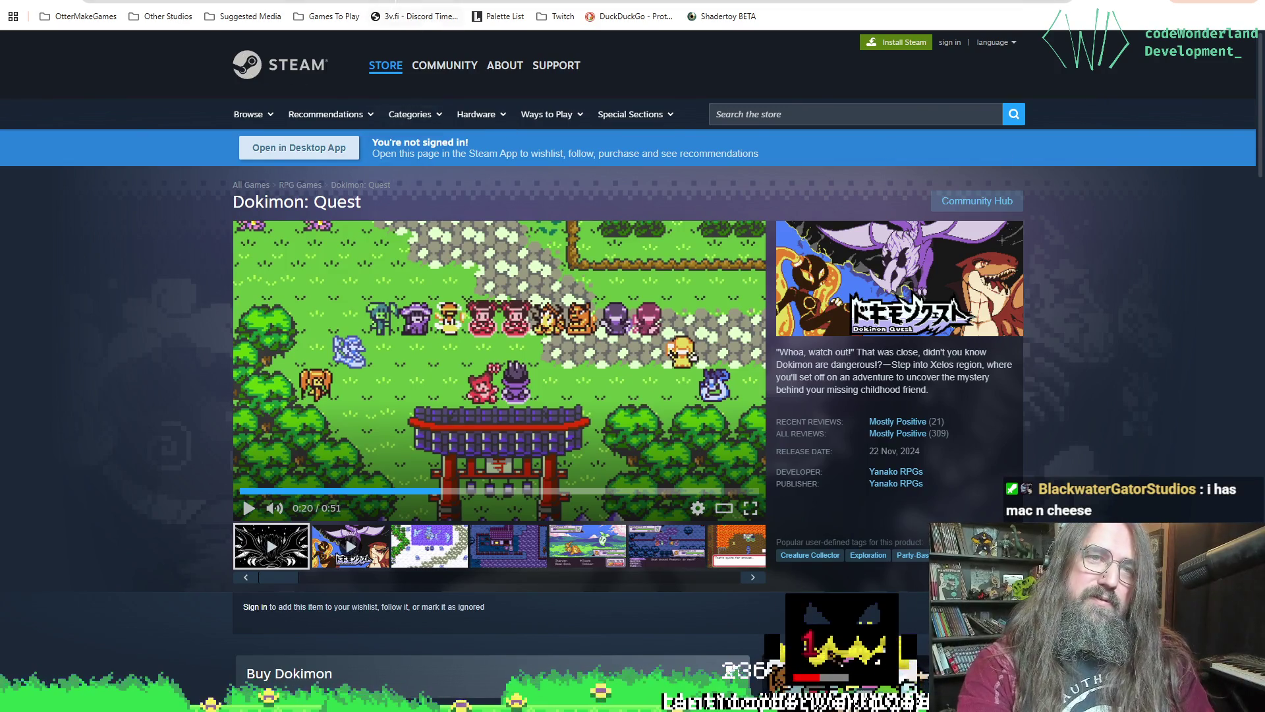
- Search Google for 'doki monster'
click(805, 123)
text(doki)
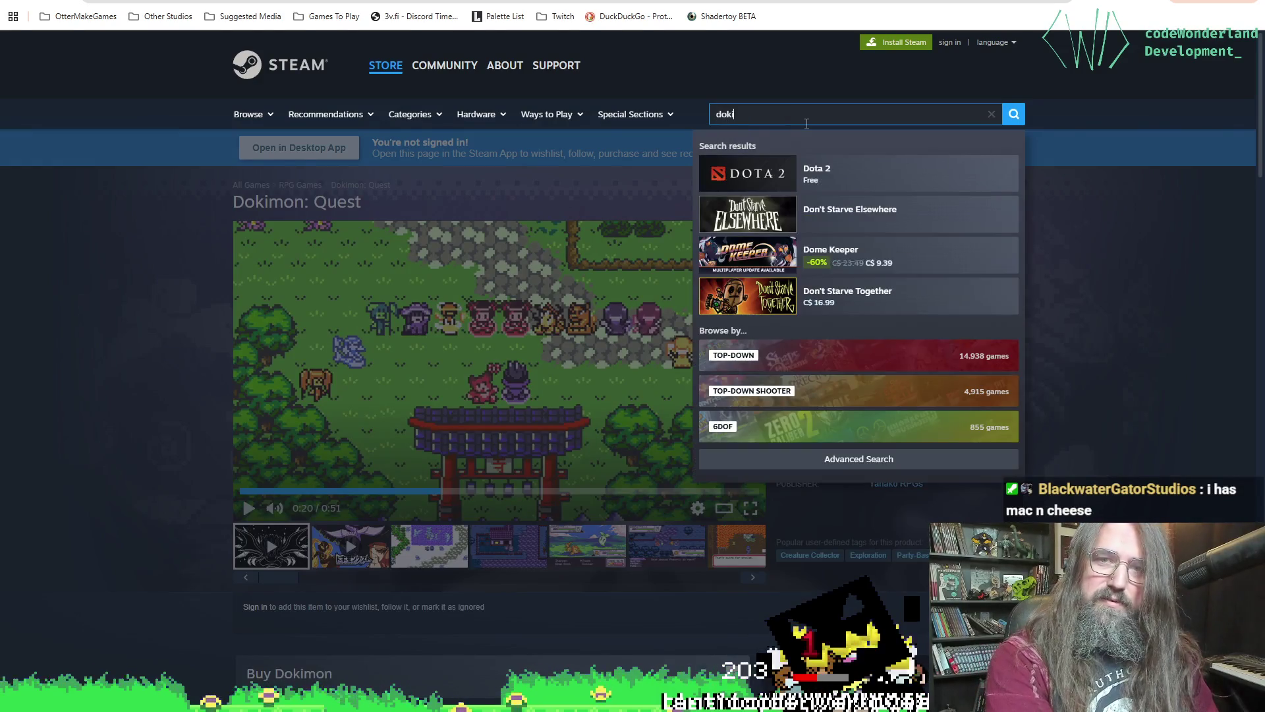
key(ctrl+l)
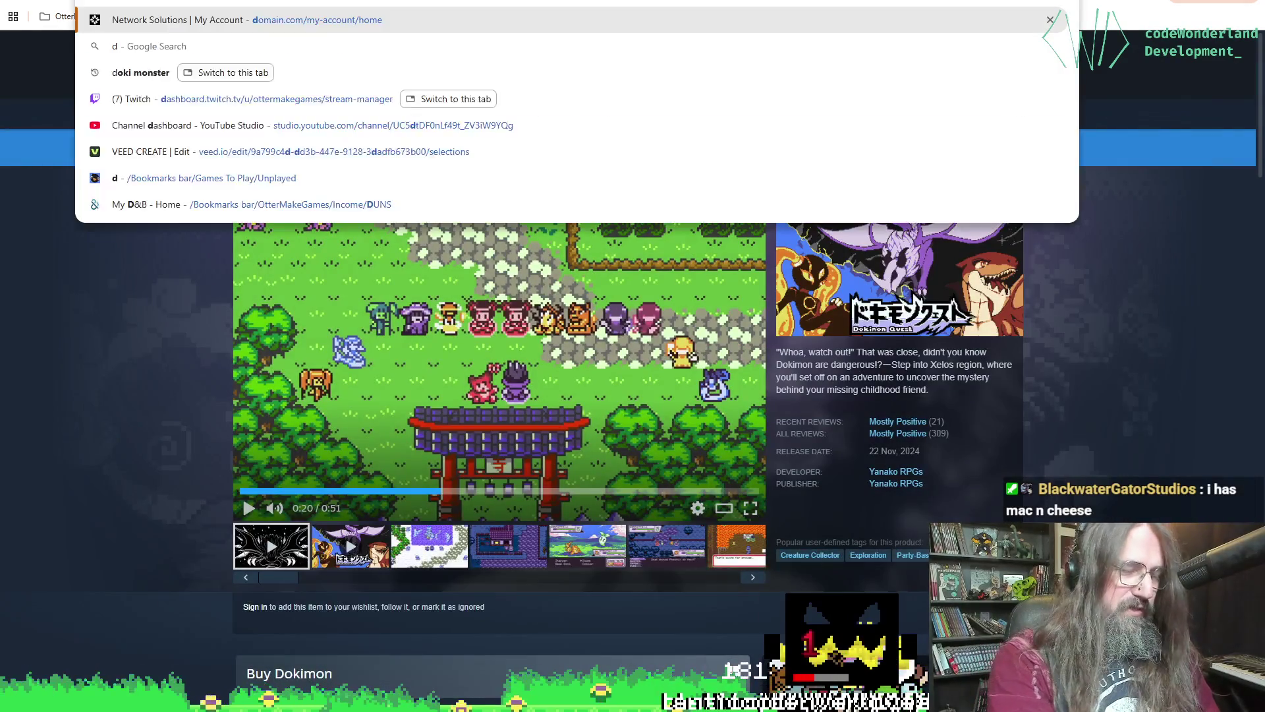
text(doki monster)
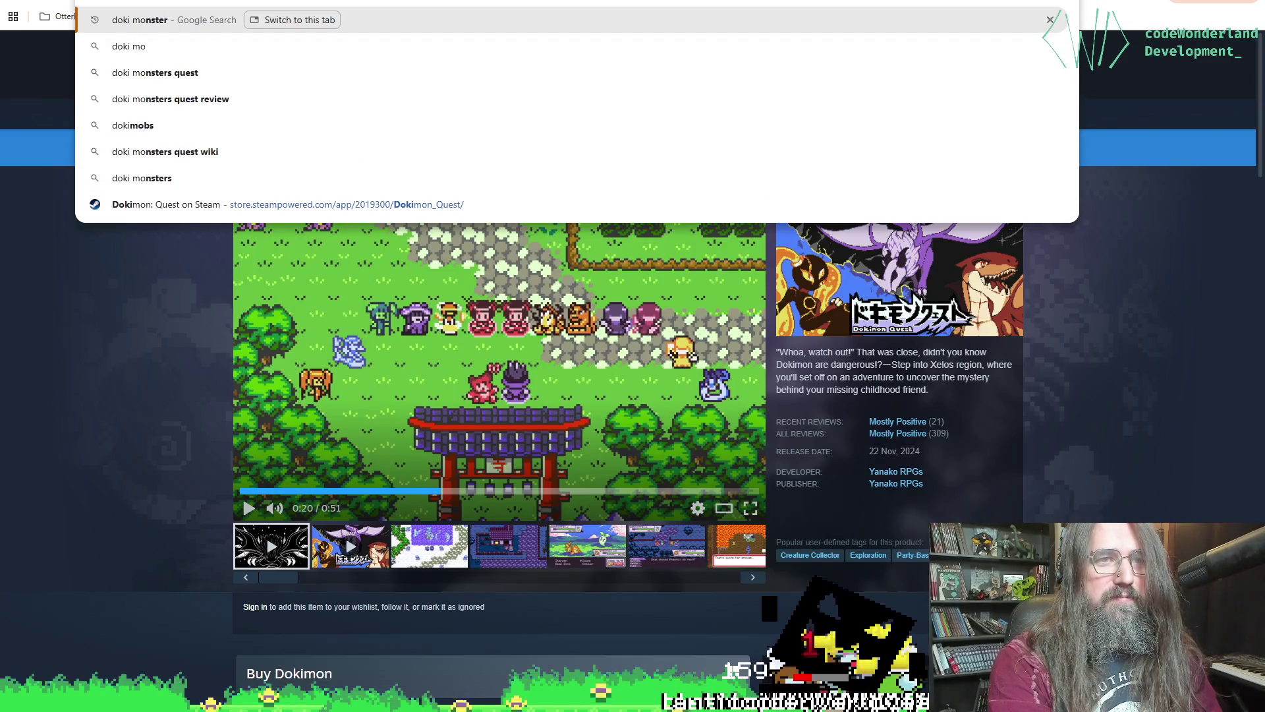
key(Return)
- Rerun the search excluding AI results and open the Steam Community Dokimon entry
click(377, 66)
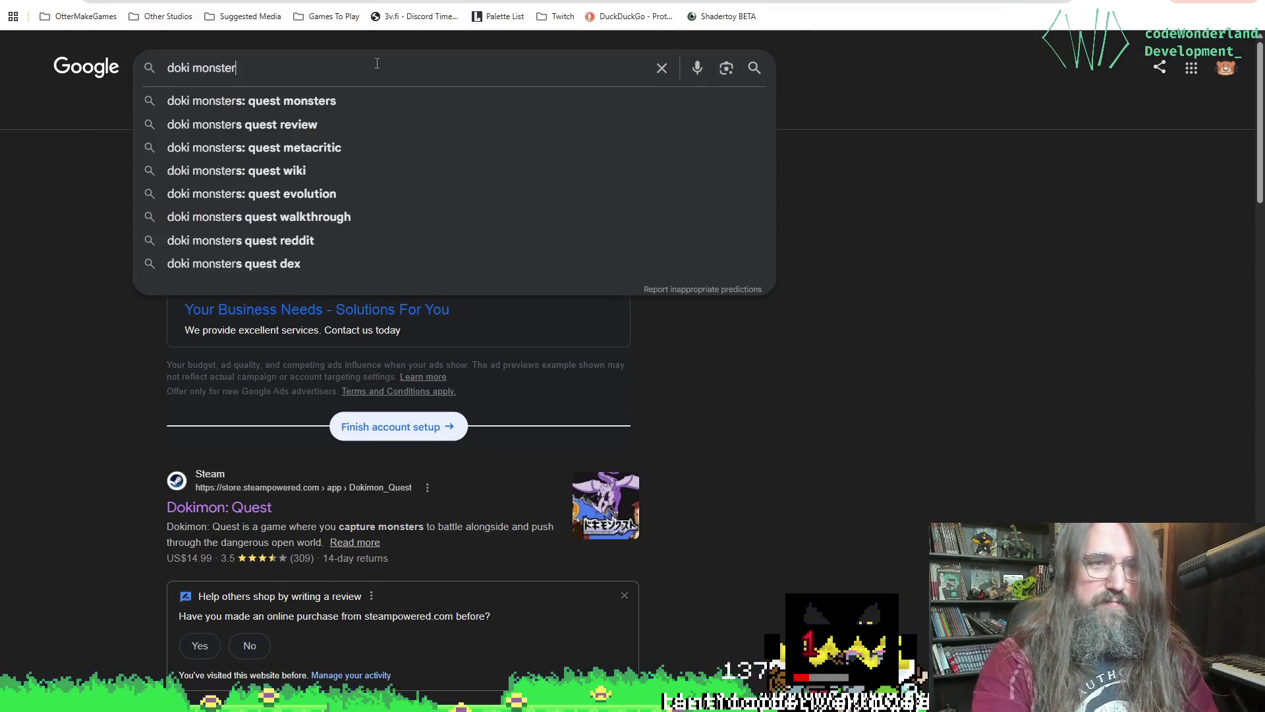
text( -ai)
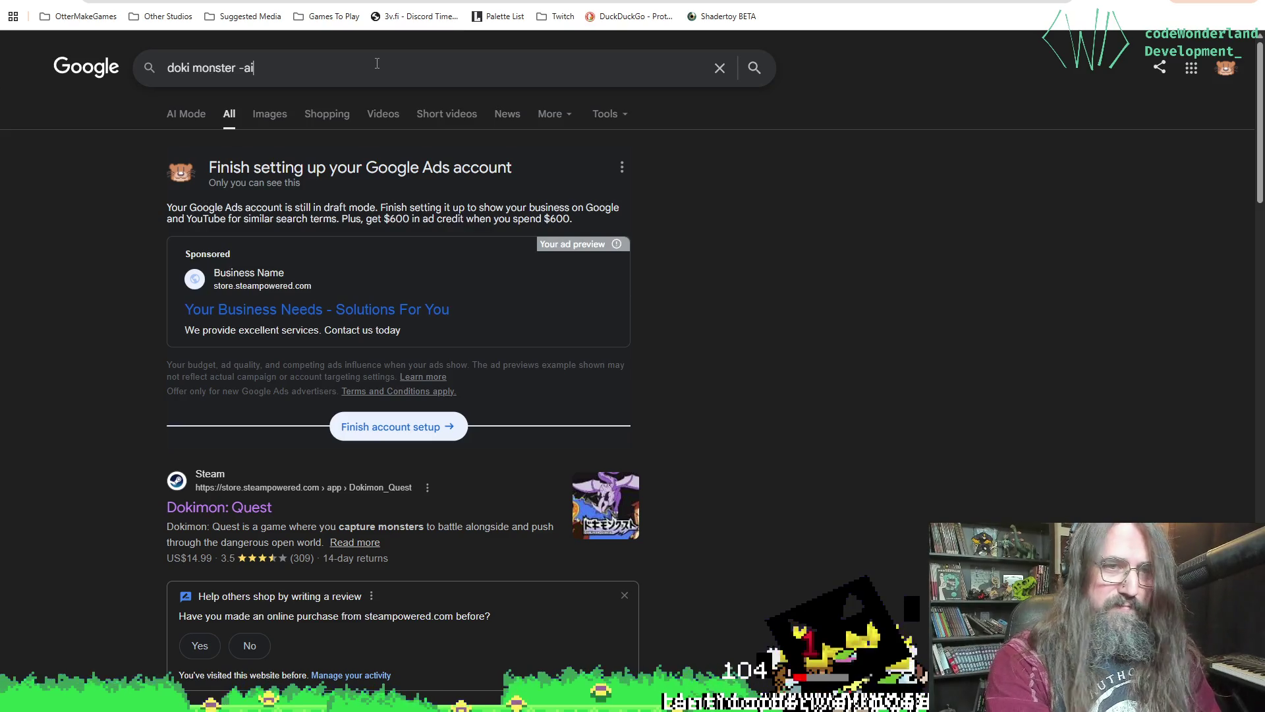
key(Return)
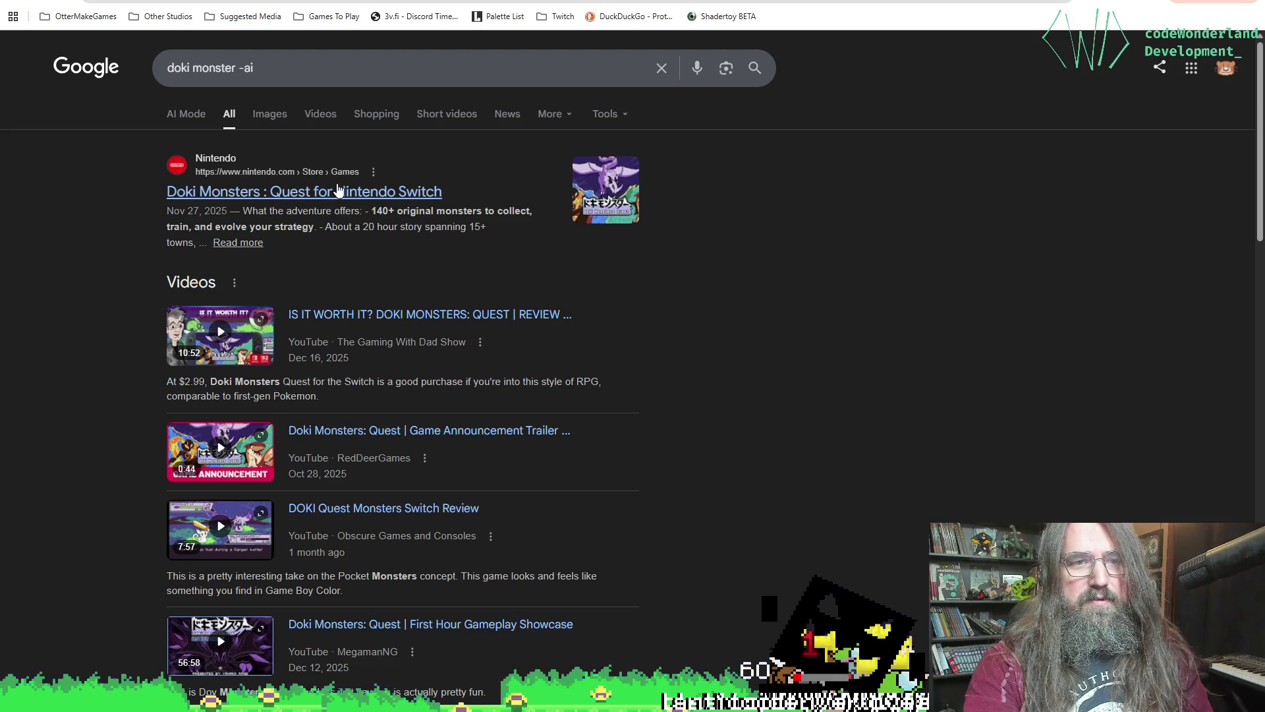
scroll(344, 203, down, 3)
scroll(305, 206, up, 3)
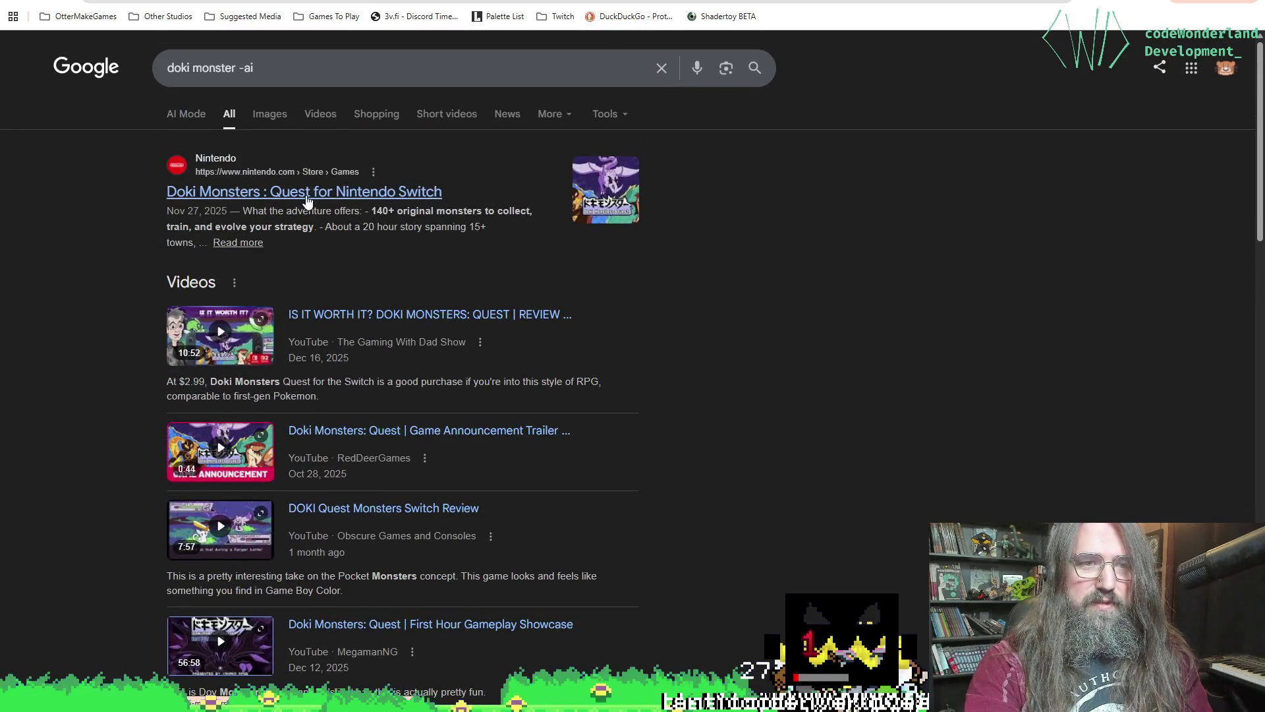
scroll(283, 263, down, 7)
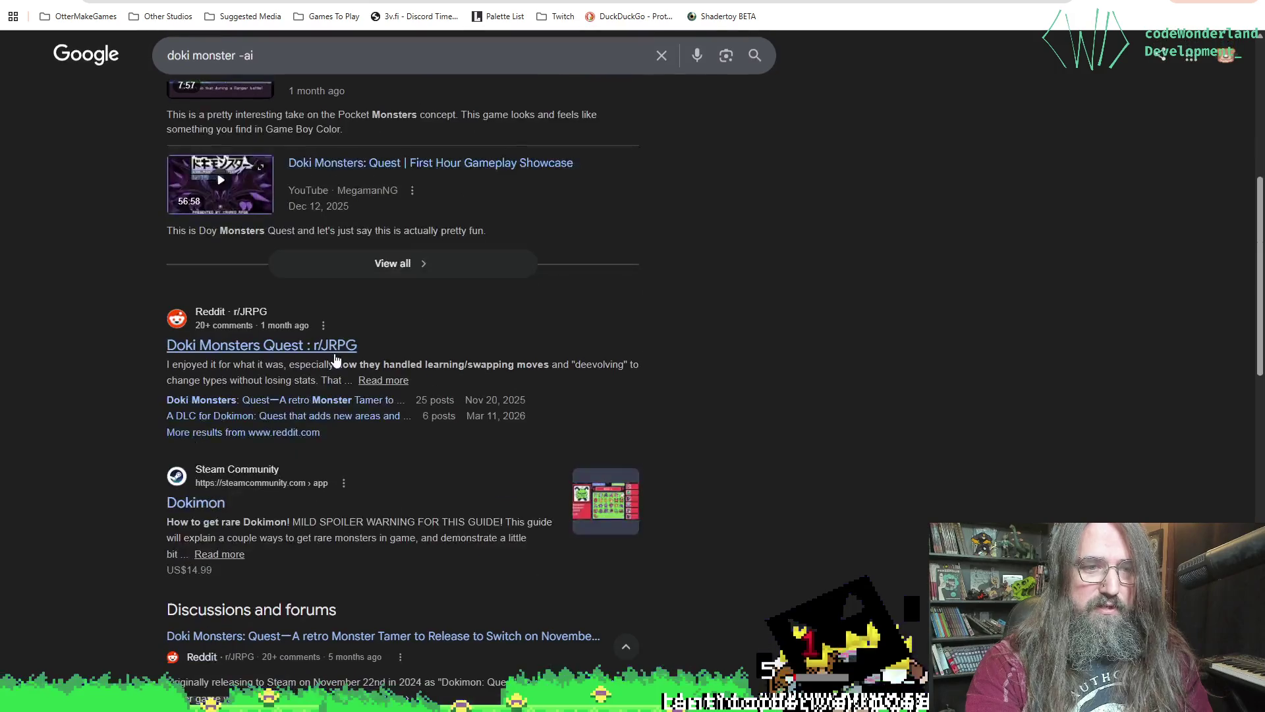
scroll(285, 405, down, 5)
scroll(218, 310, up, 2)
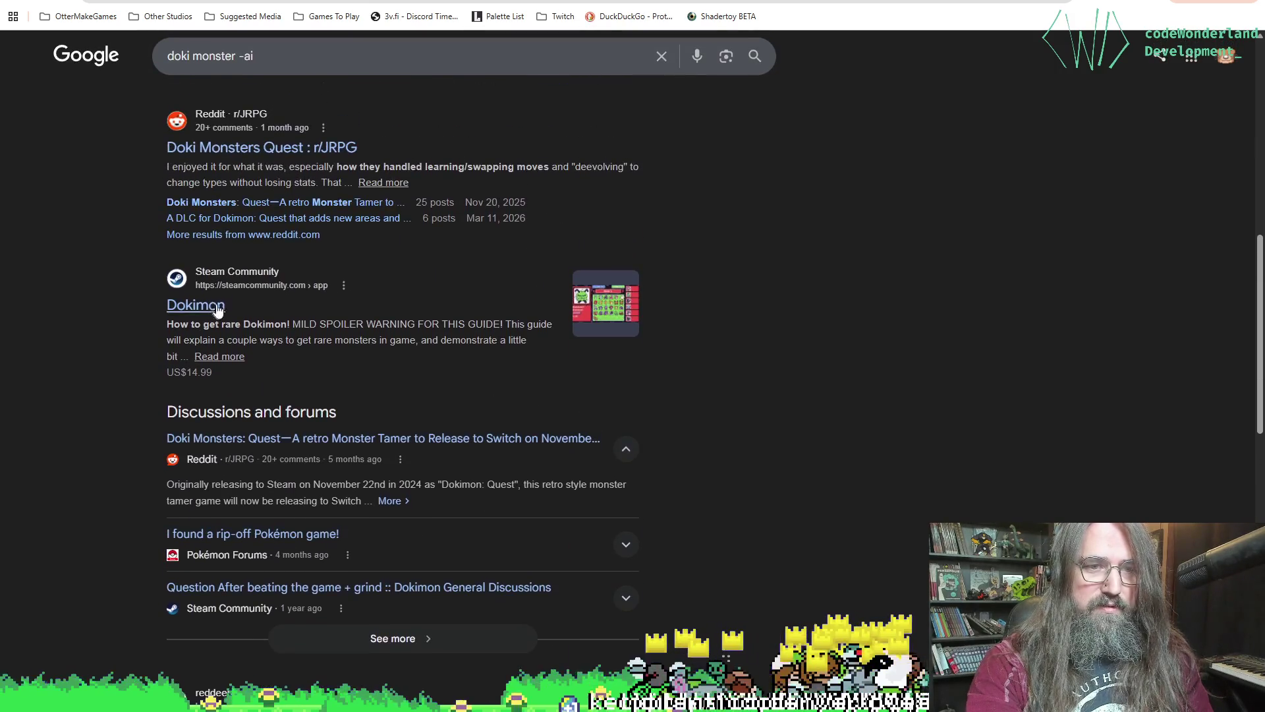
click(203, 307)
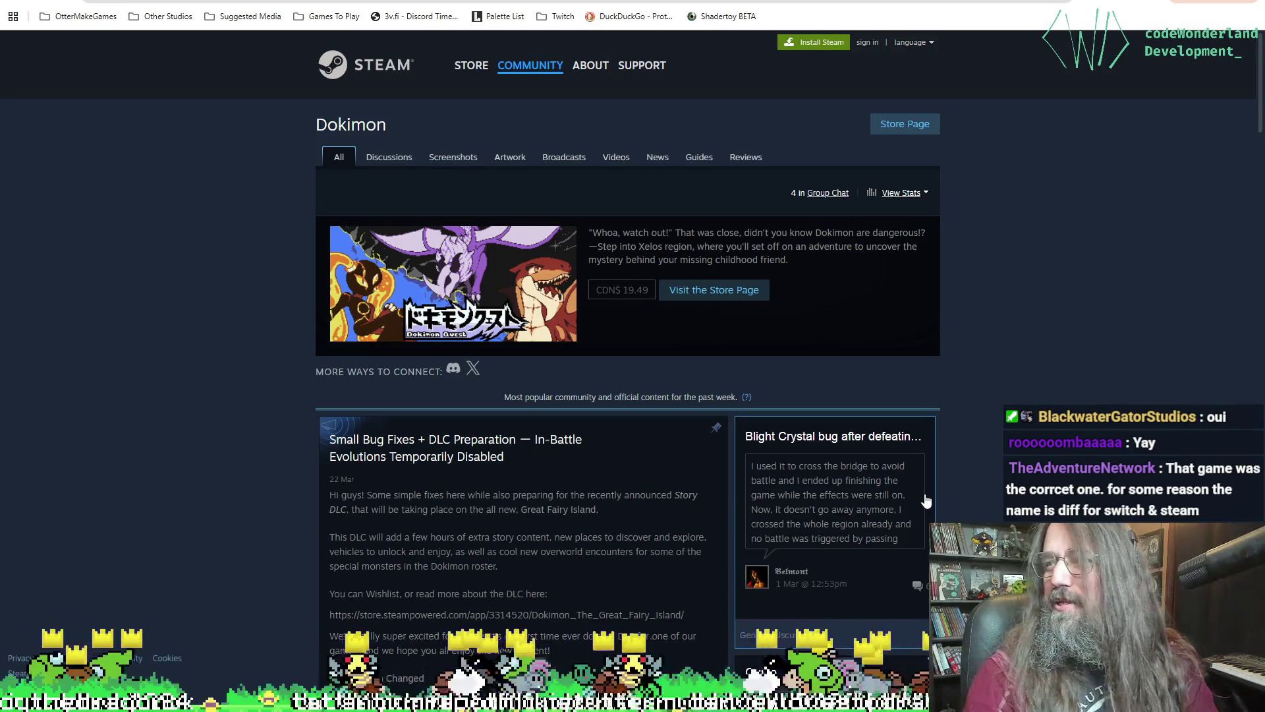
- Go from the Dokimon community hub to the Dokimon: Quest store page and resize the window over Aseprite
scroll(733, 222, down, 5)
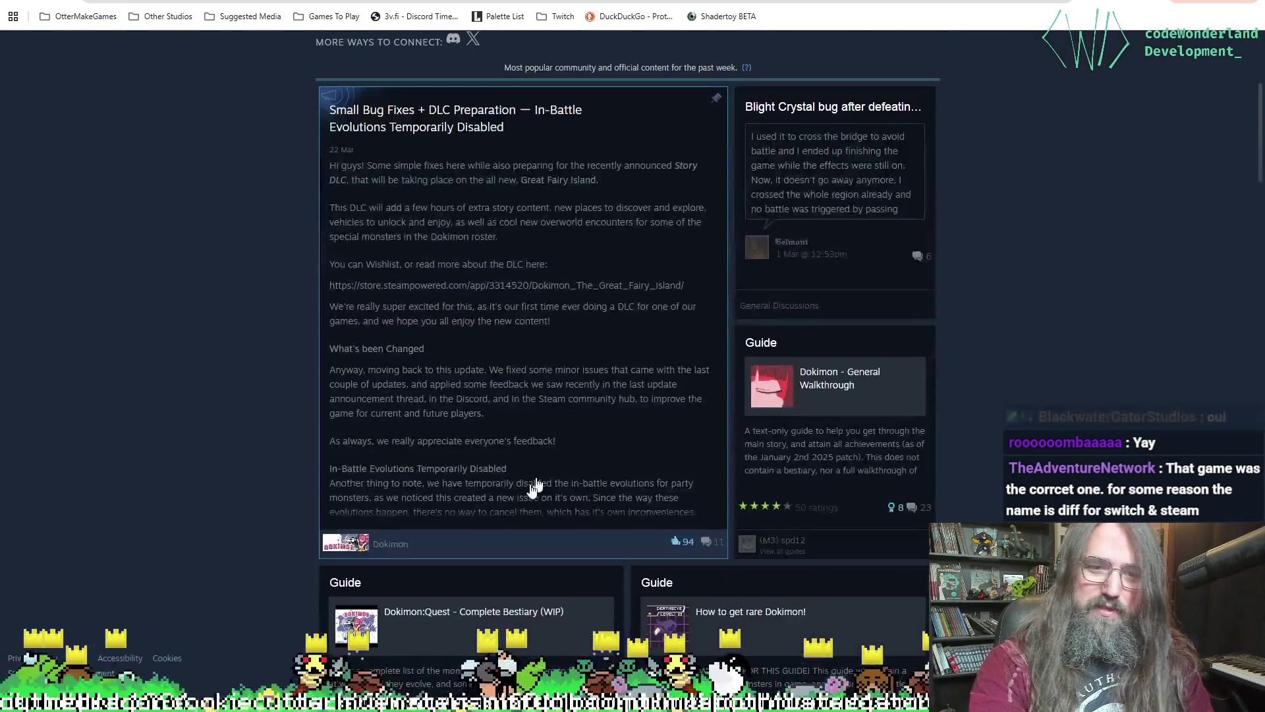
scroll(534, 488, up, 5)
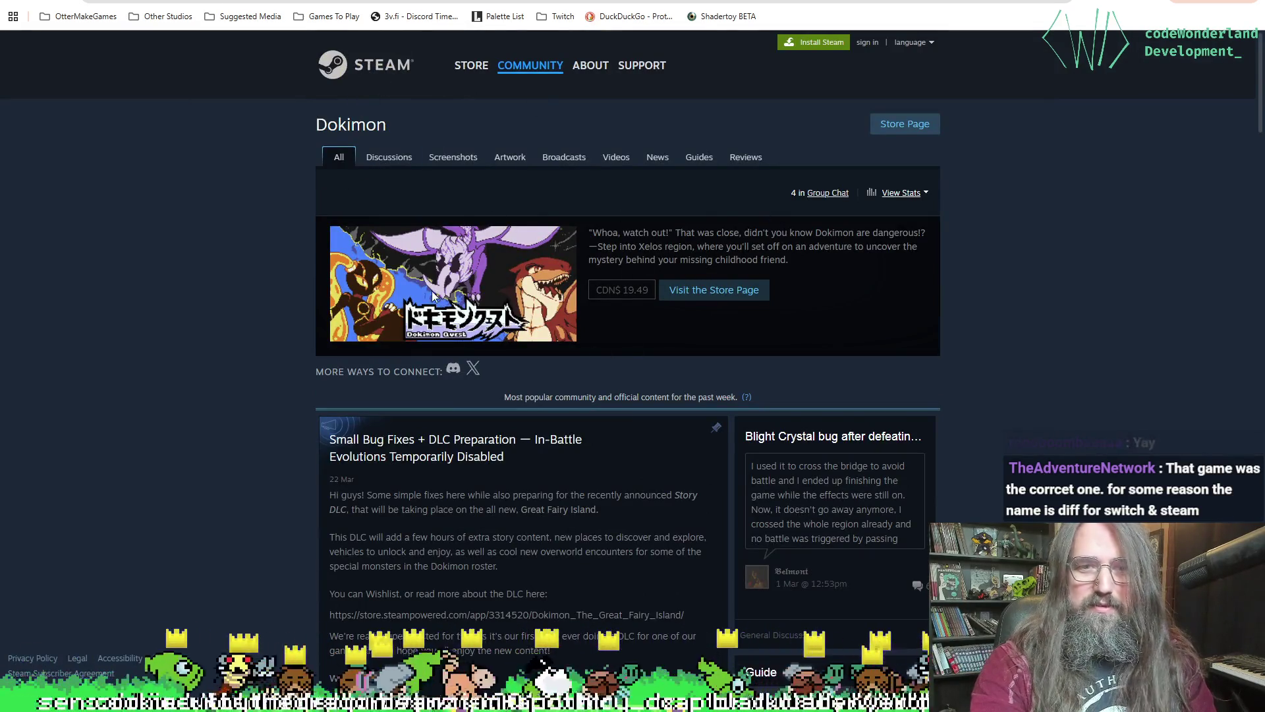
click(738, 300)
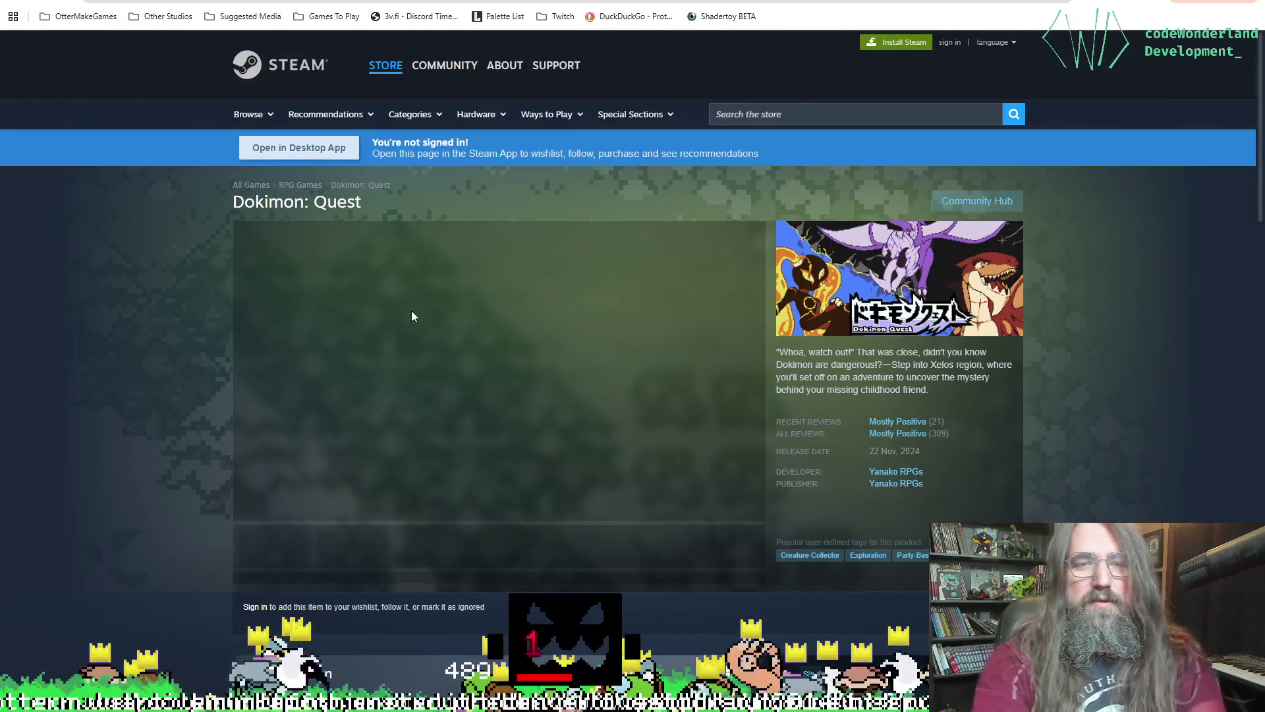
scroll(415, 342, down, 2)
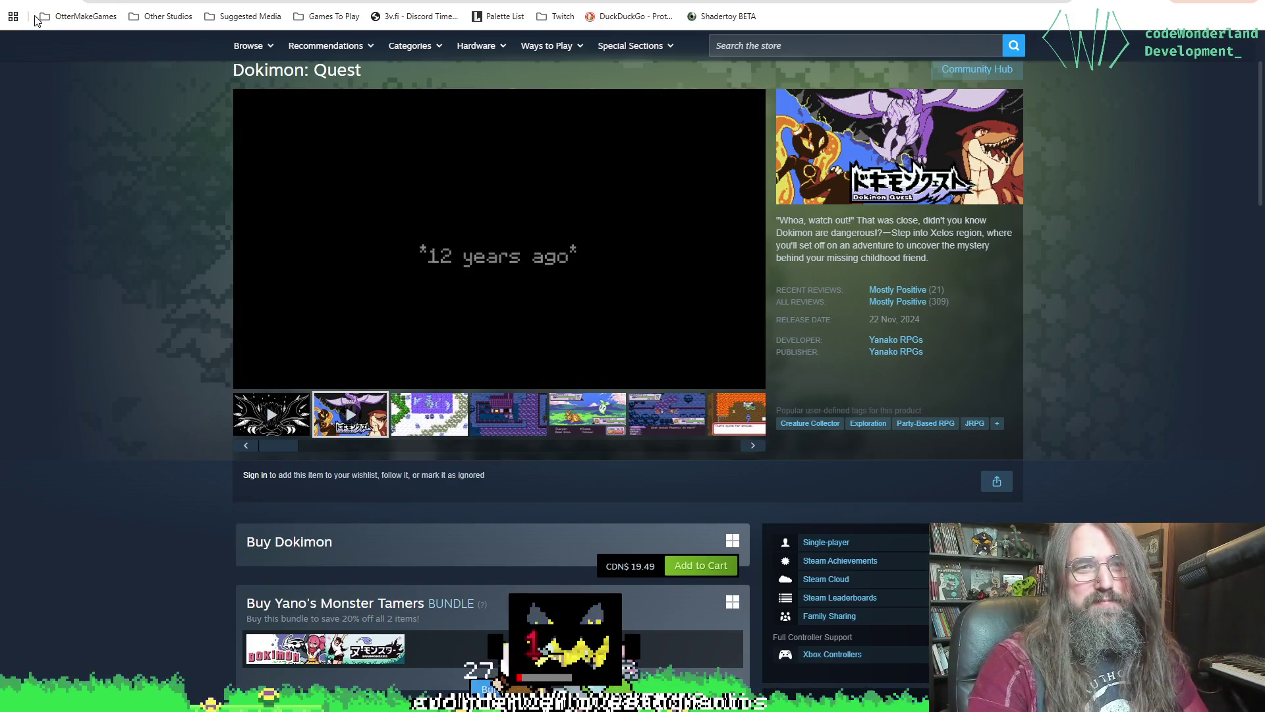
mouse_move(575, 1)
mouse_down()
mouse_move(712, 215)
mouse_move(557, 135)
mouse_up()
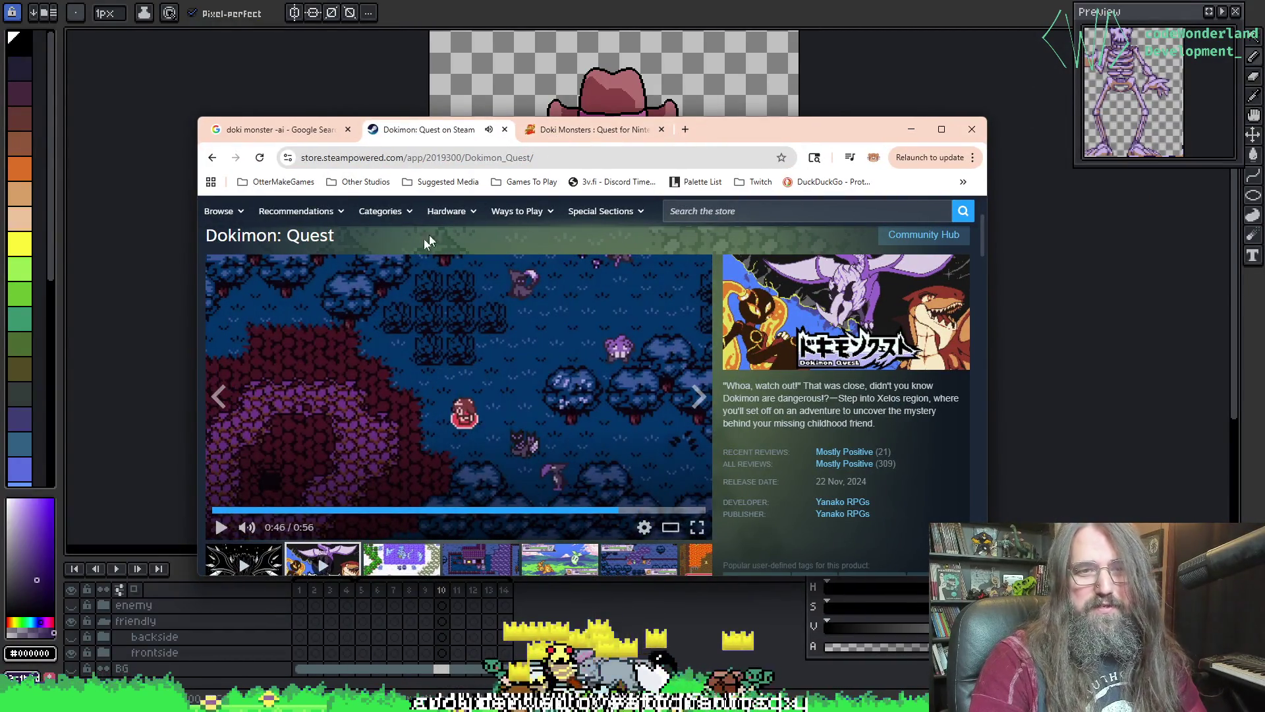
- Open Dokimon: Quest in the Steam desktop client, pause its trailer and move the window aside
scroll(295, 330, down, 3)
scroll(263, 327, up, 5)
click(264, 315)
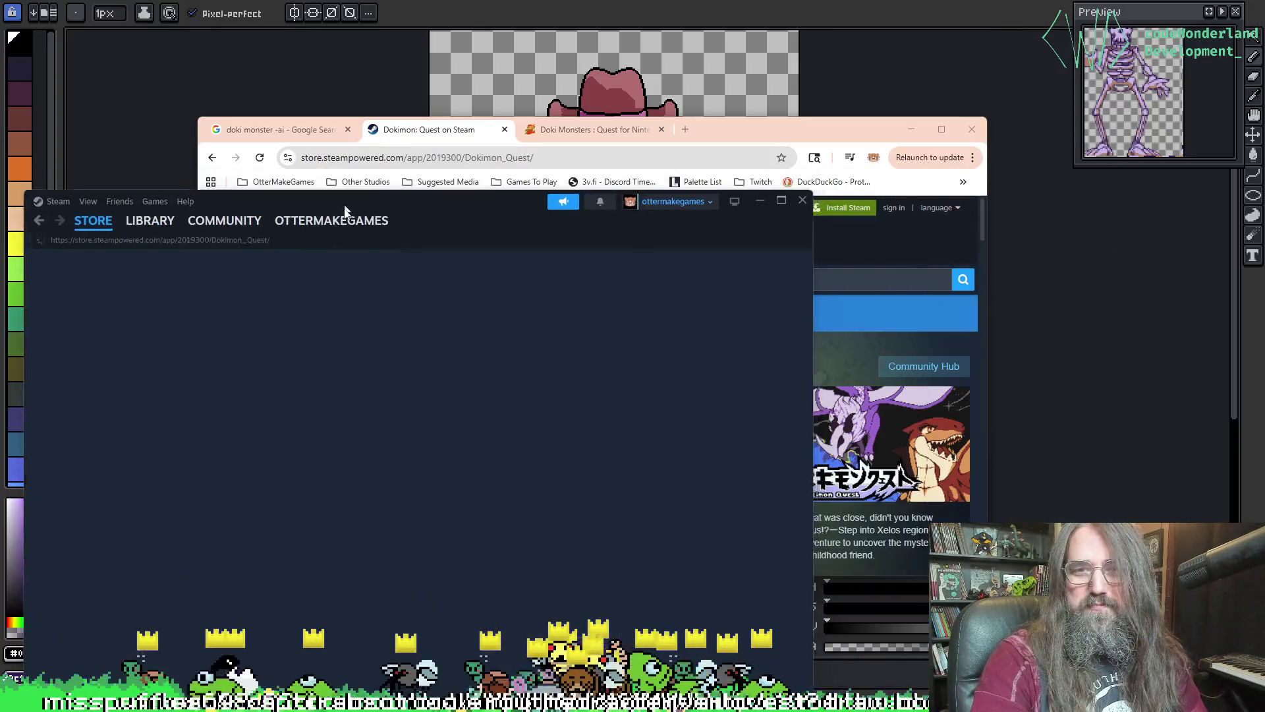
drag(344, 209, 360, 210)
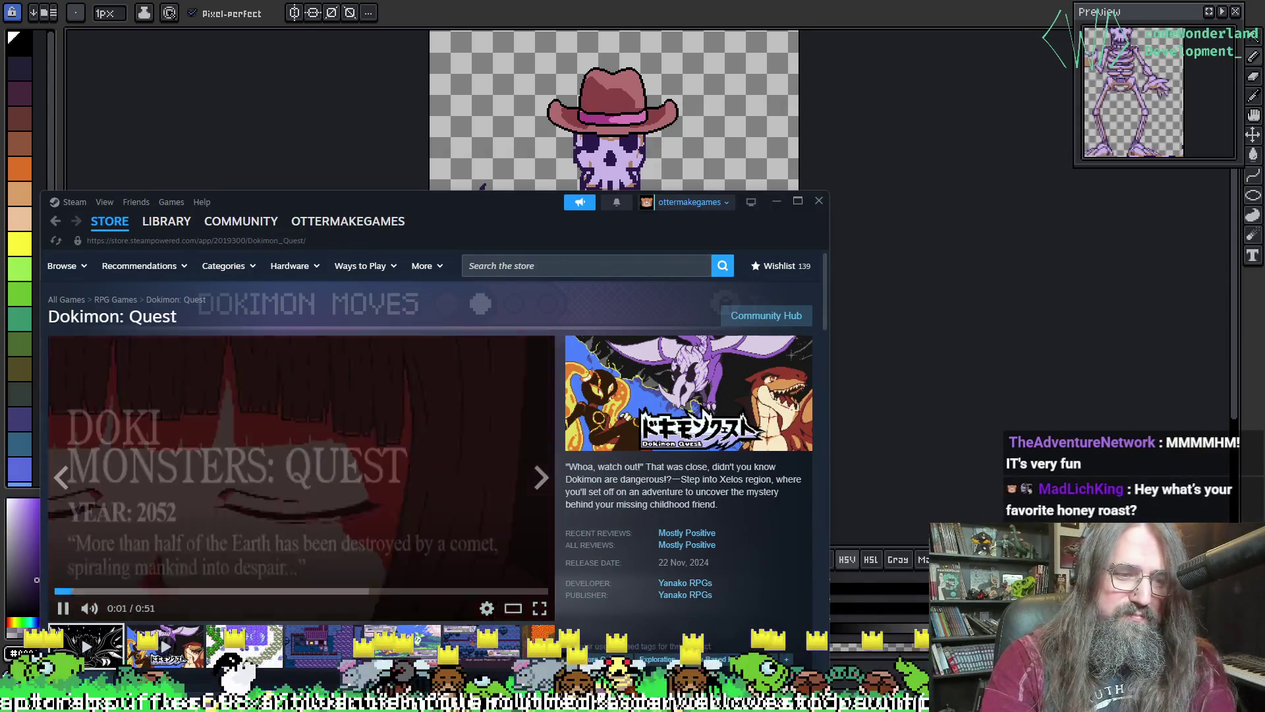
click(164, 443)
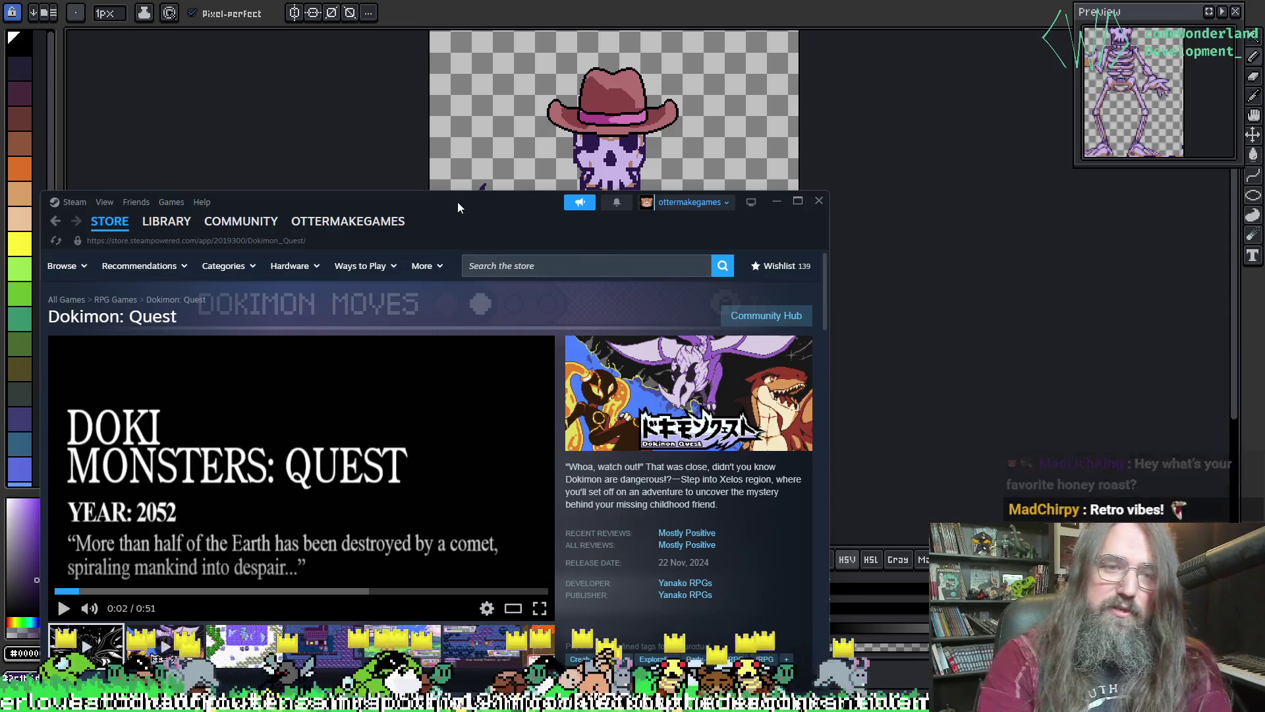
mouse_move(457, 202)
mouse_down()
mouse_move(476, 198)
mouse_move(552, 106)
mouse_move(792, 136)
mouse_move(1126, 286)
mouse_move(1264, 316)
mouse_up()
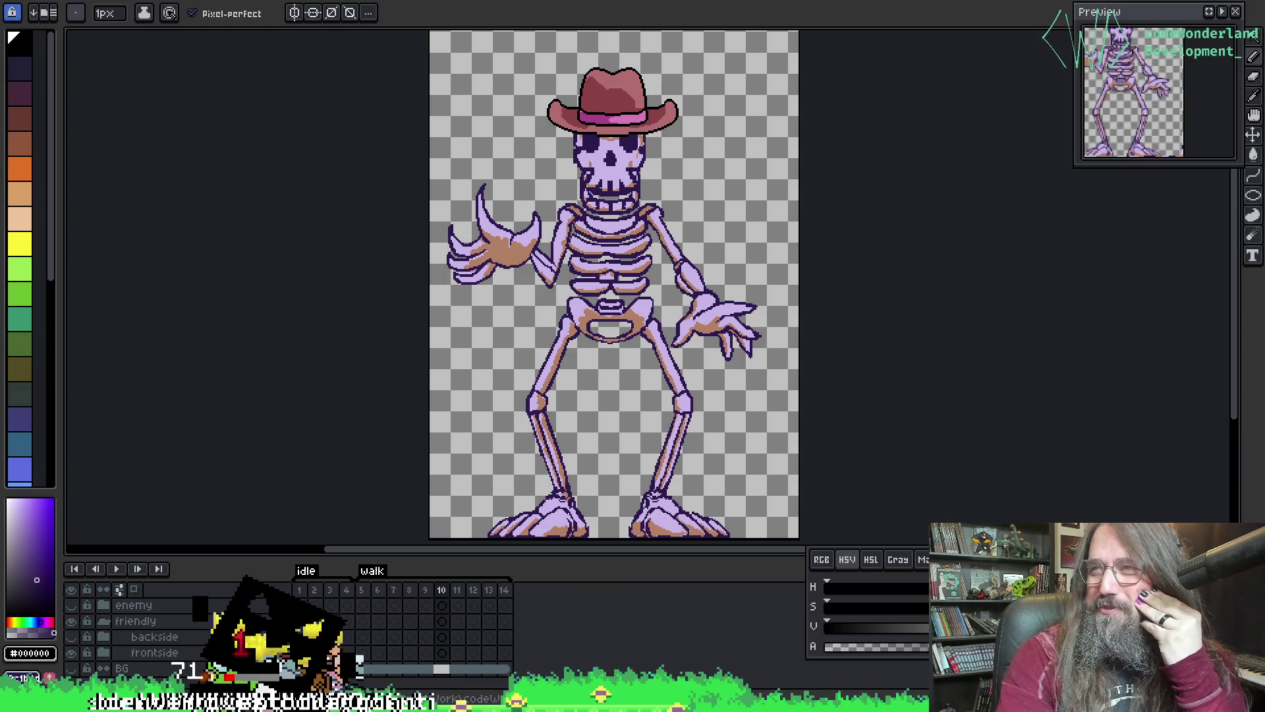
- Bring up the YouTube TrailerTest4N window from the taskbar, maximized
mouse_move(244, 702)
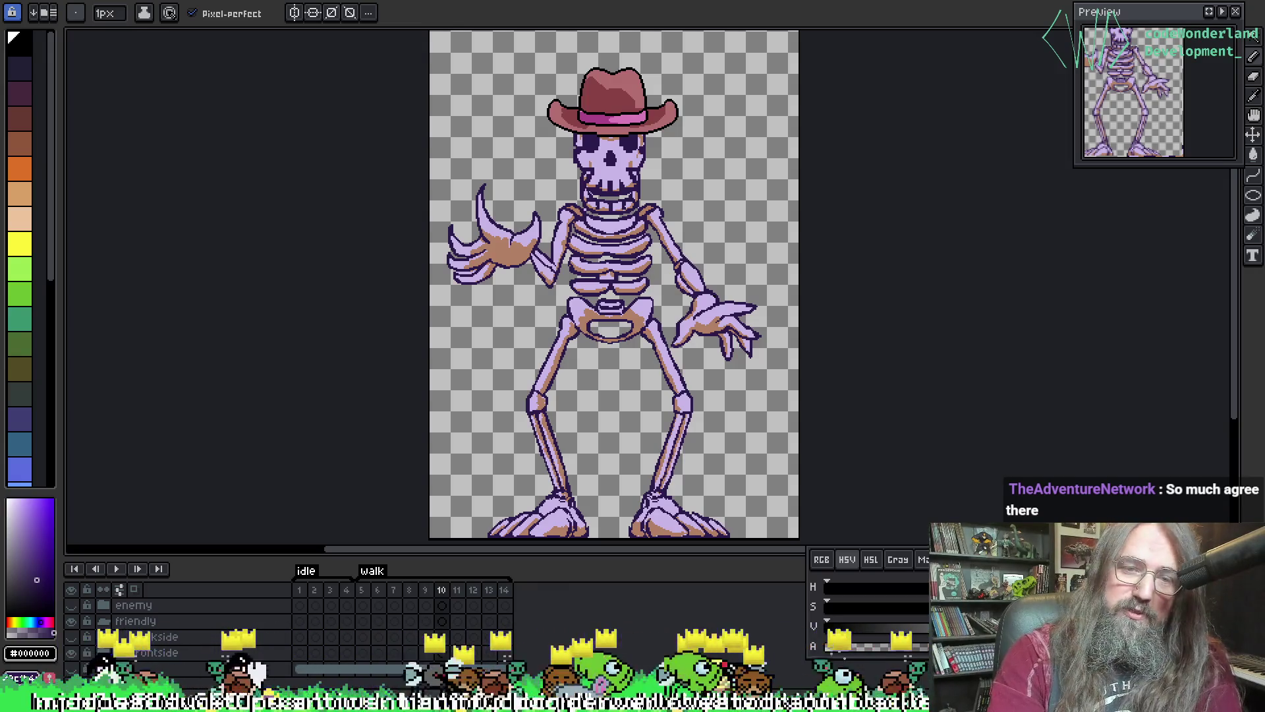
double_click(638, 266)
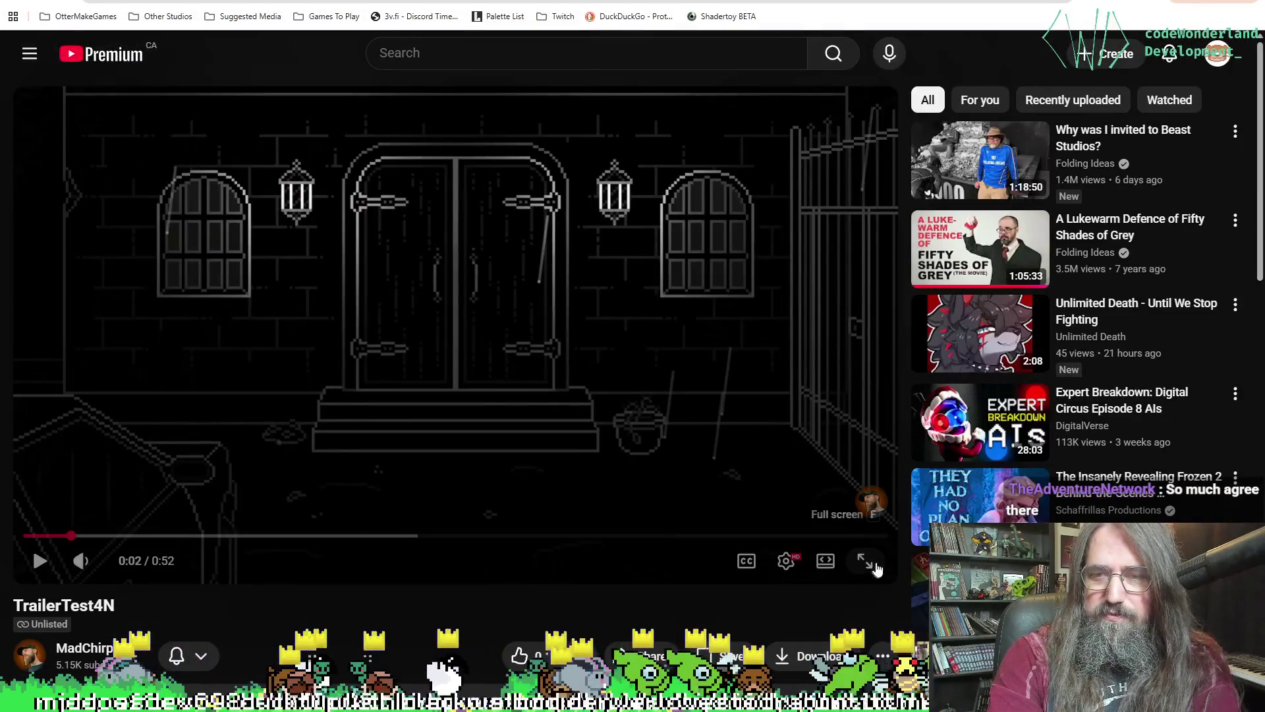
- Watch the Shroud of Gloom trailer full screen, skipping ahead to its Wishlist Now end card
click(874, 566)
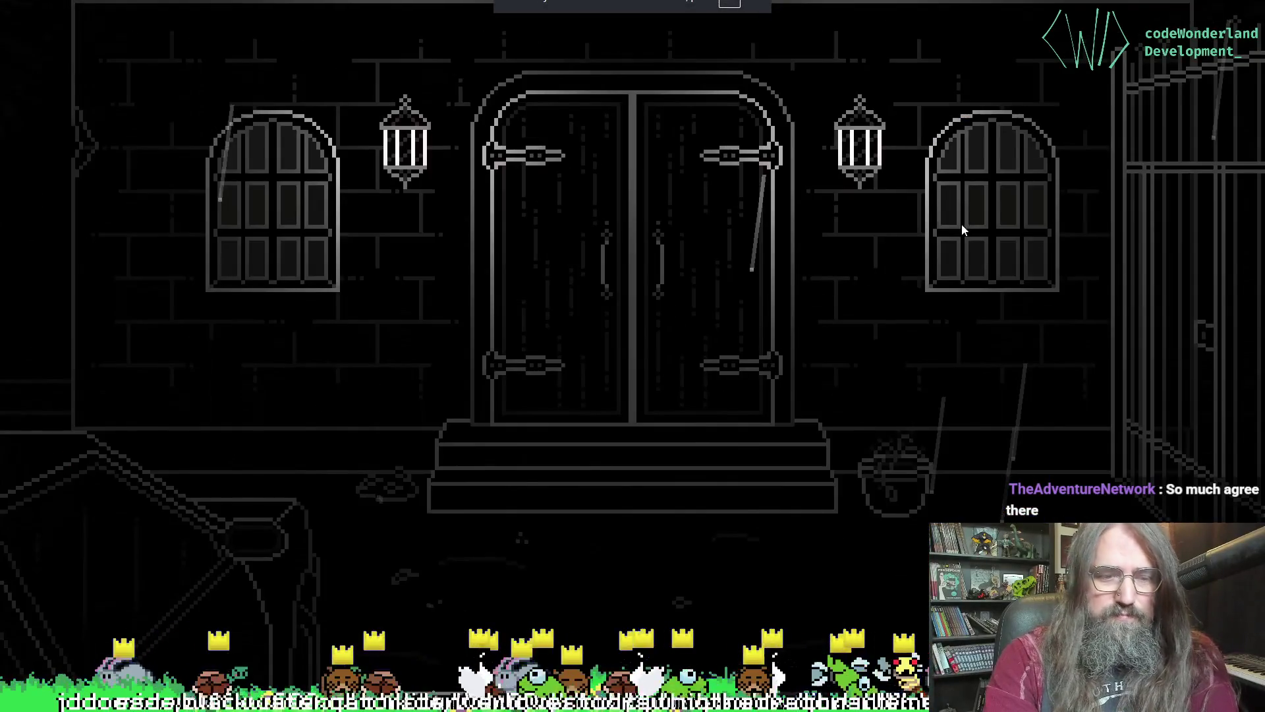
drag(95, 652, 109, 652)
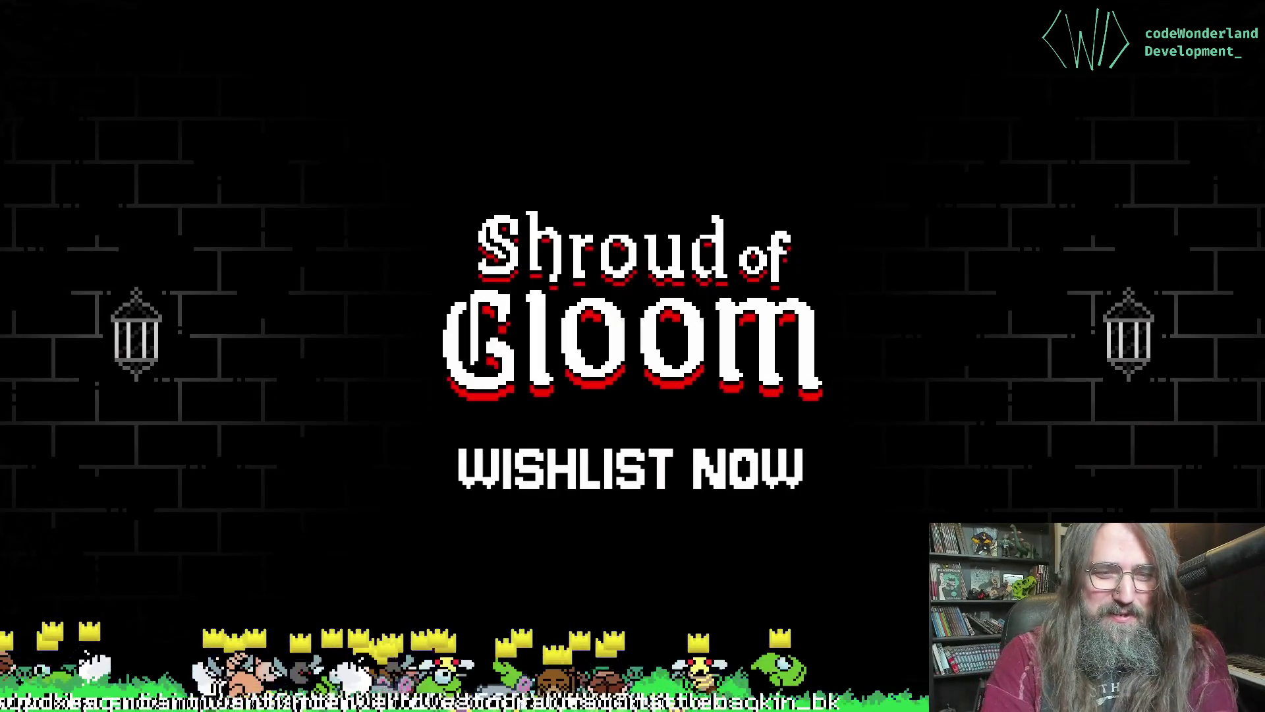
drag(435, 676, 4, 669)
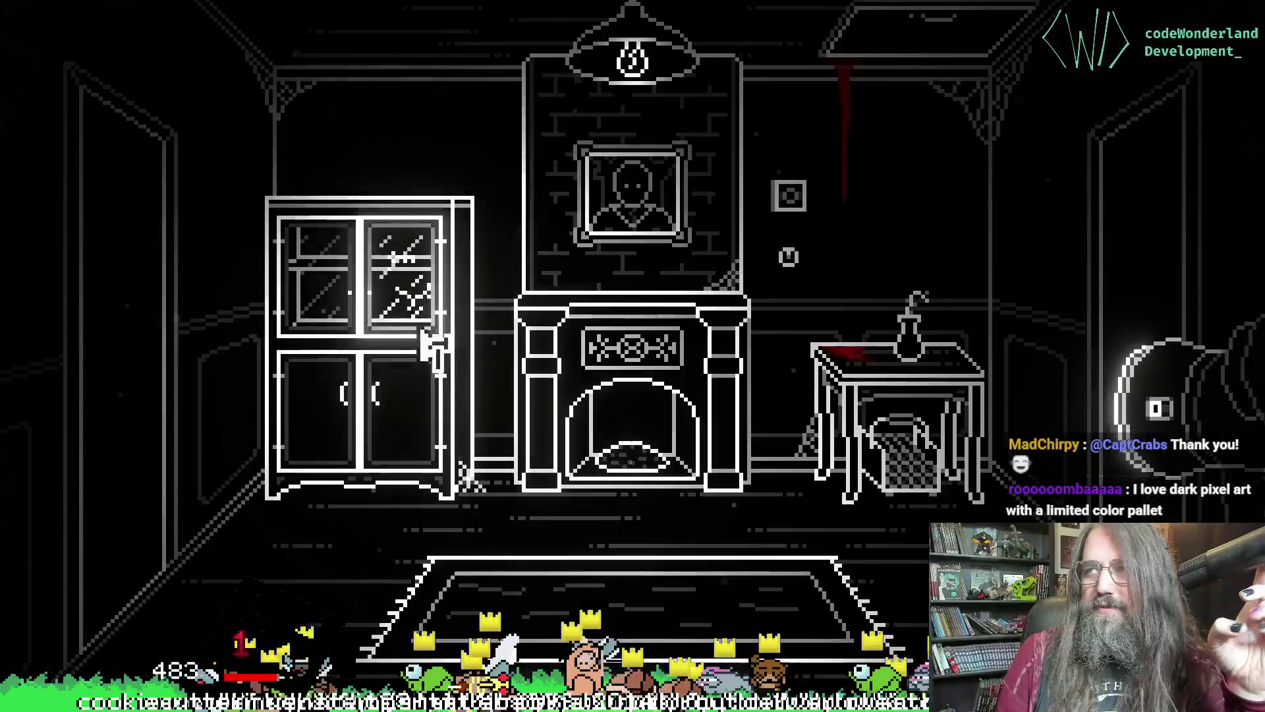
click(405, 293)
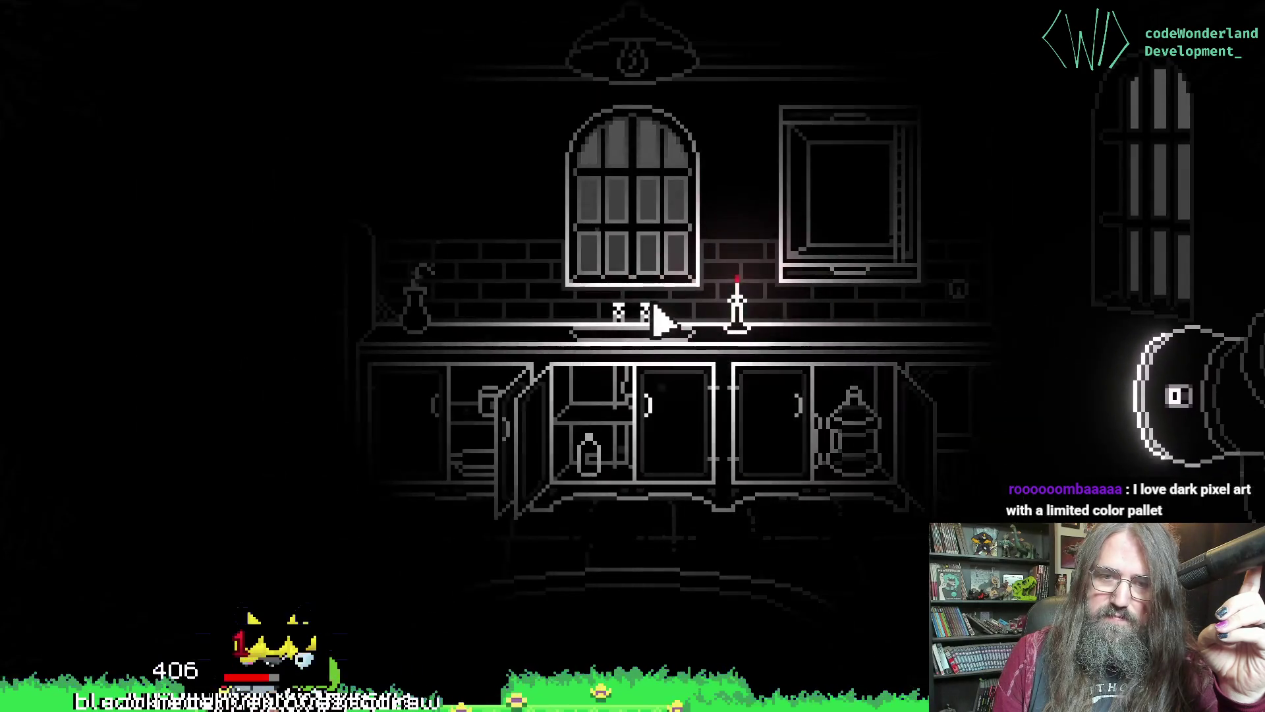
key(Tab)
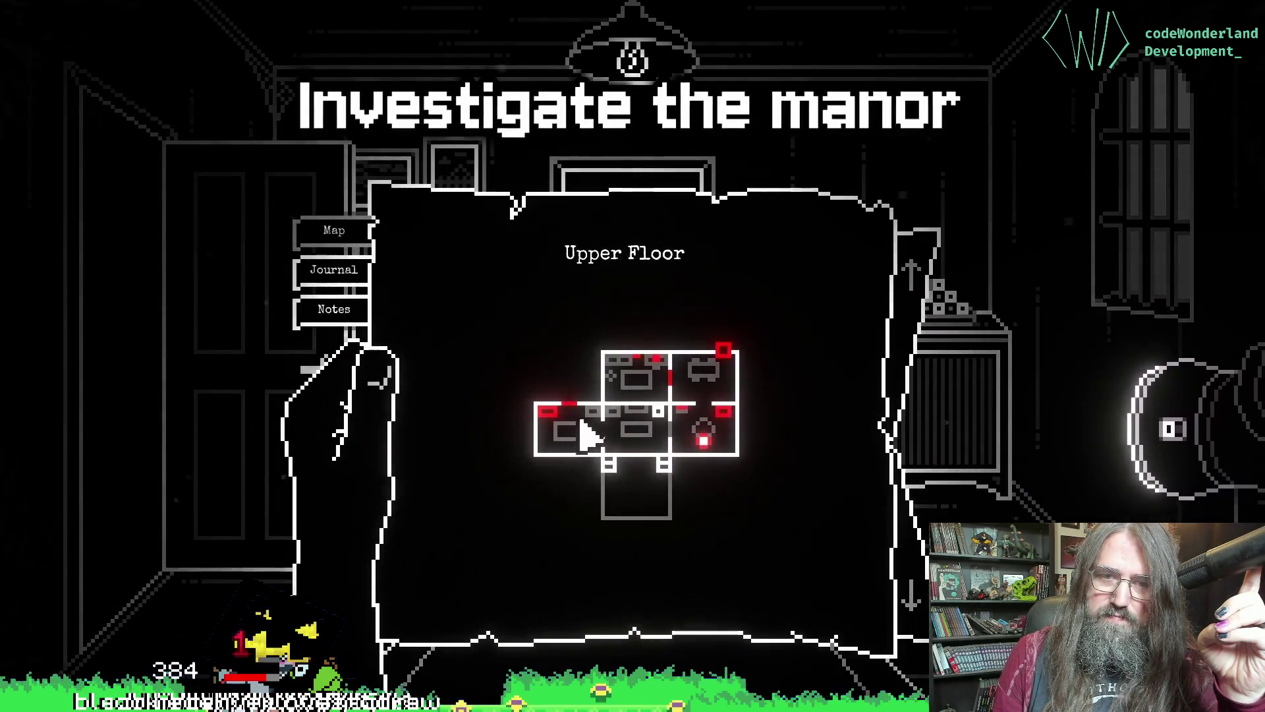
click(644, 380)
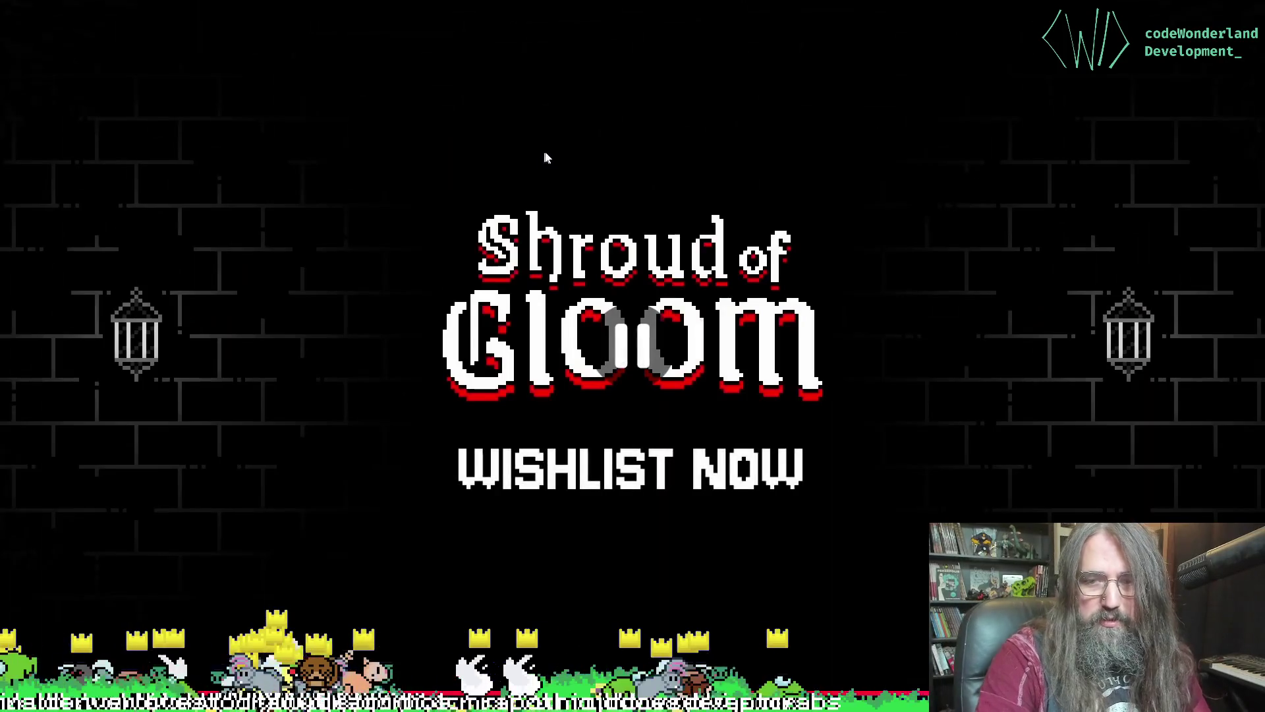
- Resume the trailer and jump back to the dark manor gameplay around 0:09
click(1015, 177)
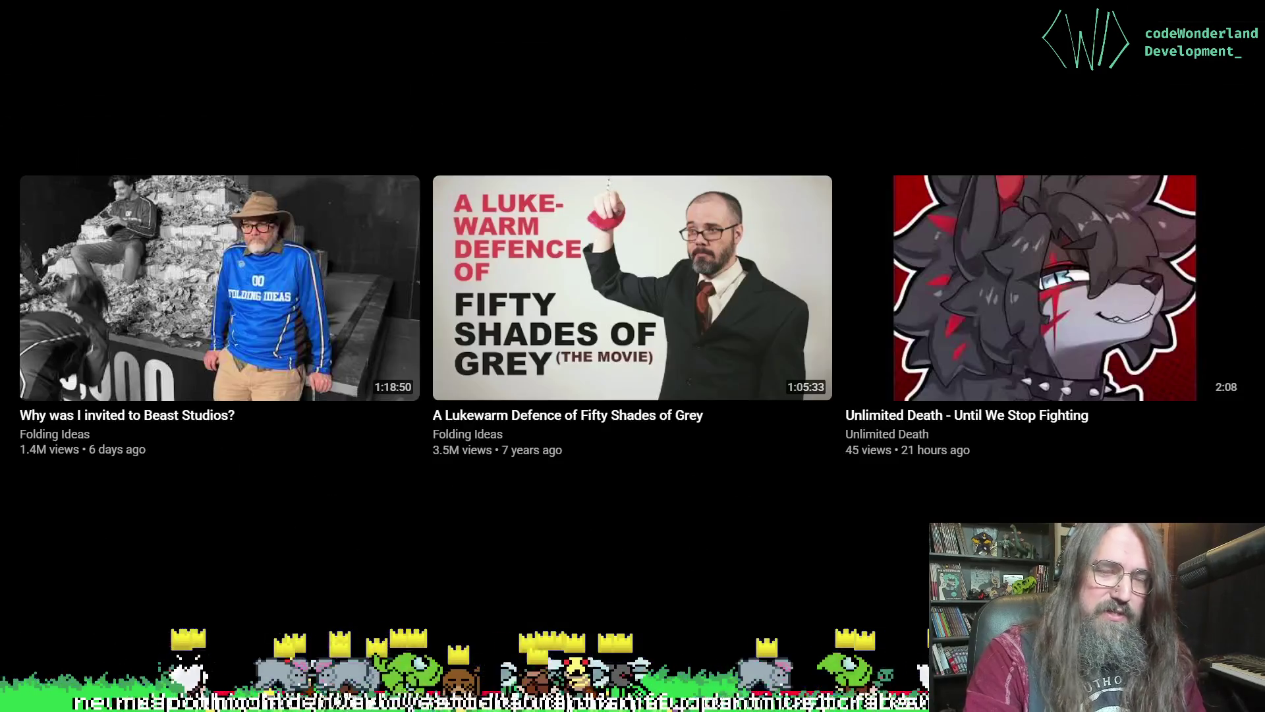
click(198, 662)
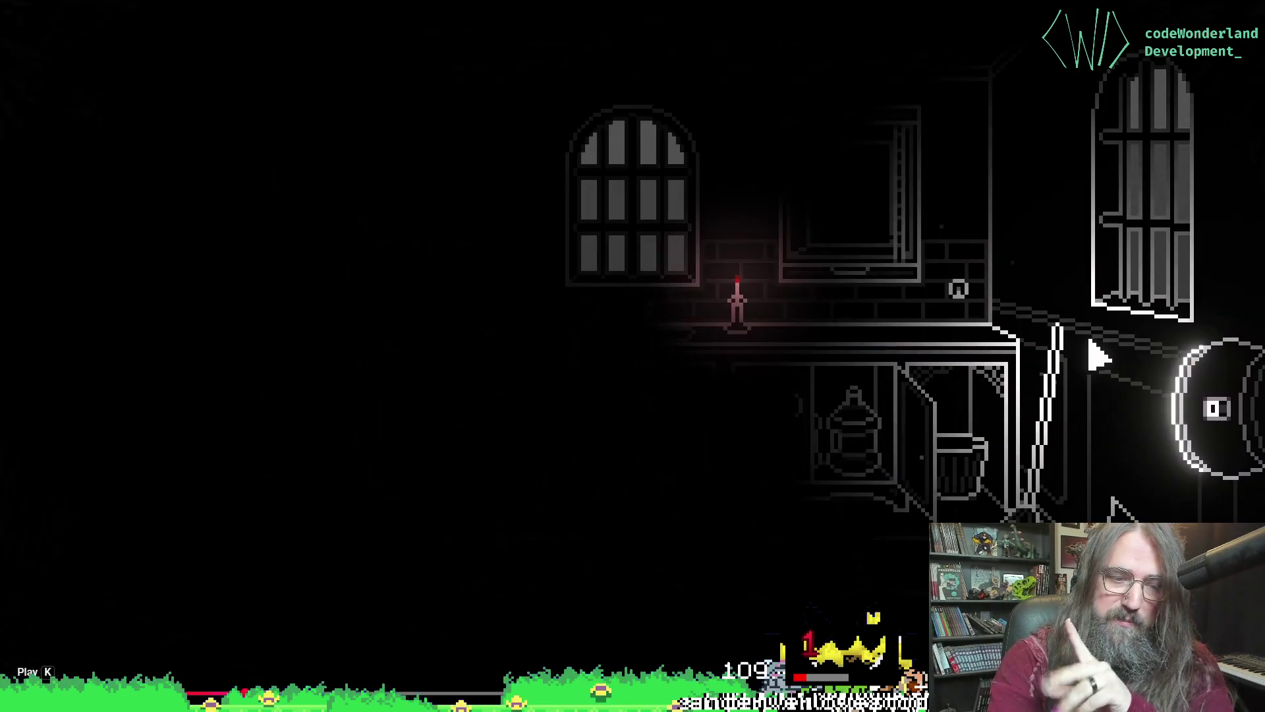
- Seek the trailer to 0:11 on the 'Investigate the manor' upper-floor map scene and exit fullscreen
key(Tab)
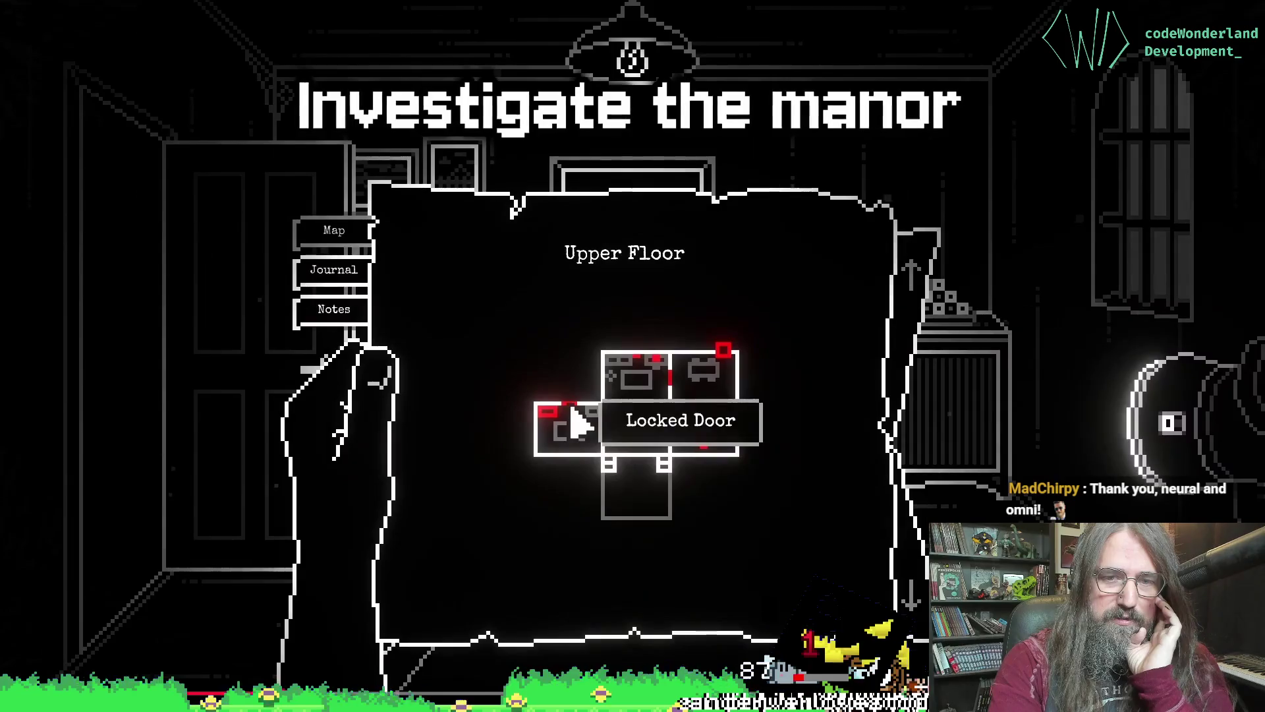
click(636, 380)
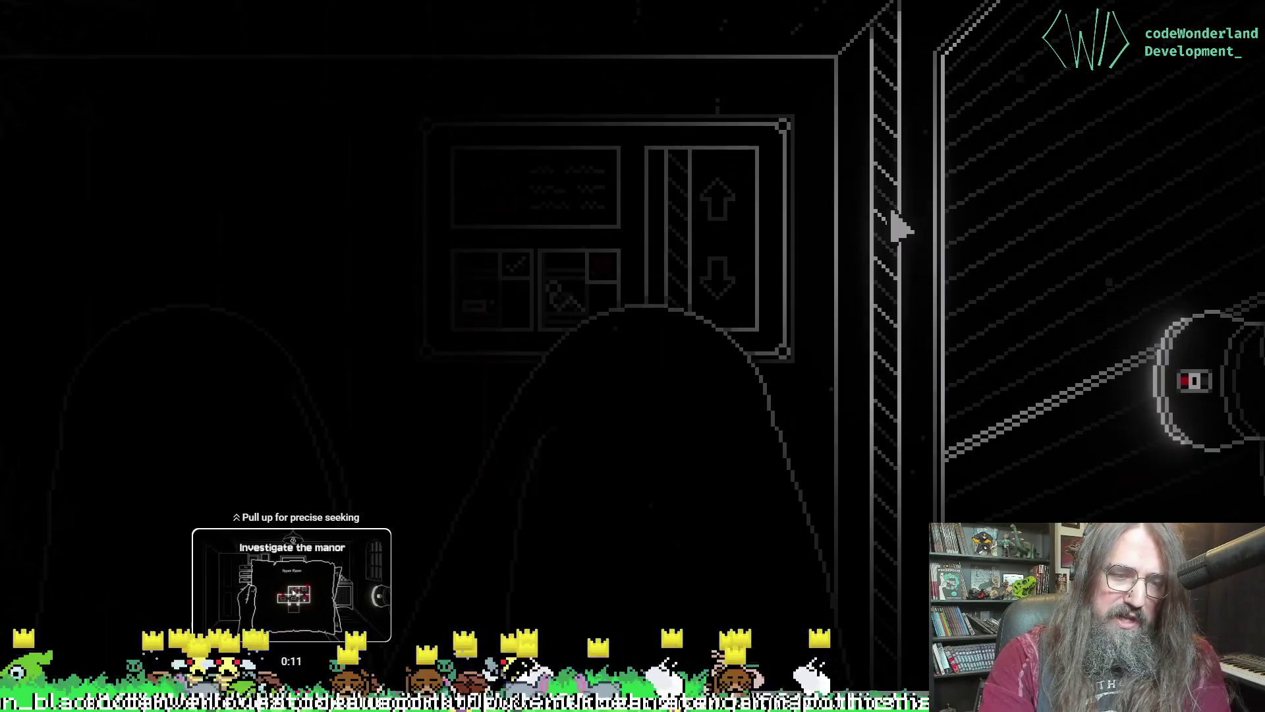
click(291, 679)
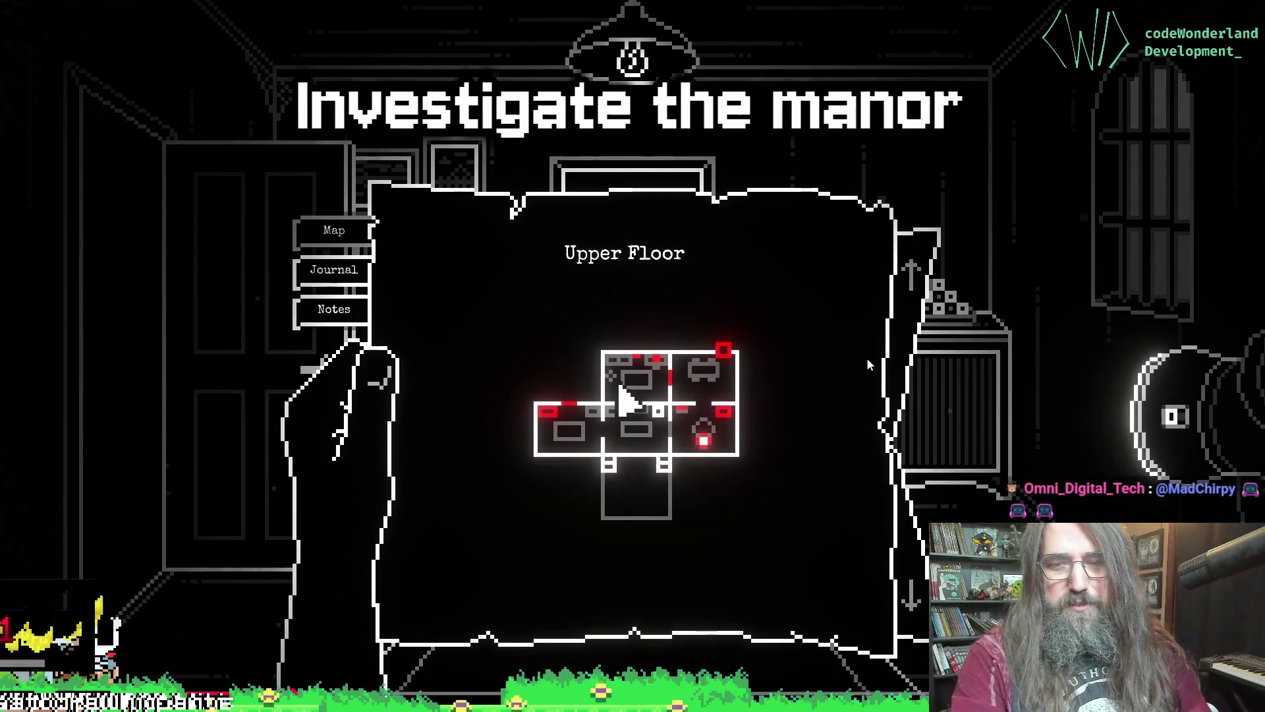
key(Escape)
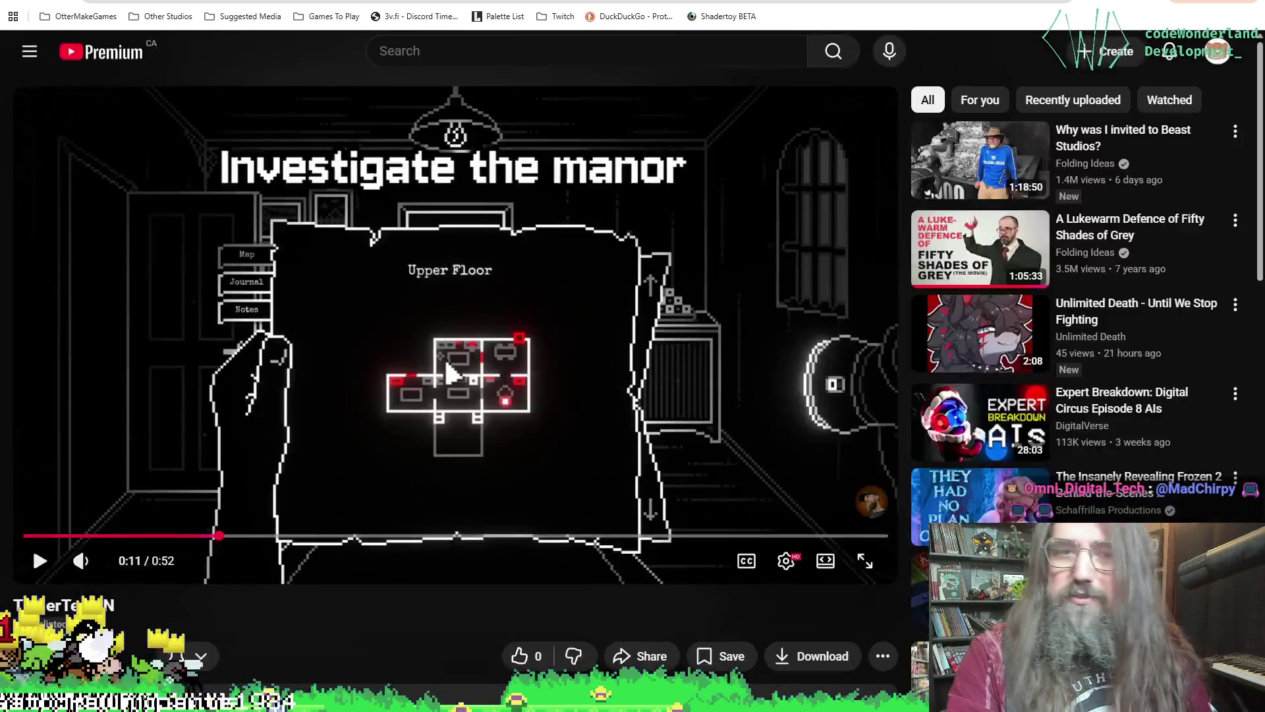
- Switch from the browser back to Aseprite with the cowboy-hat skeleton sprite
key(alt+Tab)
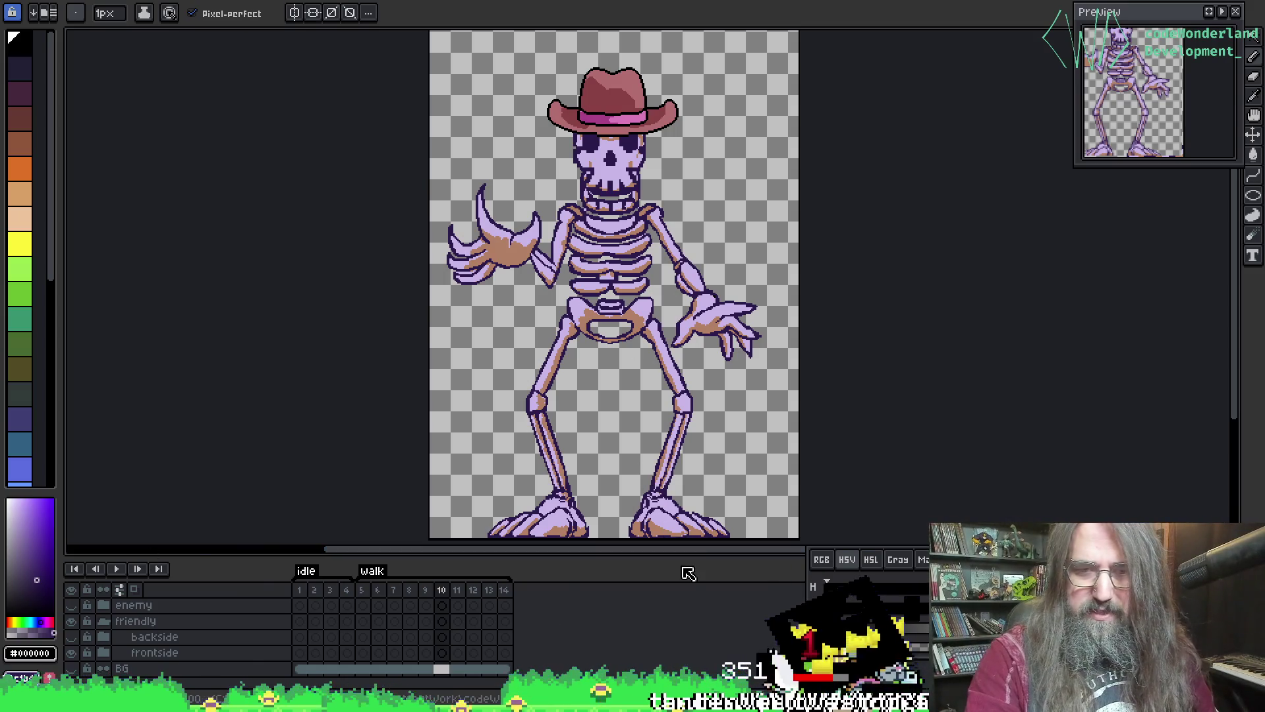
mouse_move(687, 558)
mouse_down()
mouse_move(686, 609)
mouse_move(686, 587)
mouse_up()
- Pan the skeleton sprite view, then switch to the cowboy skeleton's side-by-side sprite sheet
mouse_move(635, 385)
mouse_down()
mouse_move(471, 395)
mouse_move(518, 388)
mouse_move(511, 415)
mouse_move(537, 393)
mouse_up()
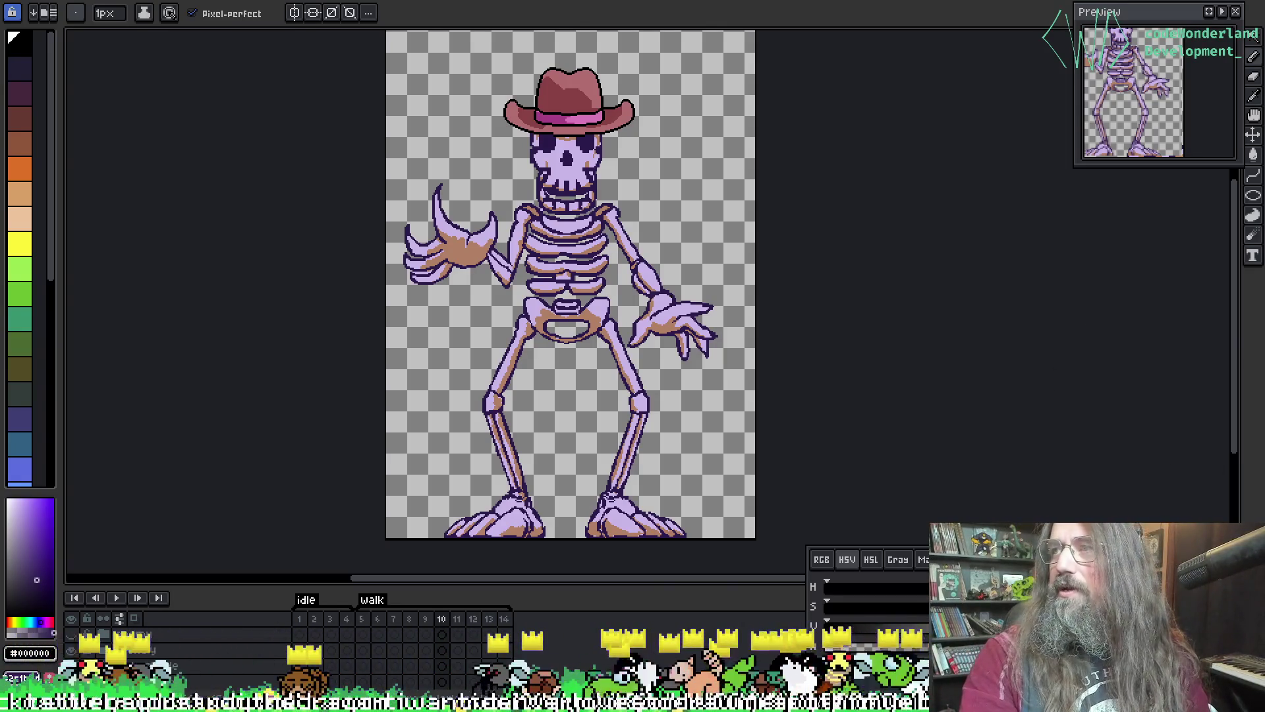
drag(507, 316, 478, 303)
key(space)
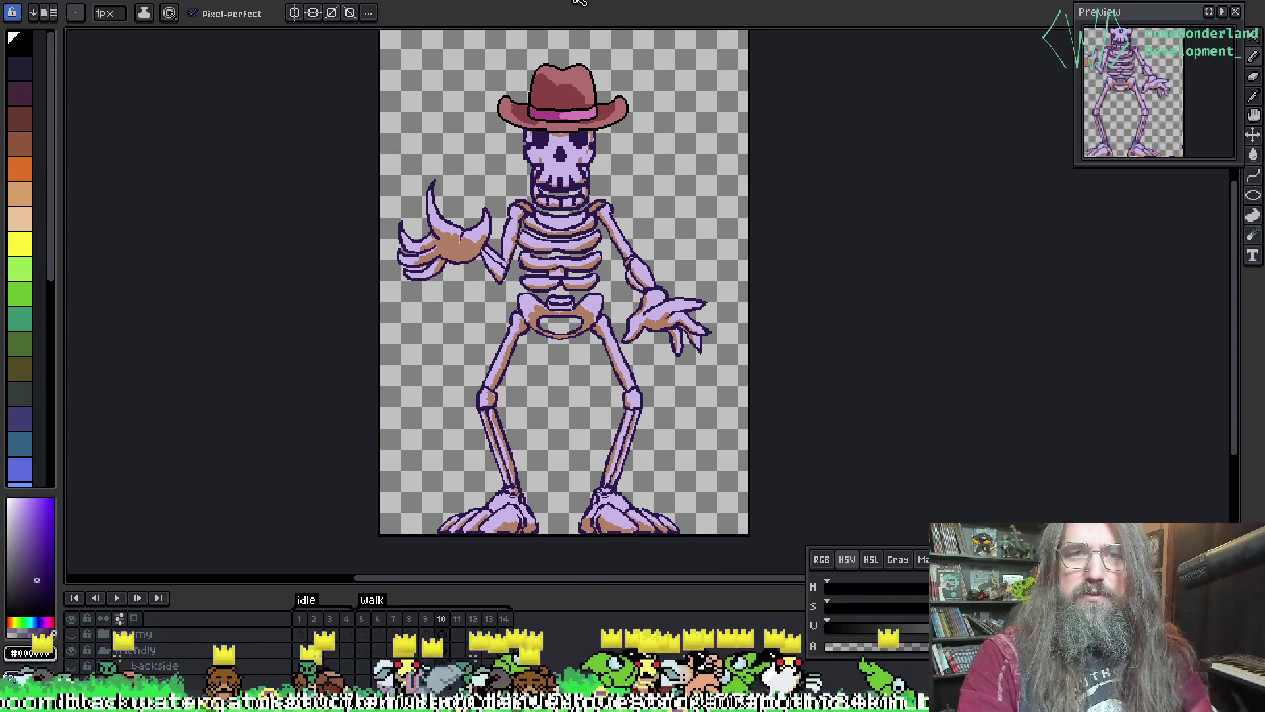
key(ctrl+Tab)
key(ctrl+Tab)
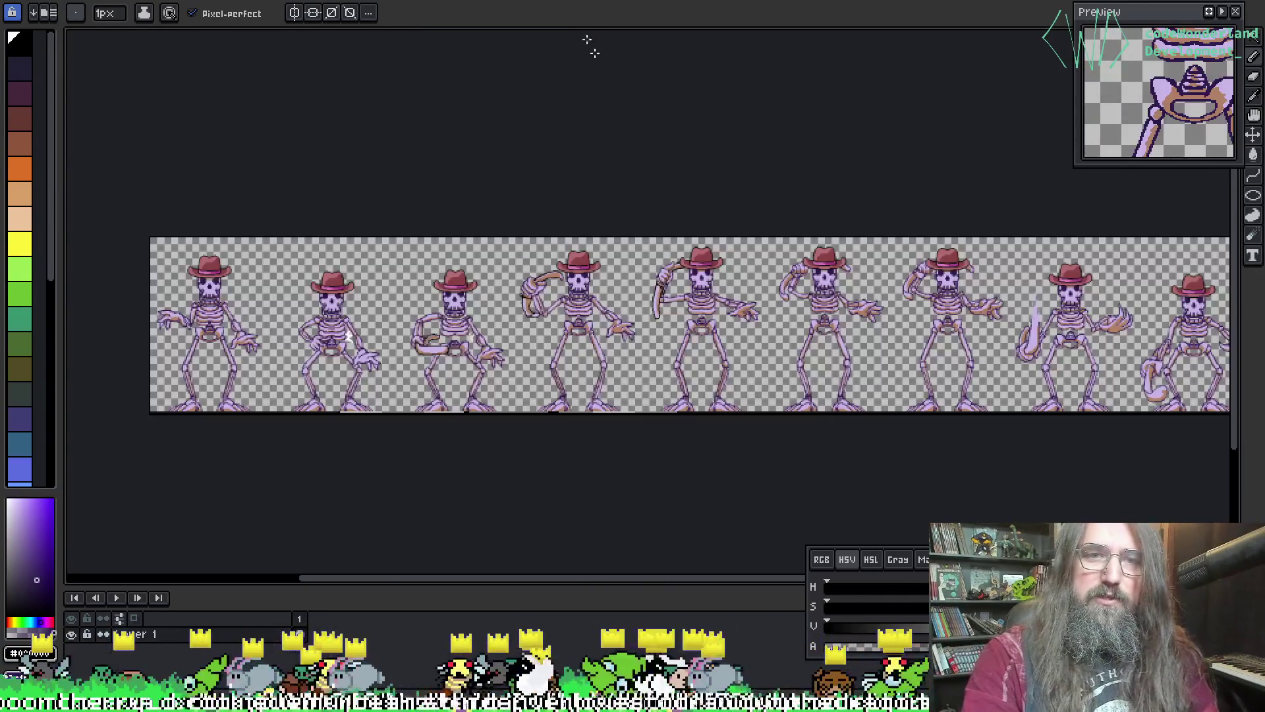
- Pan across the cowboy skeleton sprite sheet to see its start
mouse_move(618, 345)
mouse_down()
mouse_move(536, 344)
mouse_move(1002, 330)
mouse_move(540, 338)
mouse_up()
mouse_move(922, 353)
mouse_down()
mouse_move(1053, 347)
mouse_move(1022, 346)
mouse_up()
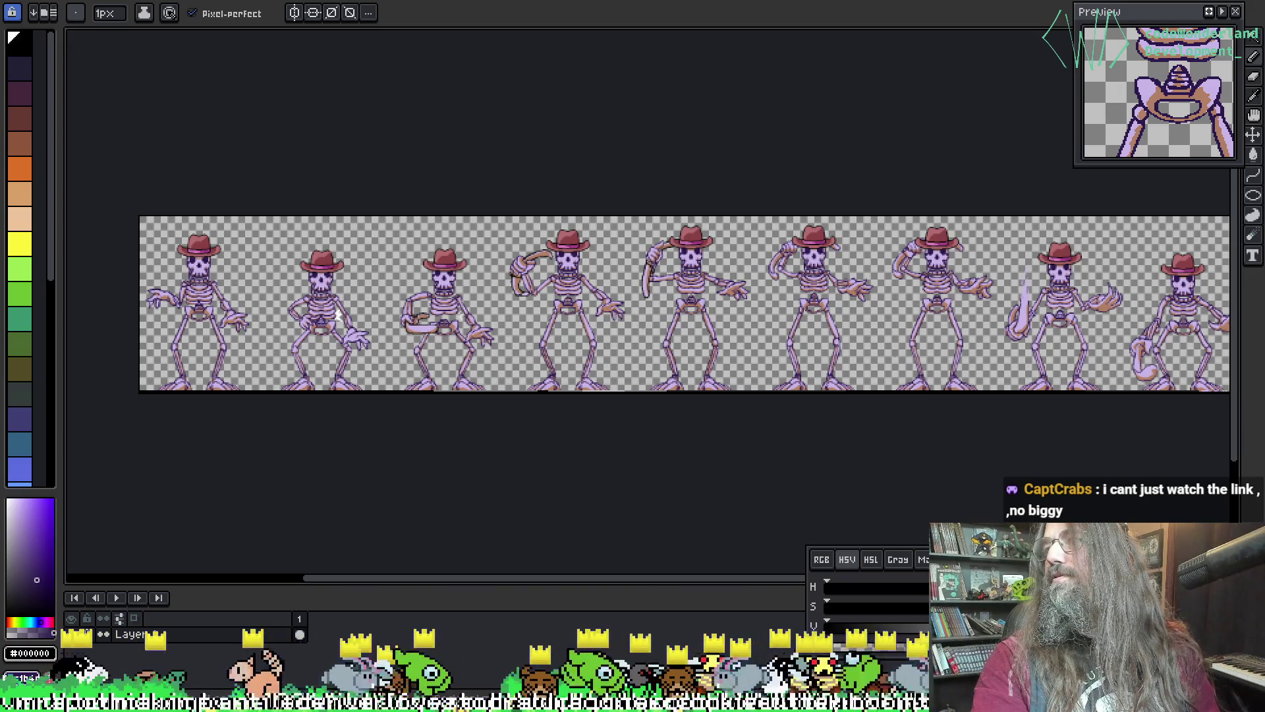
mouse_move(751, 323)
mouse_down()
mouse_move(861, 342)
mouse_move(628, 395)
mouse_up()
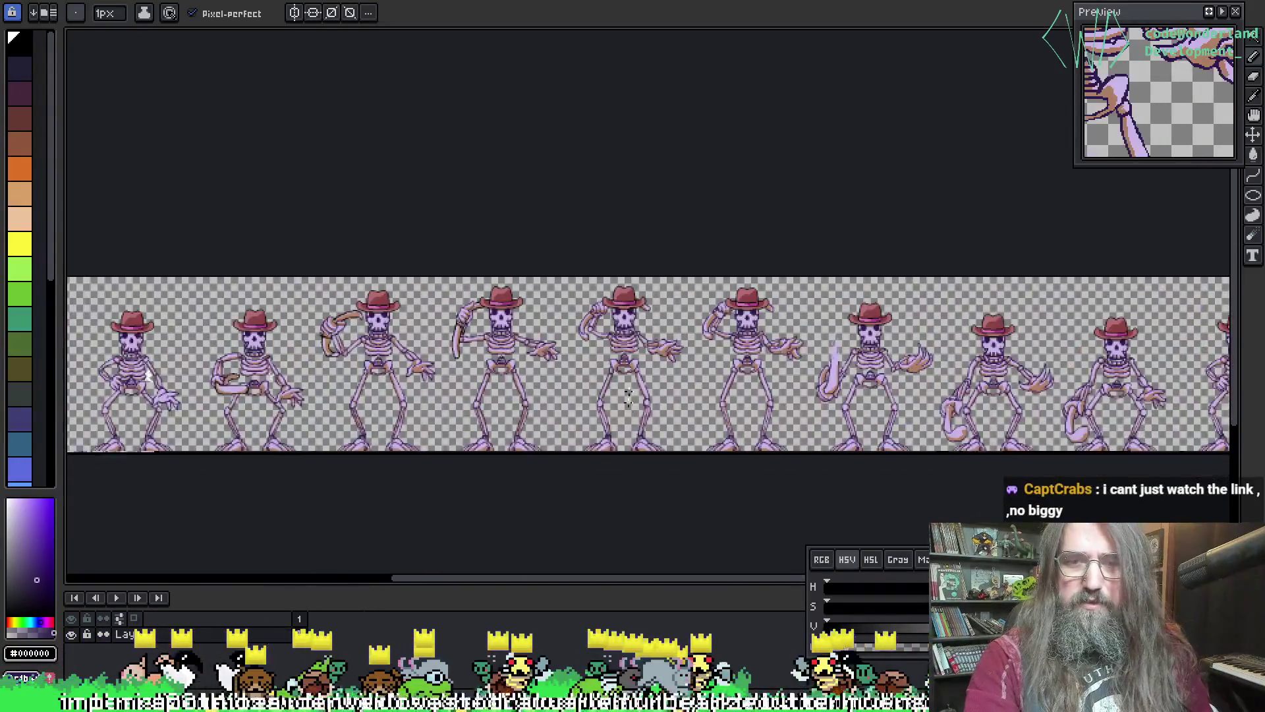
- Cycle through the headless and cowboy skeleton strips to the goose line-art sheet
key(ctrl+Tab)
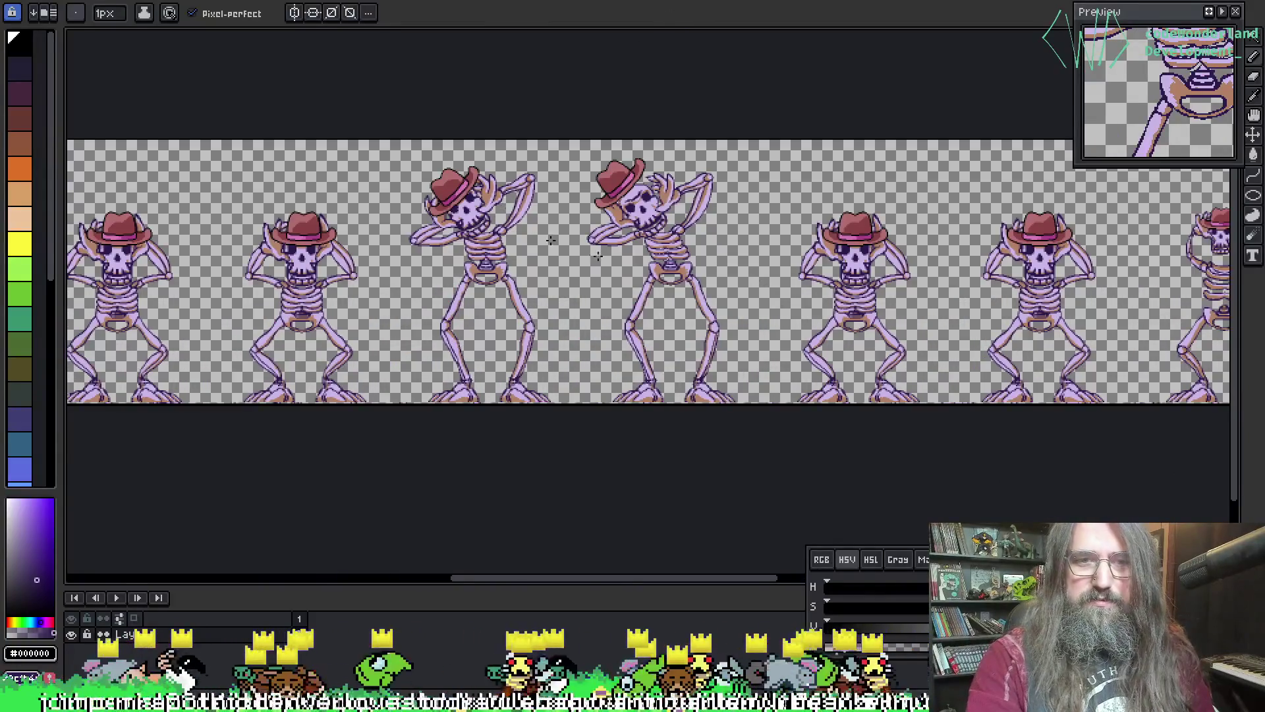
key(ctrl+Tab)
key(ctrl+Tab)
key(ctrl+Tab)
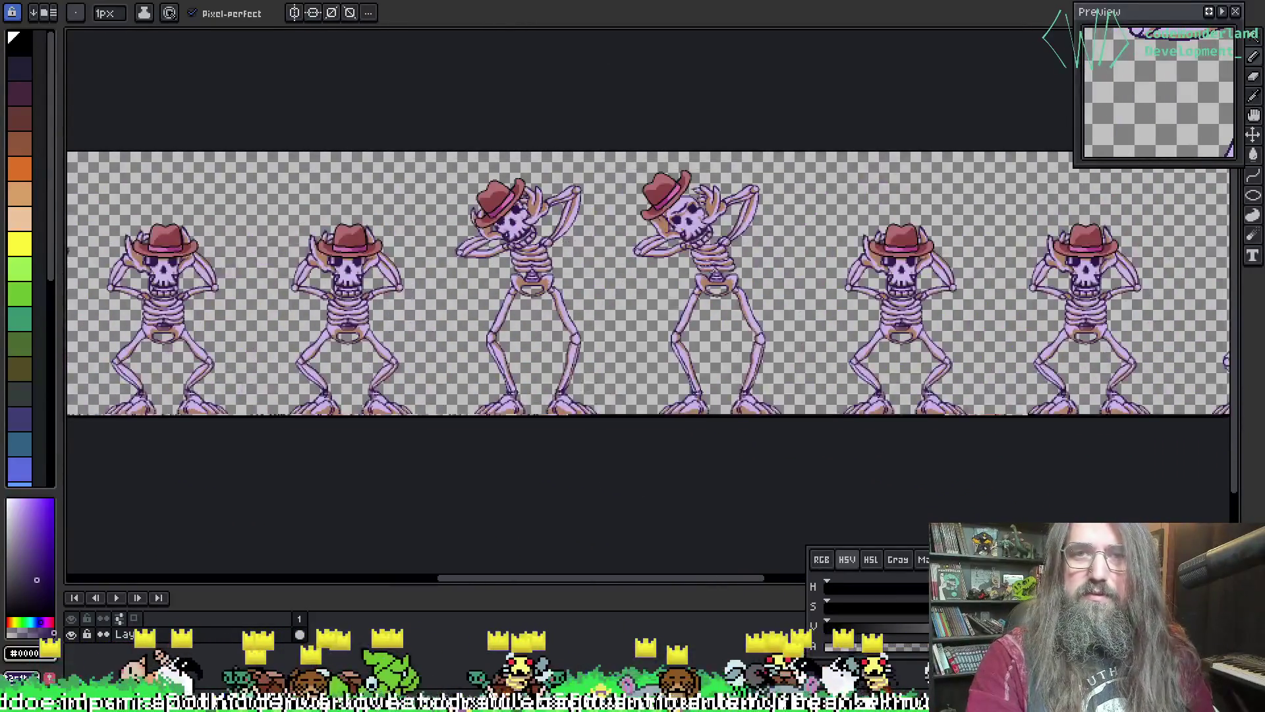
key(ctrl+Tab)
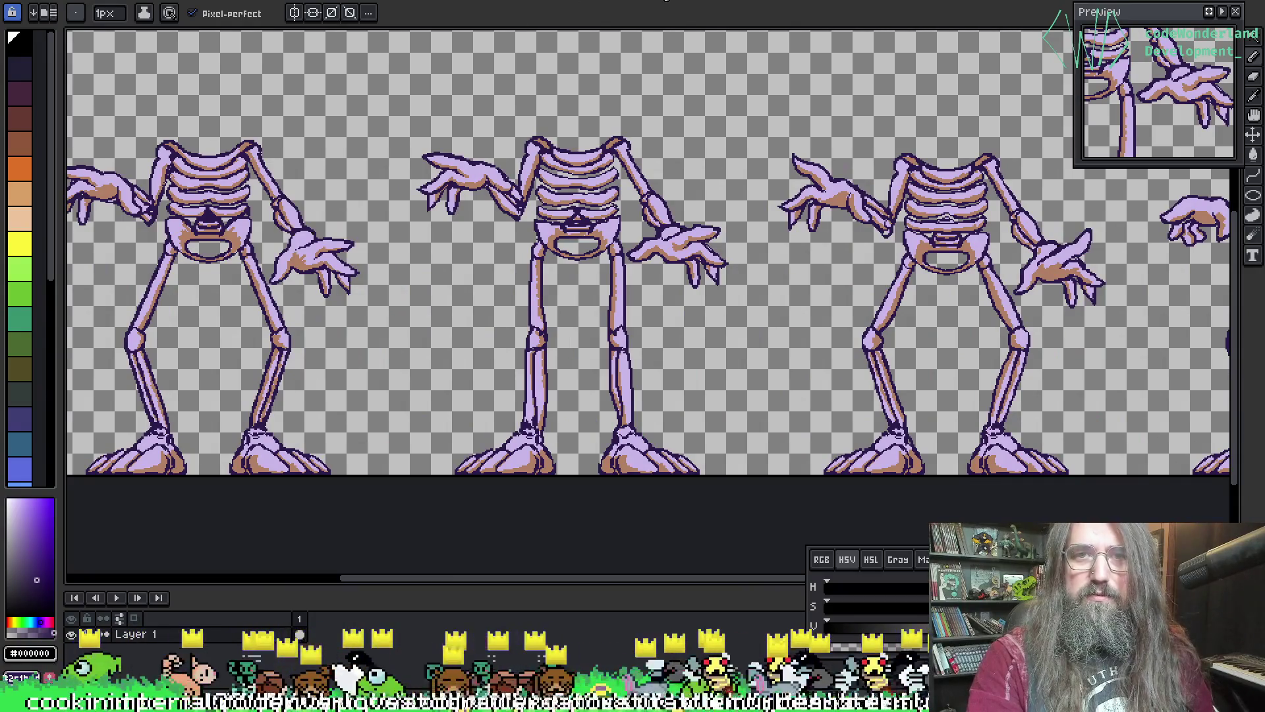
key(ctrl+Tab)
key(ctrl+Tab)
key(ctrl+Tab)
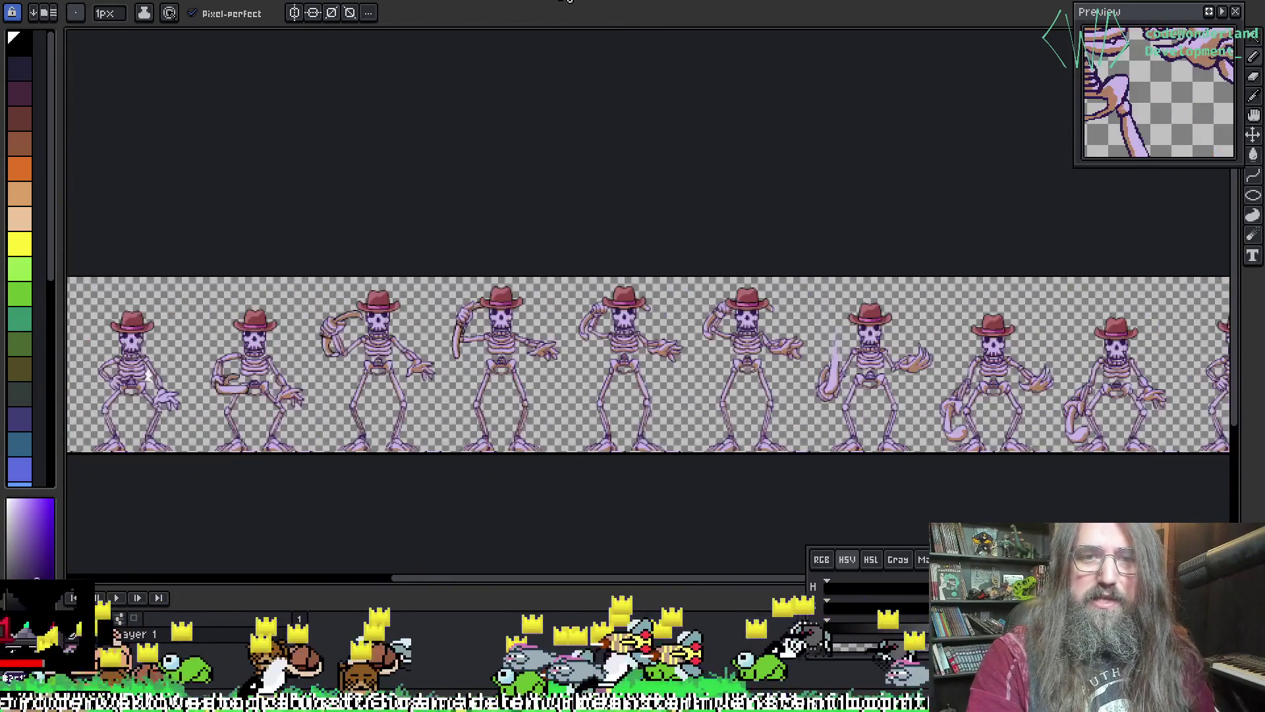
key(ctrl+Tab)
key(ctrl+Tab)
key(ctrl+Tab)
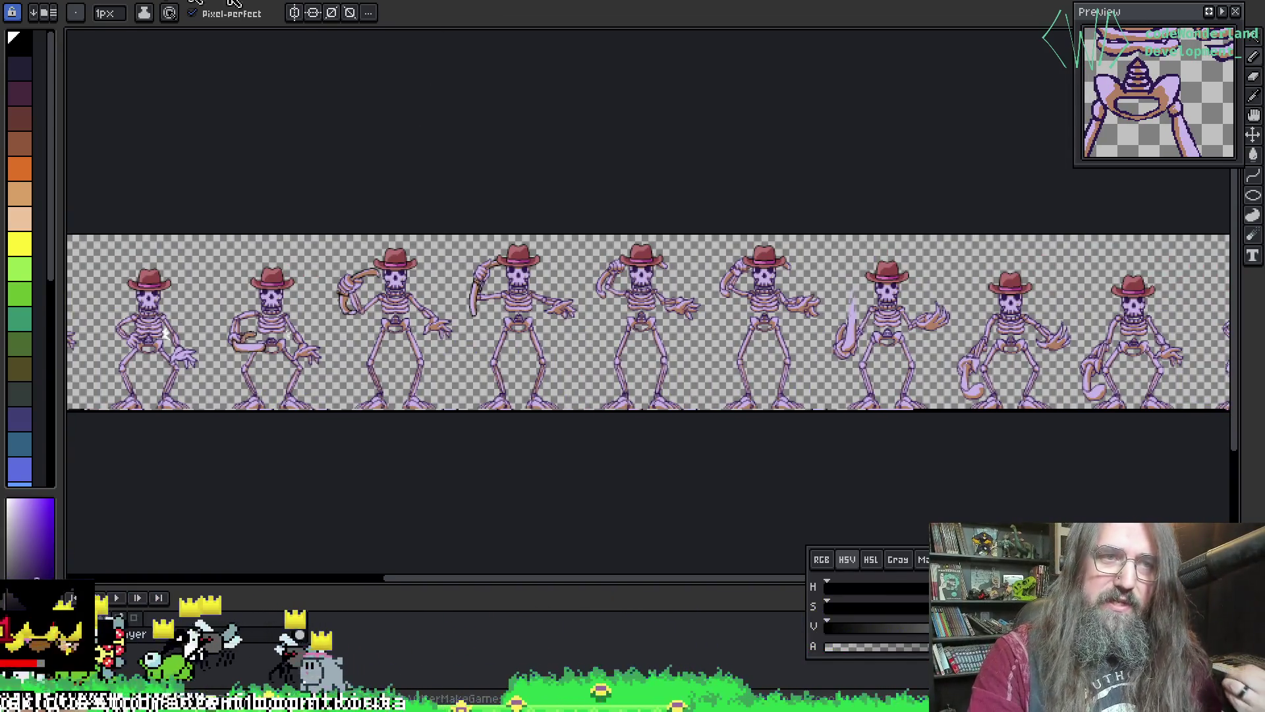
key(ctrl+Tab)
key(ctrl+Tab)
key(ctrl+Tab)
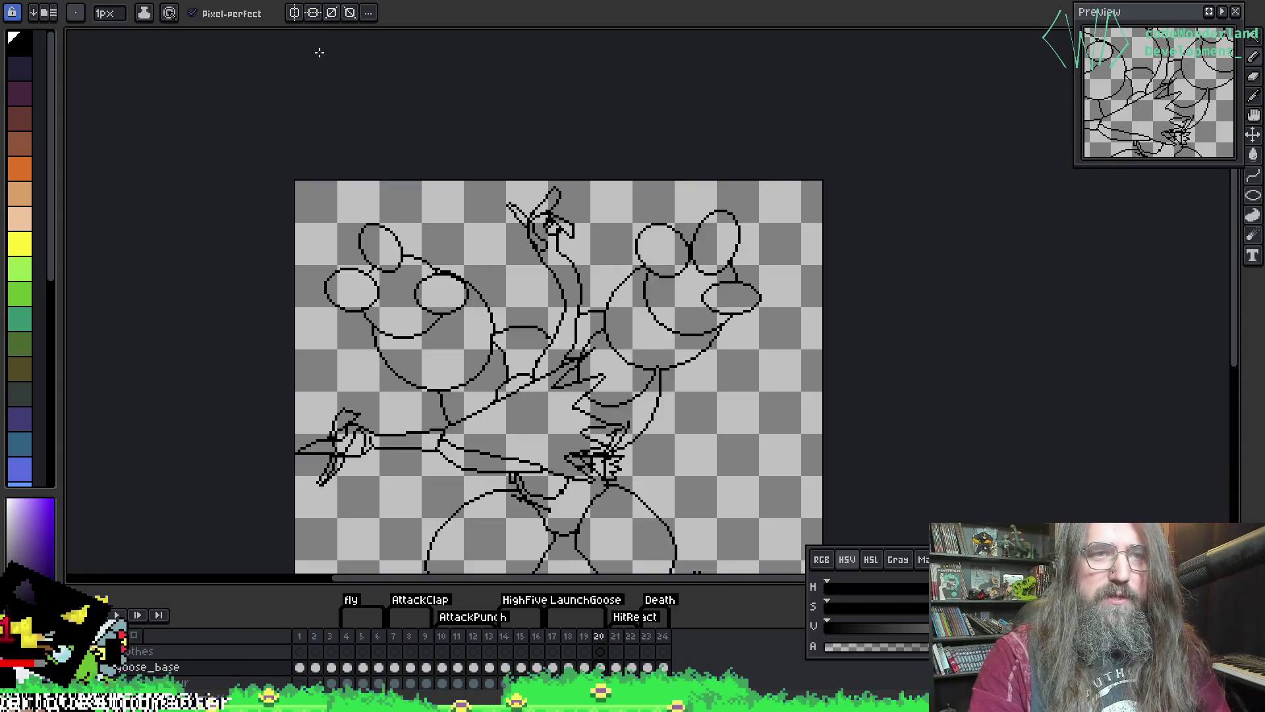
- Look over the goose Idle file, then the skeleton sprite strip's frames
key(ctrl+Tab)
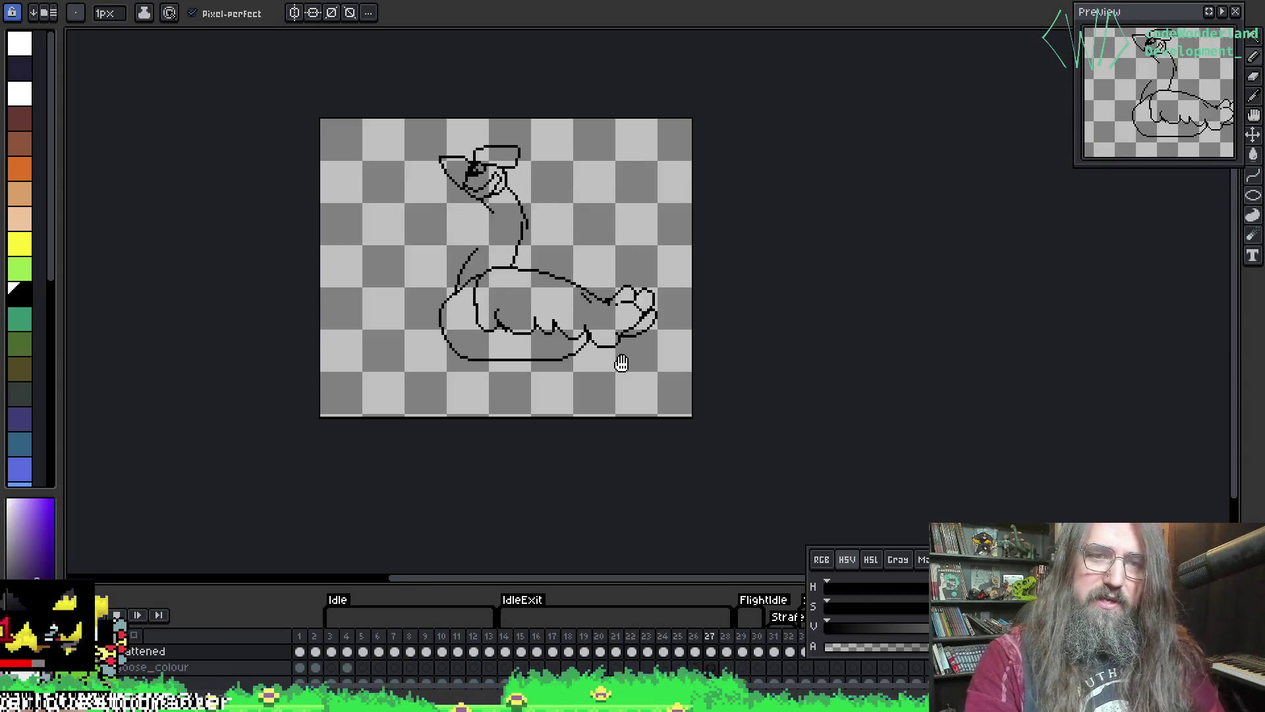
scroll(604, 330, up, 1)
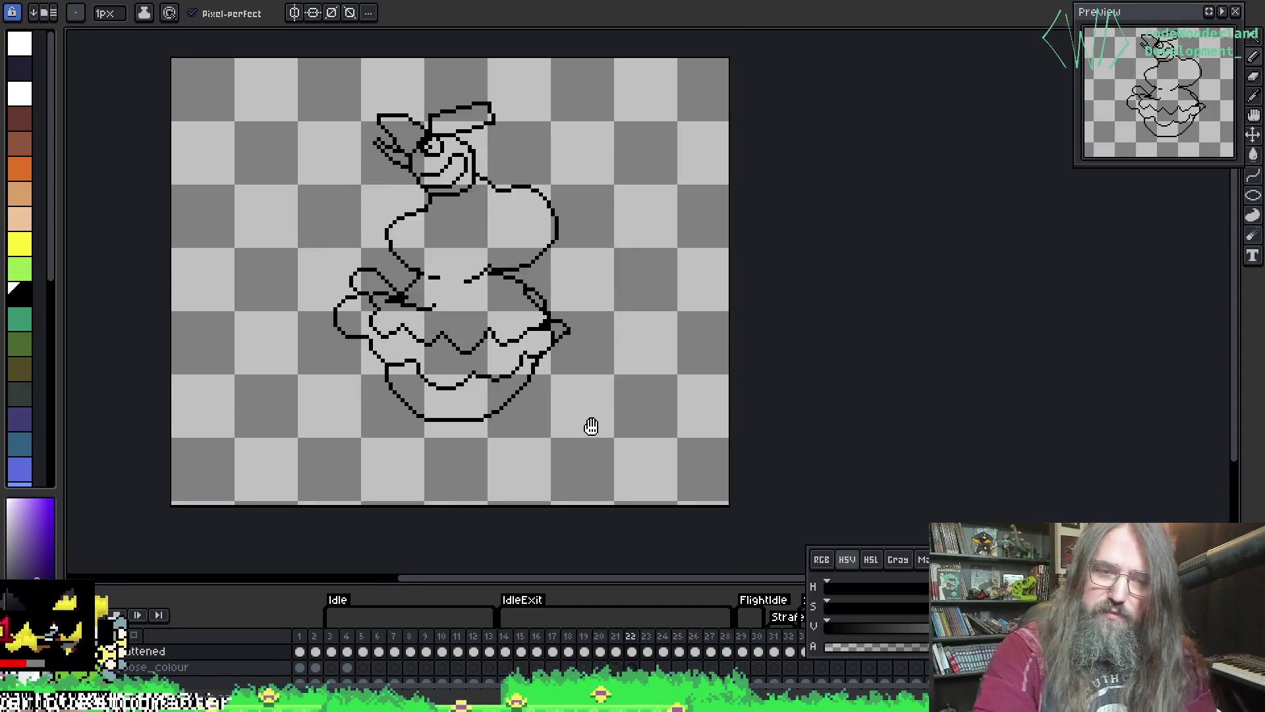
click(575, 1)
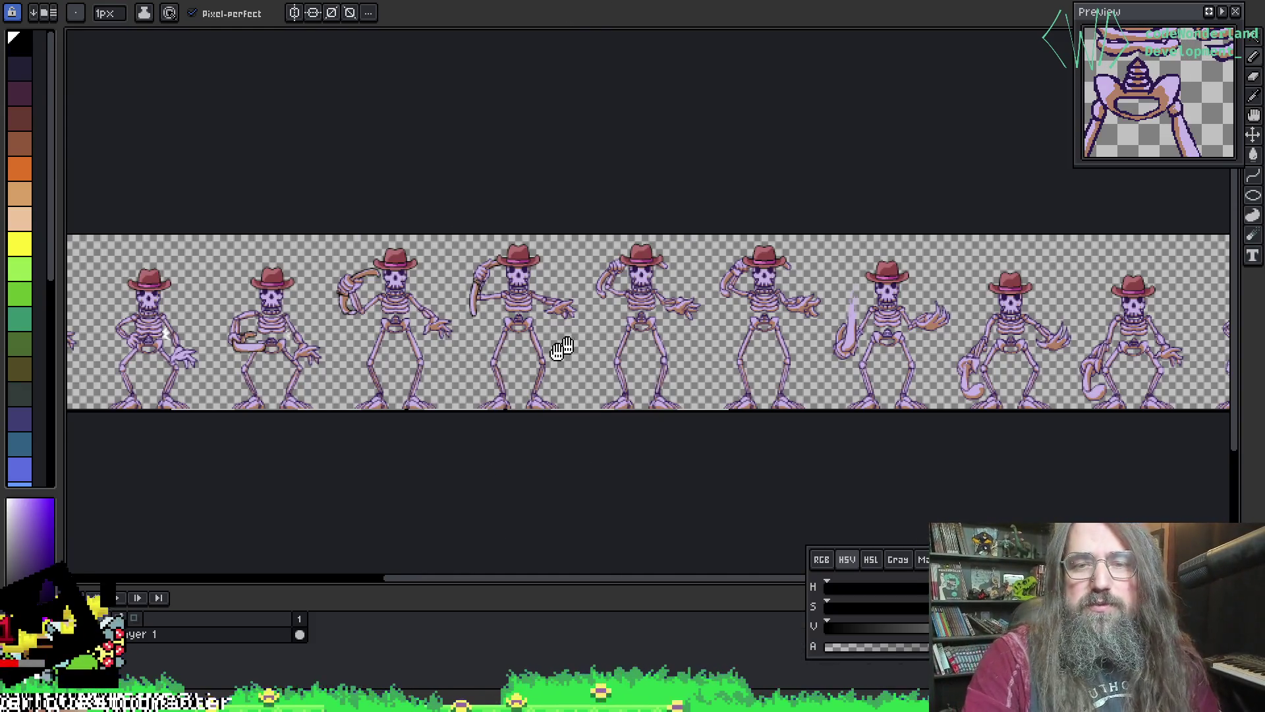
mouse_move(560, 349)
mouse_down()
mouse_move(748, 339)
mouse_move(381, 316)
mouse_move(418, 282)
mouse_move(490, 289)
mouse_up()
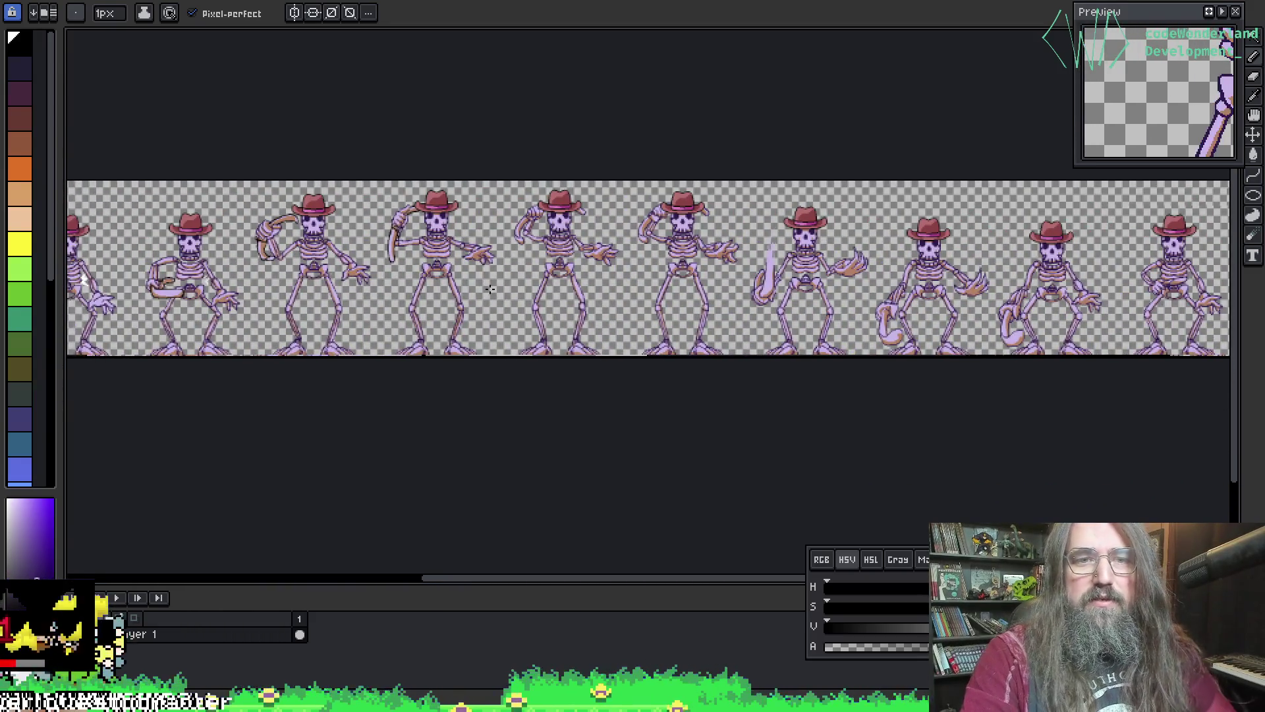
- Check the larger skeleton strip and skull-with-hat file, then return to the cowboy skeleton strip
click(603, 1)
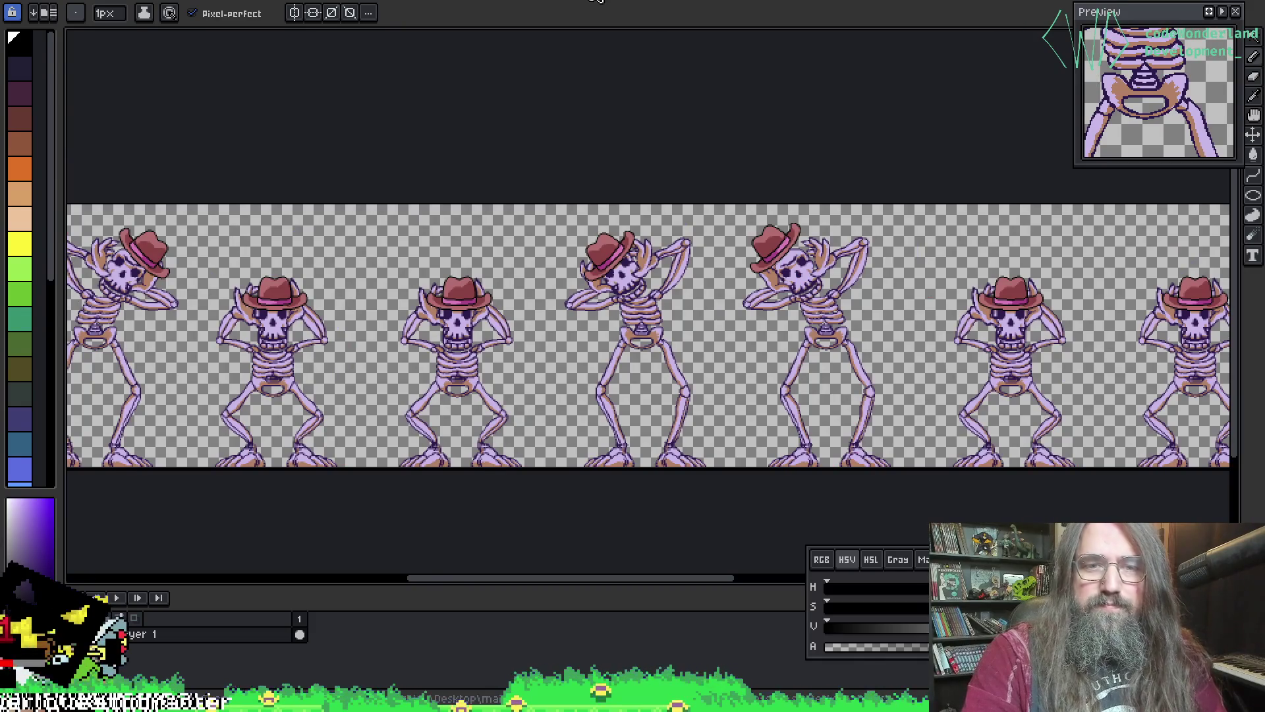
scroll(632, 329, down, 2)
mouse_move(527, 370)
mouse_down()
mouse_move(686, 369)
mouse_move(345, 384)
mouse_move(470, 275)
mouse_up()
scroll(470, 275, up, 3)
scroll(470, 276, down, 3)
click(500, 2)
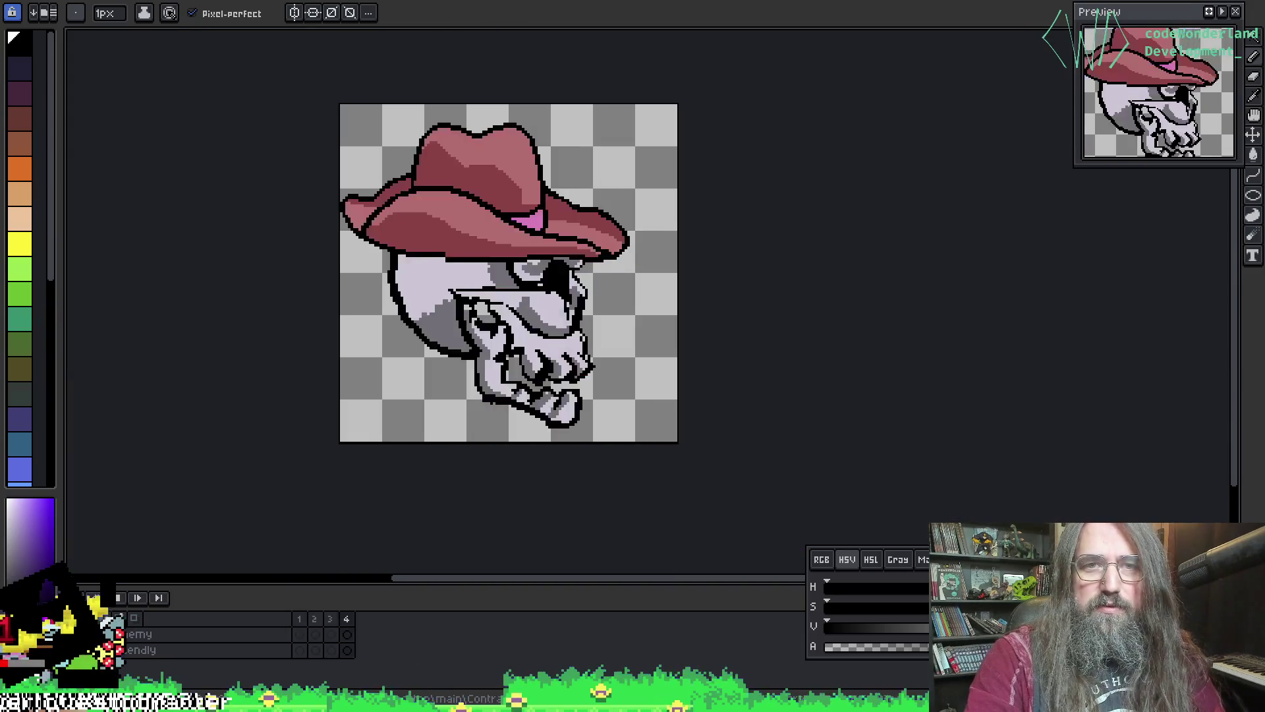
click(580, 4)
mouse_move(628, 290)
mouse_down()
mouse_move(568, 290)
mouse_move(875, 258)
mouse_move(341, 256)
mouse_move(504, 257)
mouse_move(501, 276)
mouse_up()
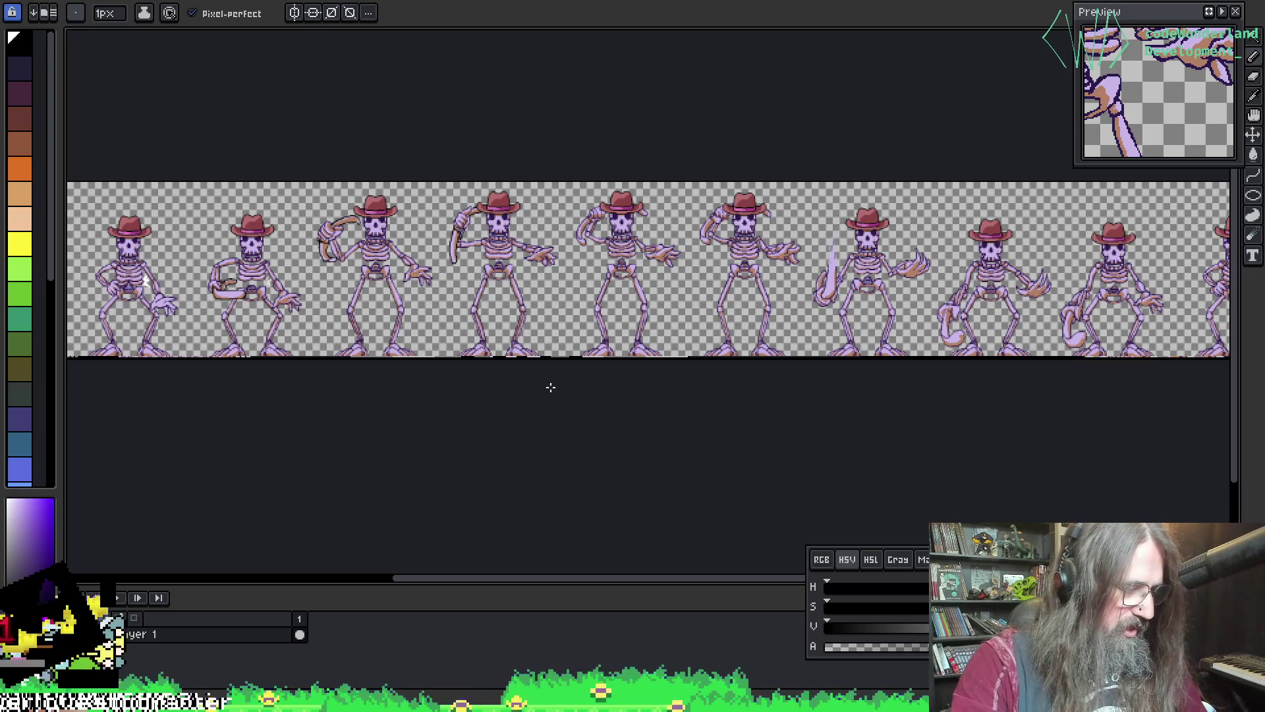
- Save the skeleton attack sprite and the headless skeleton document
key(ctrl+s)
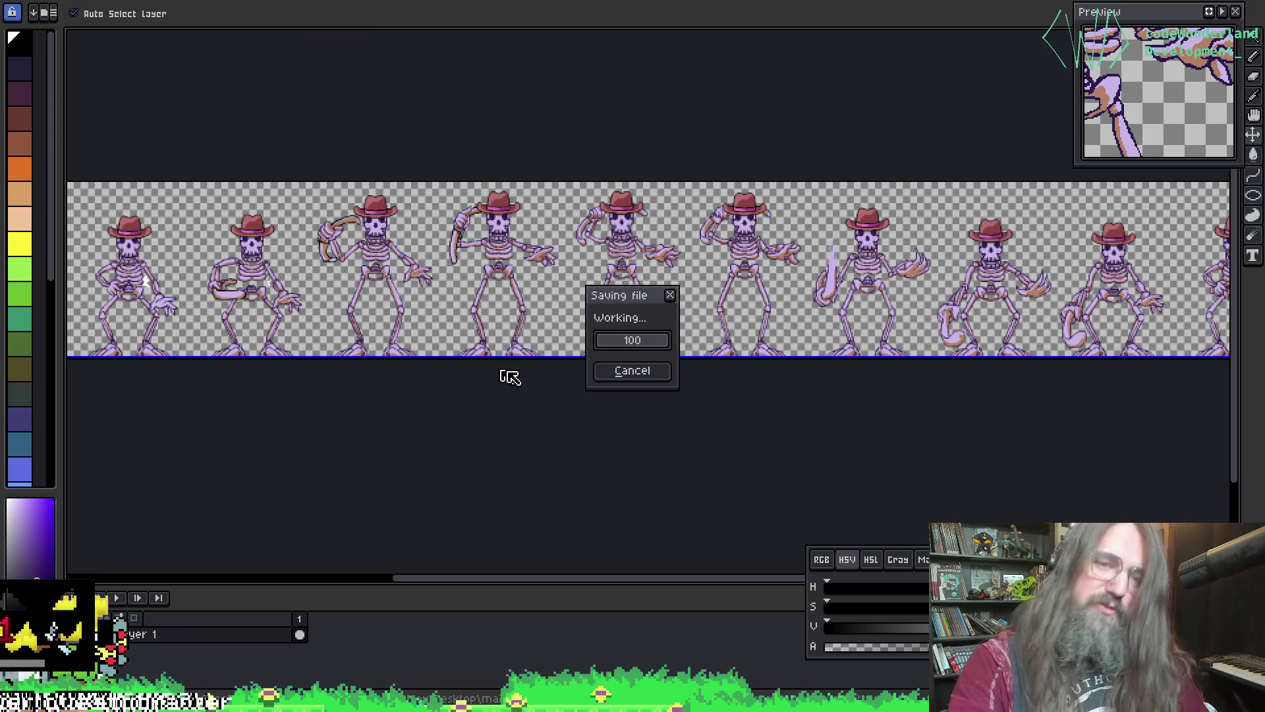
drag(322, 215, 277, 188)
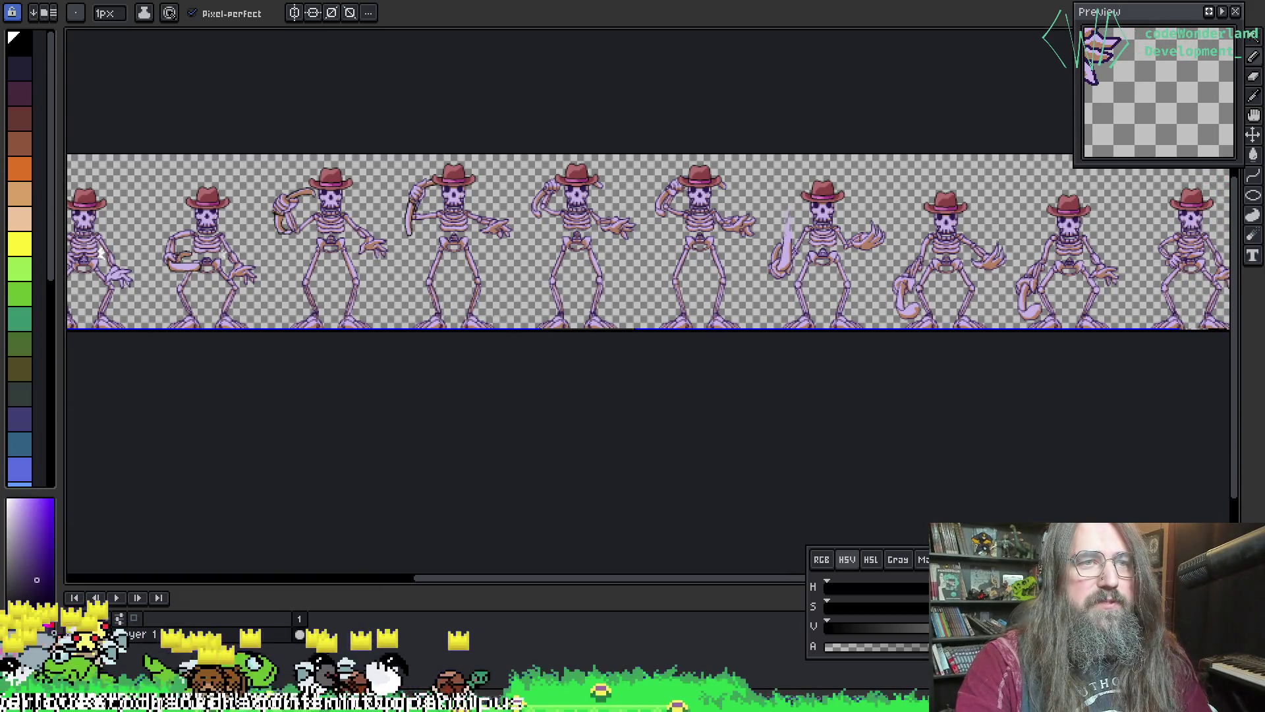
key(ctrl+Tab)
drag(631, 364, 625, 332)
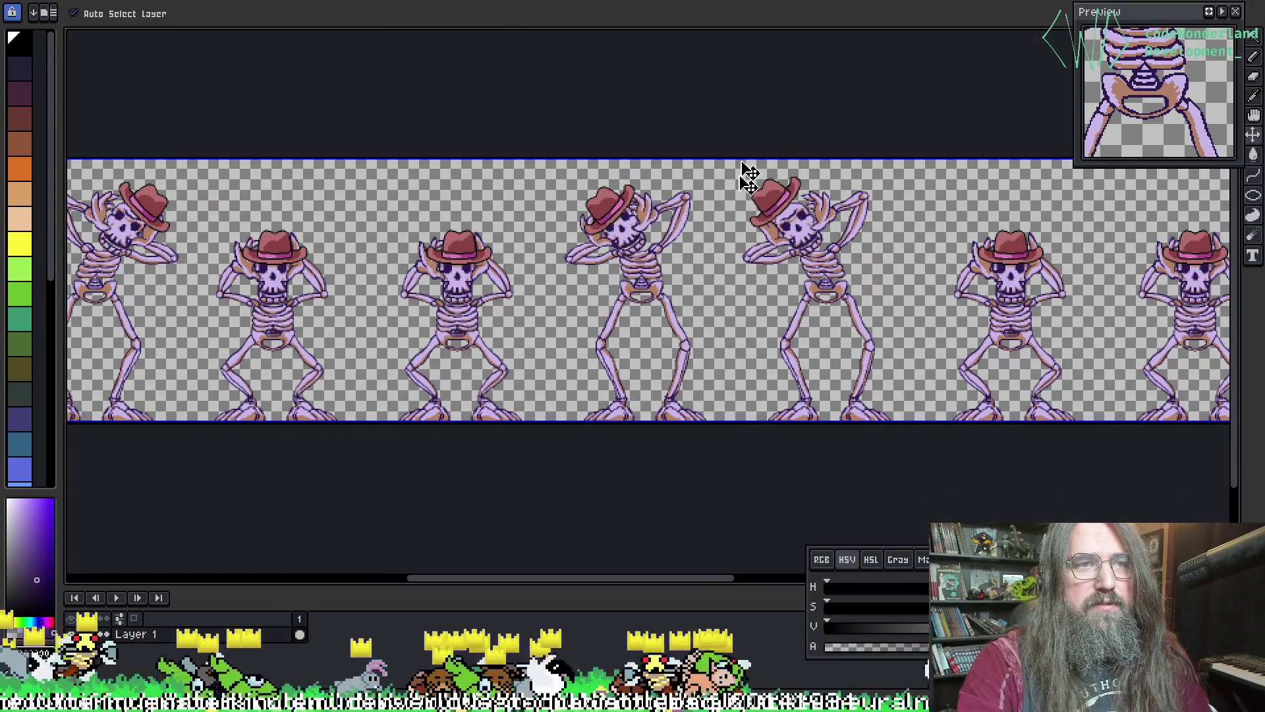
key(ctrl+Tab)
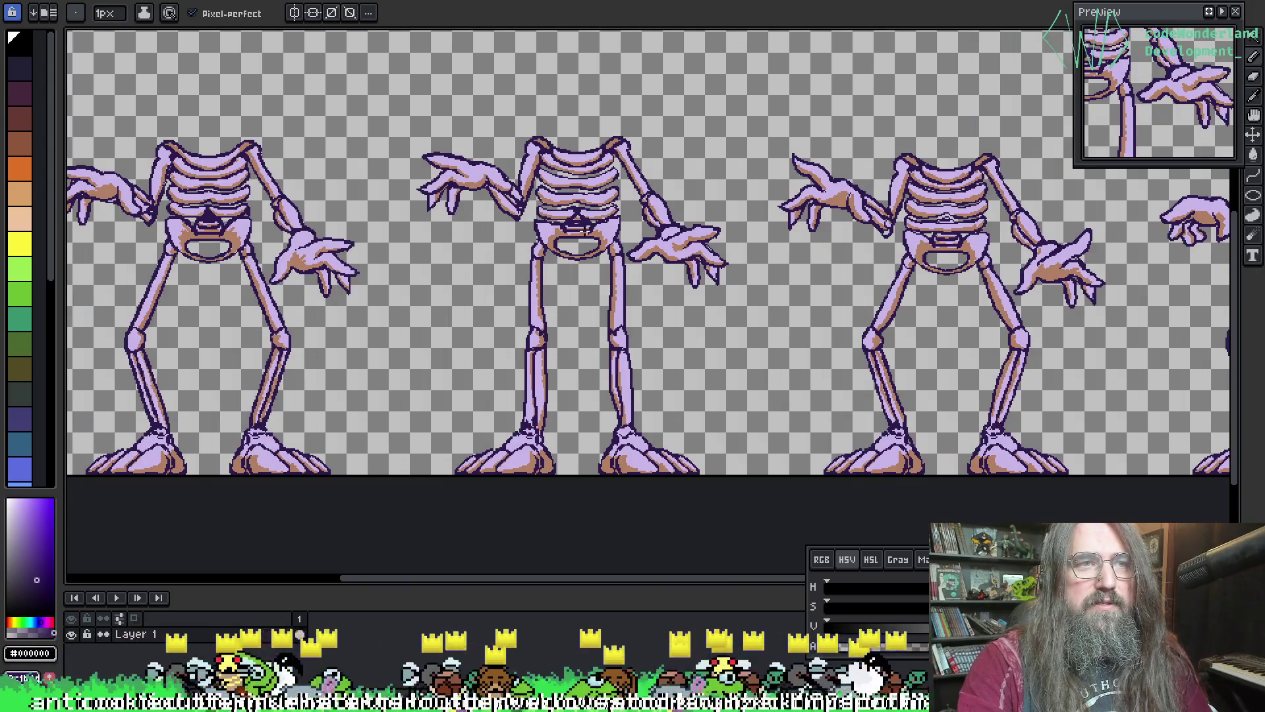
key(ctrl+s)
- Save the cowboy-hat strip as skellyclarkson-rib-attack-backside-Sheet.png, replacing the existing file
key(ctrl+Tab)
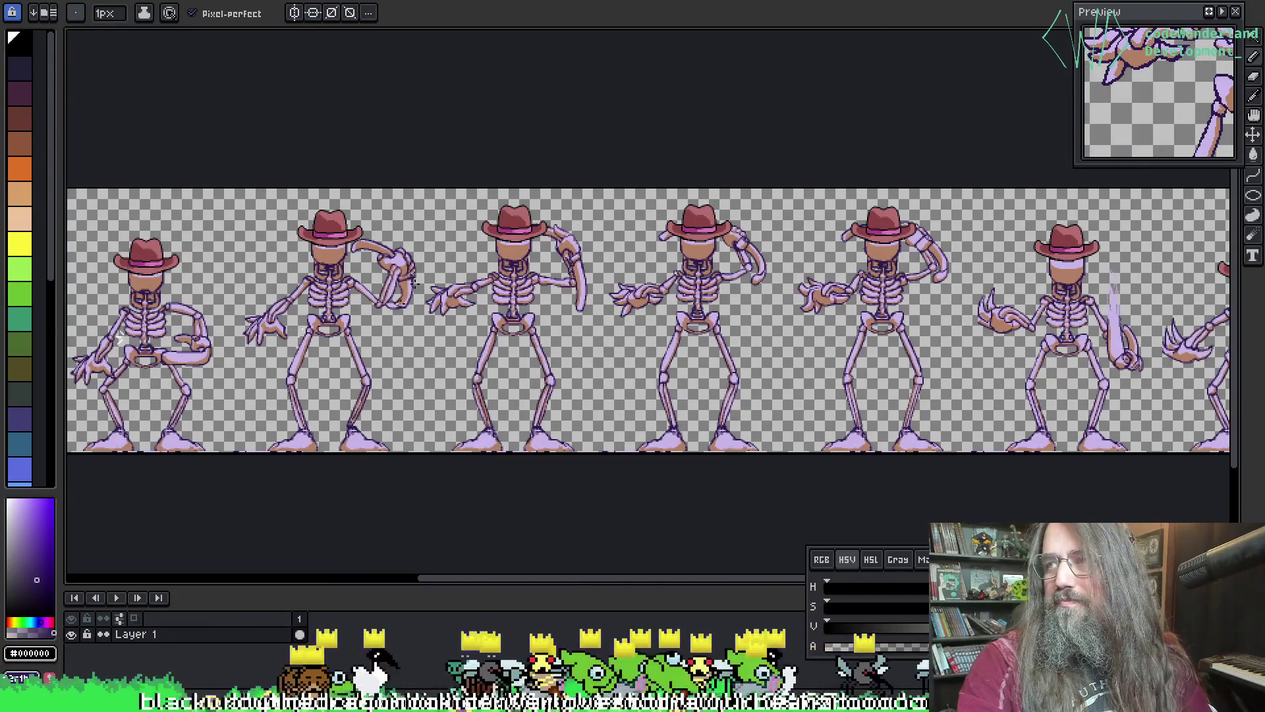
scroll(414, 282, down, 2)
scroll(413, 282, left, 2)
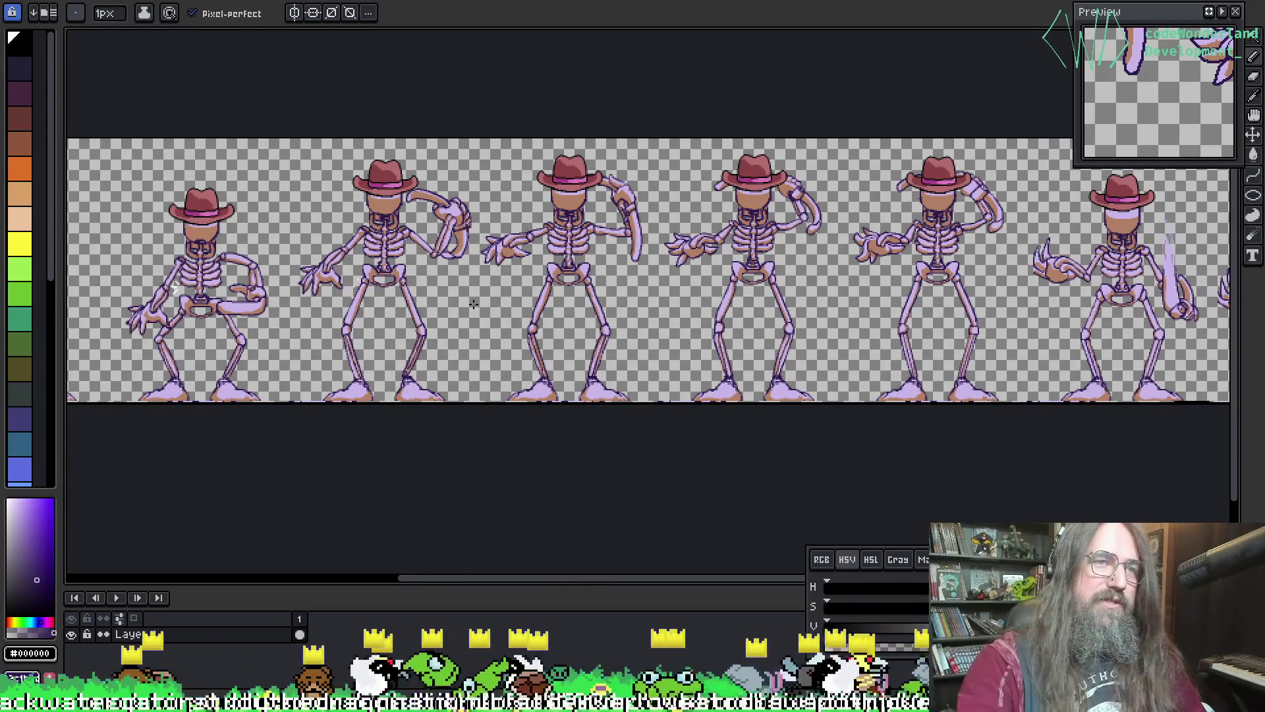
key(v)
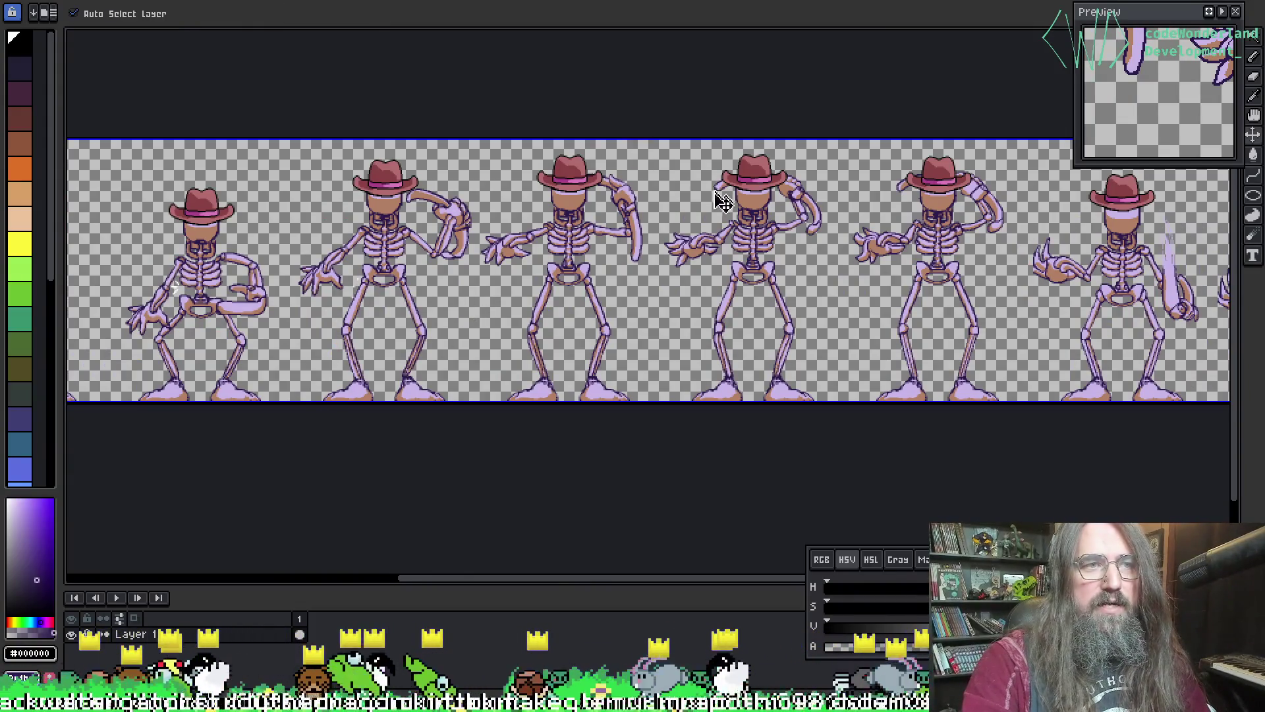
key(ctrl+shift+s)
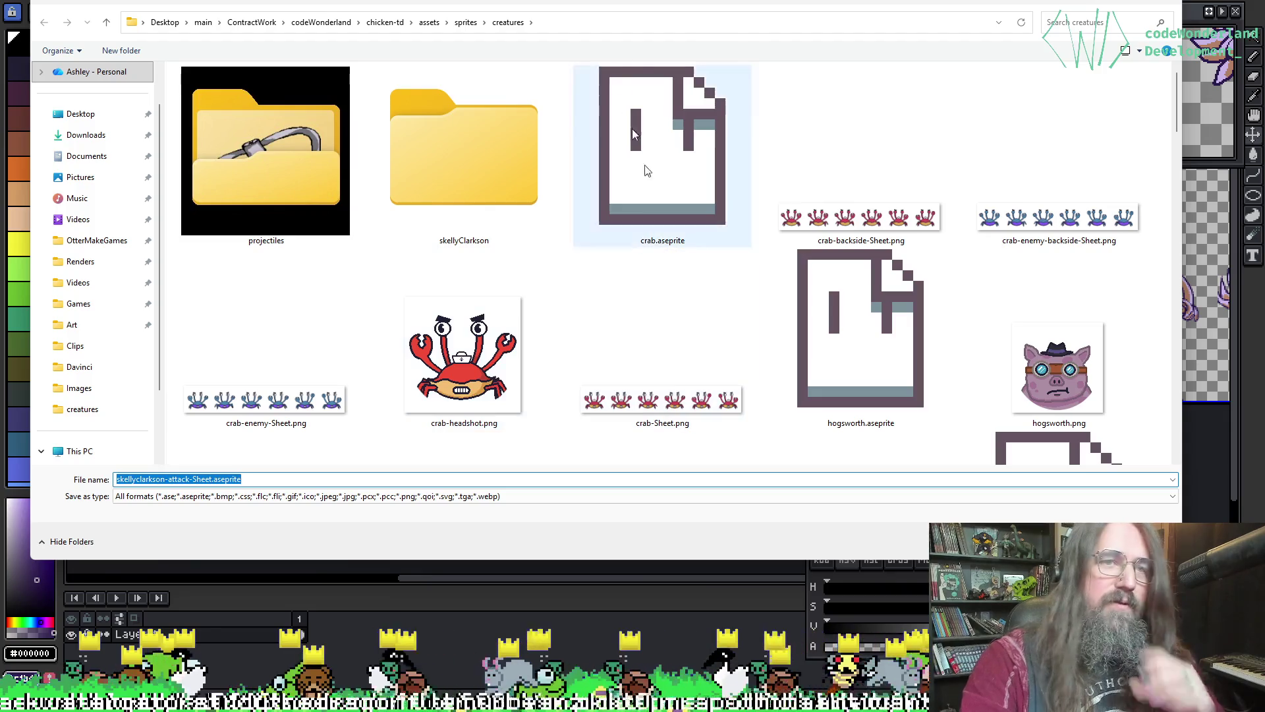
mouse_move(628, 15)
mouse_down()
mouse_move(615, 593)
mouse_move(643, 37)
mouse_up()
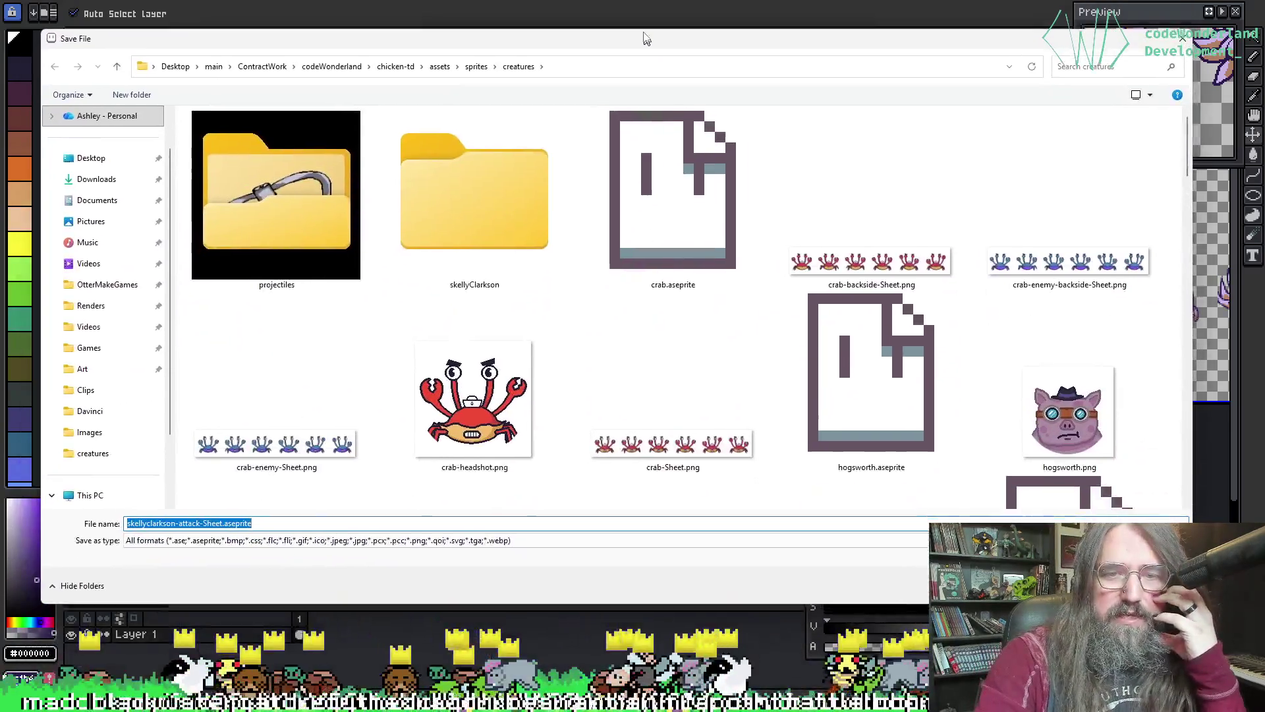
scroll(663, 256, down, 10)
scroll(782, 358, down, 10)
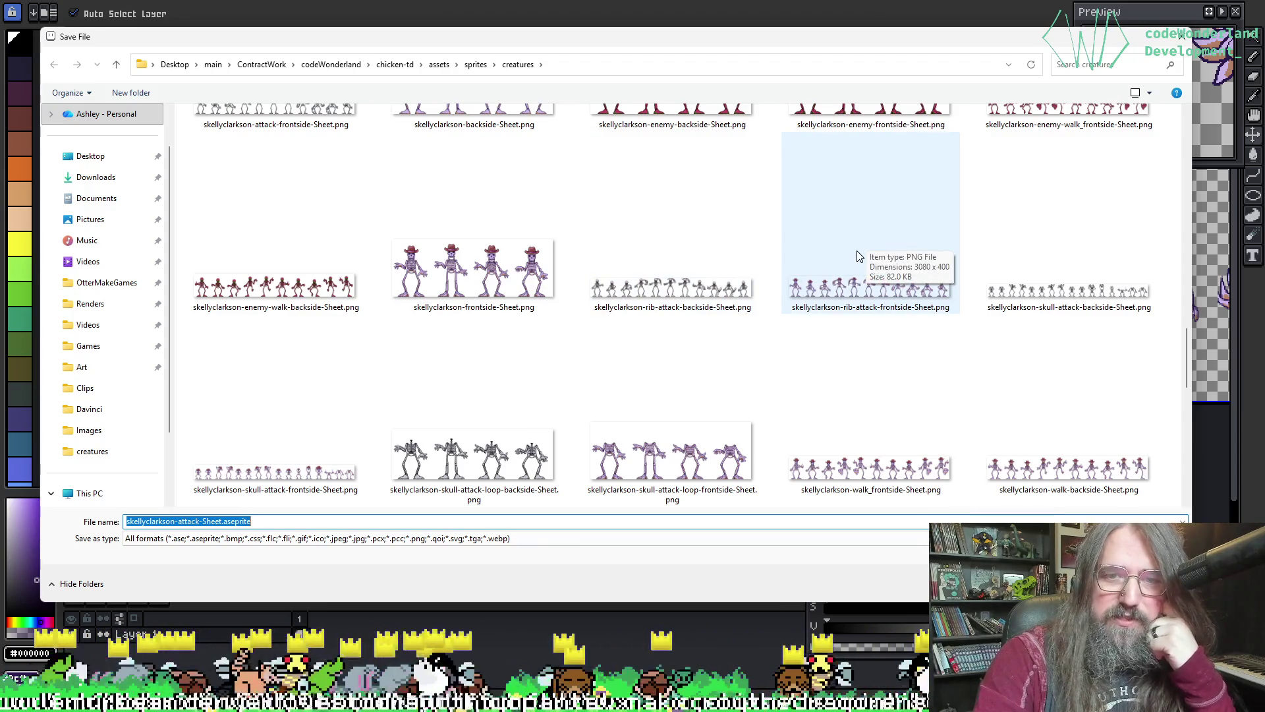
click(697, 256)
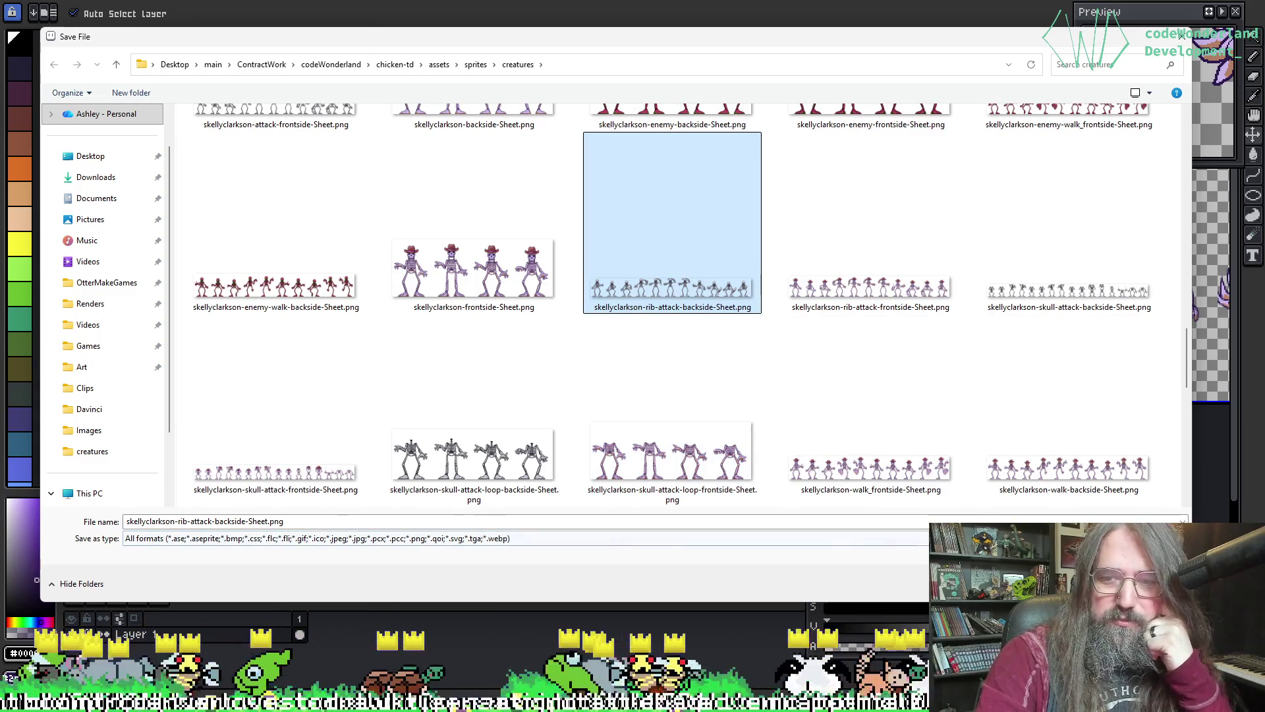
click(1094, 583)
click(672, 339)
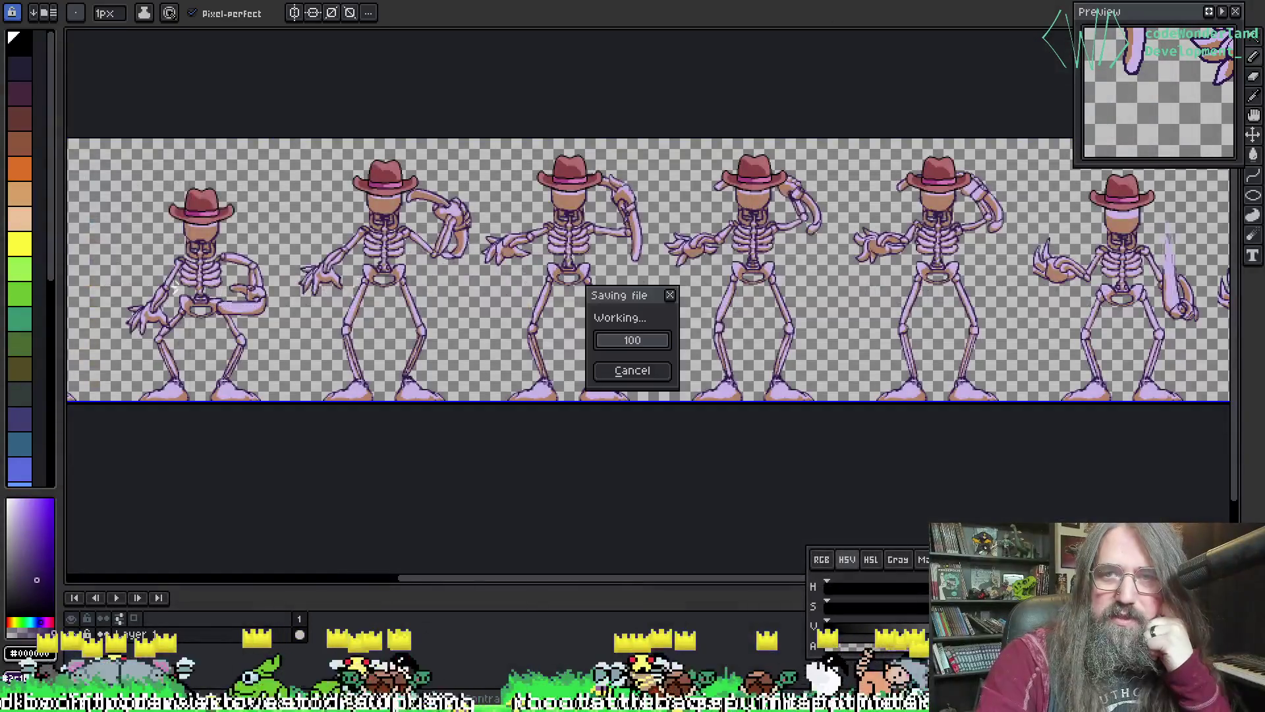
- Save again over skellyclarkson-skull-attack-backside-Sheet.png, confirming the replacement
scroll(423, 313, up, 3)
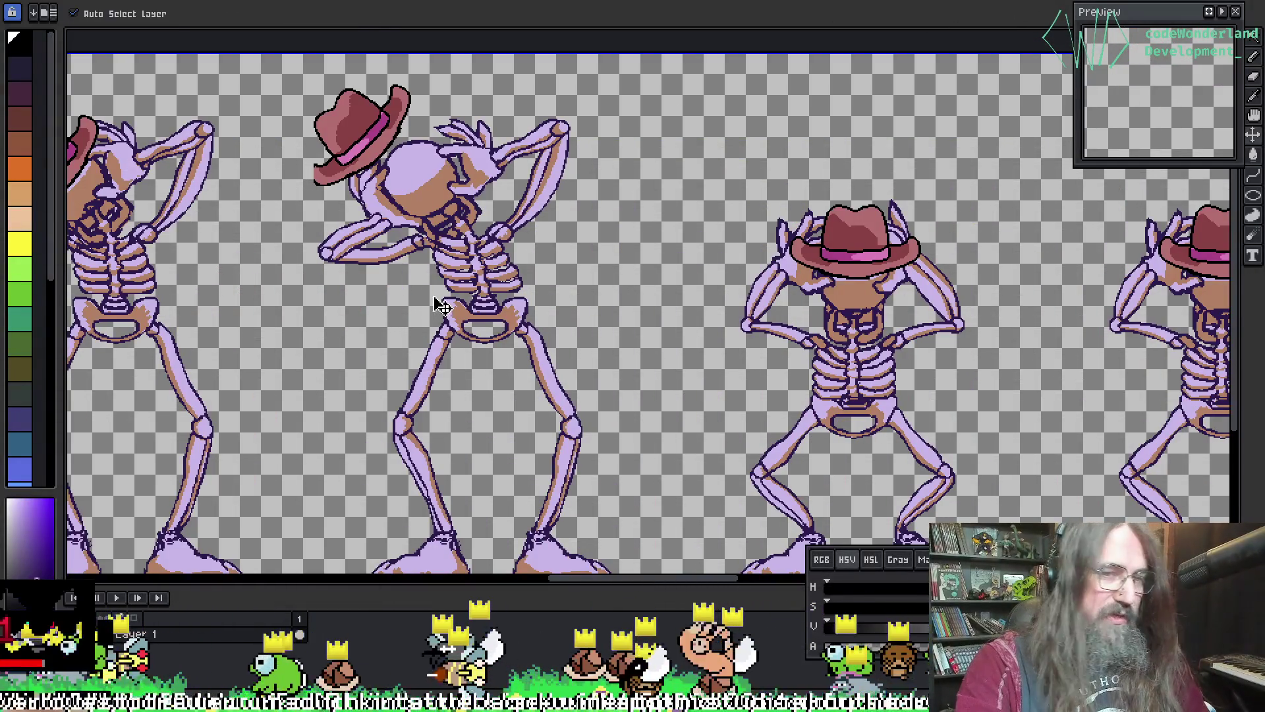
key(ctrl+s)
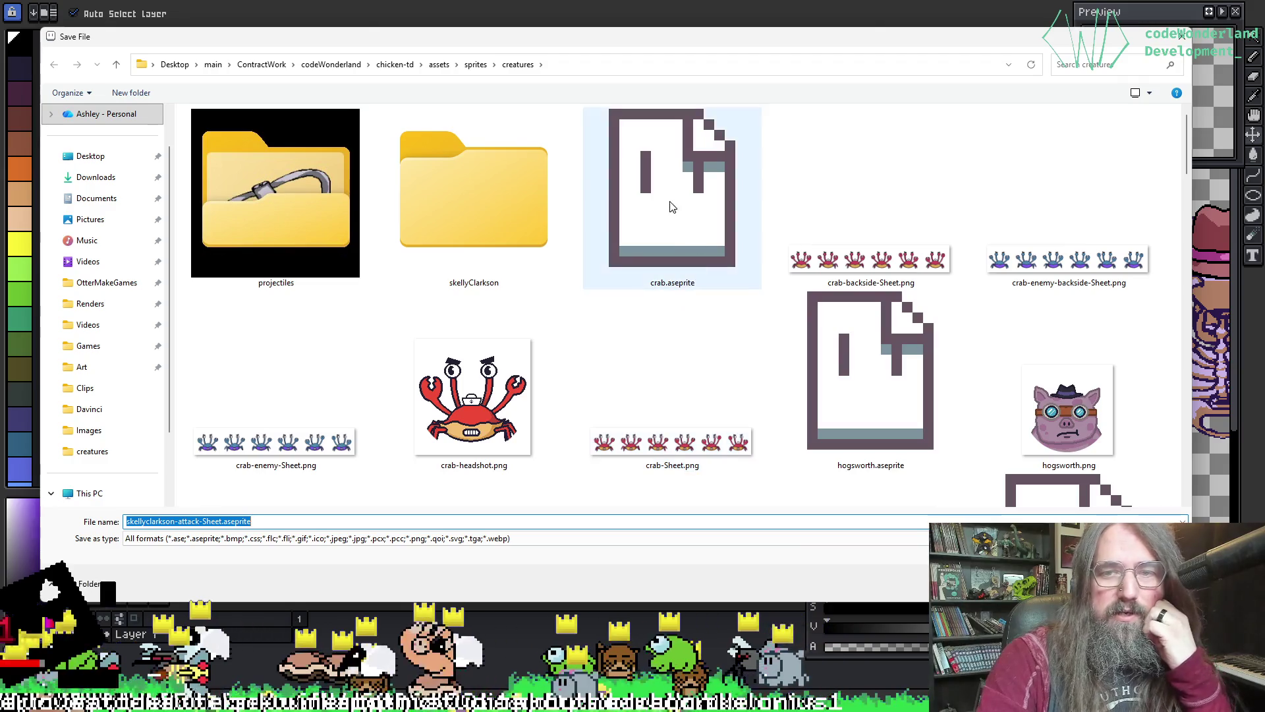
scroll(777, 422, down, 10)
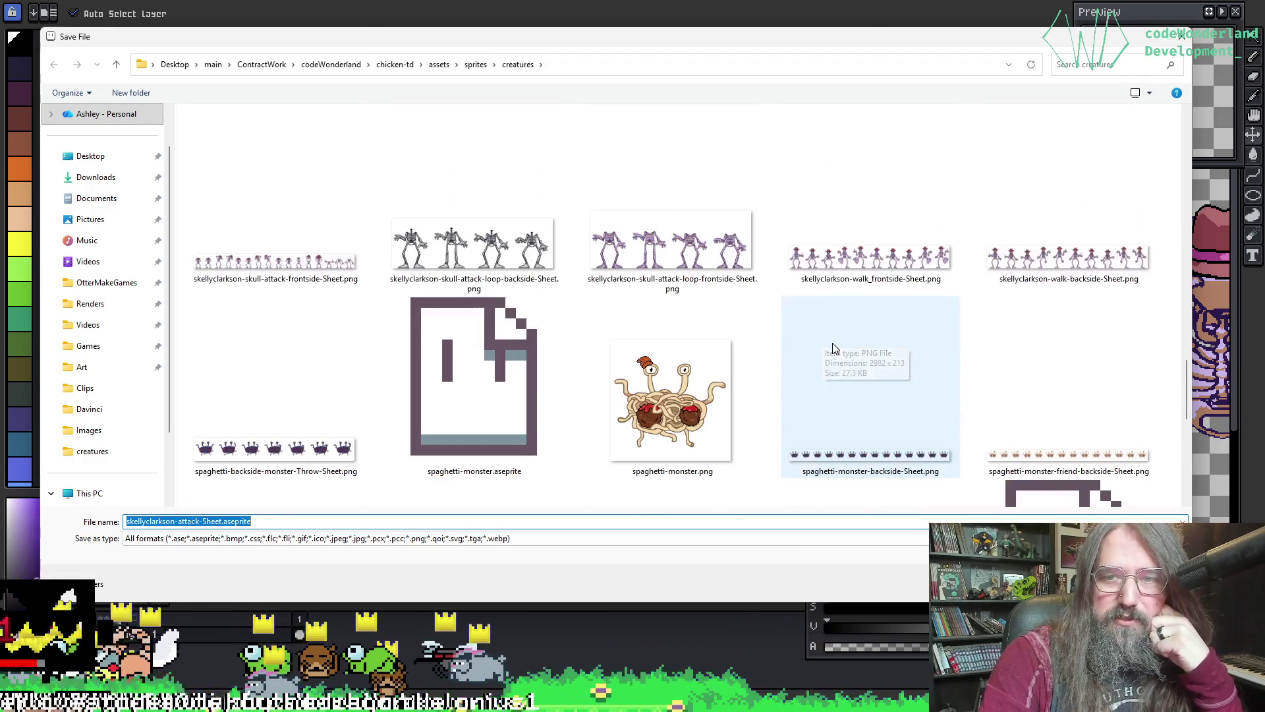
scroll(954, 244, up, 2)
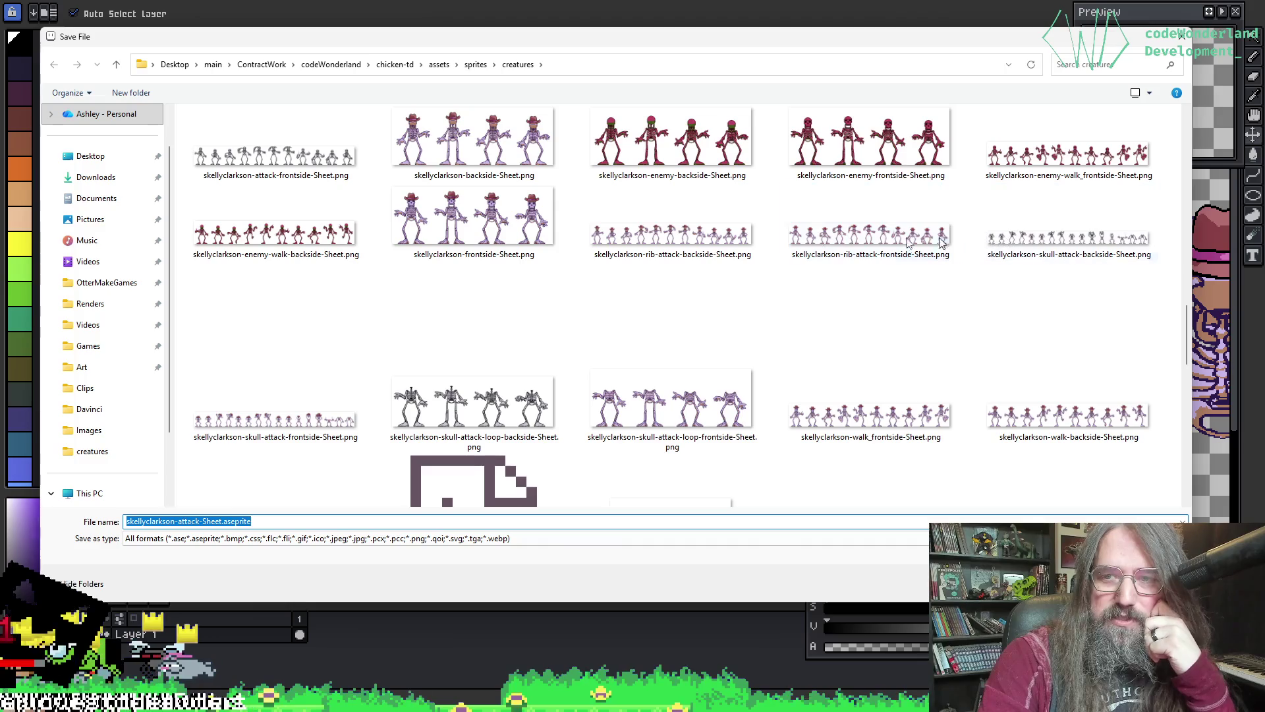
click(1129, 246)
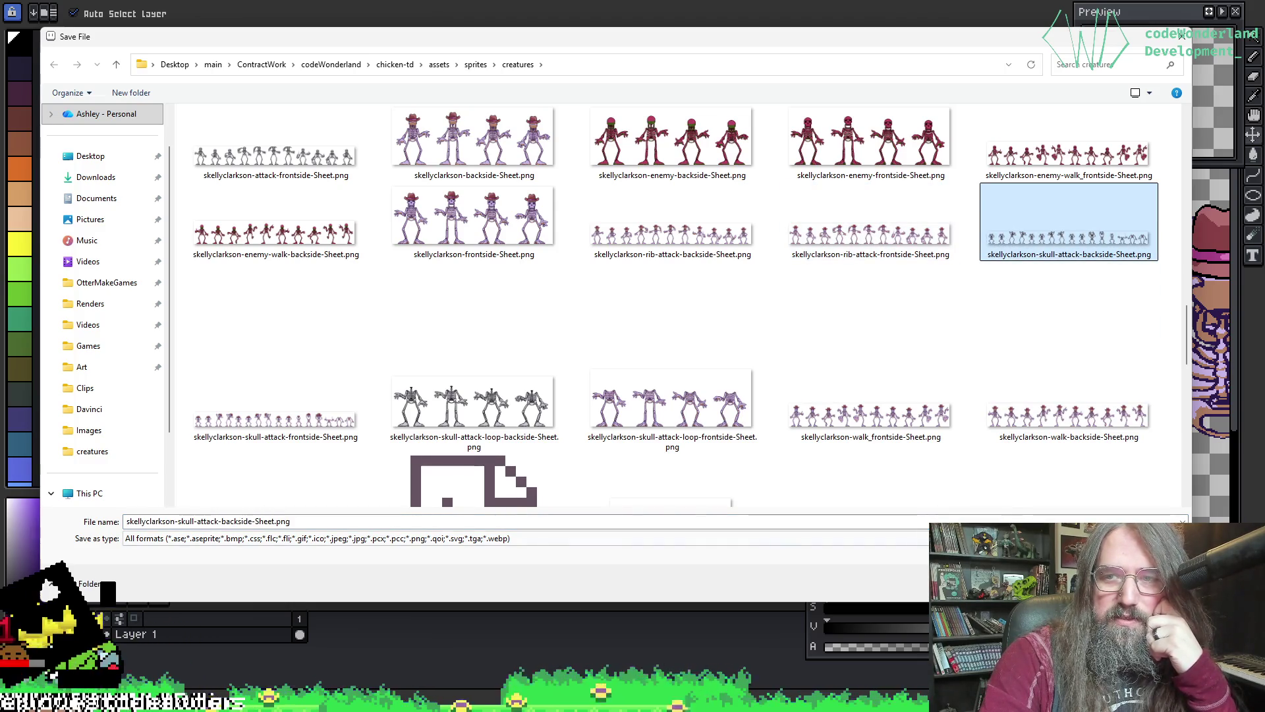
key(Tab)
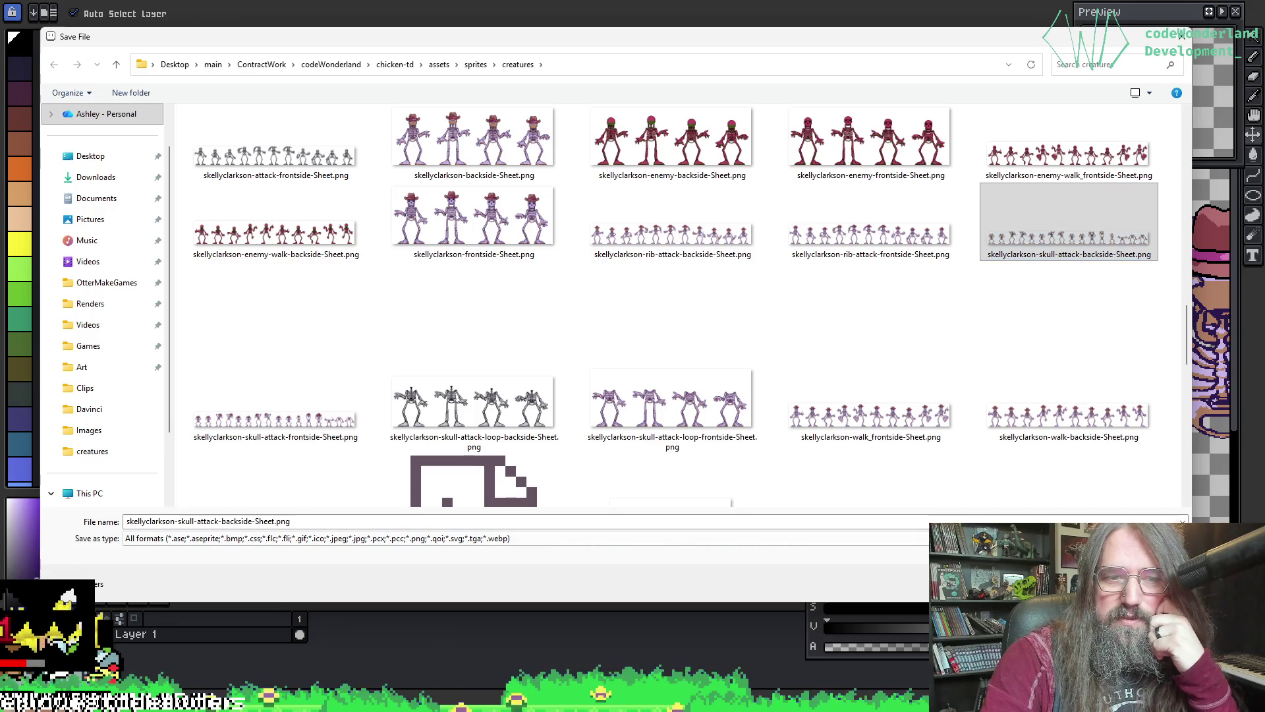
key(Return)
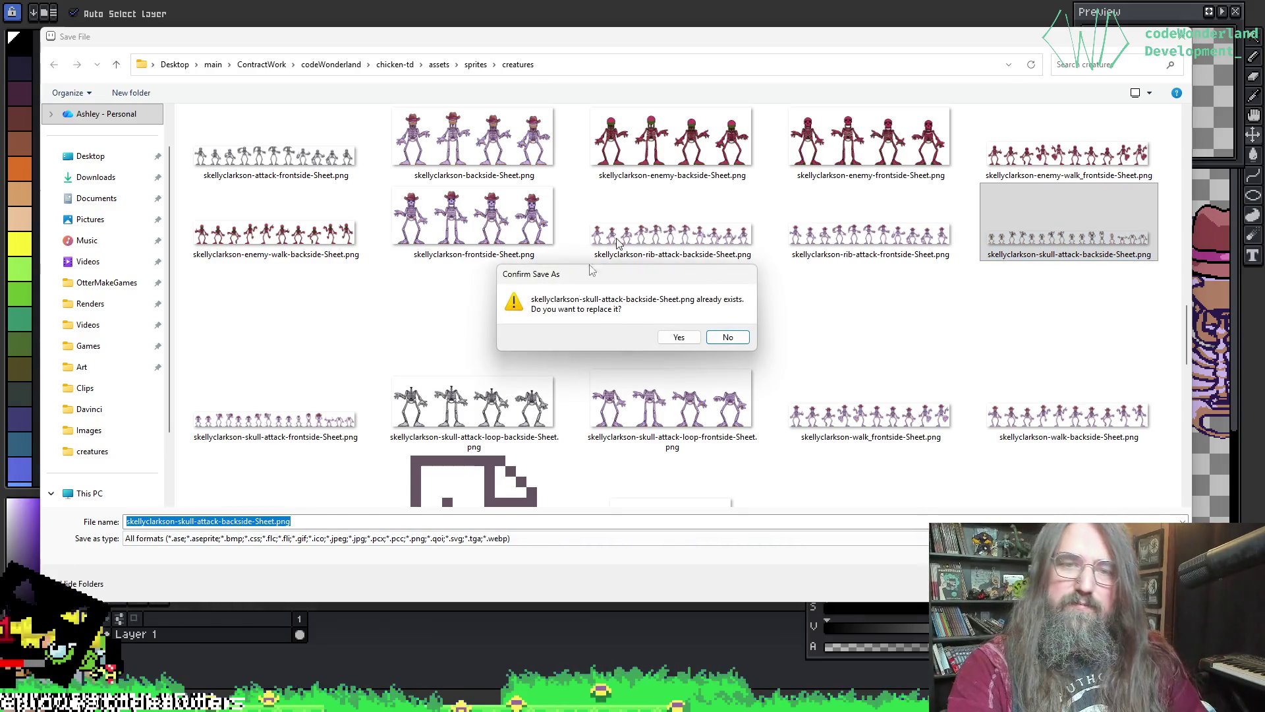
click(679, 337)
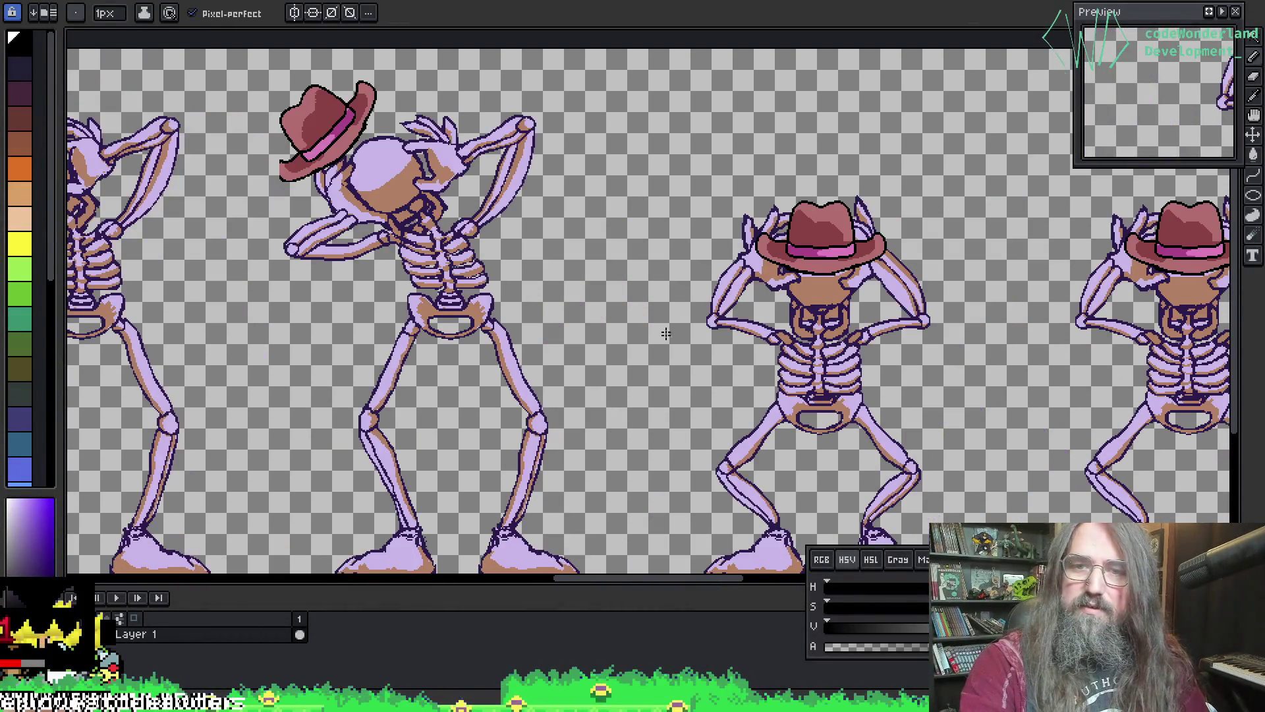
- Flip through the open skeleton documents to the headless skeleton attack animation and zoom in
mouse_move(665, 329)
mouse_down()
mouse_move(776, 333)
mouse_move(635, 299)
mouse_move(758, 197)
mouse_up()
scroll(632, 297, down, 5)
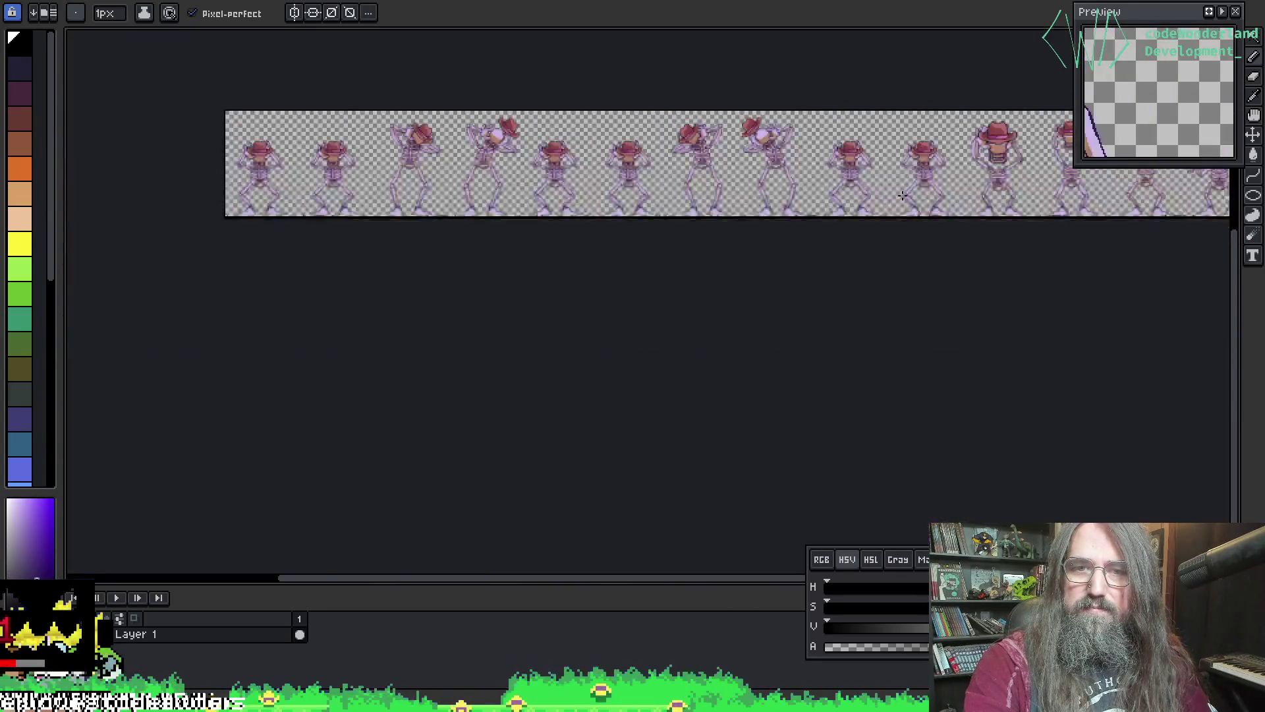
scroll(545, 398, up, 2)
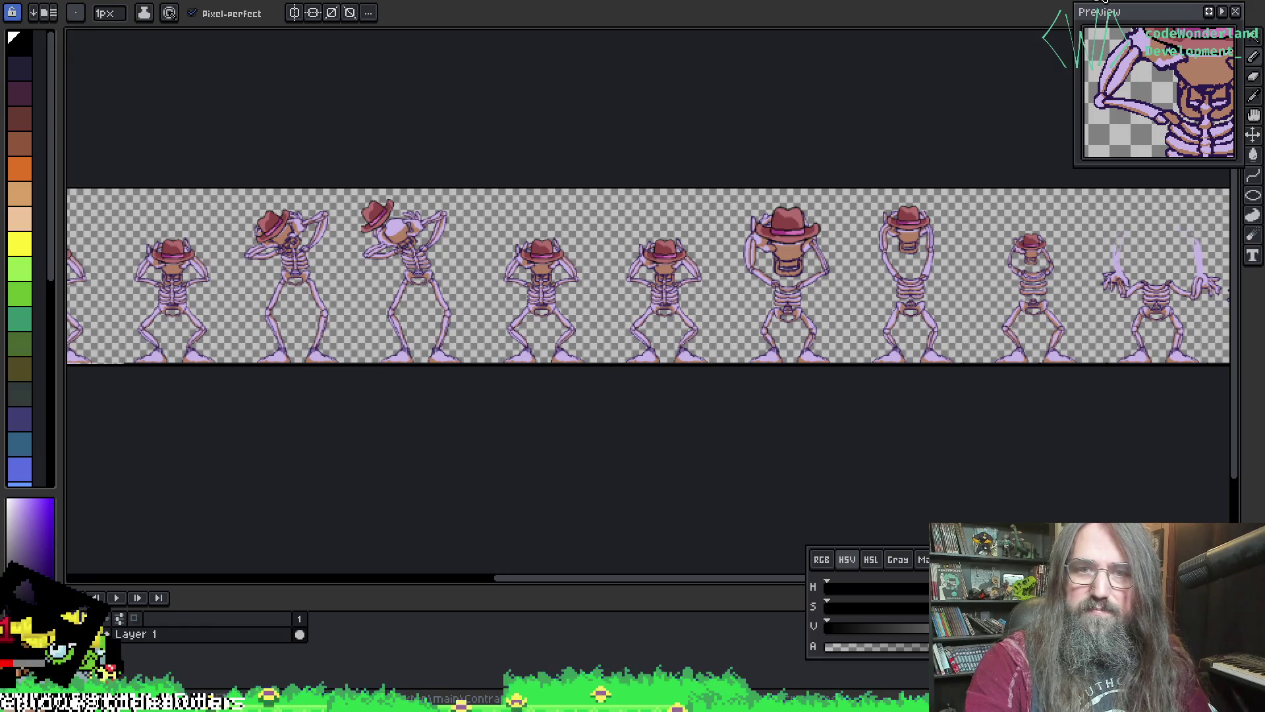
scroll(322, 270, up, 3)
scroll(753, 221, down, 3)
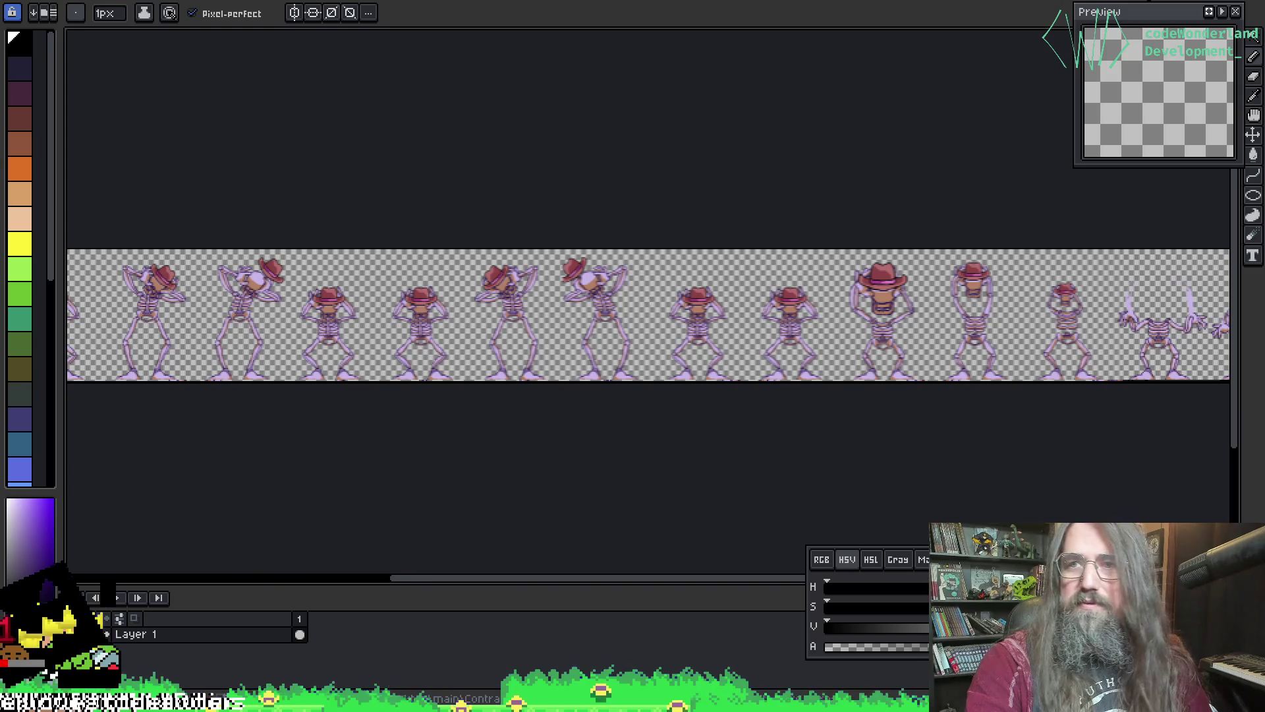
key(ctrl+Tab)
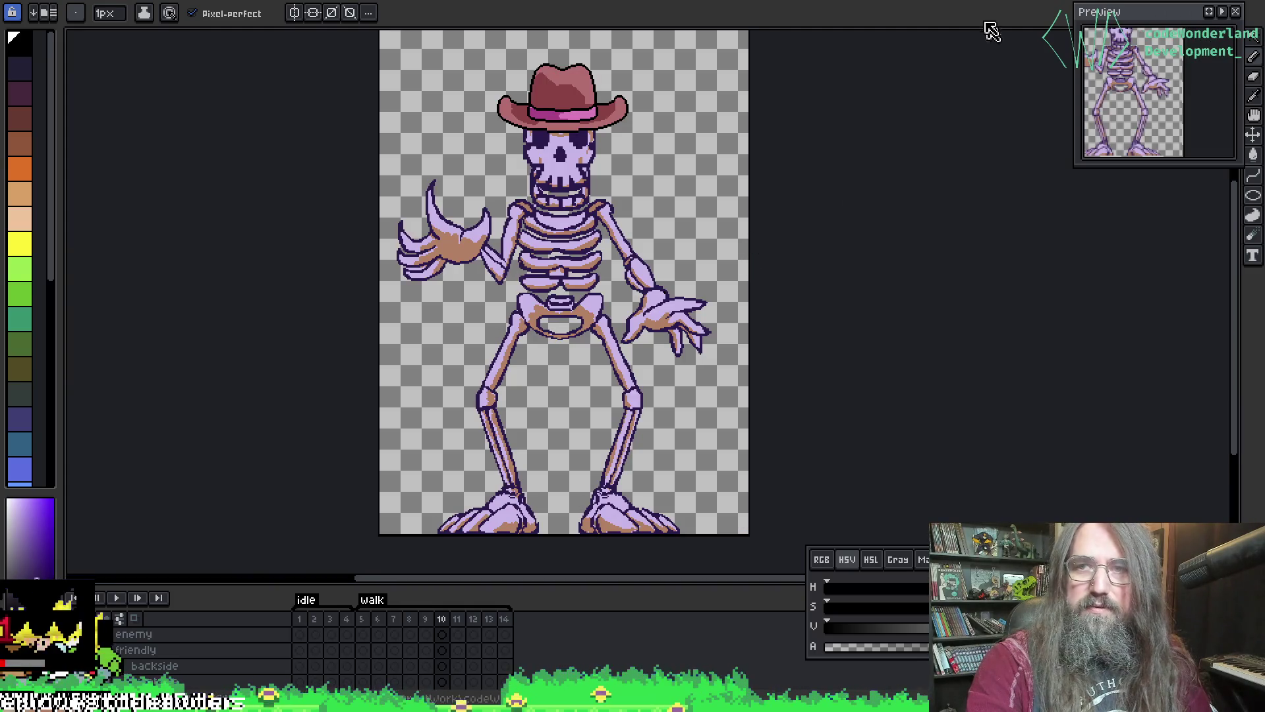
key(ctrl+Tab)
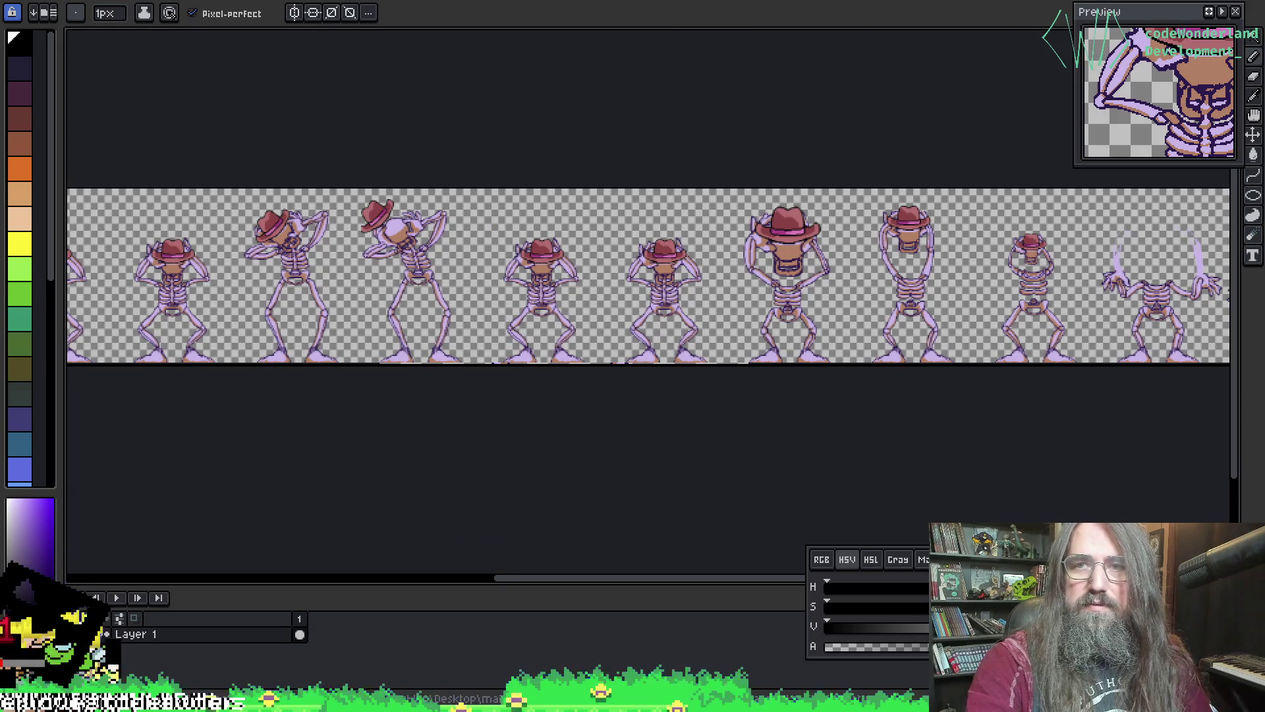
key(plus)
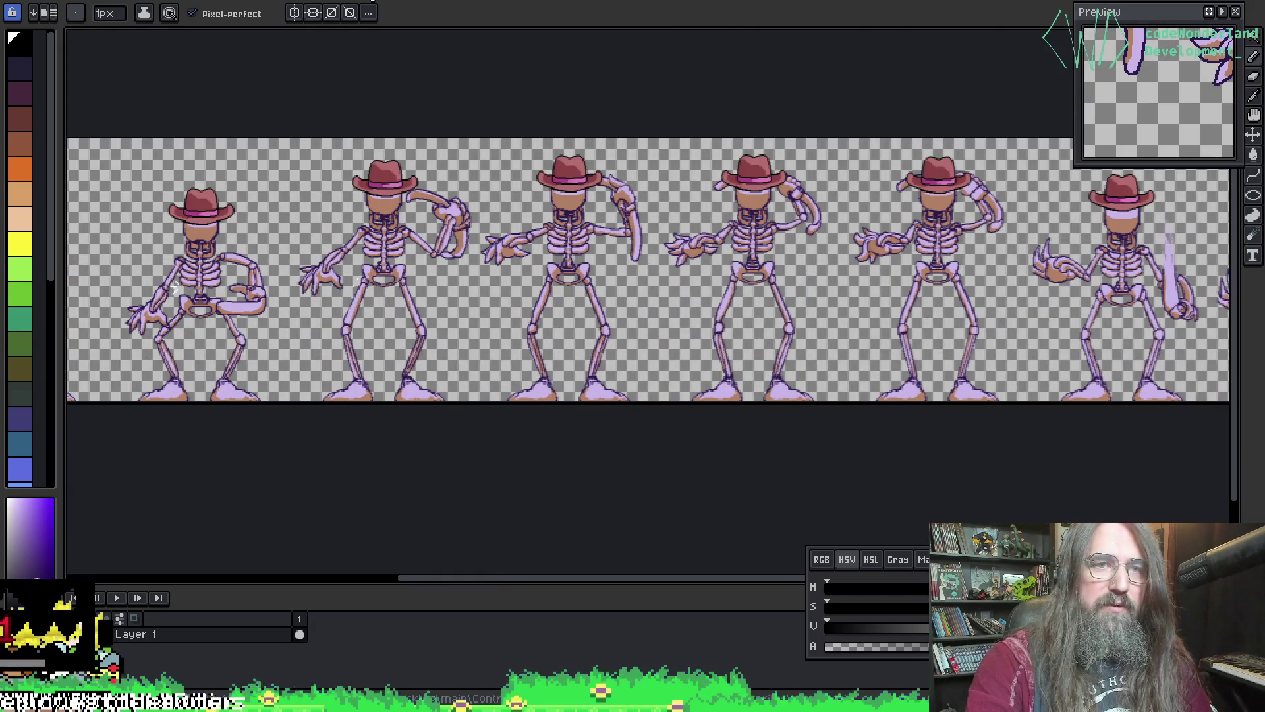
key(ctrl+Tab)
key(plus)
key(v)
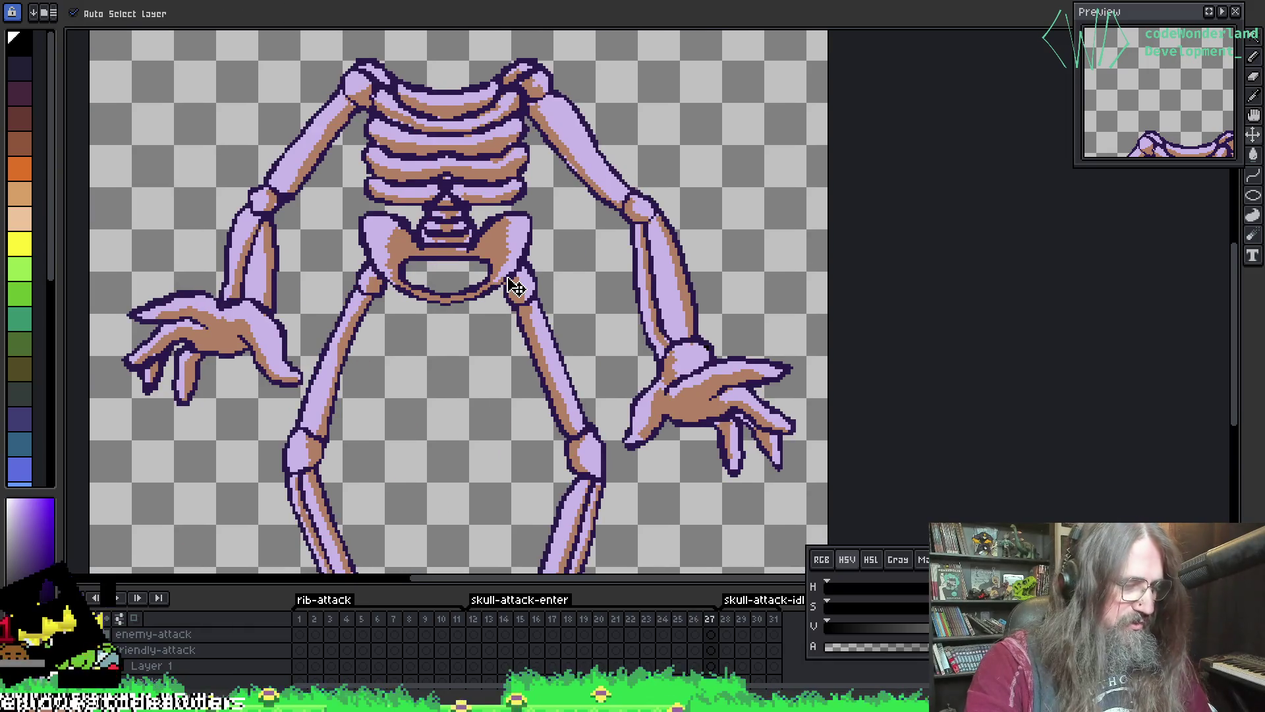
- Export only the skull-attack-idle tagged frames as a sprite sheet
key(ctrl+Tab)
key(ctrl+e)
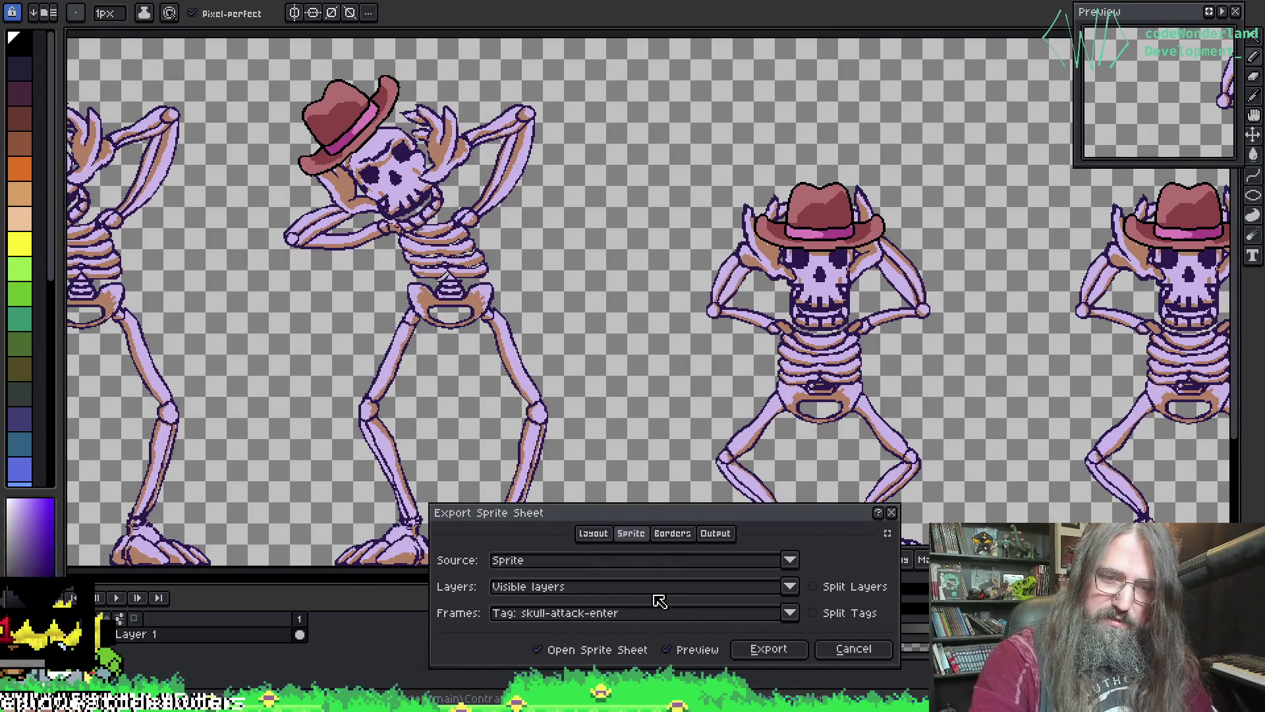
click(659, 613)
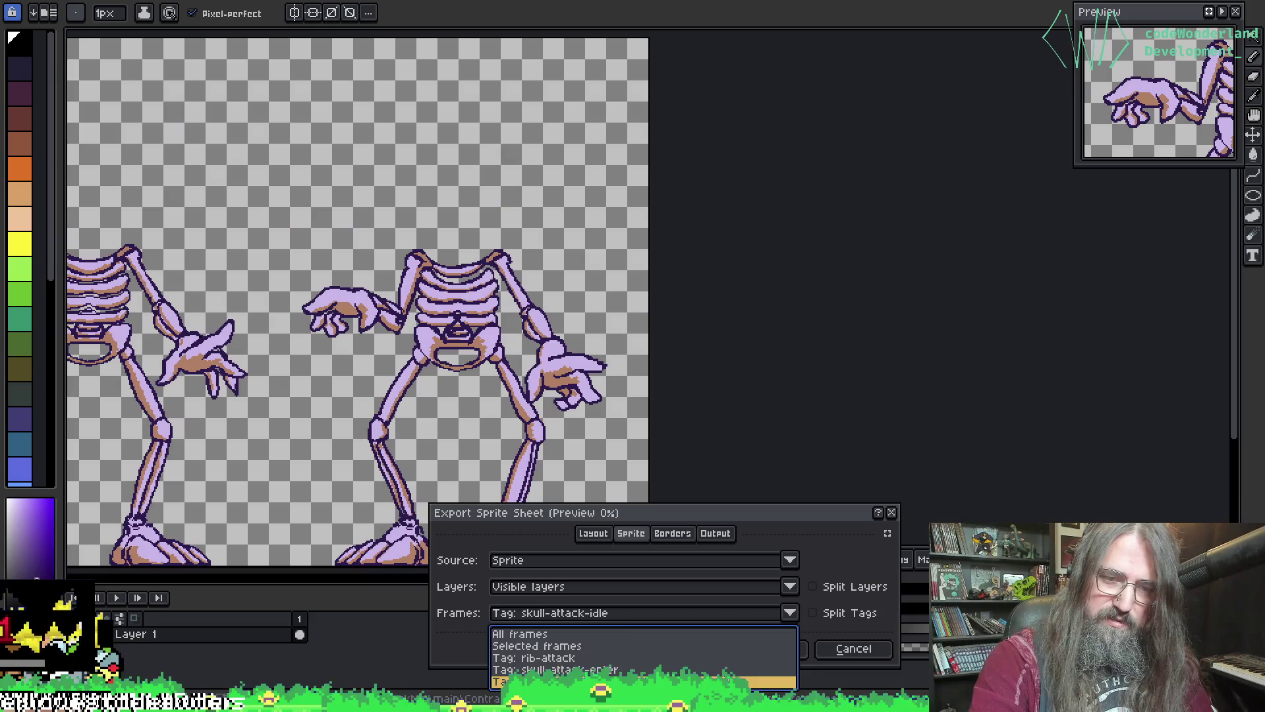
click(613, 682)
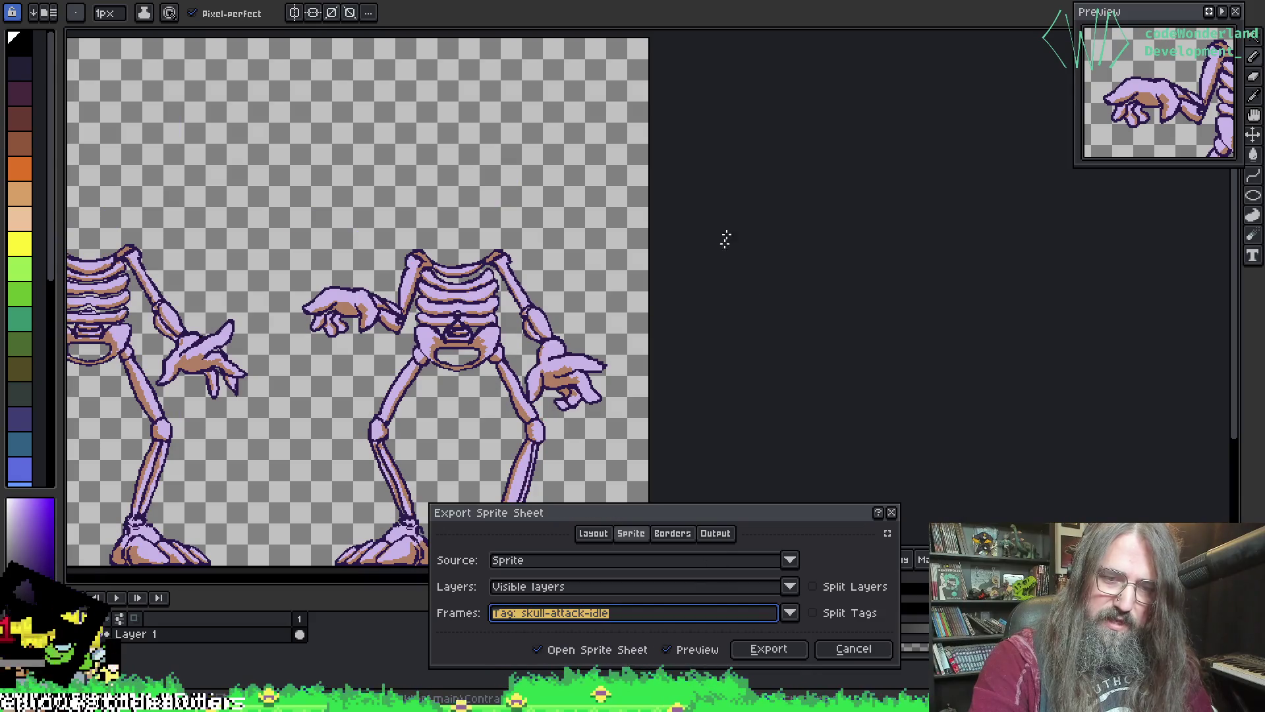
click(768, 651)
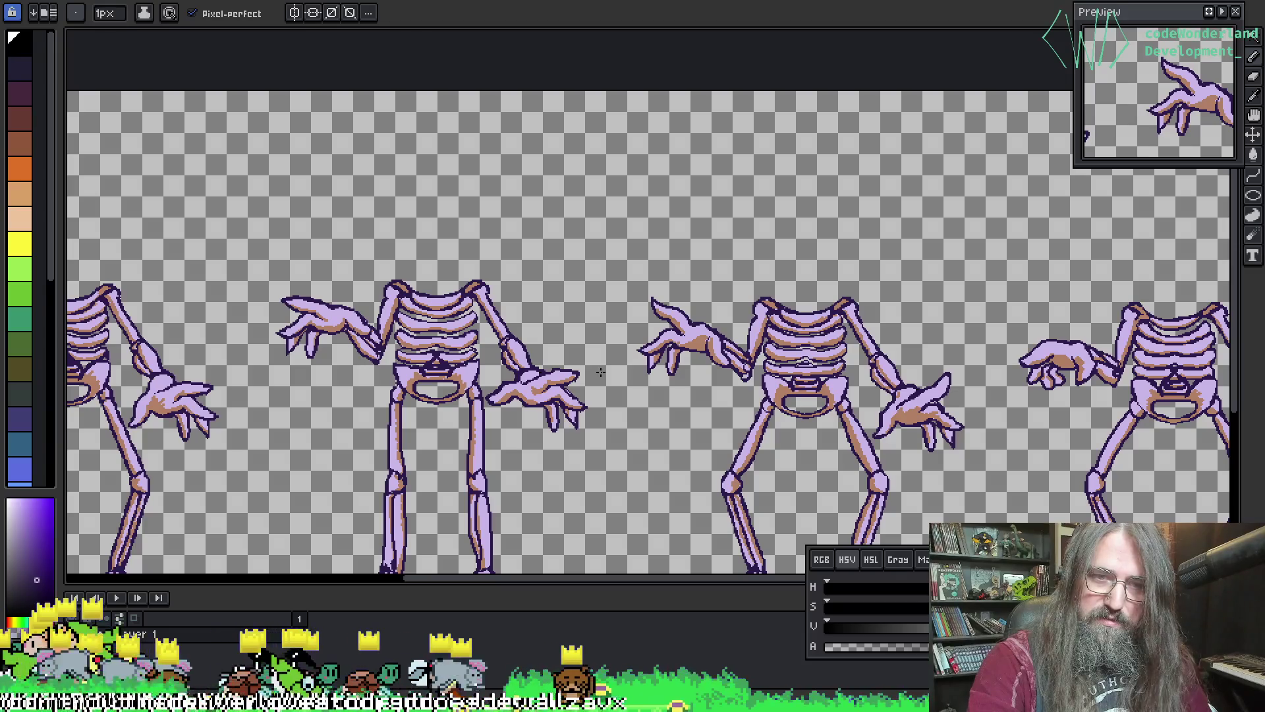
scroll(600, 373, down, 3)
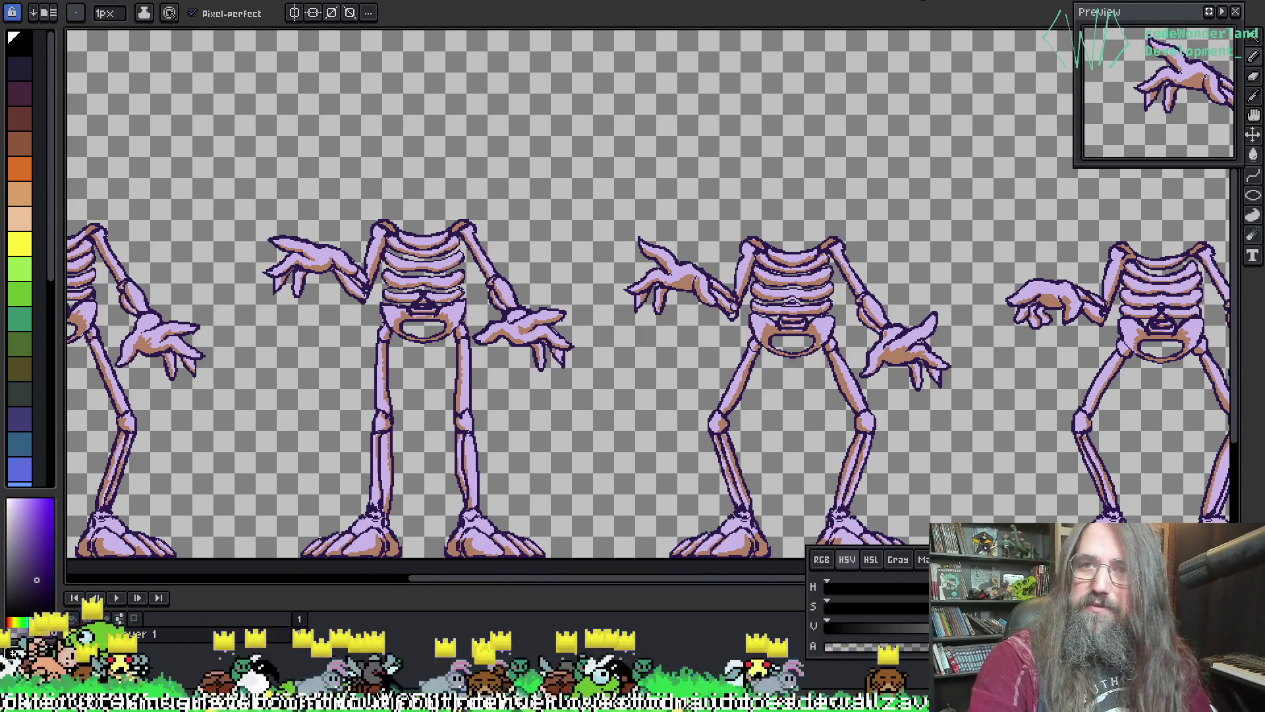
- Cycle through the cowboy, head-holding and standing skeleton documents to the exported headless sheet
key(ctrl+Tab)
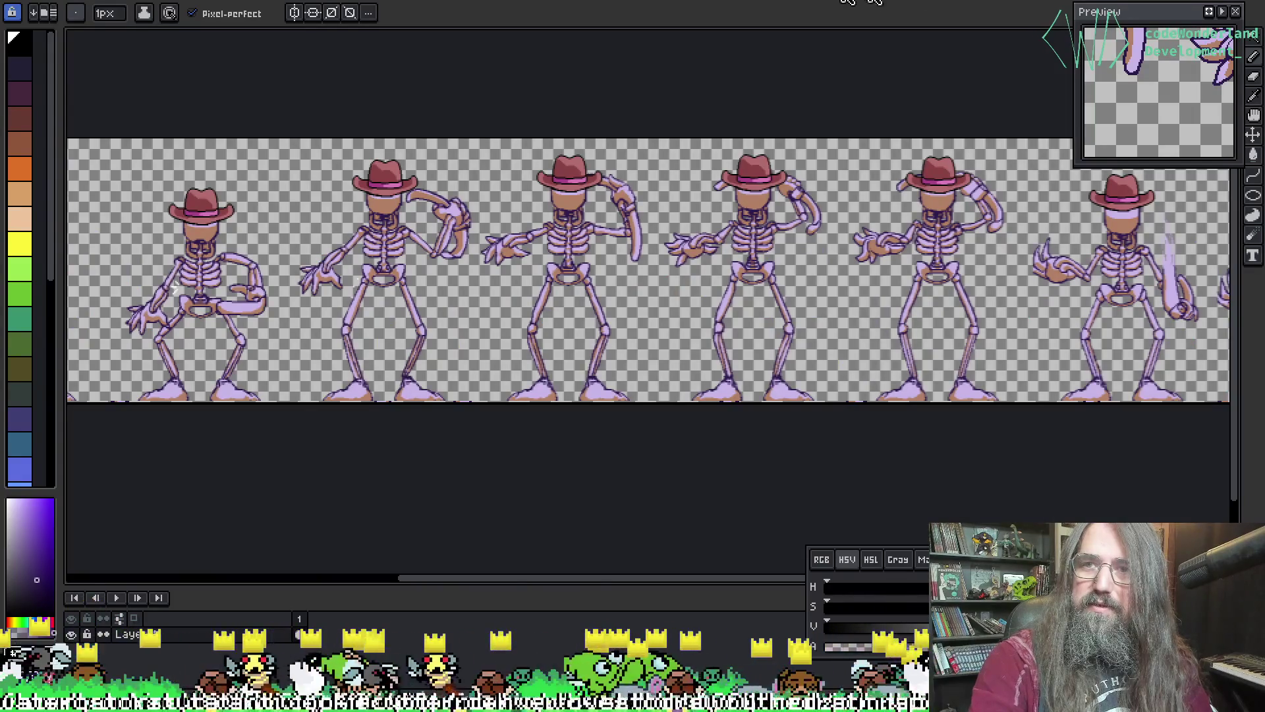
key(ctrl+Tab)
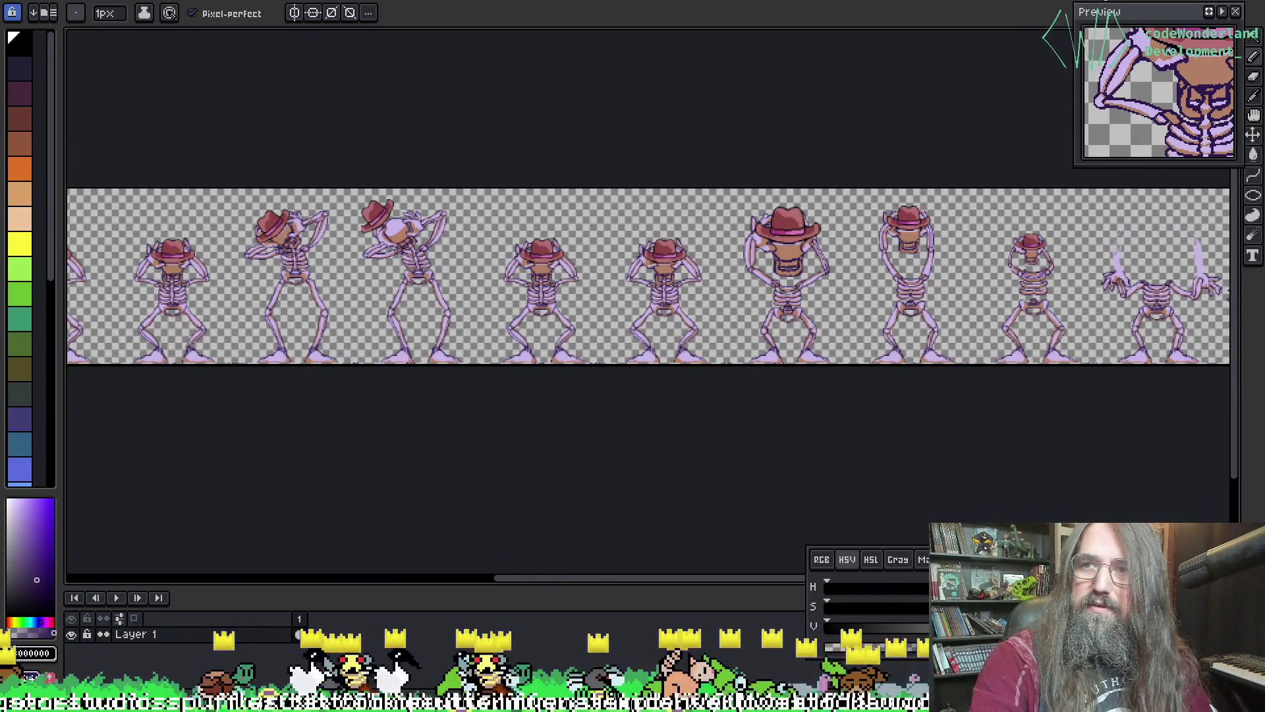
key(ctrl+Tab)
key(ctrl+Tab)
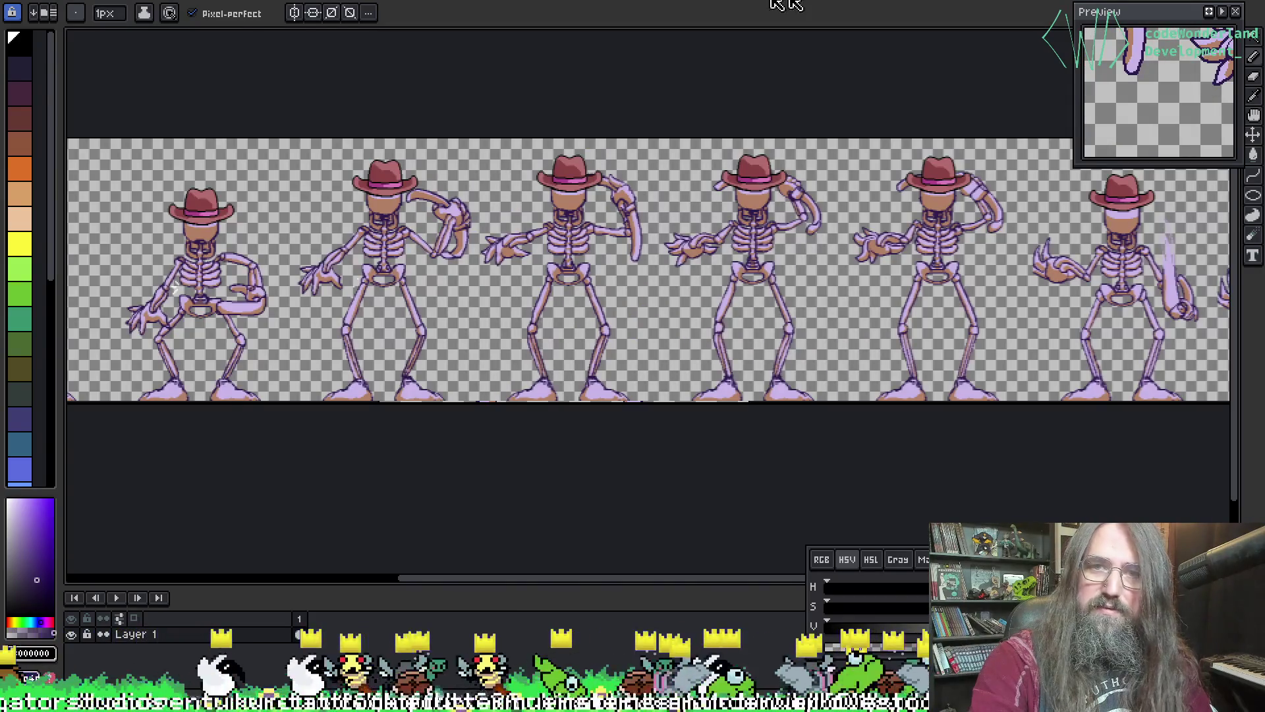
key(ctrl+Tab)
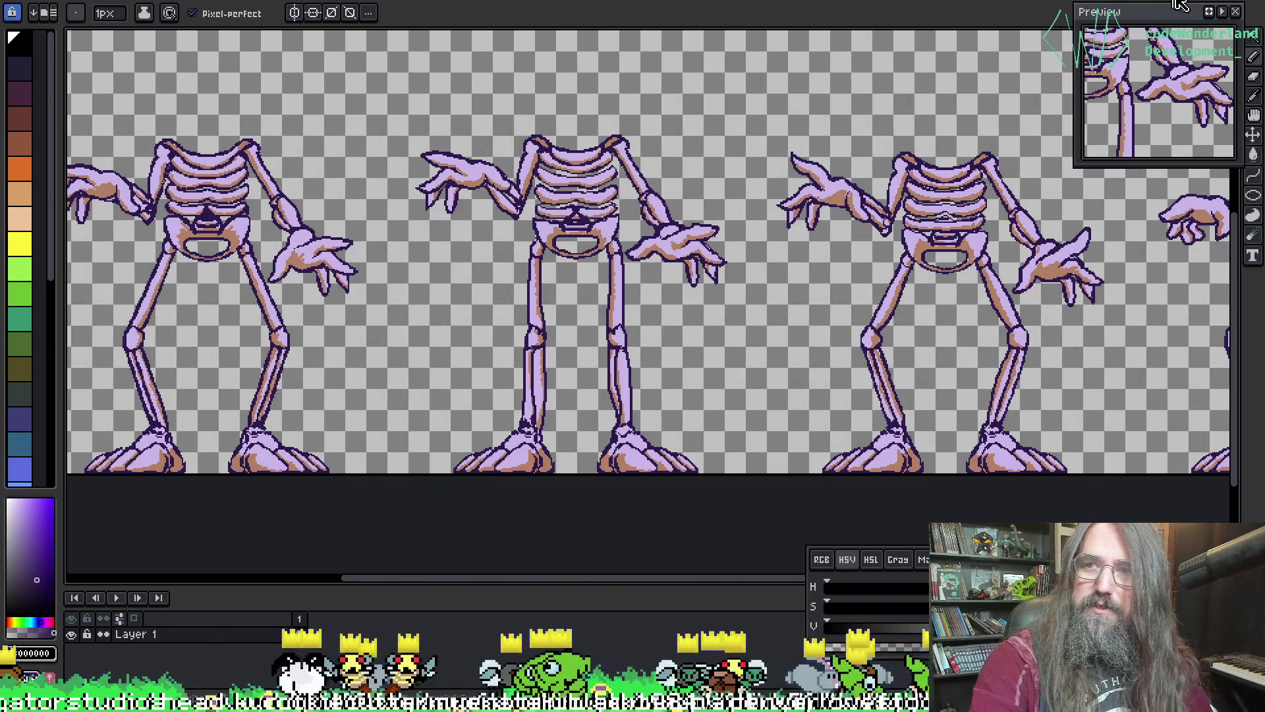
key(ctrl+Tab)
key(ctrl+Tab)
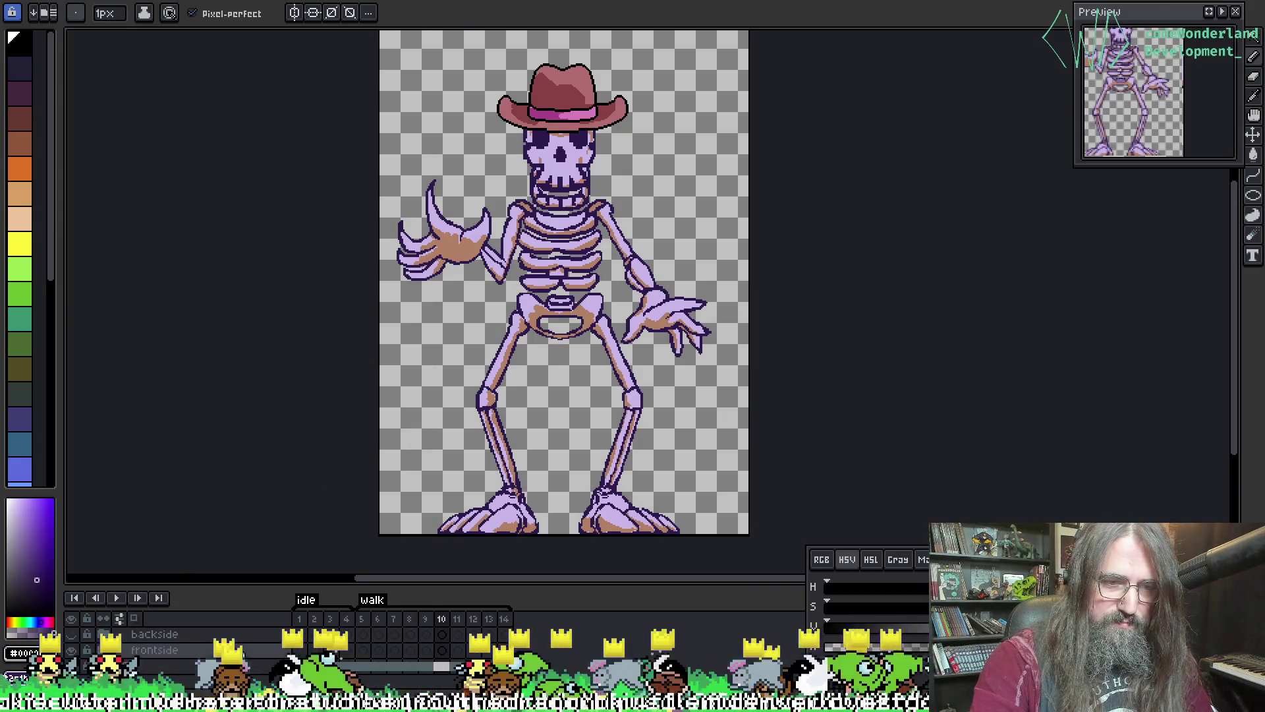
- Hide the frontside layer and show the backside skeleton layer
click(71, 649)
click(72, 634)
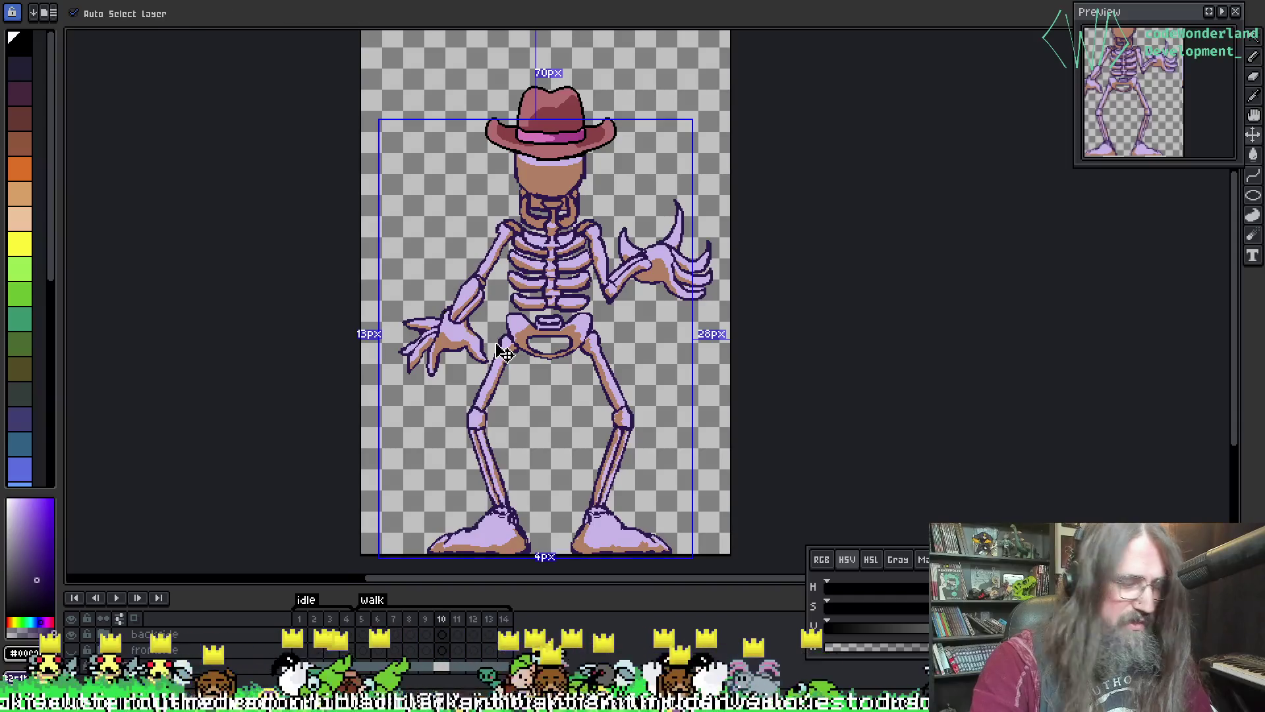
key(v)
- Export the visible layers' idle-tagged frames as a sprite sheet, then close the exported sheet
key(ctrl+e)
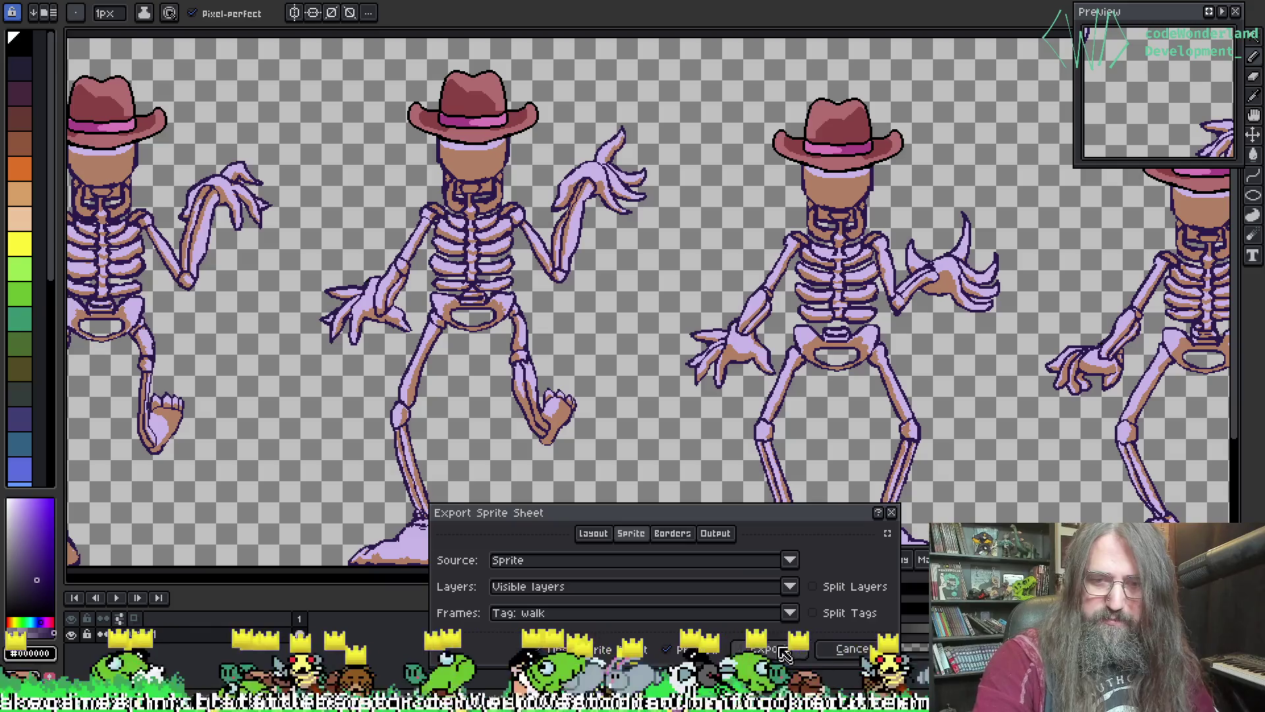
click(743, 587)
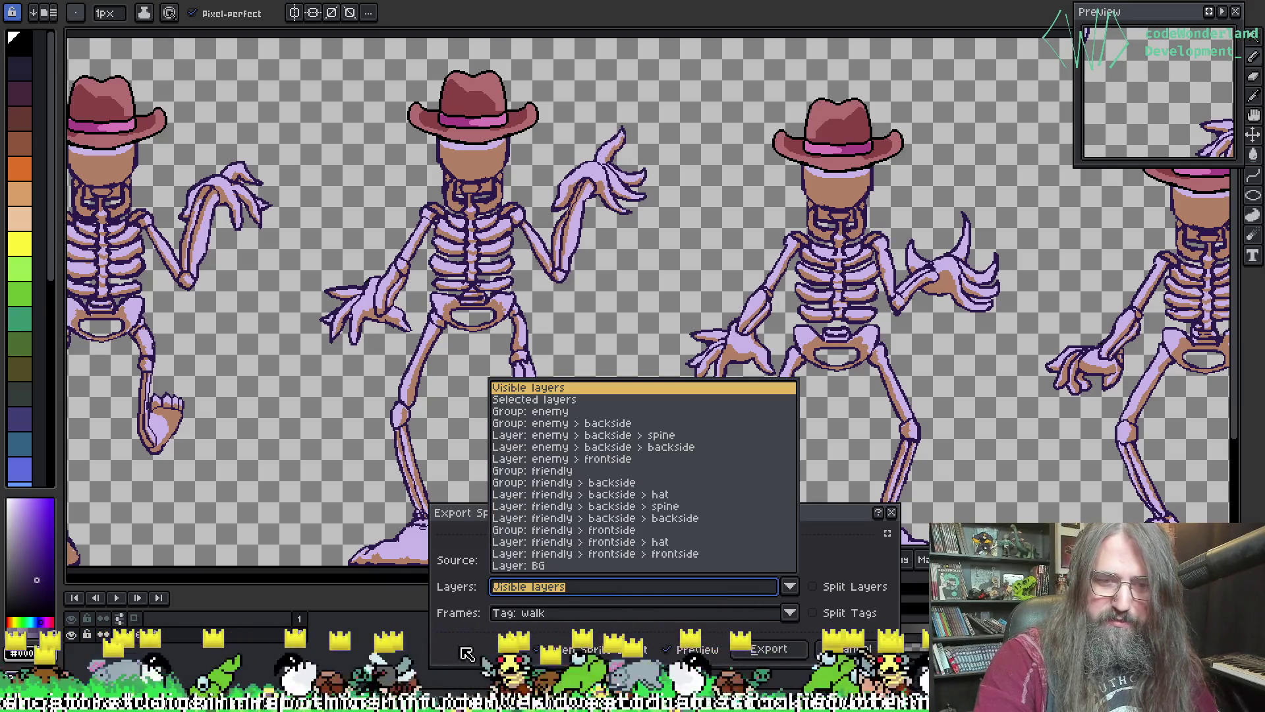
click(540, 614)
click(542, 616)
click(535, 657)
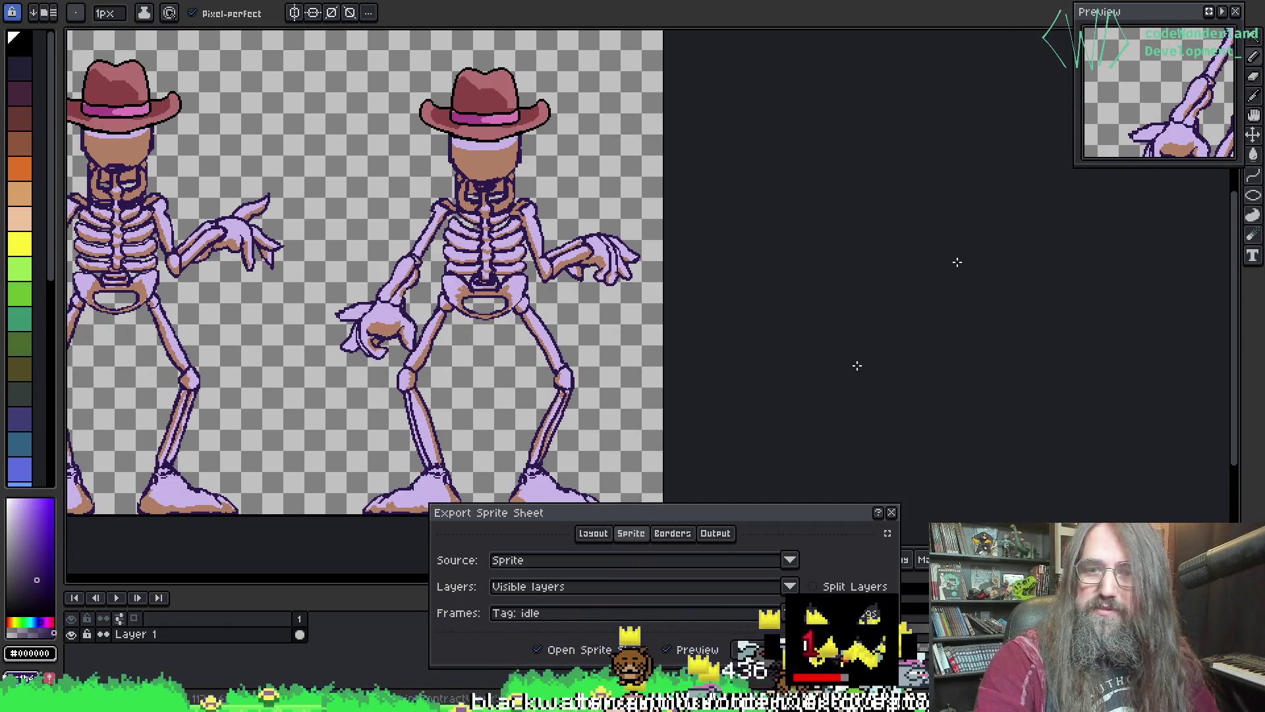
click(895, 516)
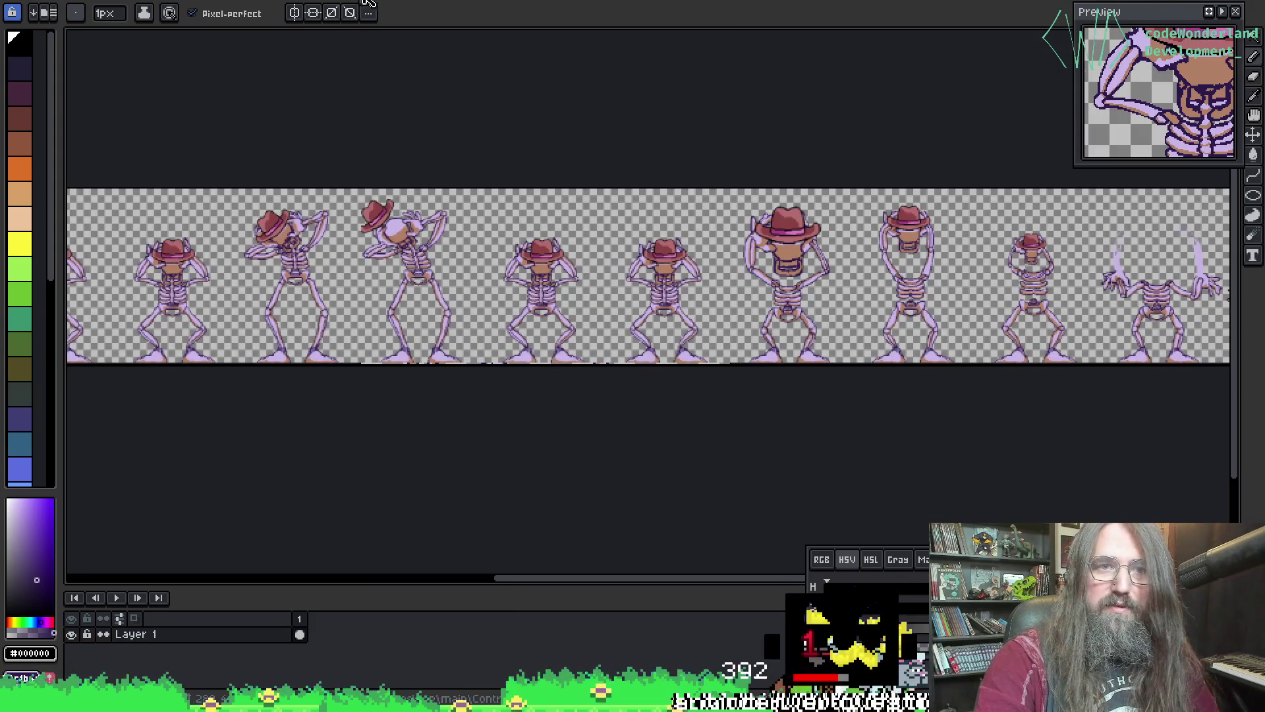
key(ctrl+w)
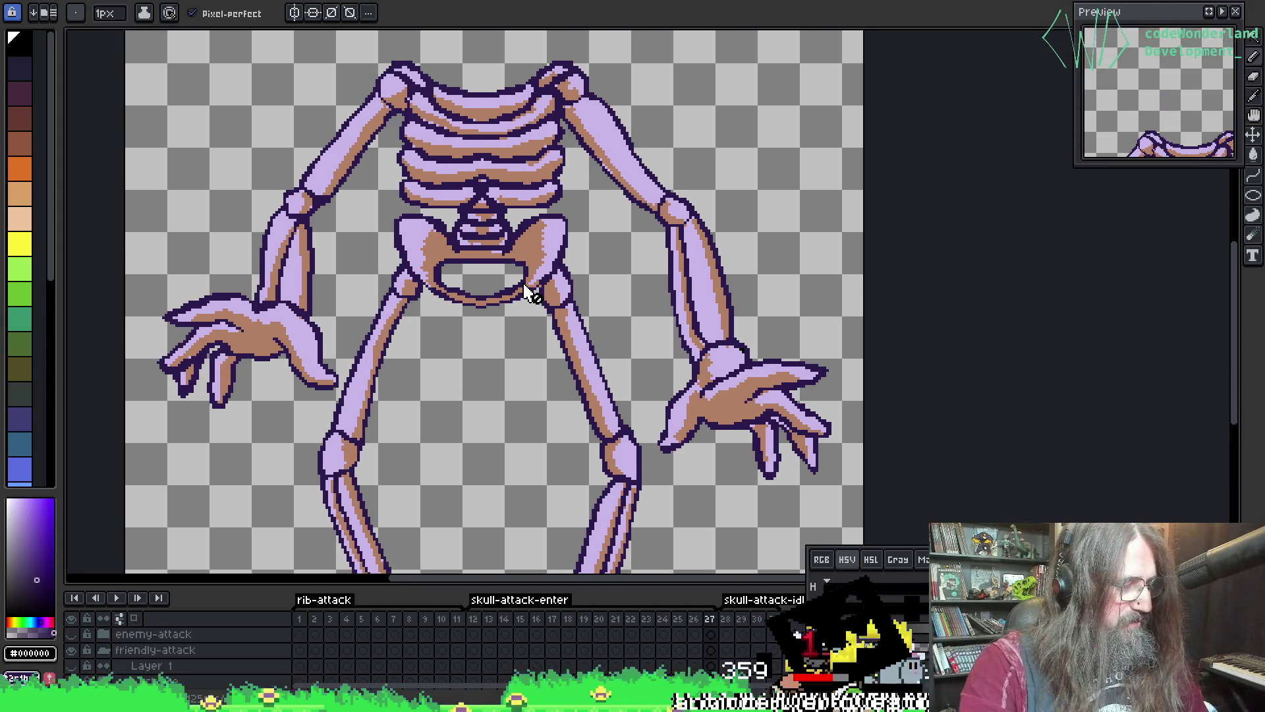
- Nudge the view, save the headless skeleton attack sprite, and bring up sprite sheet export settings
key(v)
key(b)
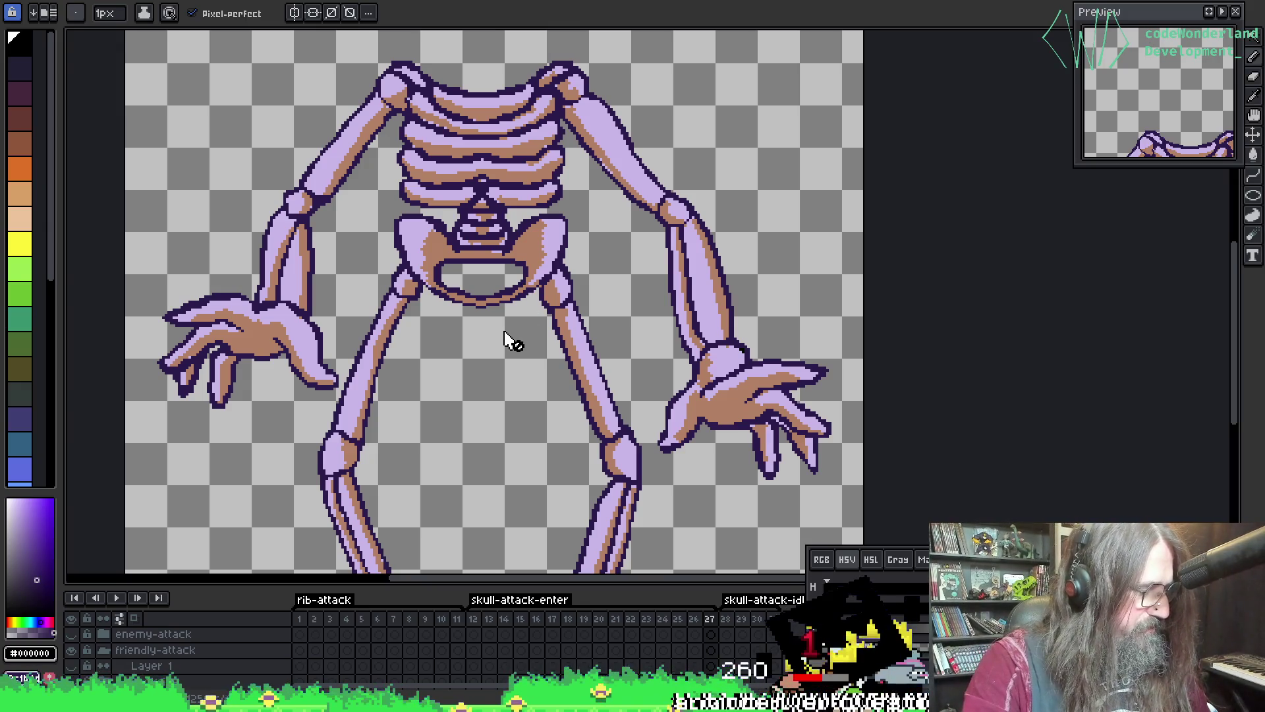
drag(488, 378, 525, 376)
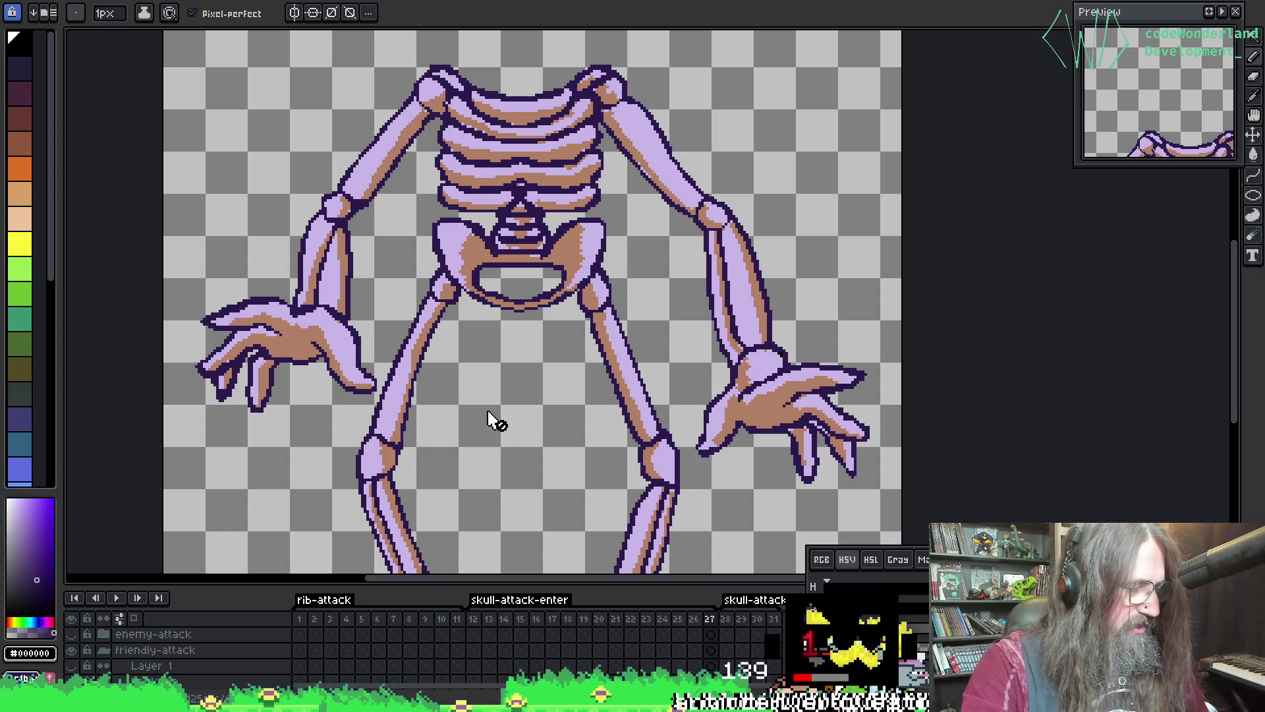
mouse_move(494, 418)
mouse_down()
mouse_move(469, 454)
mouse_move(486, 475)
mouse_up()
key(v)
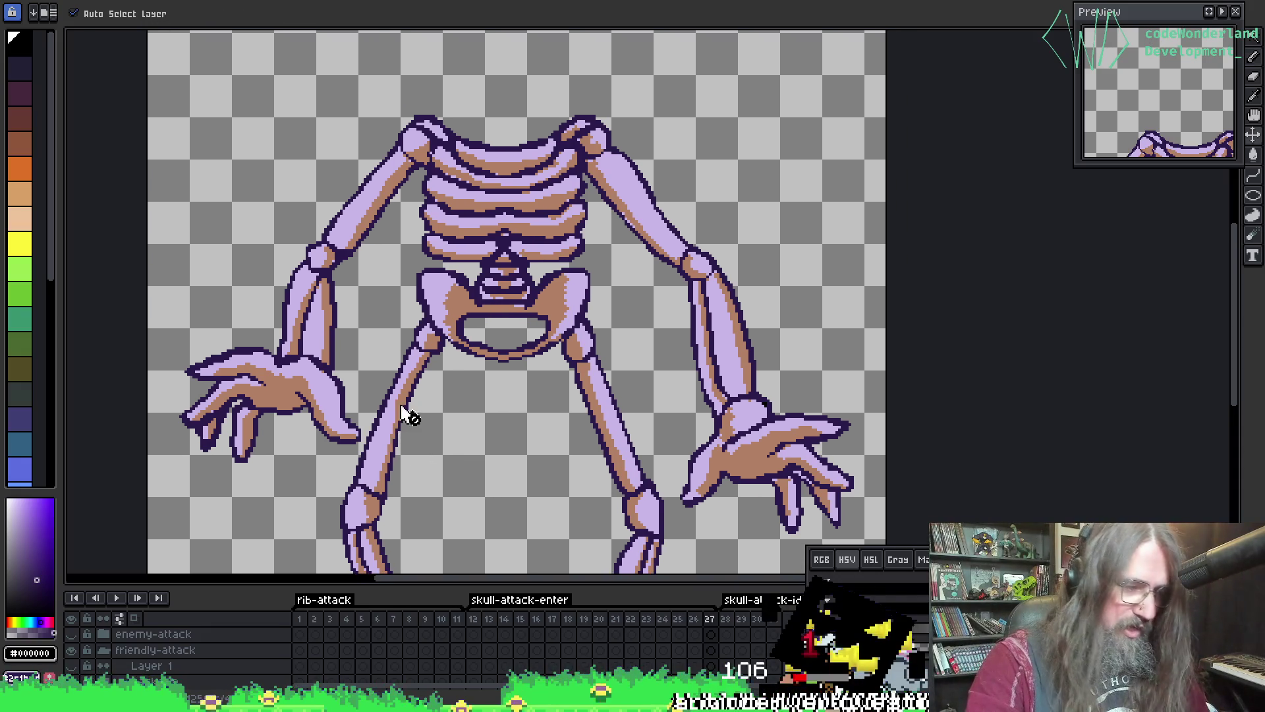
key(ctrl+s)
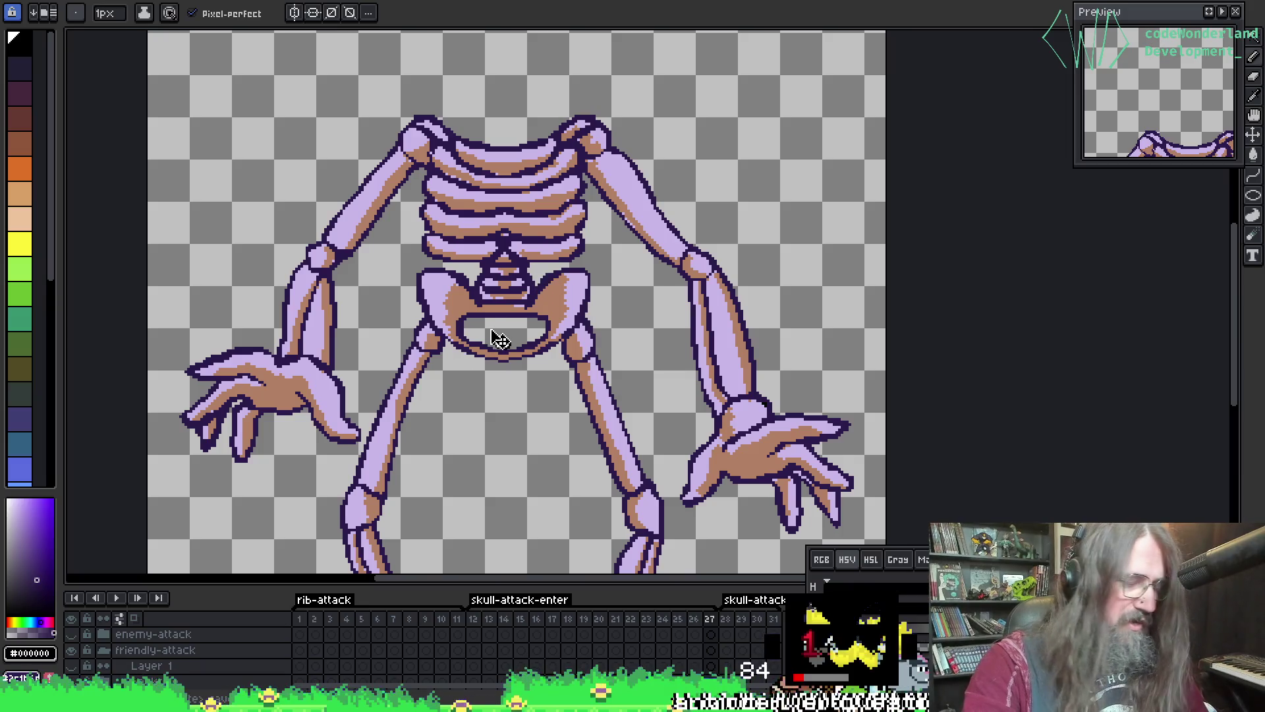
key(ctrl+e)
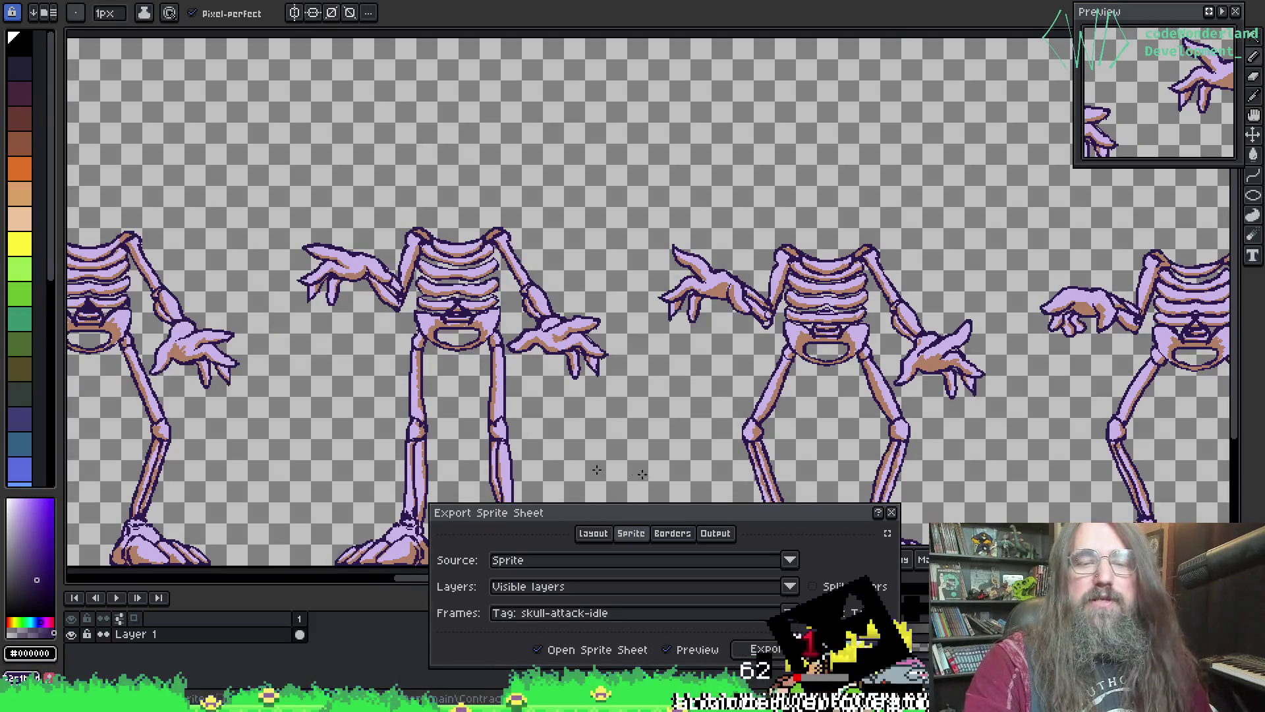
- Reopen the sprite sheet export settings and start exporting the skull-attack-idle frames
click(597, 614)
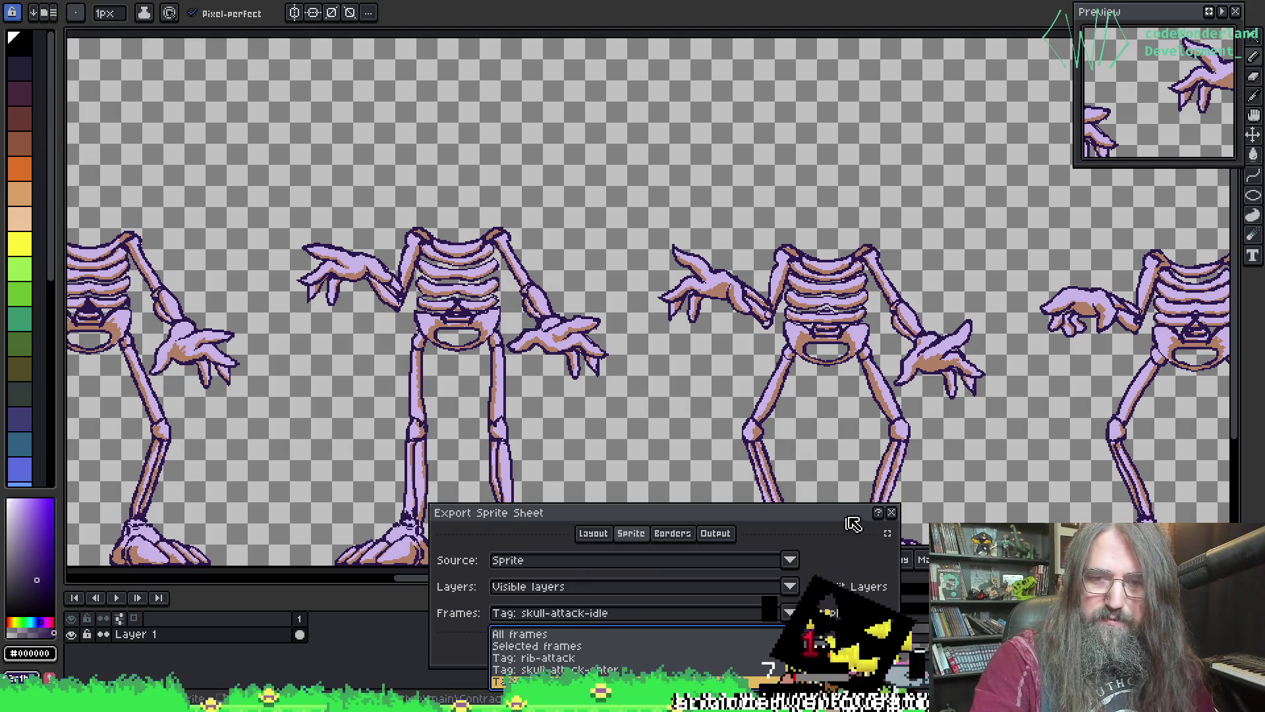
click(892, 512)
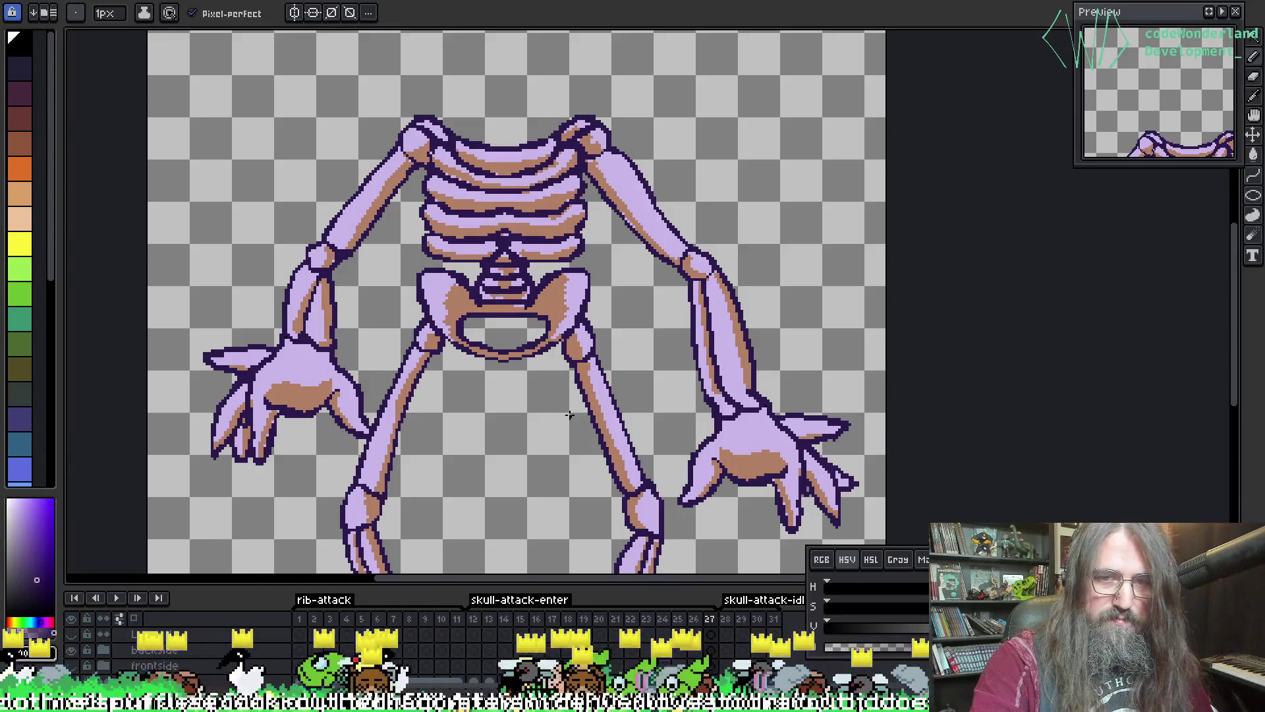
key(v)
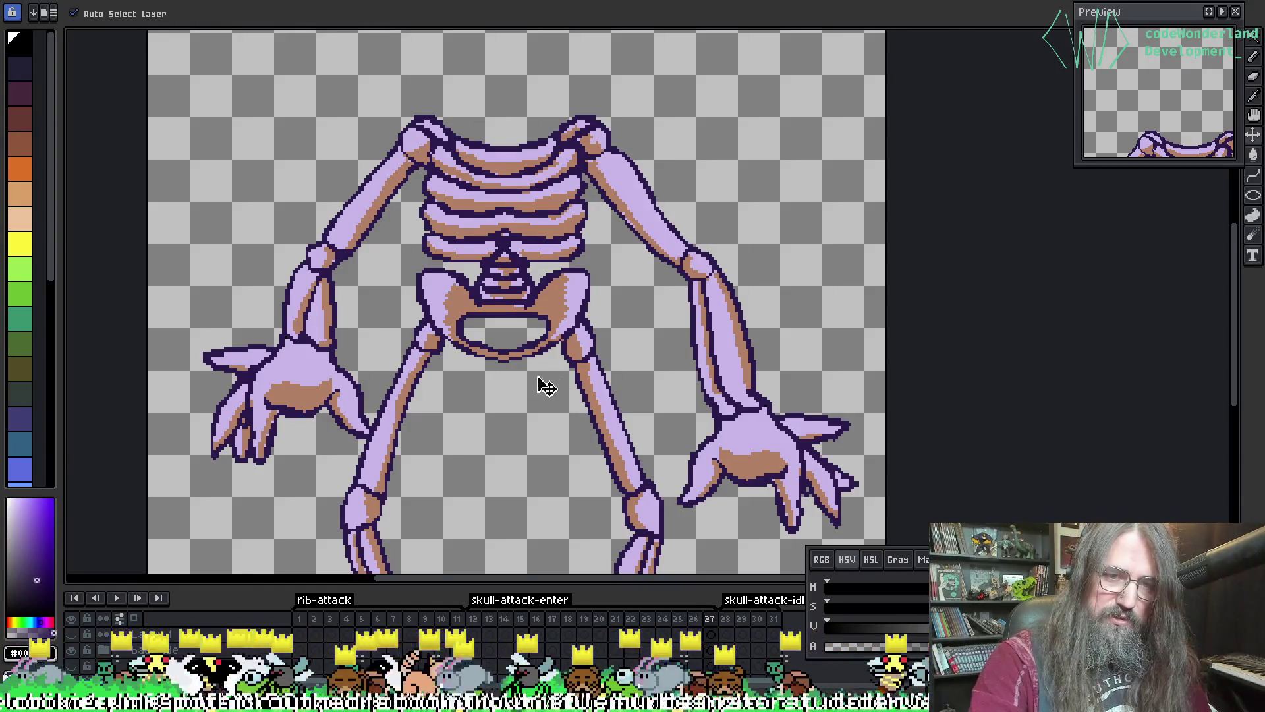
key(ctrl+e)
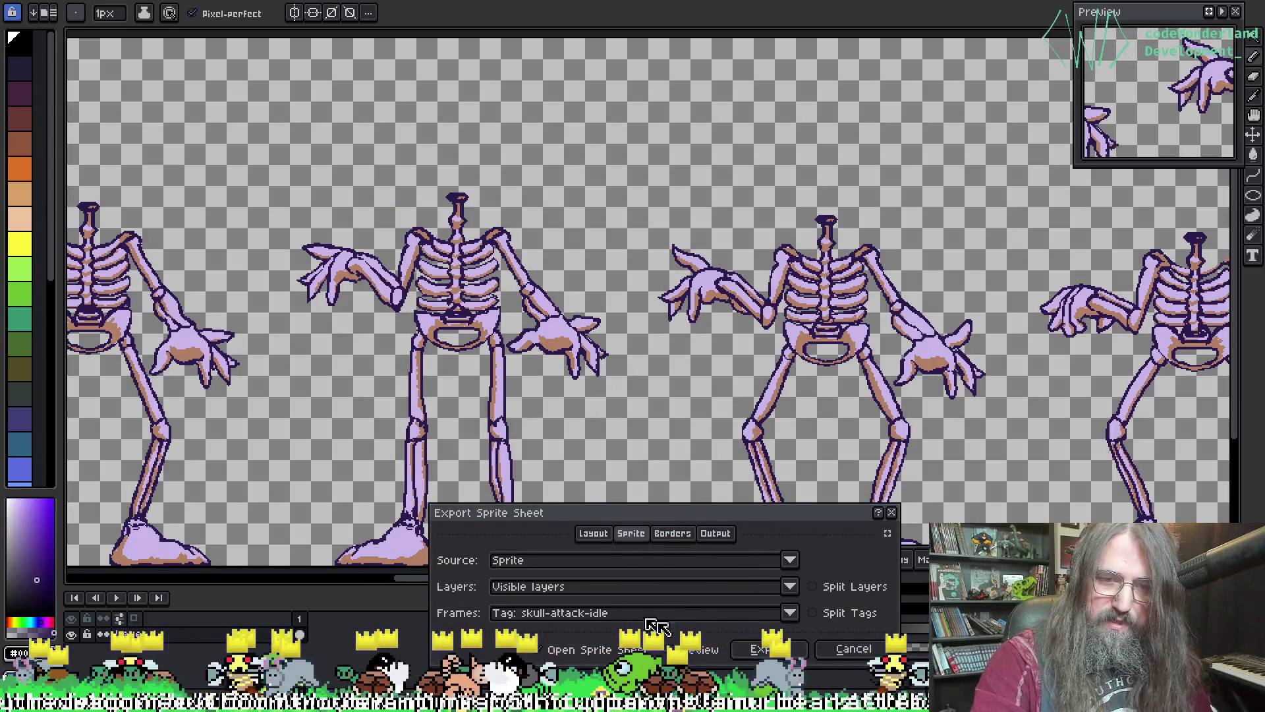
click(777, 650)
key(ctrl+a)
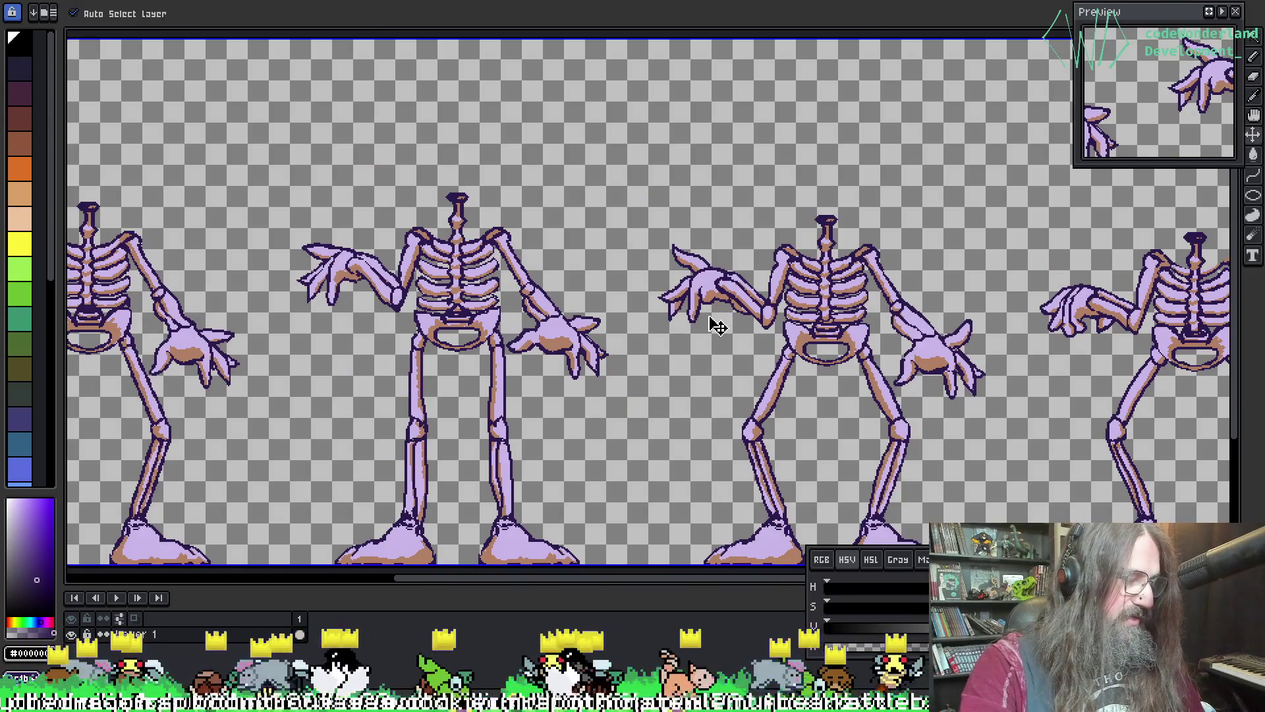
- Write the sheet over skellyclarkson-skull-attack-loop-backside-Sheet.png, confirming the replacement
key(ctrl+s)
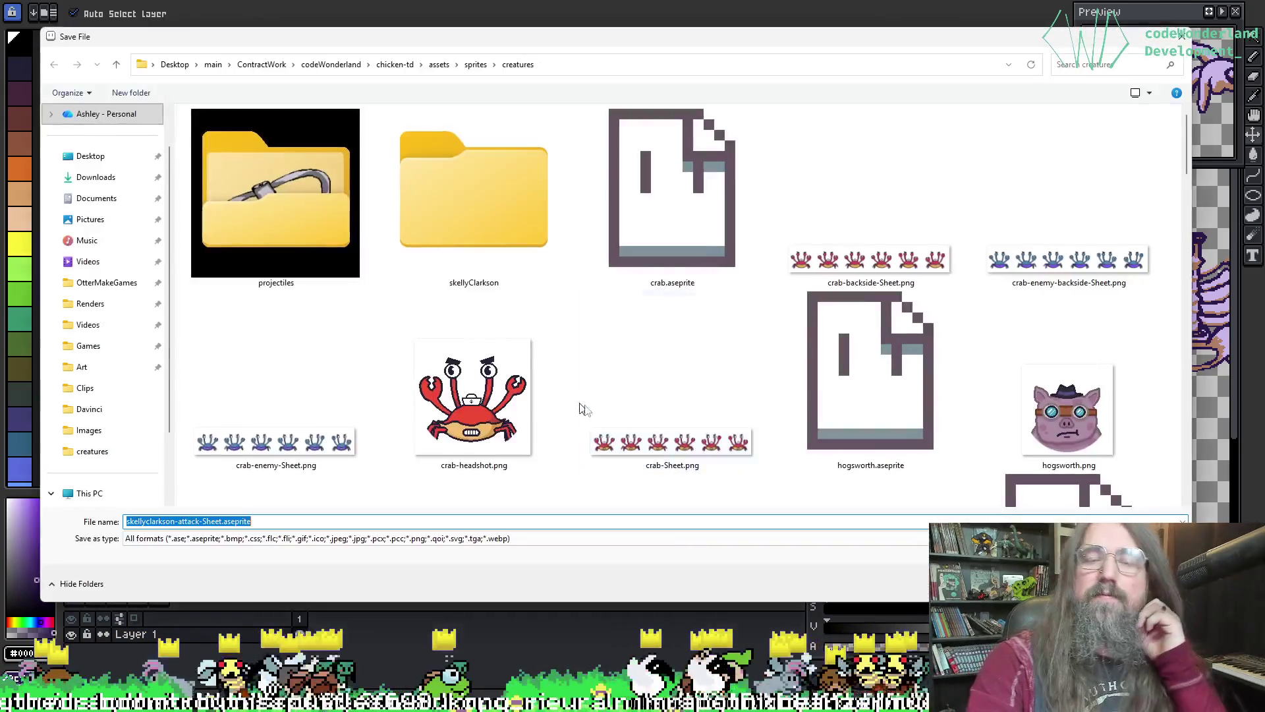
scroll(708, 321, down, 10)
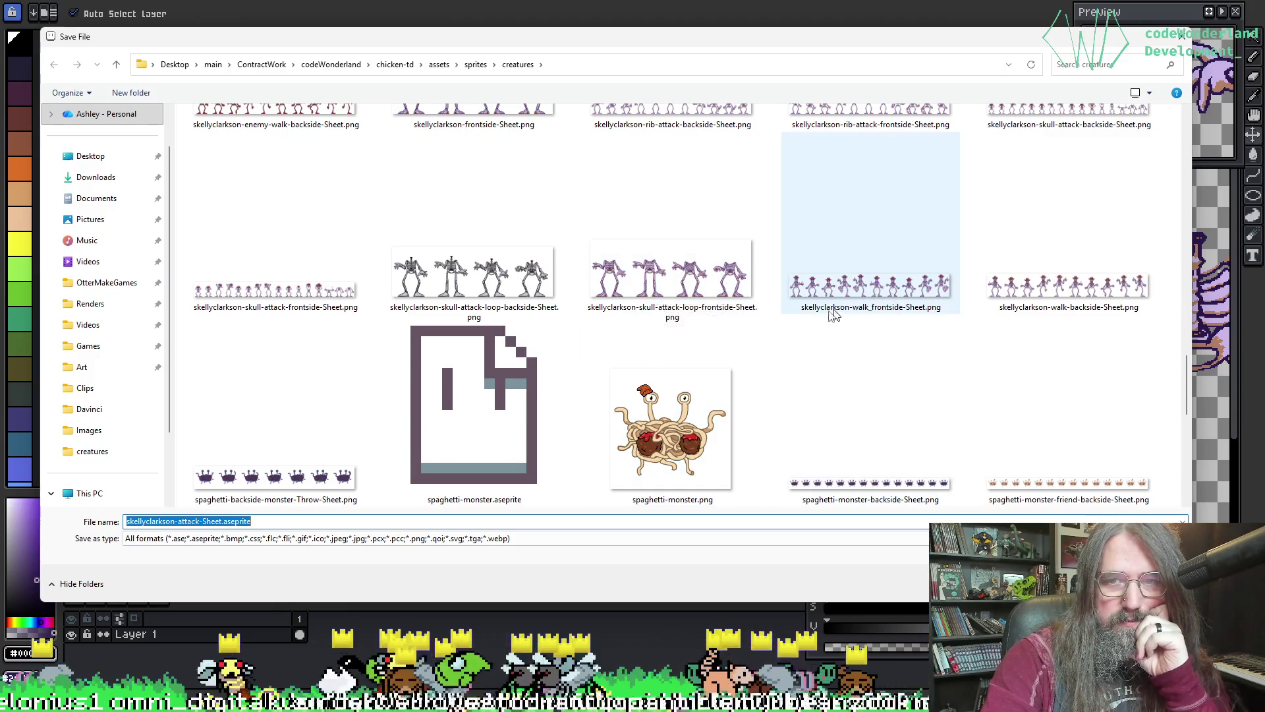
scroll(810, 317, up, 2)
scroll(725, 277, up, 4)
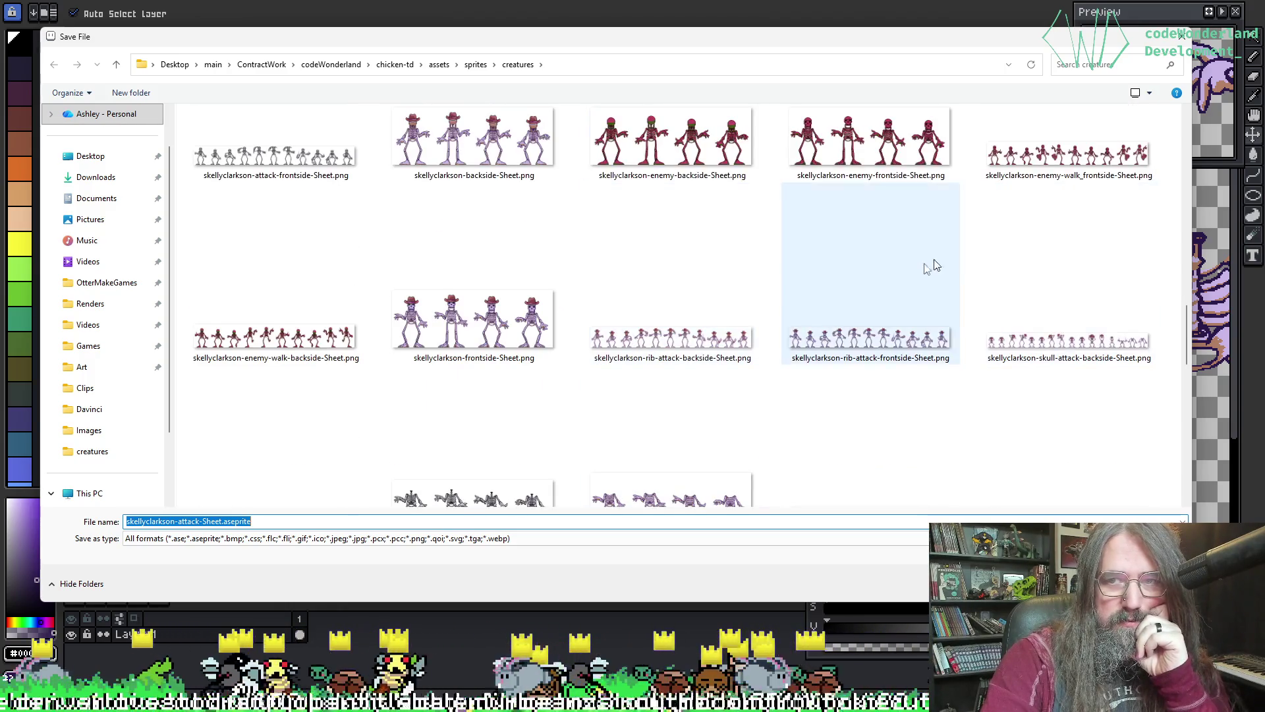
click(453, 323)
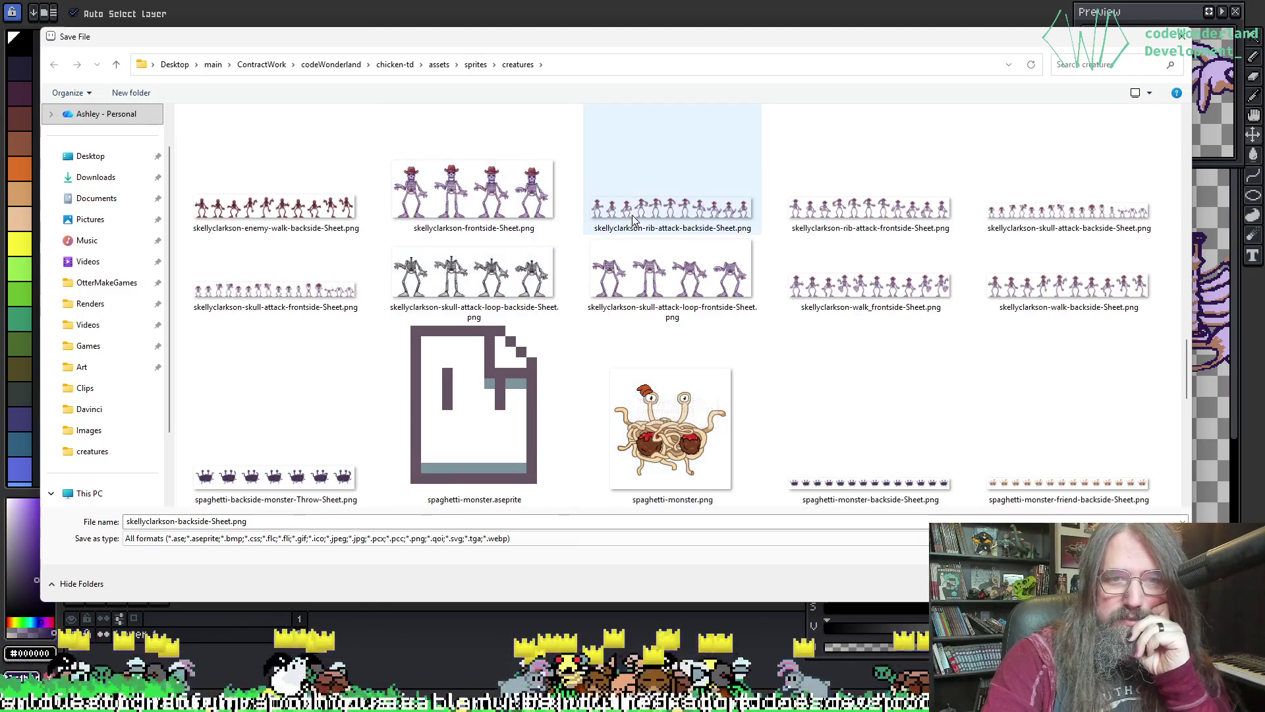
click(473, 277)
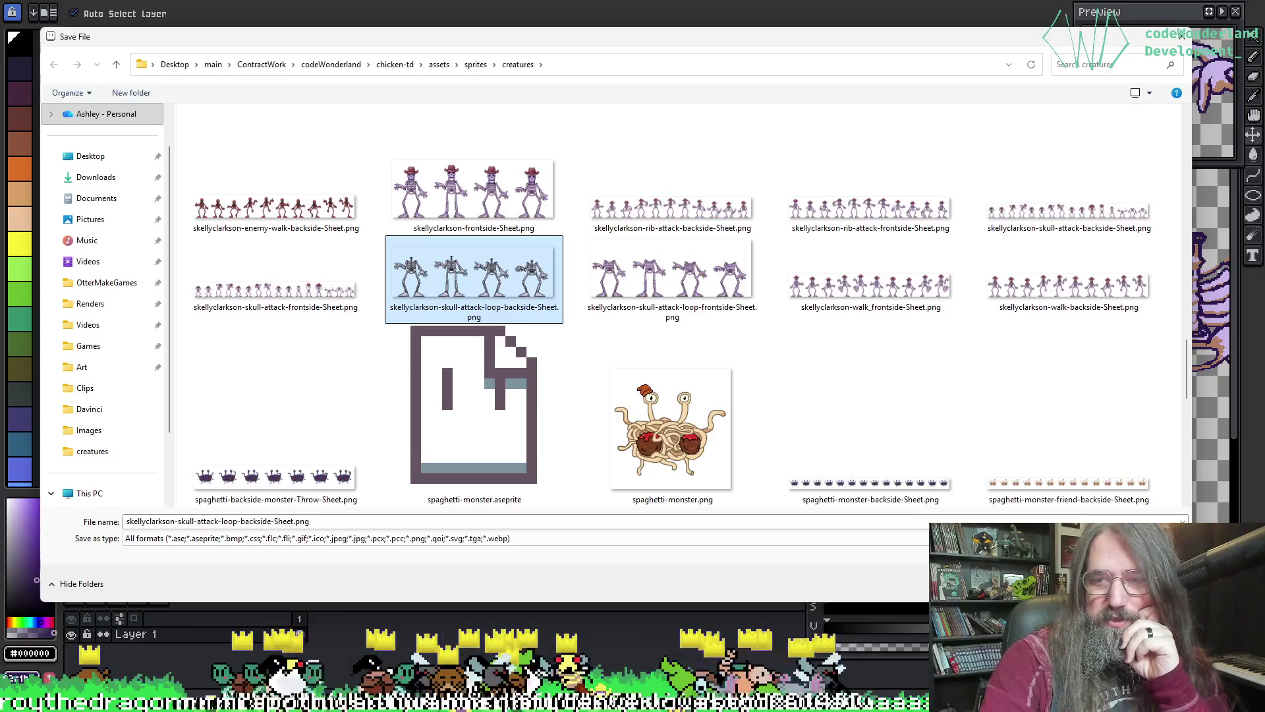
key(Return)
click(679, 335)
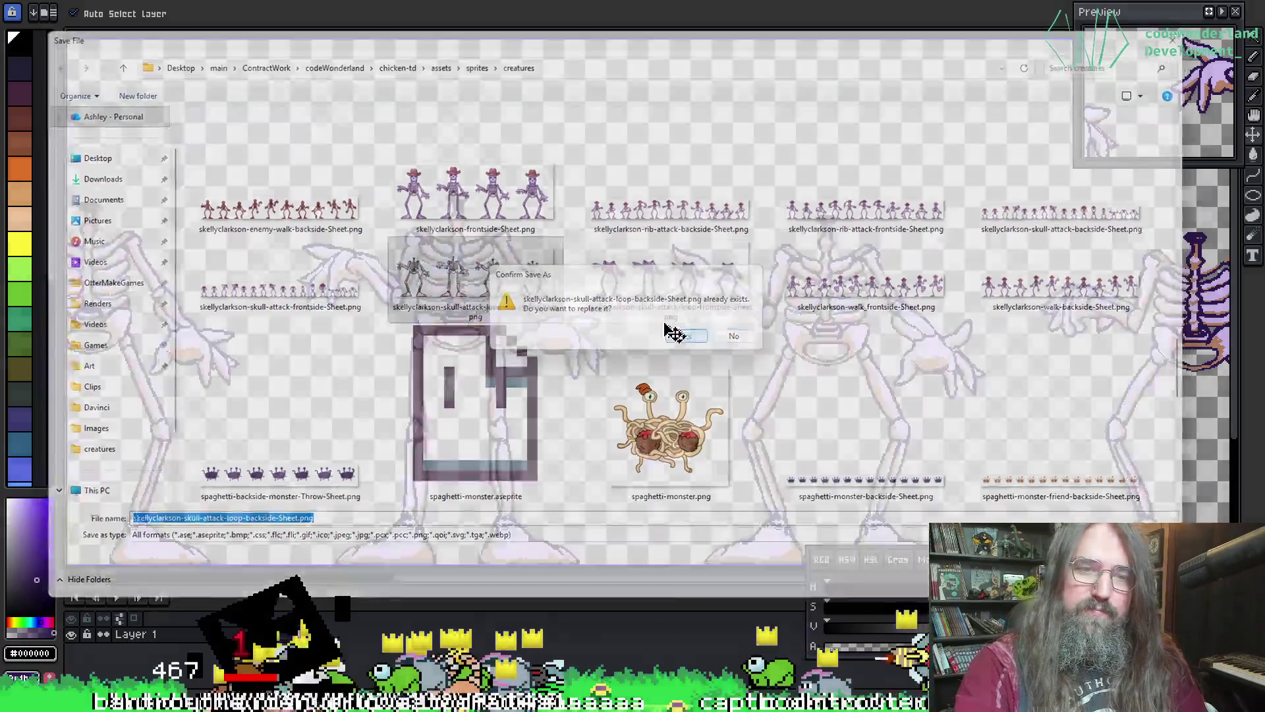
mouse_move(763, 376)
mouse_down()
mouse_move(838, 378)
mouse_move(706, 376)
mouse_up()
- Save the exported sheet and pan across its skeleton frames
key(b)
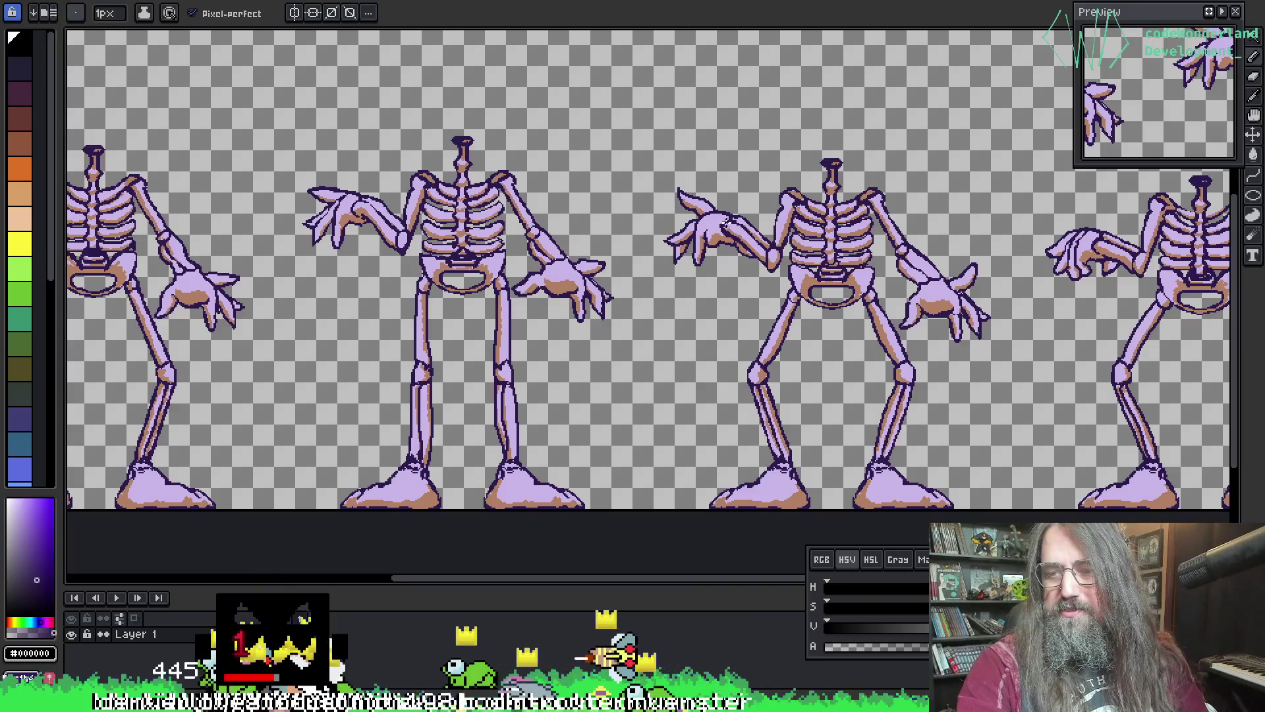
scroll(726, 223, down, 3)
scroll(646, 332, up, 4)
scroll(521, 332, down, 1)
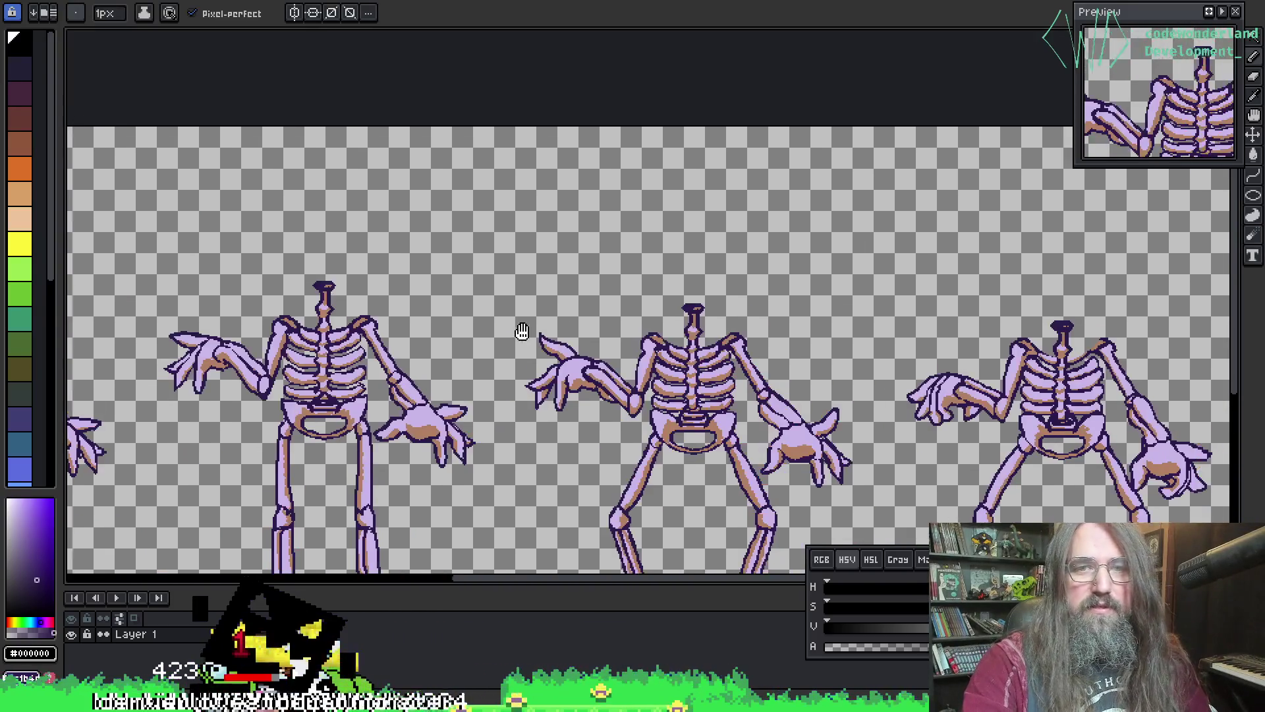
scroll(522, 332, down, 1)
key(ctrl+s)
scroll(521, 145, up, 1)
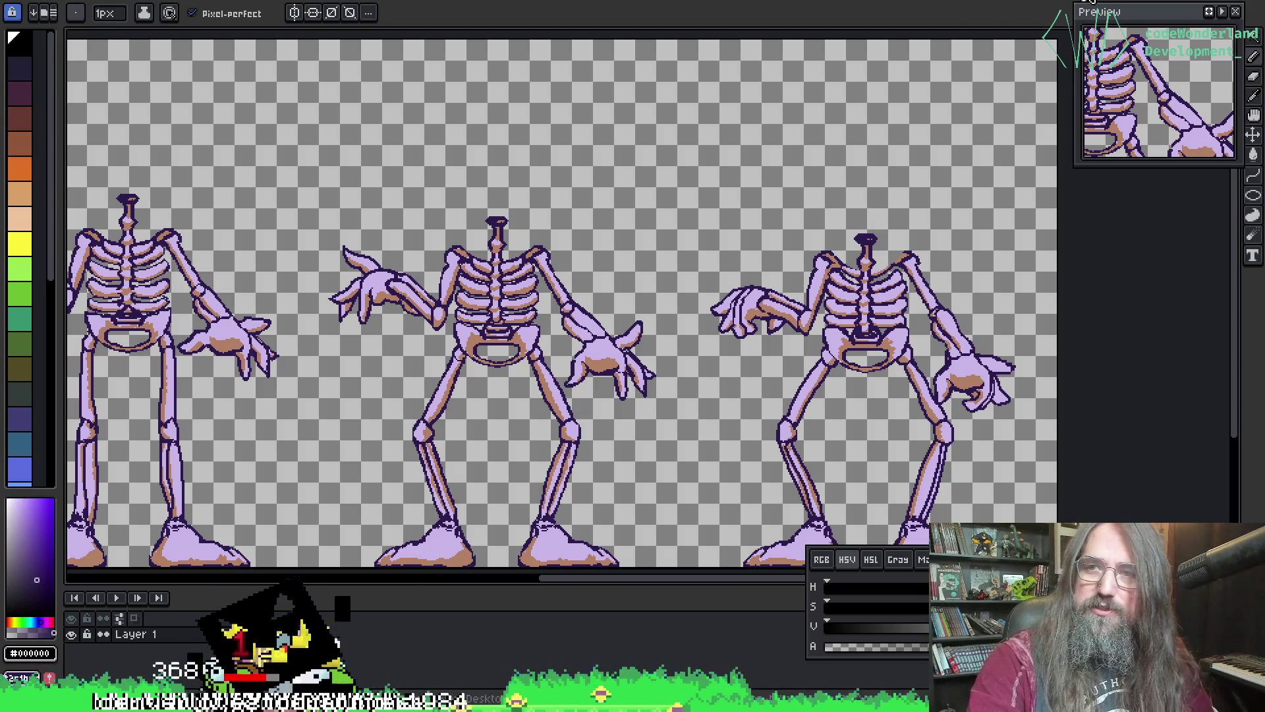
drag(353, 189, 515, 191)
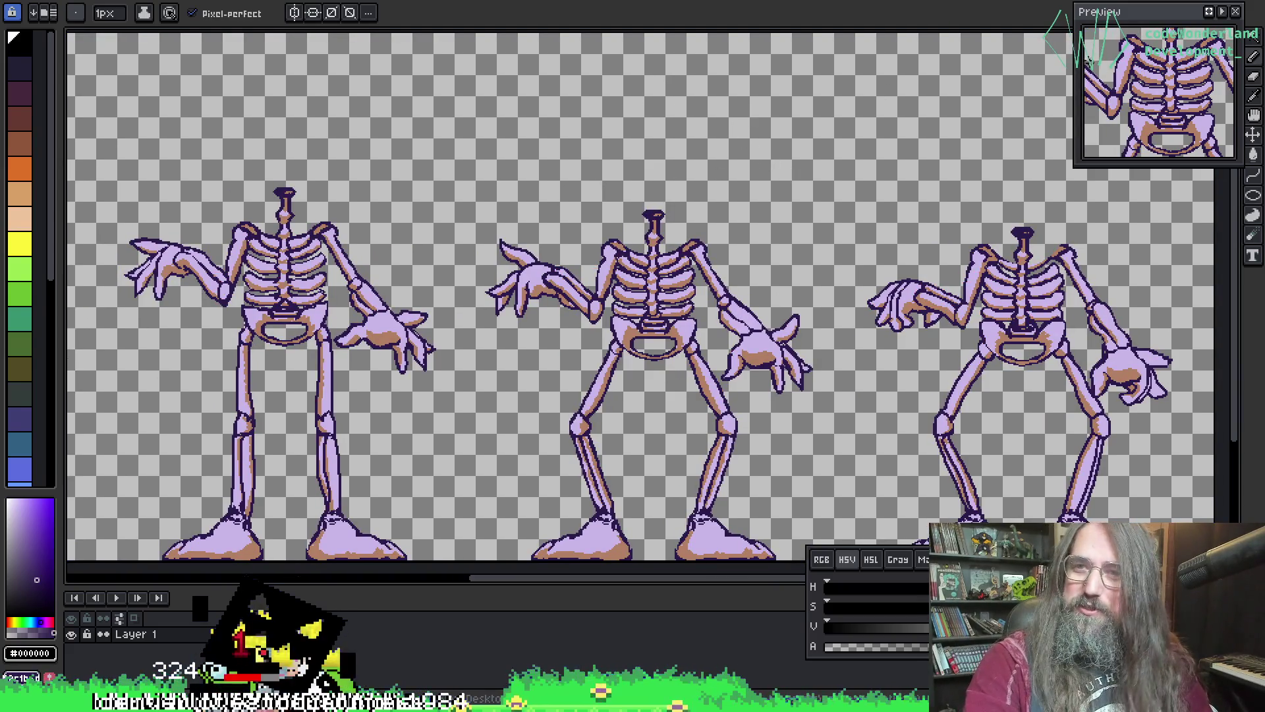
- Cycle through the other hat-wearing and headless skeleton sheets, comparing their torsos
key(ctrl+Tab)
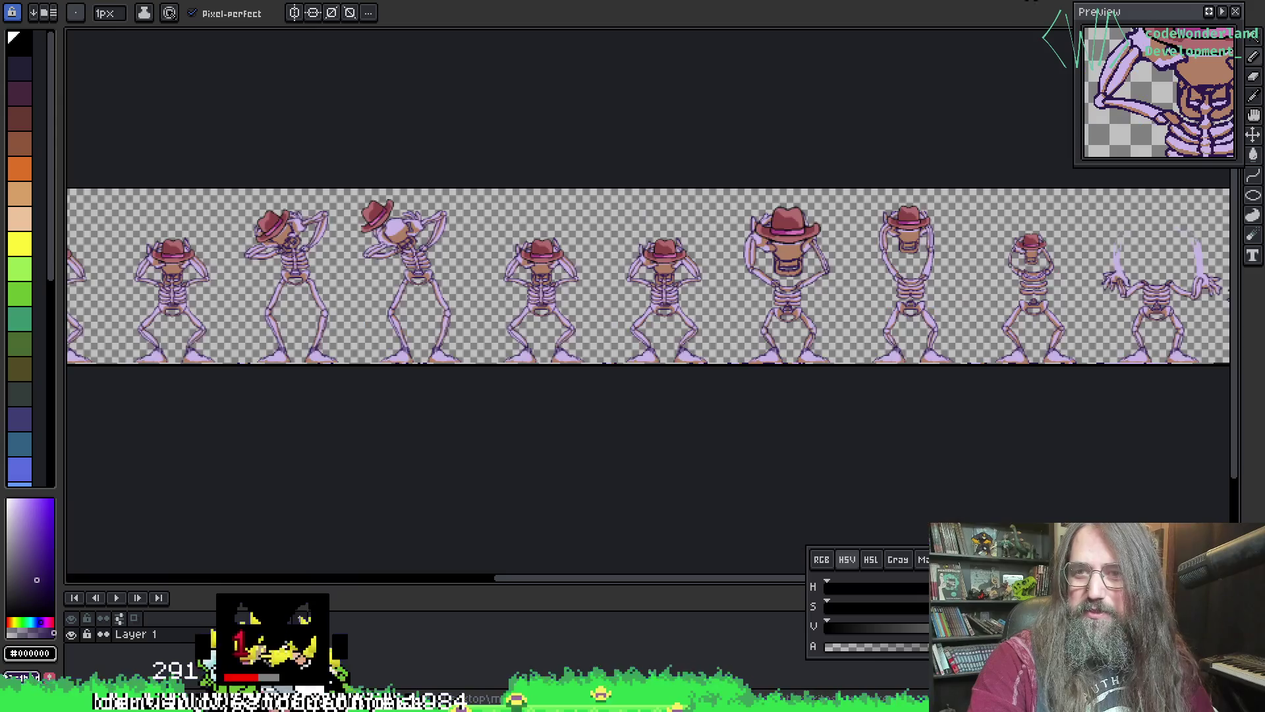
scroll(731, 322, up, 2)
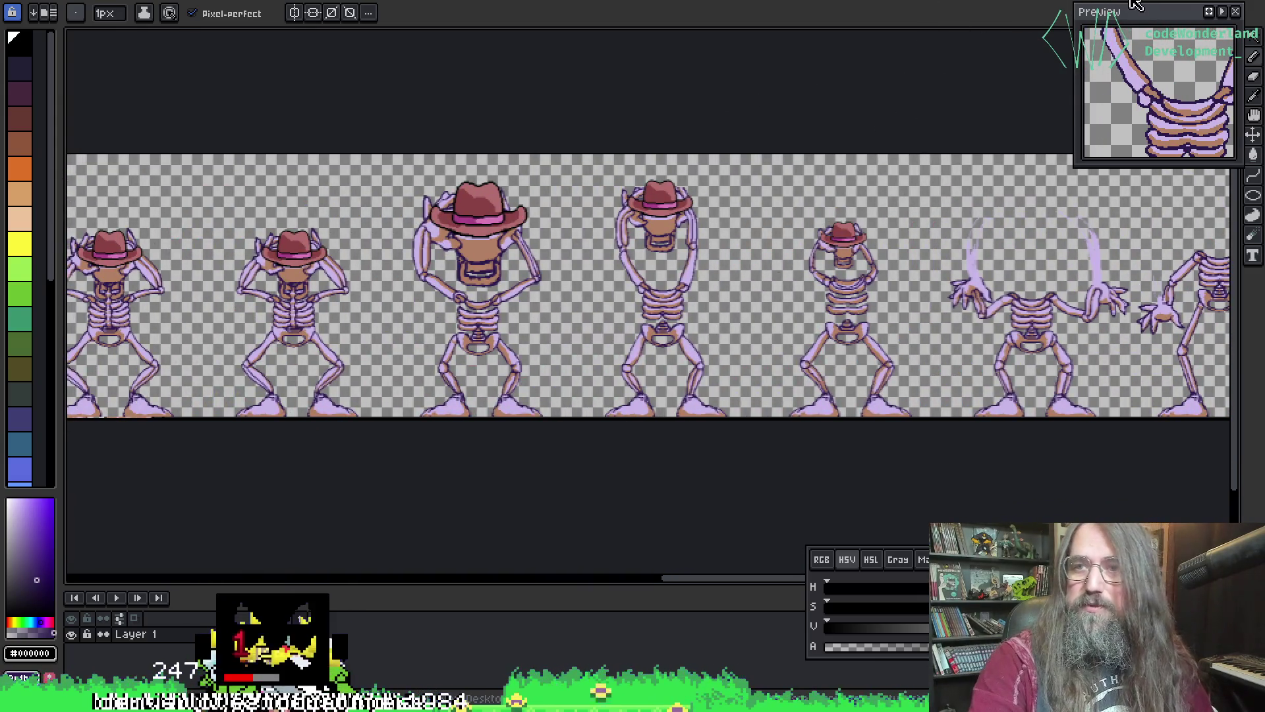
key(ctrl+Tab)
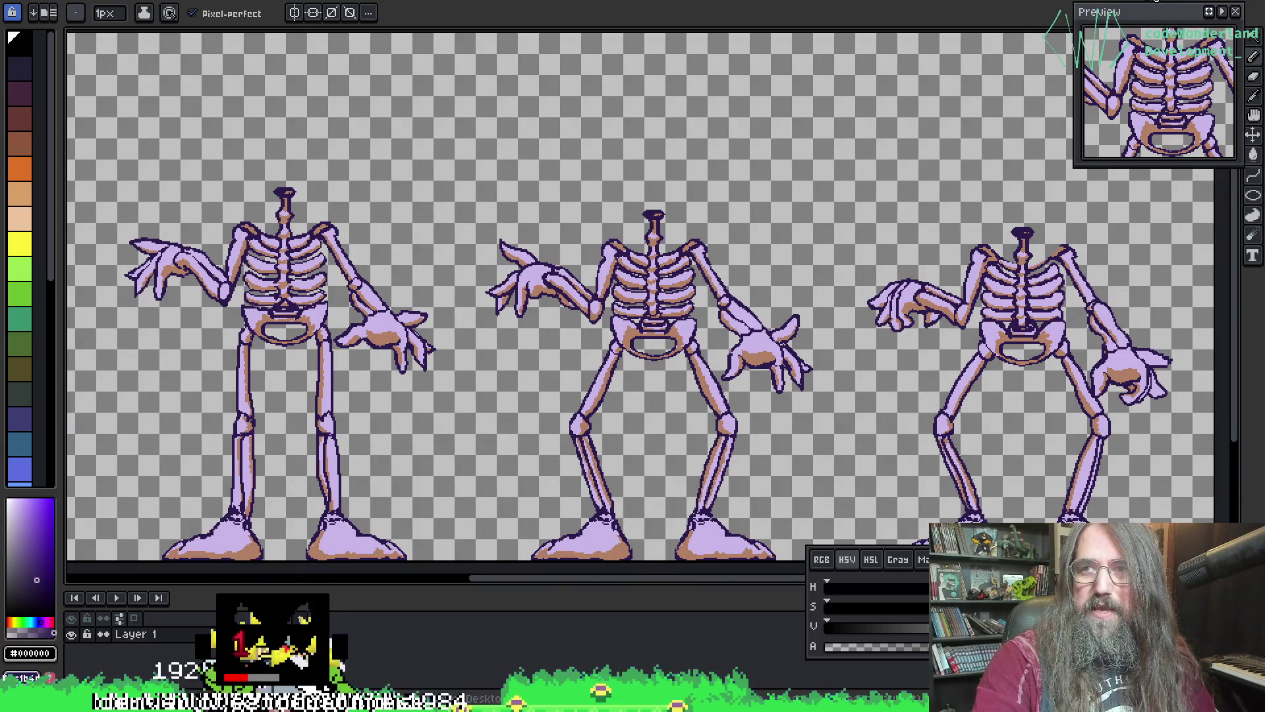
key(ctrl+Tab)
key(ctrl+Tab)
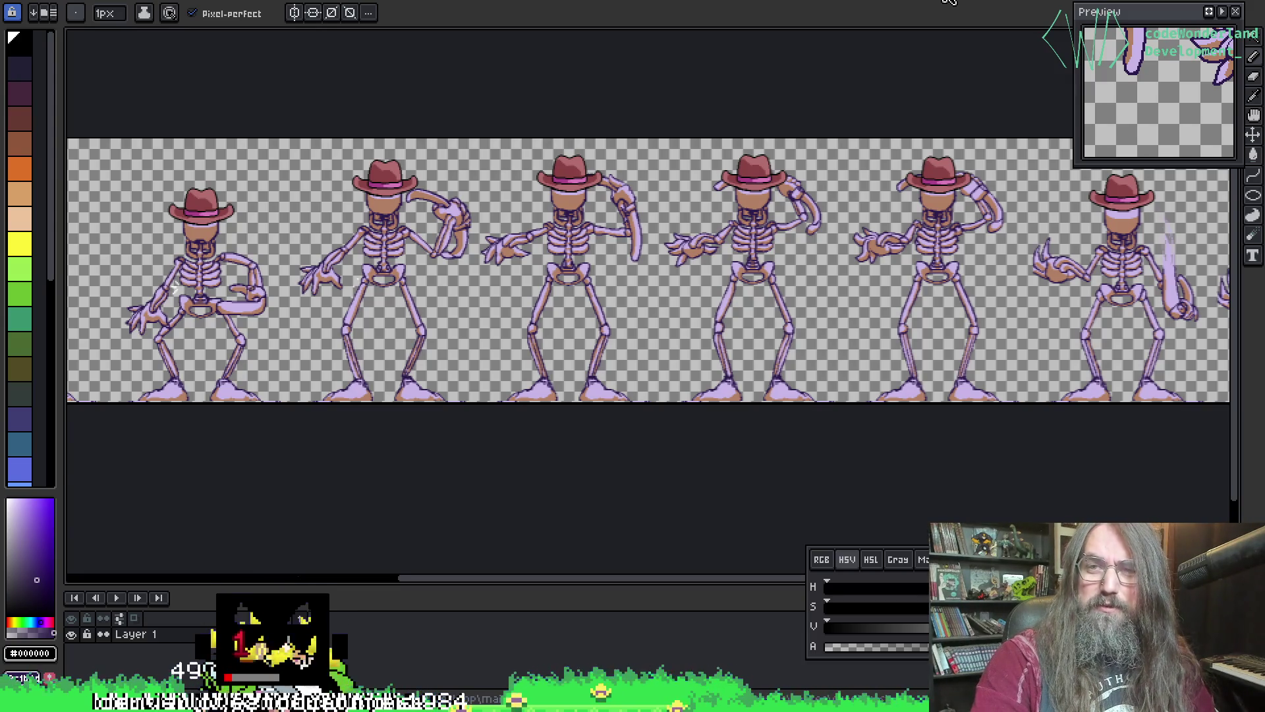
scroll(728, 163, up, 3)
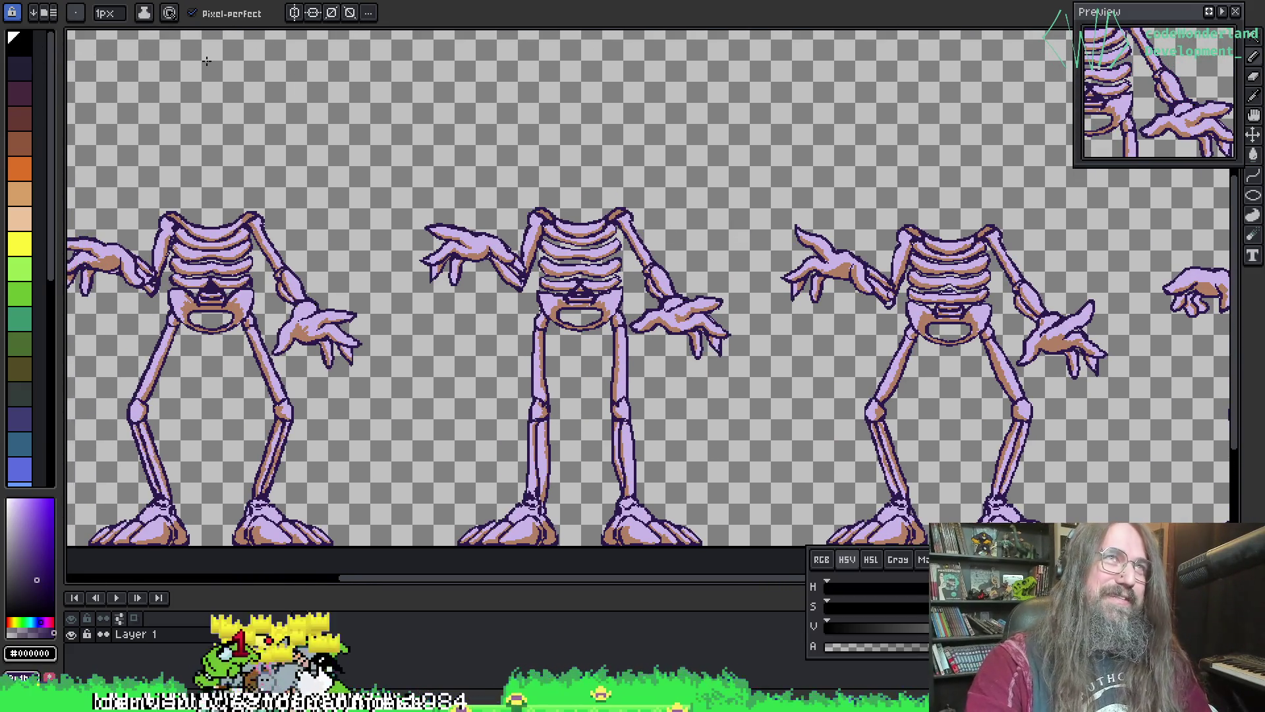
mouse_move(688, 174)
mouse_down()
mouse_move(655, 198)
mouse_move(1075, 204)
mouse_move(455, 209)
mouse_move(646, 139)
mouse_up()
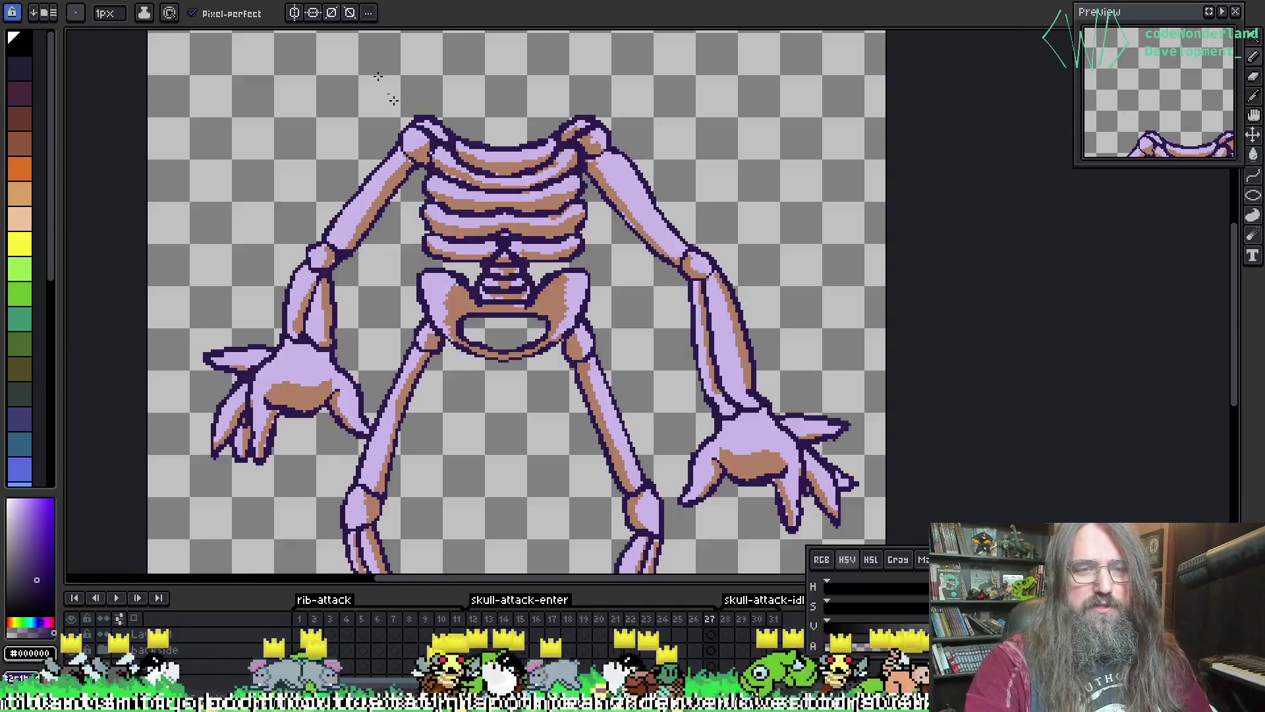
- Pan and zoom over the headless skeleton from pelvis and legs up to the torso
drag(489, 147, 488, 275)
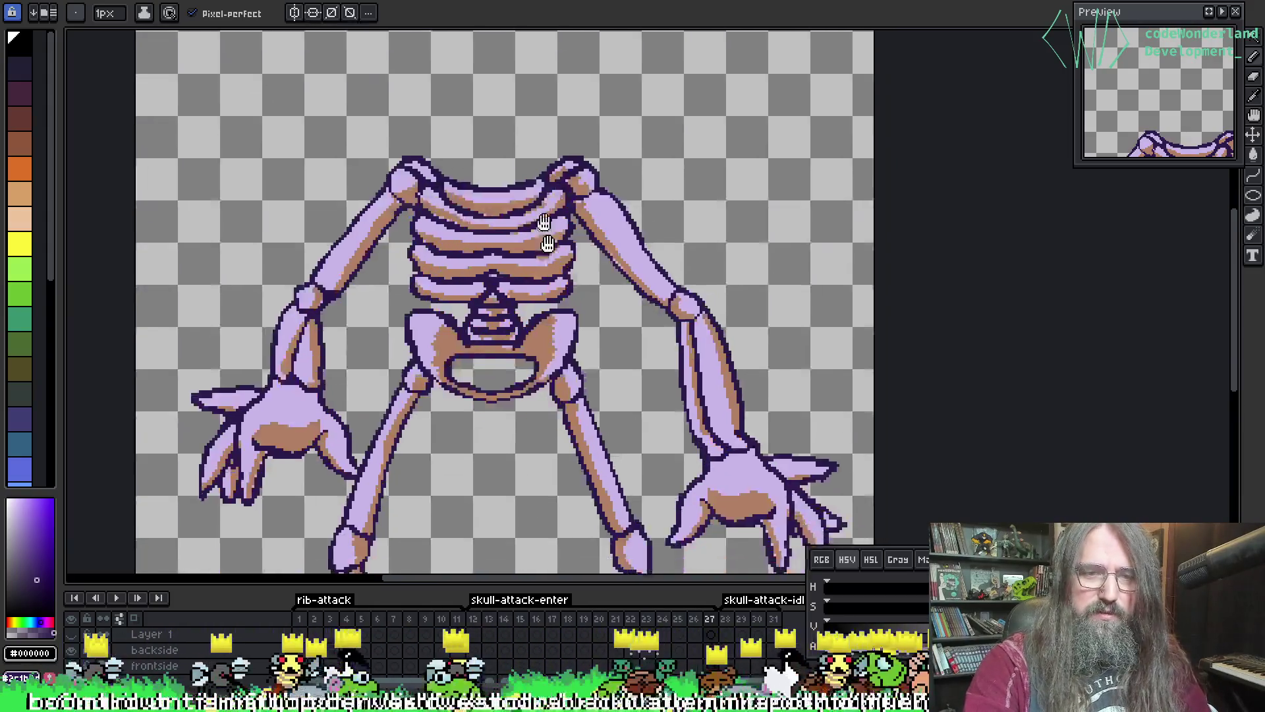
scroll(514, 237, up, 1)
scroll(479, 227, down, 1)
scroll(479, 227, down, 2)
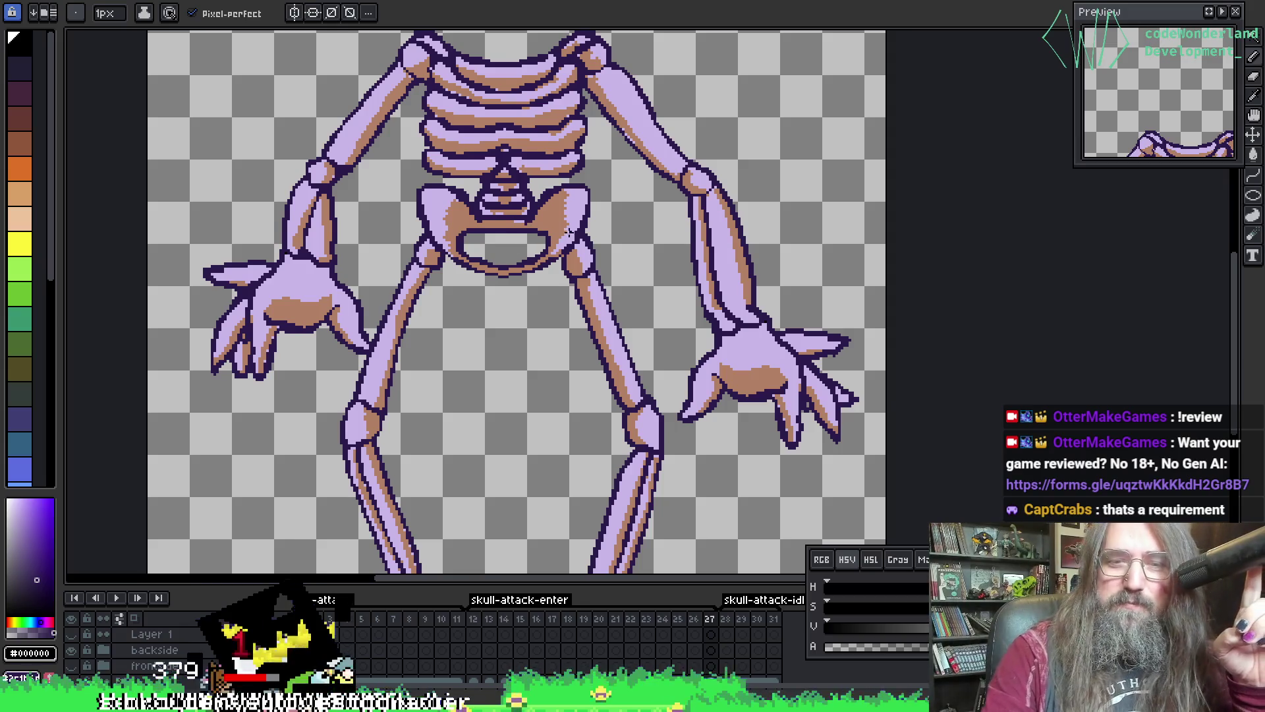
mouse_move(577, 222)
mouse_down()
mouse_move(595, 175)
mouse_move(652, 112)
mouse_move(593, 20)
mouse_move(494, 478)
mouse_move(536, 118)
mouse_move(517, 329)
mouse_up()
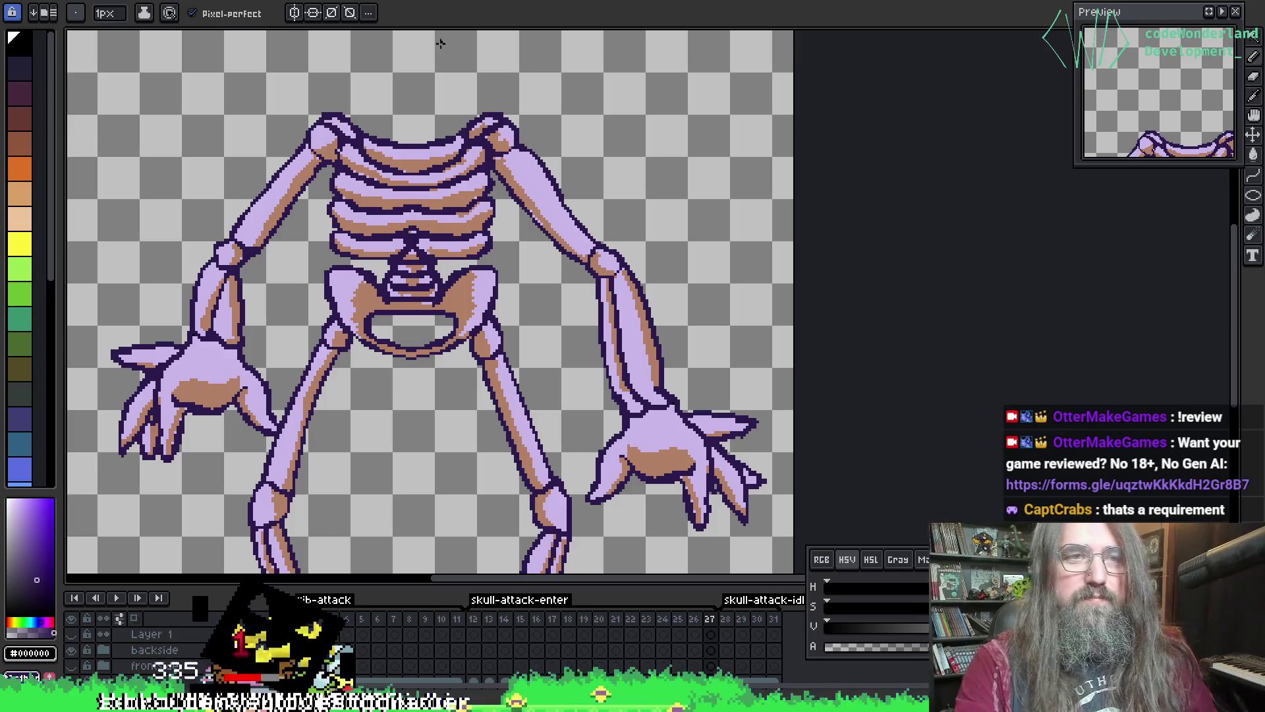
scroll(457, 254, down, 2)
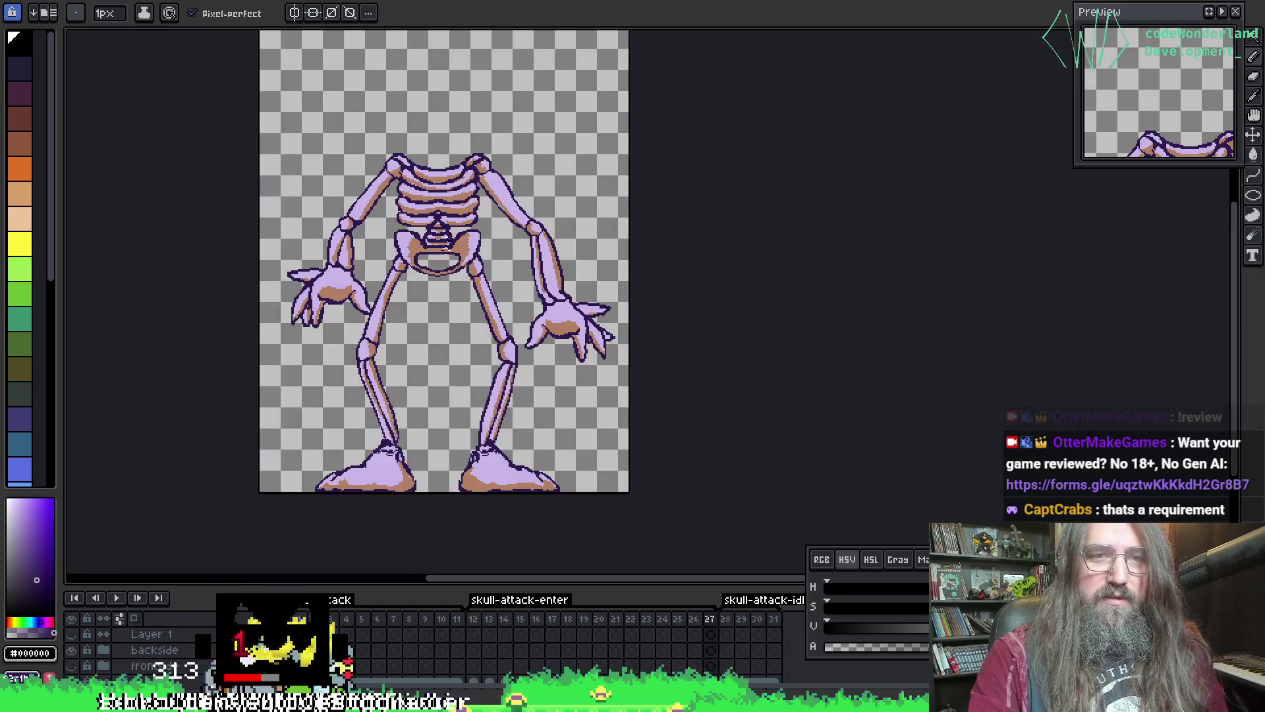
scroll(457, 253, up, 2)
mouse_move(458, 254)
mouse_down()
mouse_move(462, 533)
mouse_move(488, 33)
mouse_up()
drag(433, 202, 358, 497)
- Frame the full skeleton, save the attack file, and make the timeline taller
scroll(358, 497, down, 2)
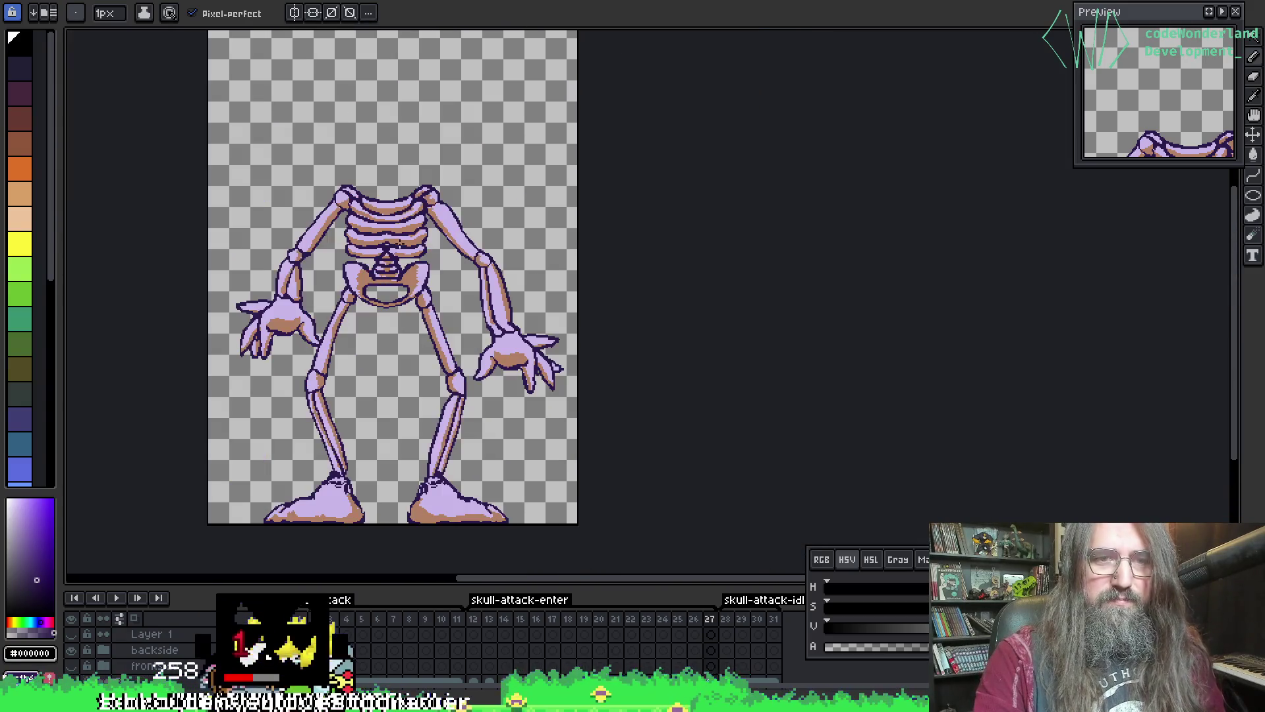
scroll(371, 197, up, 2)
drag(371, 198, 376, 283)
scroll(375, 284, down, 2)
scroll(377, 234, up, 1)
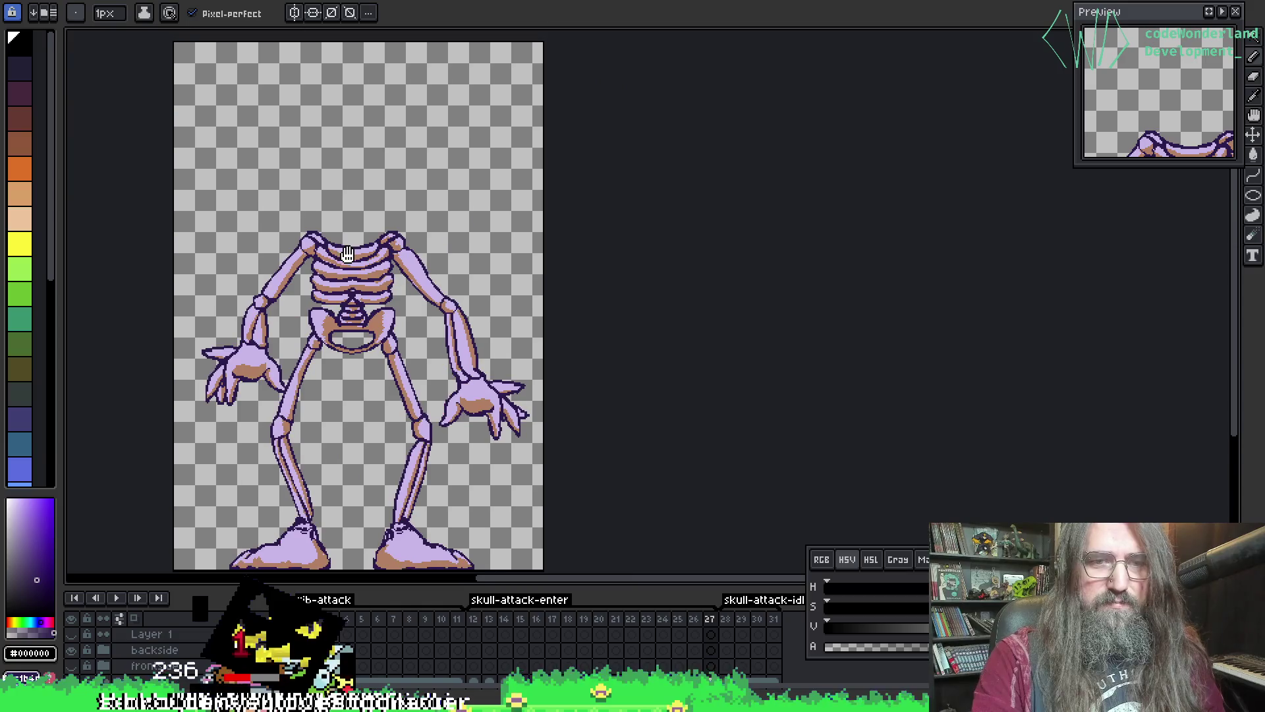
scroll(377, 234, down, 1)
key(ctrl+s)
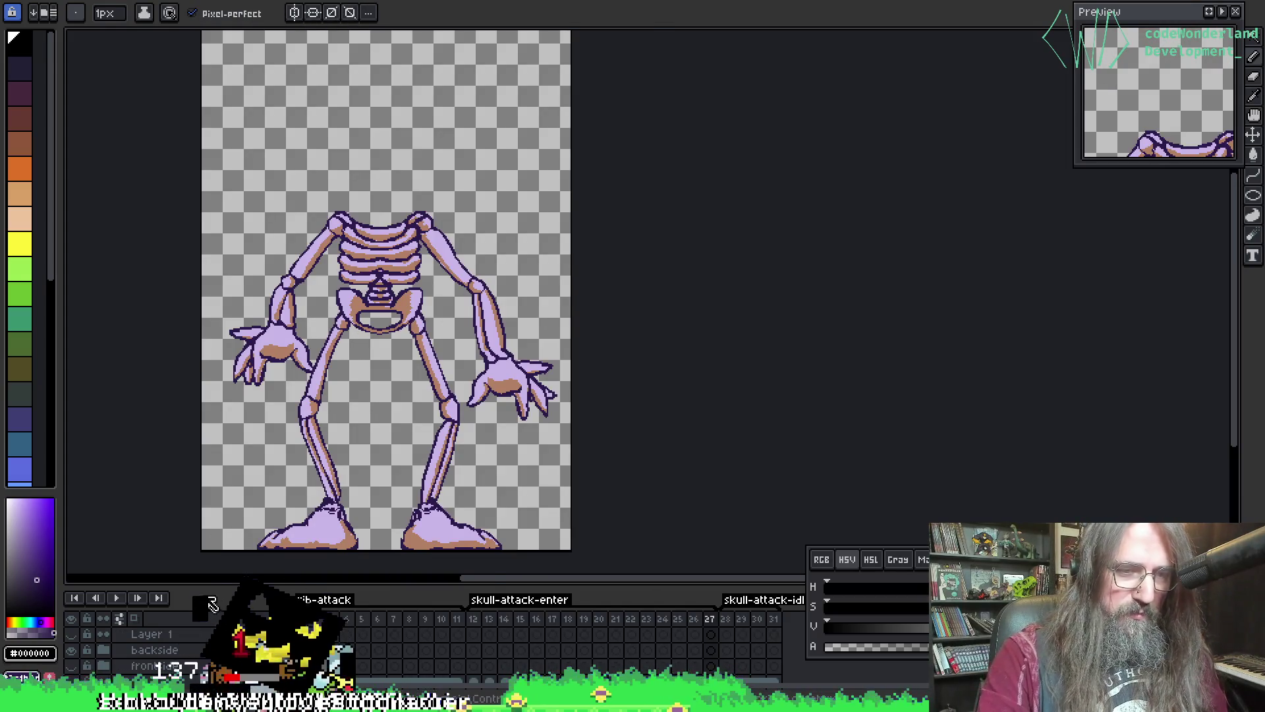
drag(209, 584, 209, 442)
- Hide the friendly-attack group and show the grey enemy-attack skeleton
click(71, 556)
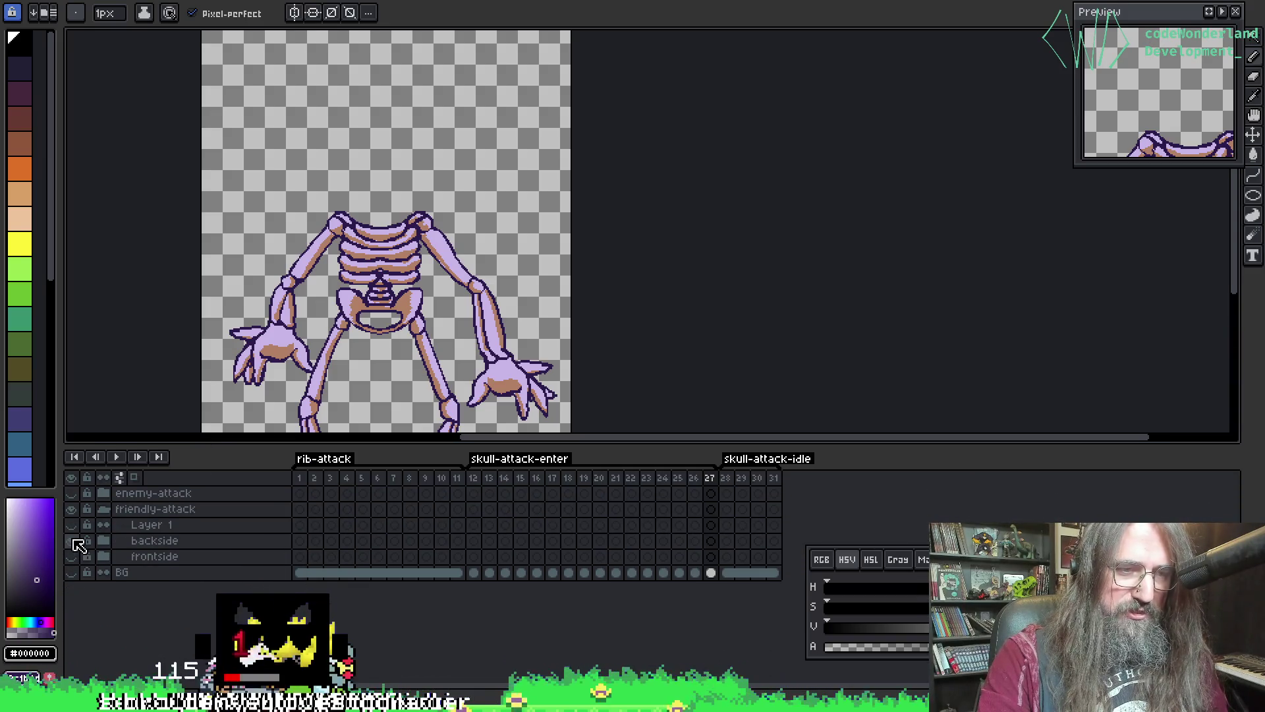
click(71, 556)
click(104, 511)
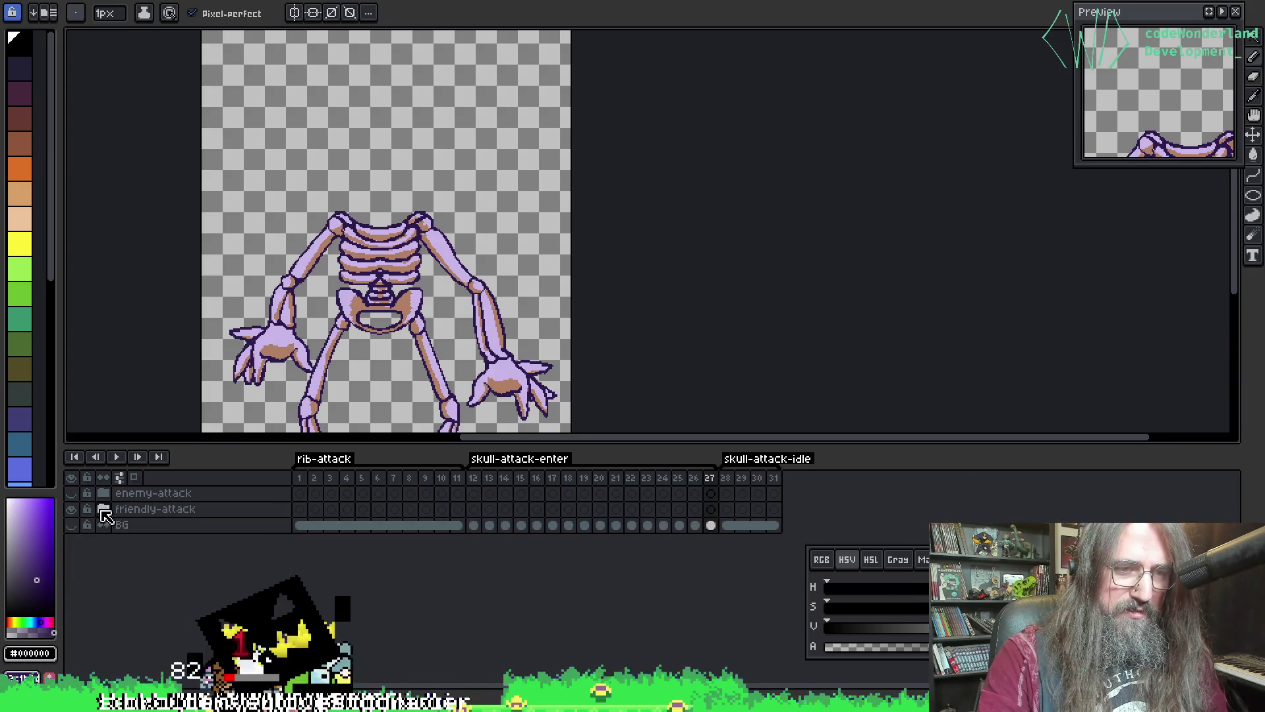
click(71, 508)
click(71, 493)
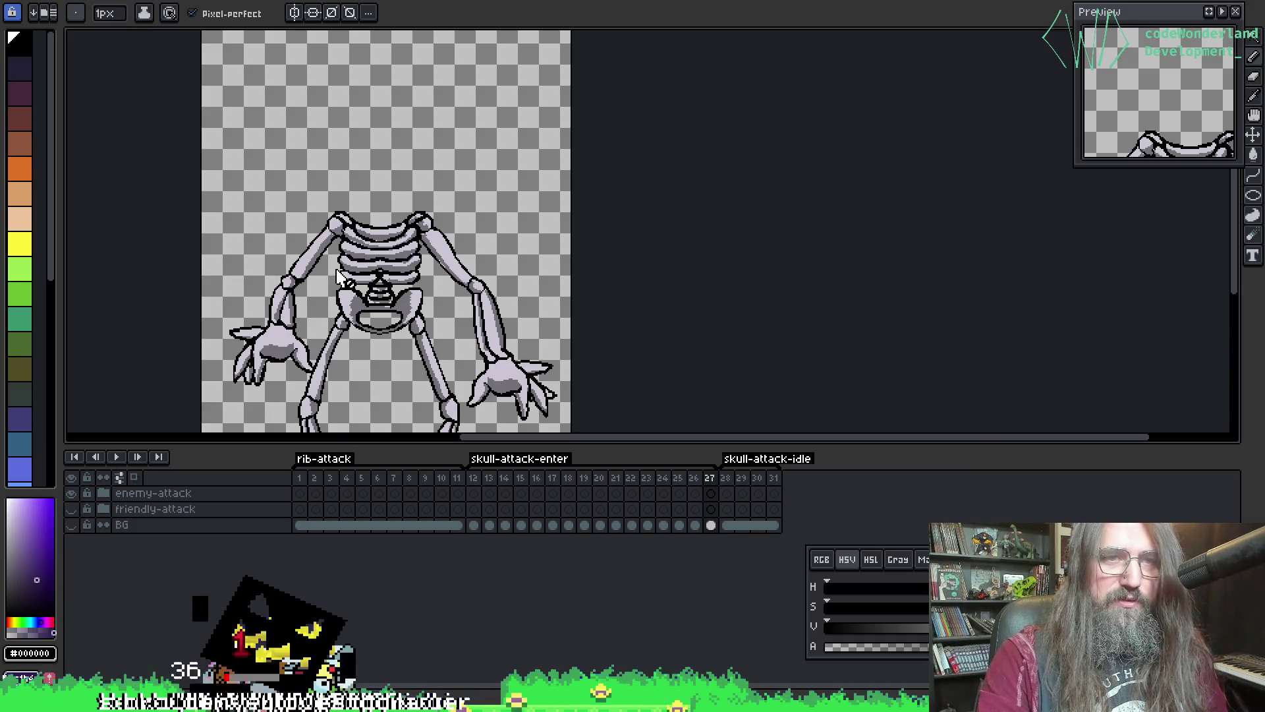
- Switch to the cowboy-hat skull sprite and preview its animation
key(ctrl+Tab)
key(Return)
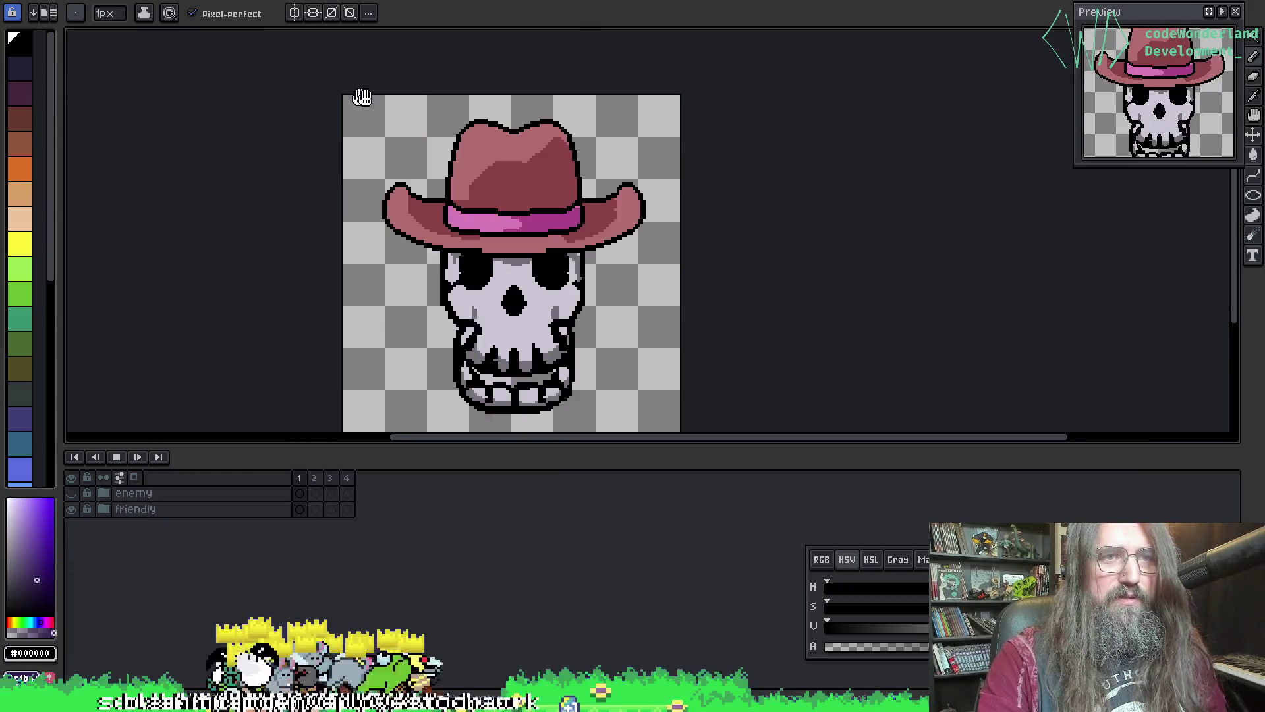
key(Return)
key(alt+f)
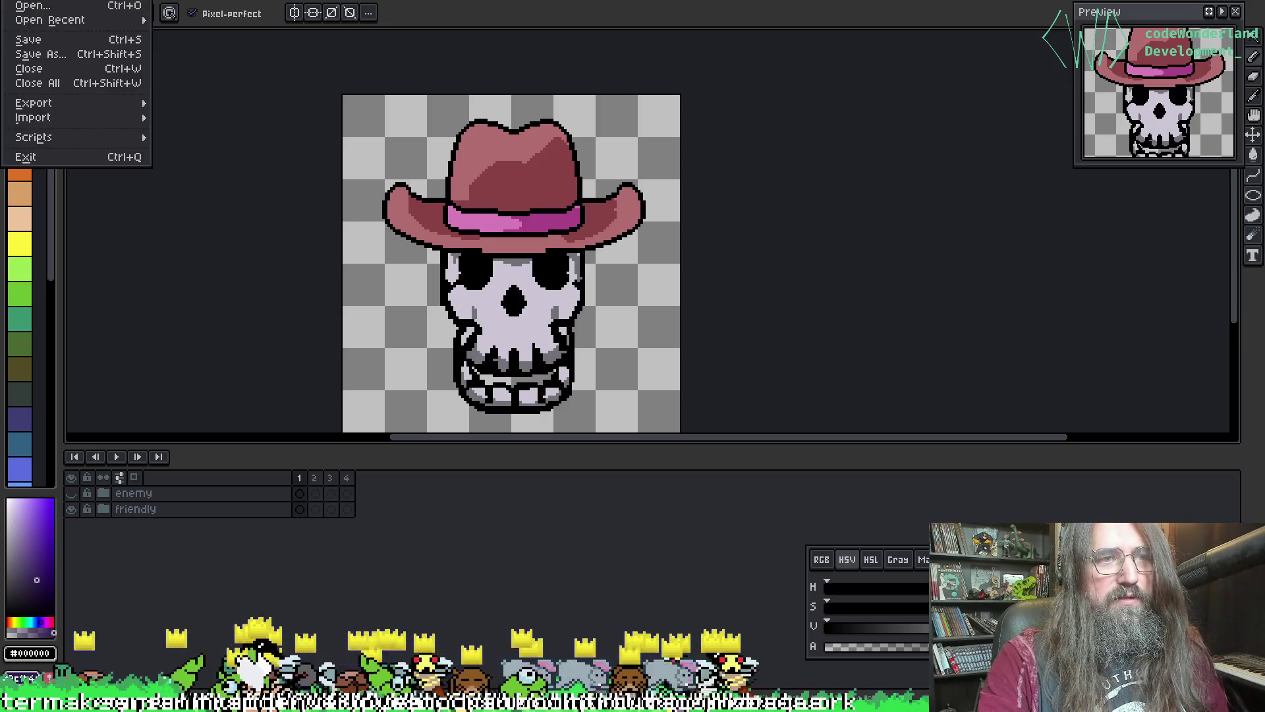
- Open skellyclarkson.aseprite from recent files, frame the hat, enlarge the canvas and save
mouse_move(49, 20)
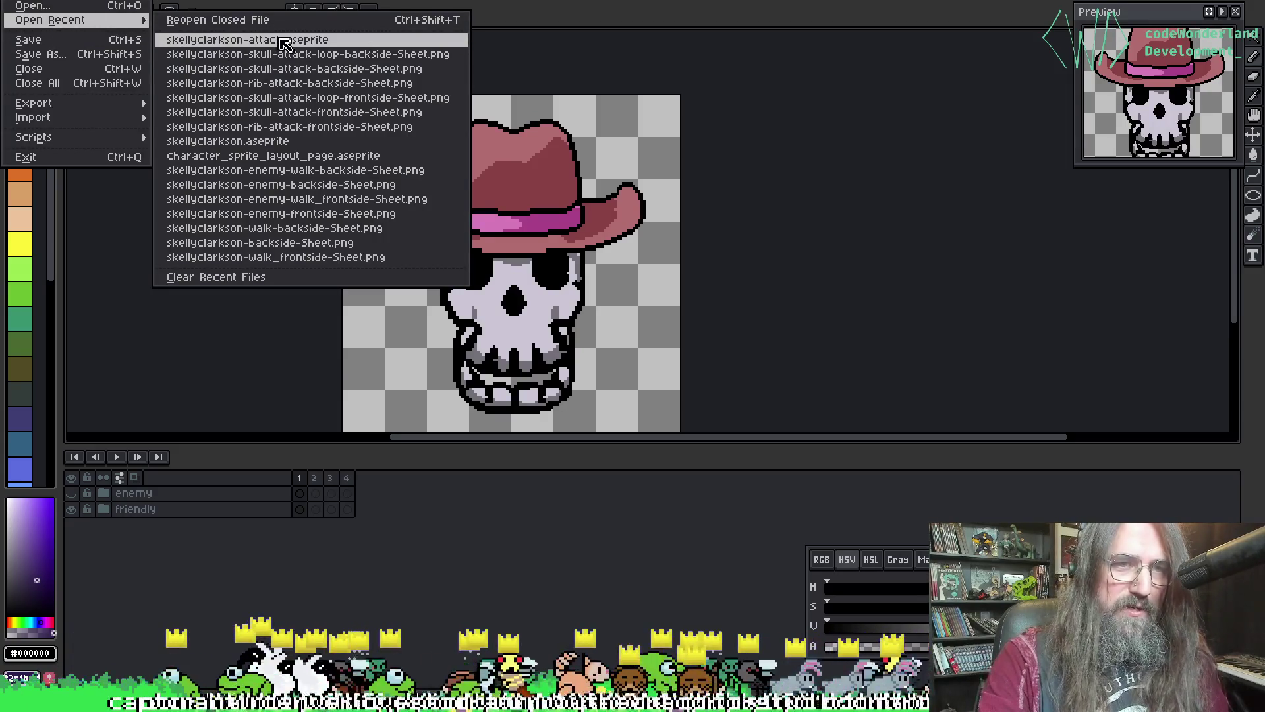
click(277, 141)
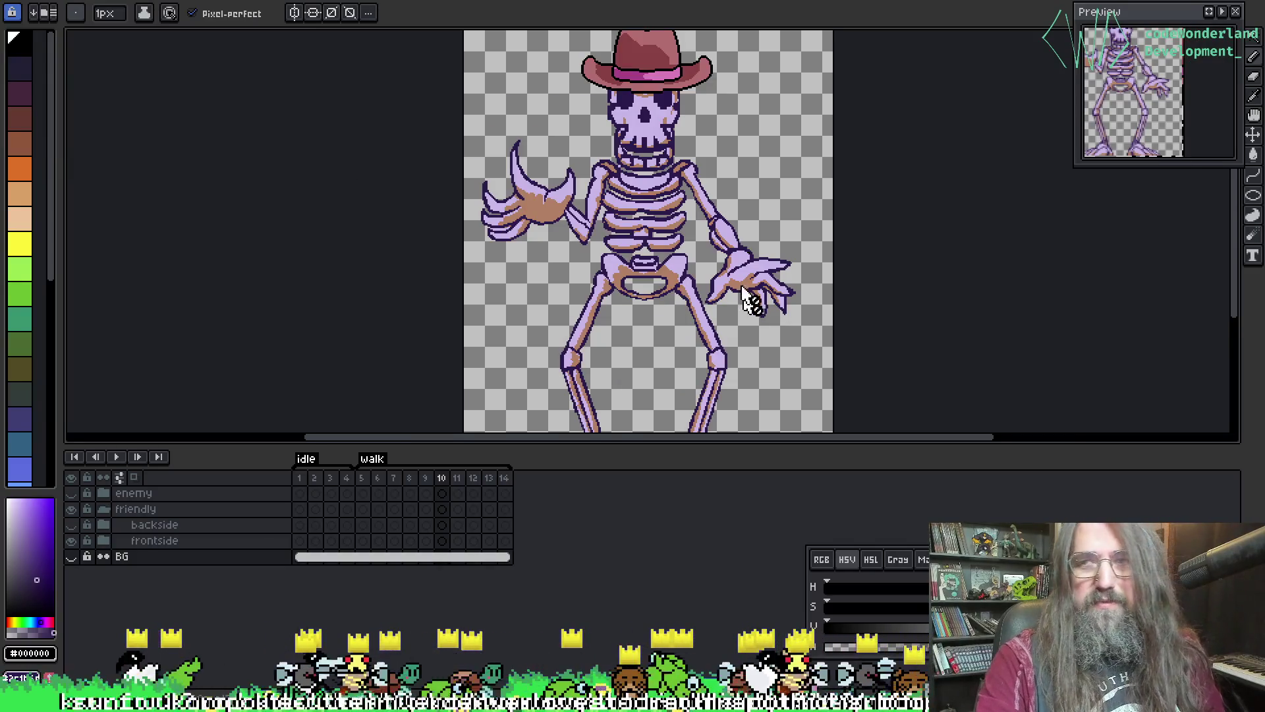
drag(535, 202, 489, 137)
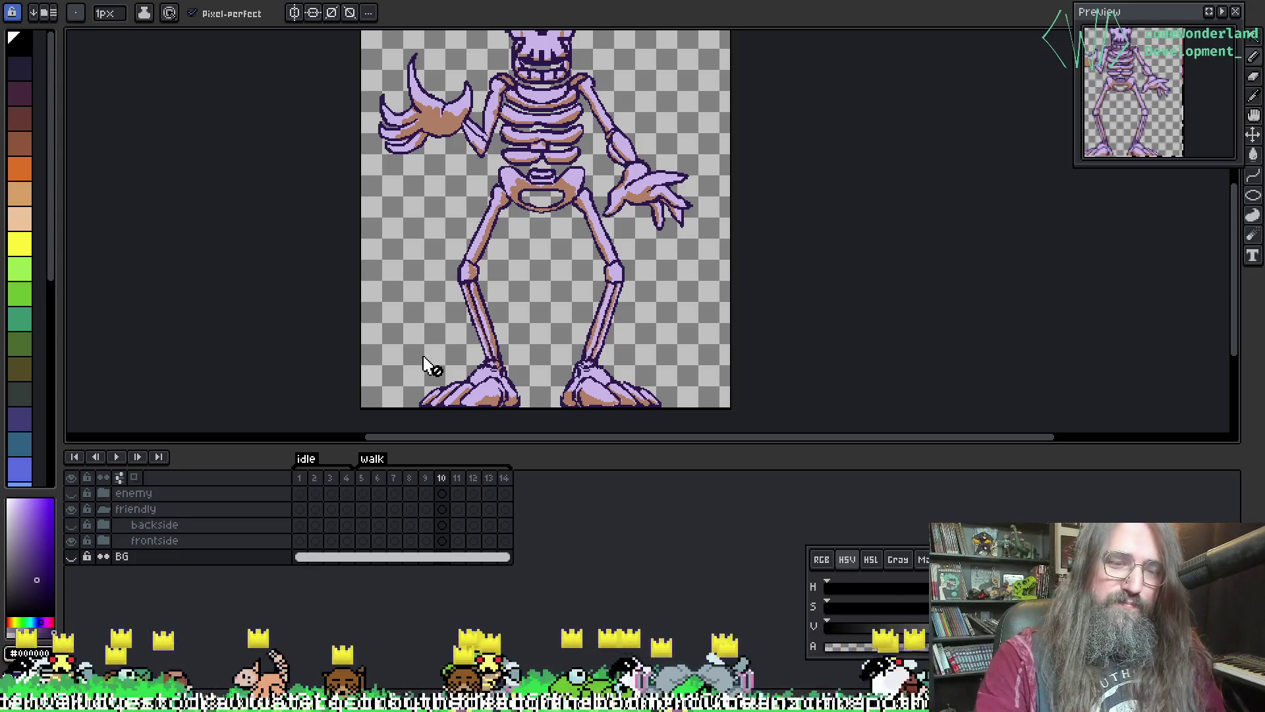
drag(554, 200, 539, 224)
mouse_move(545, 443)
mouse_down()
mouse_move(531, 516)
mouse_move(539, 493)
mouse_up()
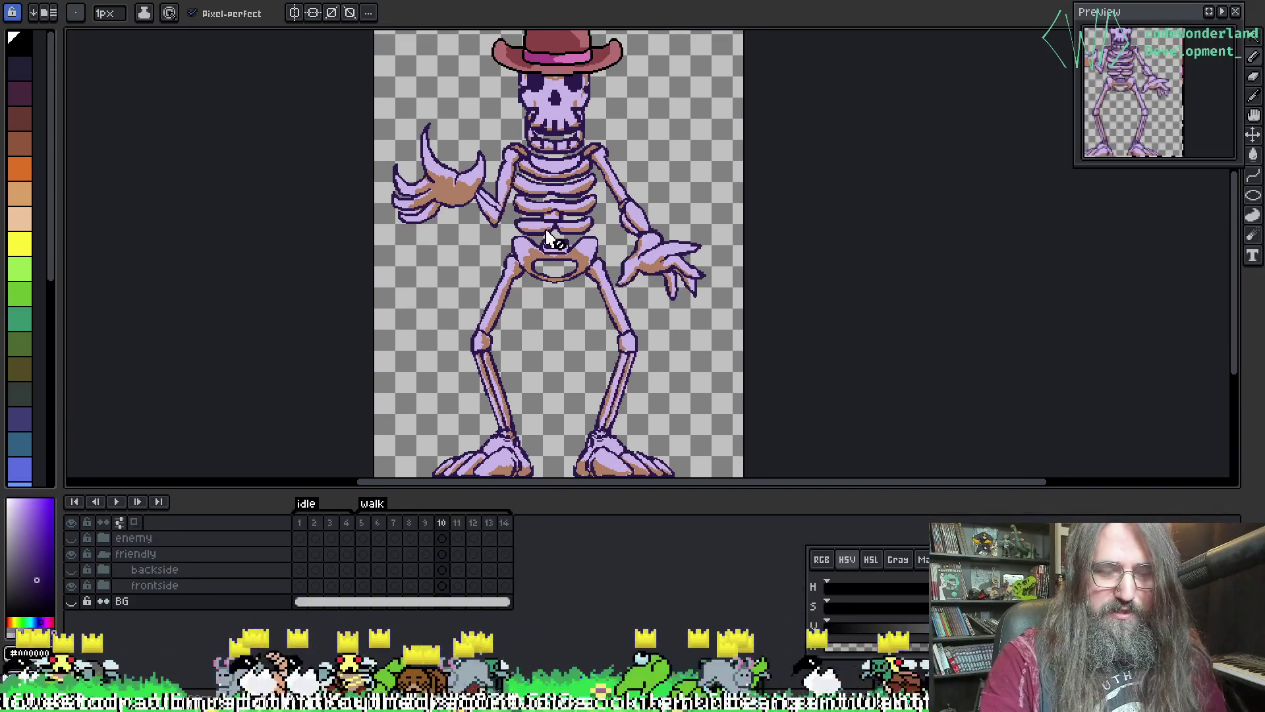
key(ctrl+s)
scroll(579, 254, down, 2)
key(b)
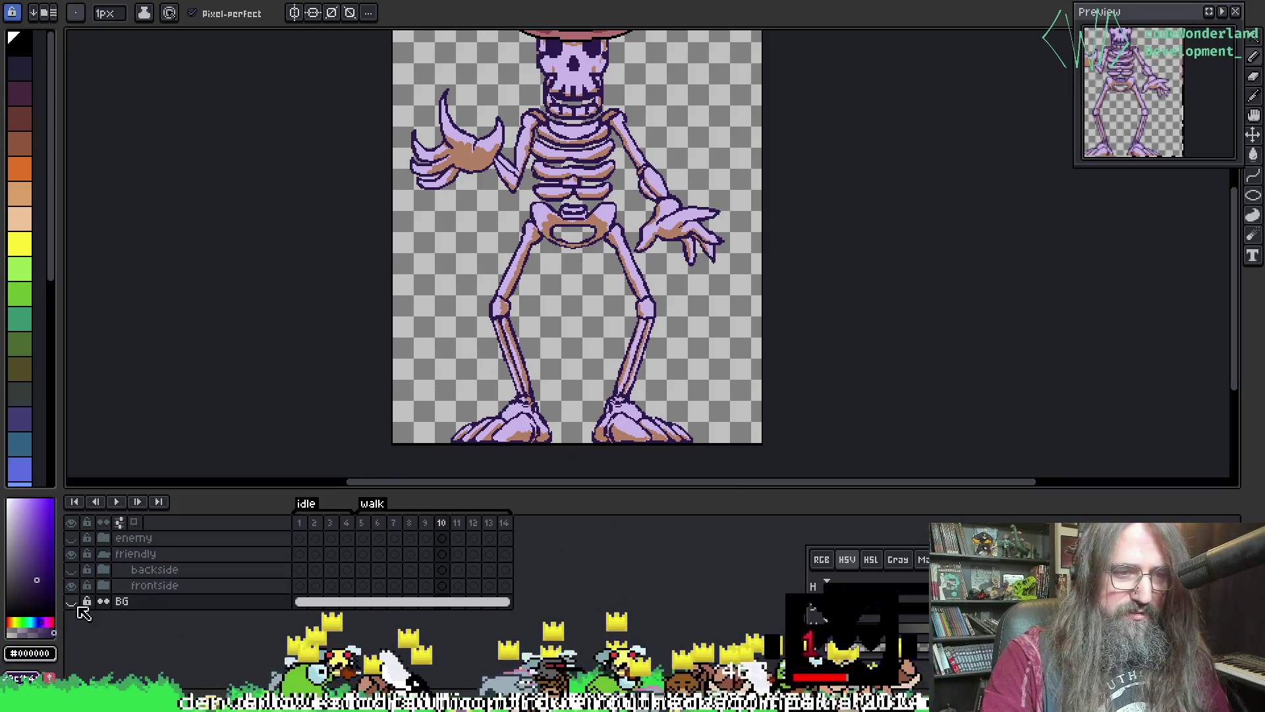
- Hide the friendly group, show the enemy skeleton, and select its frontside layer
click(71, 587)
click(72, 586)
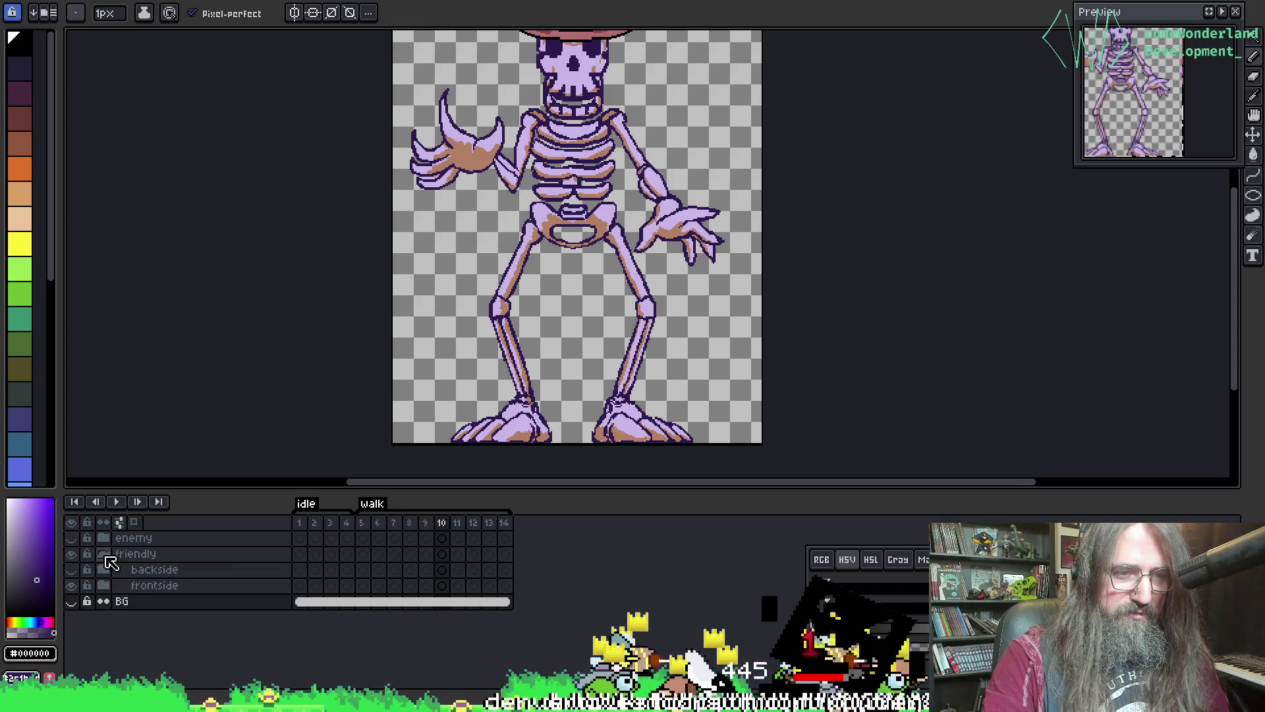
click(103, 553)
click(72, 555)
click(72, 555)
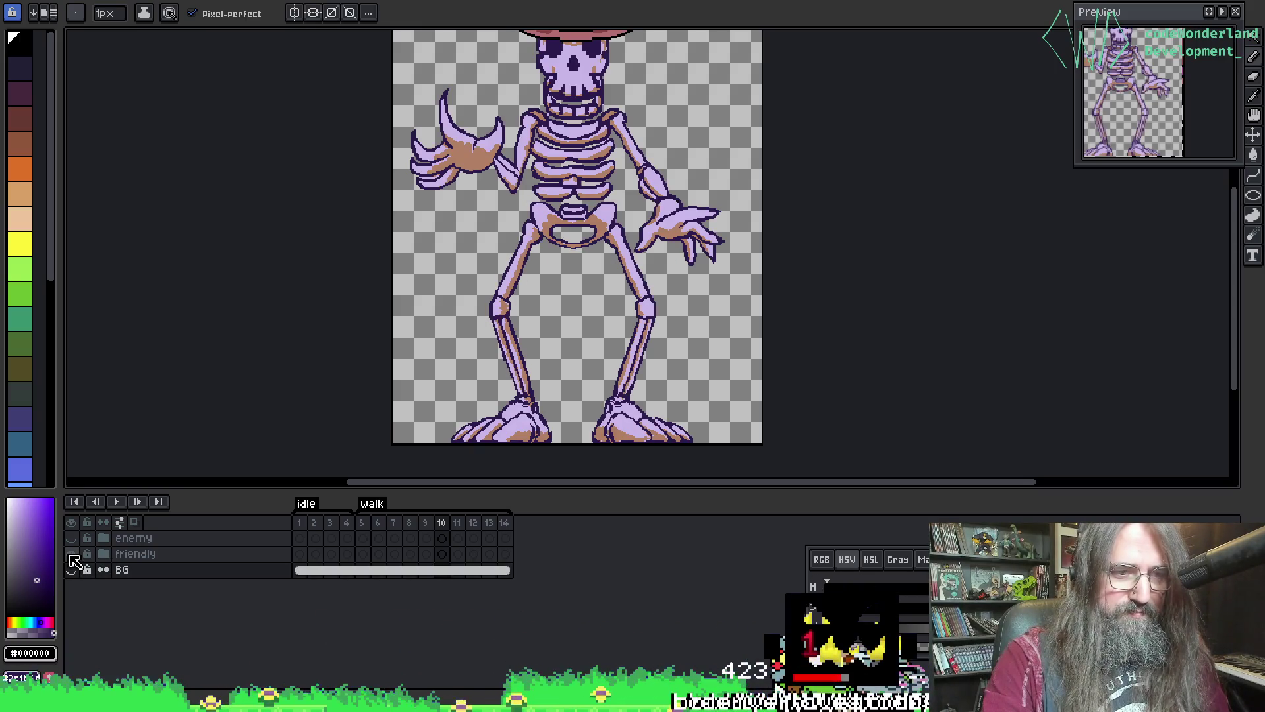
click(74, 553)
click(71, 537)
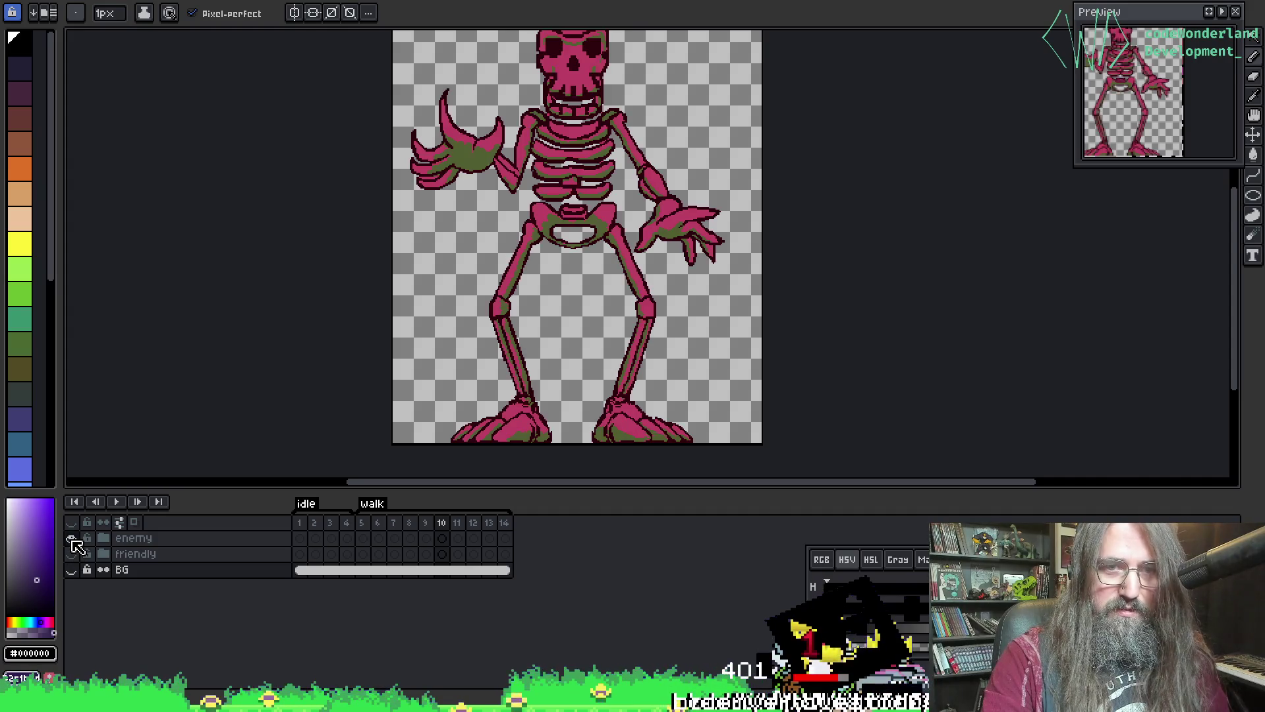
scroll(409, 118, up, 3)
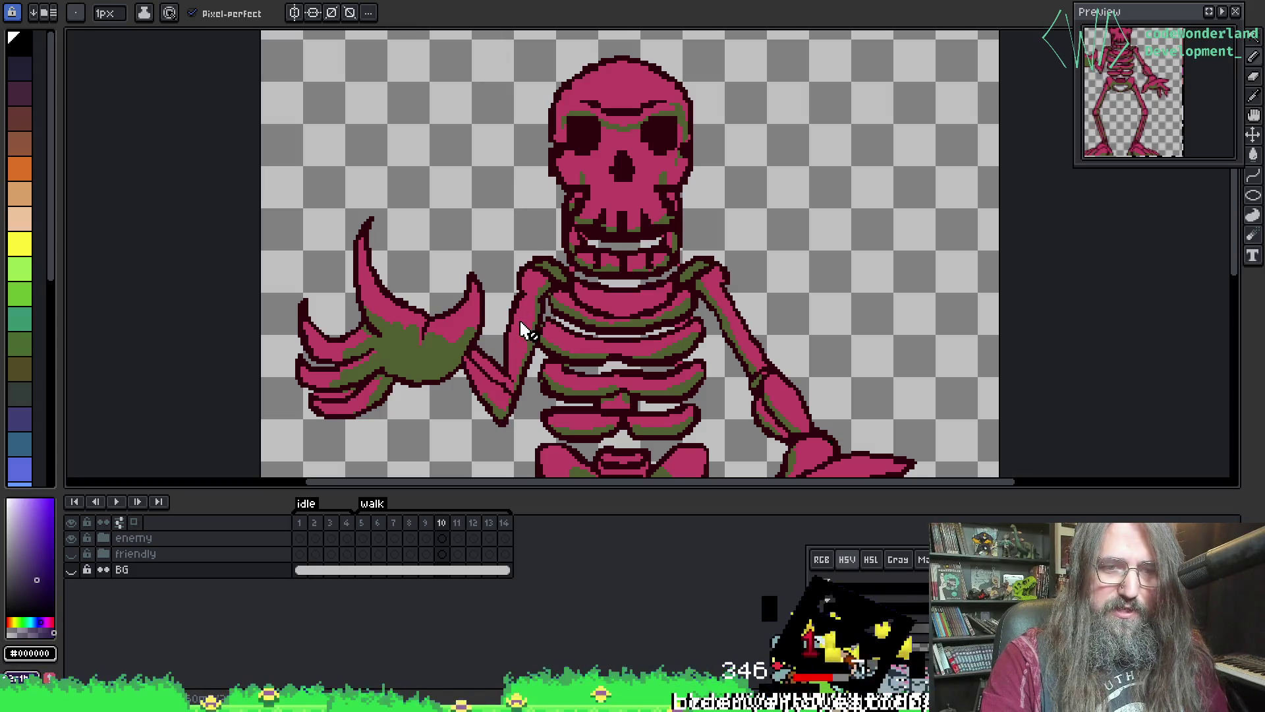
click(104, 539)
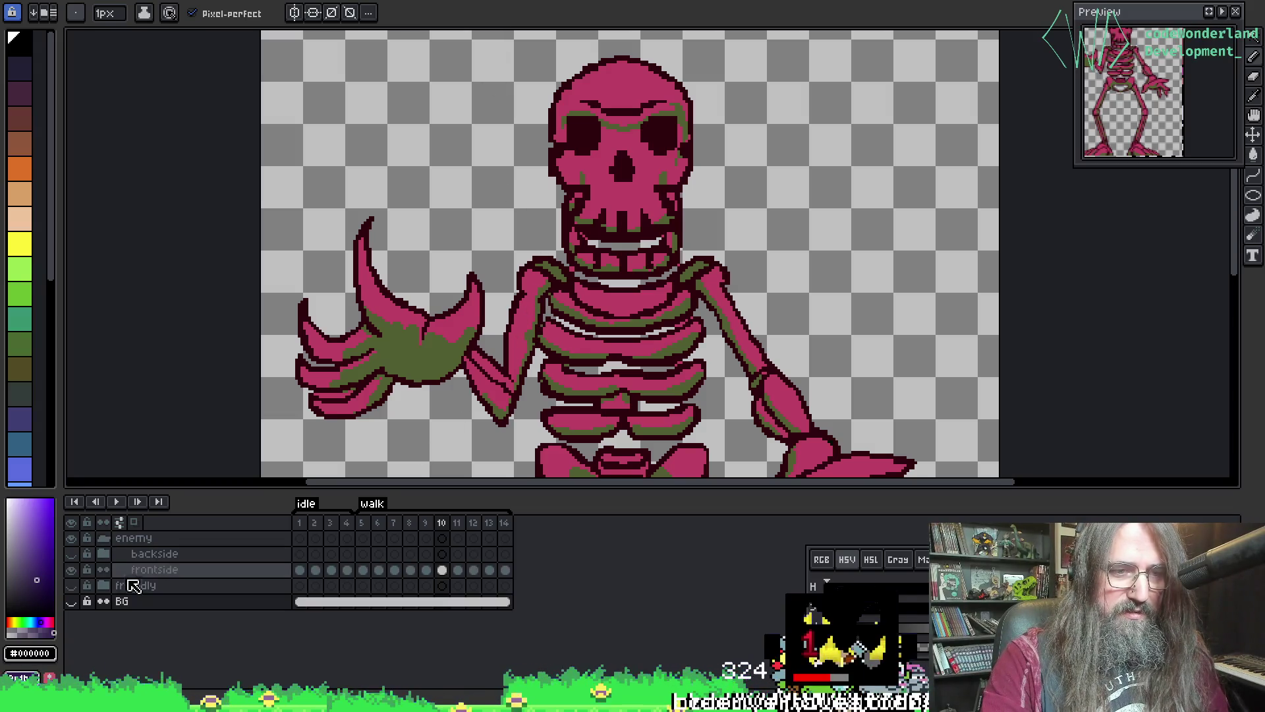
click(257, 571)
- Sample the pink bone colour from the enemy skeleton
key(i)
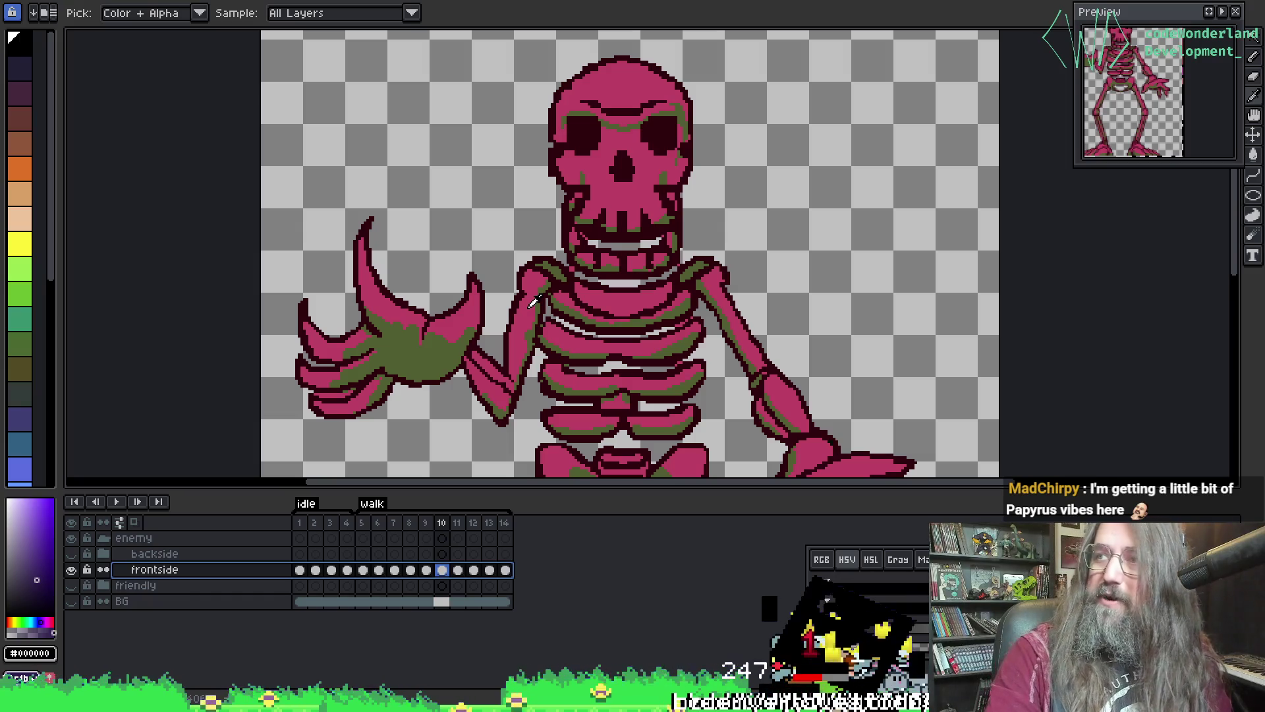
key(b)
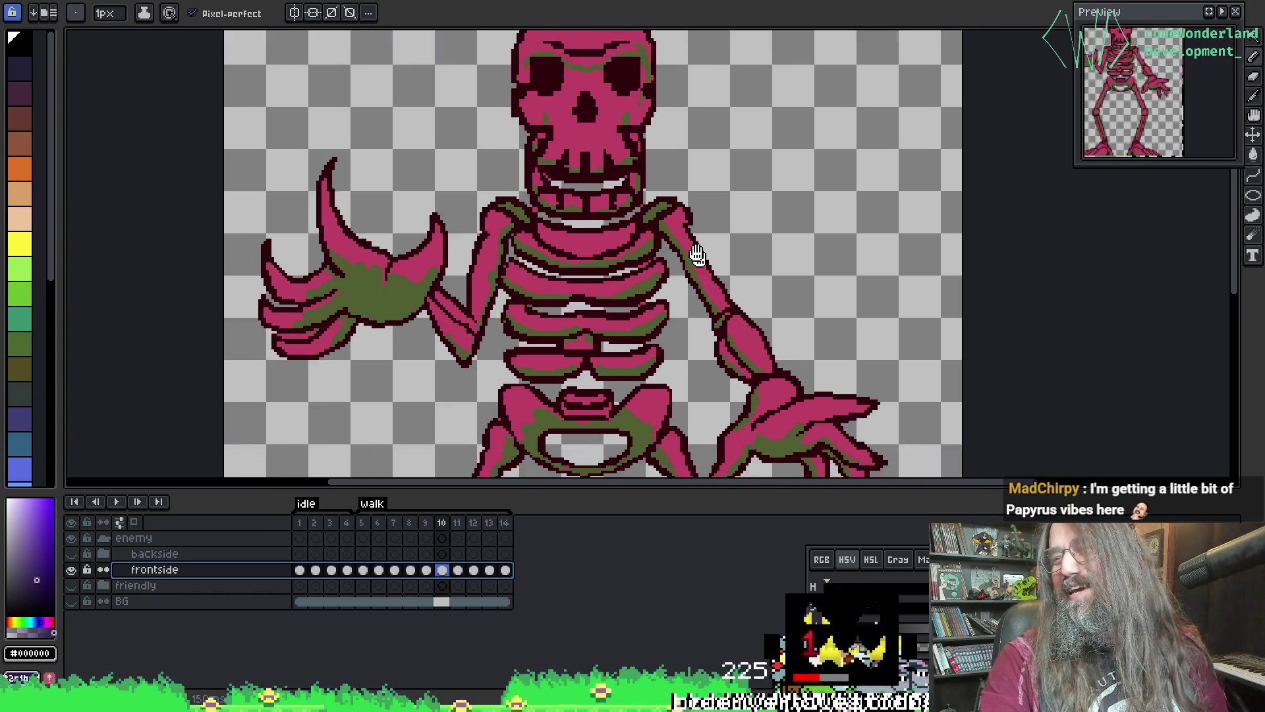
scroll(595, 312, down, 2)
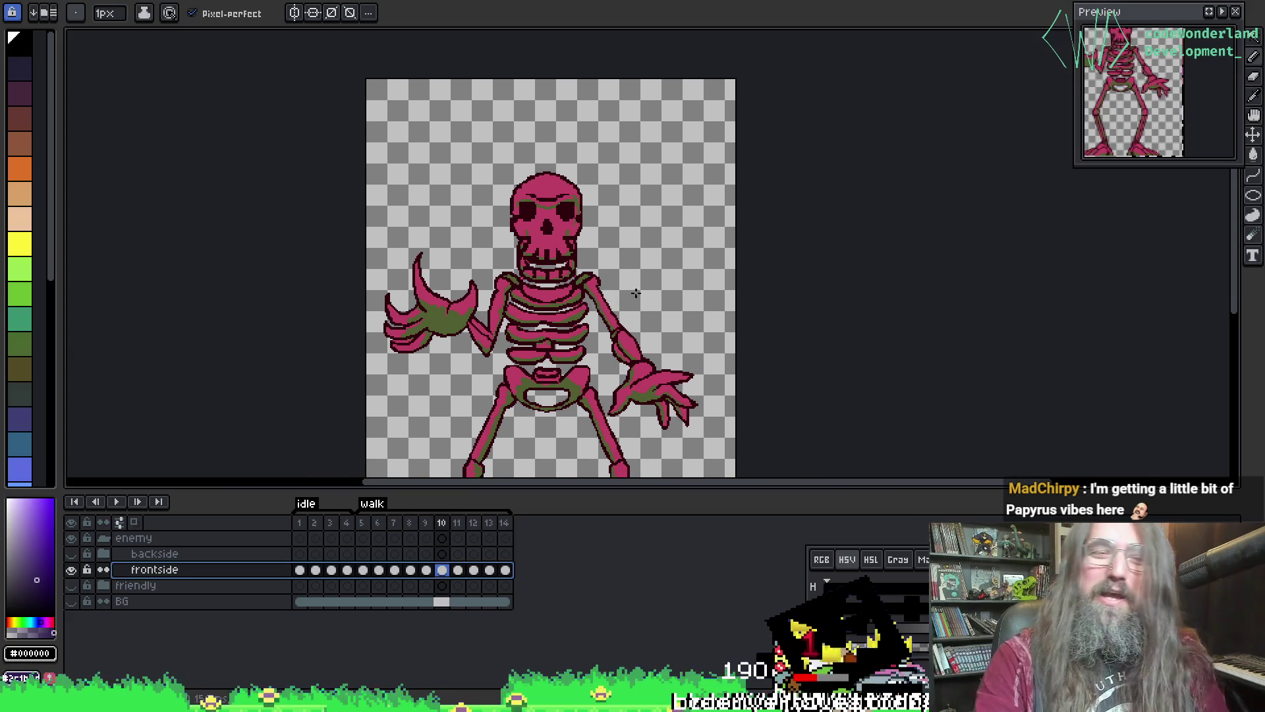
scroll(540, 262, up, 3)
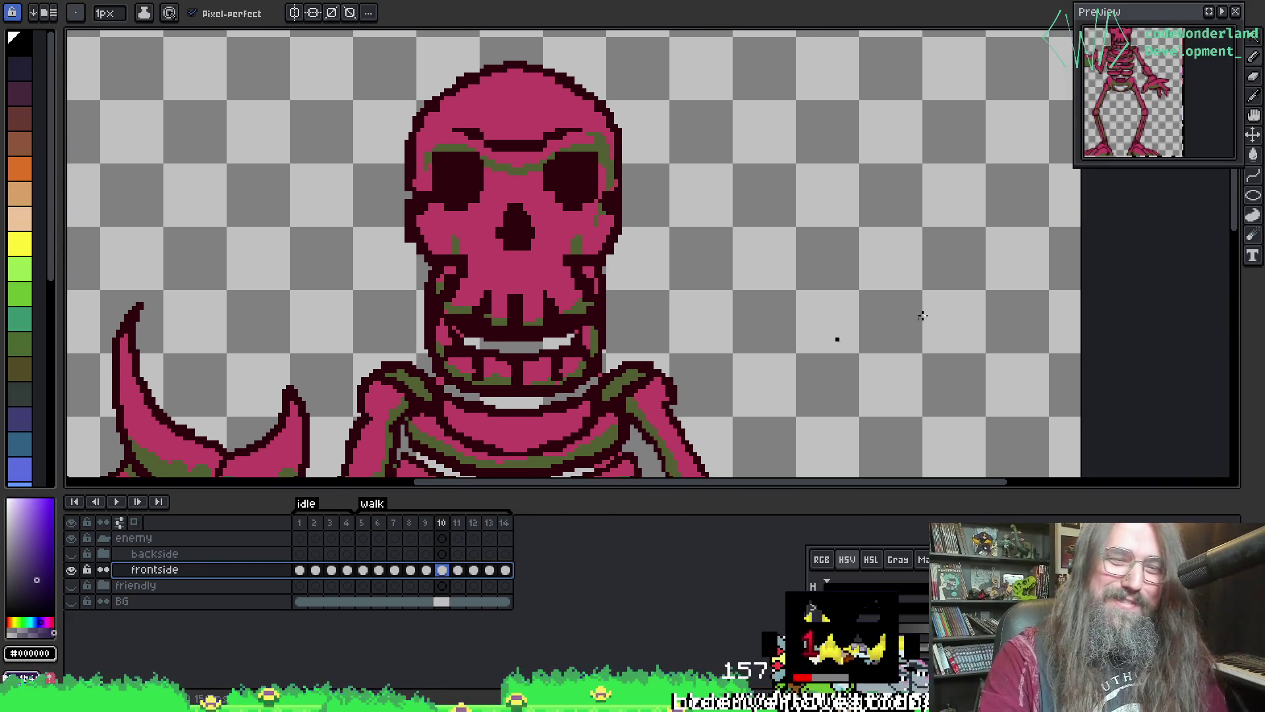
scroll(833, 339, down, 2)
drag(956, 237, 953, 232)
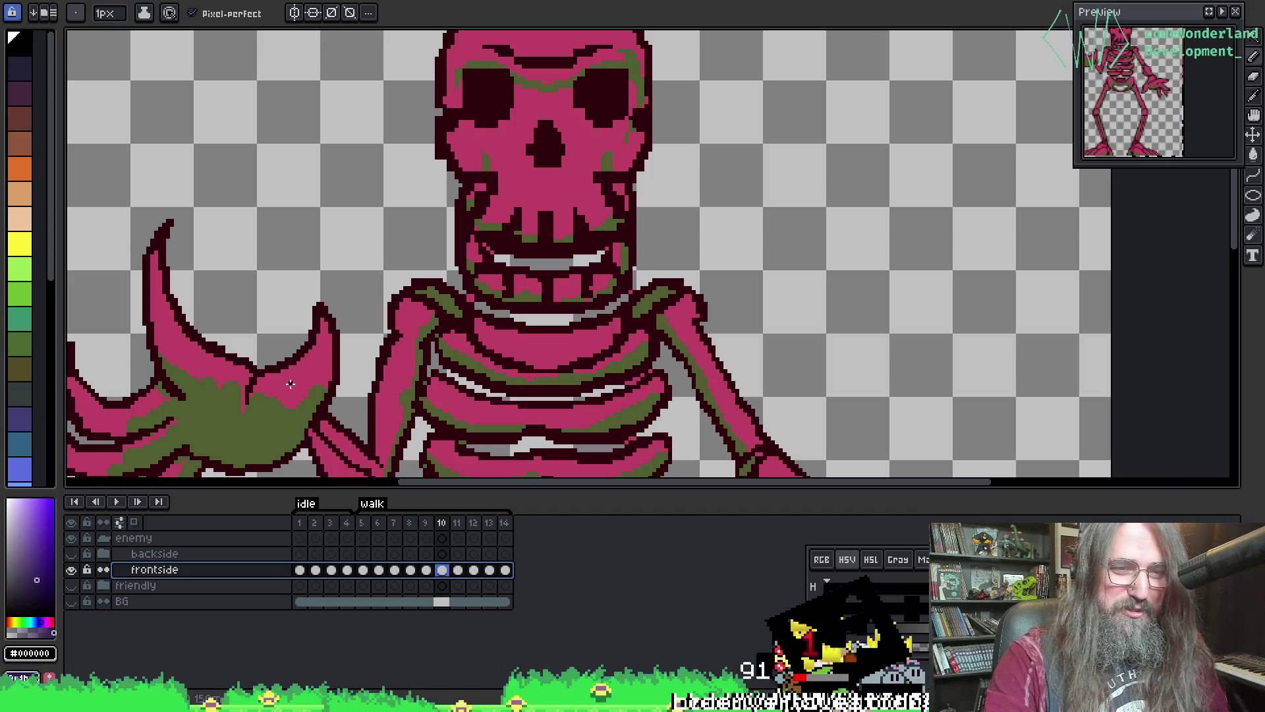
alt+click(298, 386)
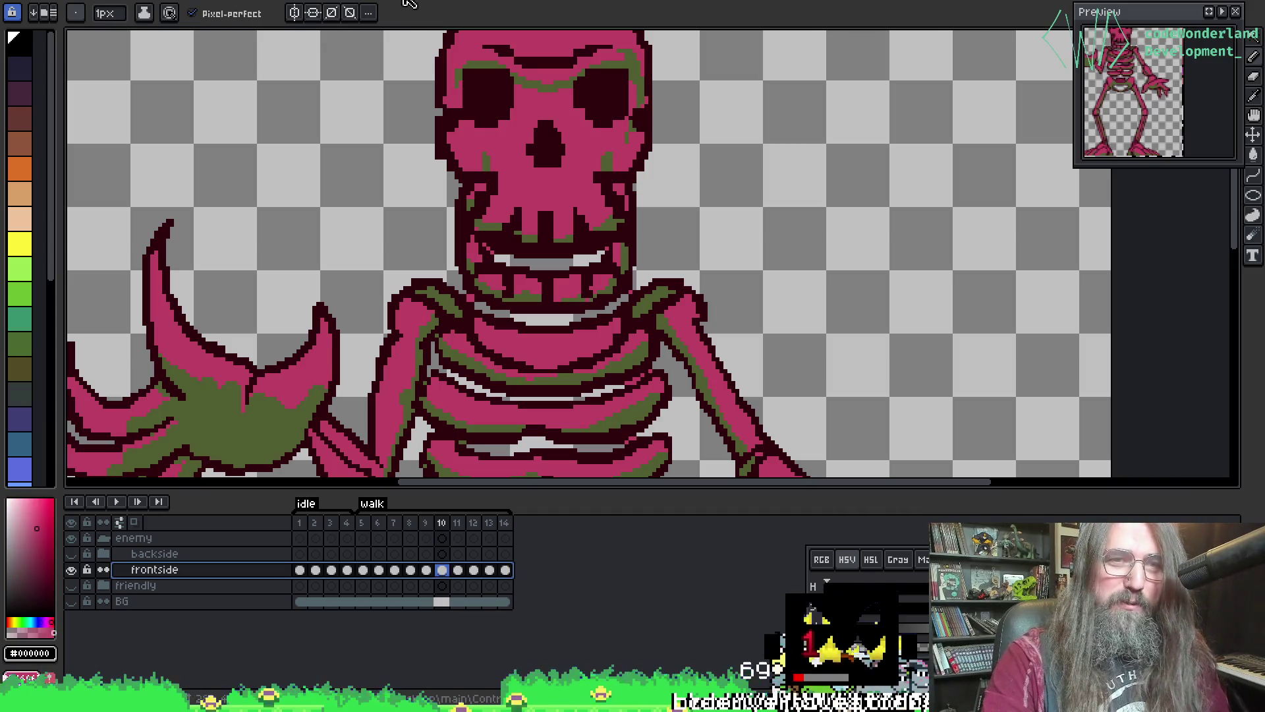
- Return to the grey headless attack sprite and zoom in on its ribcage
key(ctrl+Tab)
key(plus)
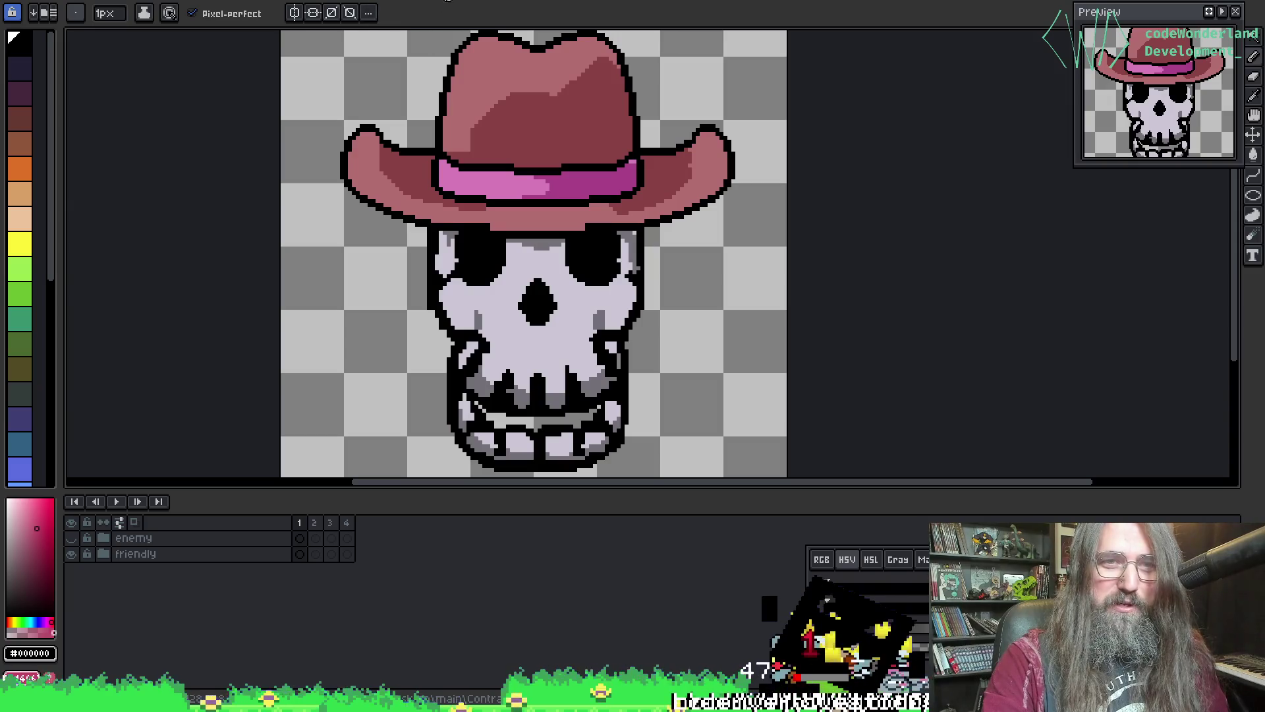
key(ctrl+Tab)
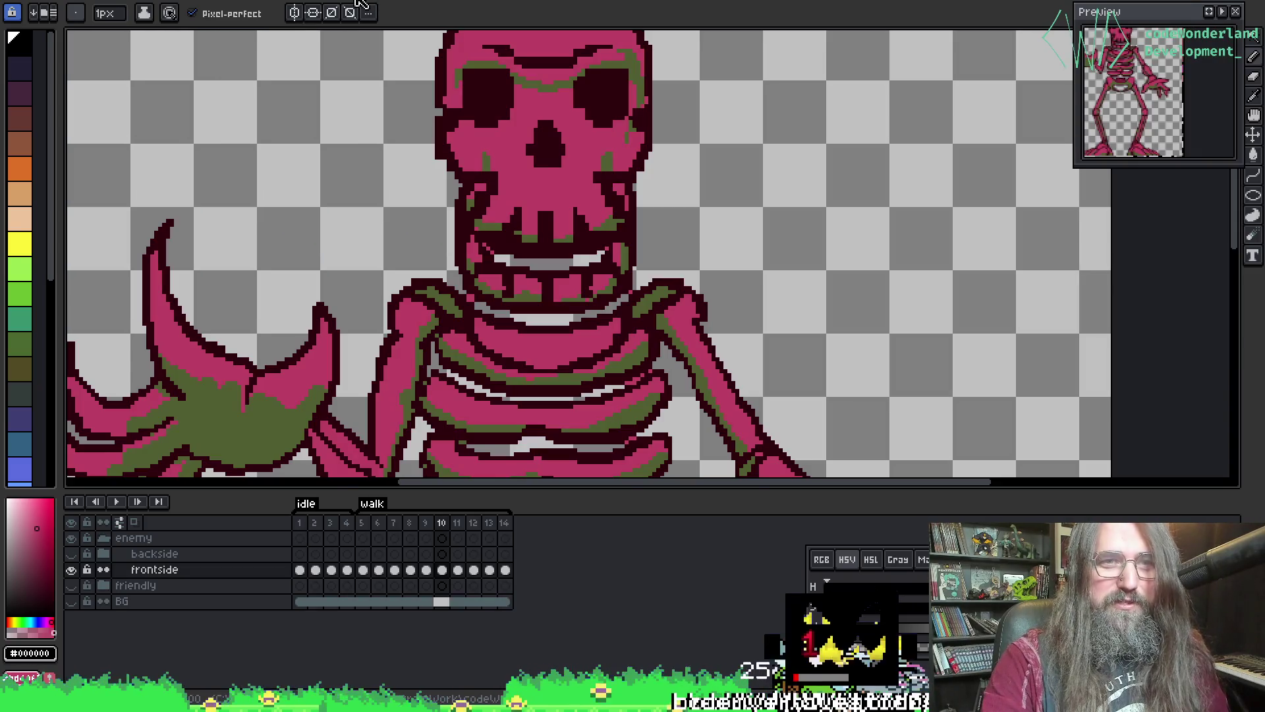
key(ctrl+Tab)
key(plus)
key(plus)
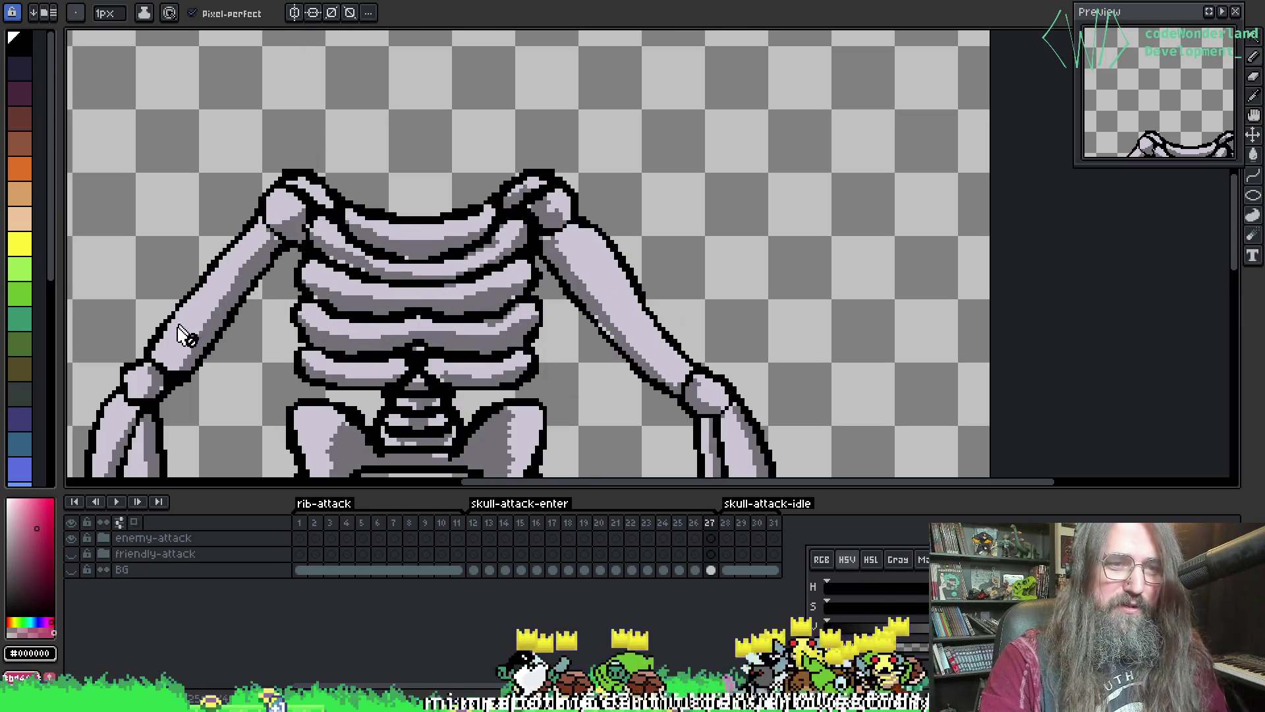
- Replace the back bones' #cbc6d4 lavender-grey with pink #bd4063 across frames, returning to frame 1
alt+click(201, 310)
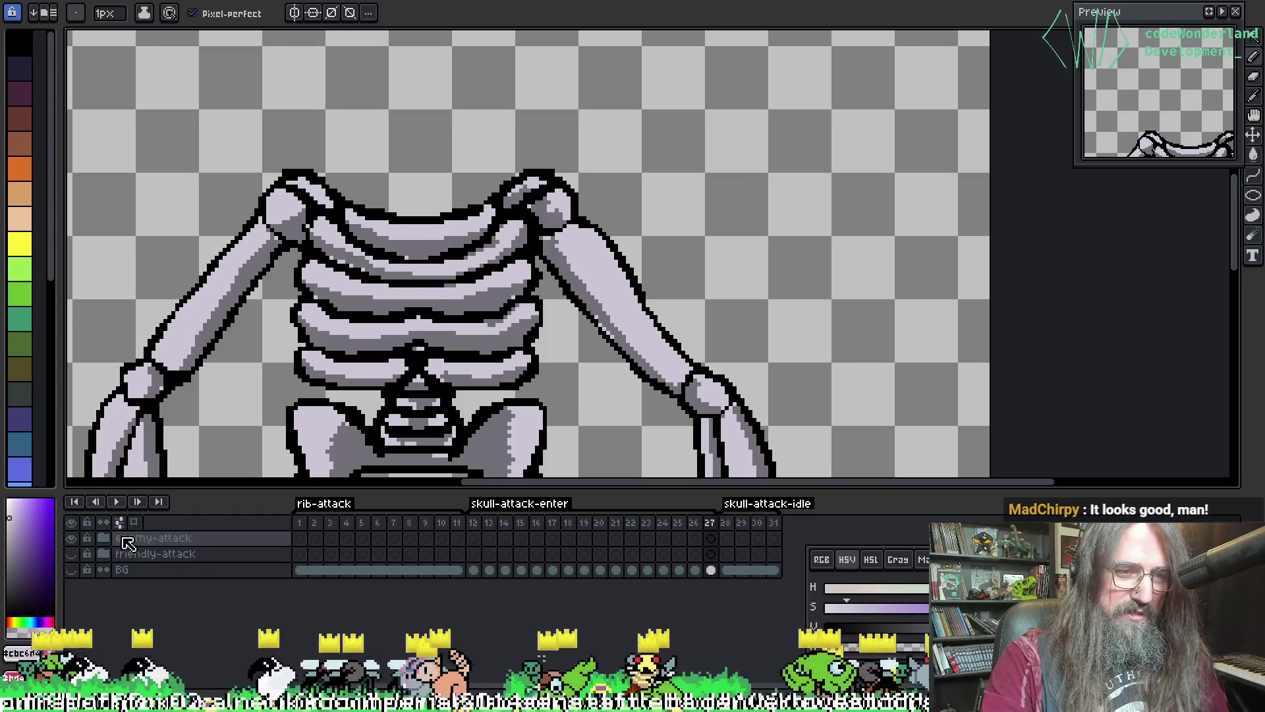
click(105, 539)
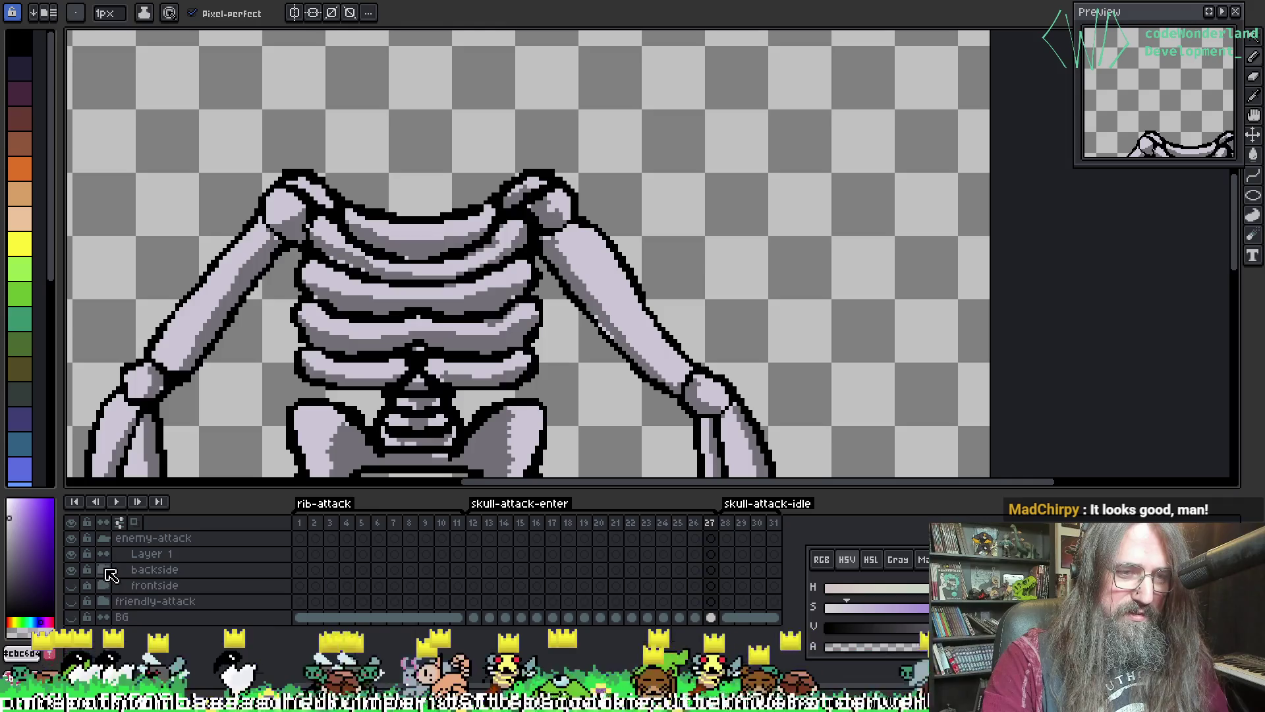
click(109, 572)
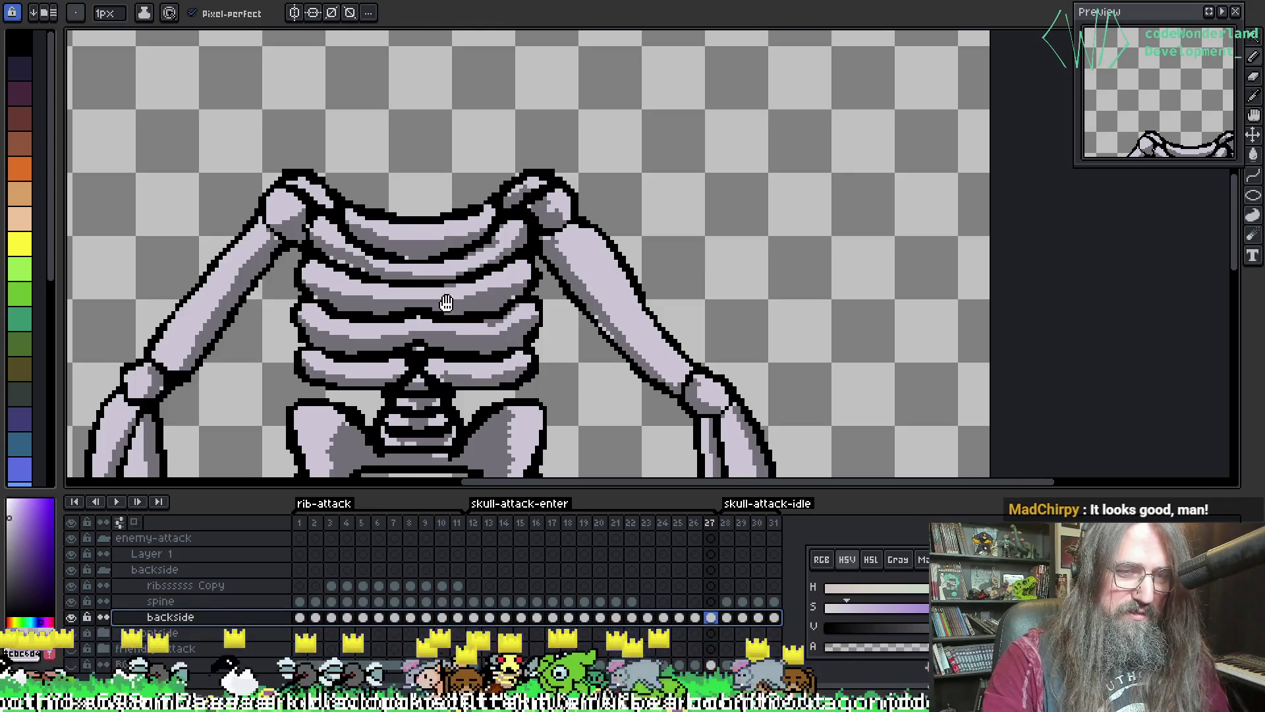
drag(446, 302, 460, 226)
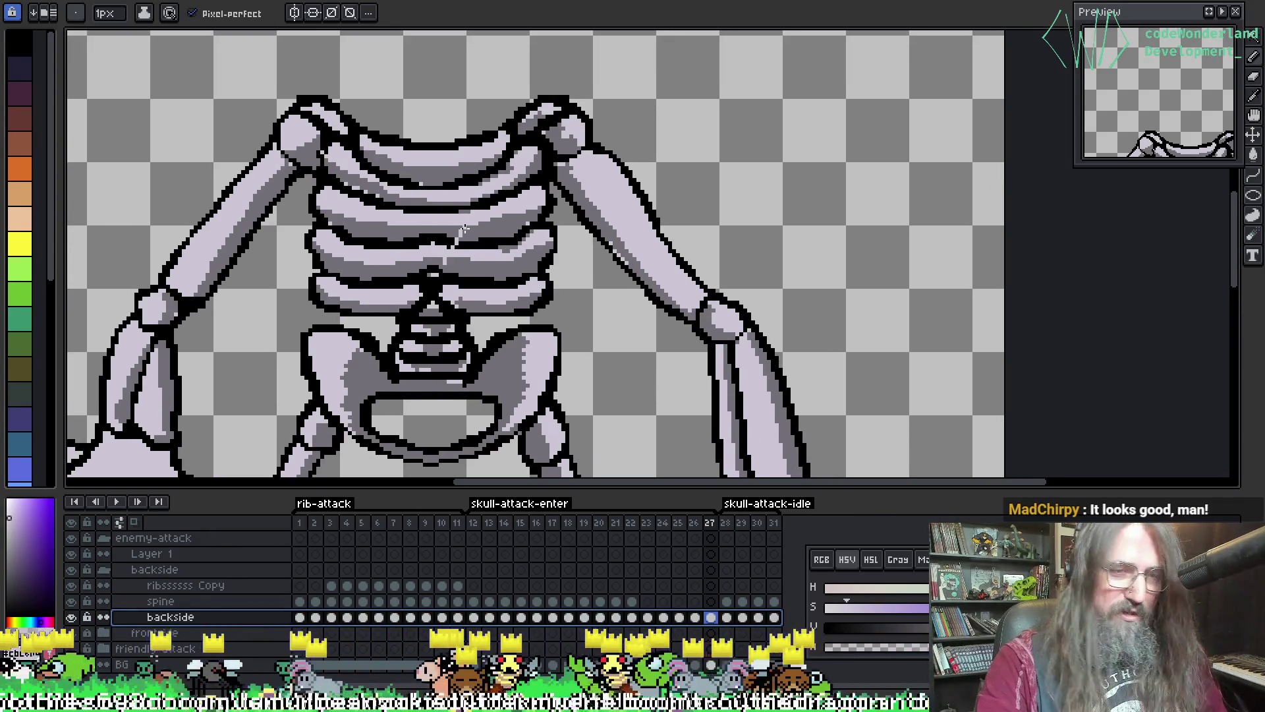
key(shift+r)
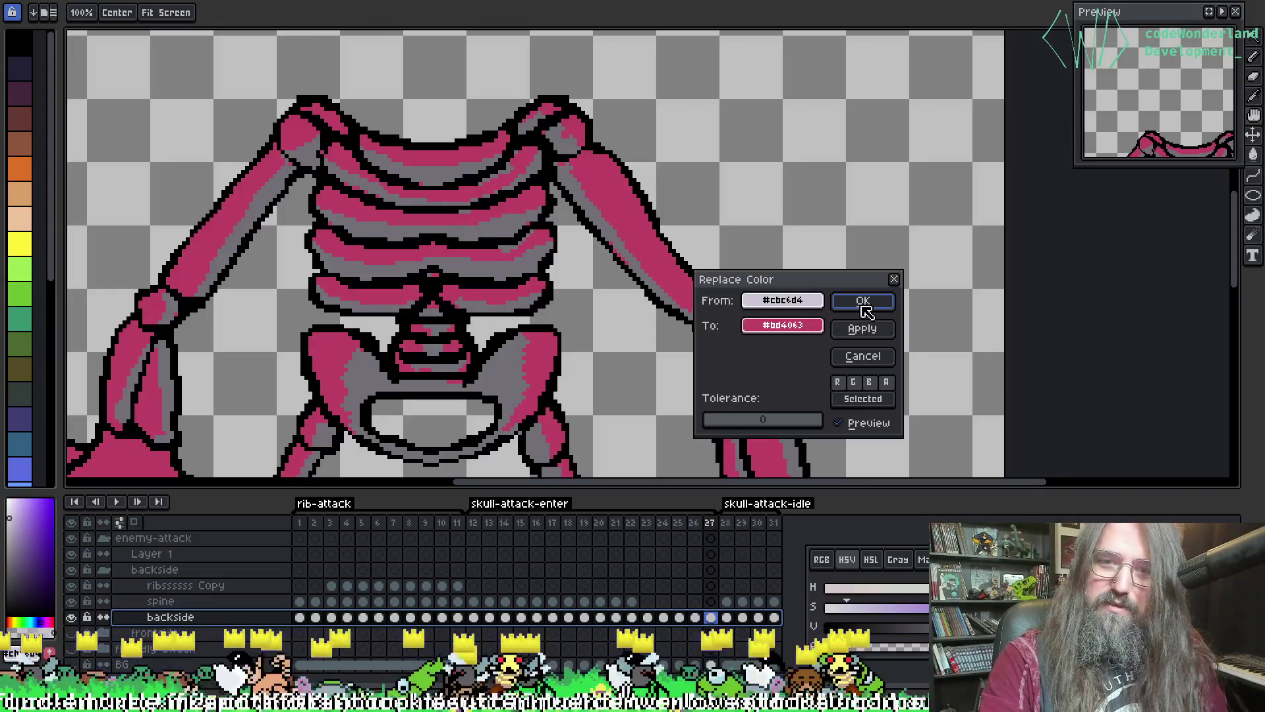
click(865, 310)
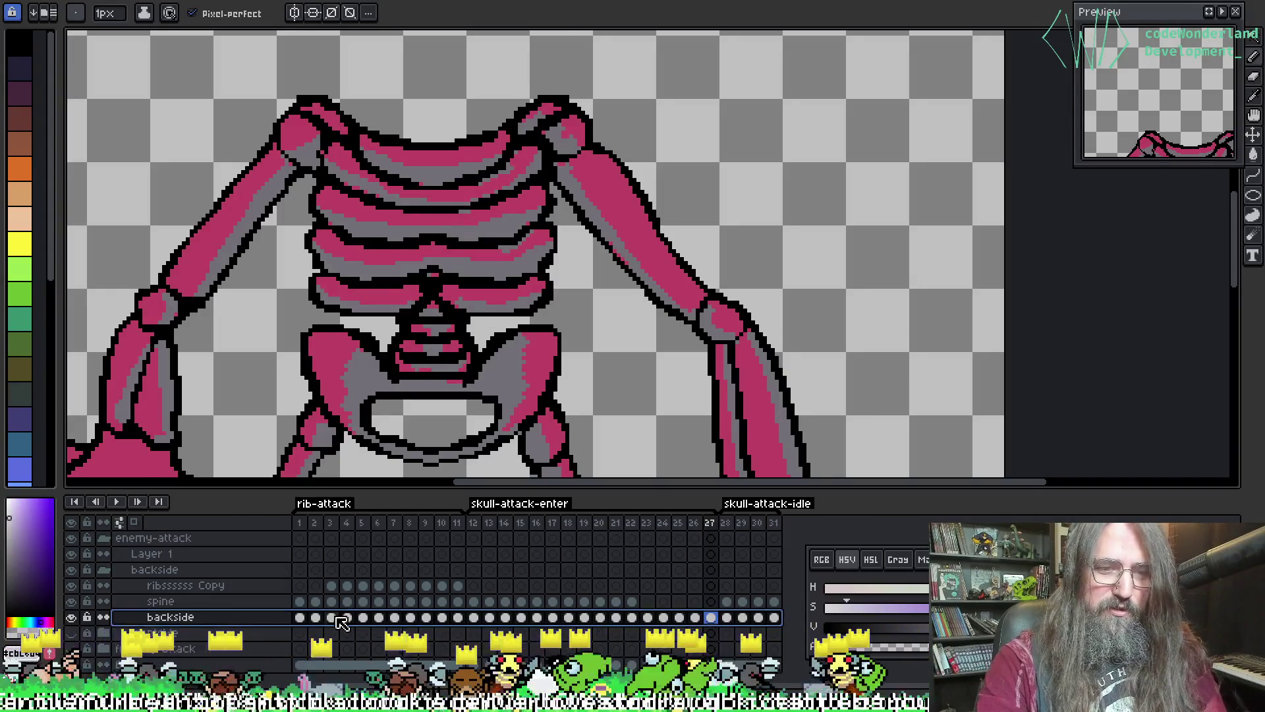
click(377, 617)
key(Return)
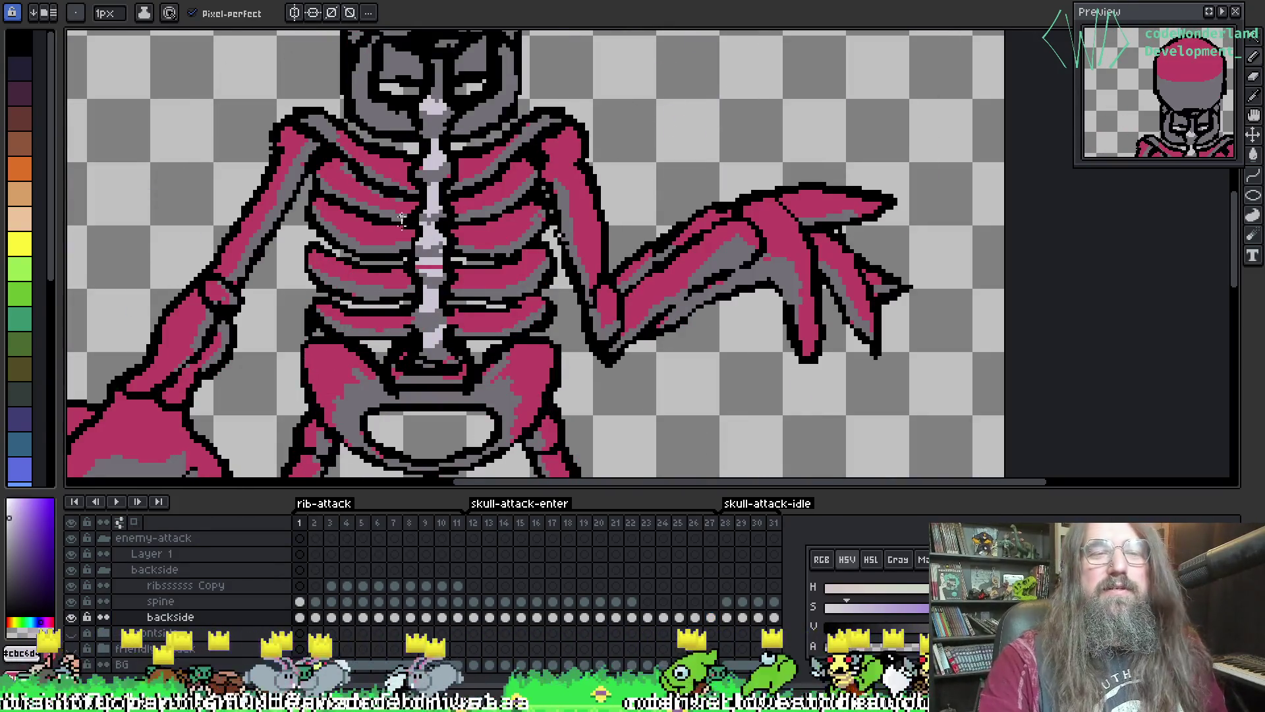
- Fill the gap in the pink stripe along the spine
scroll(402, 220, up, 4)
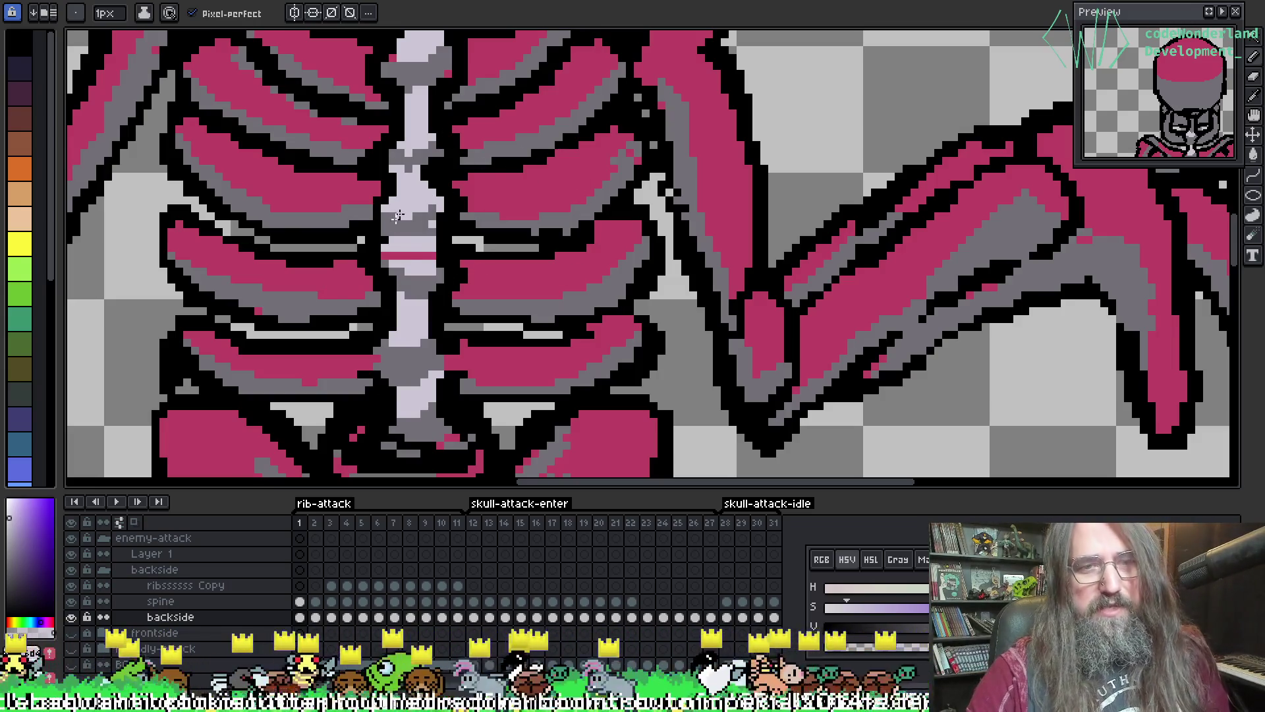
key(alt)
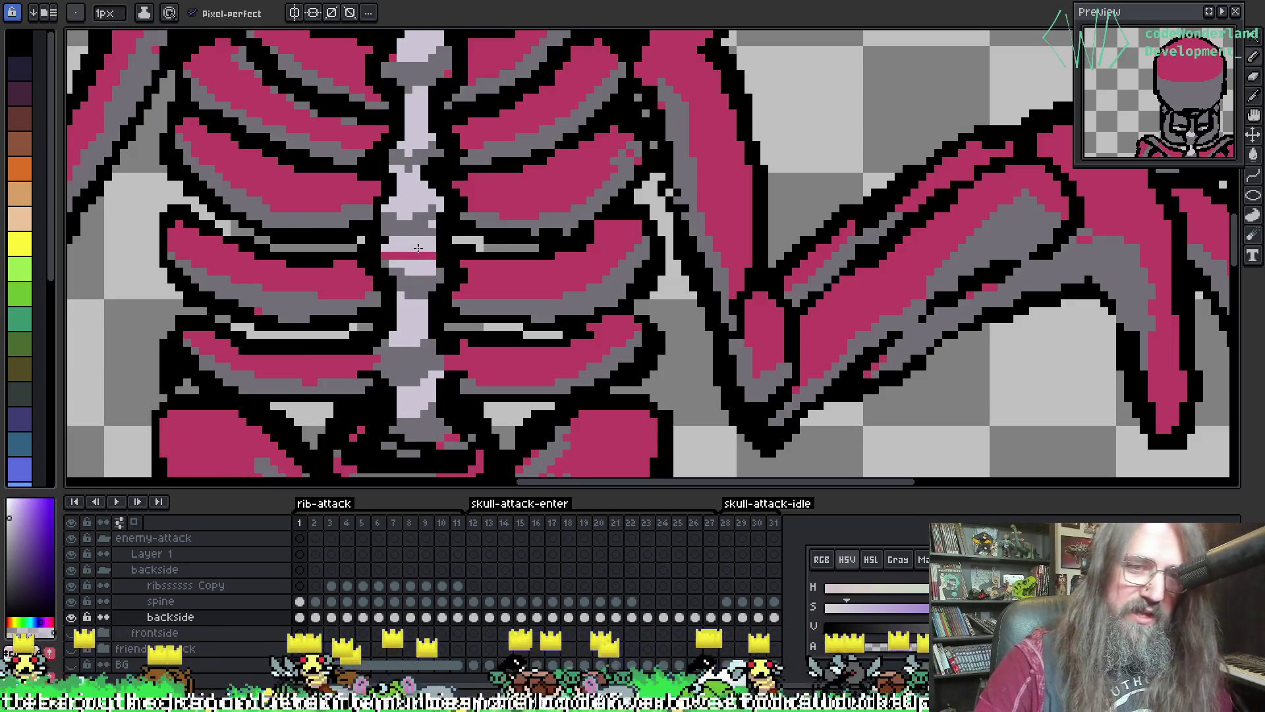
drag(421, 255, 403, 254)
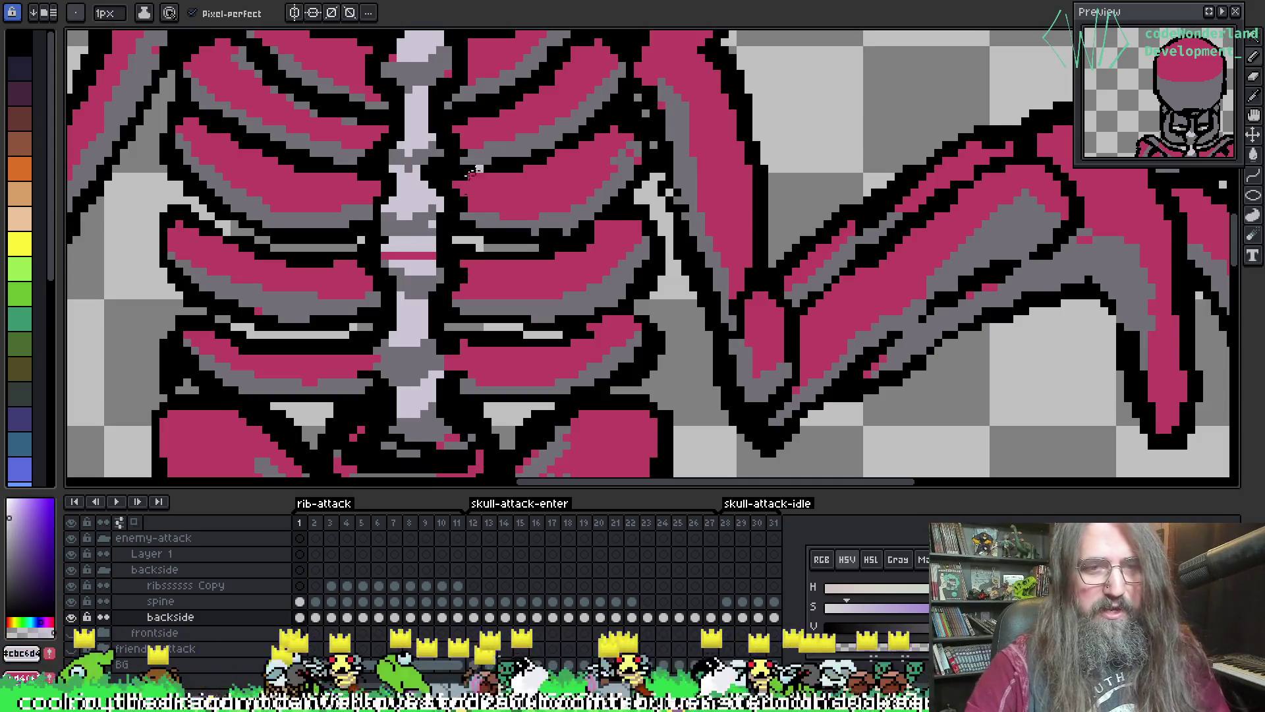
scroll(409, 254, down, 1)
scroll(395, 250, up, 1)
- Make the spine layer active, save the file, and select its cels across all frames
key(alt+Up)
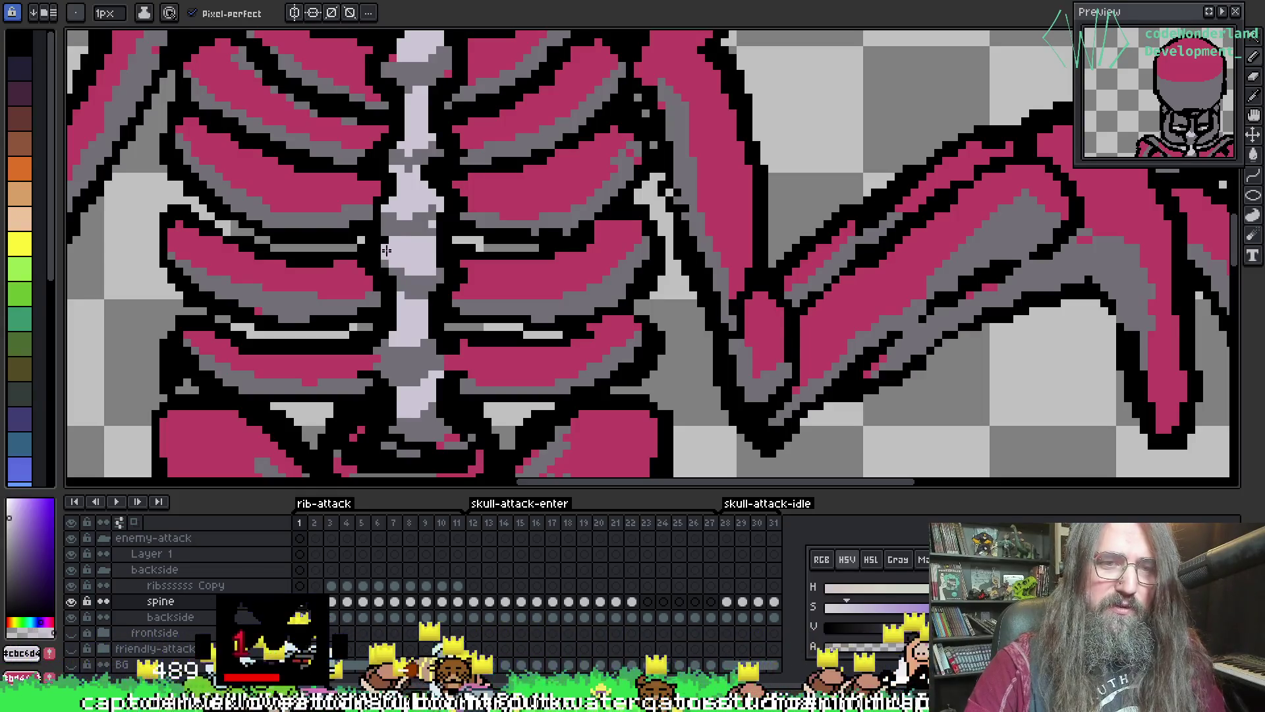
scroll(402, 237, down, 1)
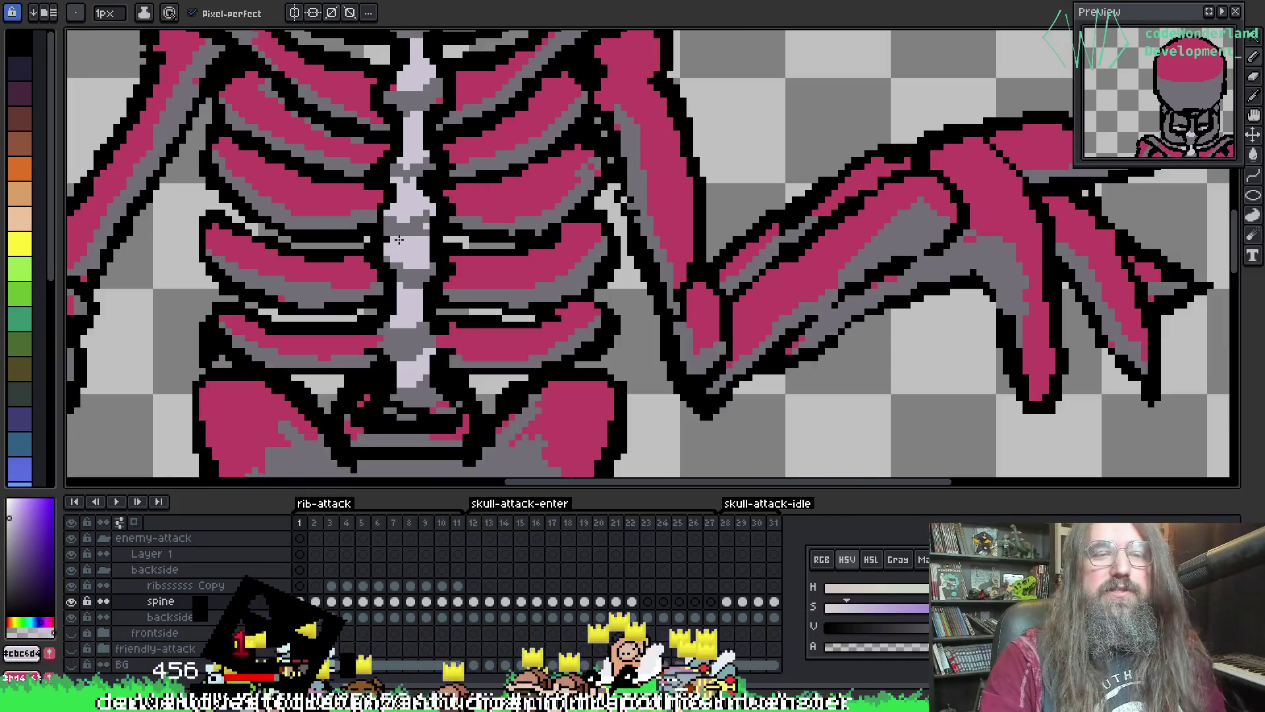
scroll(359, 384, up, 1)
scroll(359, 384, up, 3)
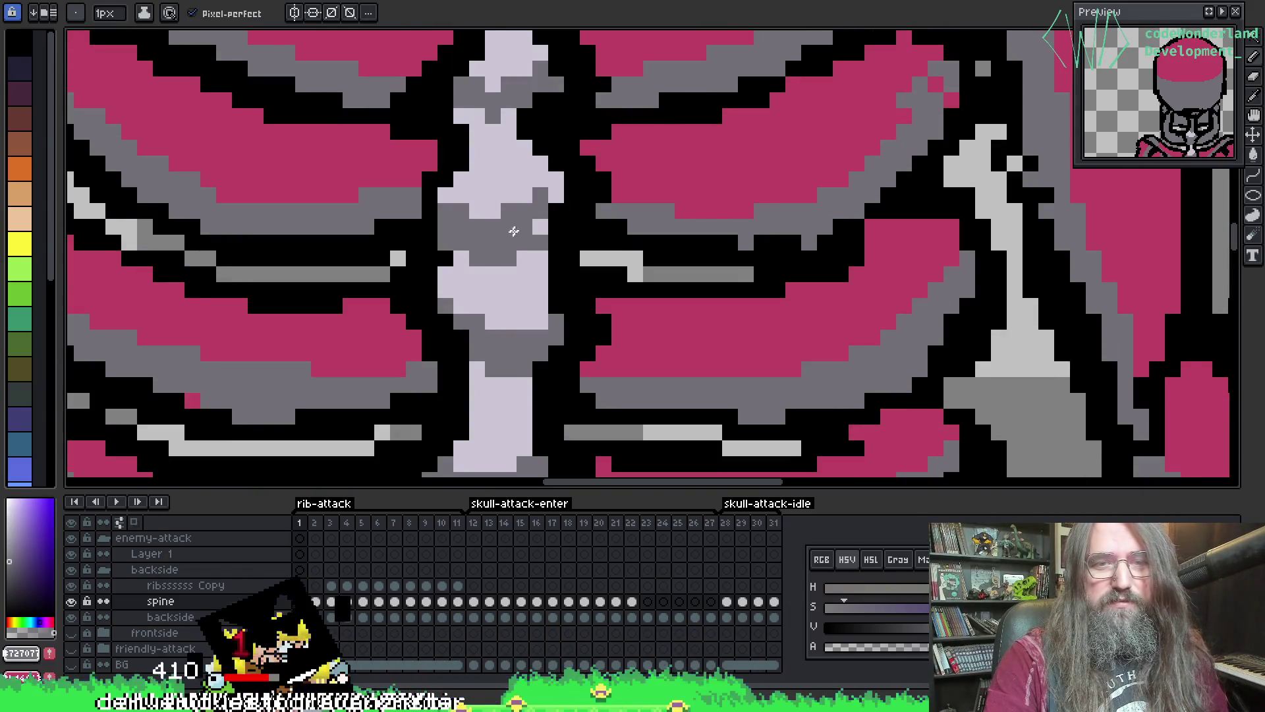
right_click(524, 229)
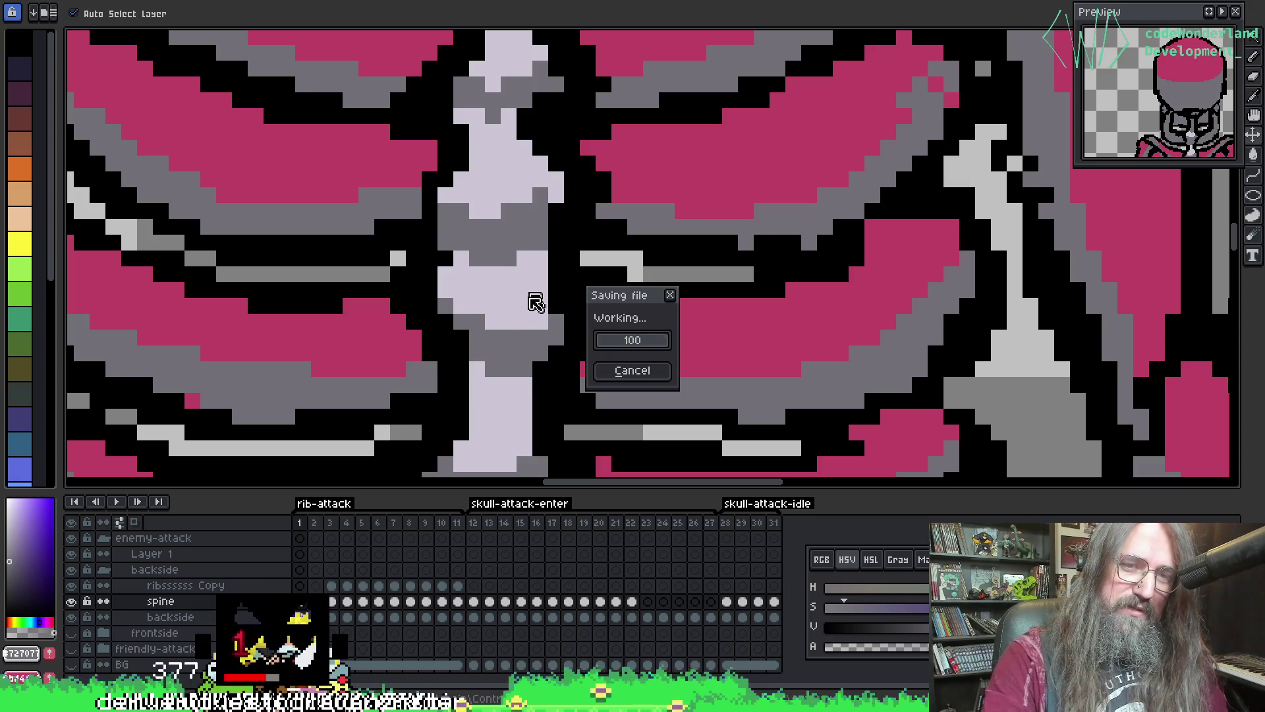
key(Escape)
scroll(486, 238, down, 3)
scroll(486, 238, down, 2)
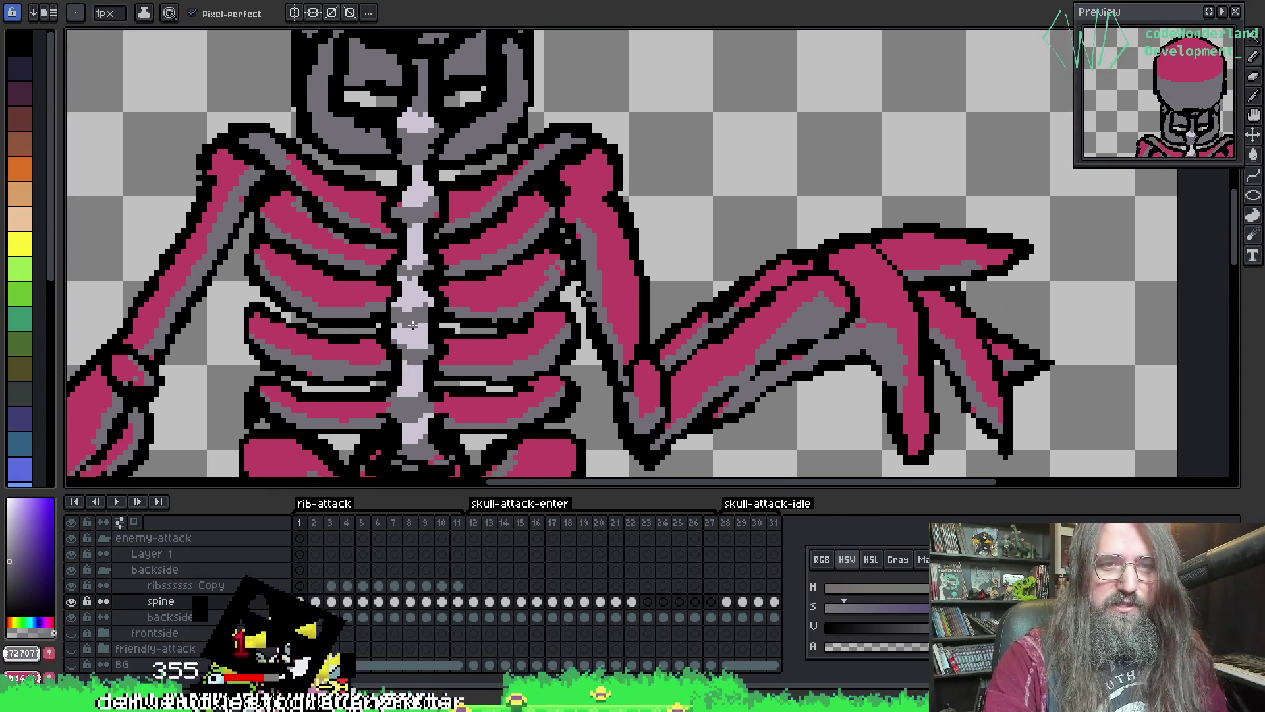
scroll(412, 327, up, 1)
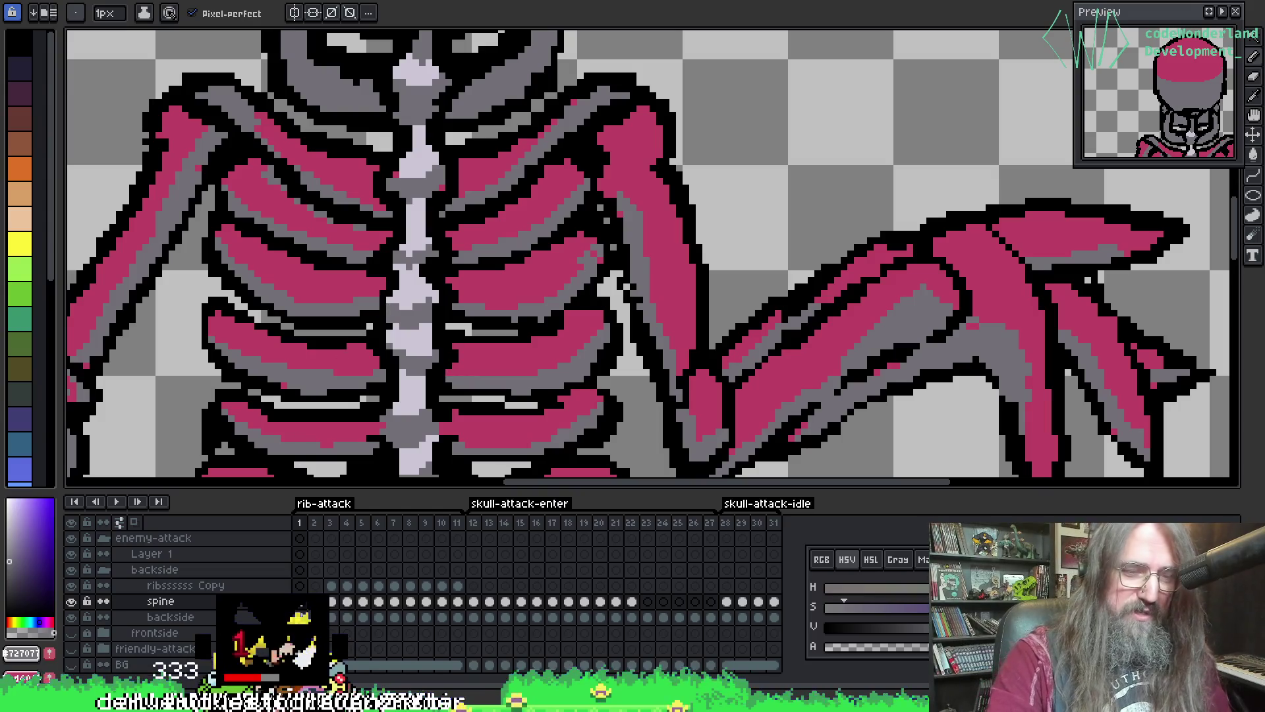
click(158, 601)
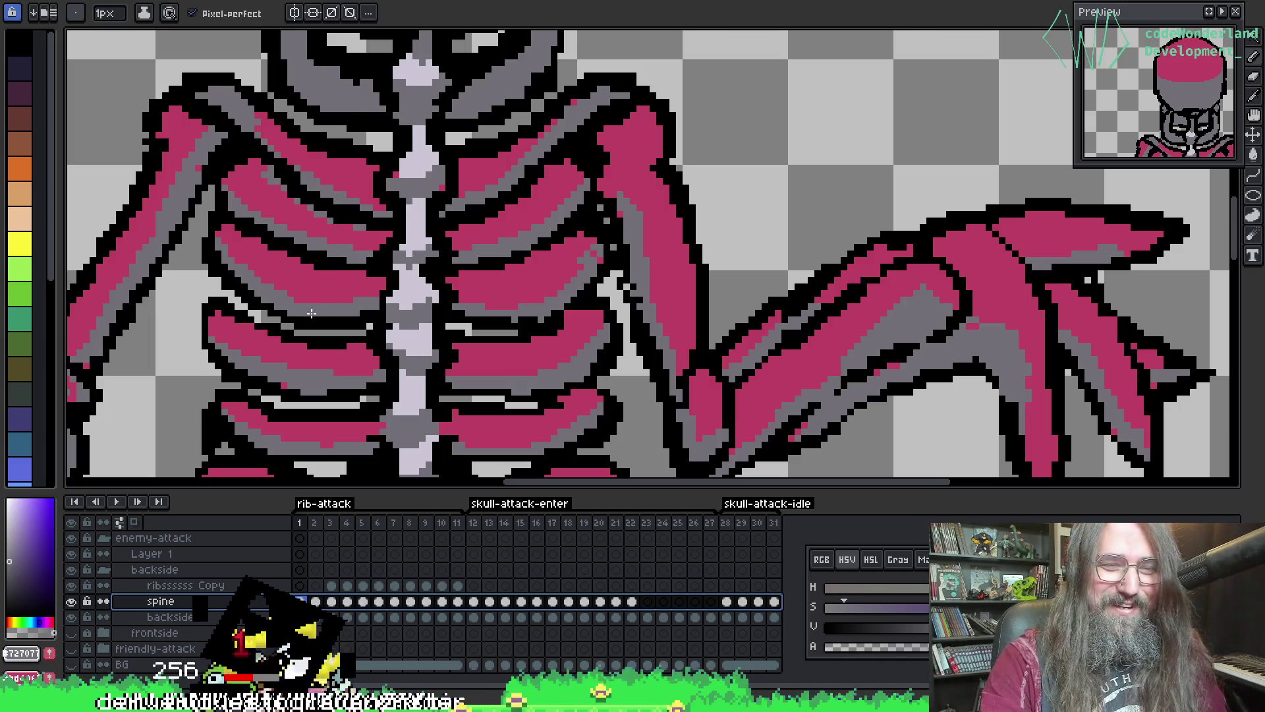
mouse_move(409, 283)
mouse_down()
mouse_move(525, 304)
mouse_move(508, 300)
mouse_up()
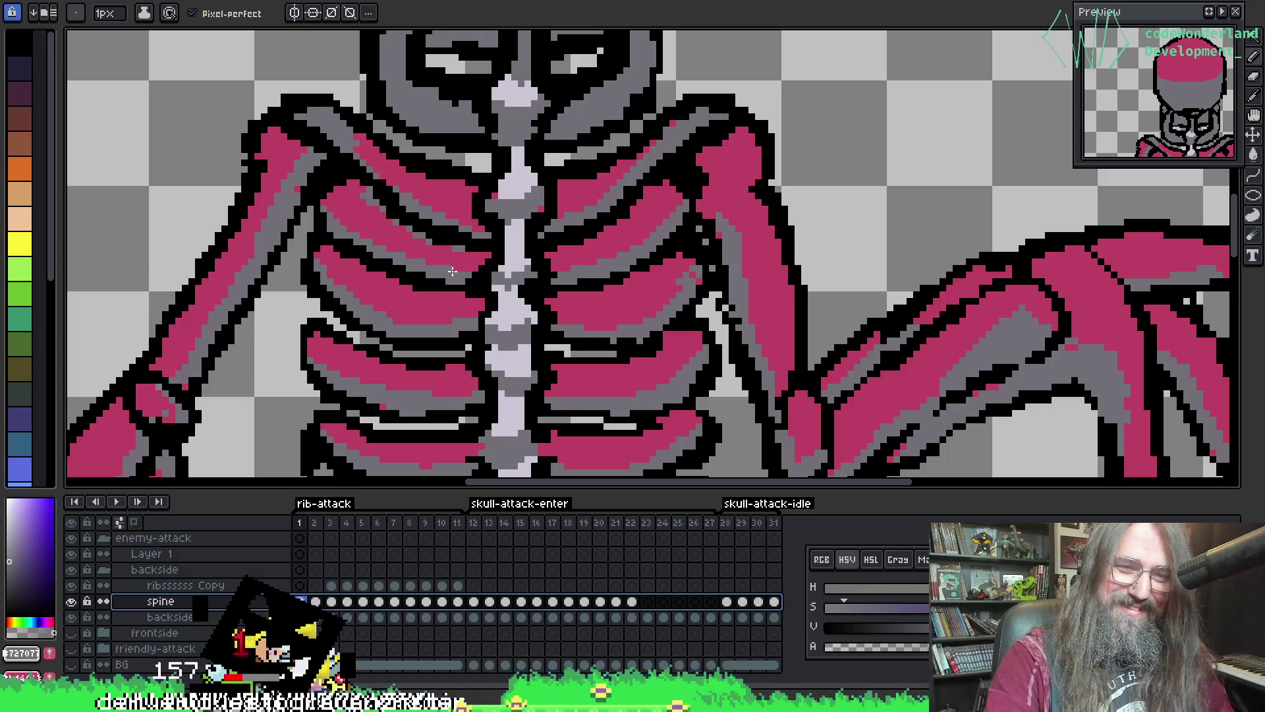
key(i)
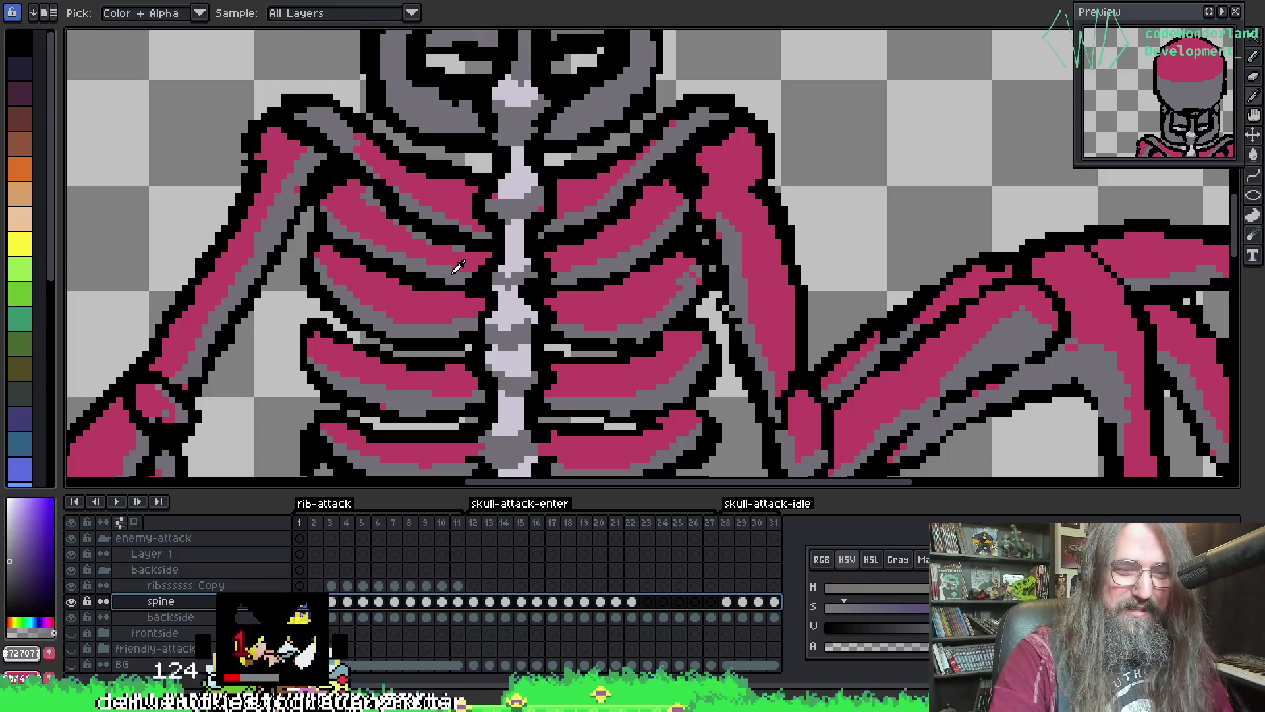
key(b)
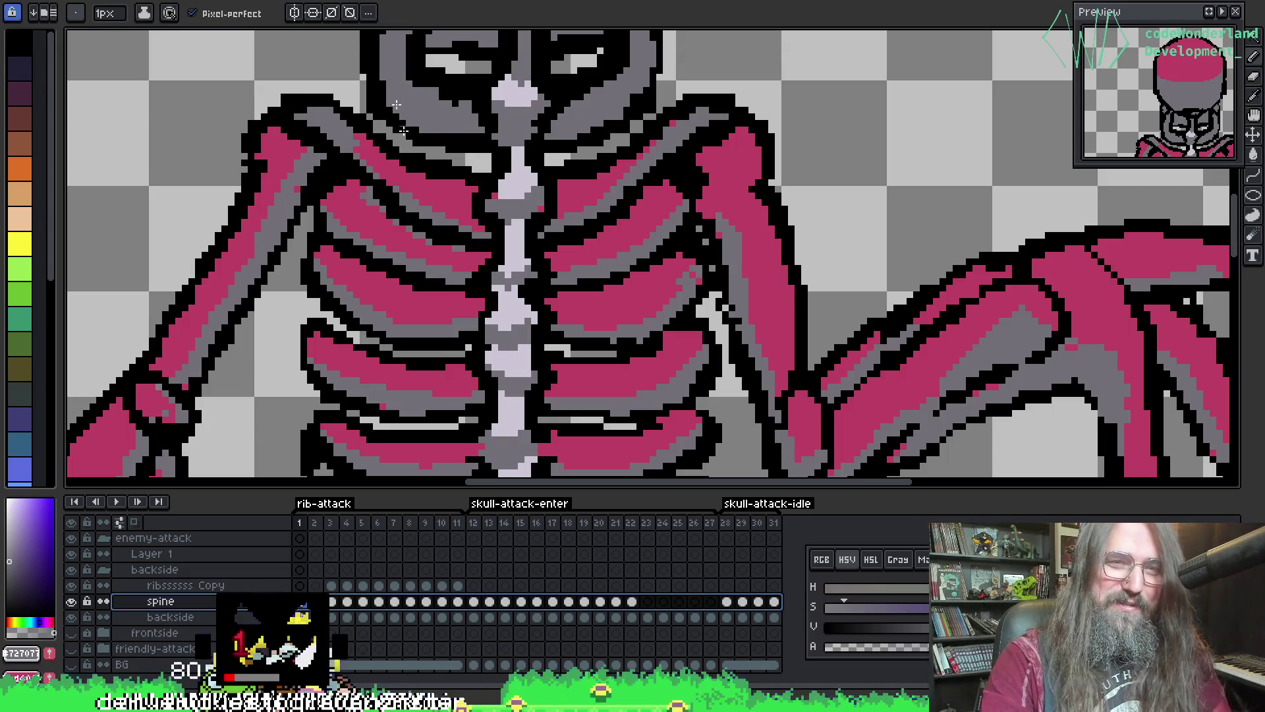
- Pick olive #505e31 from the walk/idle sheet's hand and set up replacing the spine's grey #727077
key(ctrl+Tab)
scroll(399, 208, up, 3)
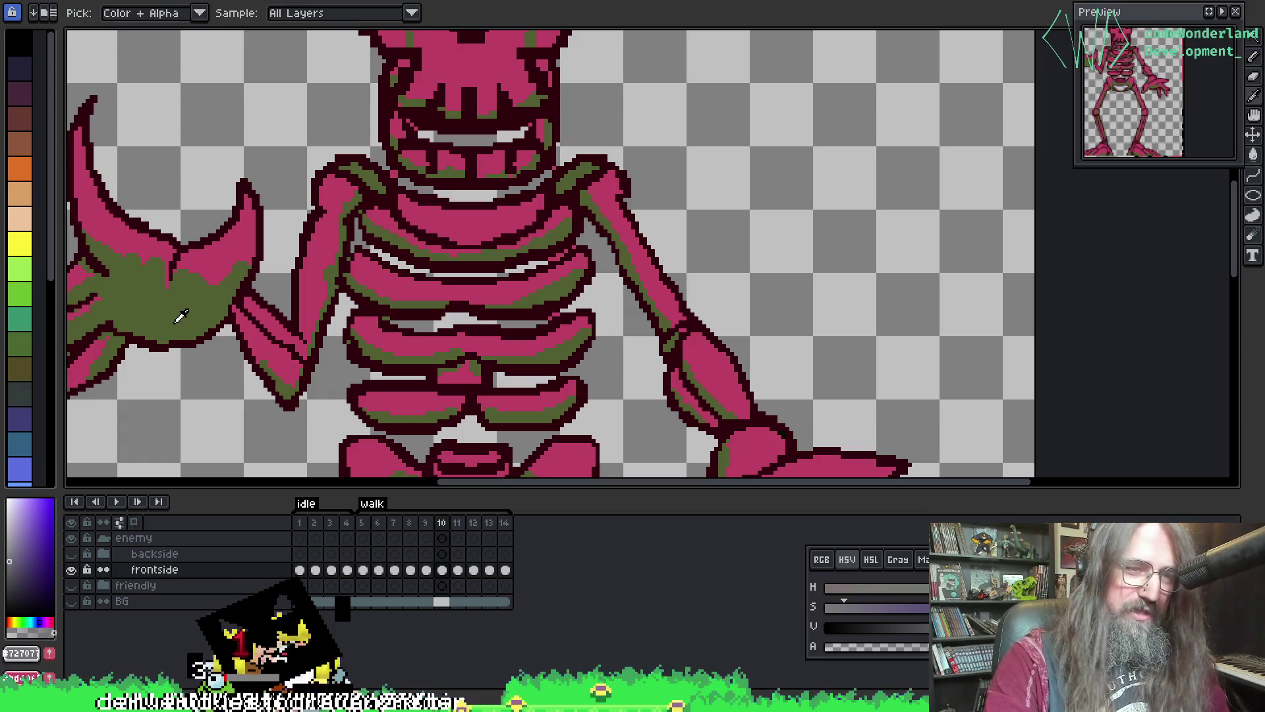
alt+click(173, 323)
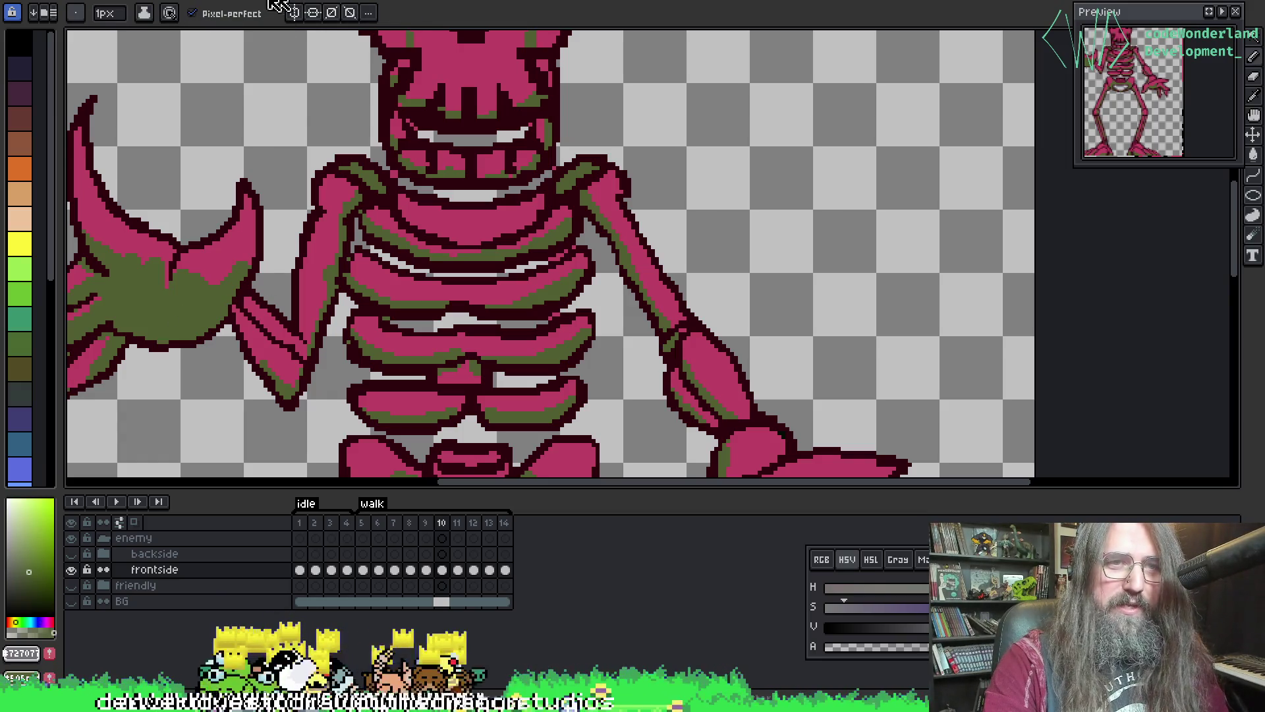
key(ctrl+Tab)
key(ctrl+Tab)
key(ctrl+Tab)
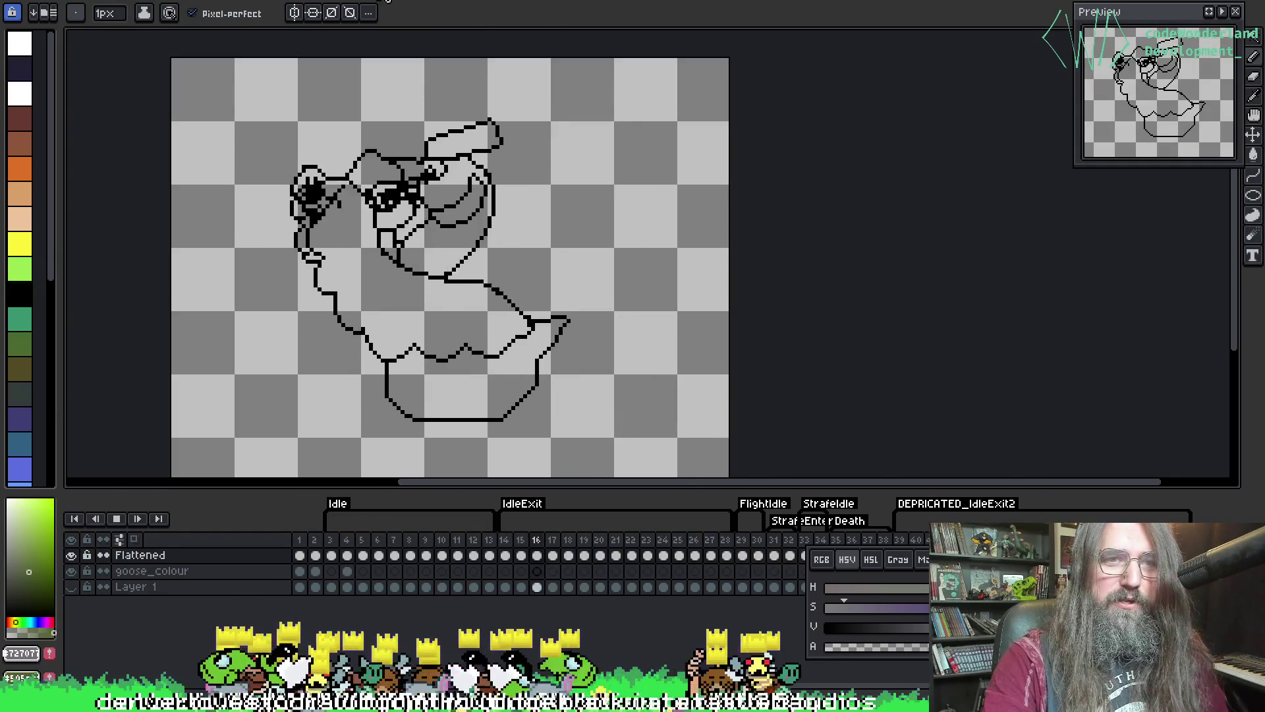
scroll(383, 251, up, 1)
key(alt)
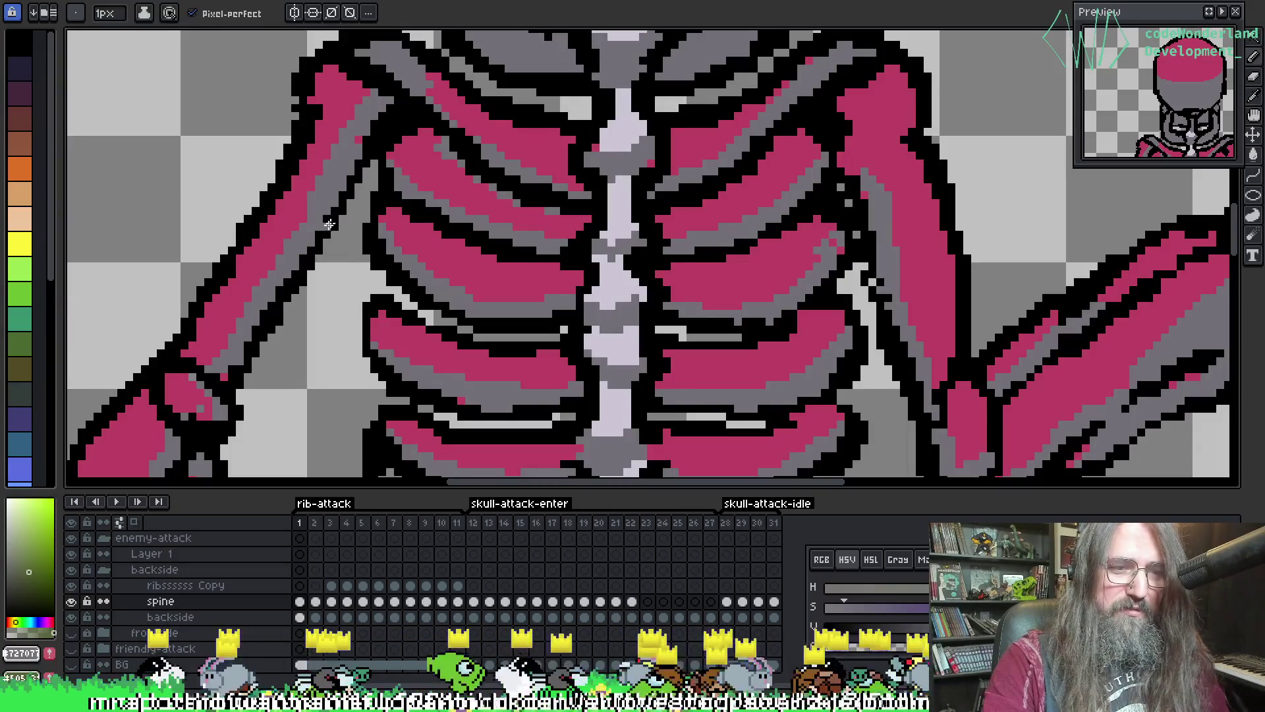
shift+click(408, 351)
key(shift+r)
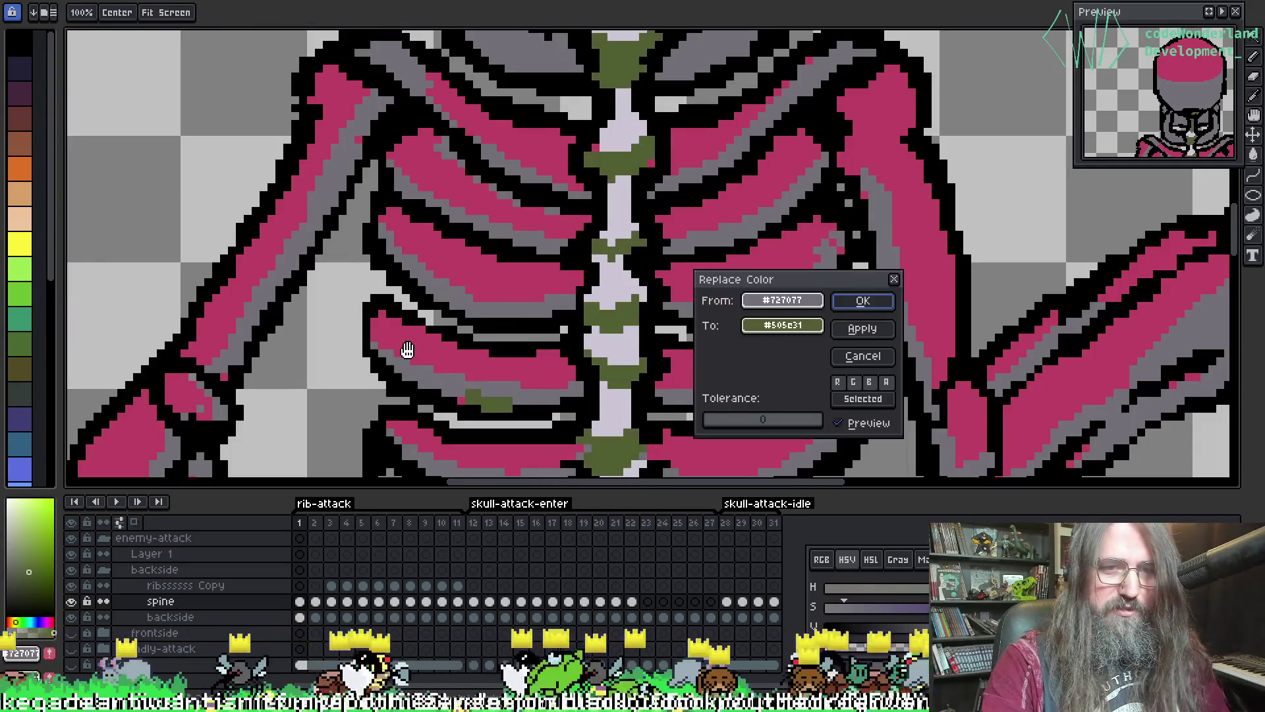
- Recolour the spine and backside layers' grey to olive #505e31 and play to check
click(861, 303)
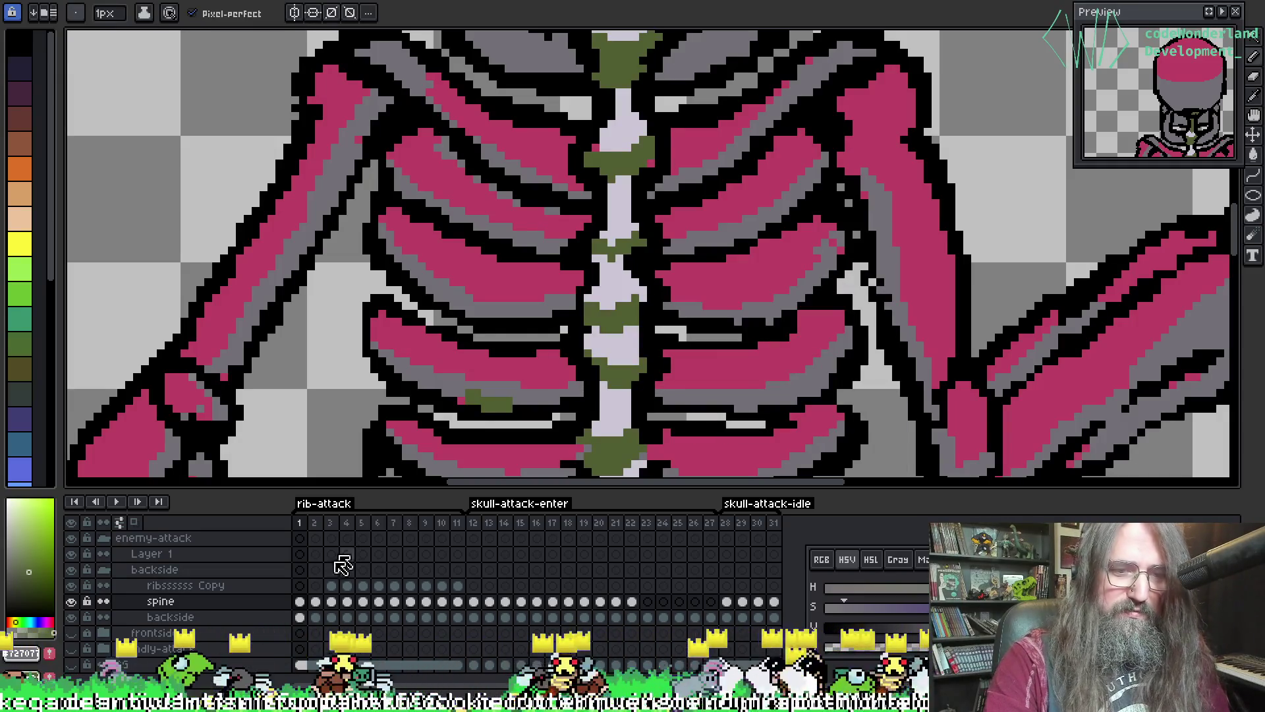
click(299, 618)
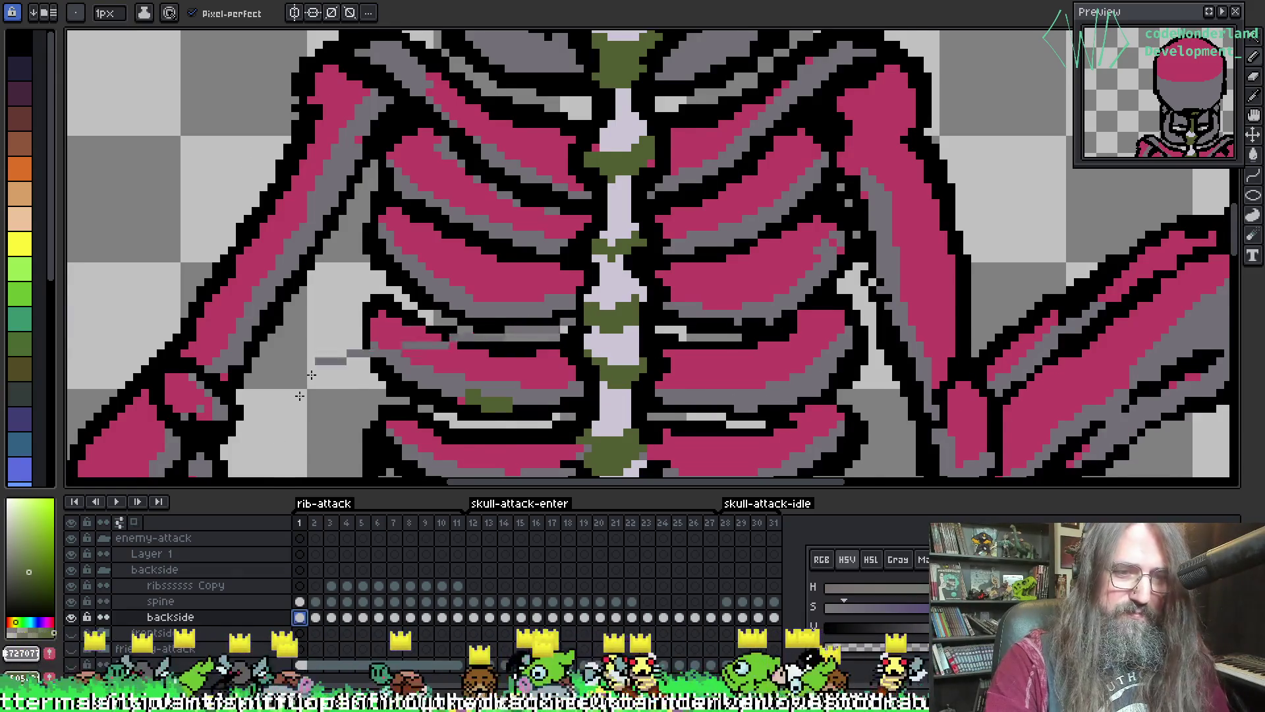
key(shift+r)
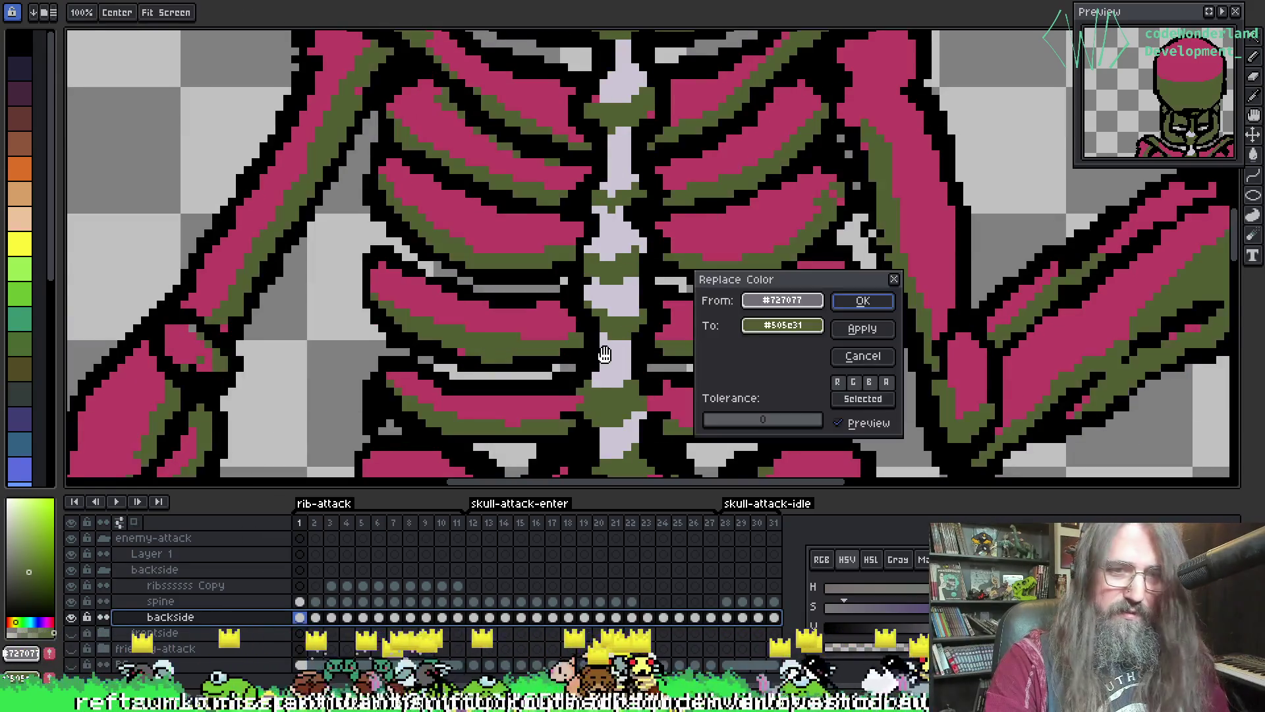
click(863, 300)
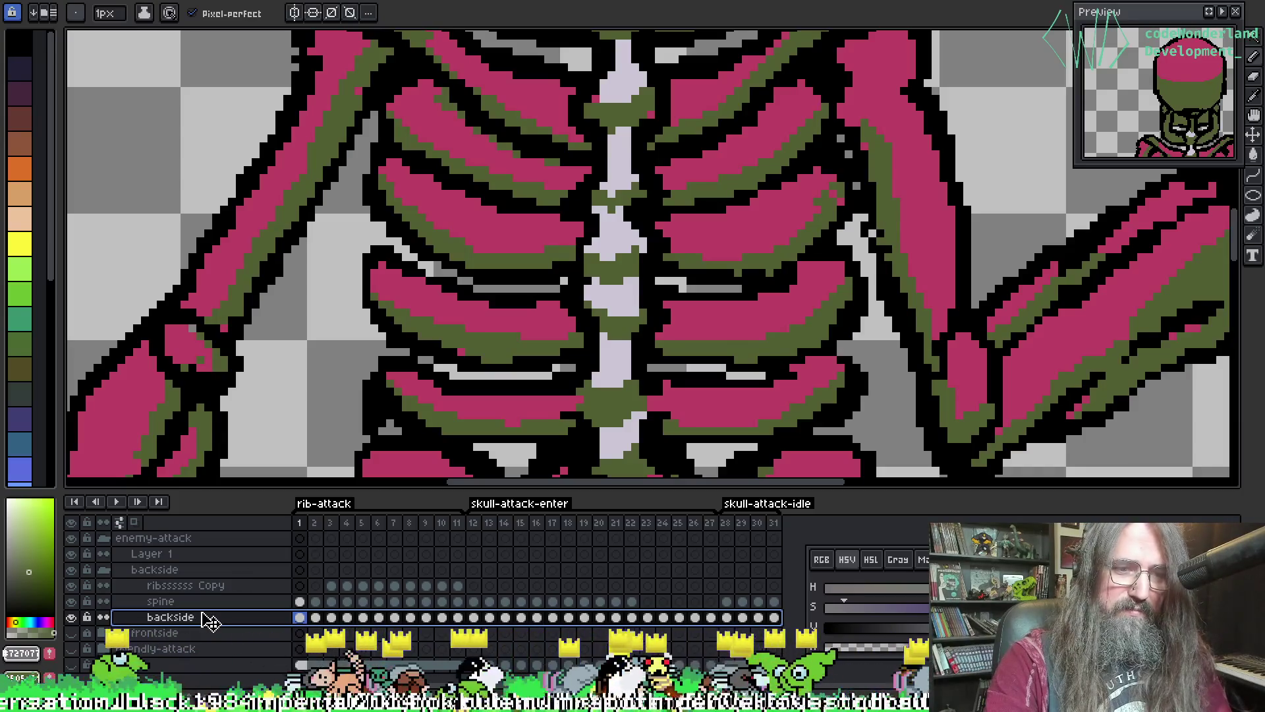
key(Right)
key(Right)
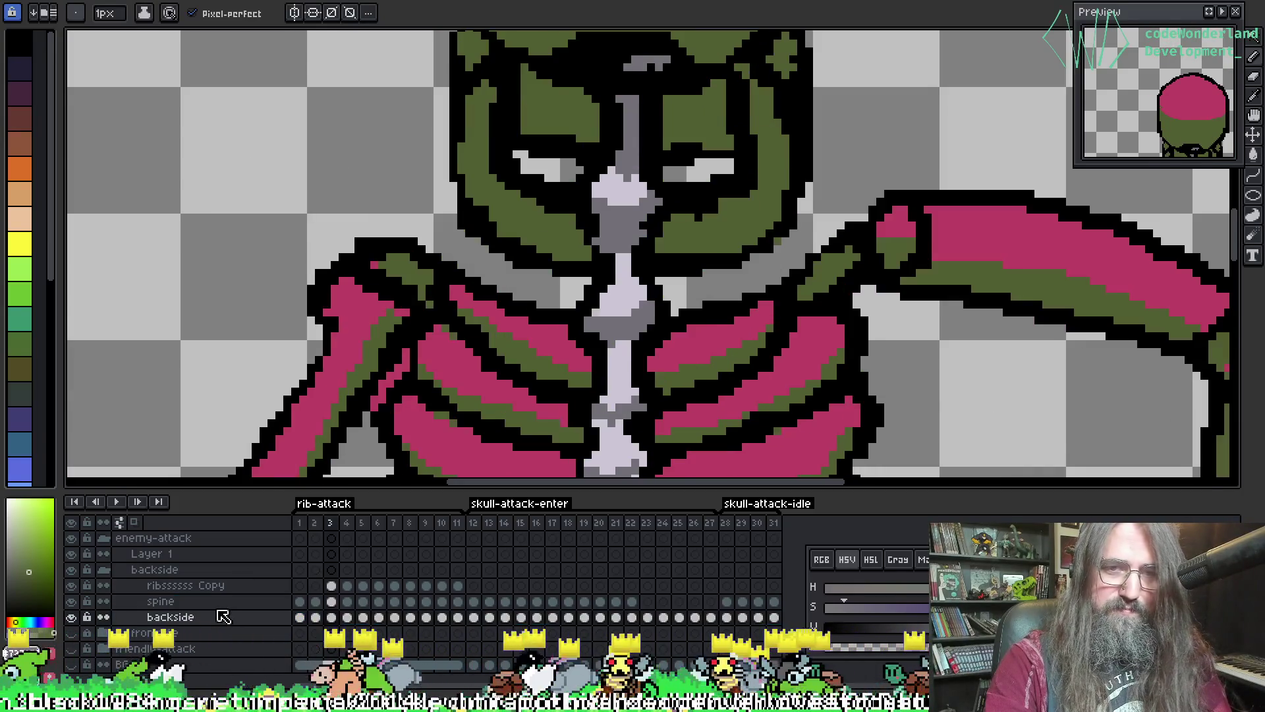
key(Return)
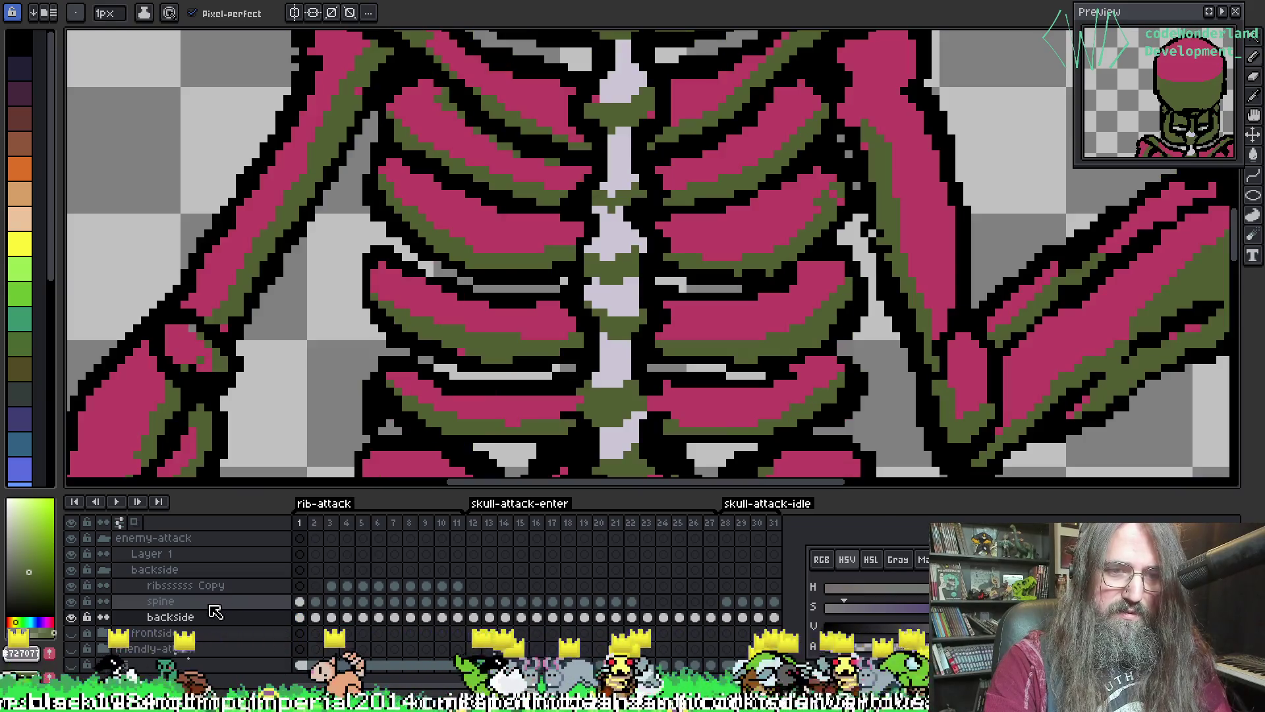
- Repeat the grey-to-olive replacement on the spine layer and zoom in on pelvis and ribs
click(214, 600)
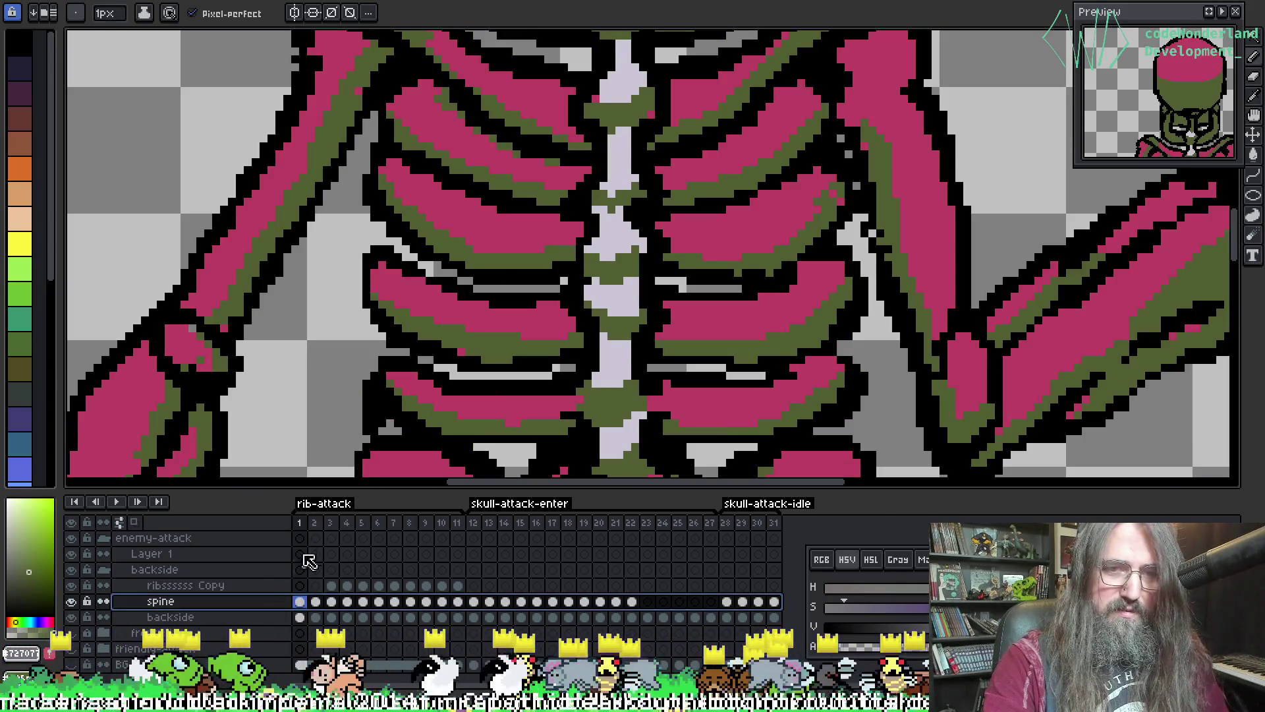
key(shift+r)
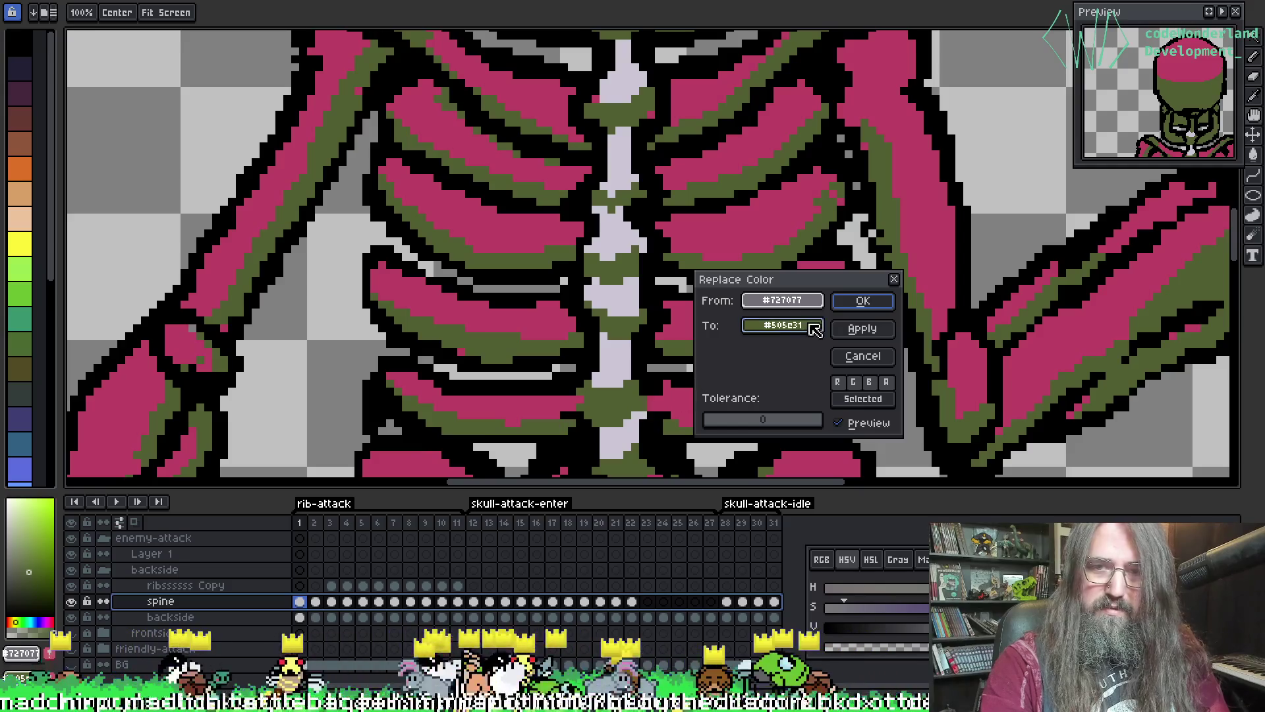
click(863, 301)
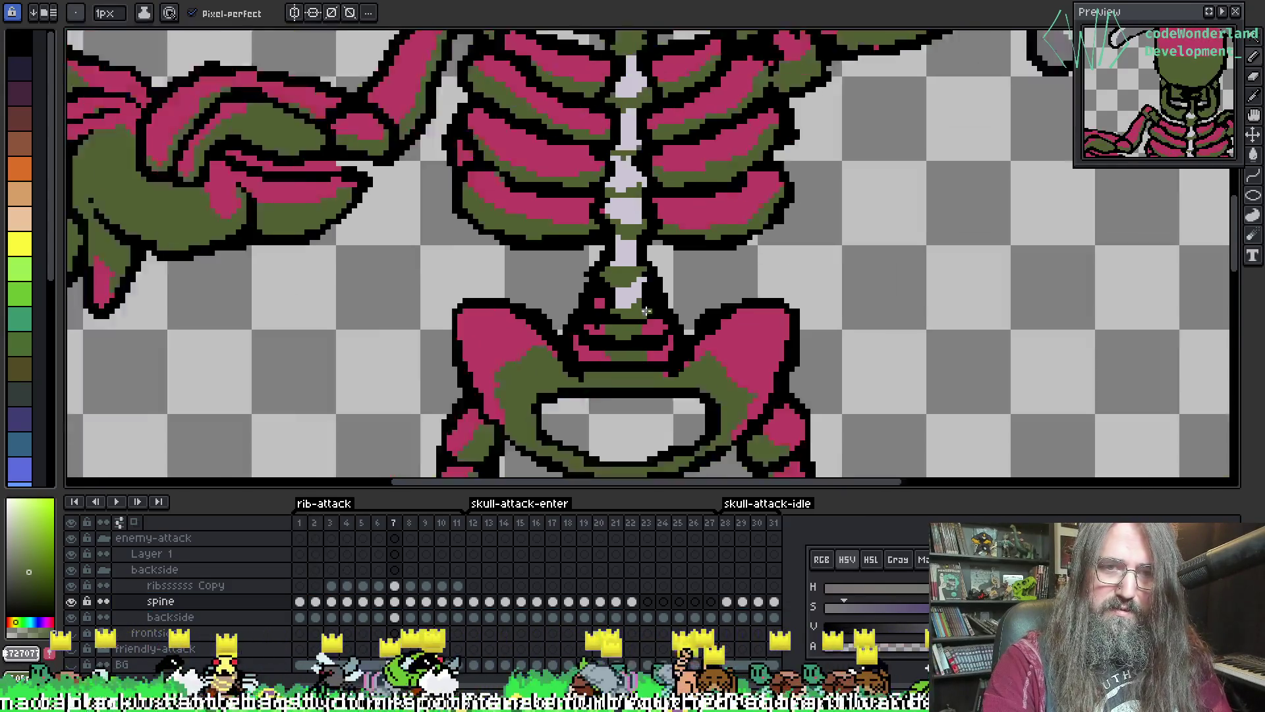
scroll(635, 326, down, 5)
drag(634, 326, 544, 309)
scroll(543, 283, up, 5)
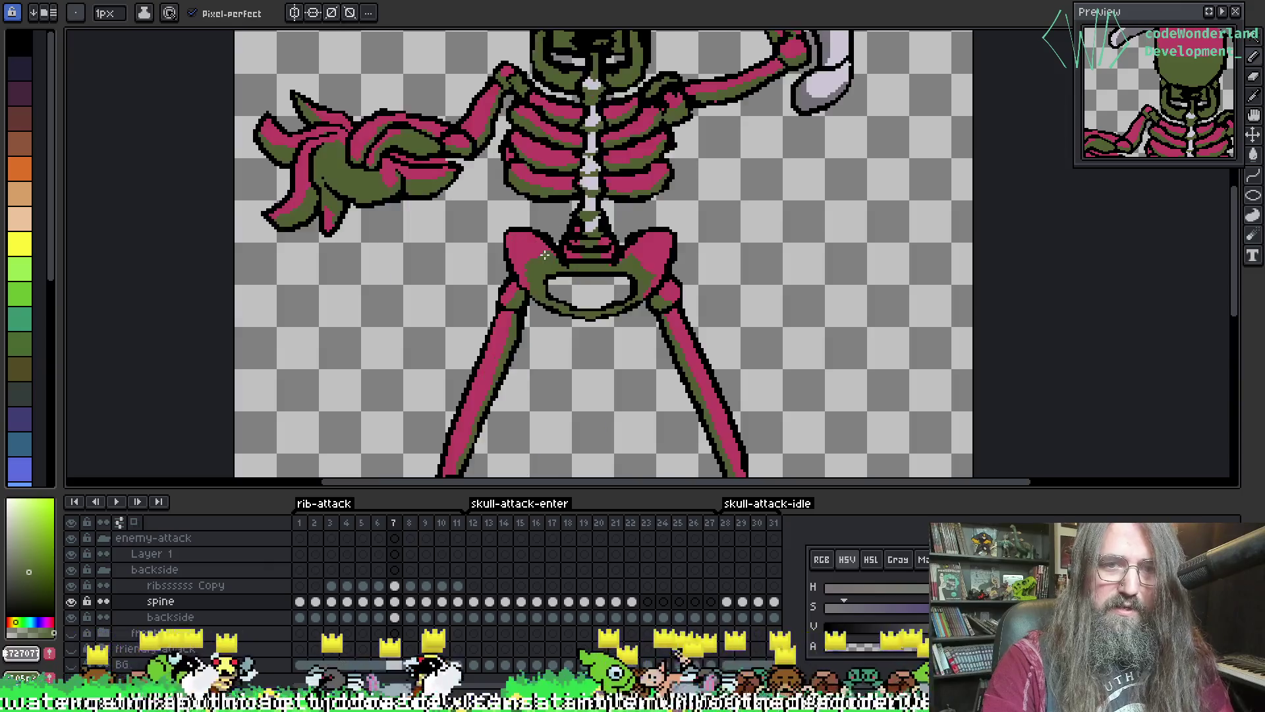
scroll(543, 283, up, 3)
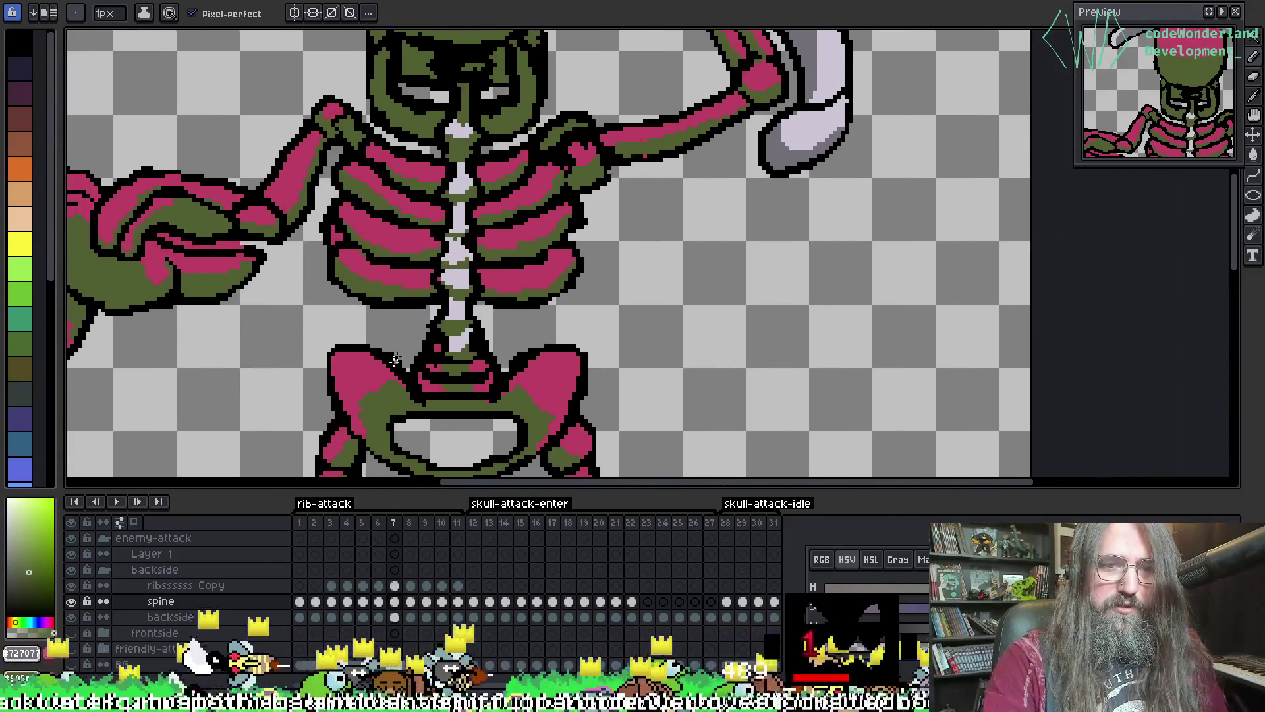
scroll(453, 287, up, 2)
key(i)
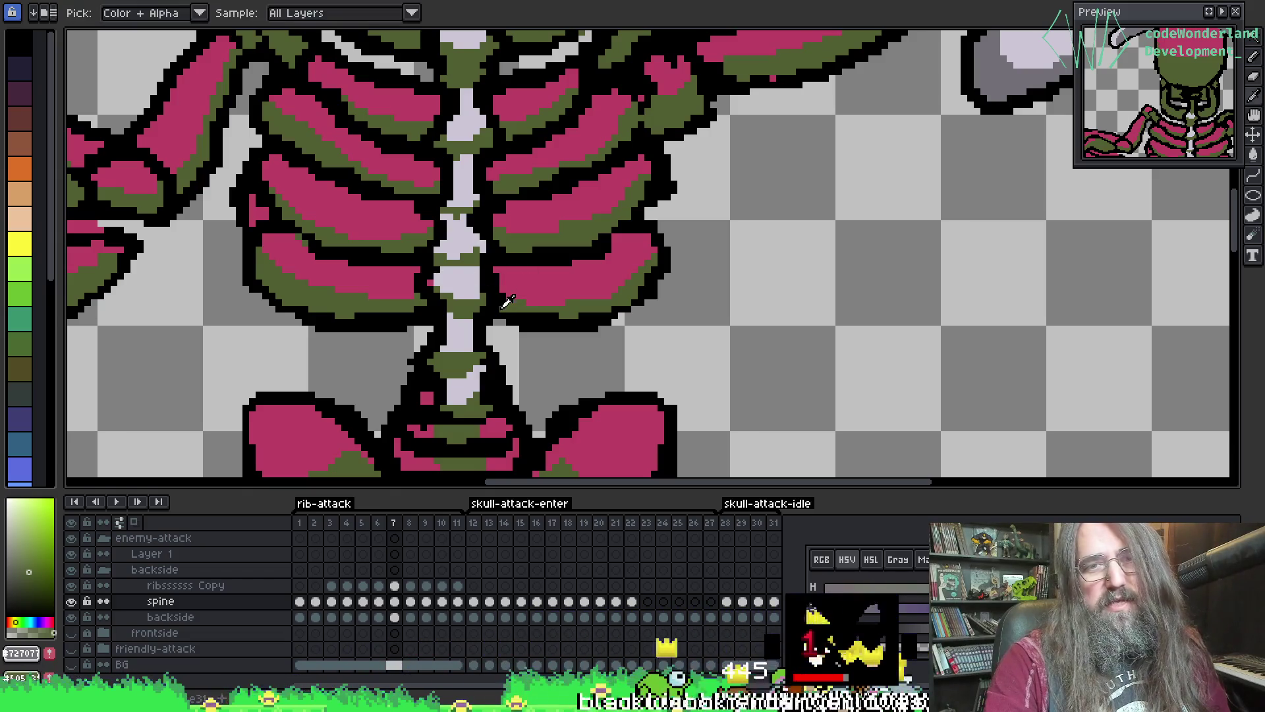
- Replace the spine layer's lavender #cbc6d4 with the rib pink #bd4063
click(462, 276)
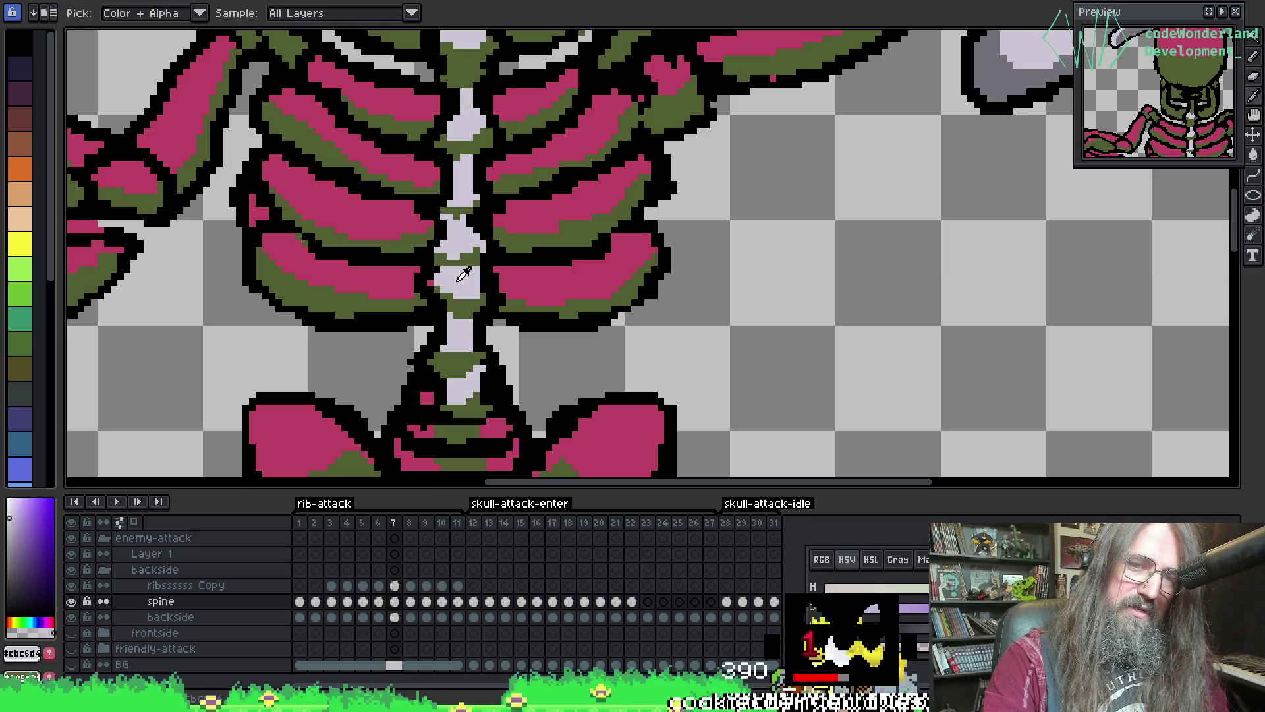
click(512, 276)
key(b)
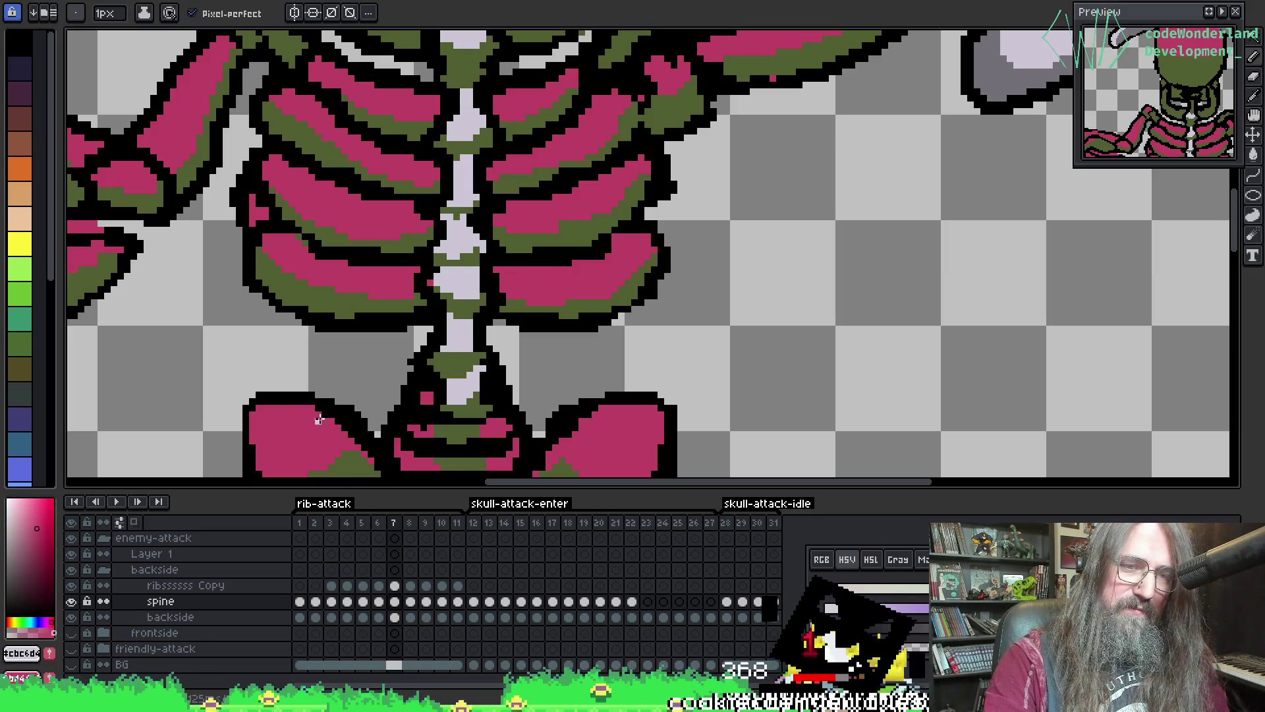
click(260, 601)
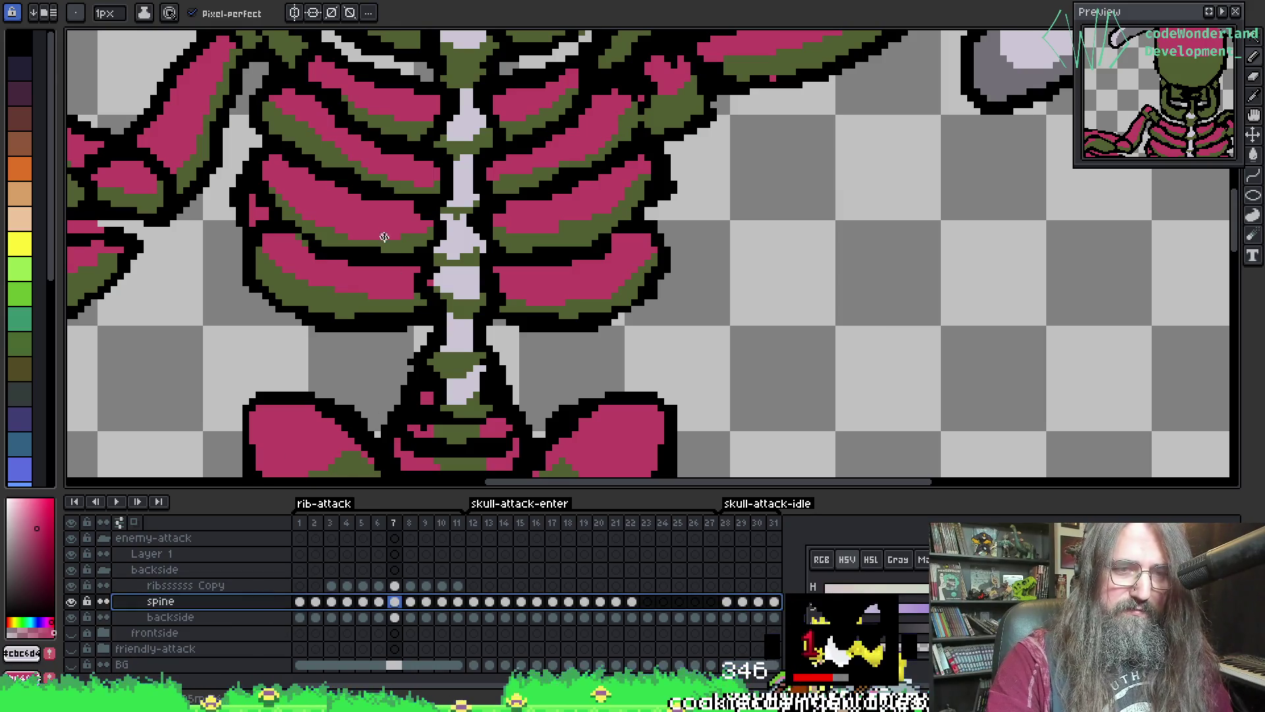
key(shift+r)
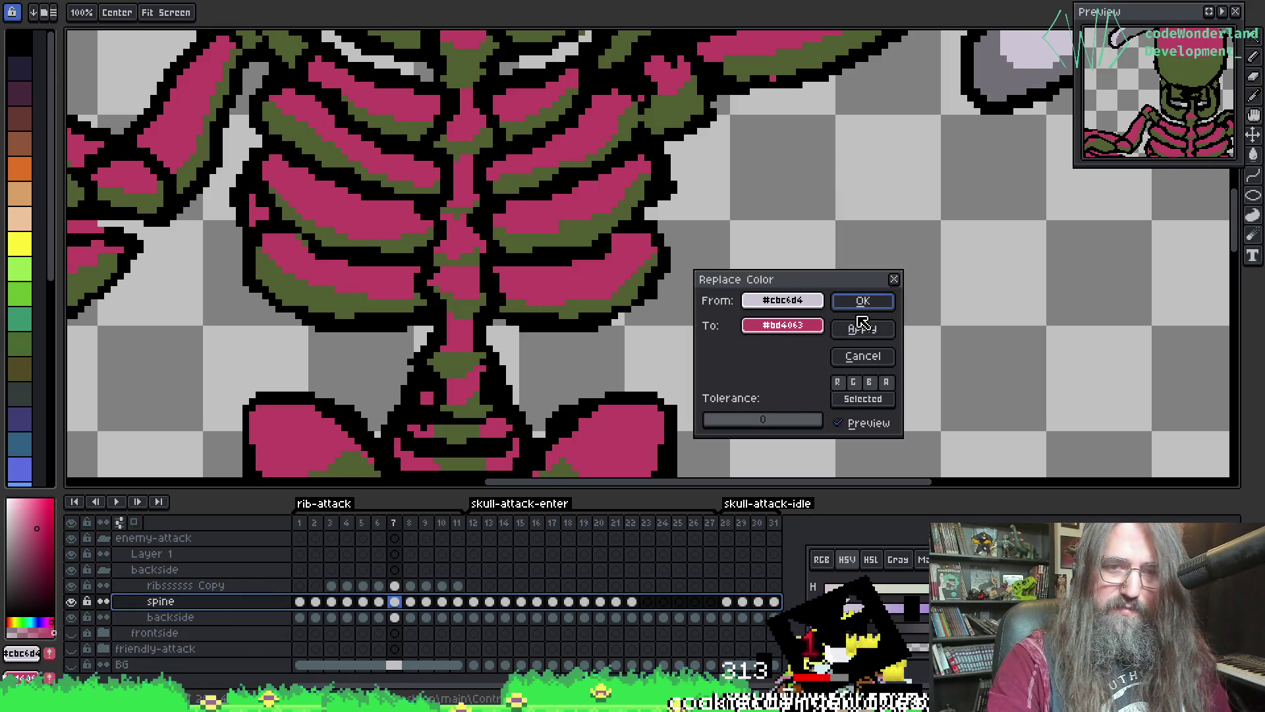
click(846, 309)
- Play the attack animation to review the pink spine, then stop playback
scroll(672, 329, down, 3)
key(Return)
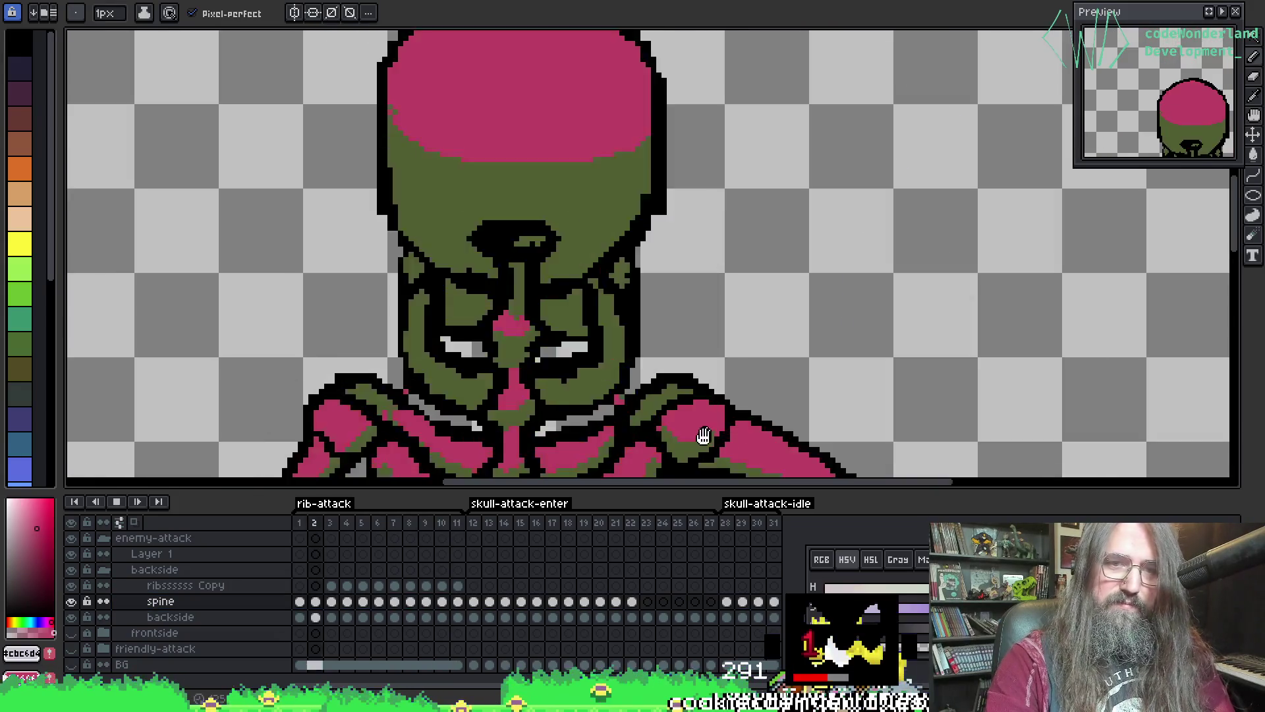
scroll(634, 232, down, 3)
scroll(620, 227, up, 2)
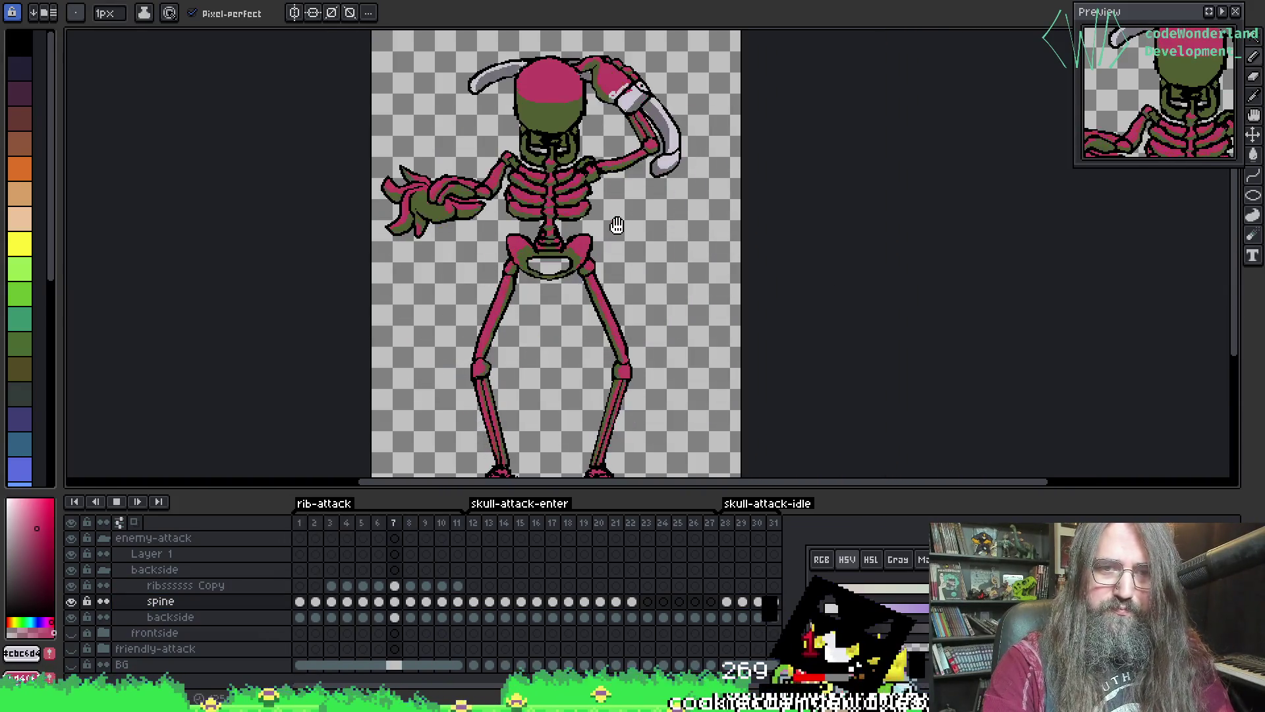
key(Return)
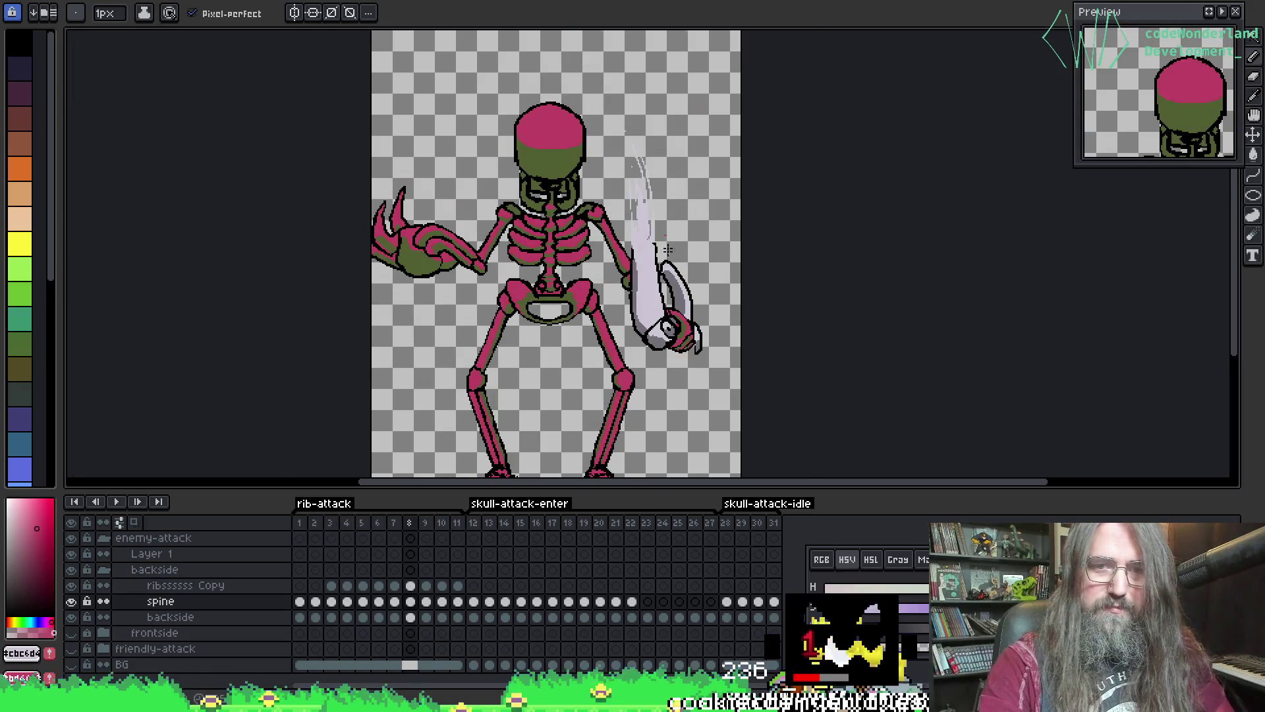
scroll(524, 243, up, 2)
scroll(459, 416, up, 1)
- Go back to frame 7, then select frame 3 of the rib copy layer
key(v)
key(Left)
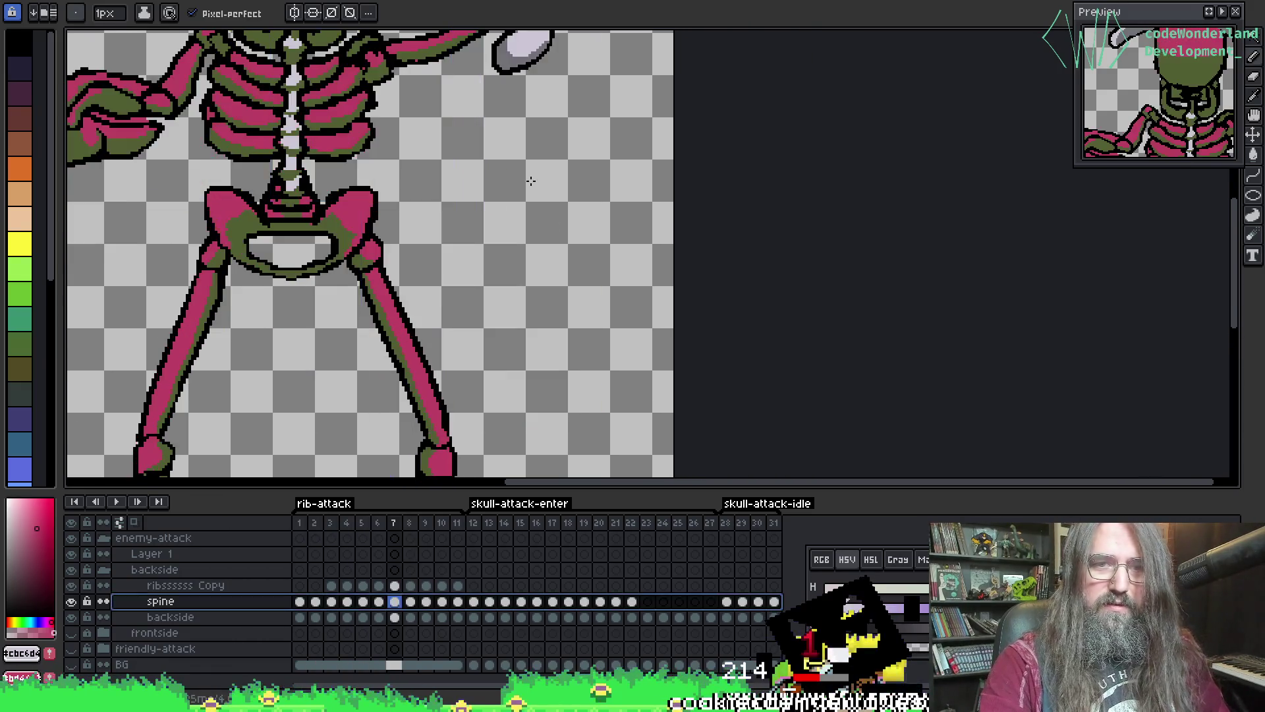
scroll(387, 369, up, 3)
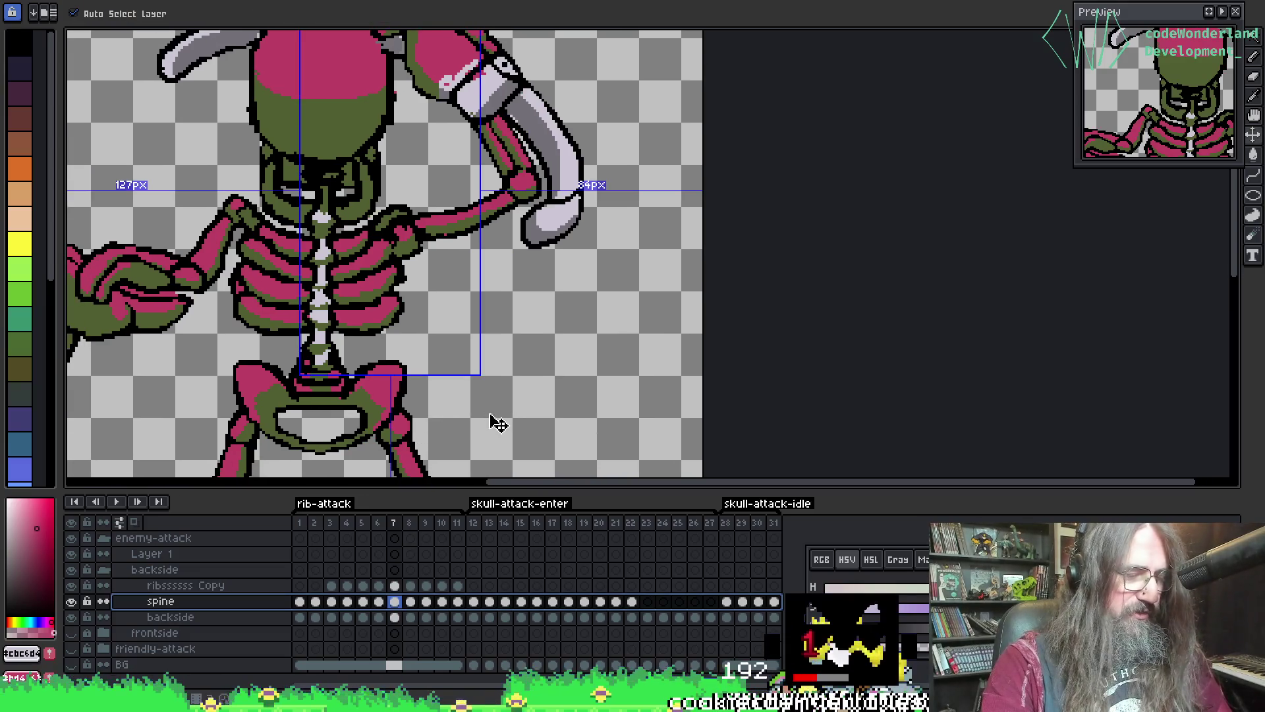
key(b)
scroll(520, 428, up, 2)
scroll(537, 389, left, 2)
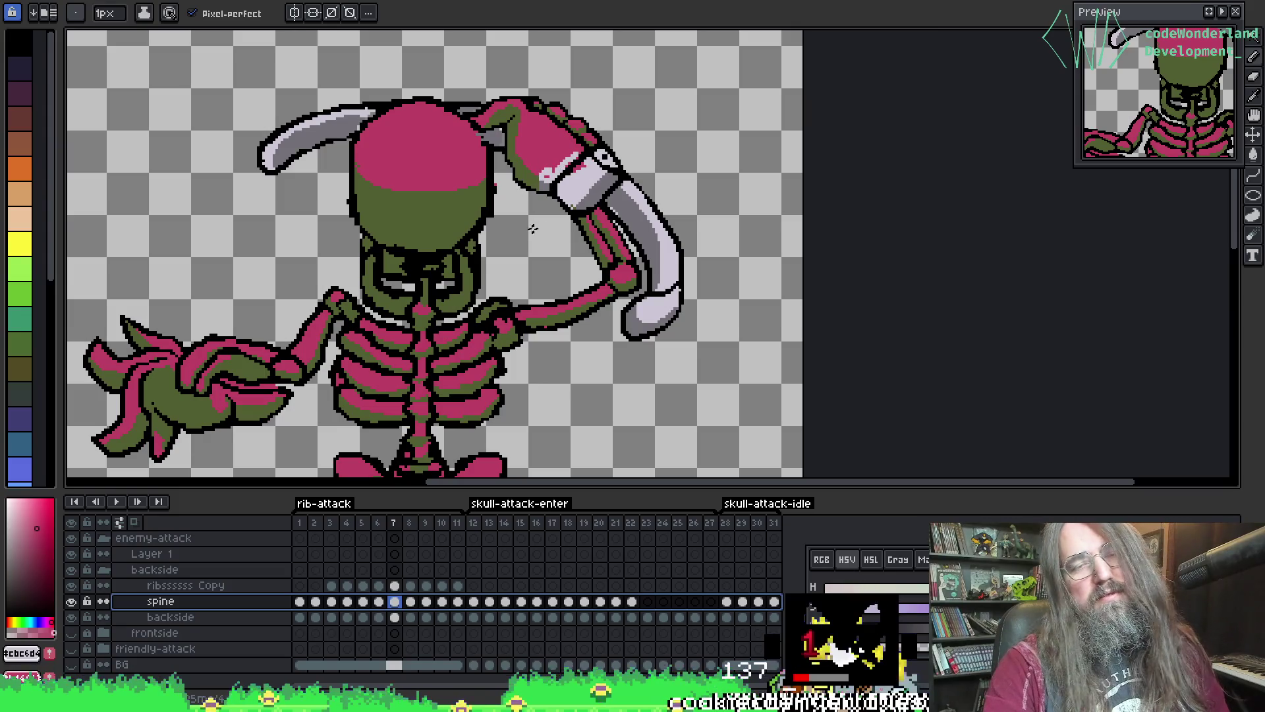
scroll(573, 183, down, 3)
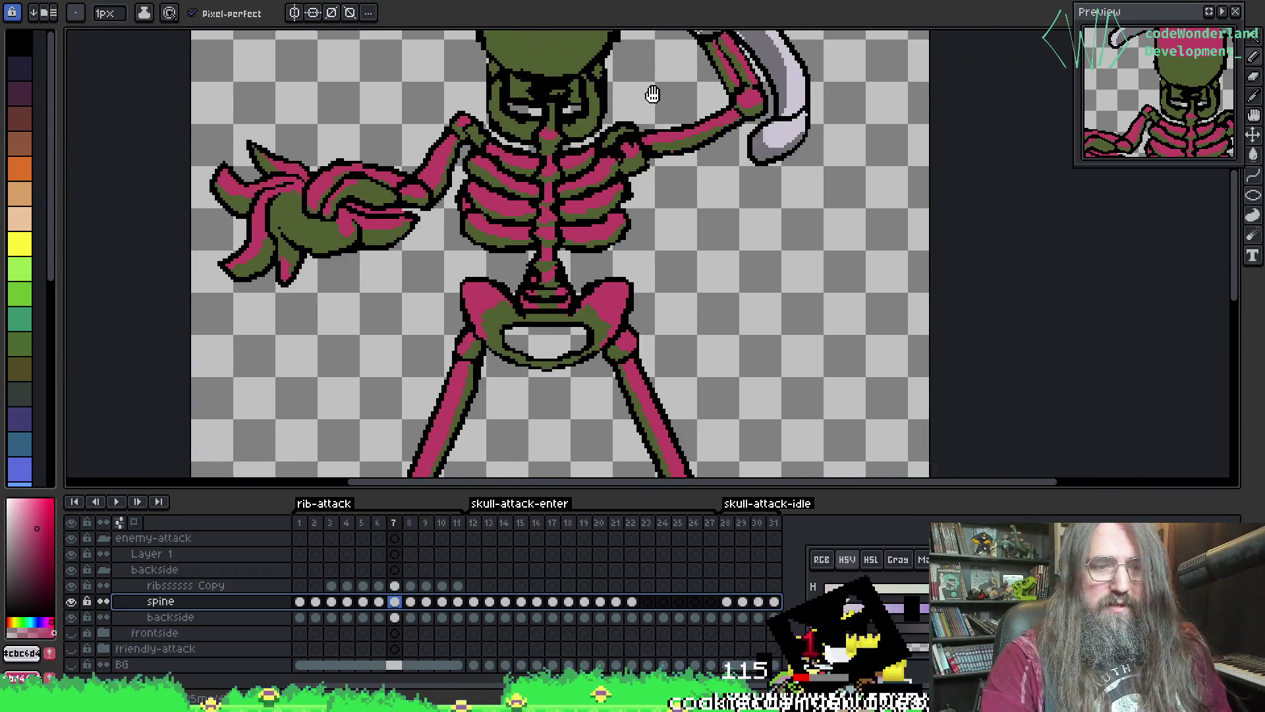
scroll(652, 99, up, 4)
click(331, 585)
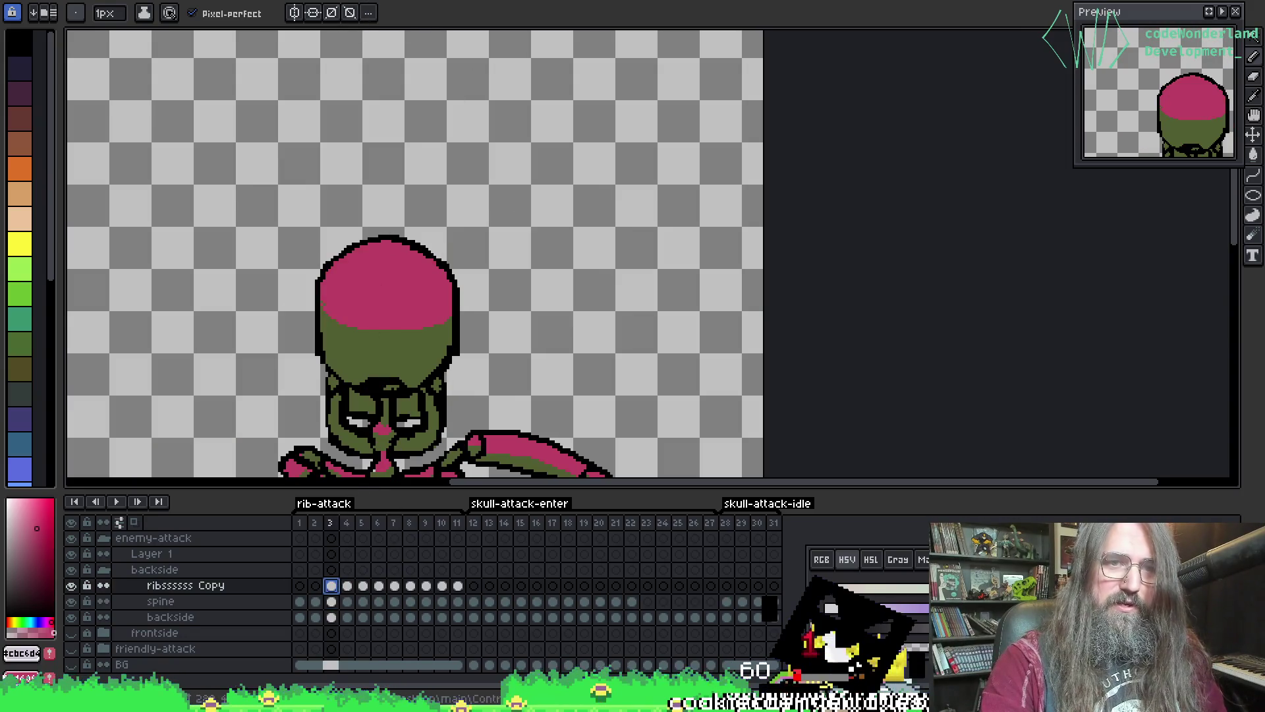
- Eyedrop the dark-red outline colour #2c000d from the enemy walk/idle sheet
key(ctrl+Tab)
key(i)
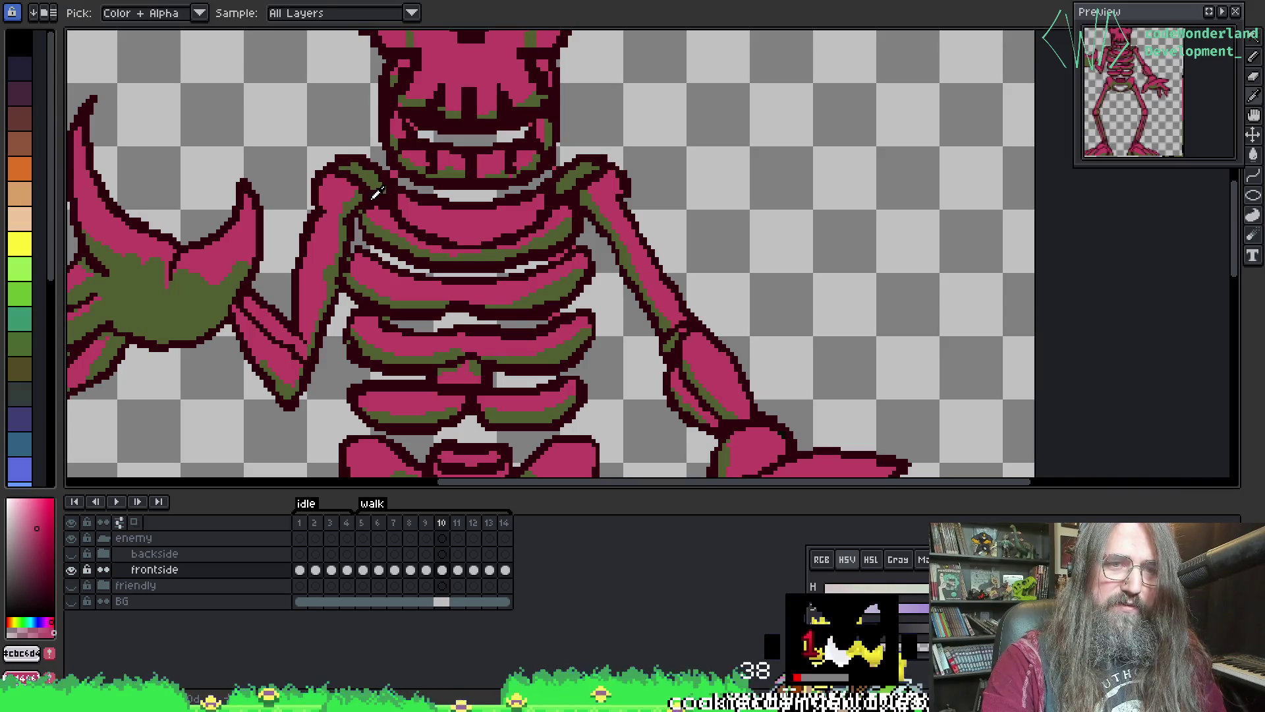
click(377, 192)
key(b)
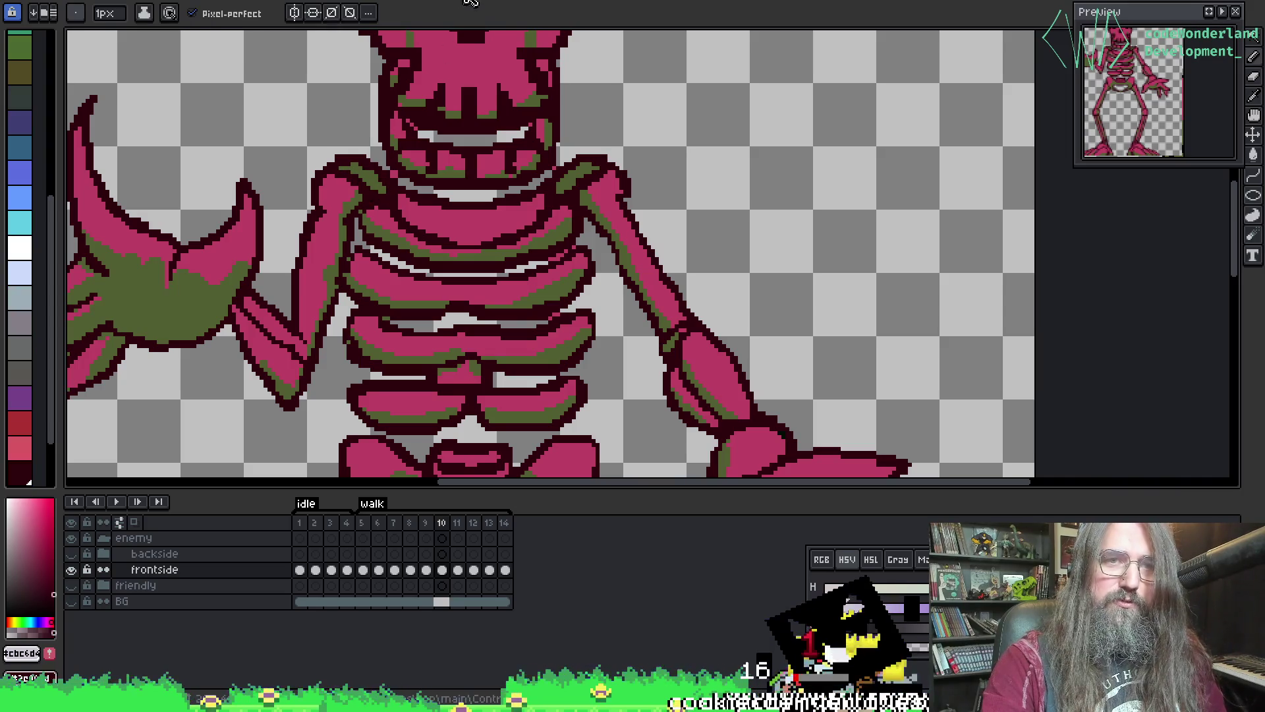
key(ctrl+Tab)
- Pick the black outline colour #000000 from the attack sprite
scroll(398, 196, up, 2)
key(i)
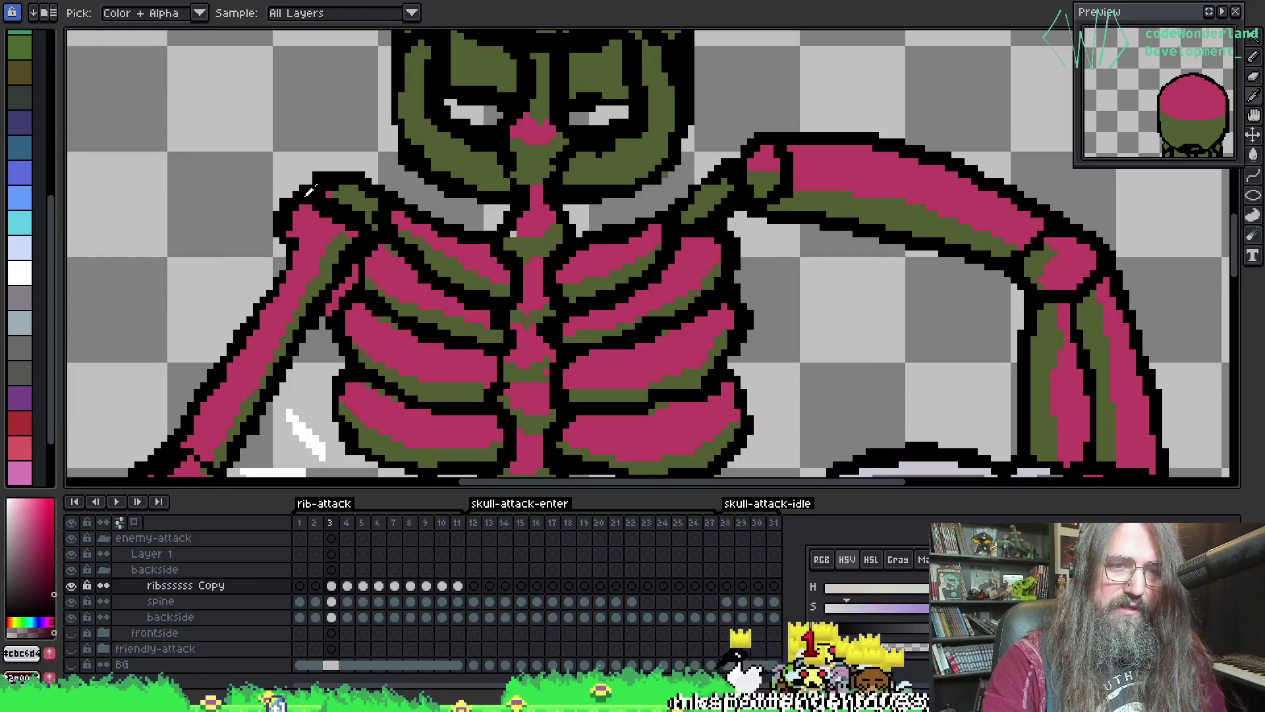
click(310, 192)
key(b)
- Replace black with dark red #2c000d on the spine, then start on the backside layer
click(231, 607)
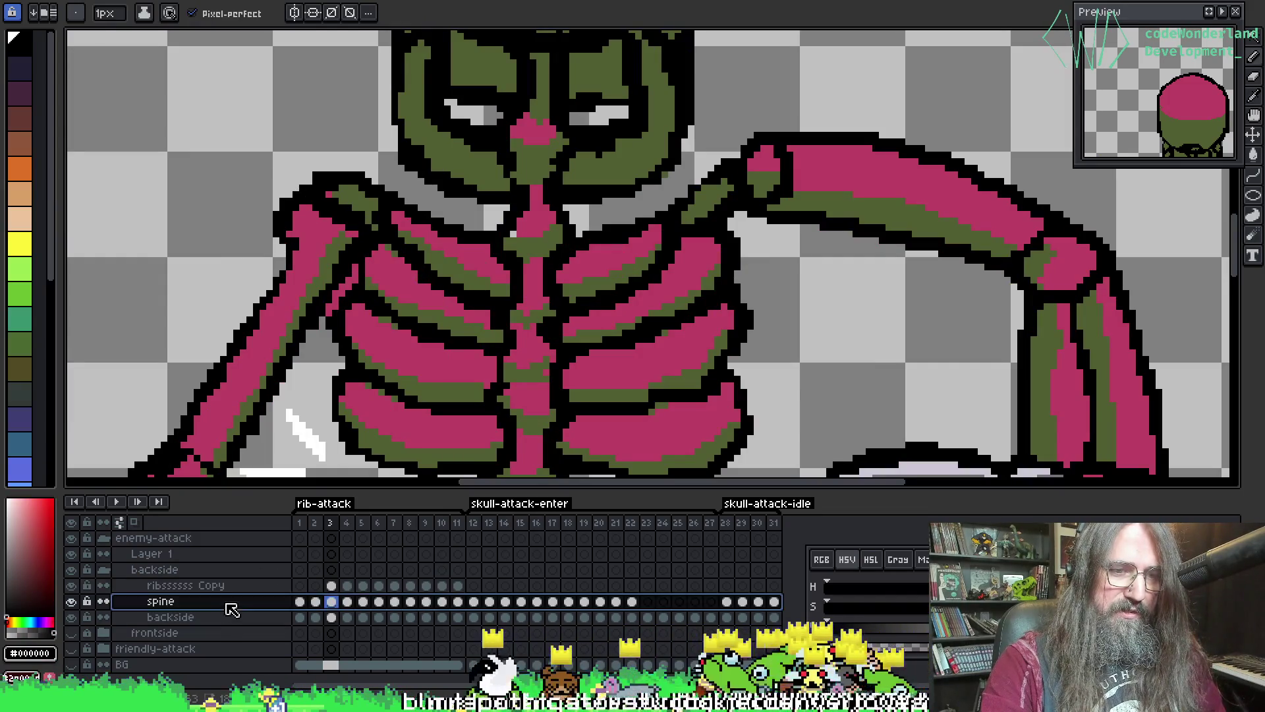
key(shift+r)
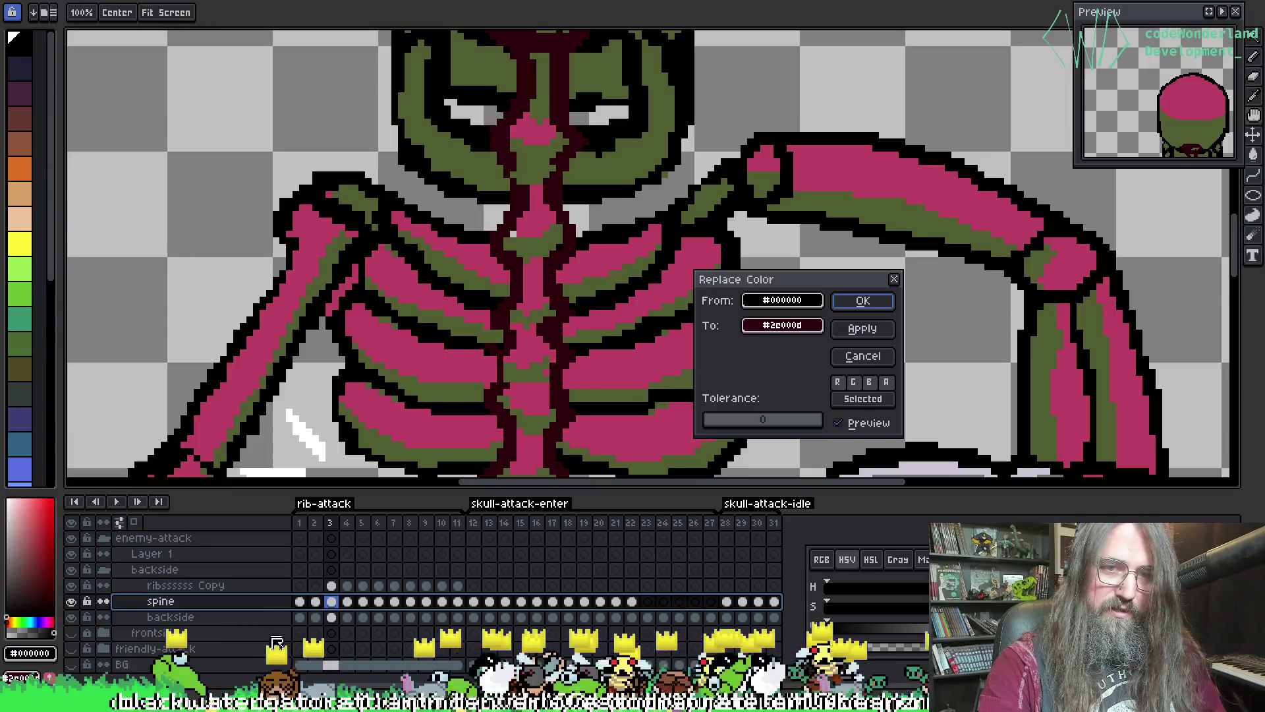
click(863, 301)
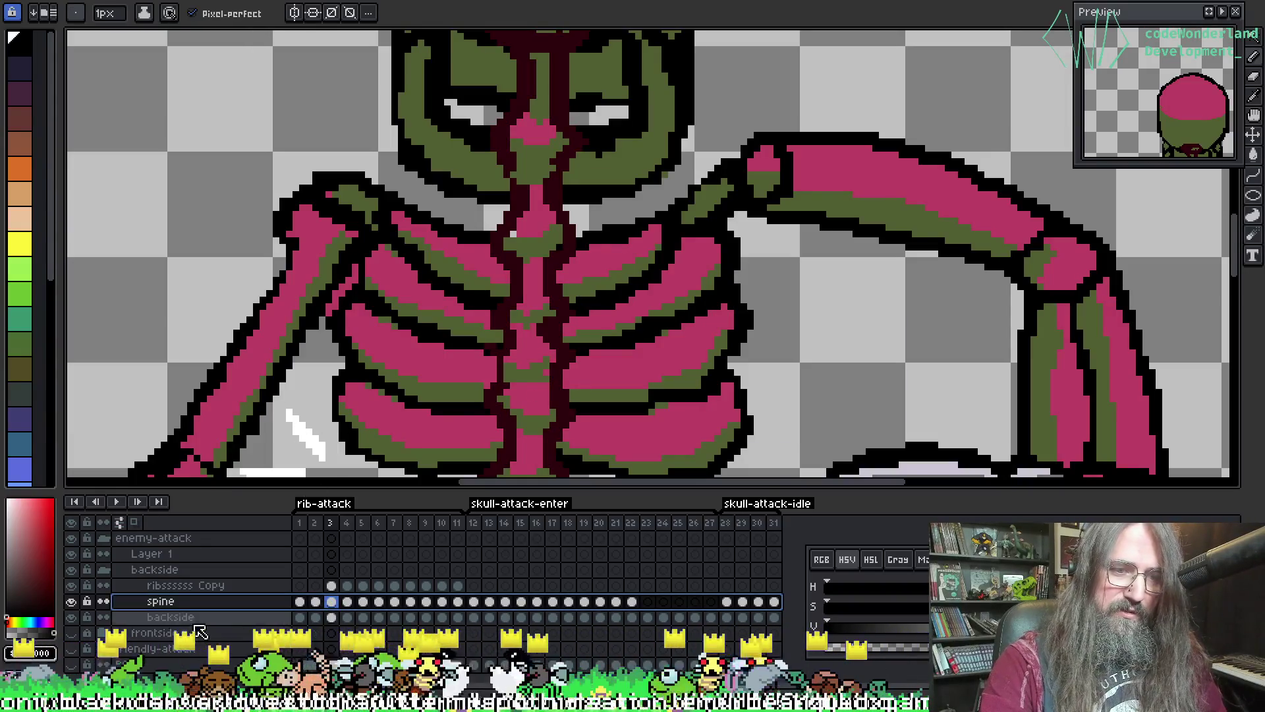
click(196, 618)
key(shift+r)
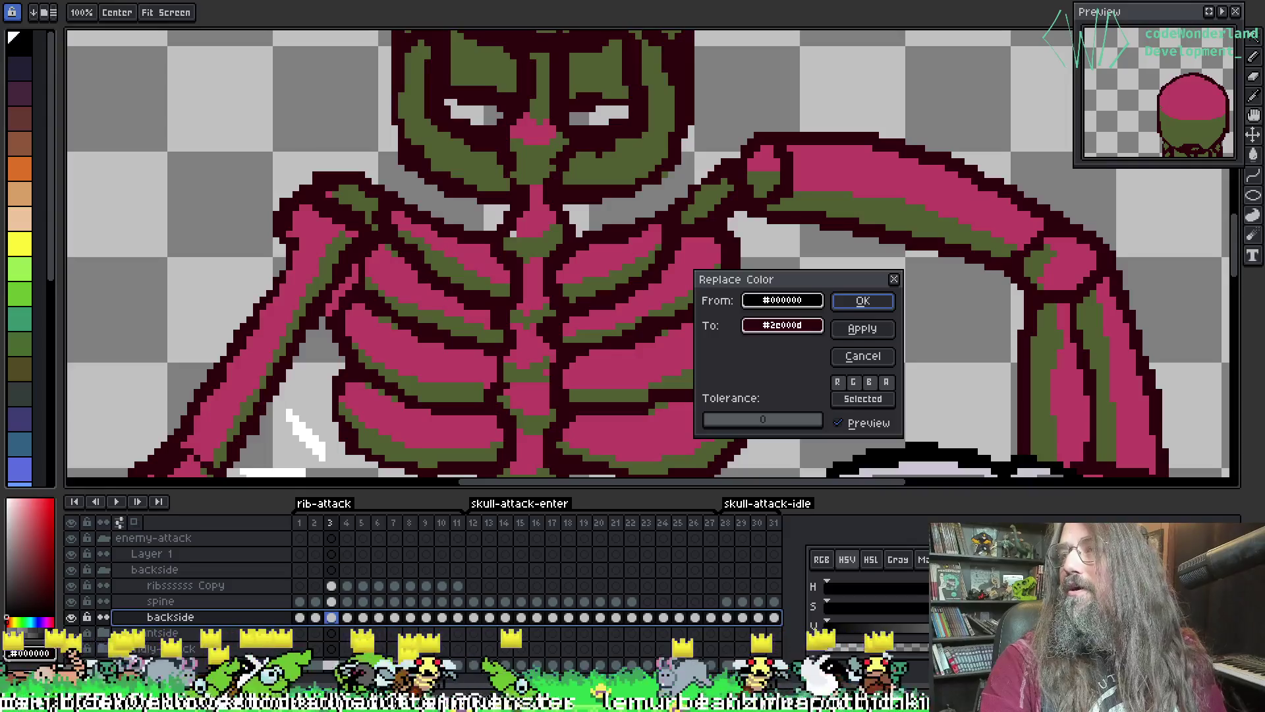
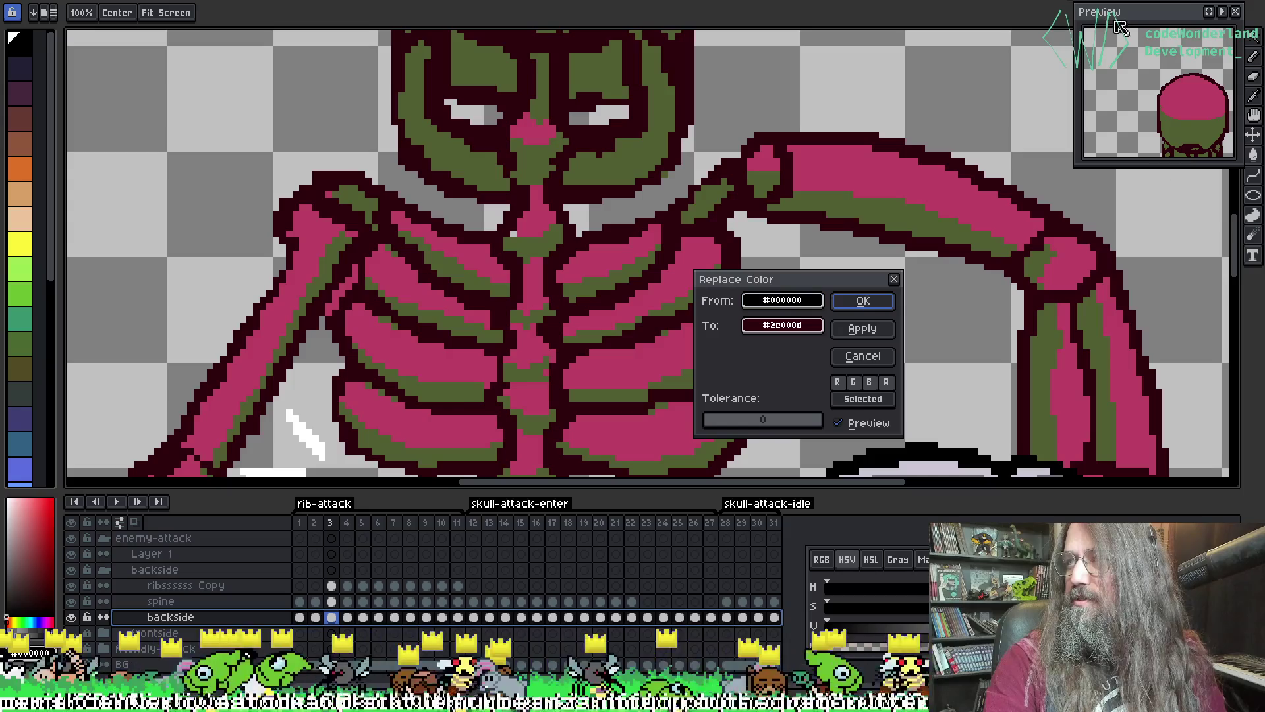
- Apply the black #000000 to dark red #2e000d outline replacement on the backside layers
mouse_move(128, 112)
mouse_down()
mouse_move(382, 51)
mouse_move(331, 124)
mouse_move(559, 173)
mouse_move(593, 274)
mouse_up()
scroll(593, 274, down, 3)
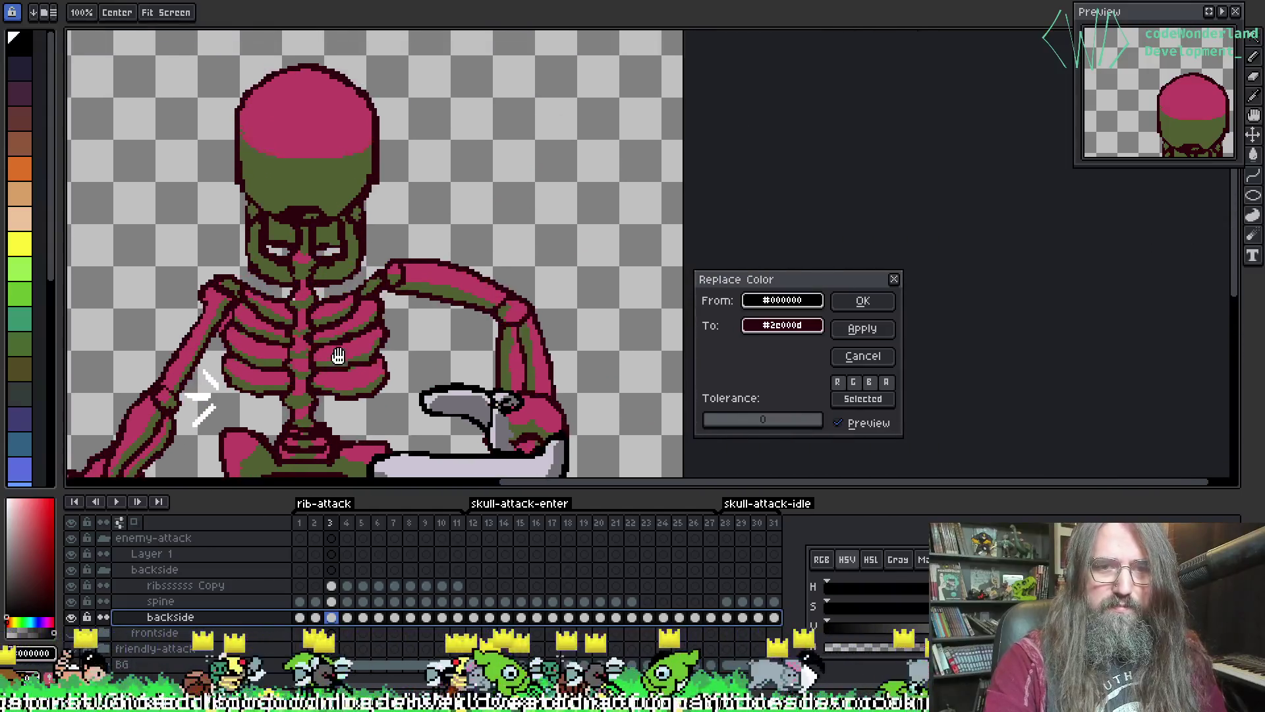
drag(337, 356, 463, 276)
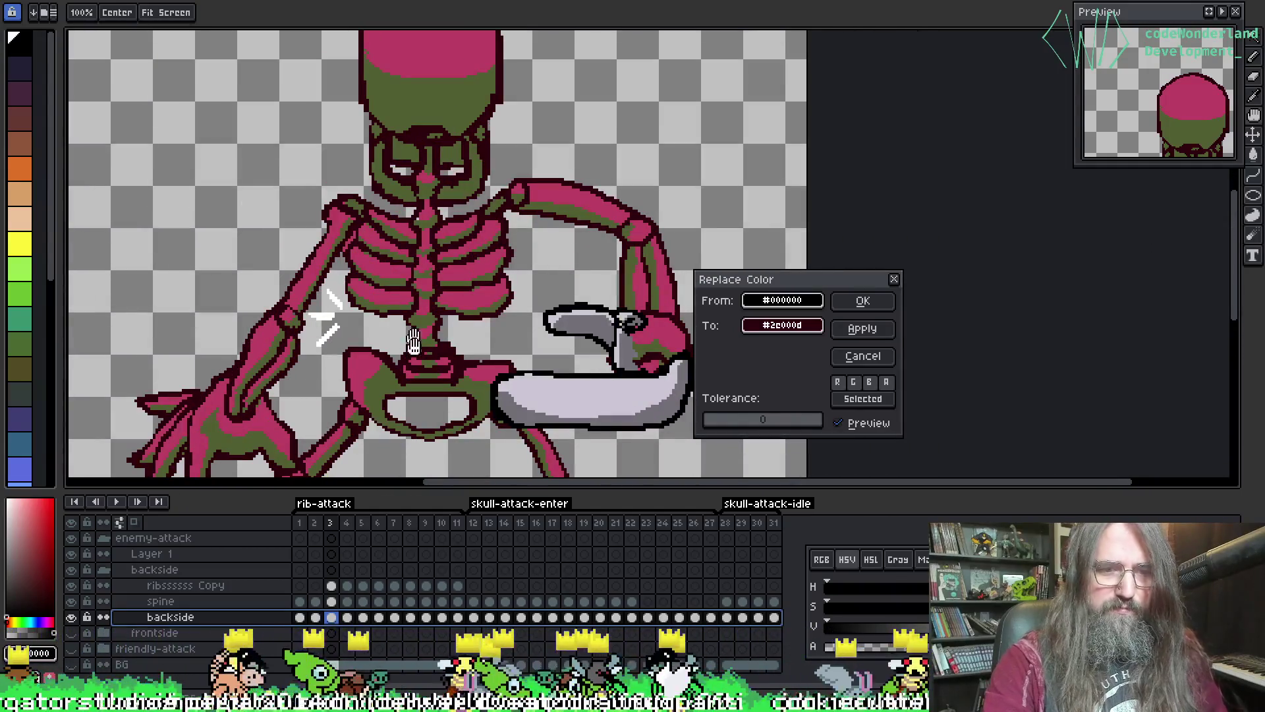
key(Return)
- Play the attack animation and stop on frame 3 of the ribs copy layer
key(Return)
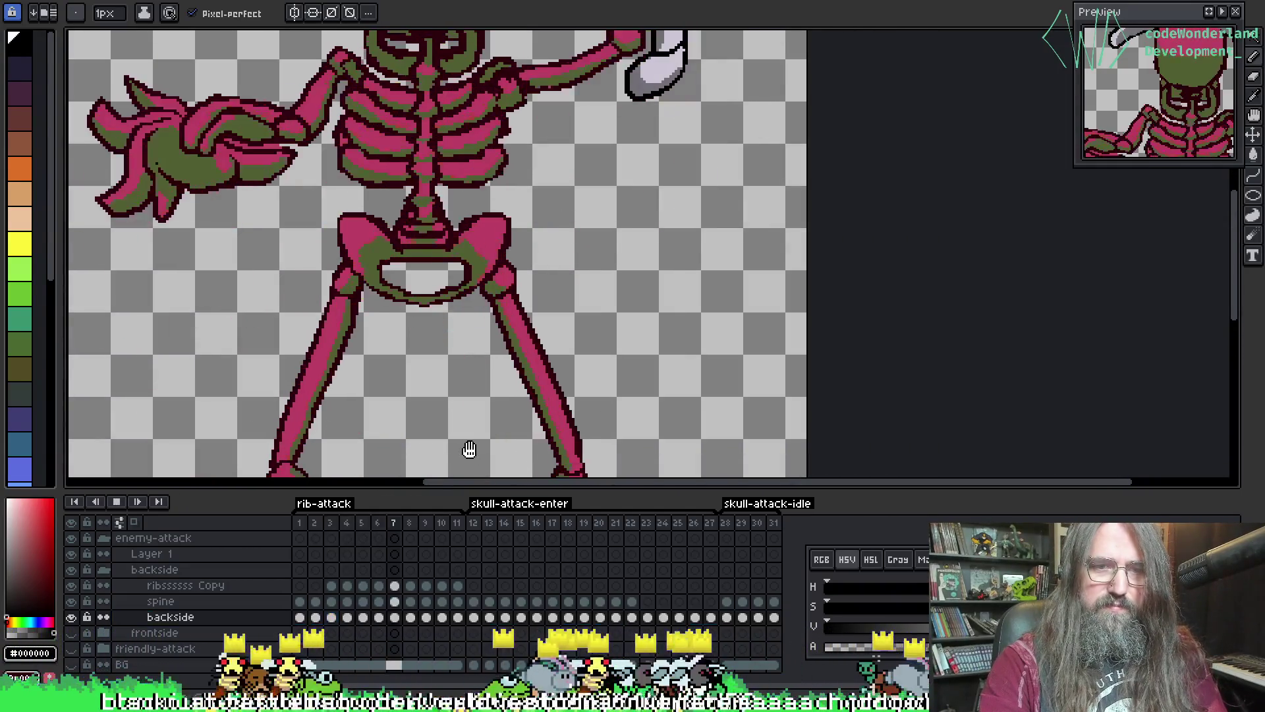
key(Return)
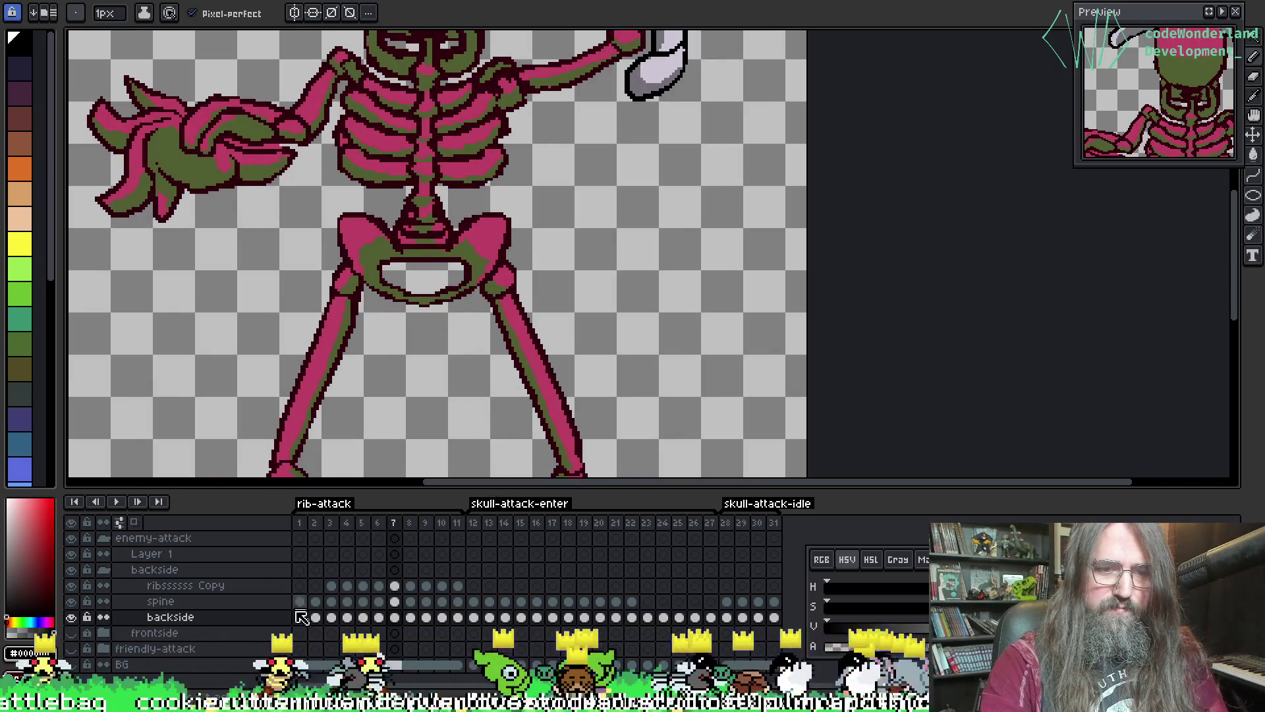
click(331, 585)
scroll(494, 207, up, 4)
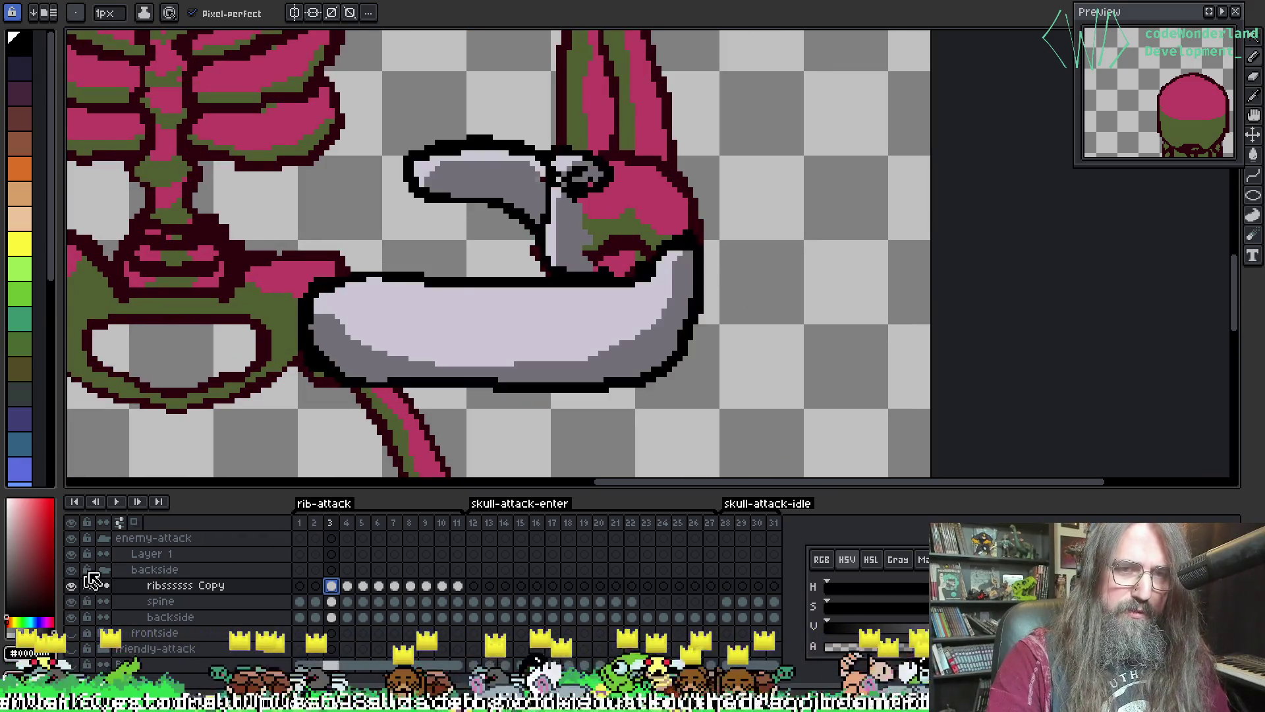
- Test a pink fill on the grey sword, undo it, and sample black from the sword outline
key(g)
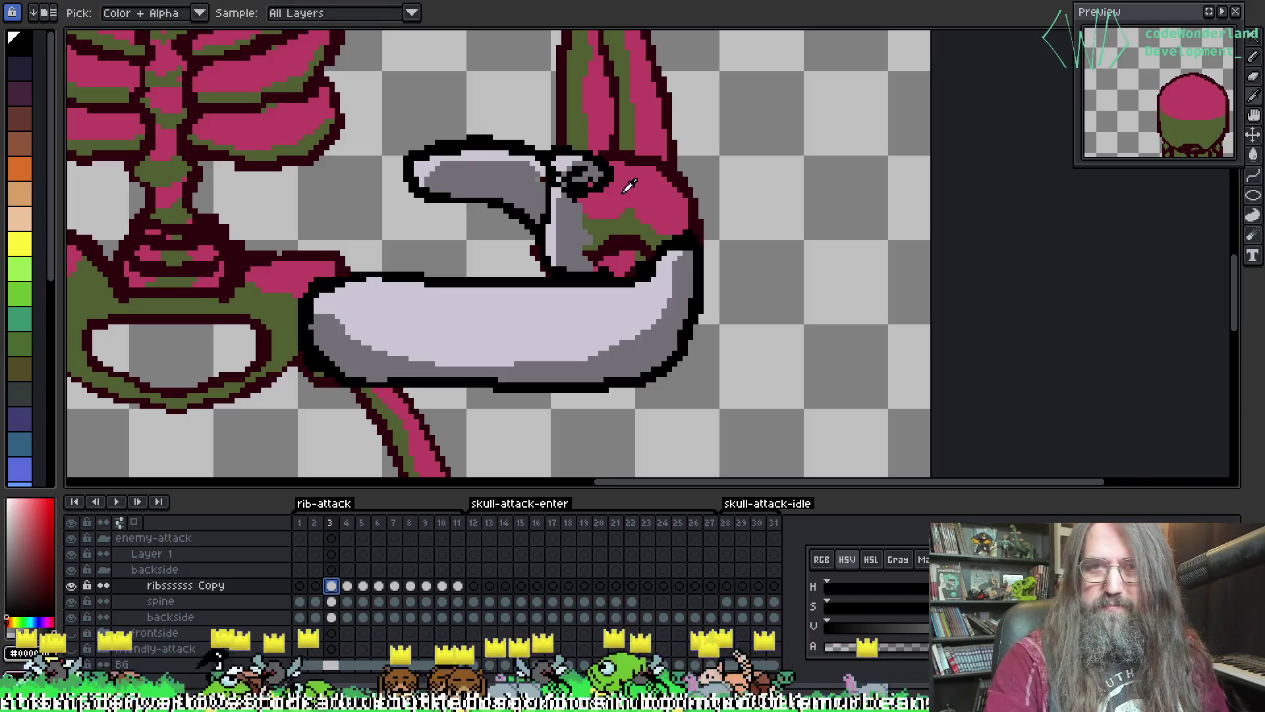
click(455, 341)
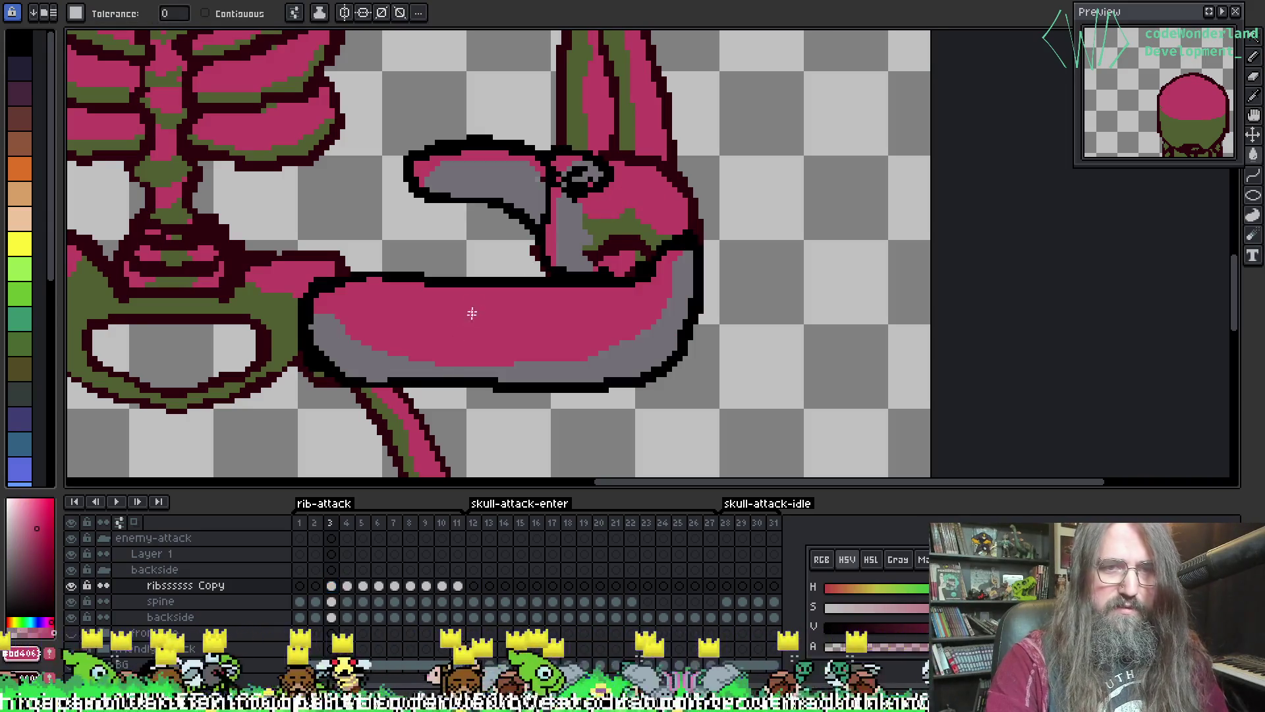
key(ctrl+z)
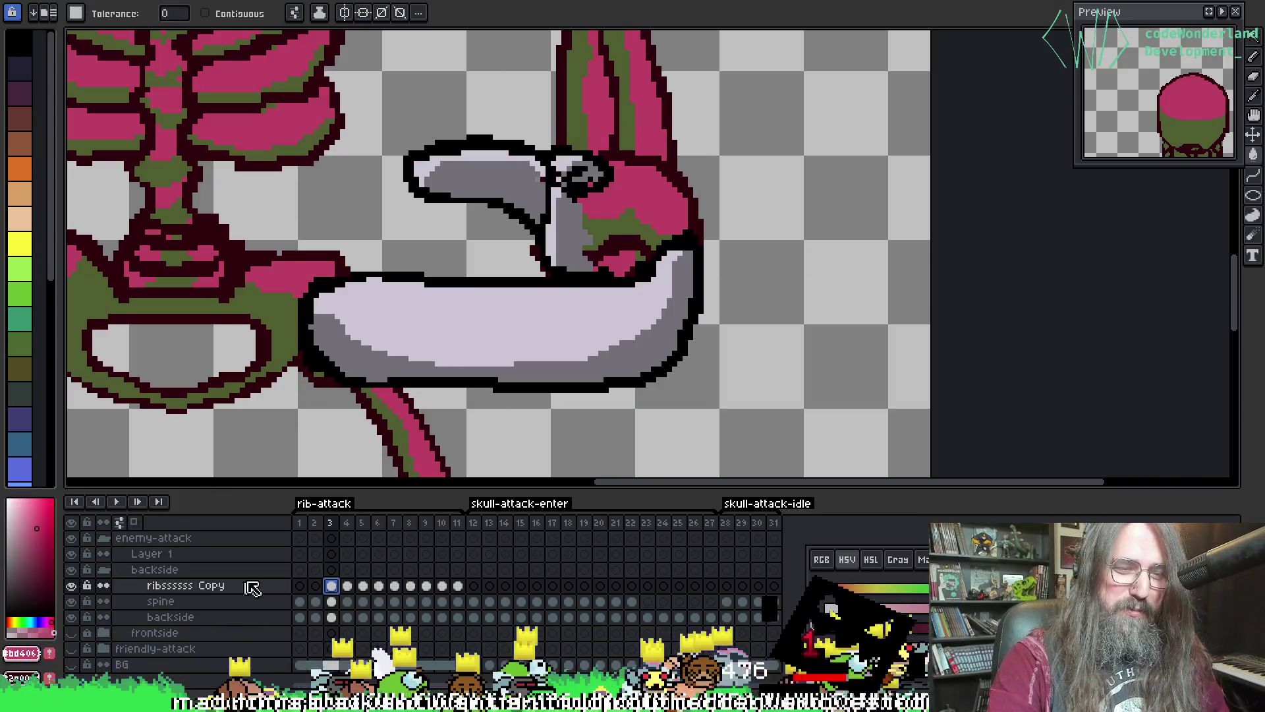
drag(553, 127, 500, 214)
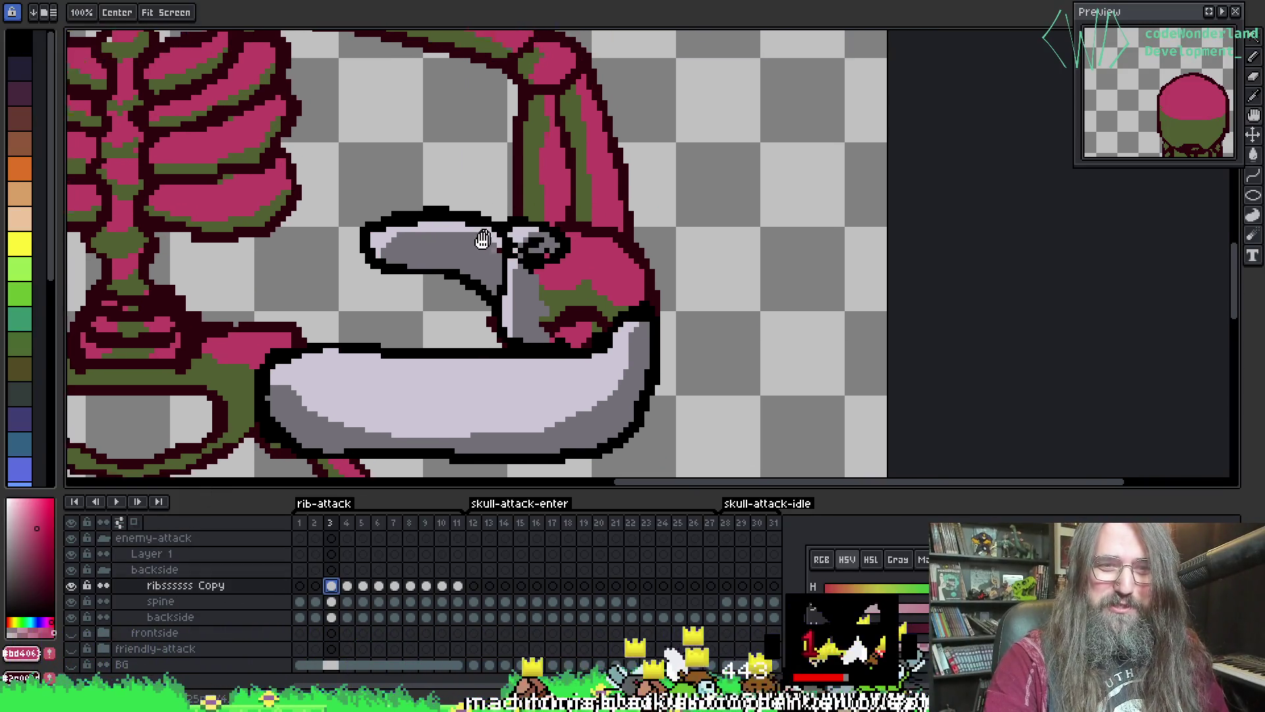
key(i)
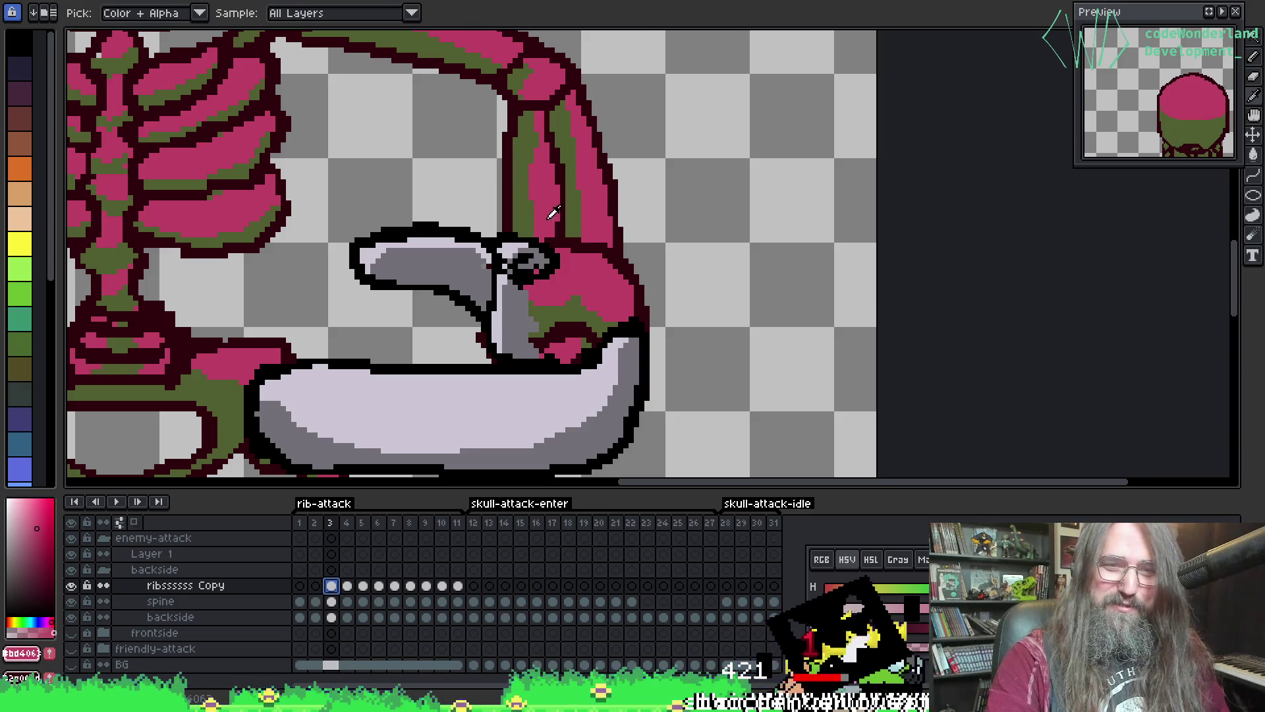
click(462, 227)
key(g)
key(shift+r)
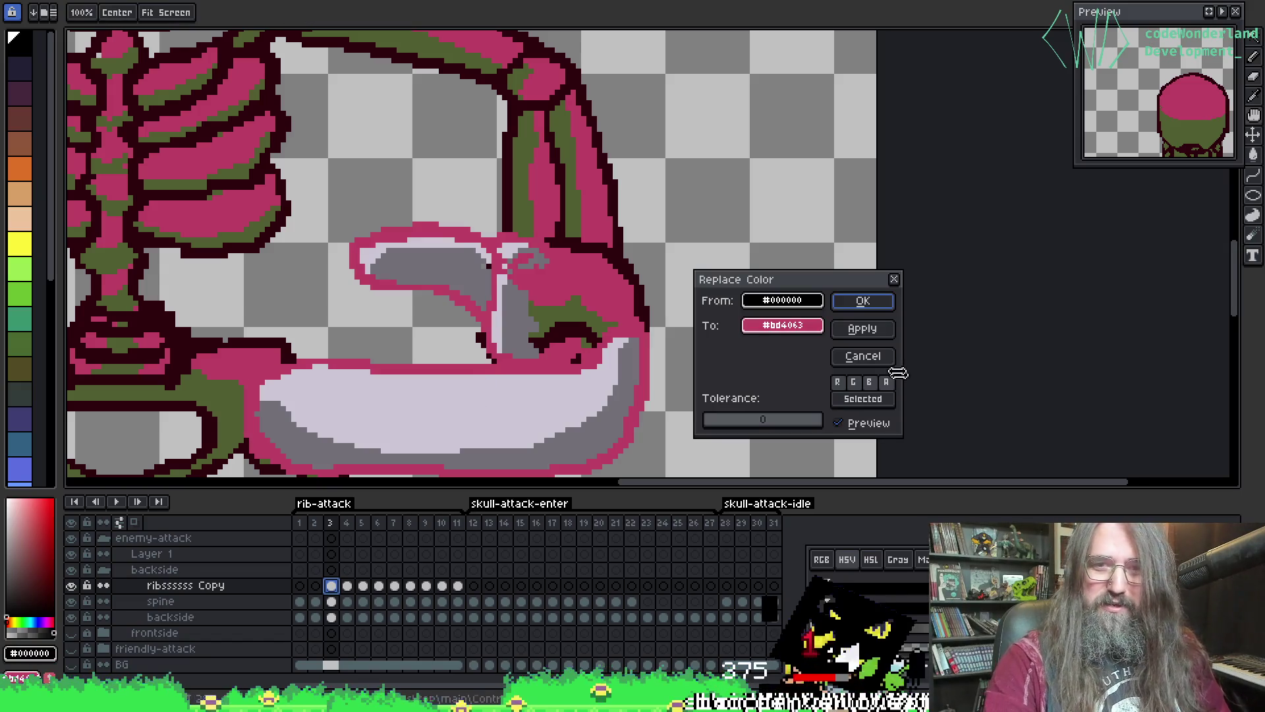
click(898, 280)
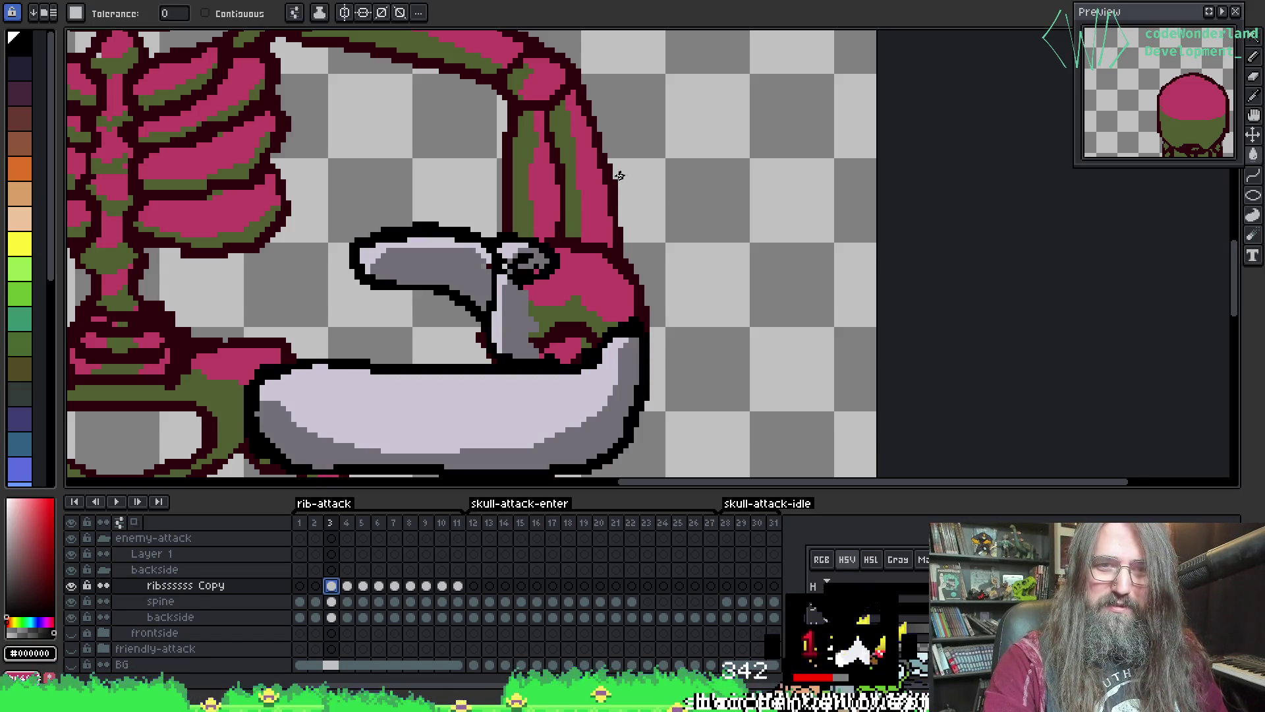
- Sample the black outline colour again and select all frames of the ribs copy layer
key(i)
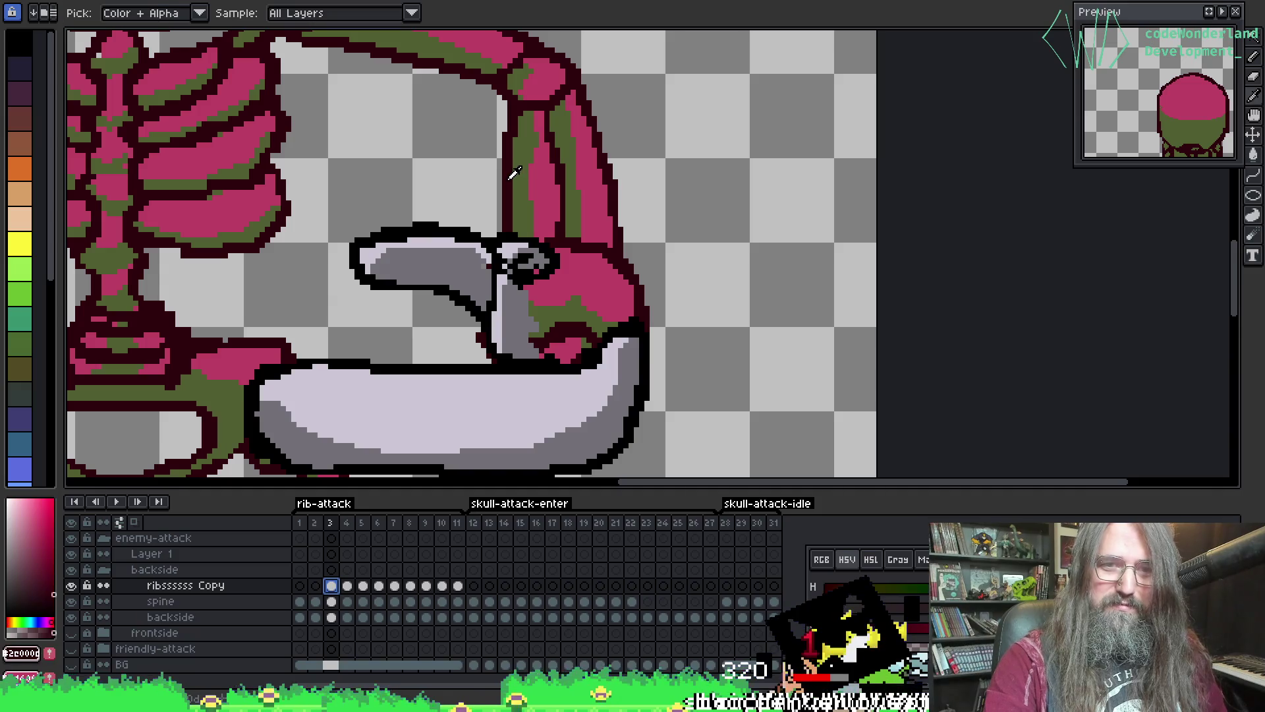
key(g)
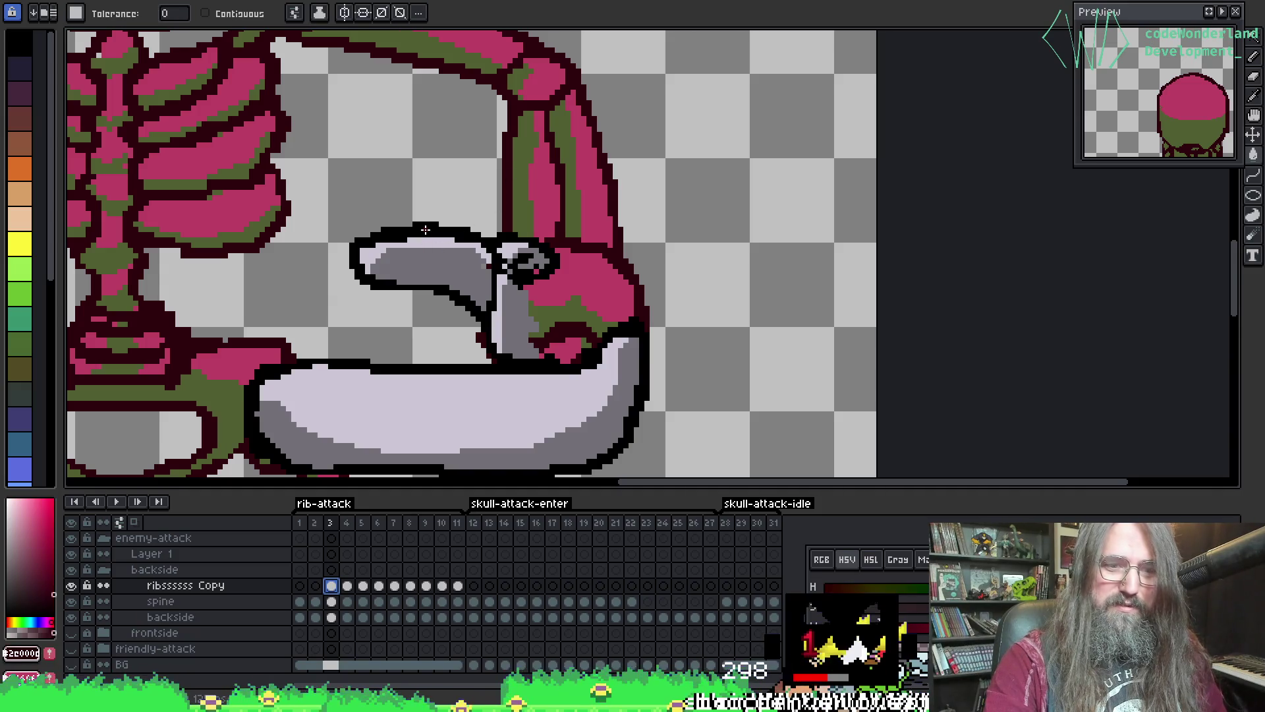
key(v)
key(i)
click(426, 231)
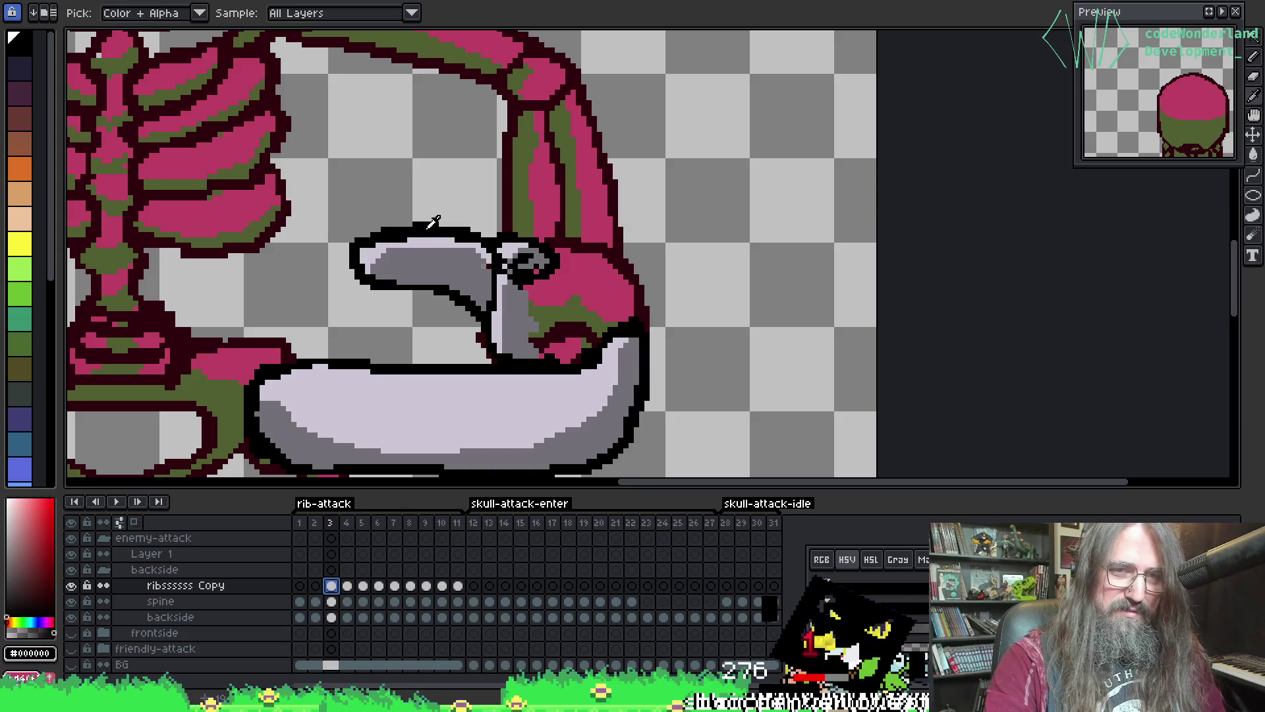
key(g)
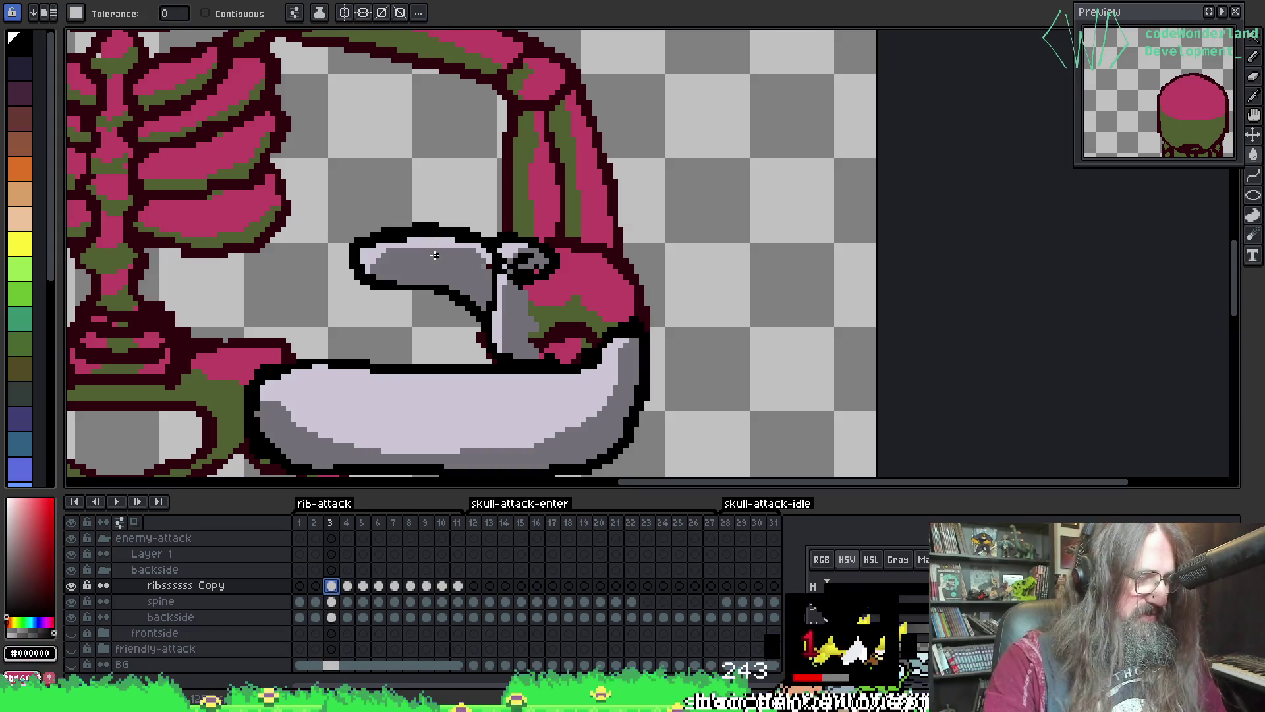
click(244, 586)
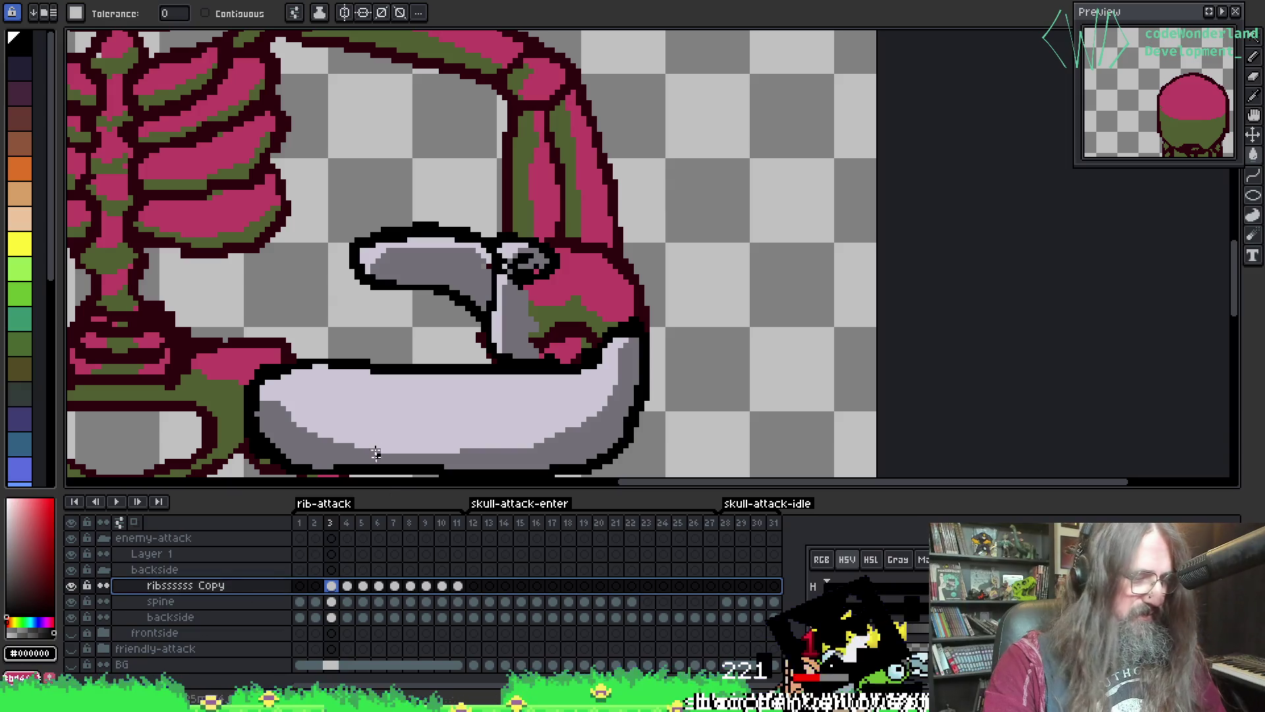
- Open Replace Color for black #000000 to dark red #2e000d on the ribs copy layer
key(shift+r)
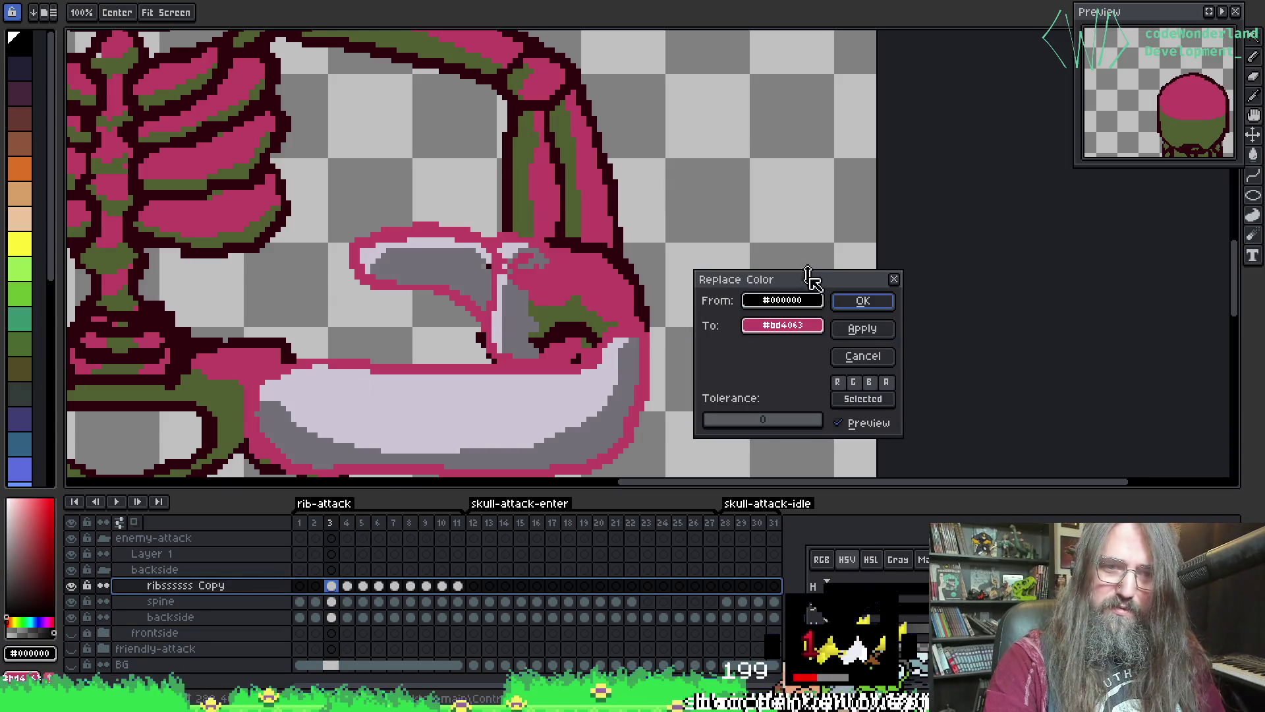
click(894, 278)
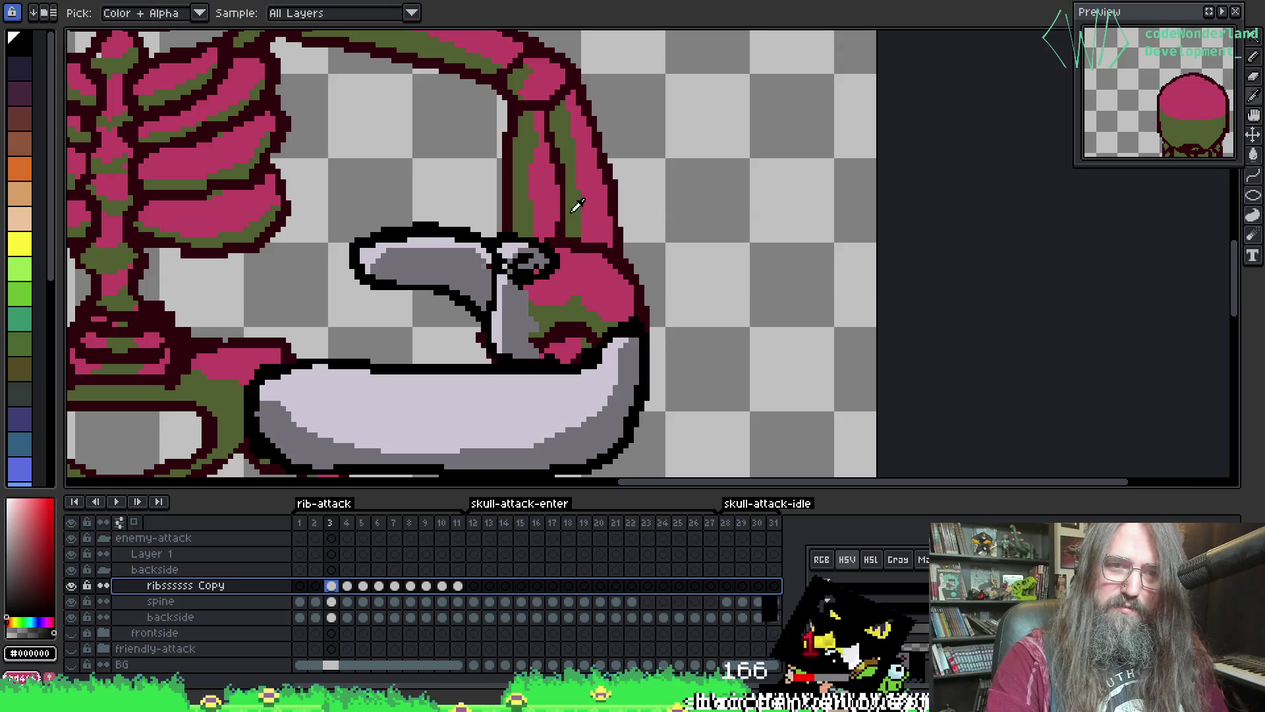
key(w)
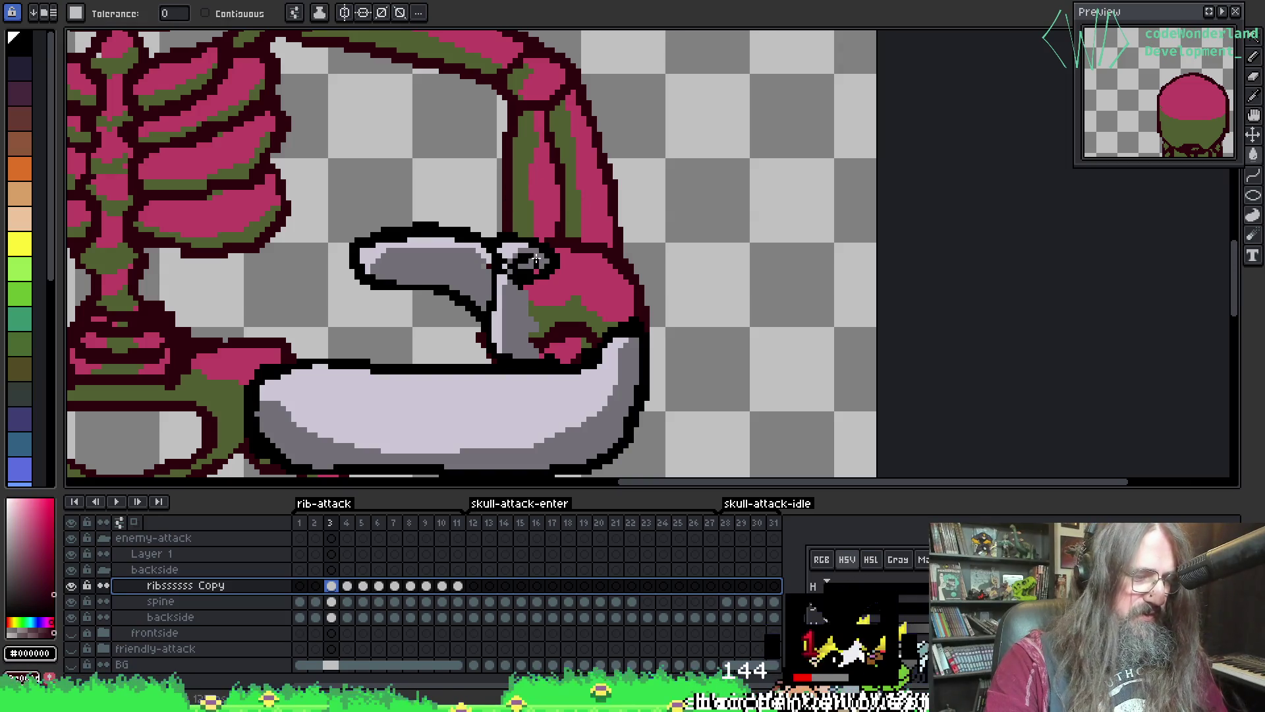
key(shift+r)
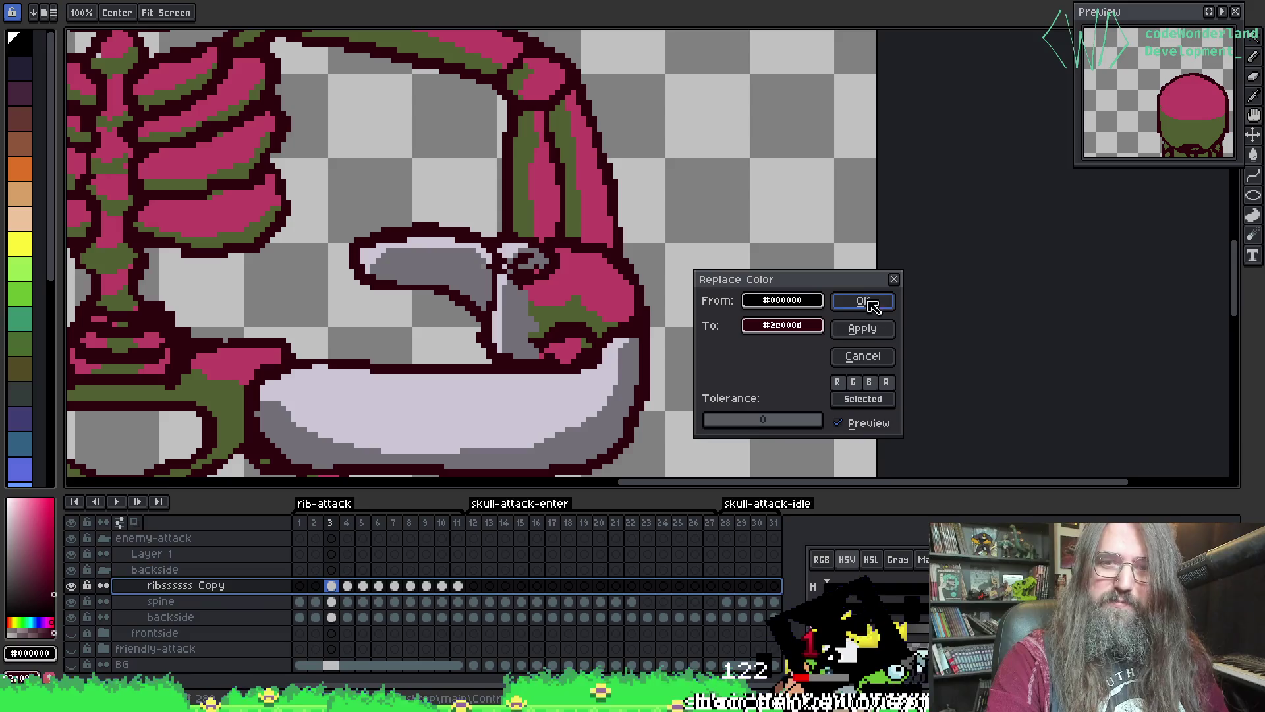
key(Escape)
scroll(558, 433, down, 3)
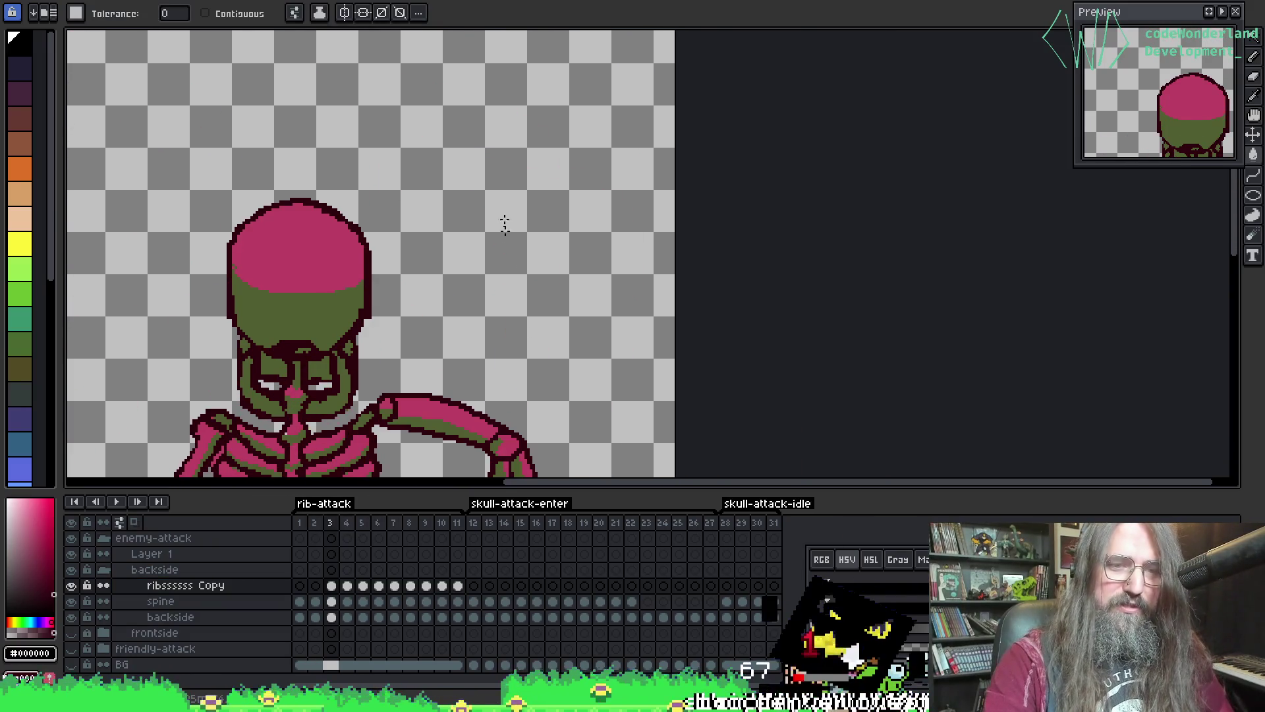
- Stop playback and go to frame 3 of the ribs copy layer, framing the arm and sword
scroll(504, 220, down, 2)
scroll(537, 296, up, 2)
drag(537, 297, 560, 106)
key(Return)
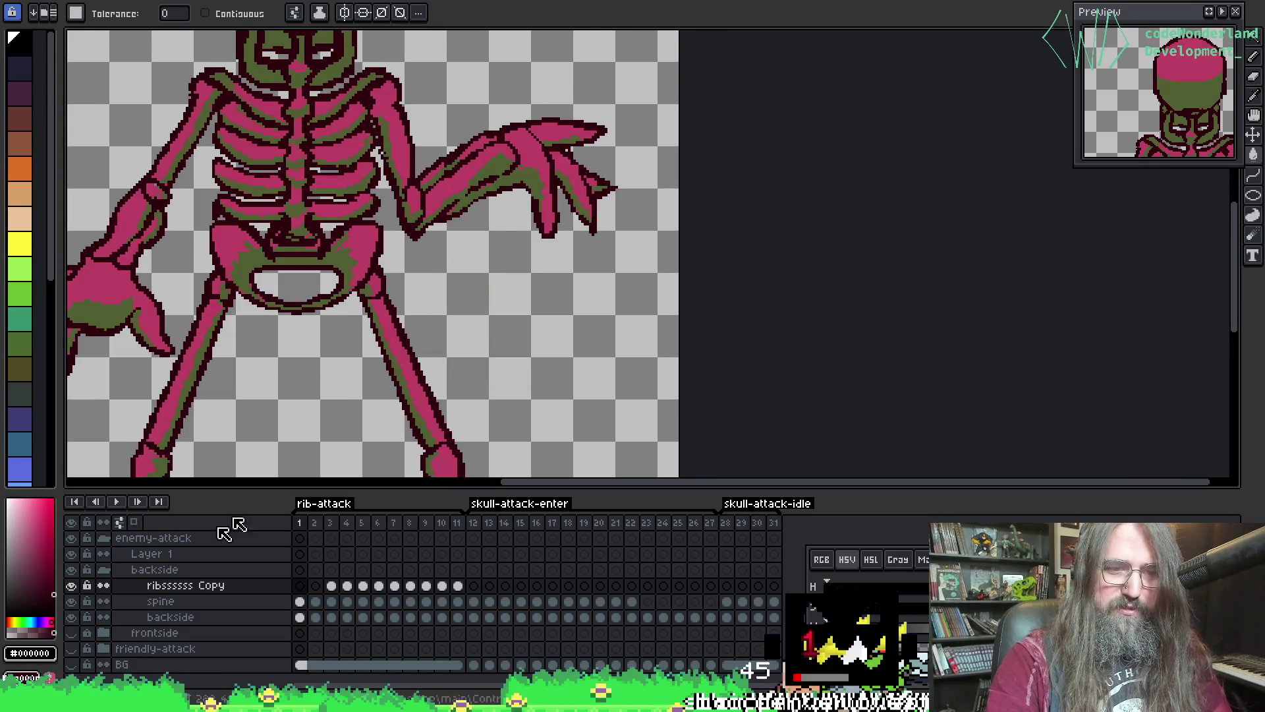
click(161, 601)
click(197, 585)
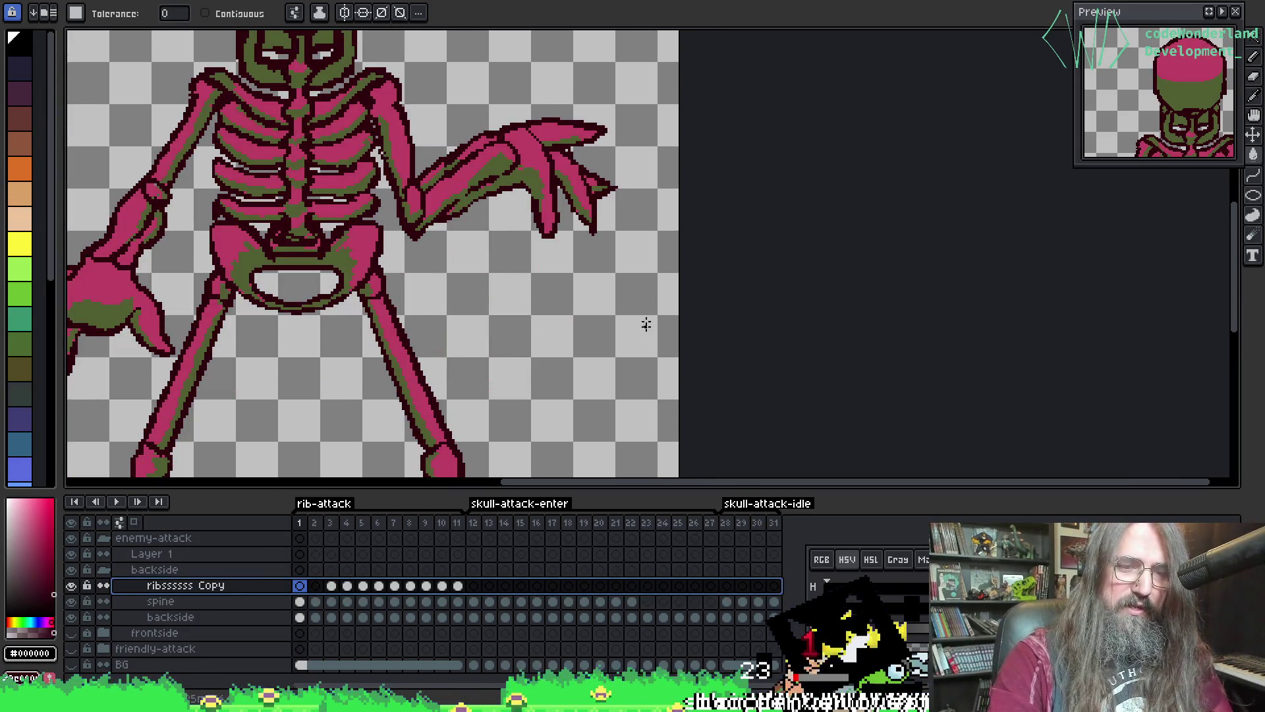
key(Return)
scroll(540, 226, up, 2)
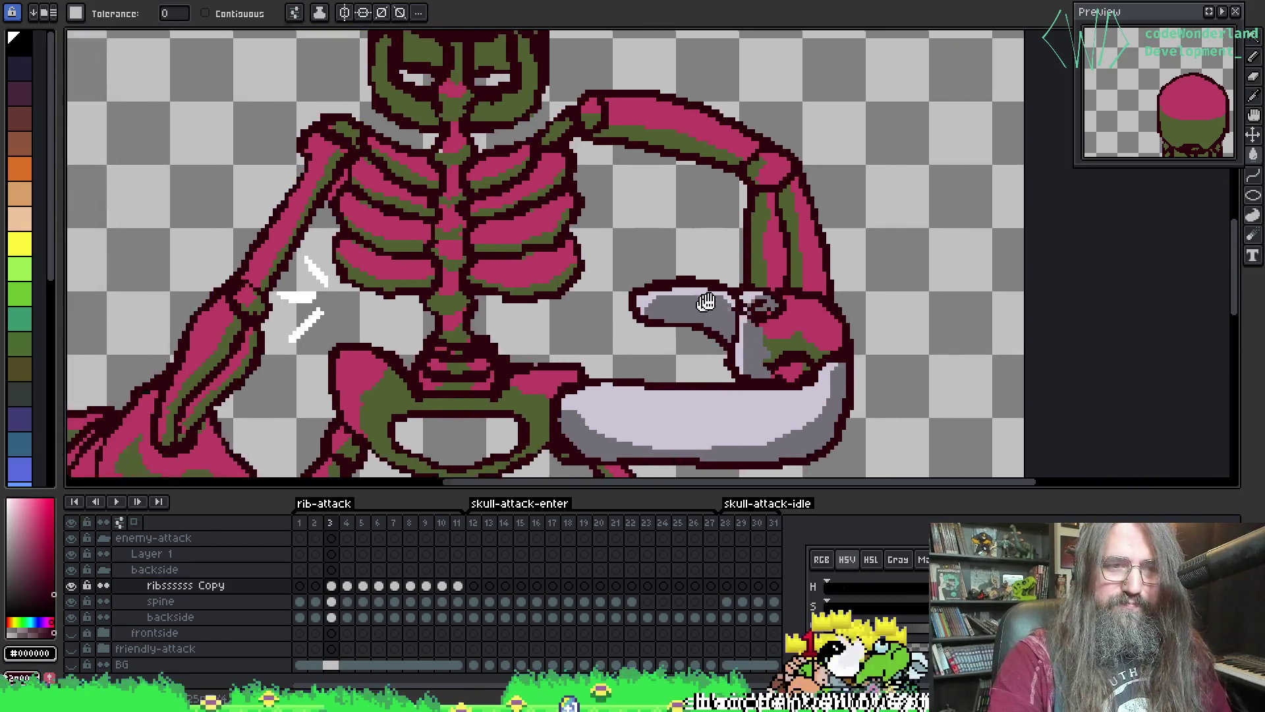
drag(500, 254, 473, 256)
scroll(486, 273, up, 1)
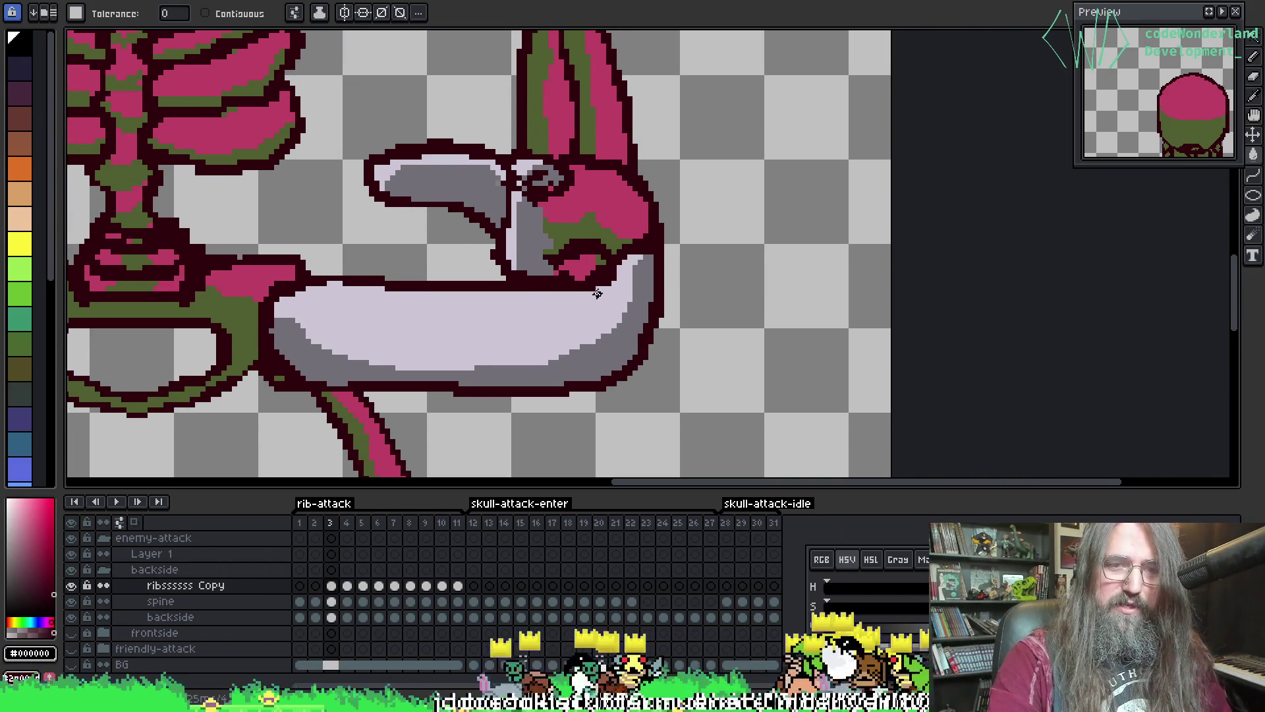
- Replace the sword's lavender #cbc6d4 with pink #bd4063 on the ribs copy layer
key(i)
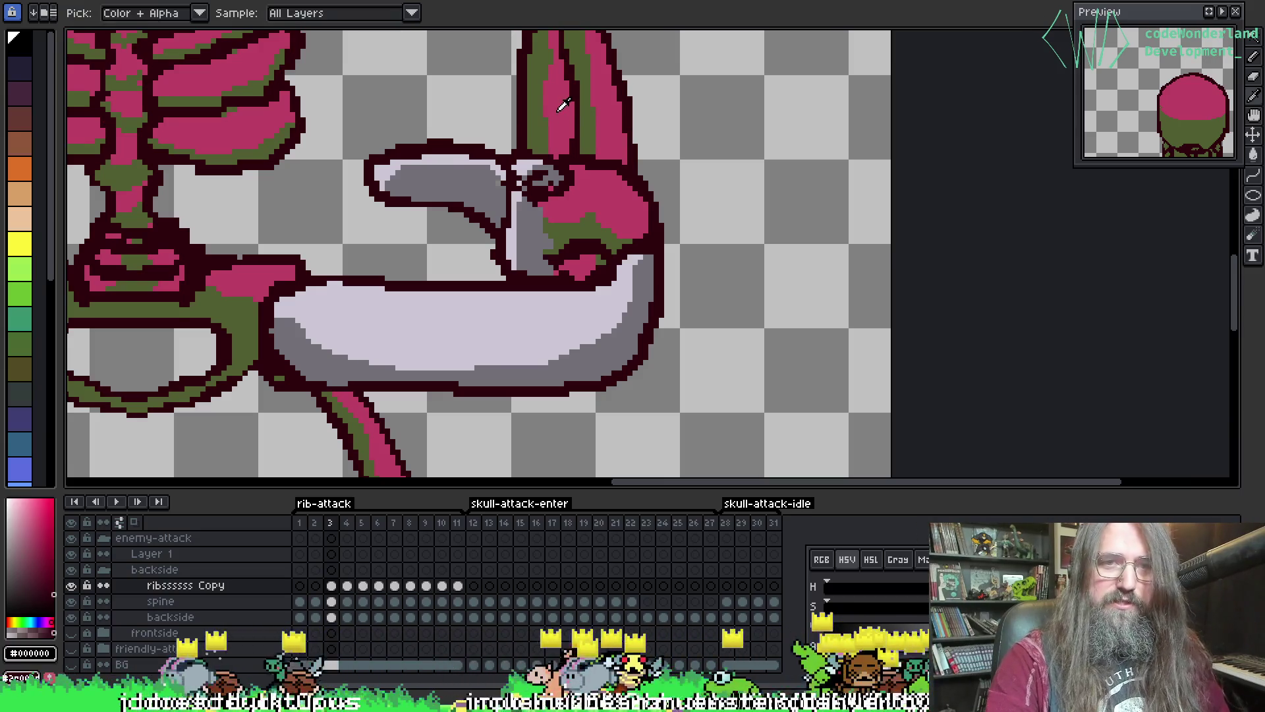
click(495, 319)
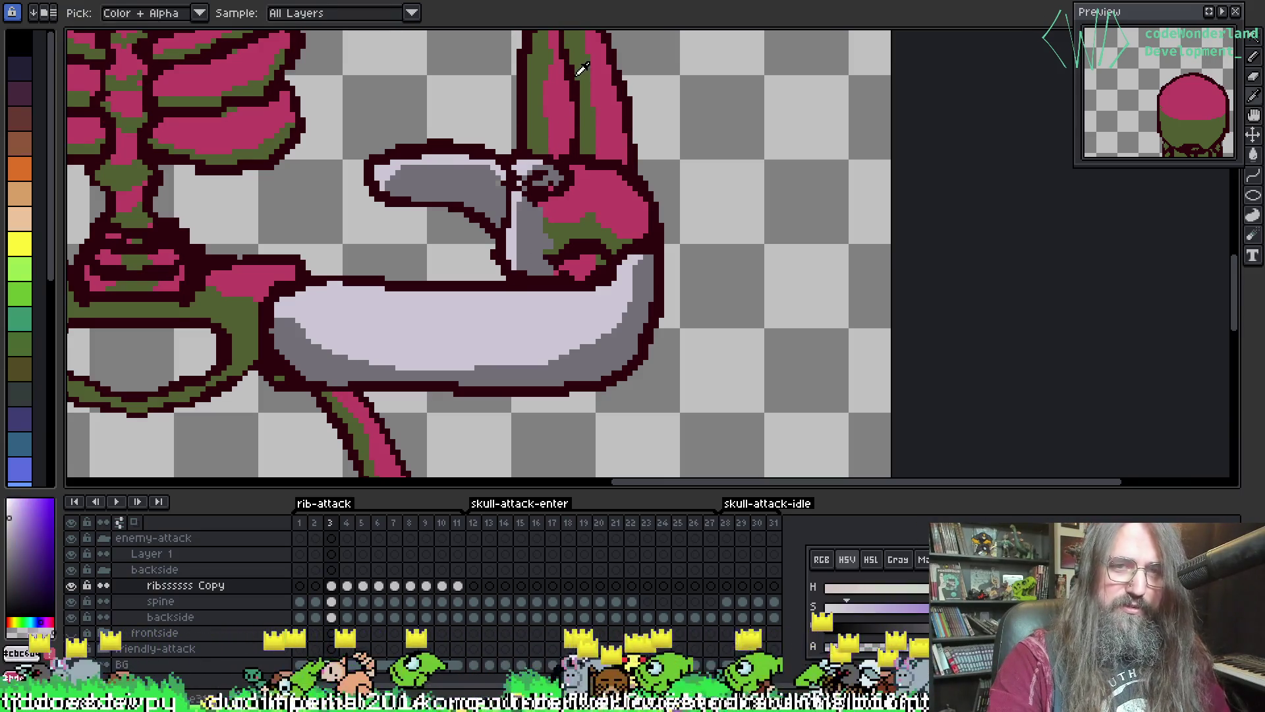
key(g)
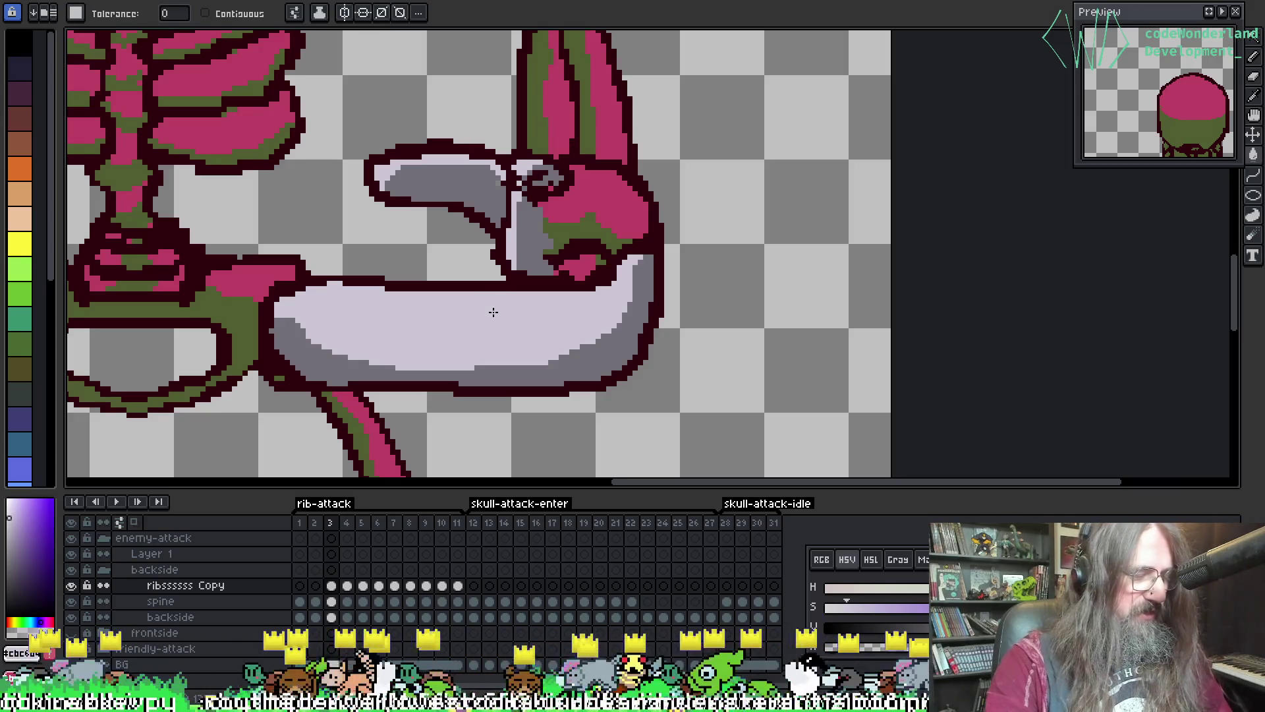
click(238, 585)
key(shift+r)
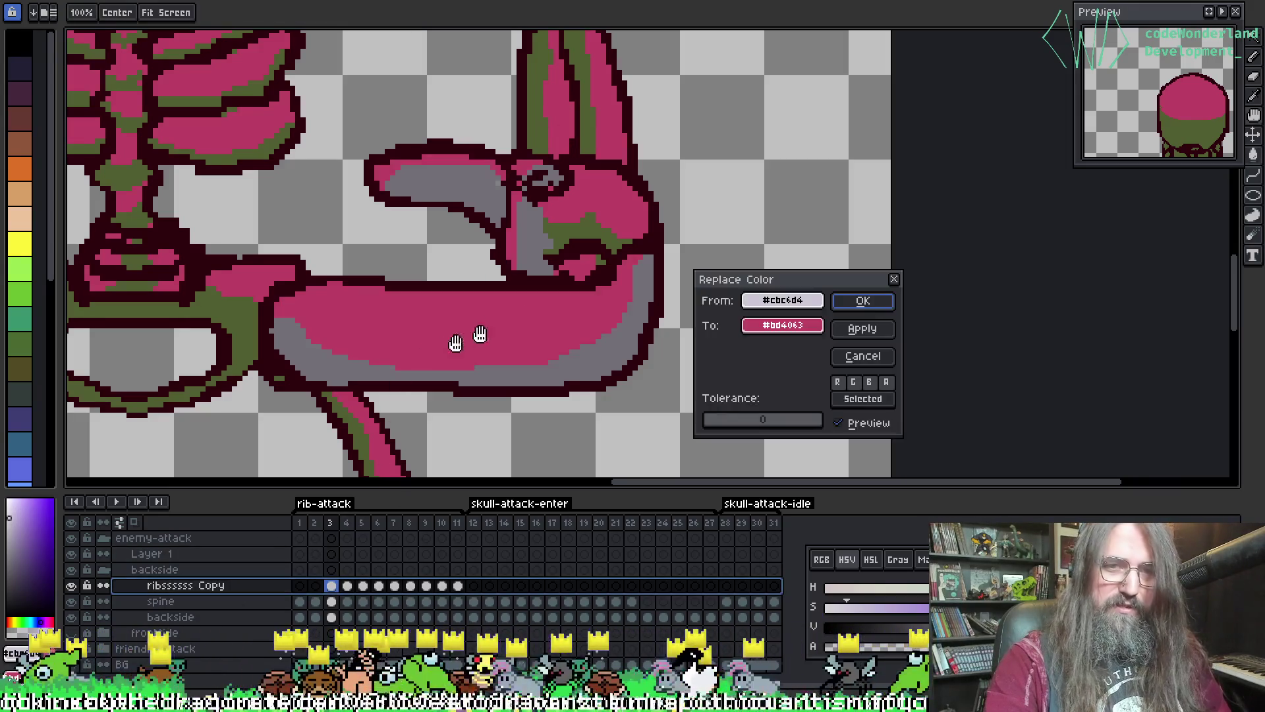
click(863, 301)
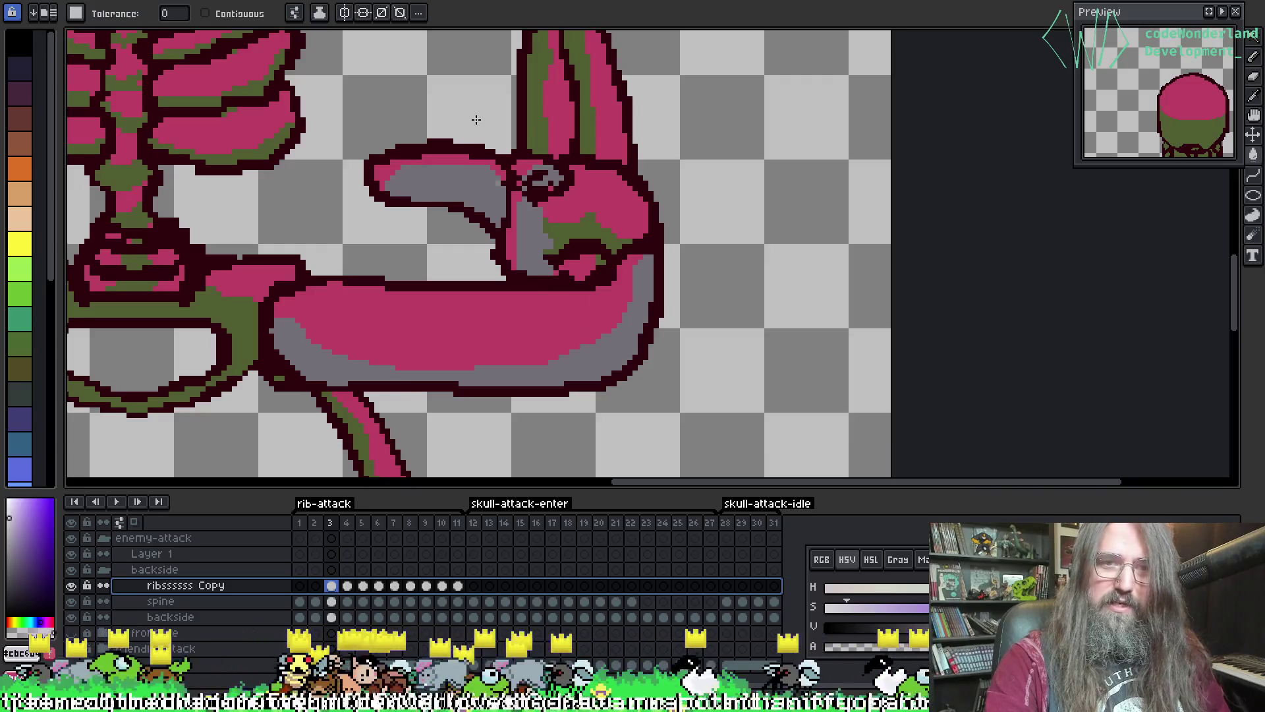
- Replace the grey shading #727677 with olive green #505e31, then play the animation
key(i)
click(525, 91)
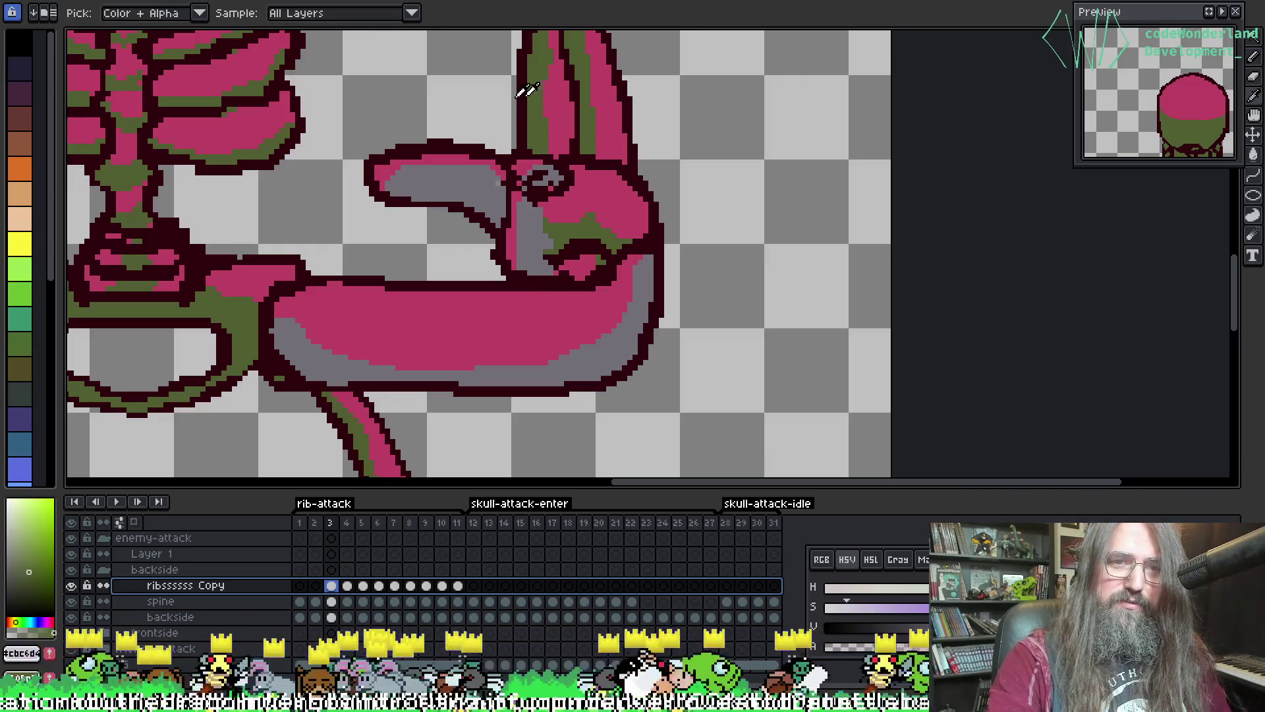
click(453, 190)
key(shift+r)
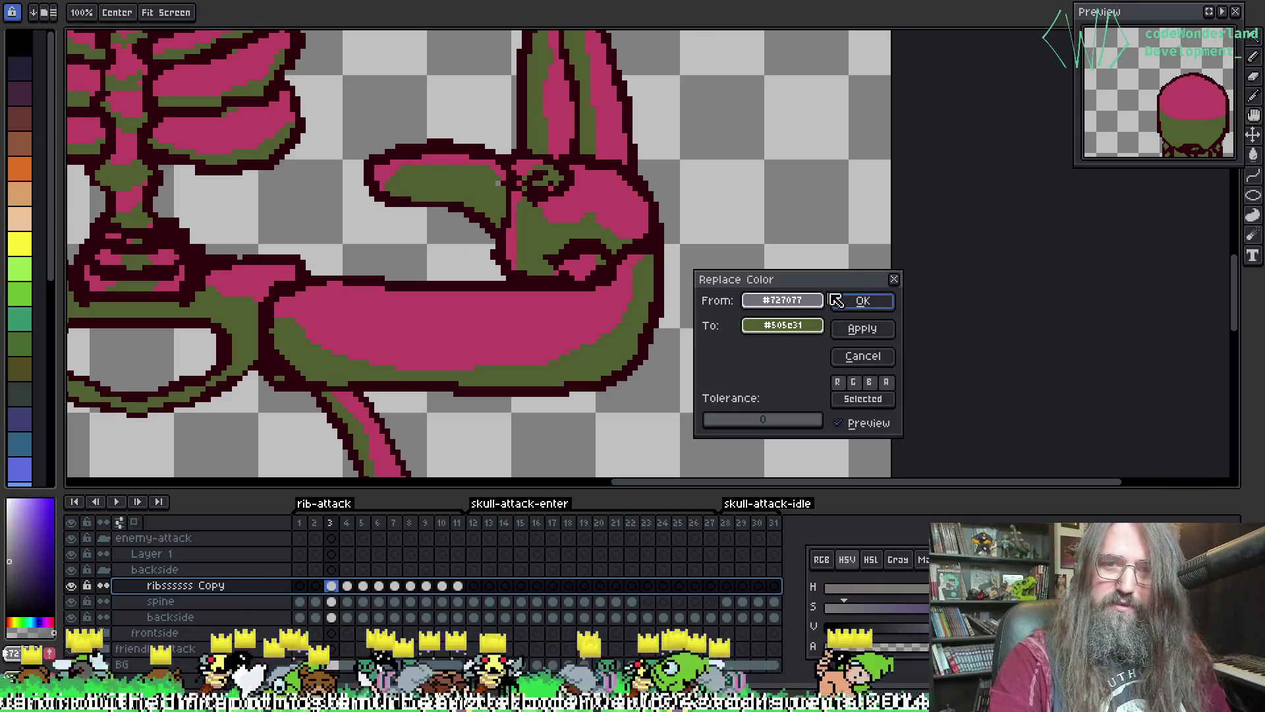
click(853, 300)
scroll(609, 310, down, 5)
key(Return)
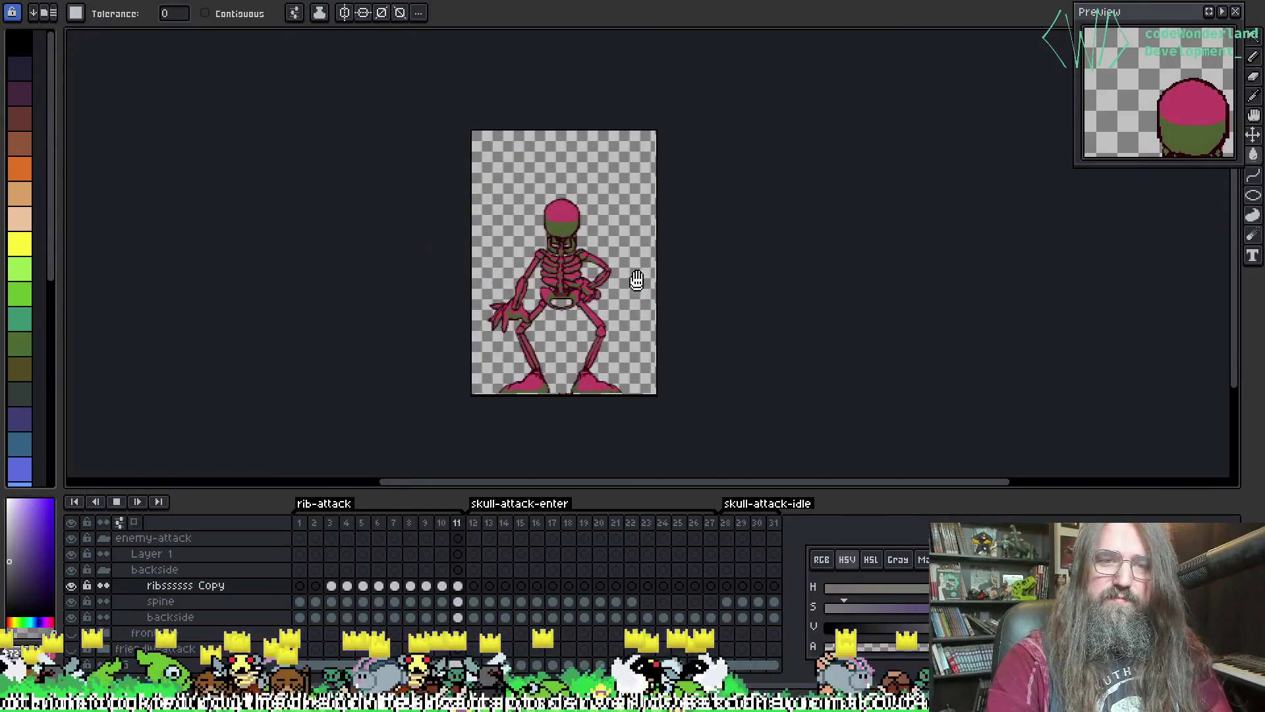
- Watch the recoloured loop, stop it on frame 31, and collapse the backside group
scroll(639, 277, up, 2)
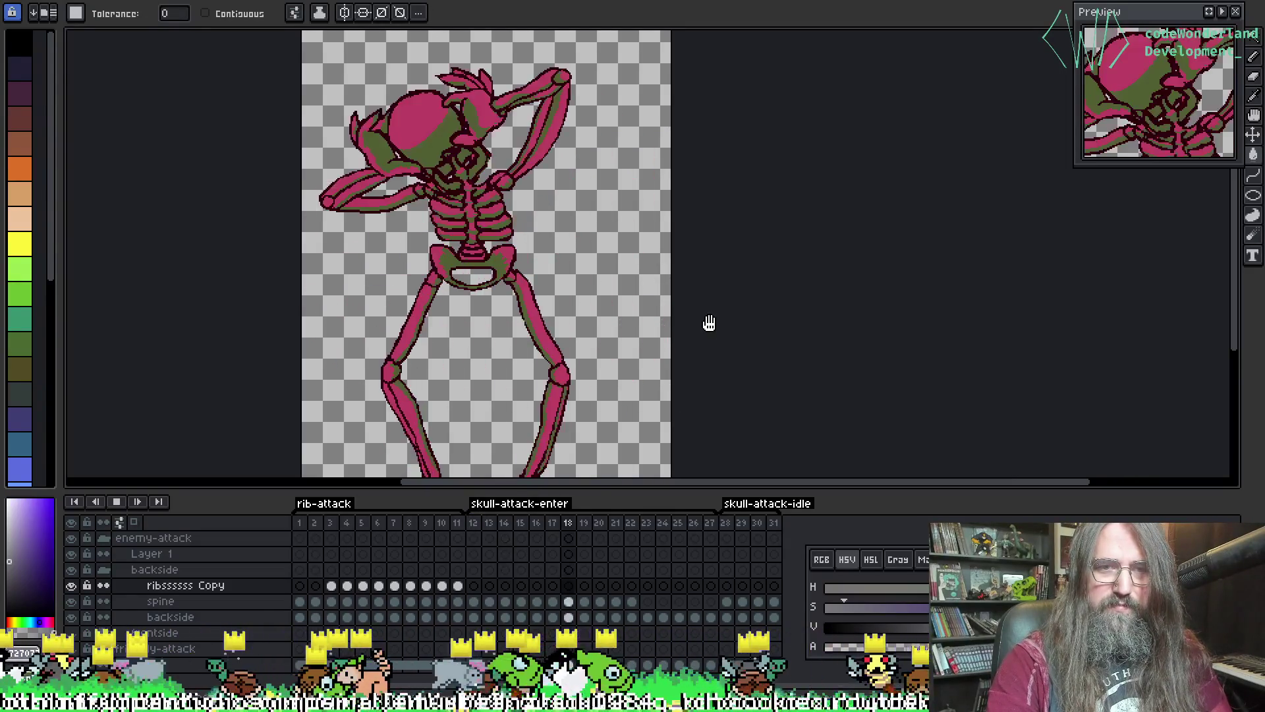
drag(709, 323, 659, 350)
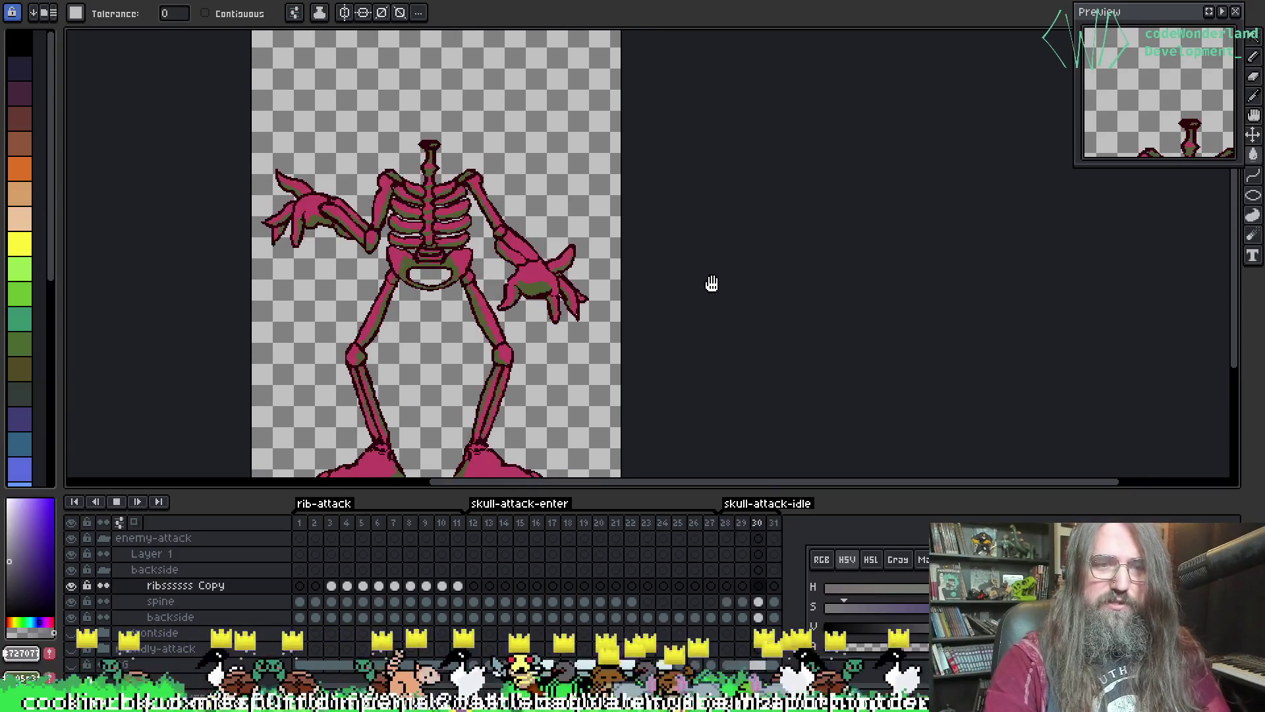
click(116, 501)
click(105, 570)
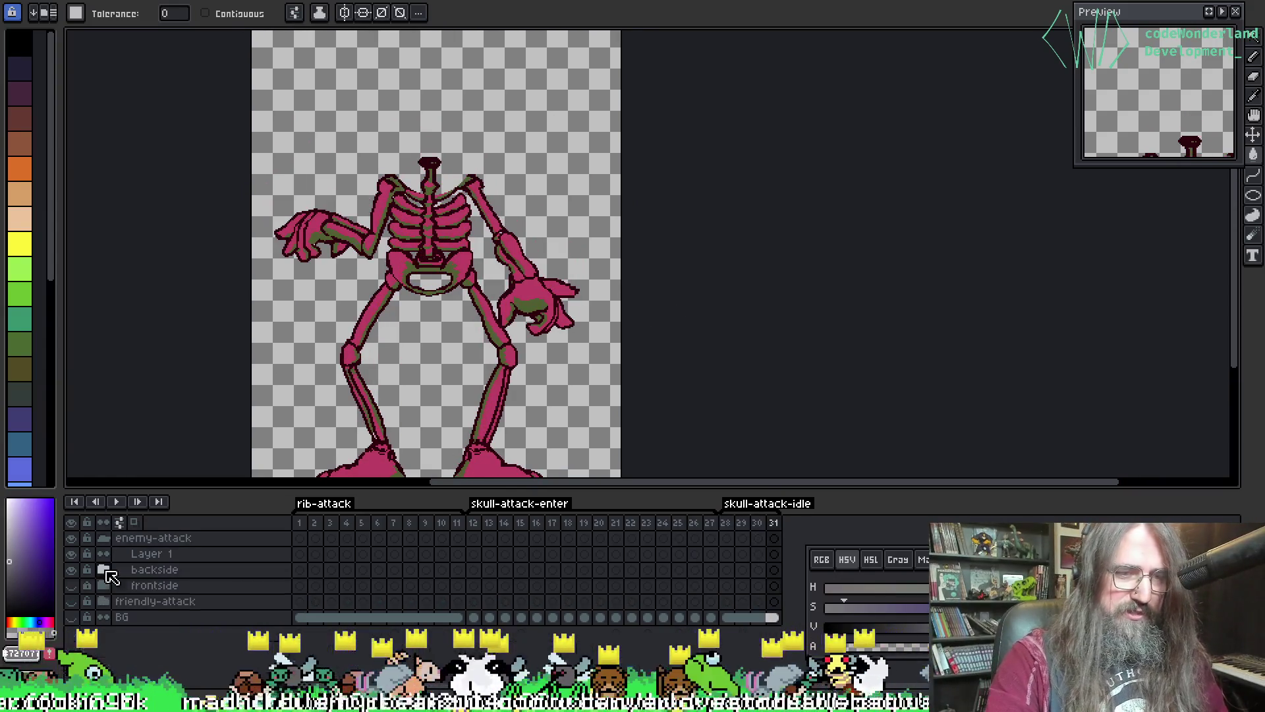
- Hide the backside group, show and expand the frontside group, and compare its visibility
click(70, 569)
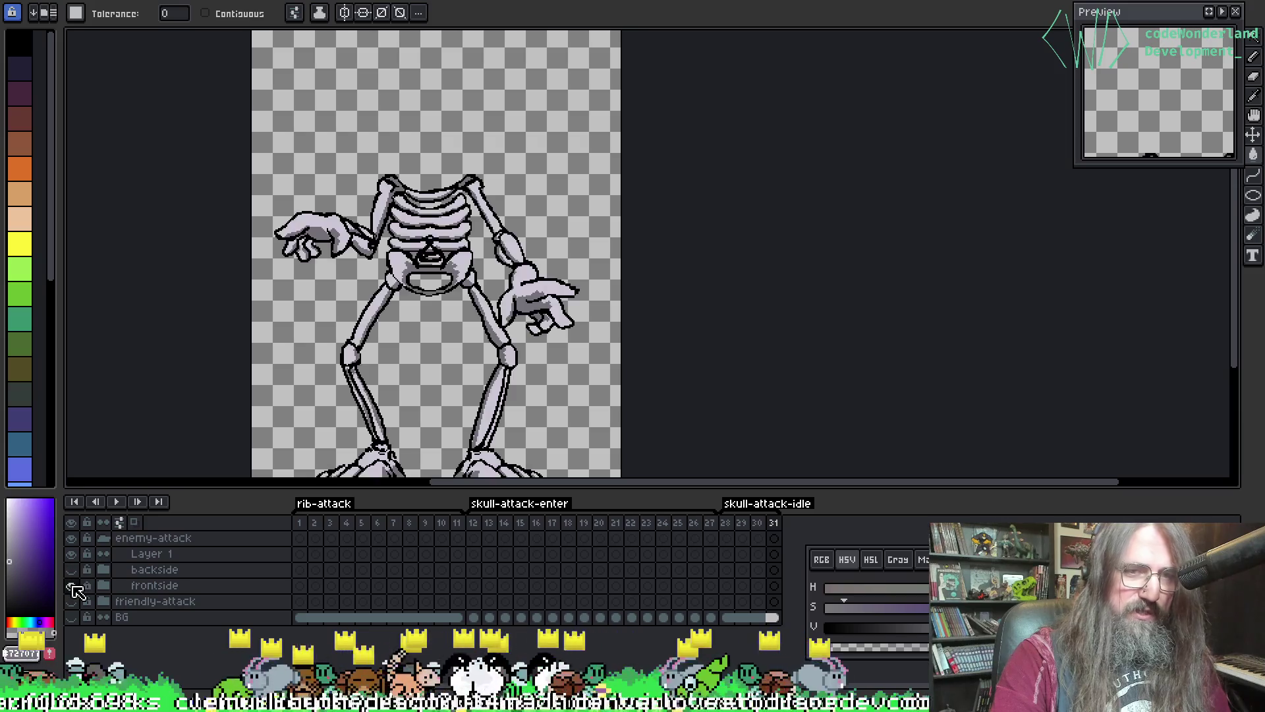
click(71, 585)
scroll(518, 322, down, 3)
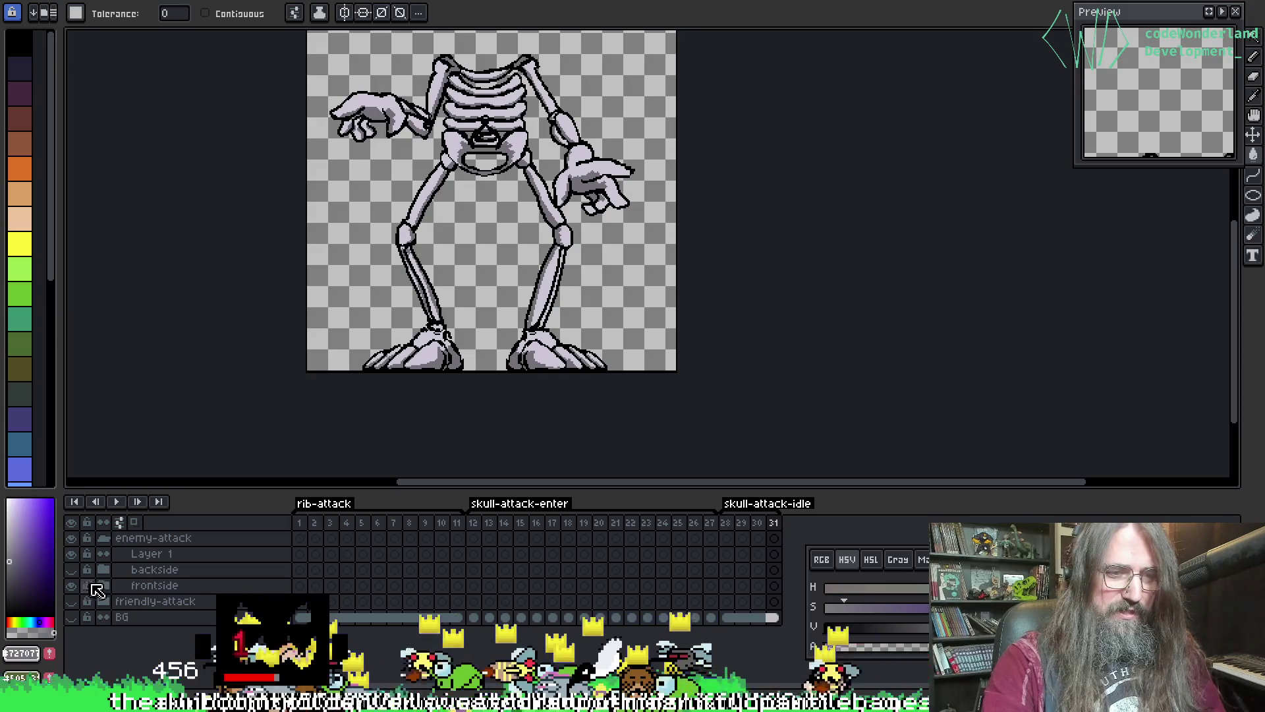
click(103, 586)
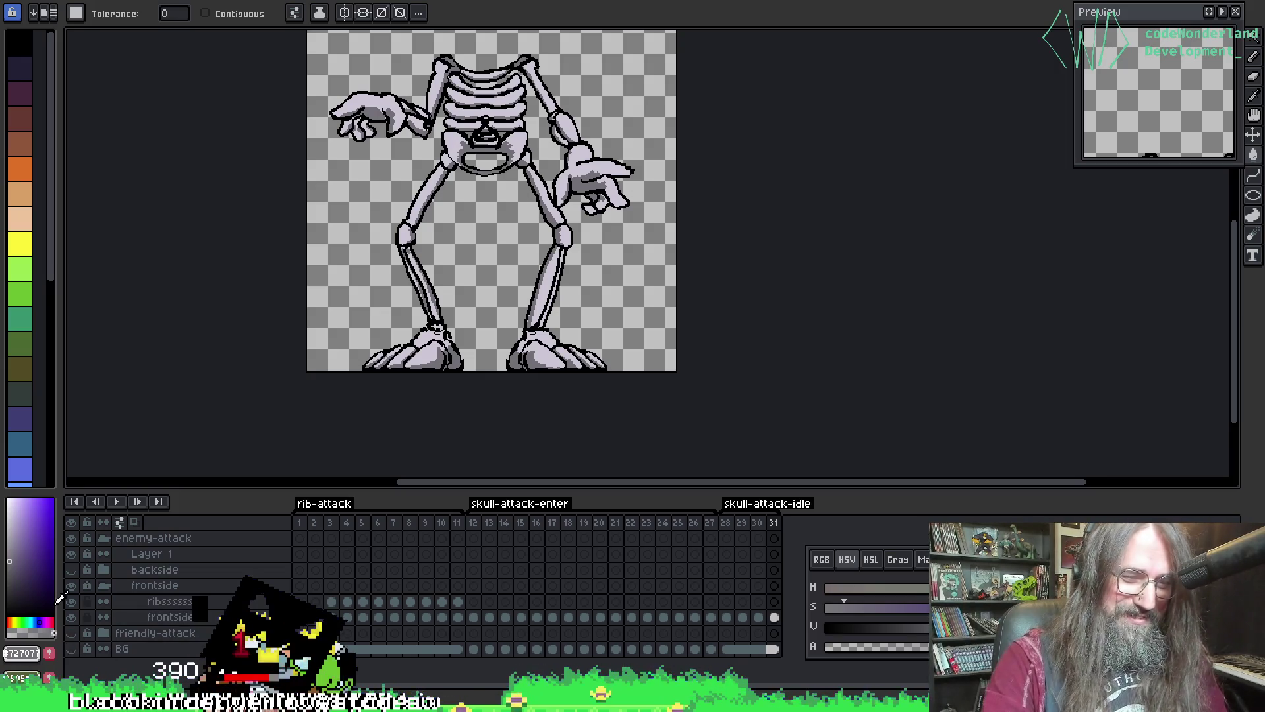
click(70, 617)
click(70, 617)
scroll(494, 168, up, 2)
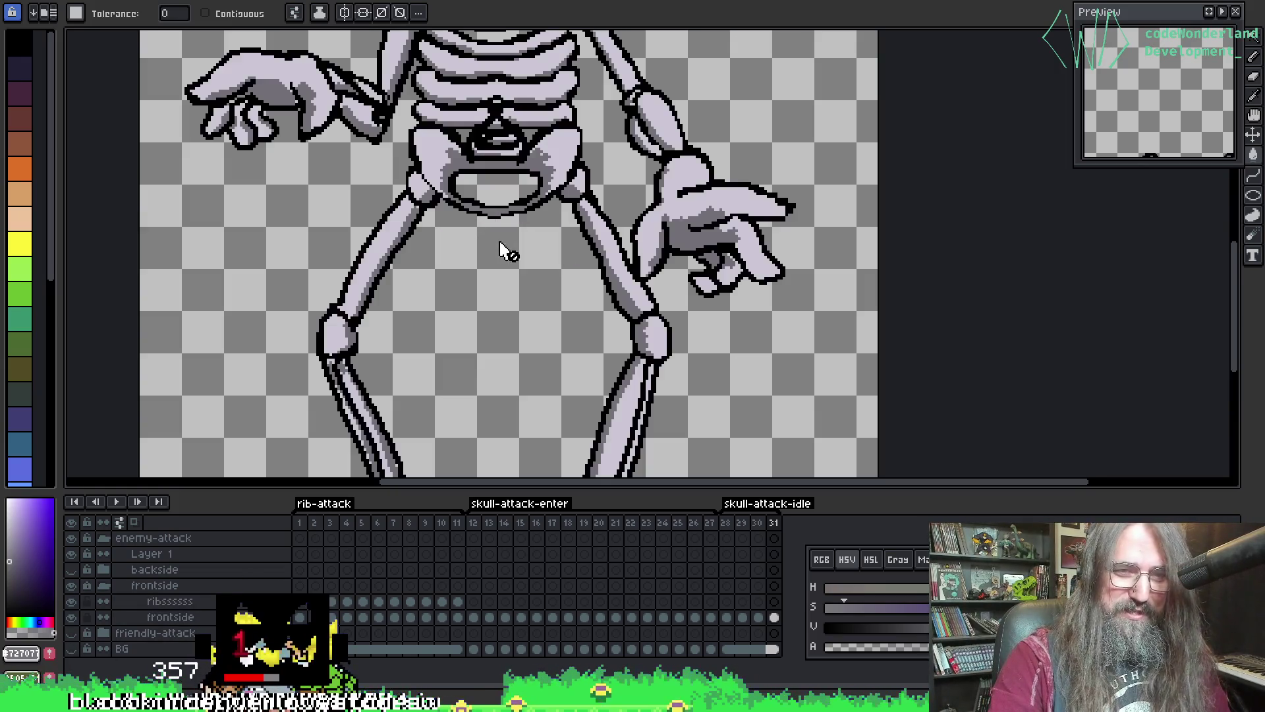
drag(501, 251, 489, 359)
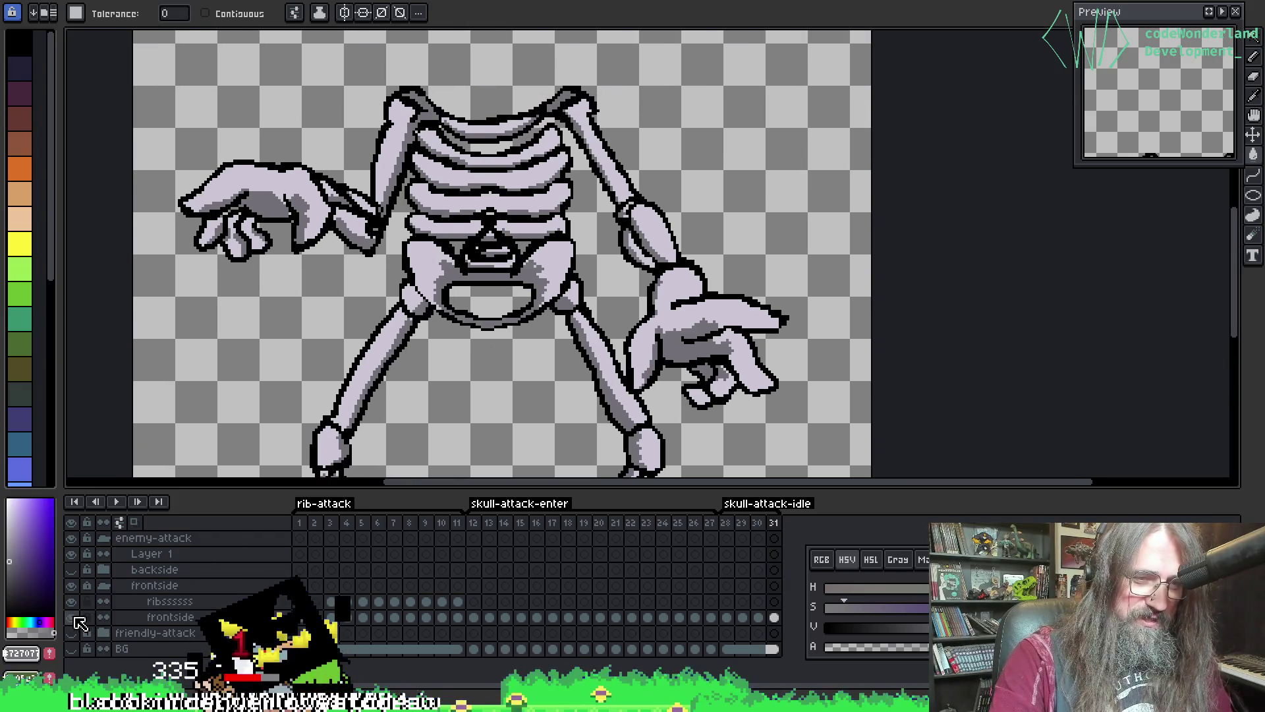
click(72, 617)
click(72, 617)
click(81, 572)
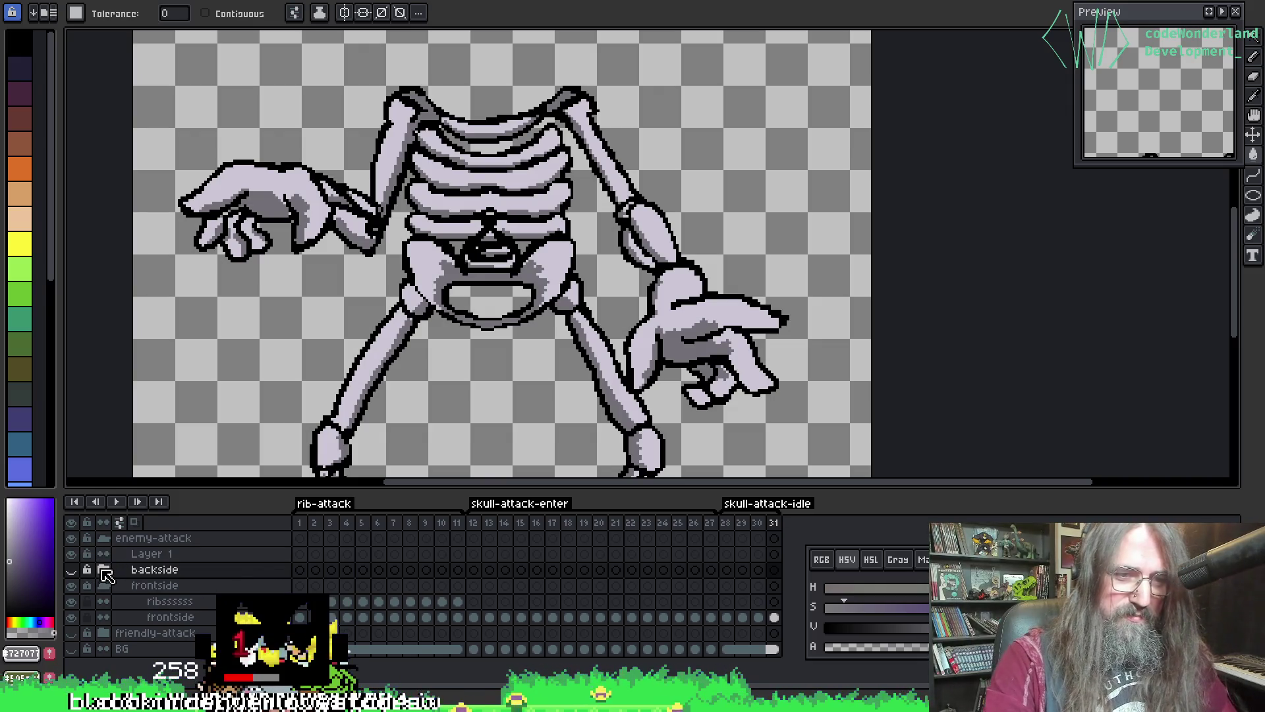
- Sample the pink bone colour and the lavender bone colour, then select the frontside layer
click(71, 570)
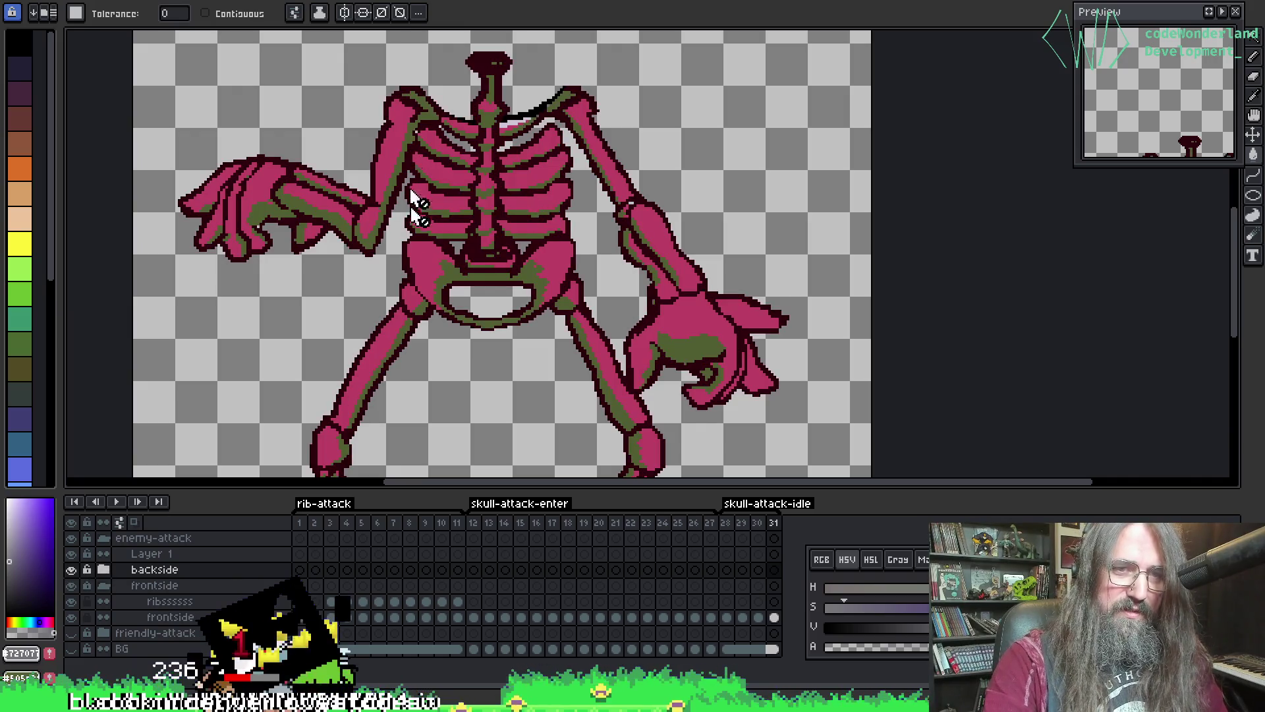
key(i)
click(428, 262)
key(g)
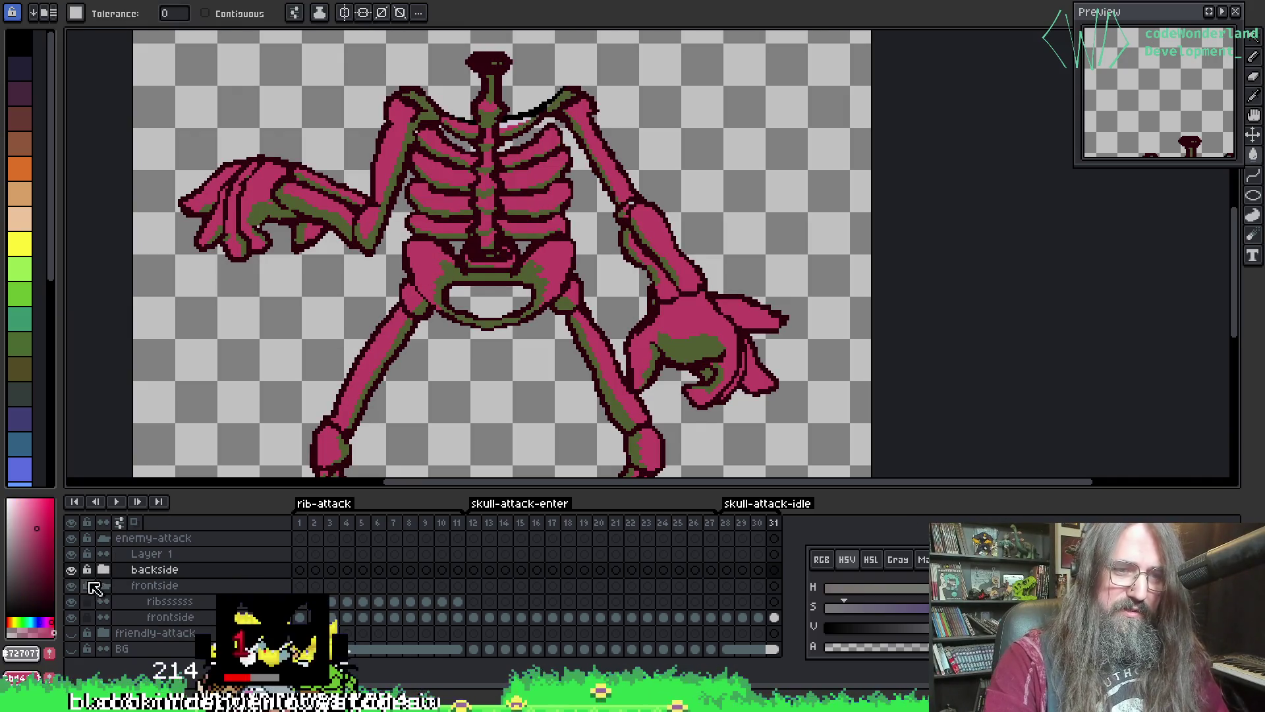
click(72, 571)
key(i)
click(376, 343)
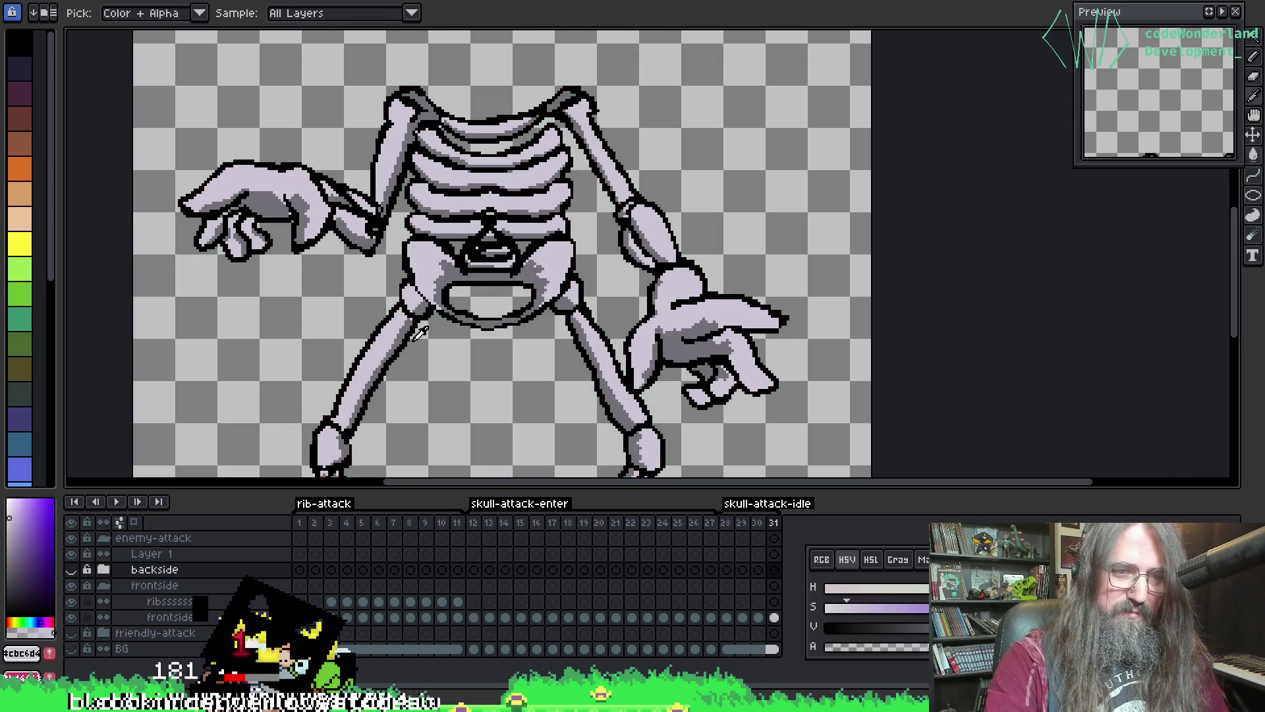
key(g)
click(176, 618)
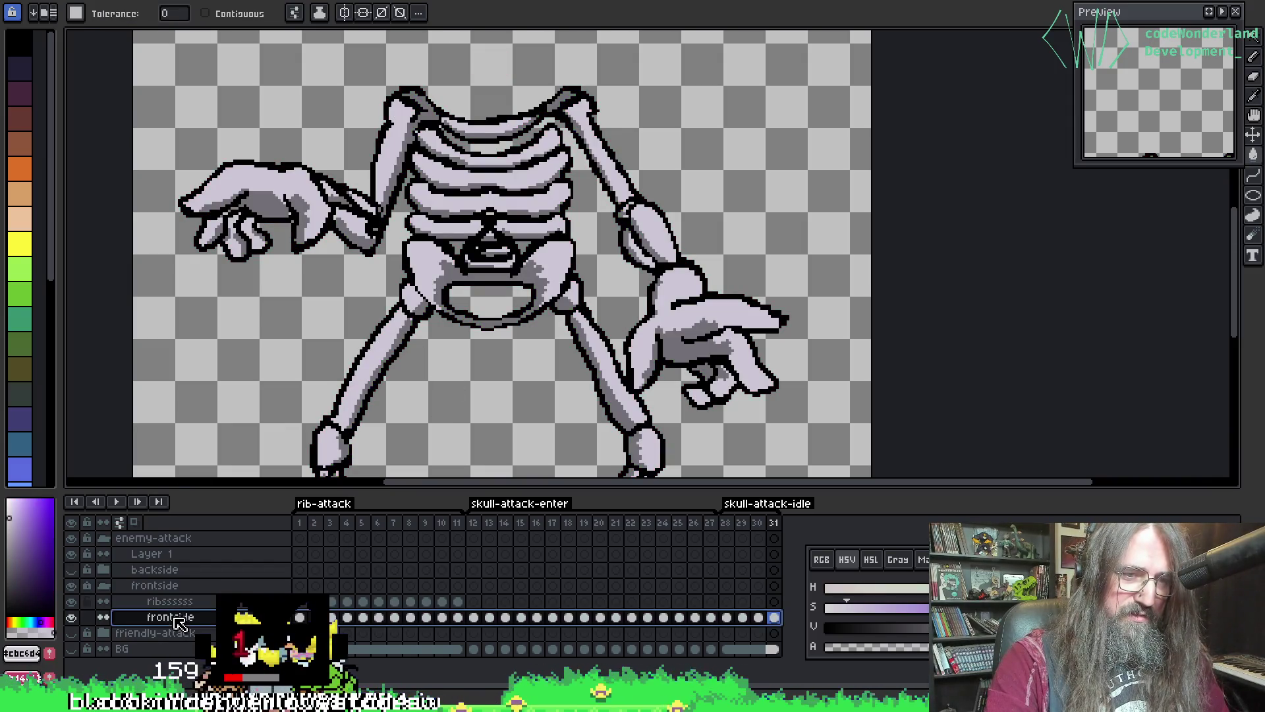
- Try Replace Color on the frontside and ribs layers, moving to frame 3 after an error
key(shift+r)
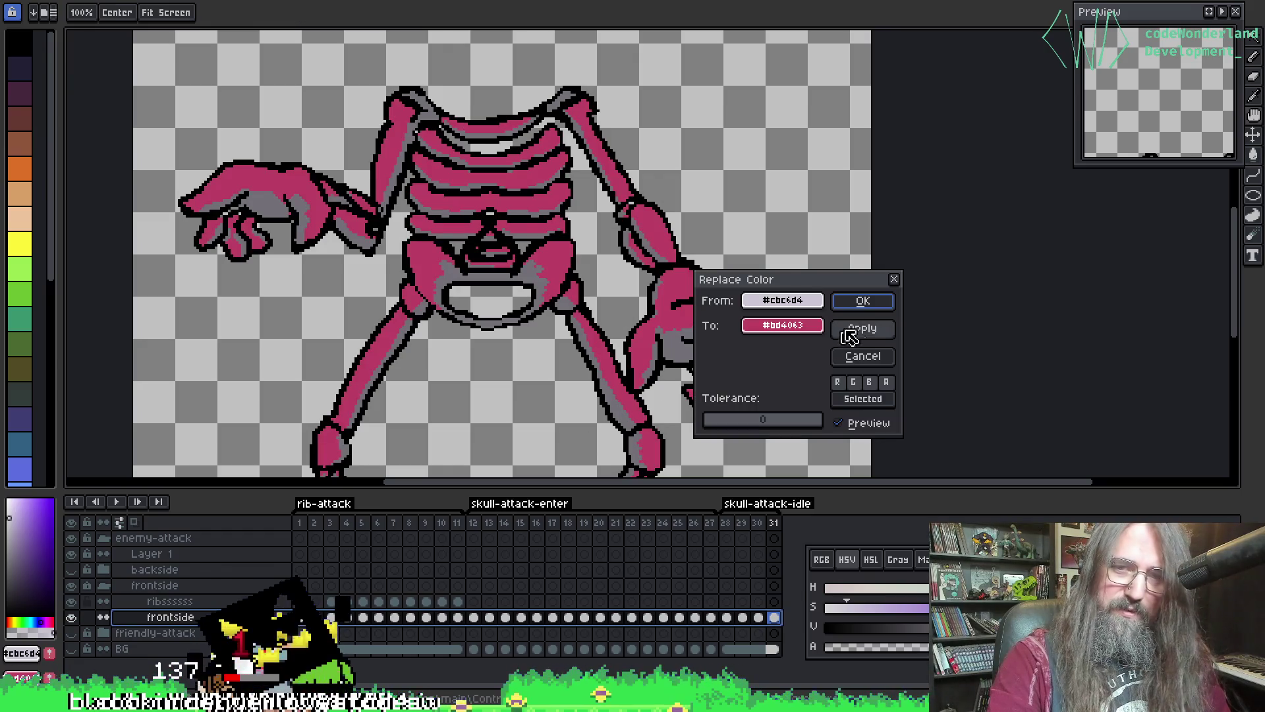
key(Escape)
click(170, 601)
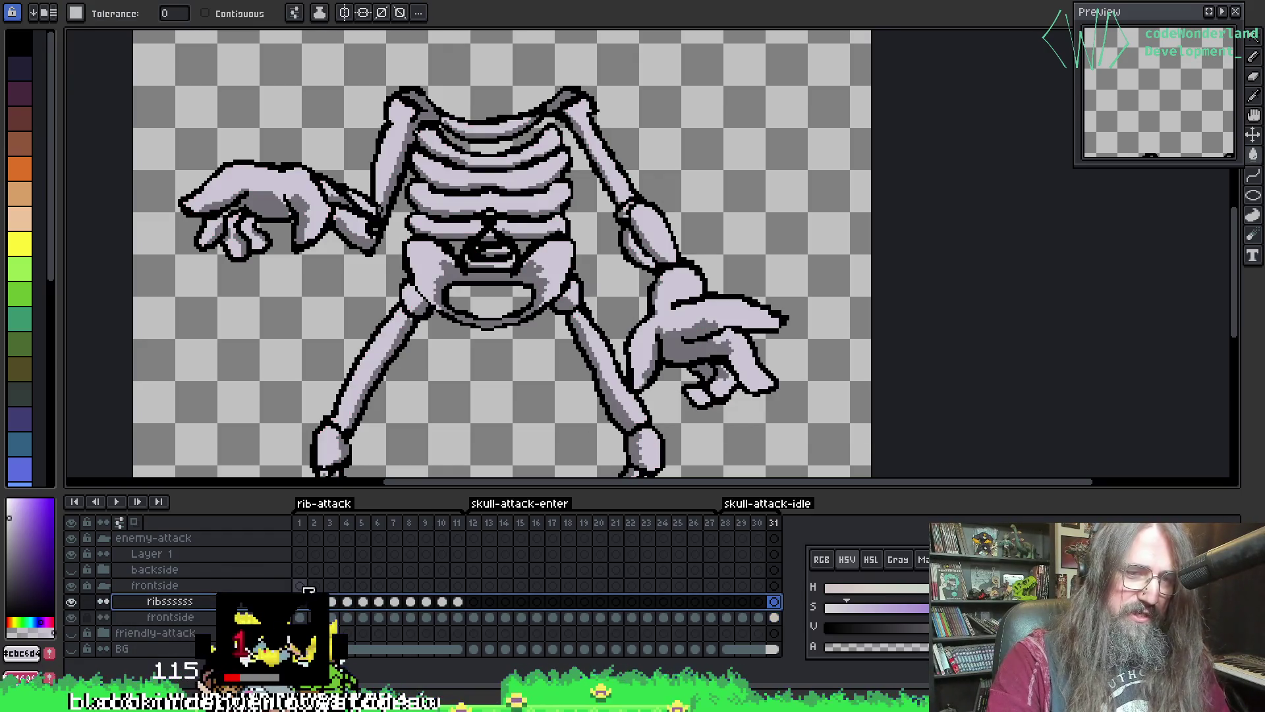
key(shift+r)
click(631, 539)
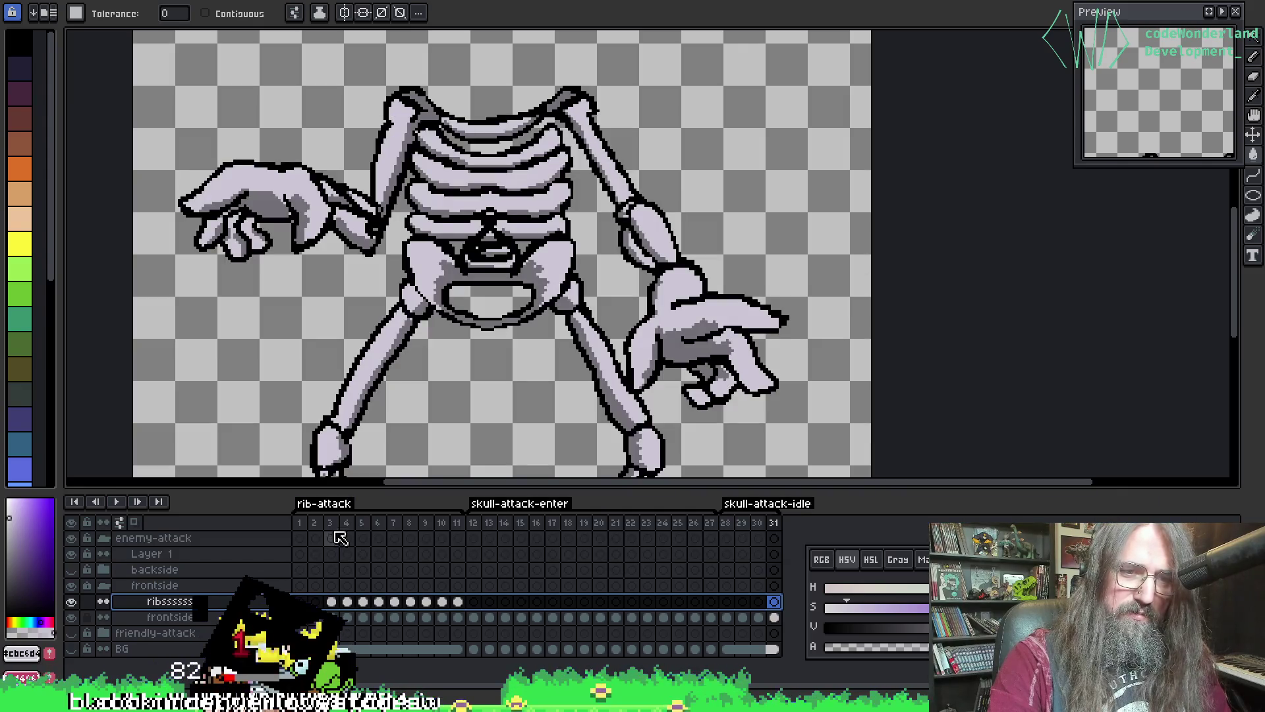
click(336, 536)
key(shift+r)
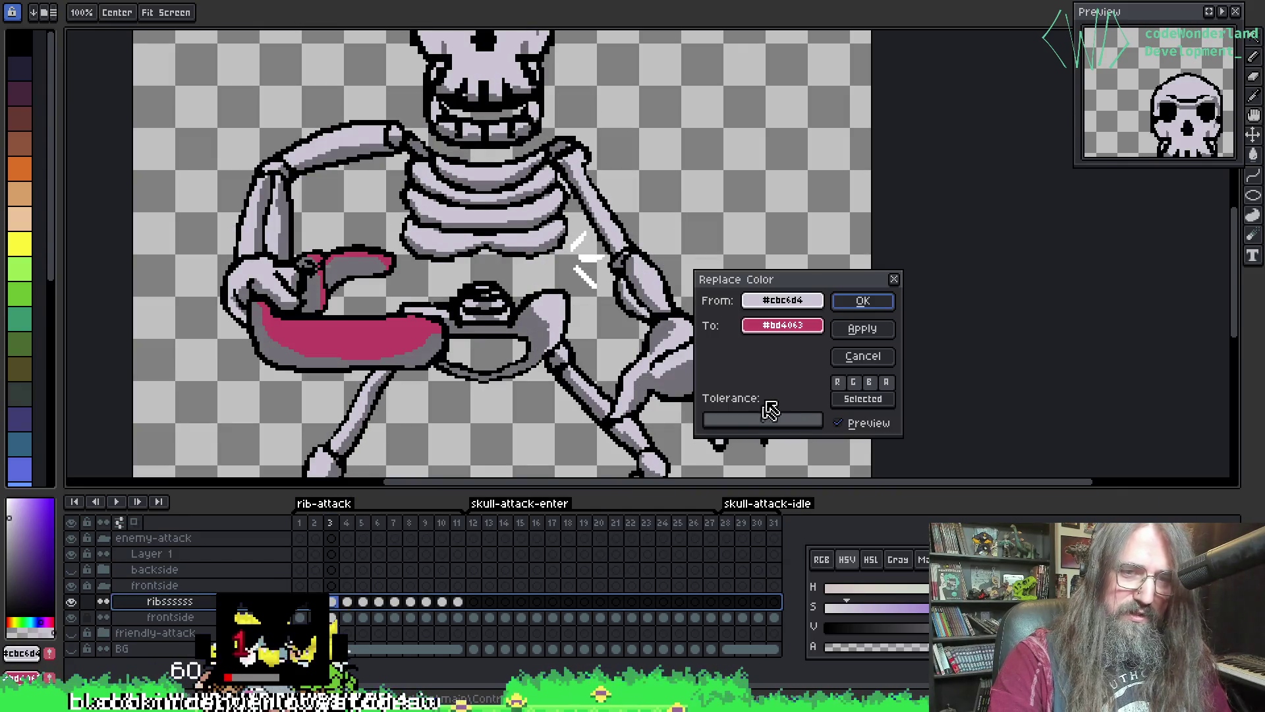
click(865, 301)
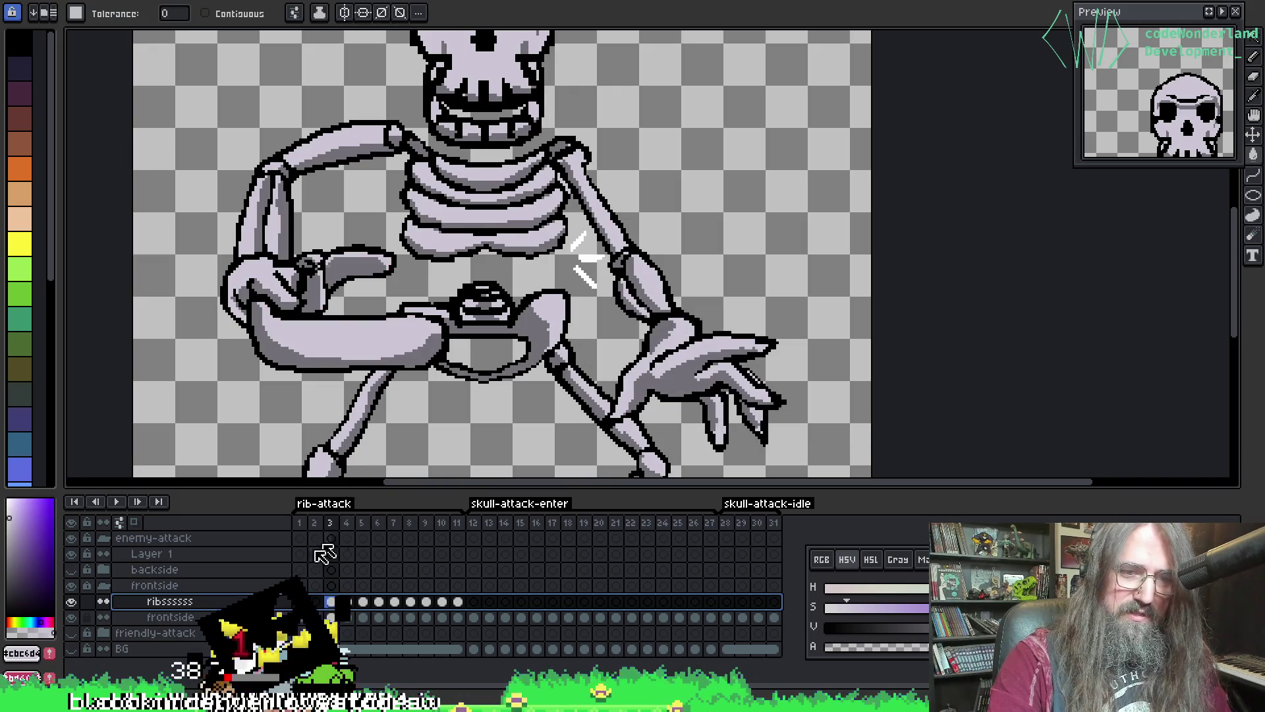
- Recolour the frontside layer's lavender bones #cbc6d4 to pink #bd4063
click(126, 616)
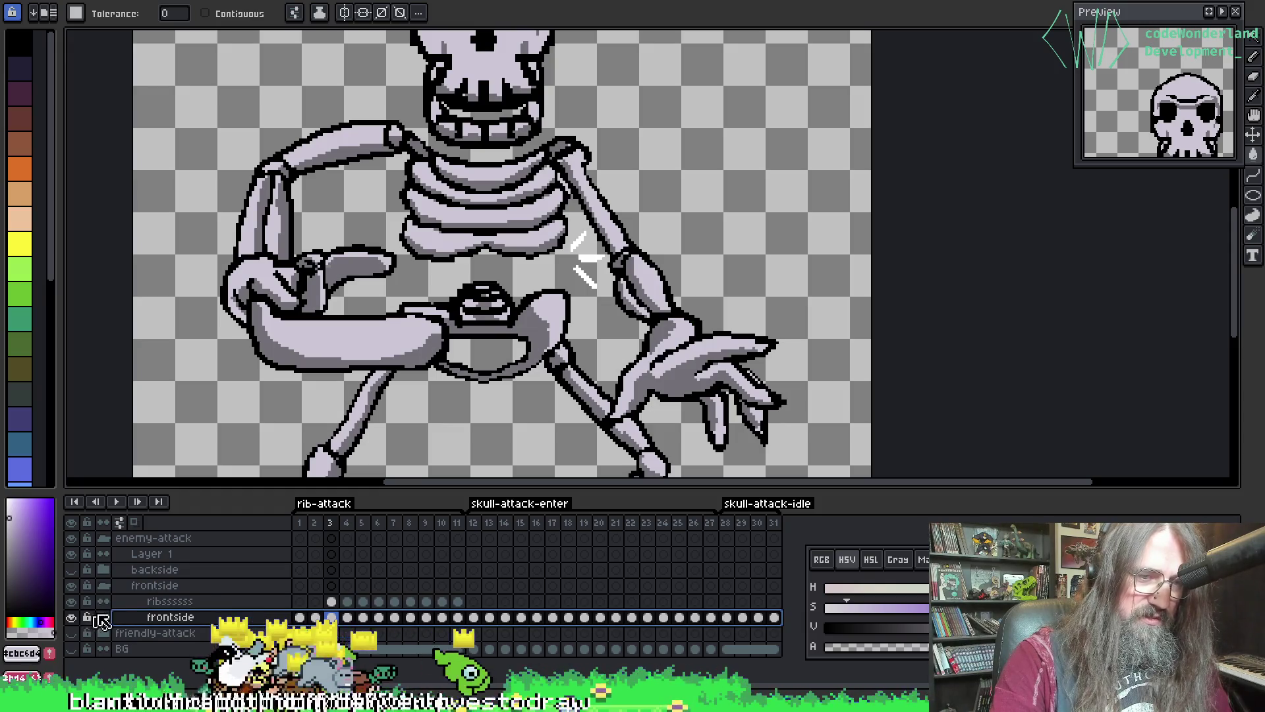
click(270, 599)
click(268, 620)
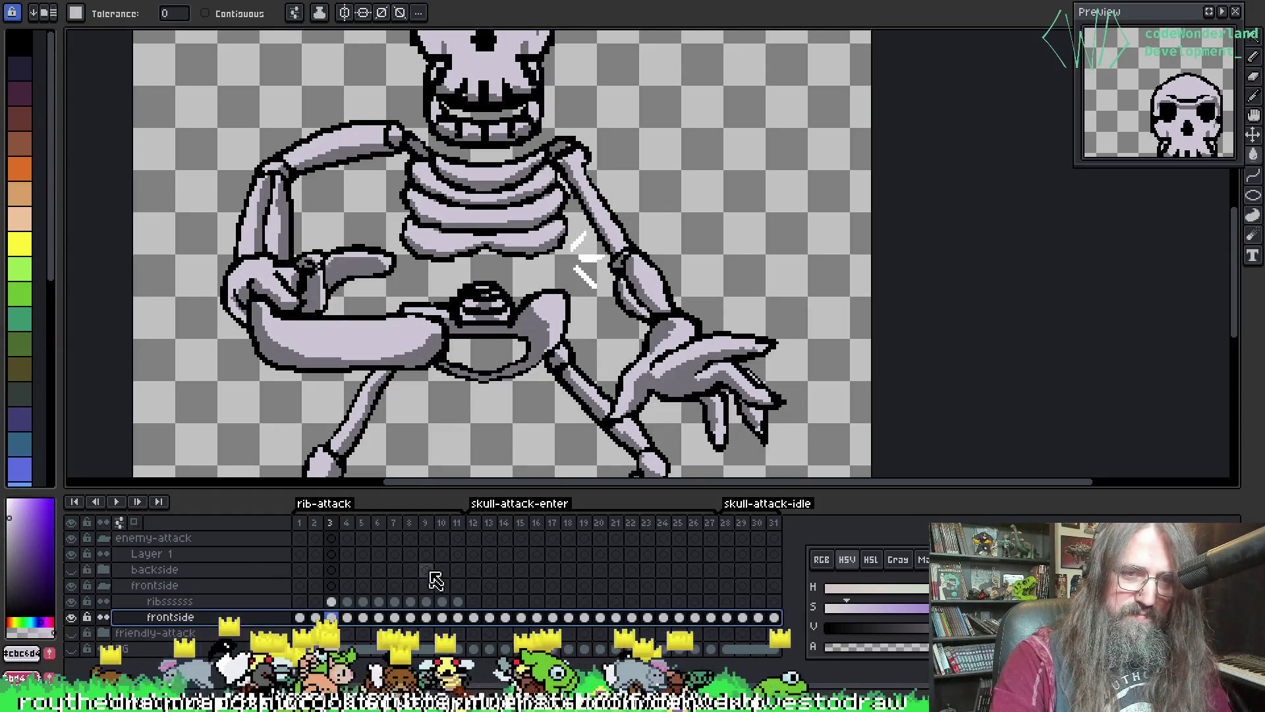
key(shift+r)
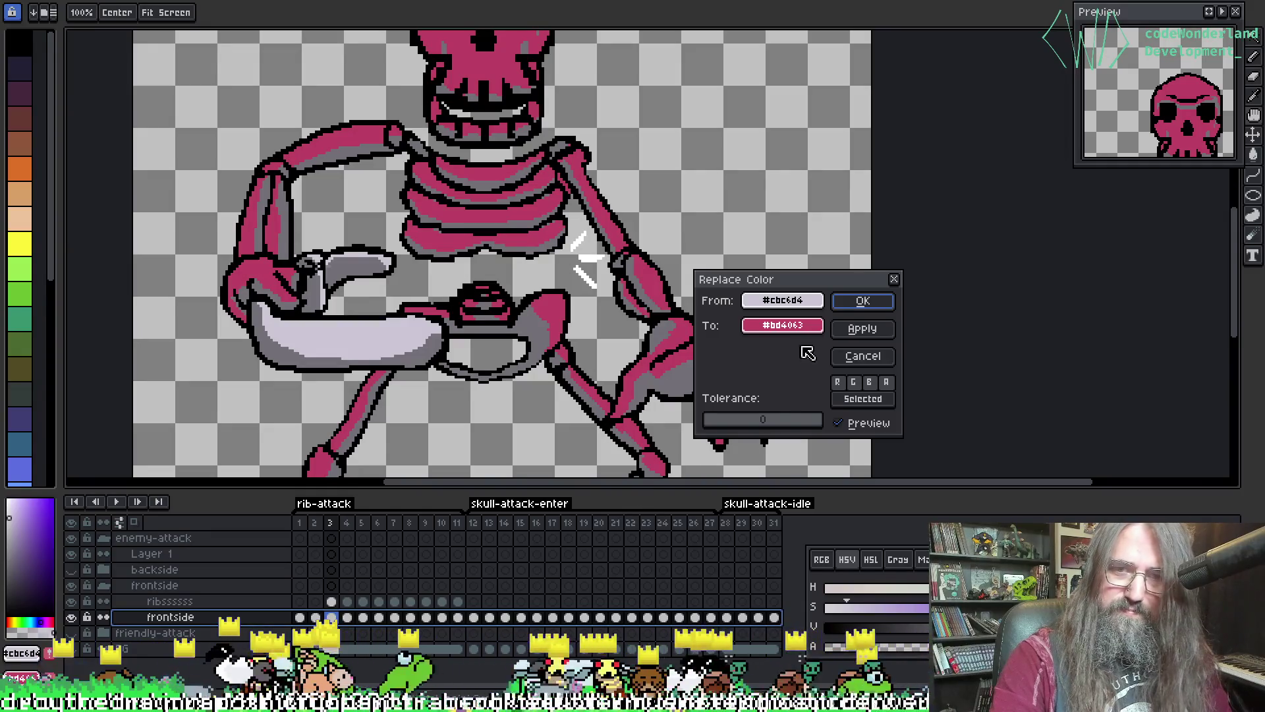
click(862, 301)
- Turn the scythe on the ribs layer's frame 3 pink, then advance to frame 5
key(Left)
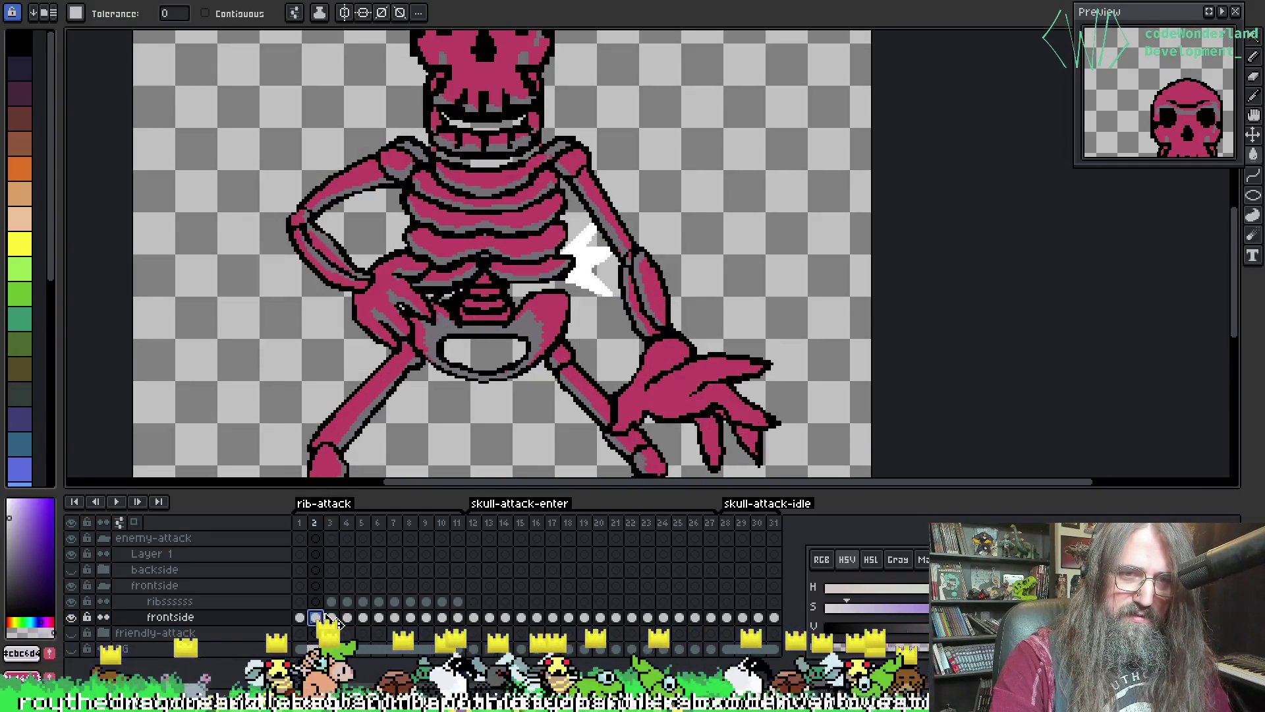
key(Up)
key(Right)
key(Right)
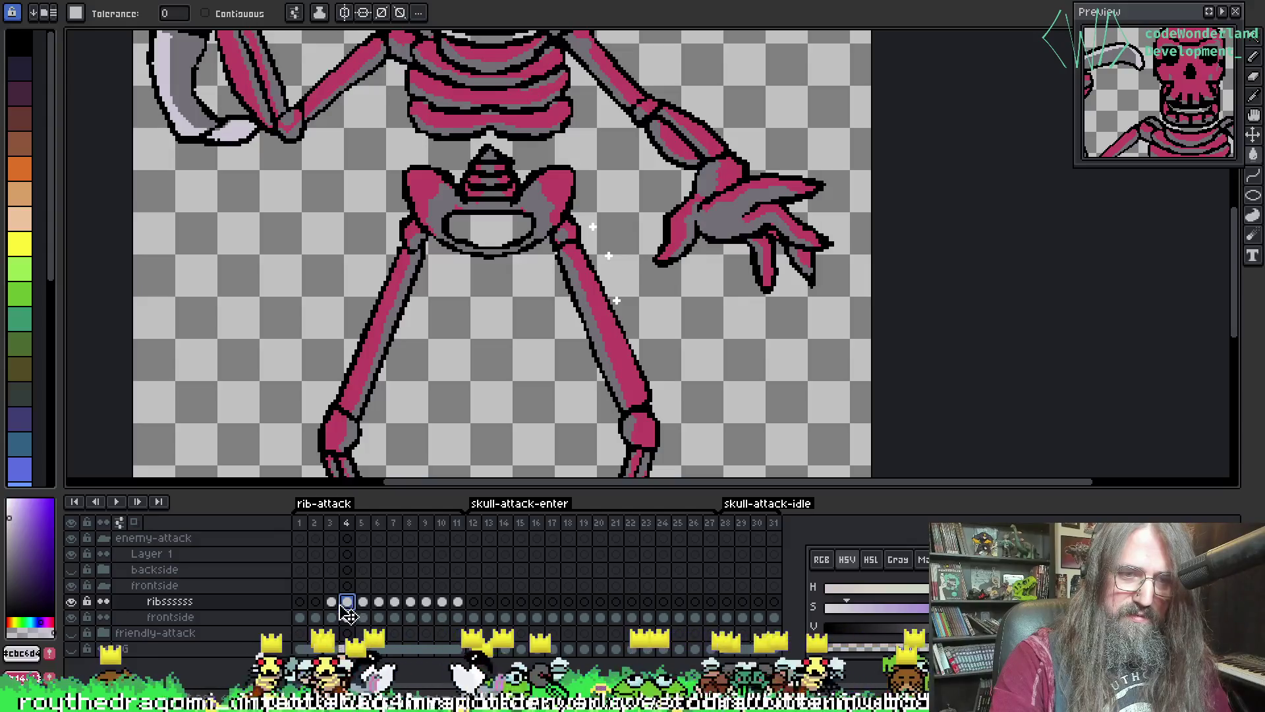
key(Left)
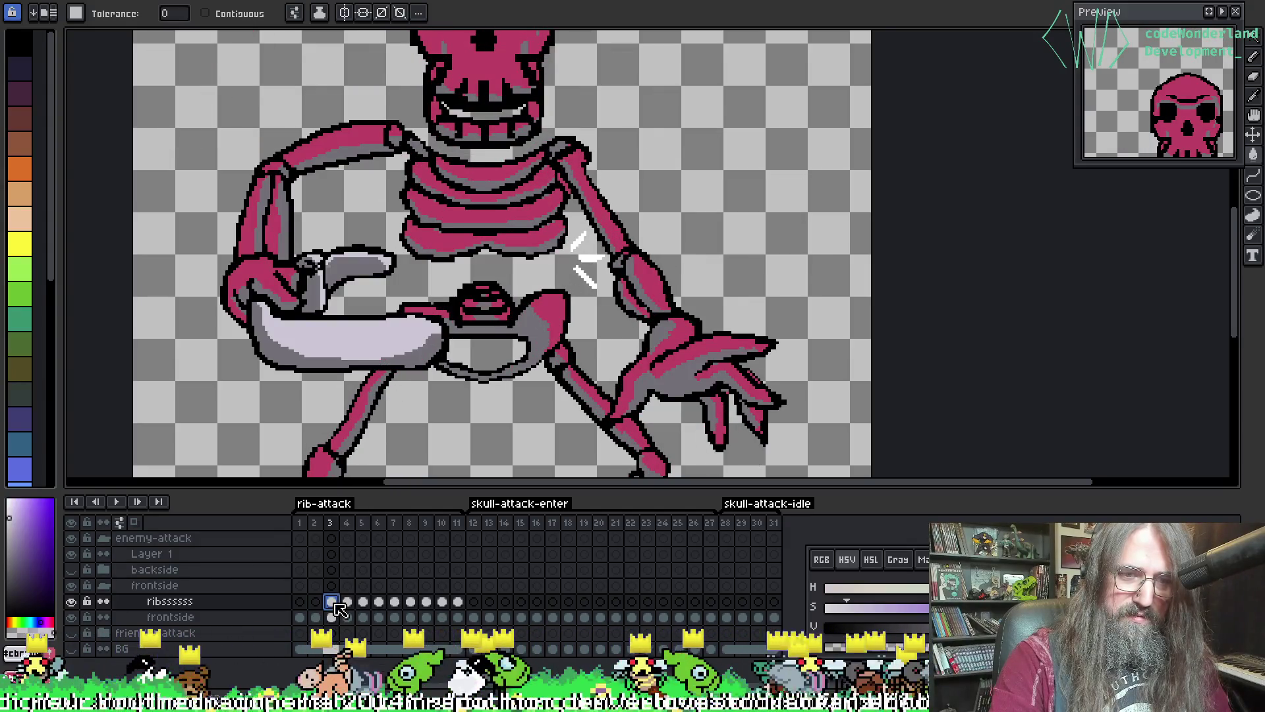
click(231, 601)
key(shift+r)
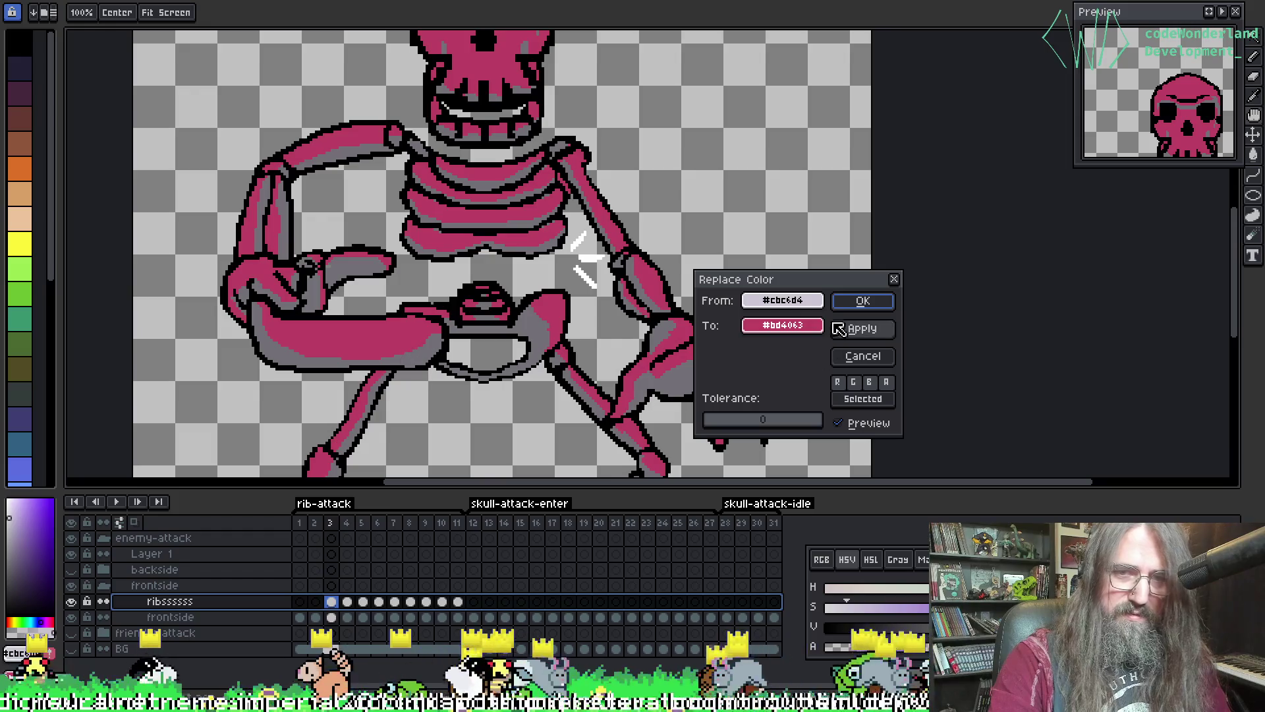
click(863, 300)
key(Right)
key(Right)
scroll(838, 343, down, 2)
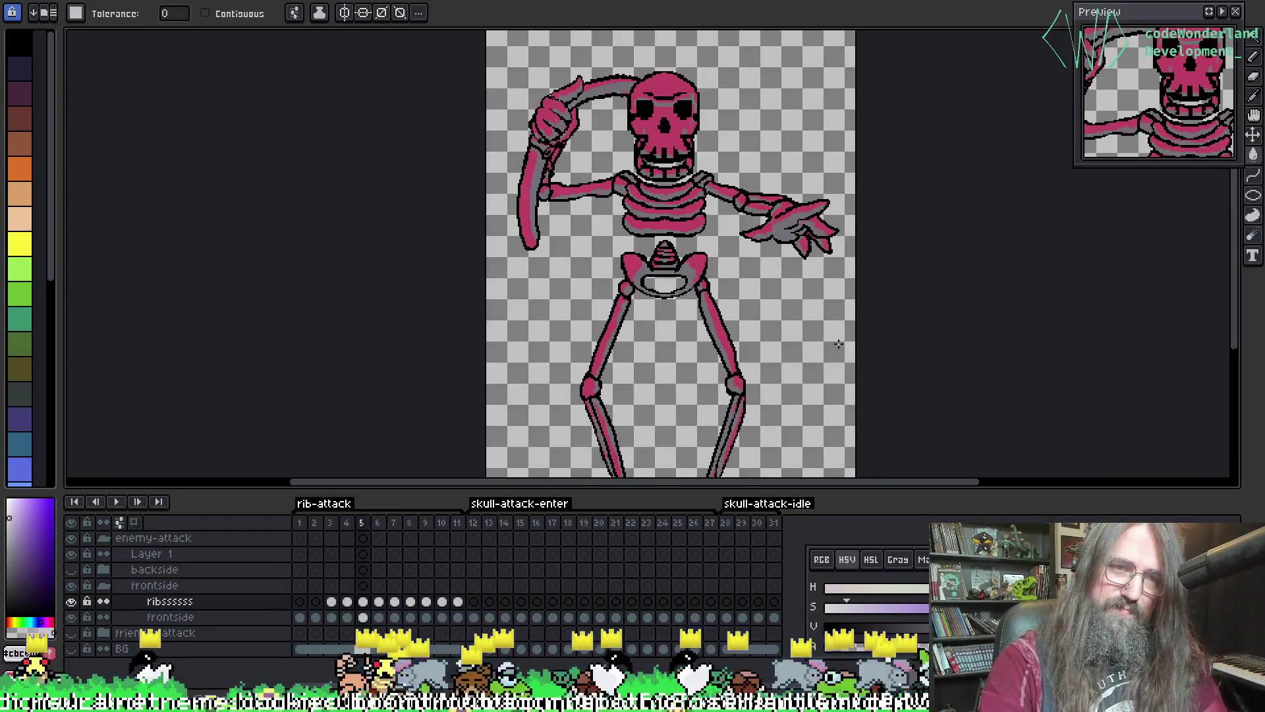
scroll(685, 395, up, 2)
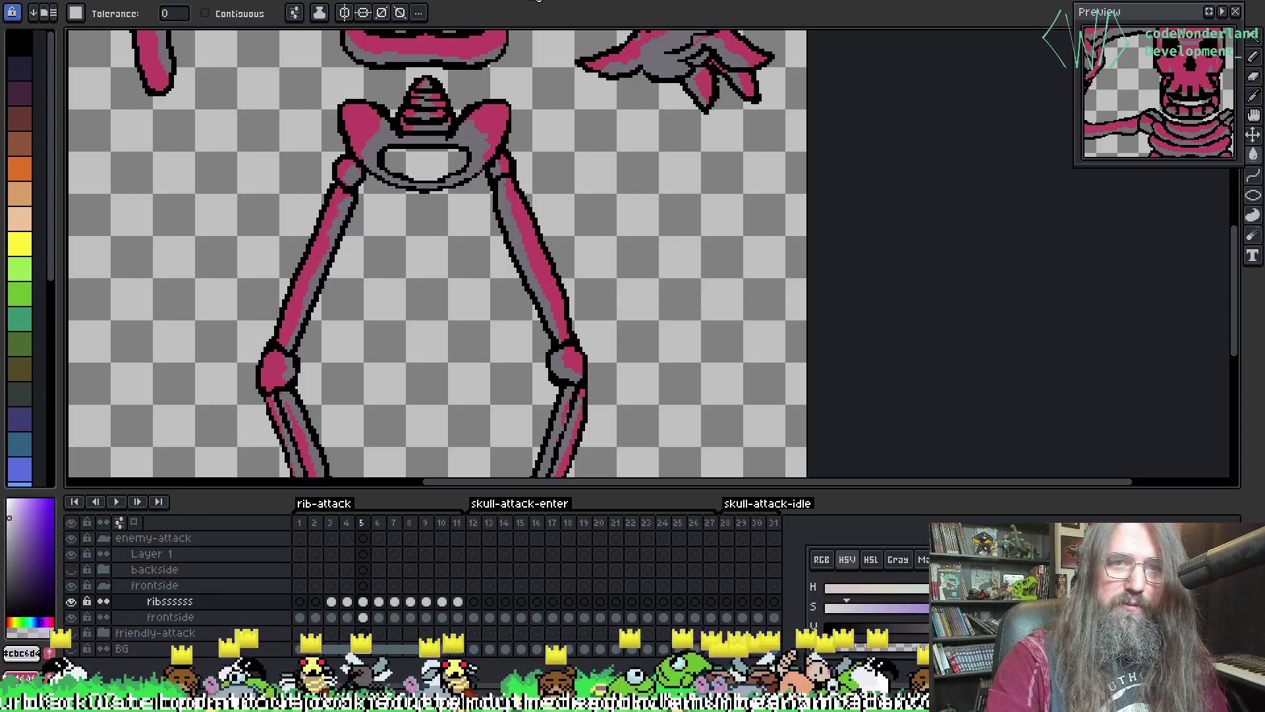
key(ctrl+Tab)
- Sample olive green from the other skeleton sprite and grey shading from the attack skeleton's leg
key(i)
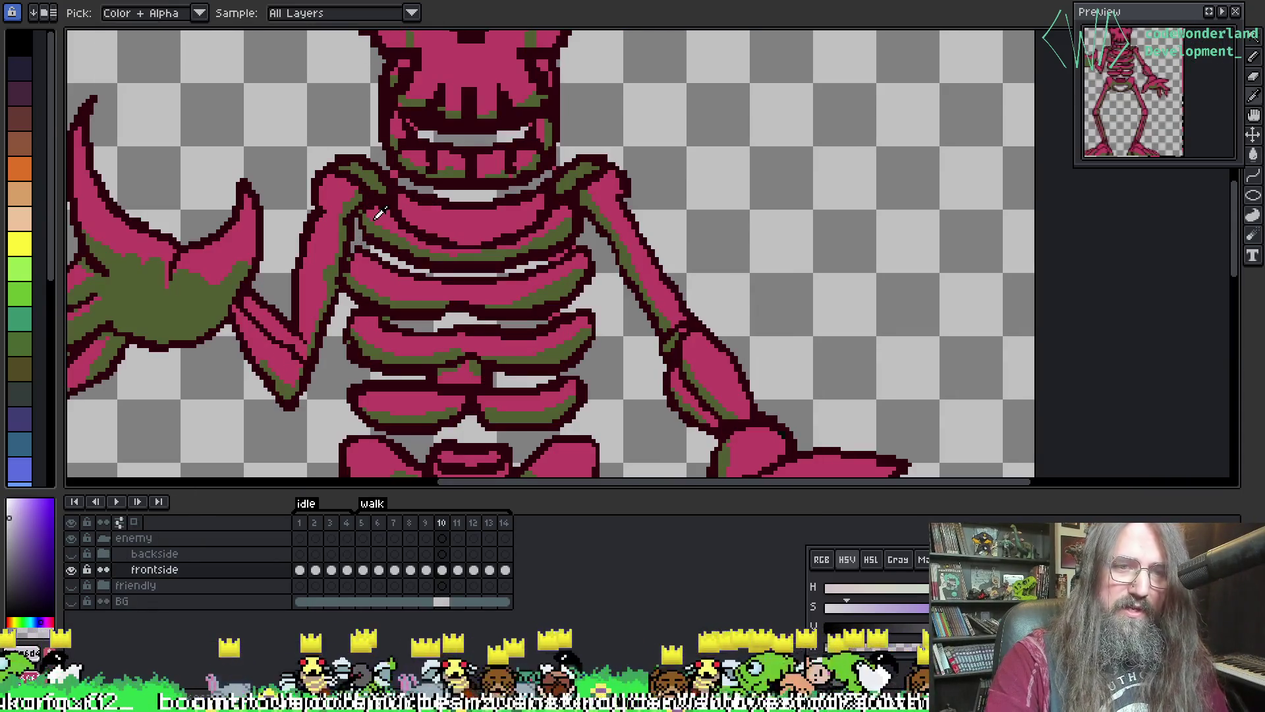
click(378, 228)
key(ctrl+Tab)
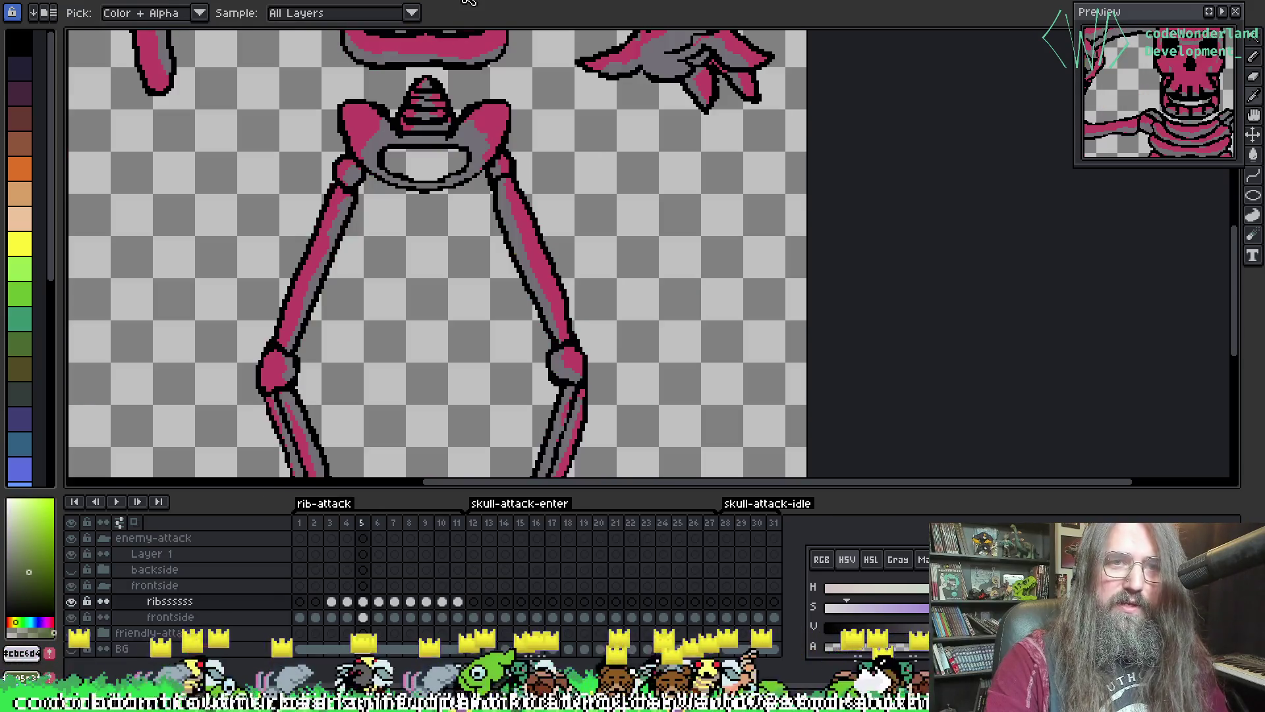
scroll(295, 253, up, 1)
click(295, 252)
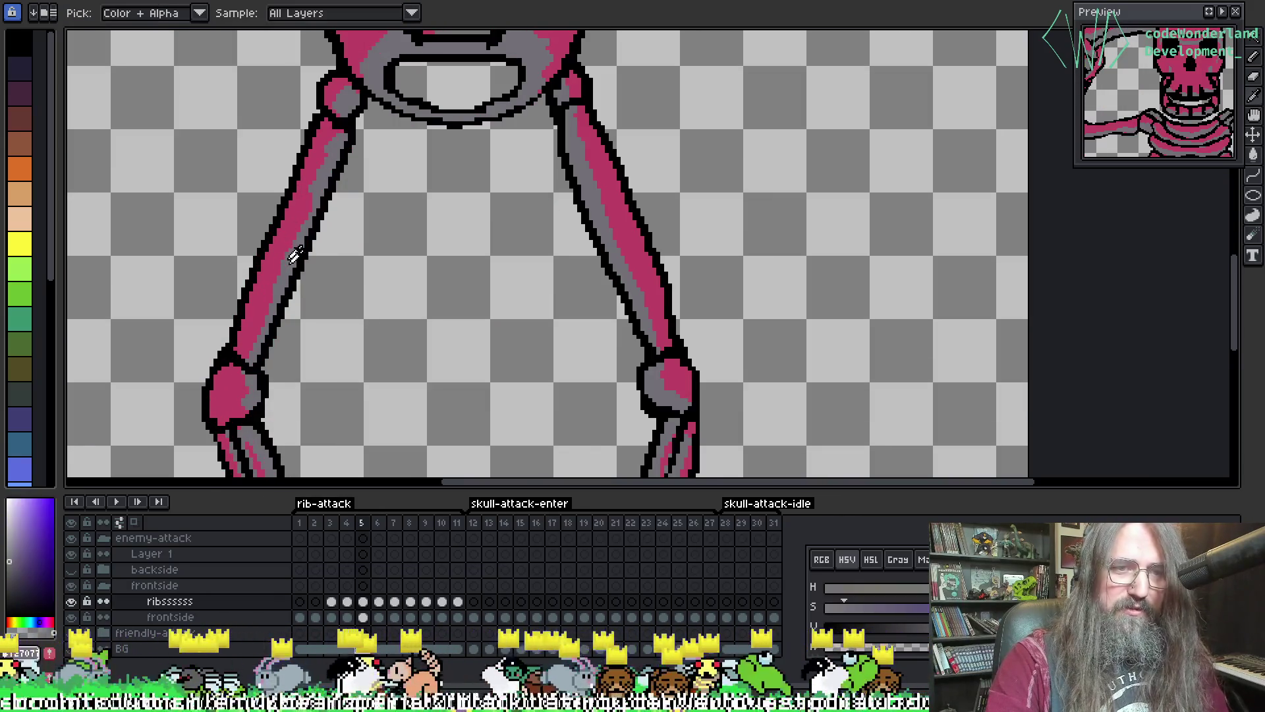
key(w)
drag(393, 330, 415, 306)
scroll(446, 235, down, 1)
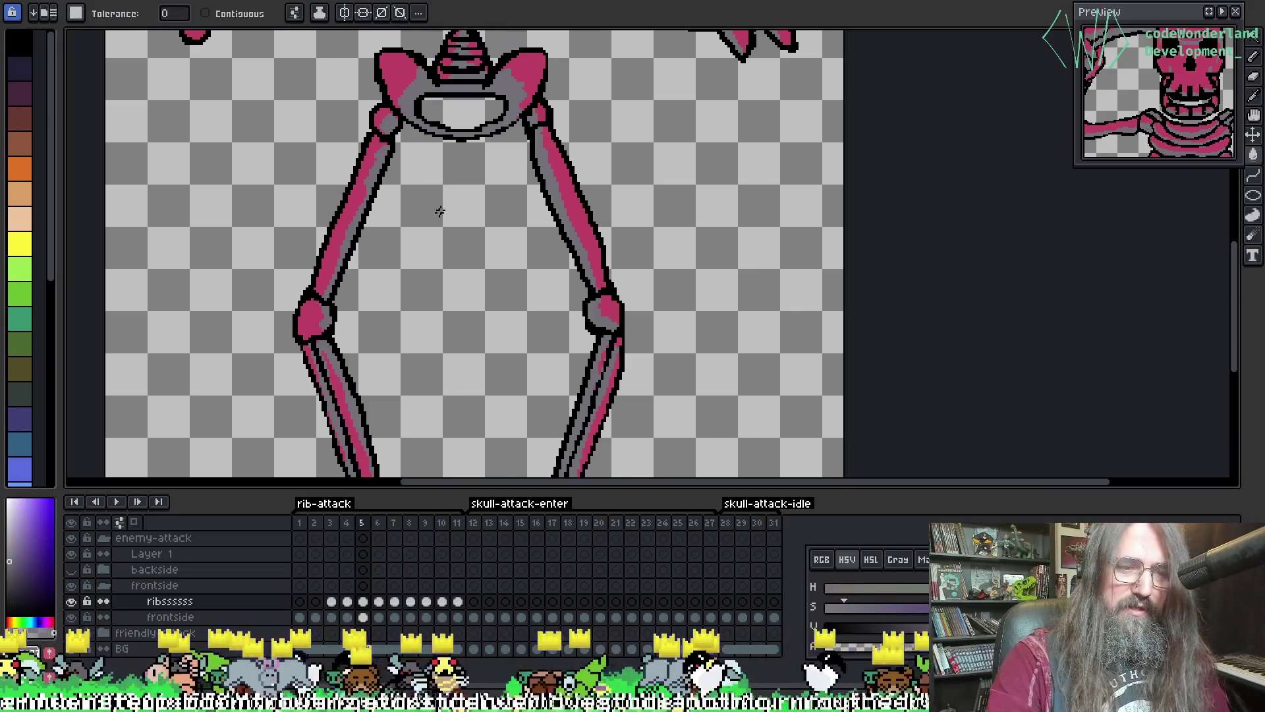
- Replace grey #727677 with olive green #505e31 on frame 3 of the ribsssss layer
click(198, 602)
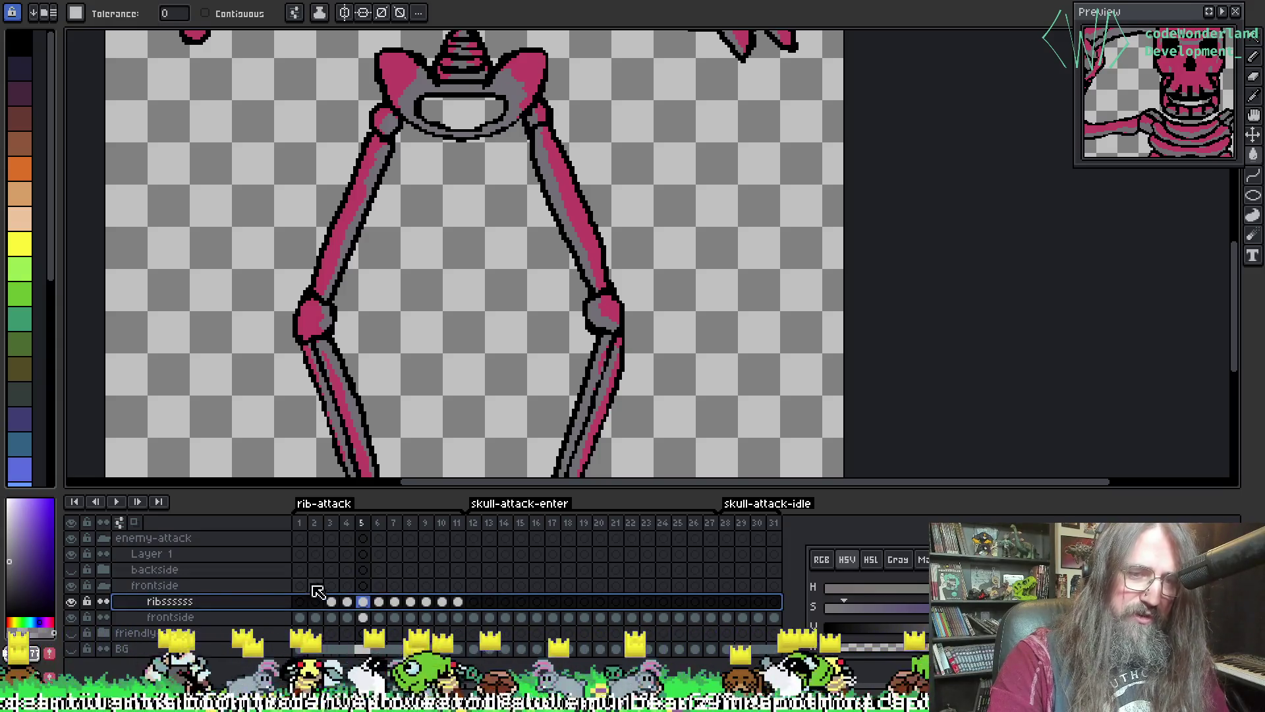
click(332, 602)
click(234, 606)
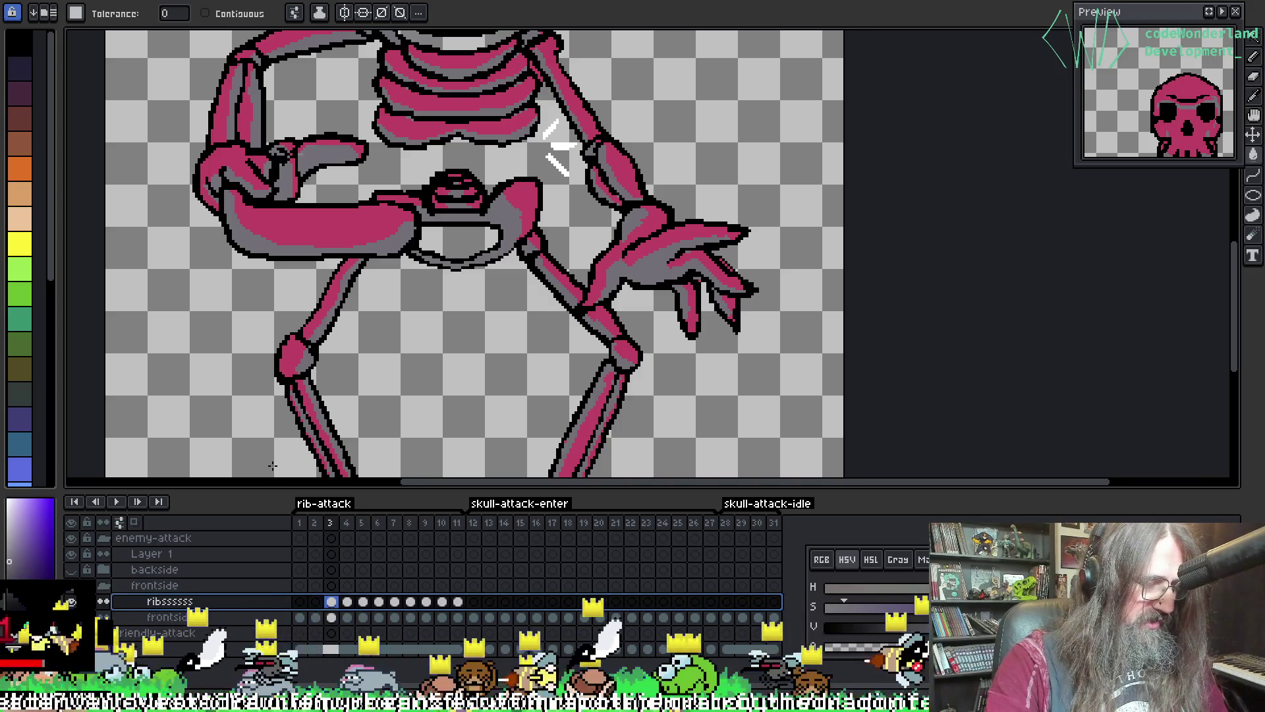
key(shift+r)
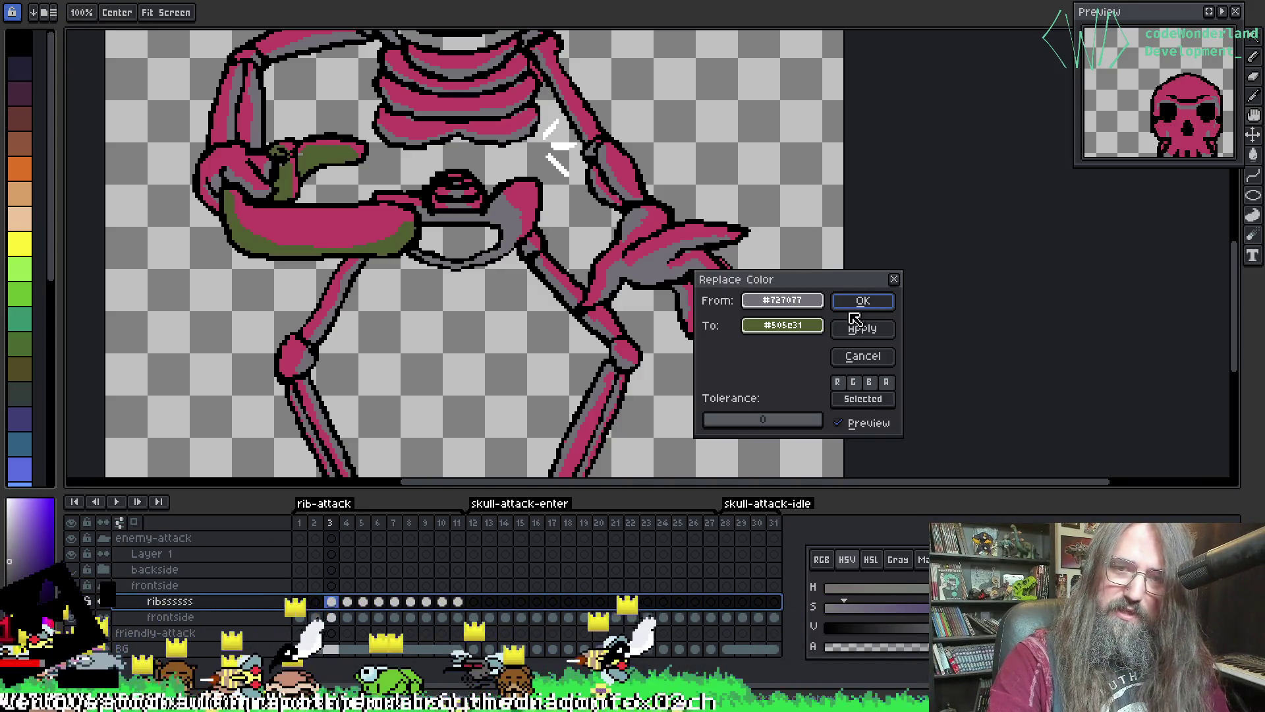
click(861, 296)
- Apply the same grey-to-olive replacement on the frontside layer and compare frames 2 and 3
key(Down)
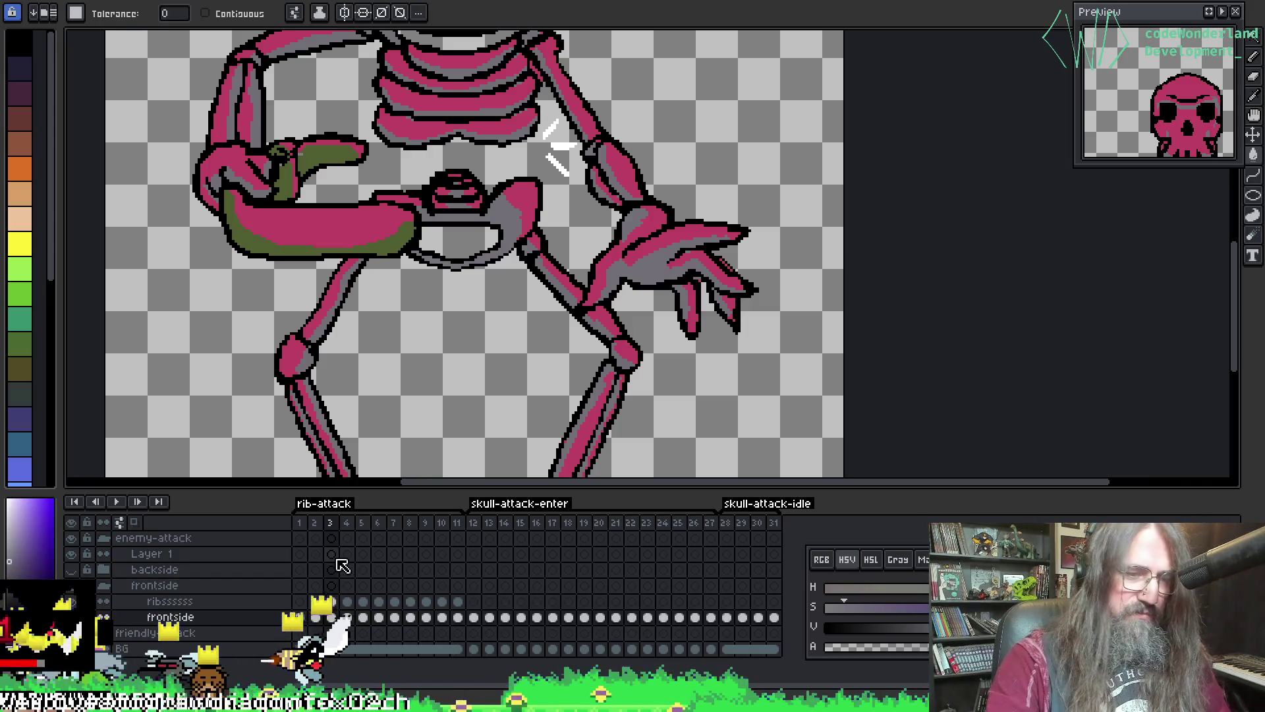
key(shift+r)
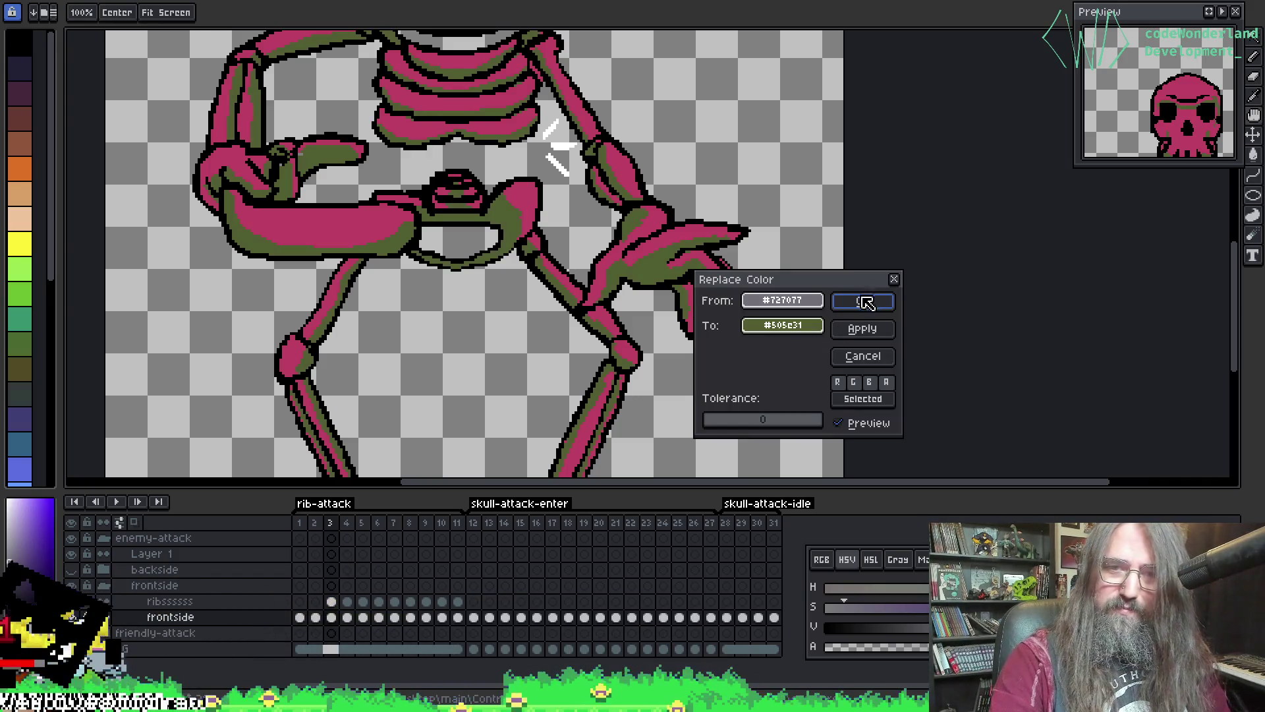
click(865, 302)
scroll(653, 332, up, 2)
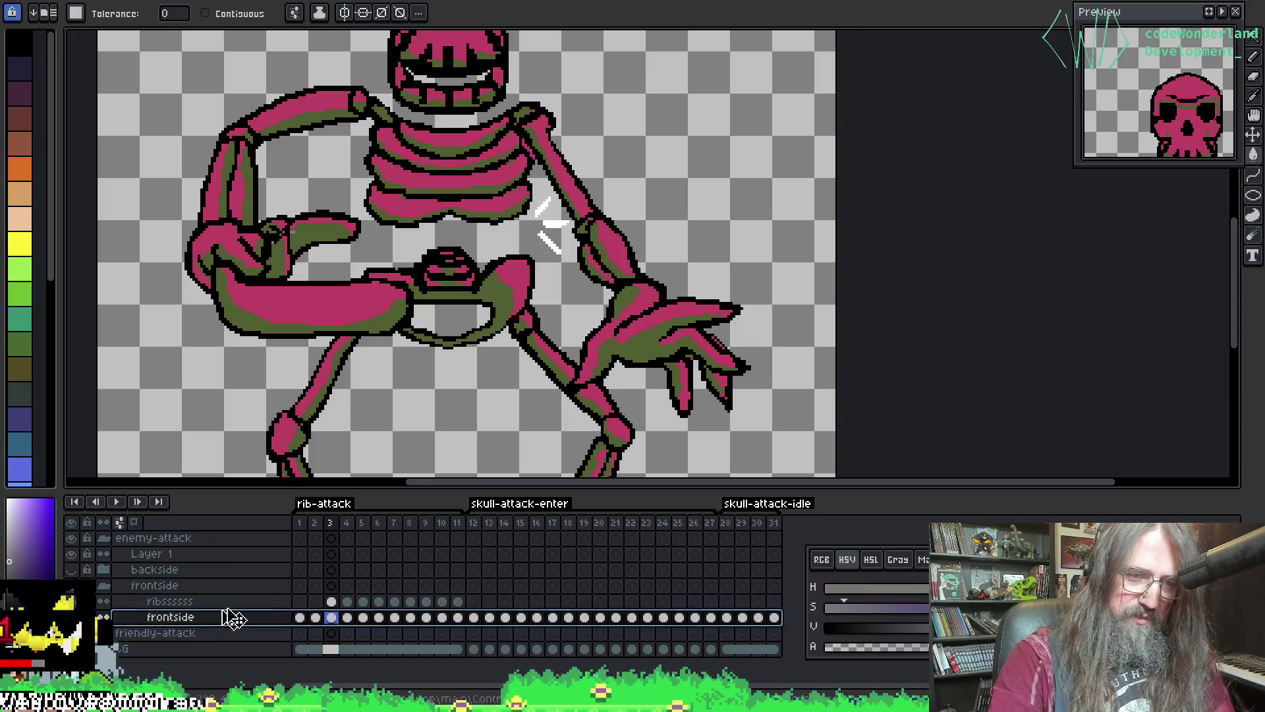
key(Left)
key(Right)
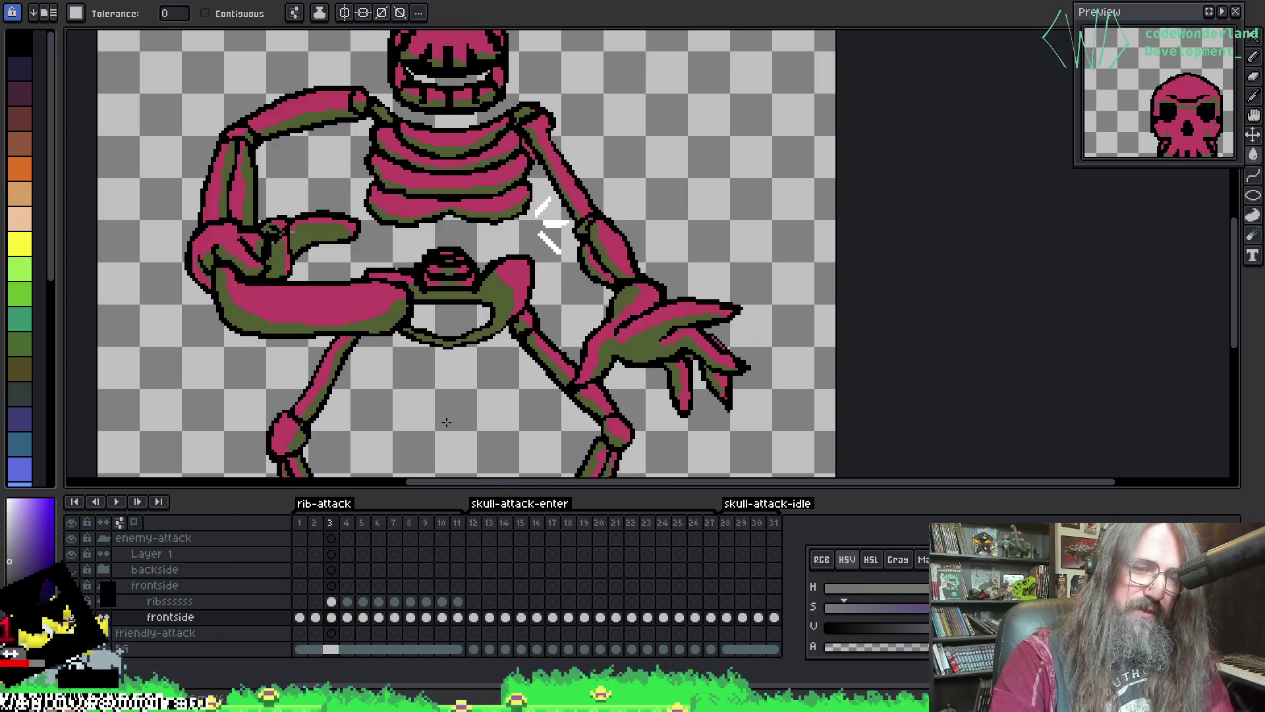
key(Left)
key(Right)
key(Left)
key(Right)
- Reapply the replacement on the frontside frame 3 cel and play the animation to review
click(260, 619)
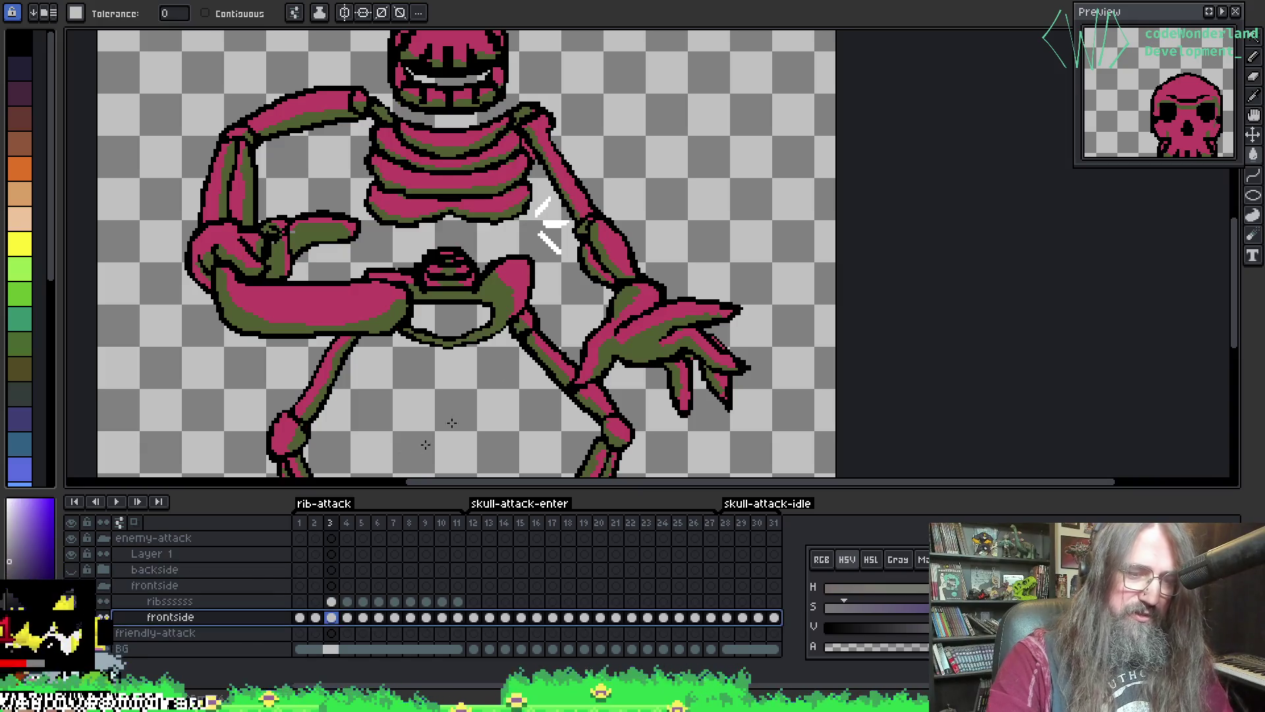
key(shift+r)
click(857, 302)
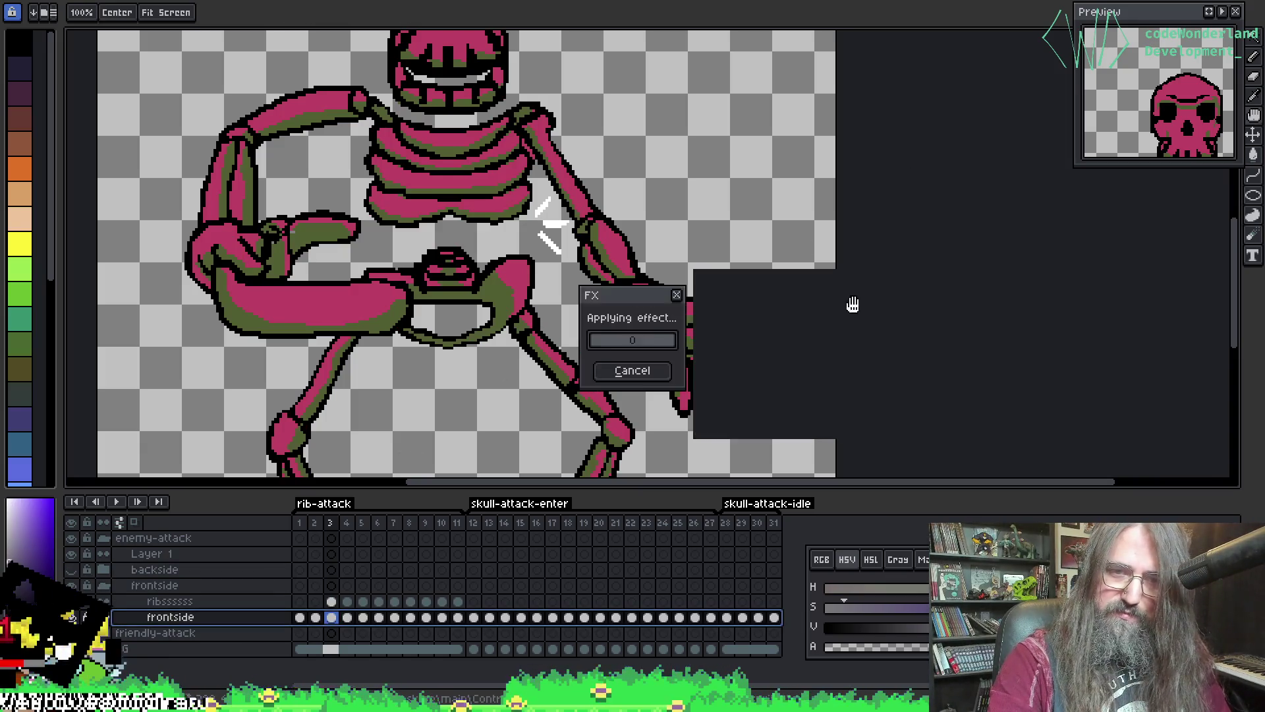
key(Return)
scroll(773, 300, up, 5)
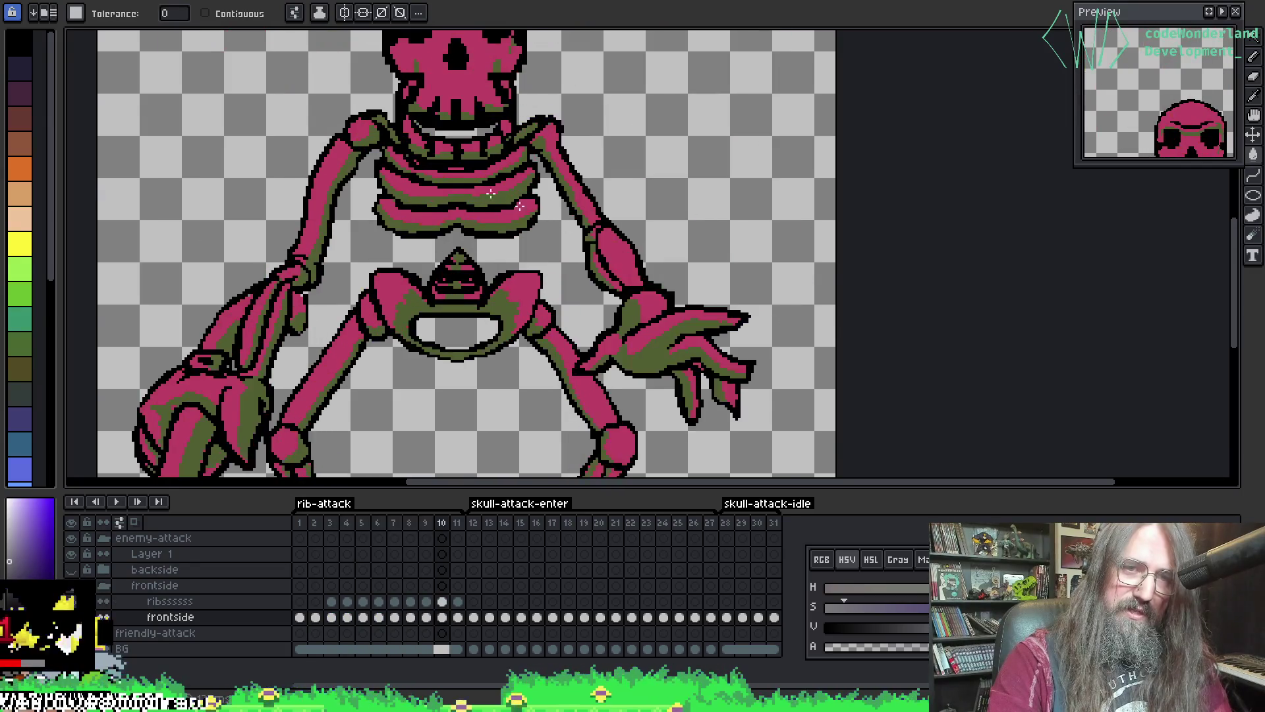
click(564, 4)
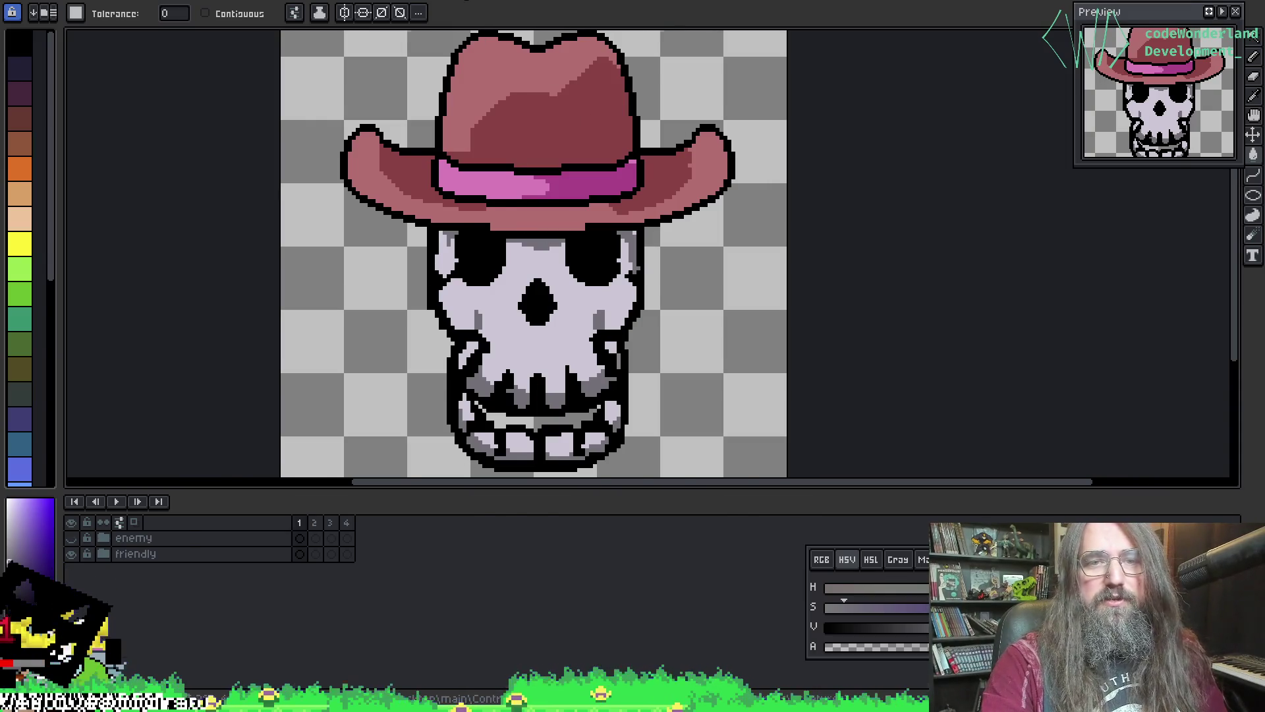
- Eyedrop the reference skeleton's outline colour, then pick black in the attack skeleton sprite
click(465, 2)
scroll(470, 290, down, 3)
scroll(383, 146, up, 2)
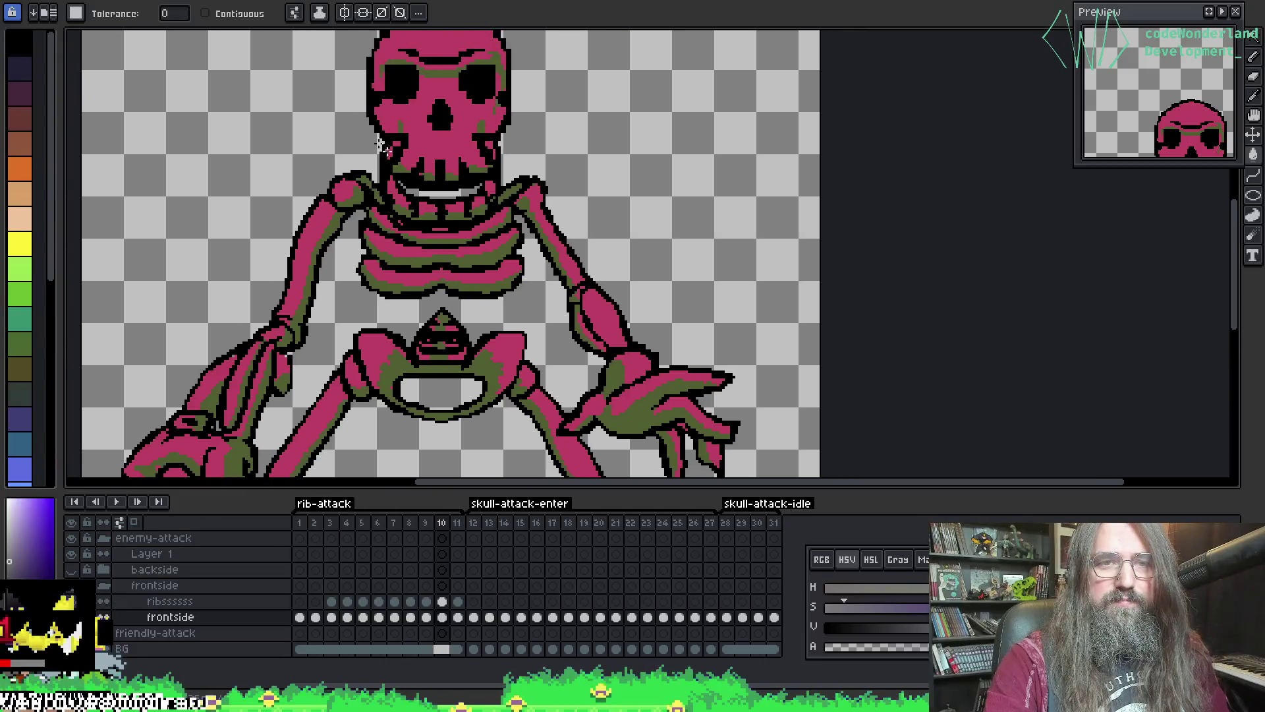
click(363, 4)
key(i)
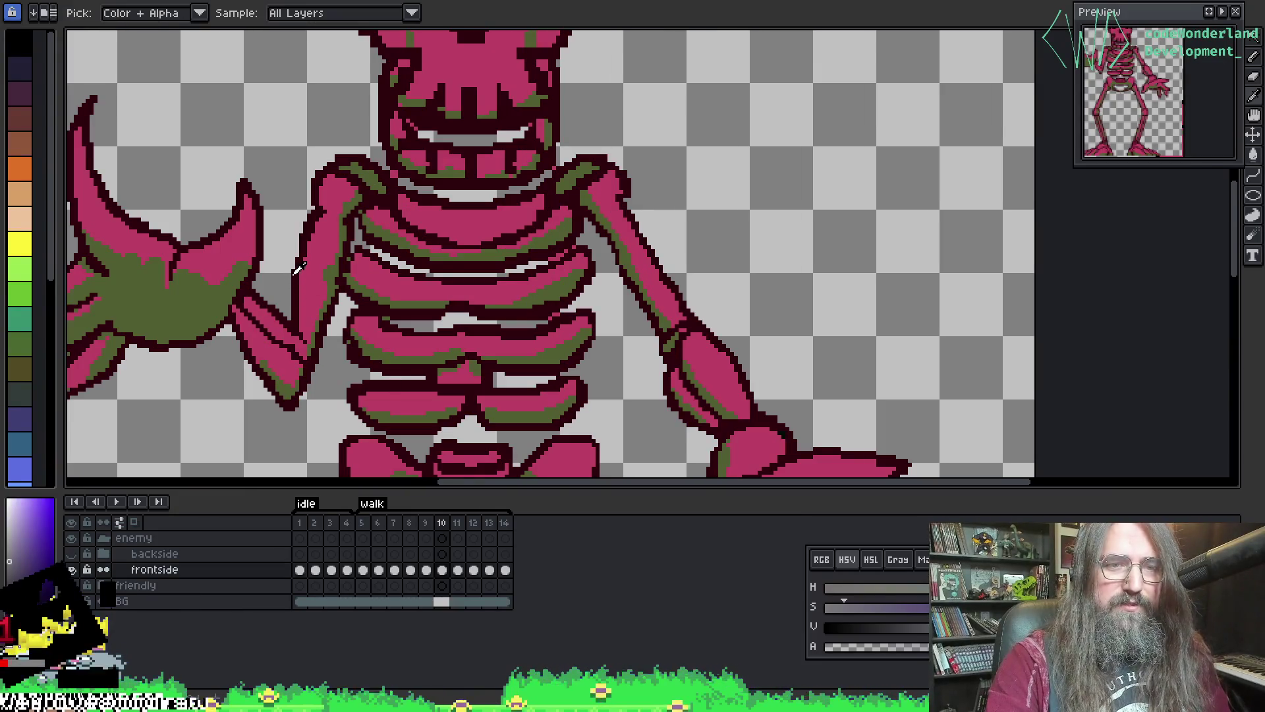
click(295, 272)
click(409, 11)
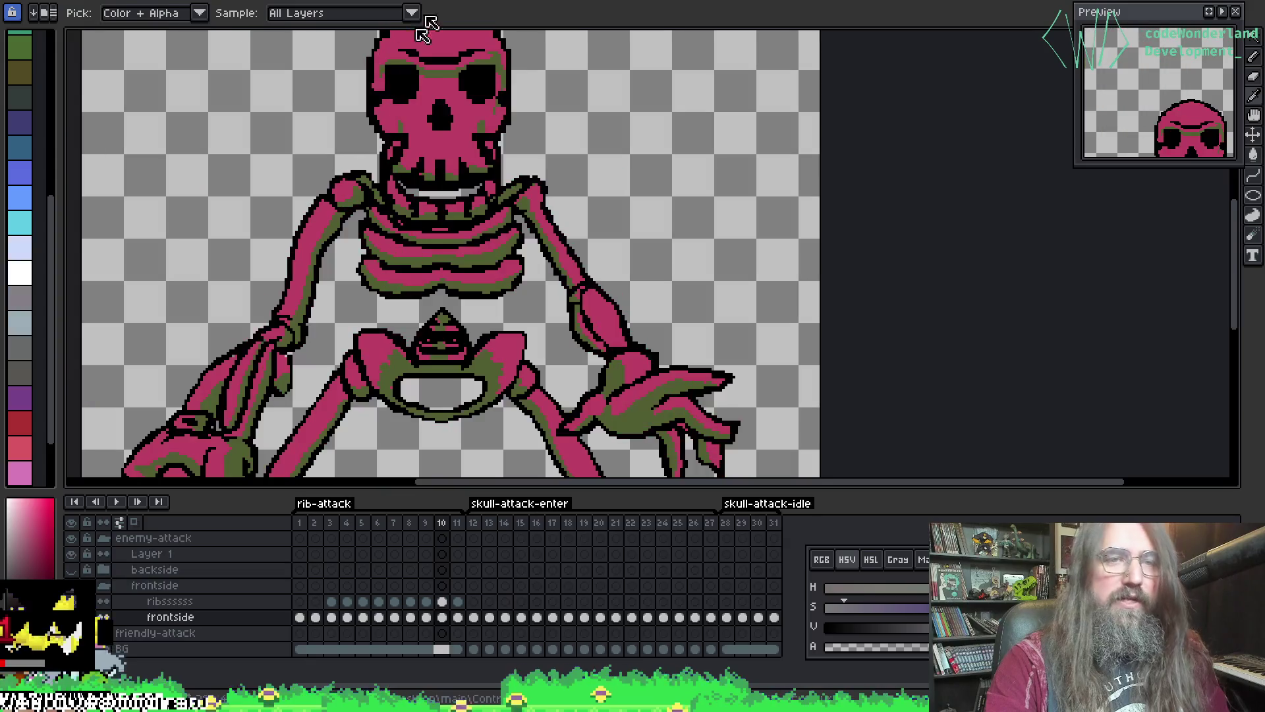
scroll(309, 209, up, 3)
click(308, 210)
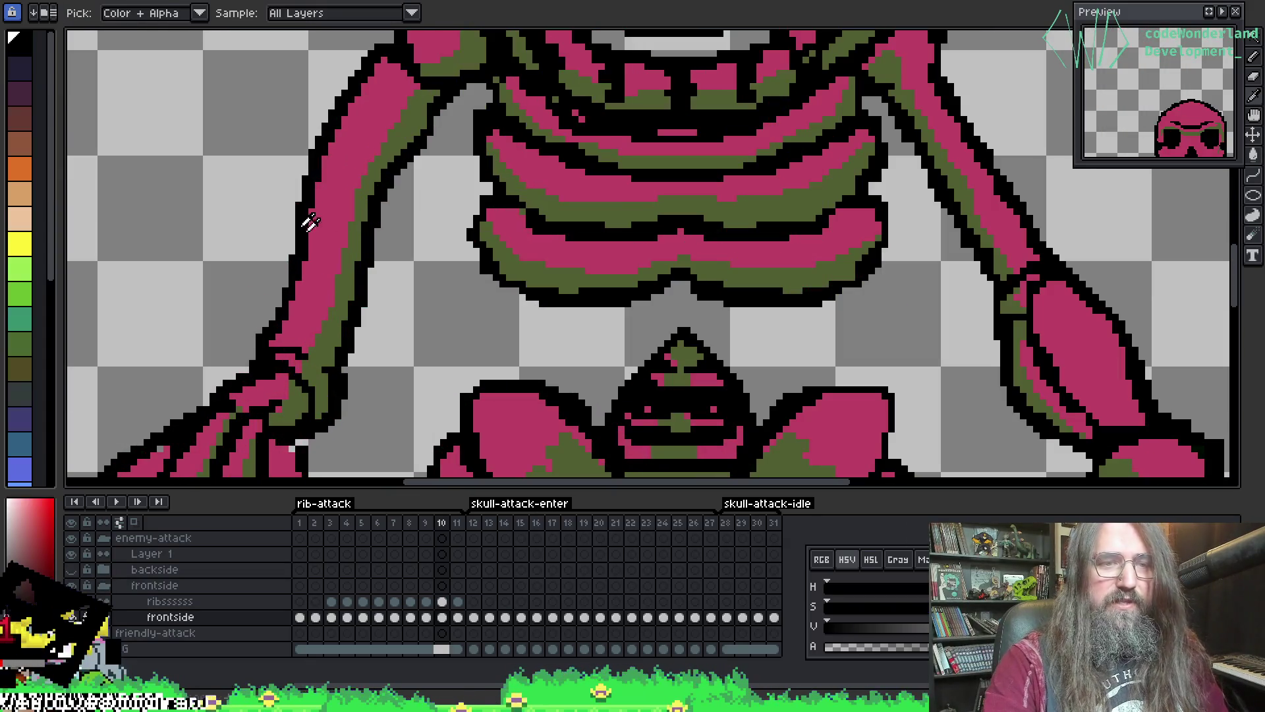
key(g)
- Replace #000000 with #2c000d on the frontside and ribs layers, then play back the animation
click(244, 617)
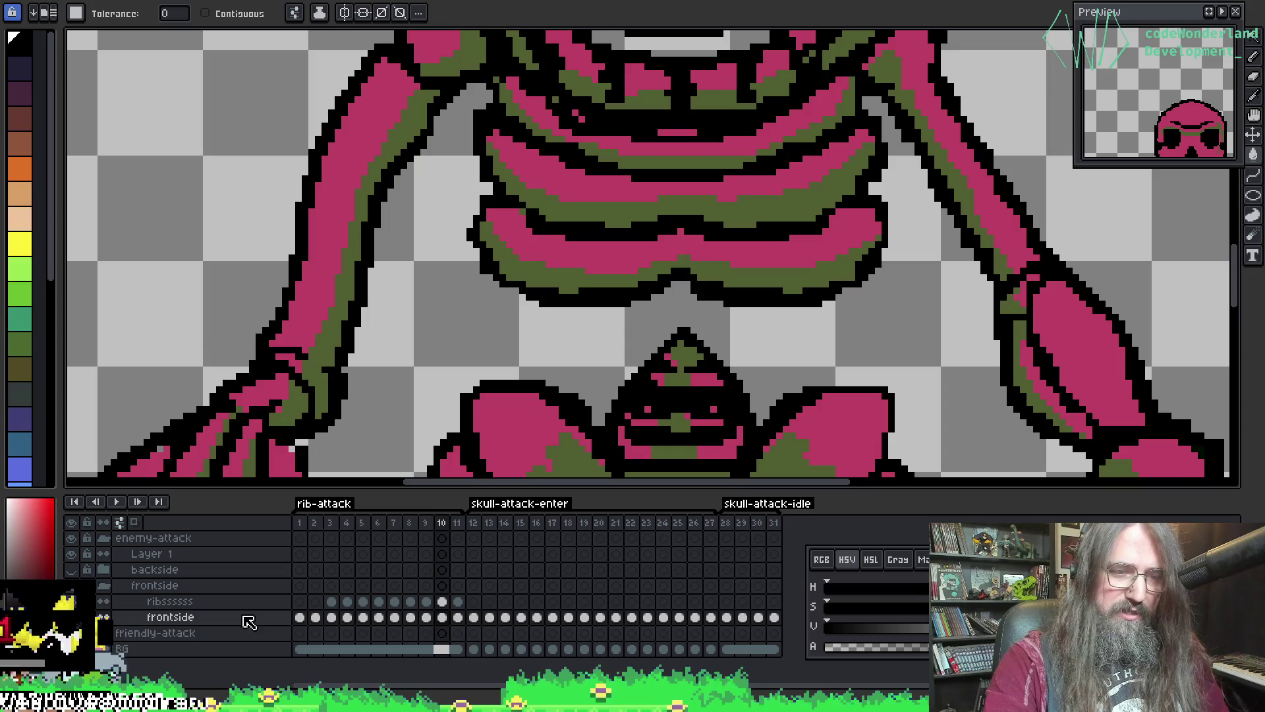
key(shift+r)
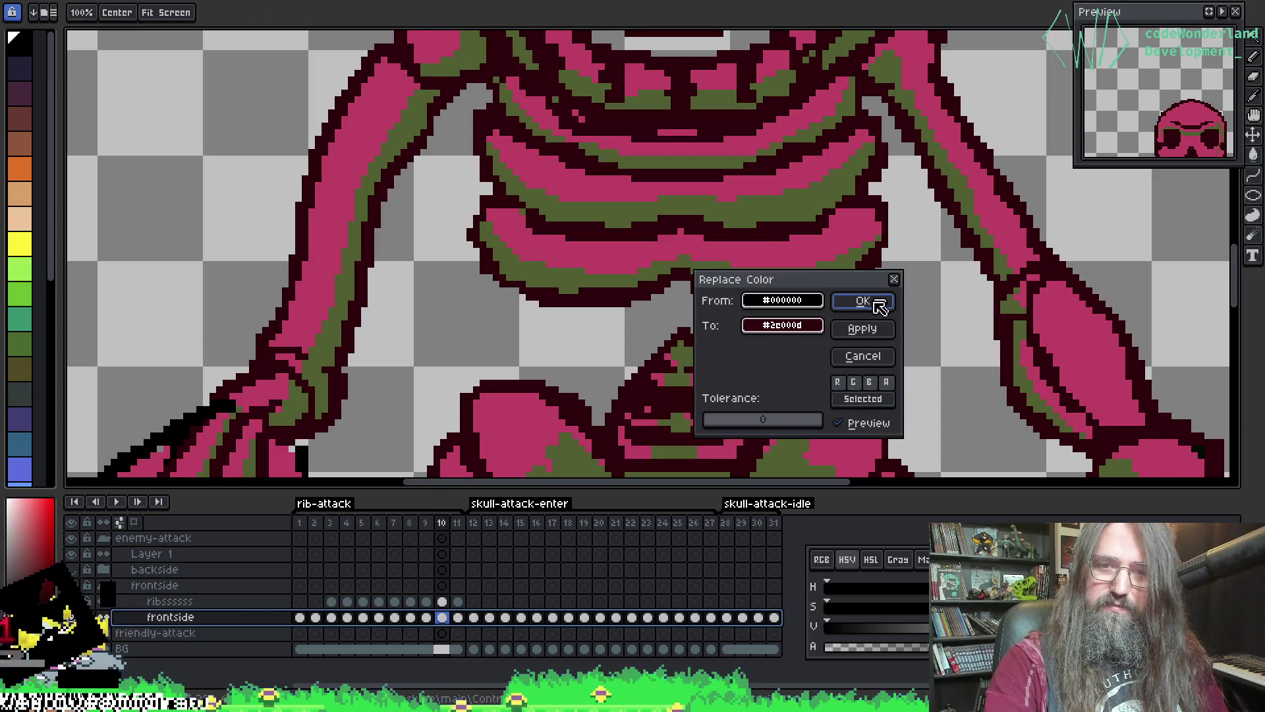
click(875, 302)
click(175, 600)
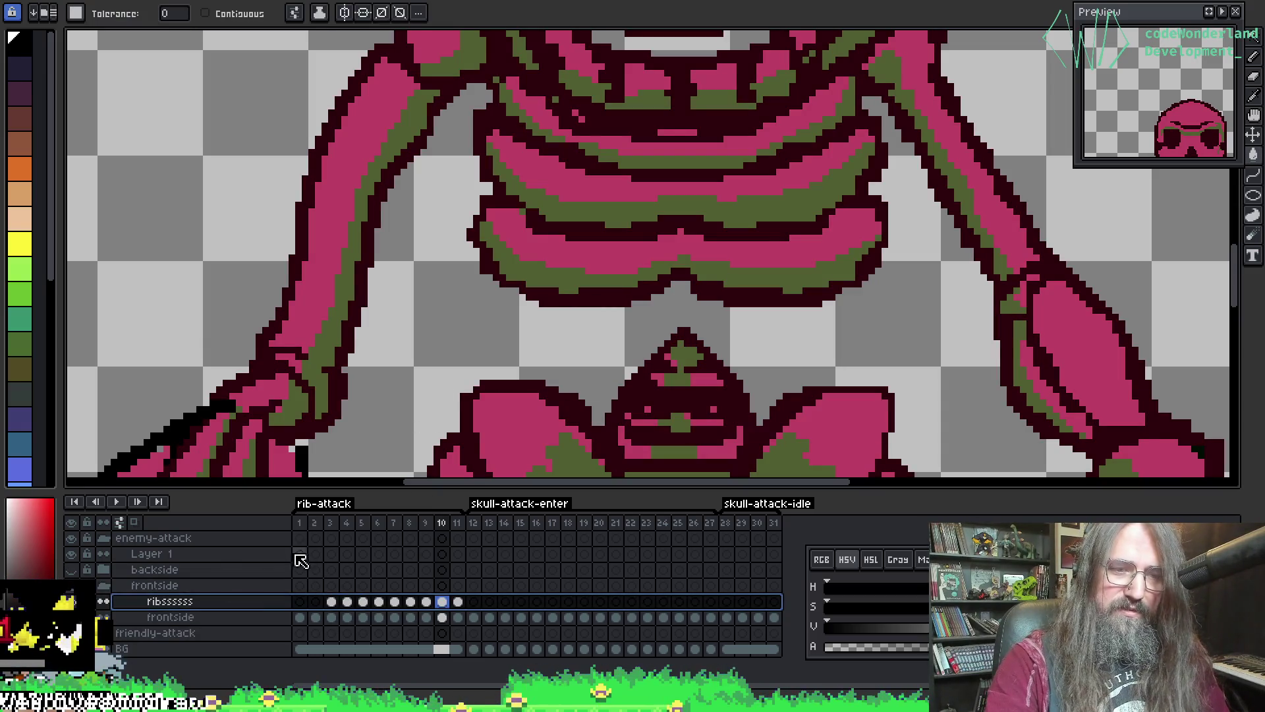
key(shift+r)
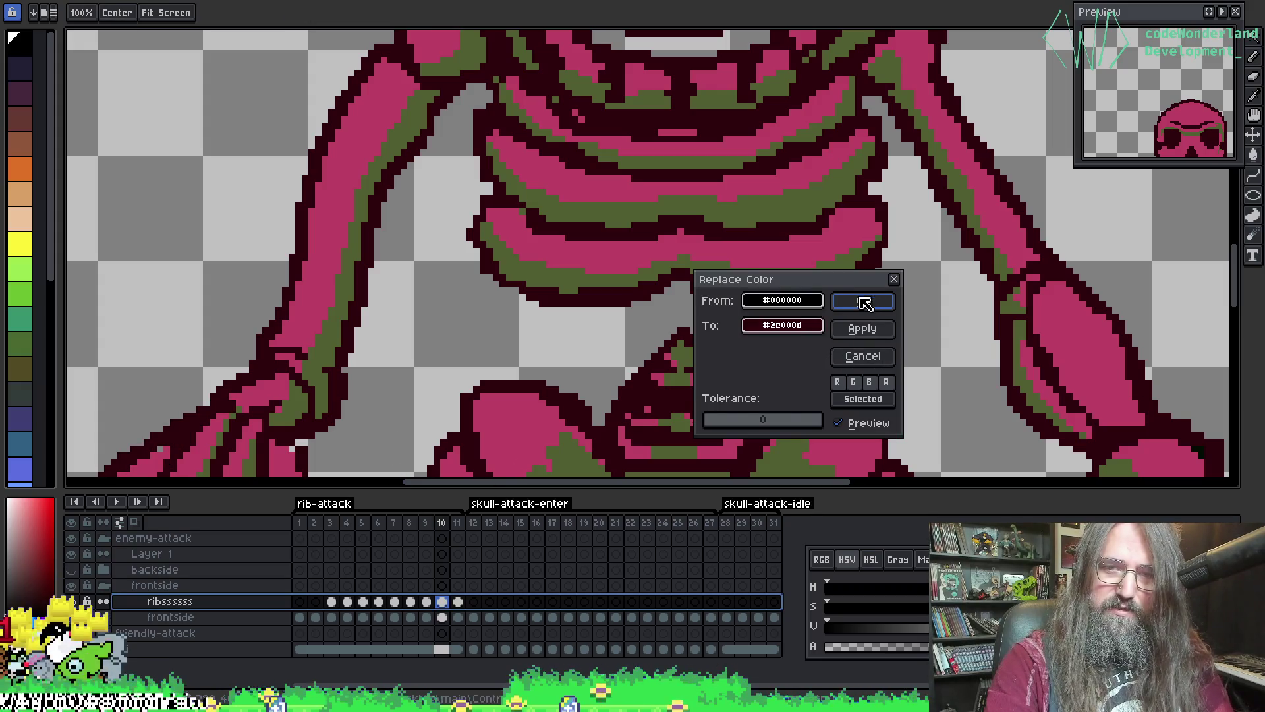
click(863, 301)
key(Return)
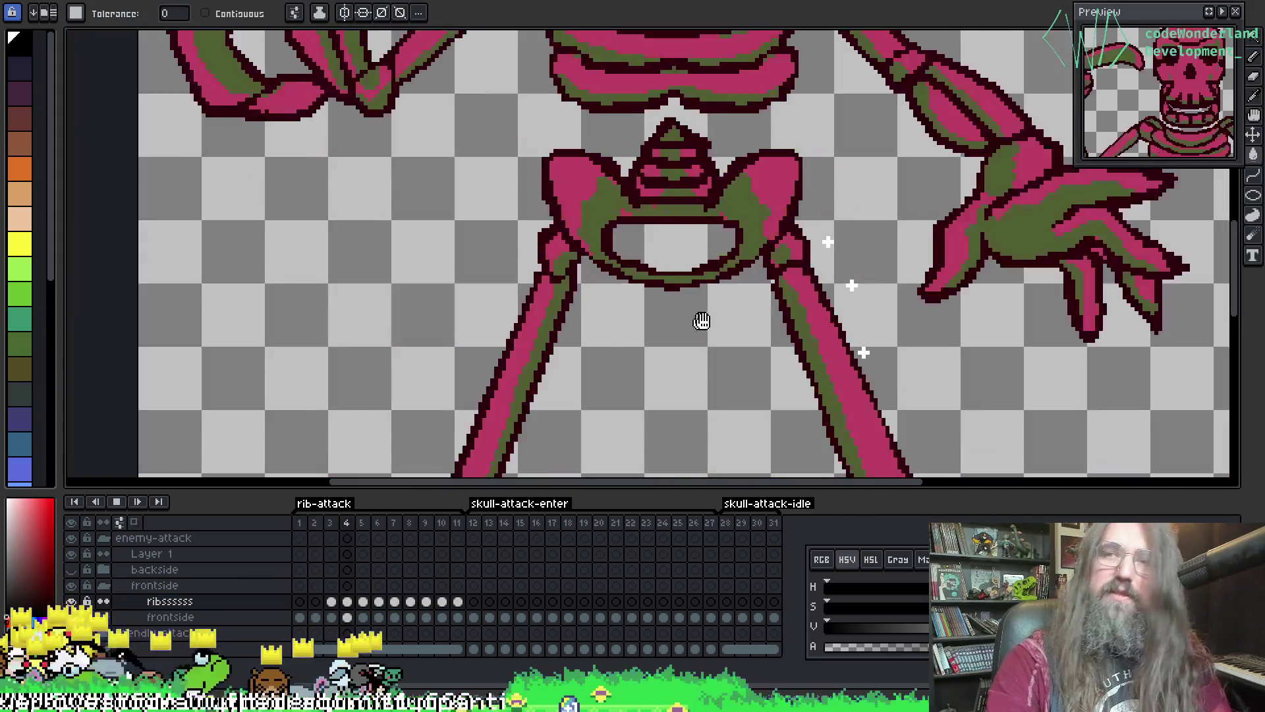
- Step through and play the recoloured attack animation to check each pose
scroll(701, 321, down, 5)
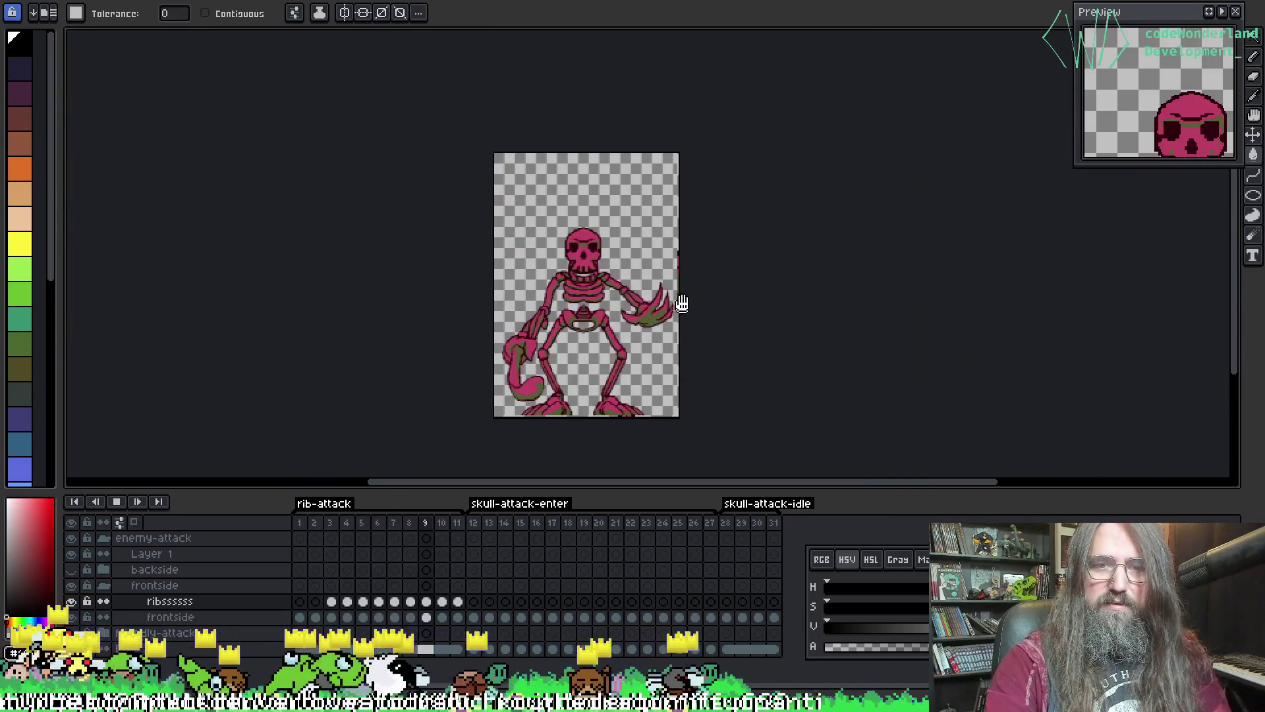
scroll(686, 291, up, 2)
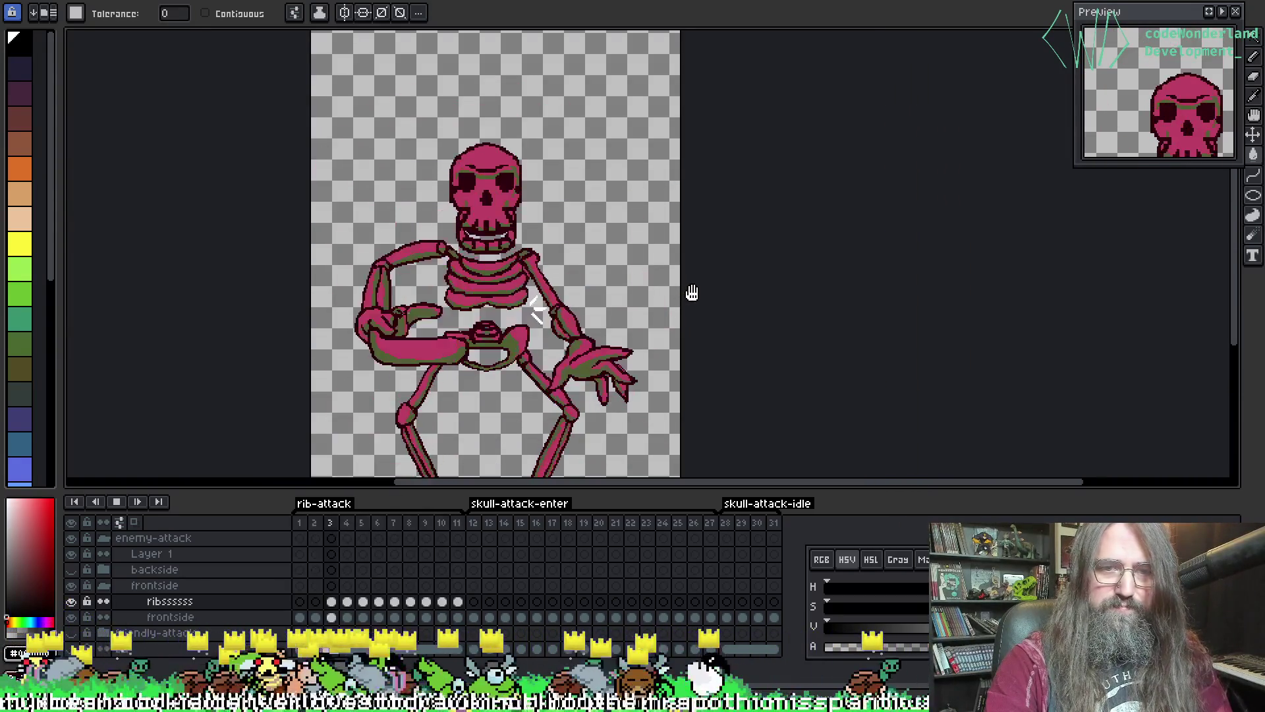
key(Return)
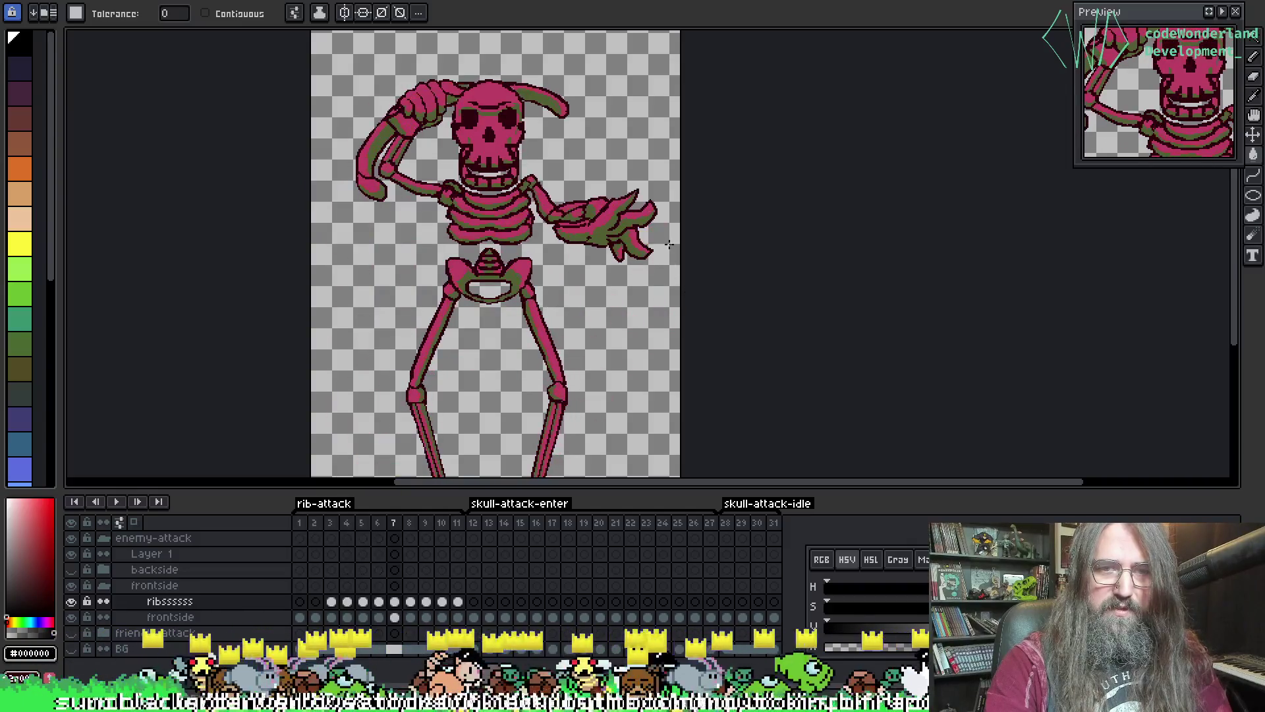
key(Left)
key(Left)
key(Left)
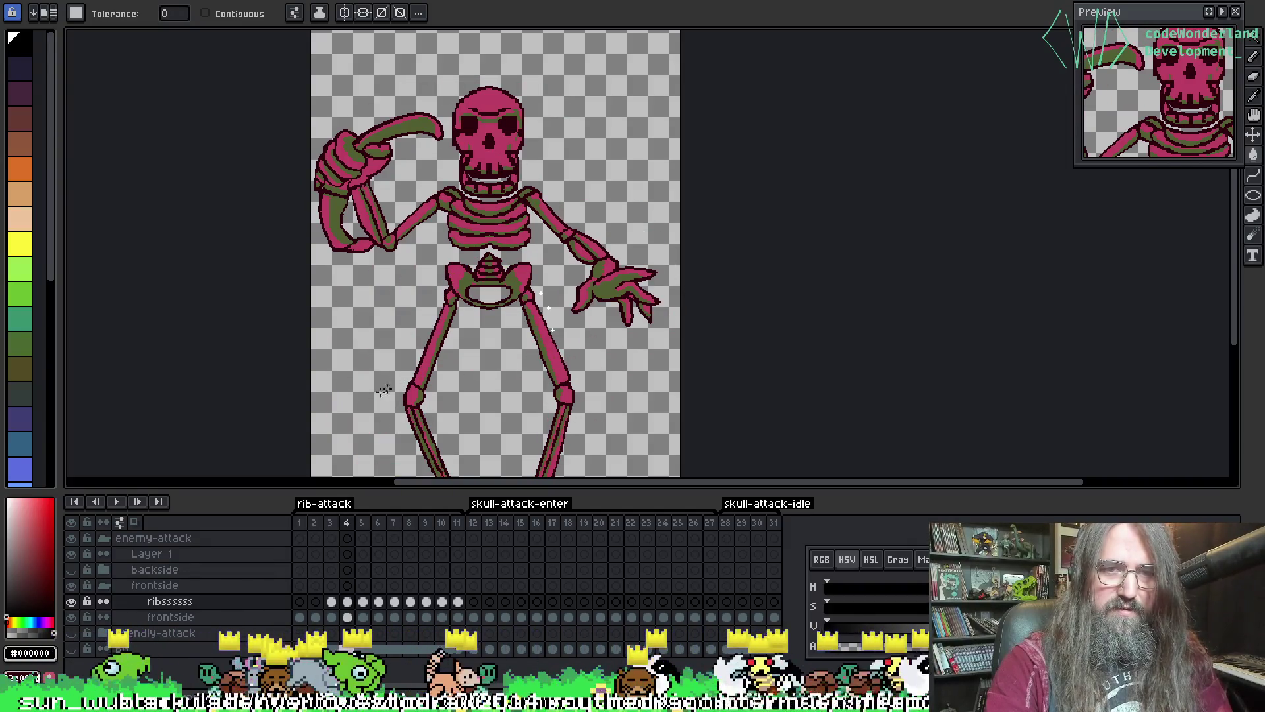
key(Return)
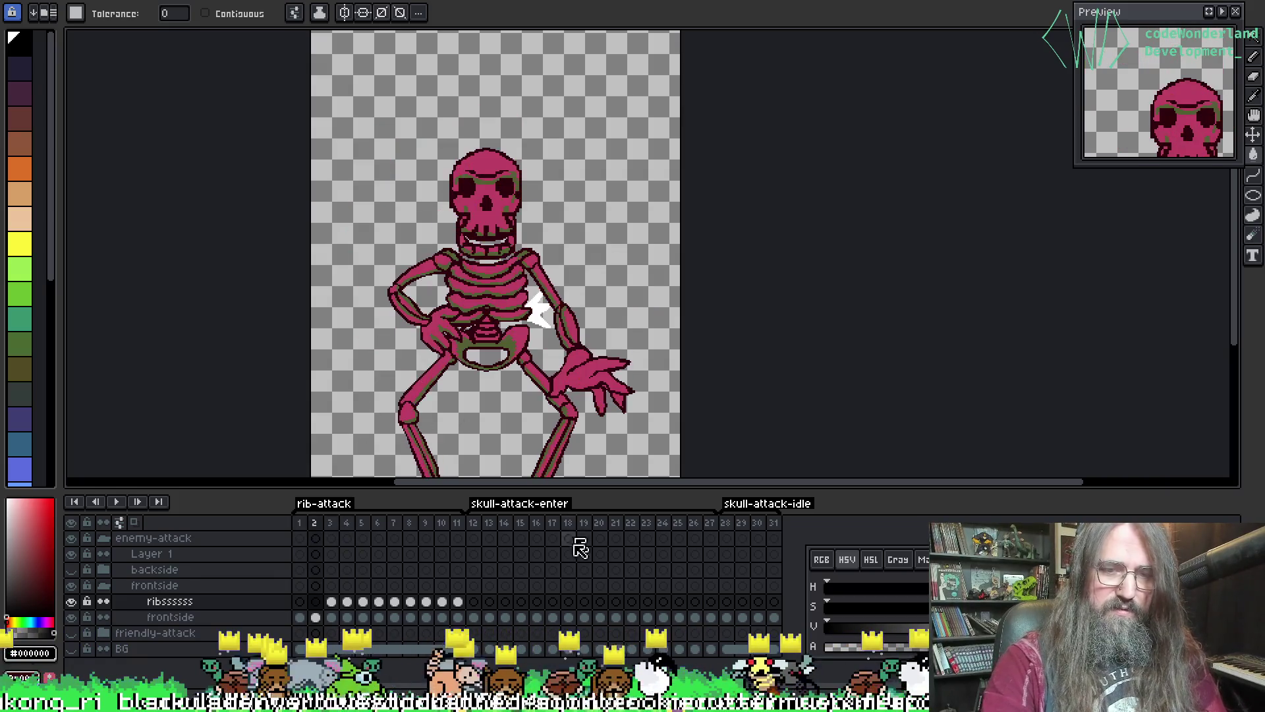
click(479, 522)
key(Return)
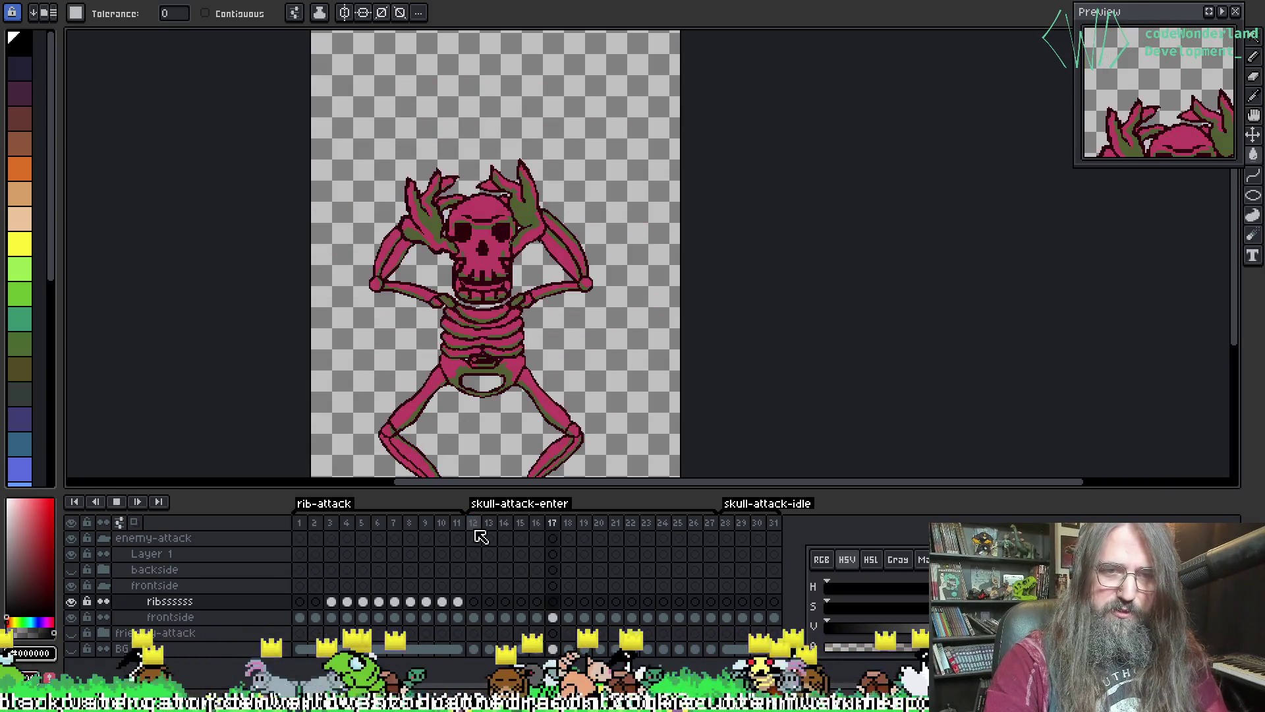
key(Return)
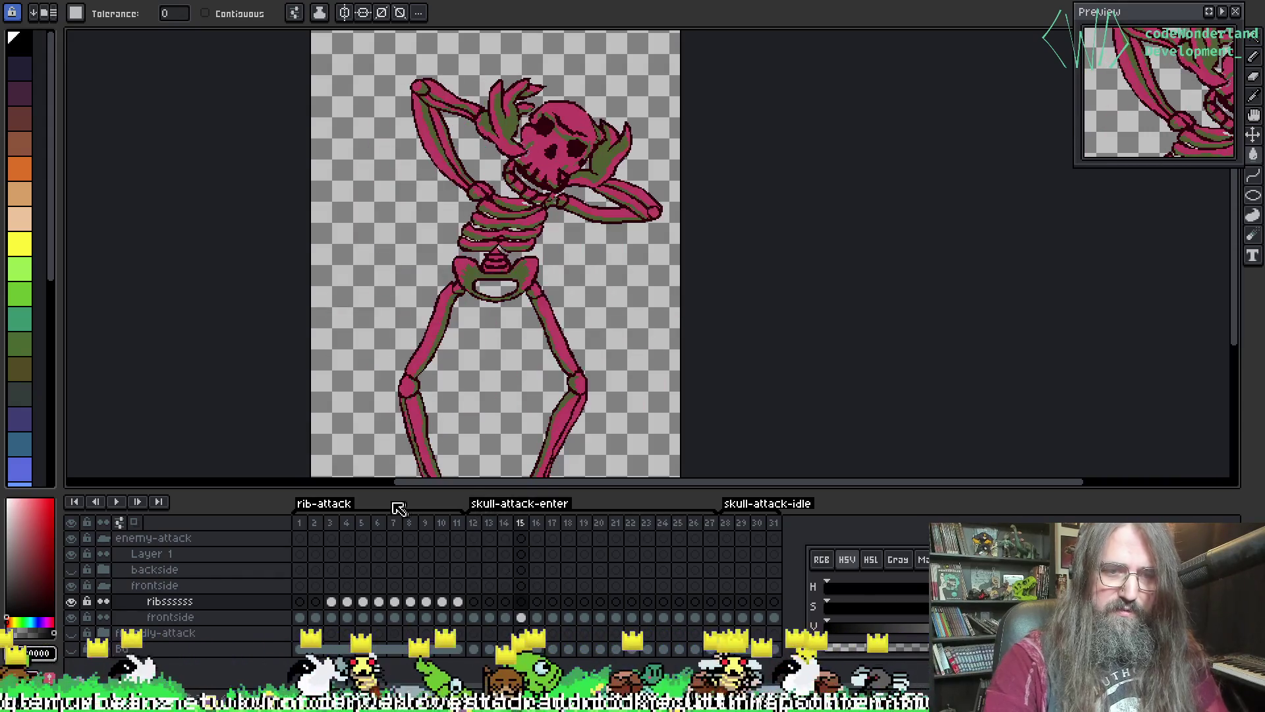
- Return to frame 1, save the sprite, and select the frontside layer
click(299, 523)
key(ctrl+s)
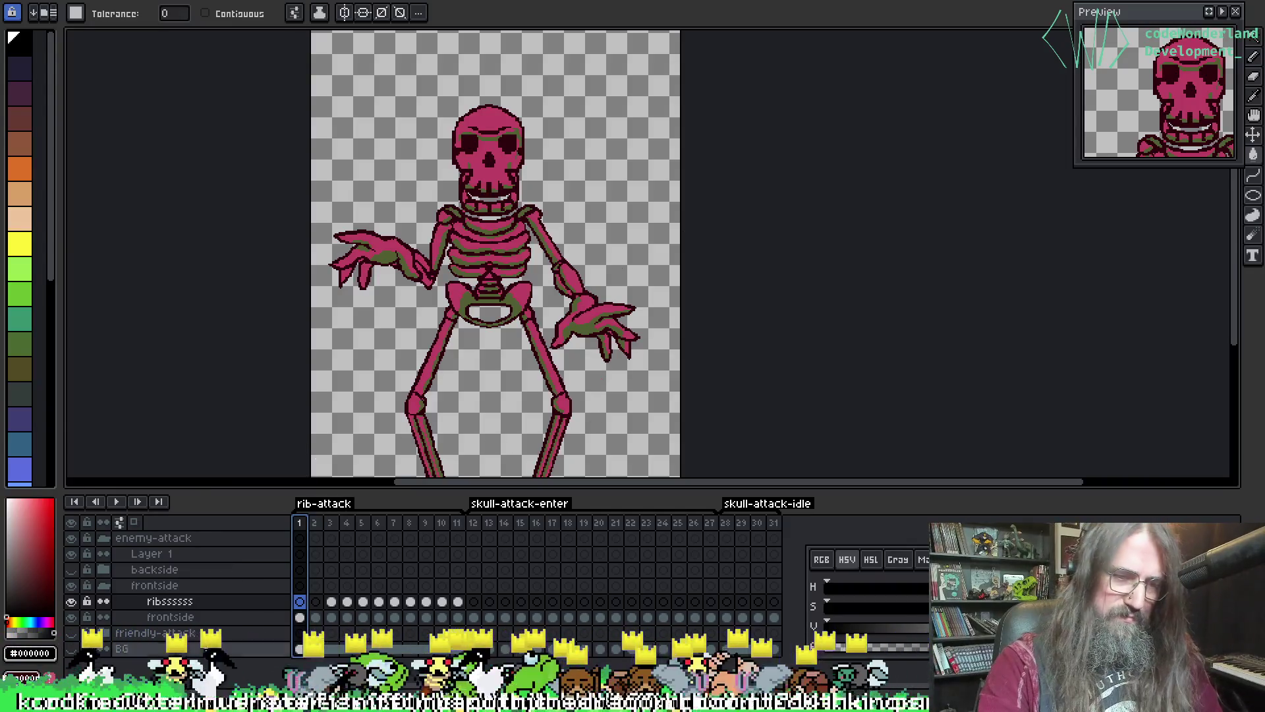
click(185, 618)
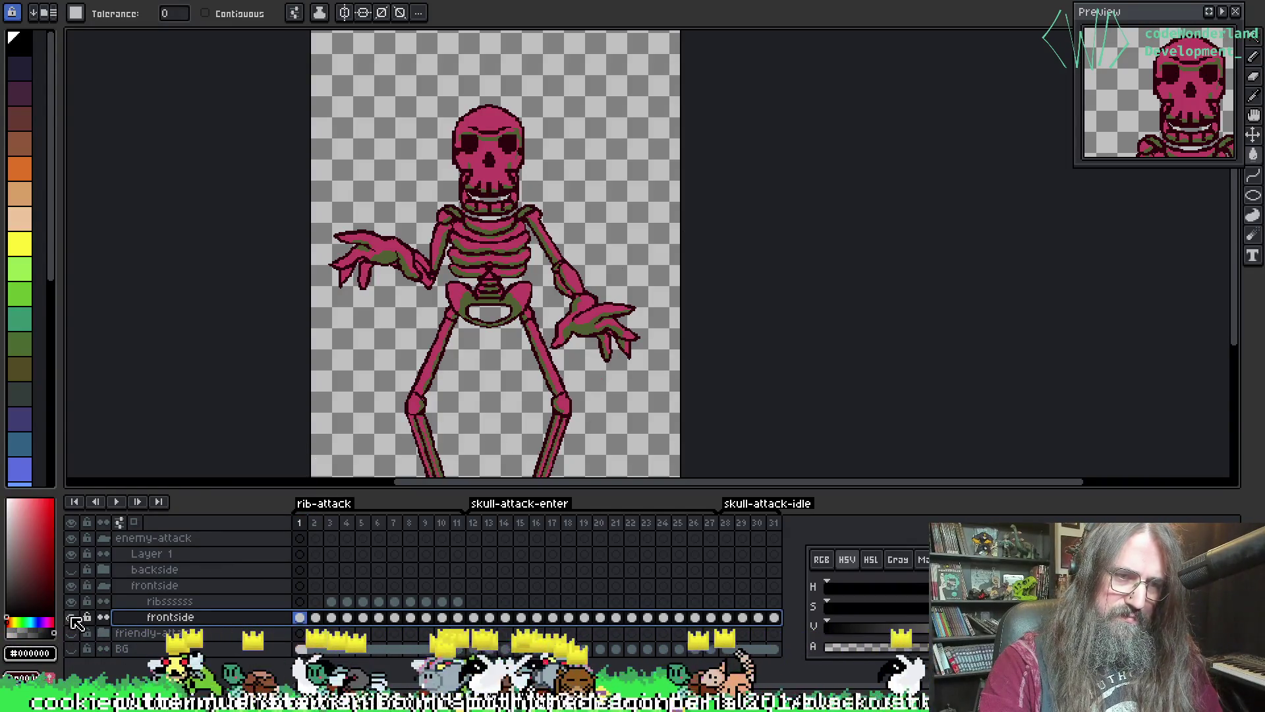
- Toggle the front and back view layers' visibility to compare the two skeleton views
click(74, 619)
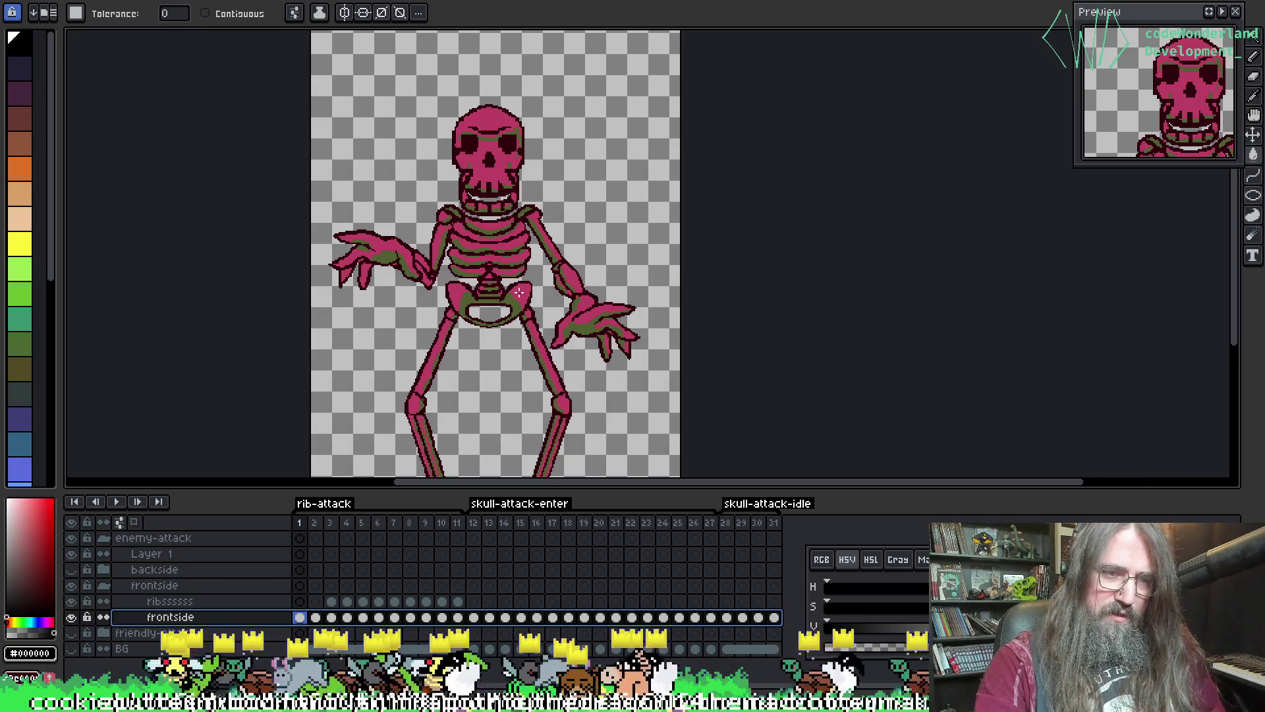
scroll(519, 292, down, 3)
scroll(452, 302, right, 2)
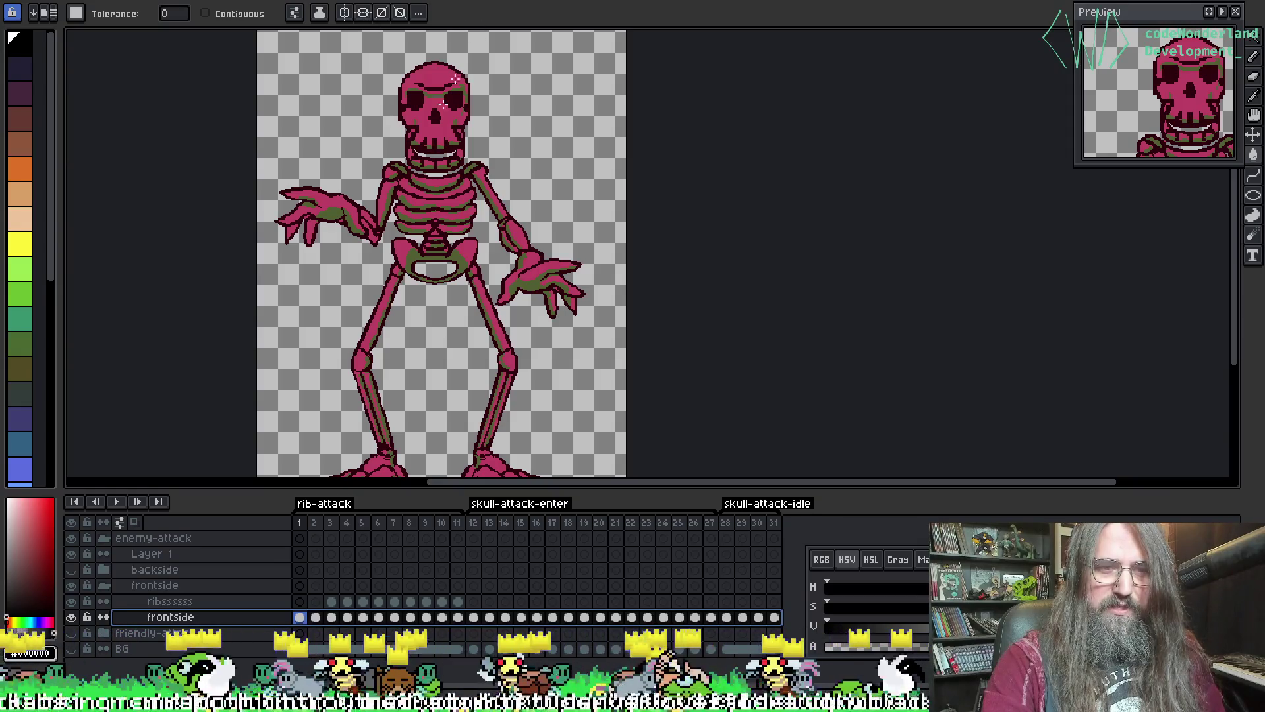
click(104, 585)
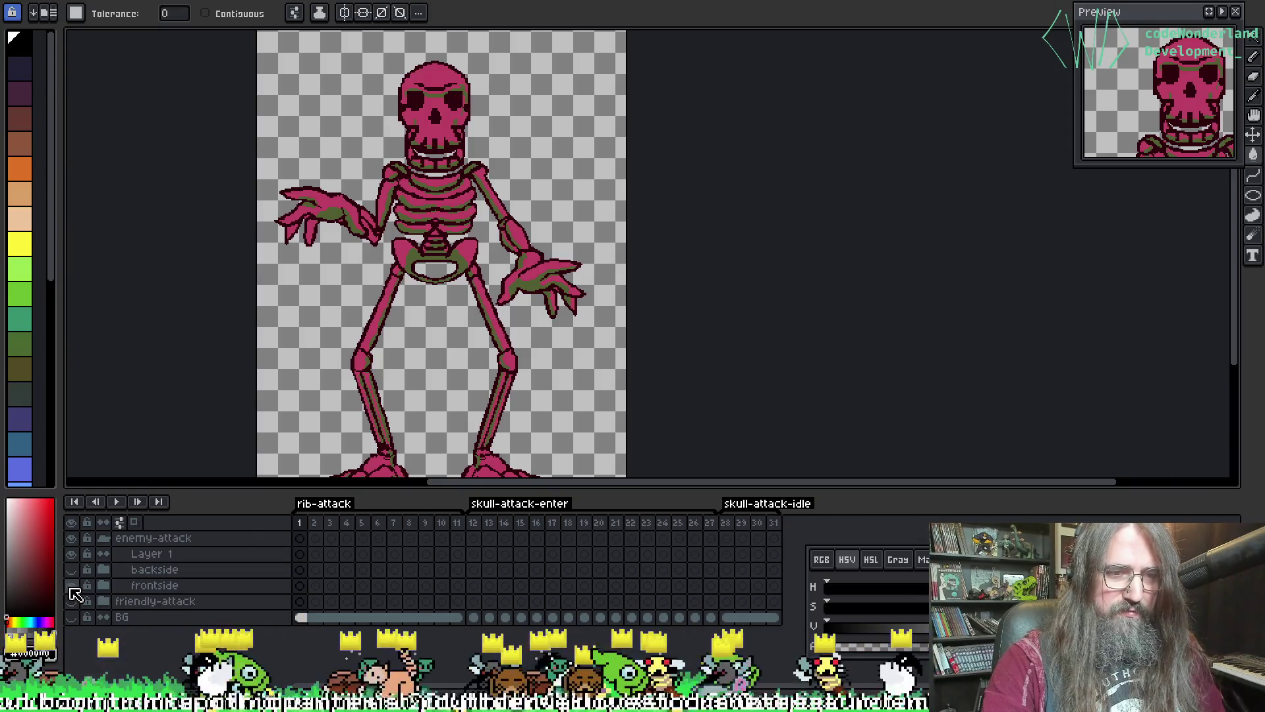
click(71, 586)
click(72, 569)
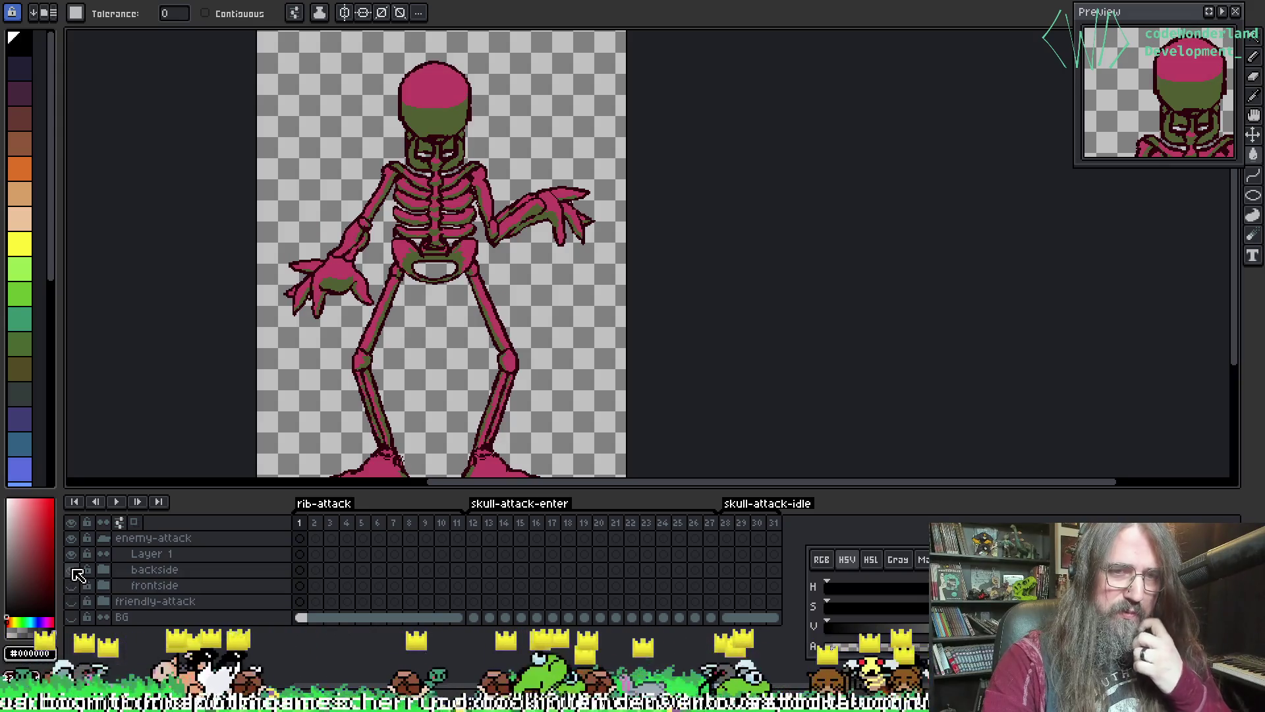
click(72, 569)
click(71, 585)
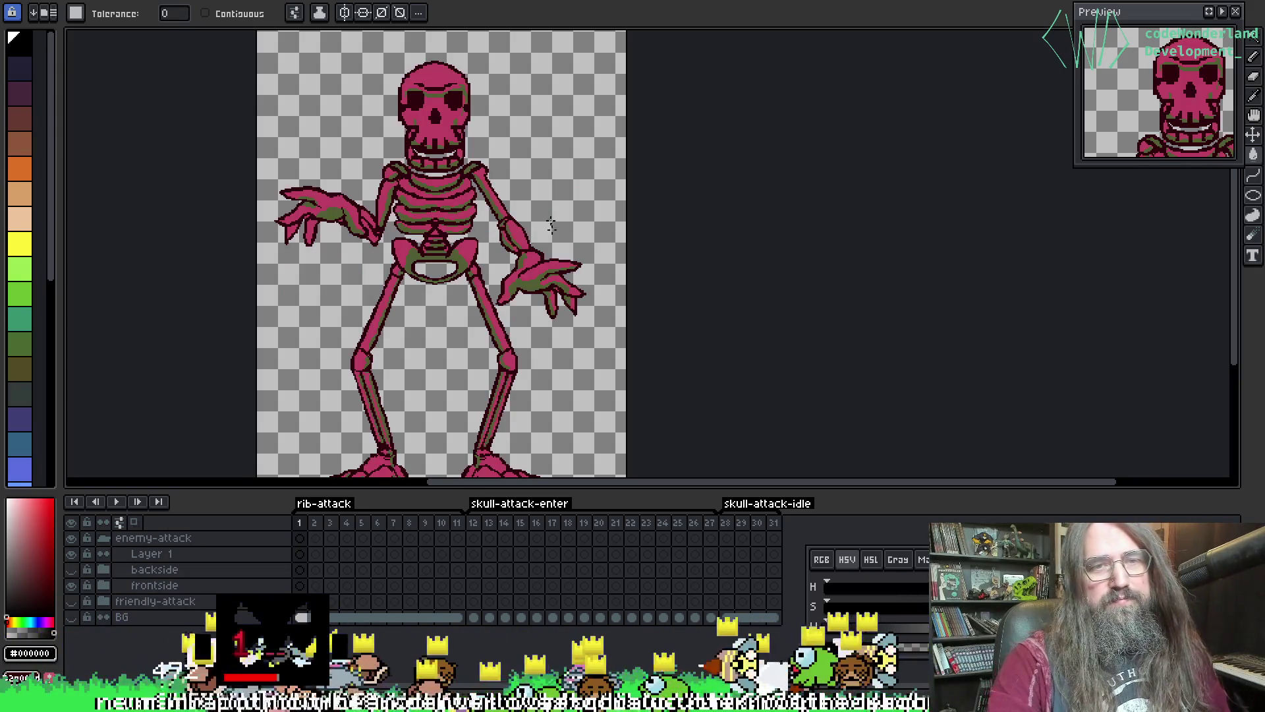
scroll(510, 249, right, 2)
scroll(510, 249, right, 2)
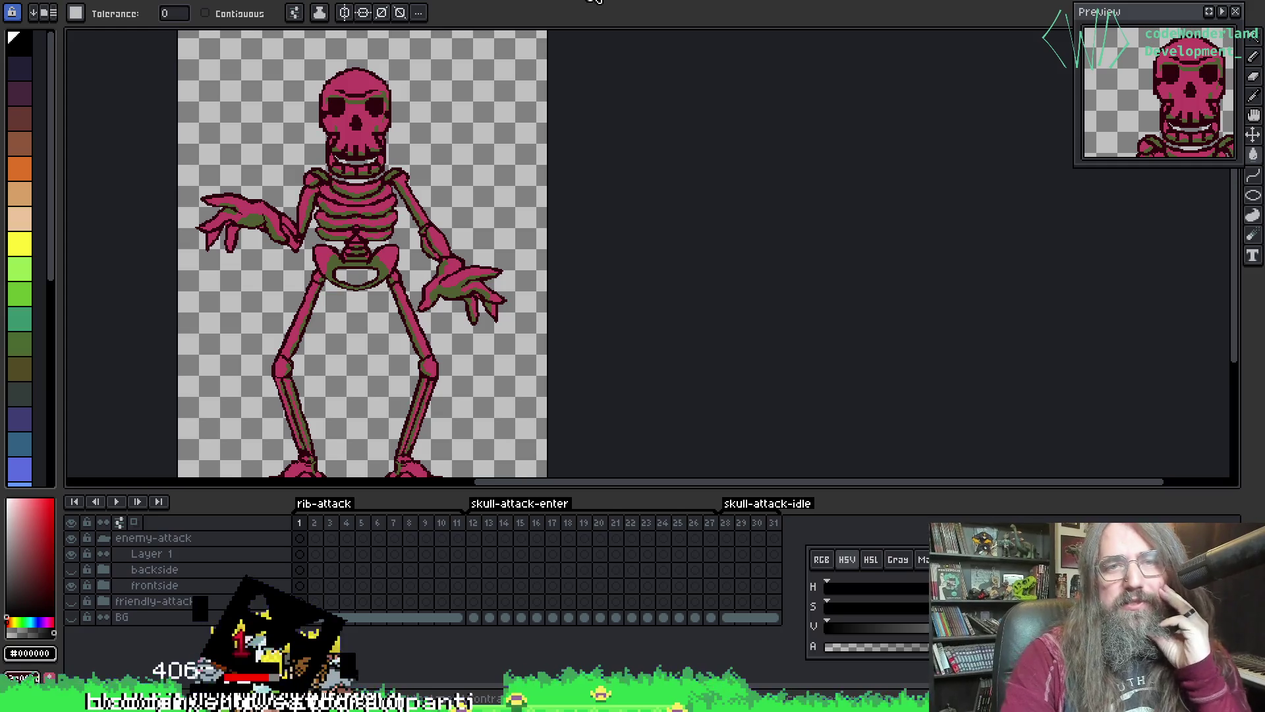
- Glance at the cowboy-hat skull sprite, then expand the frontside group and open frame 10 of ribs
click(588, 2)
click(481, 2)
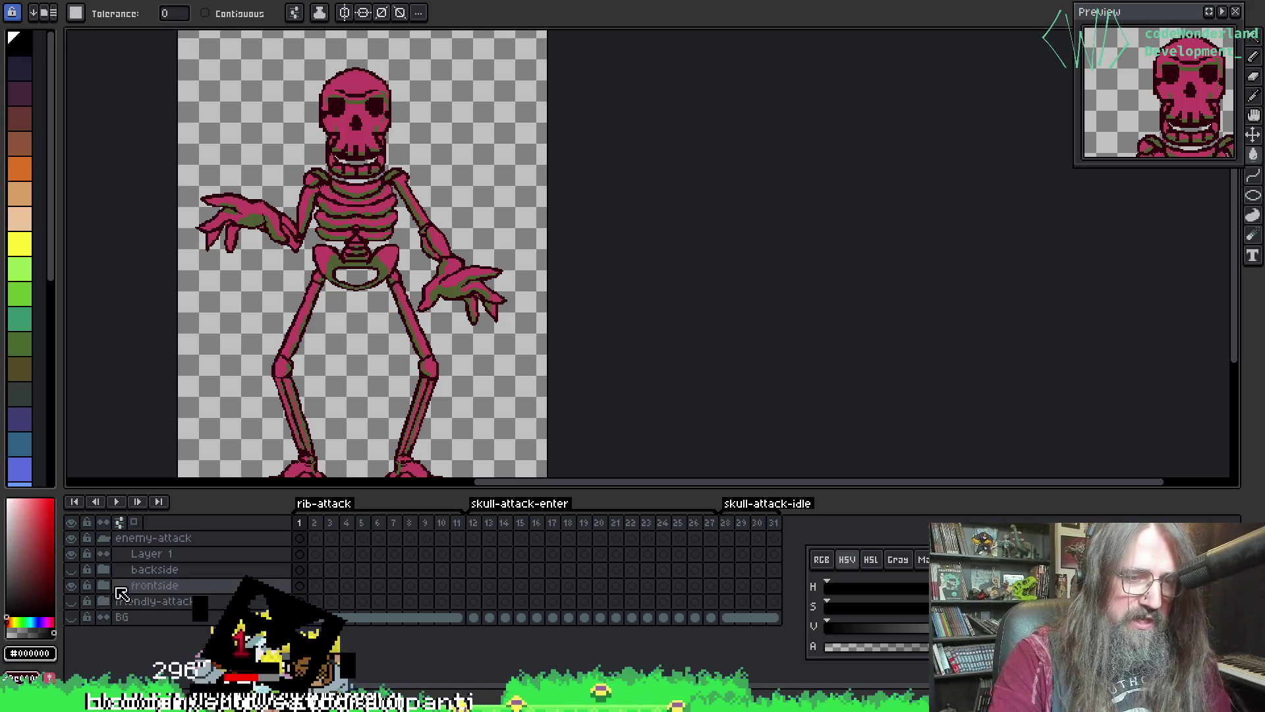
click(104, 585)
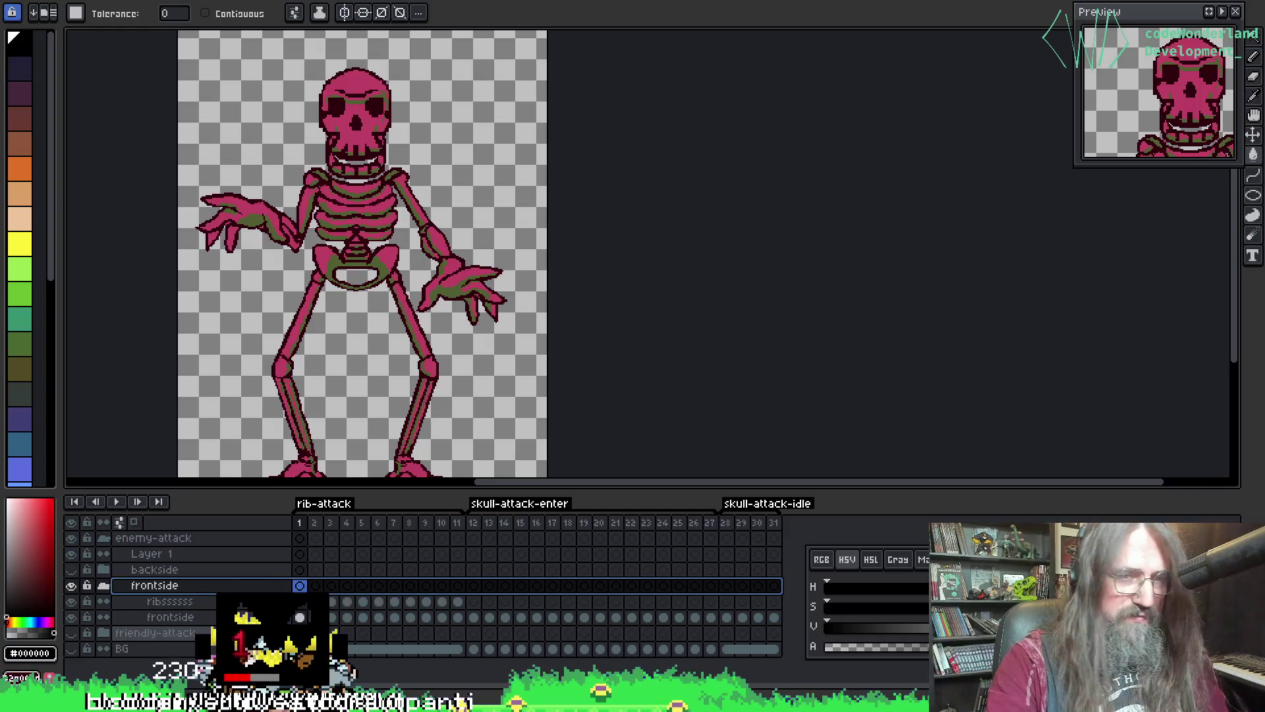
click(442, 601)
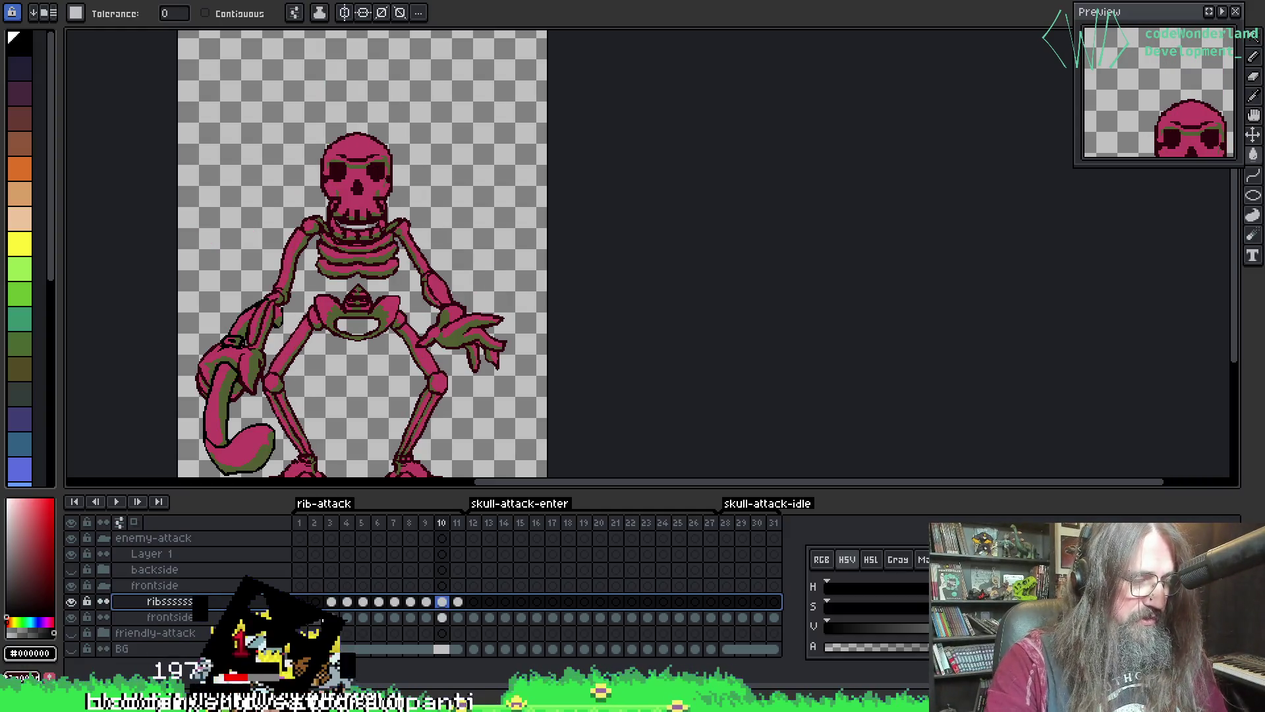
- Export the rib-attack tag as a sprite sheet and close the exported sheet
key(ctrl+e)
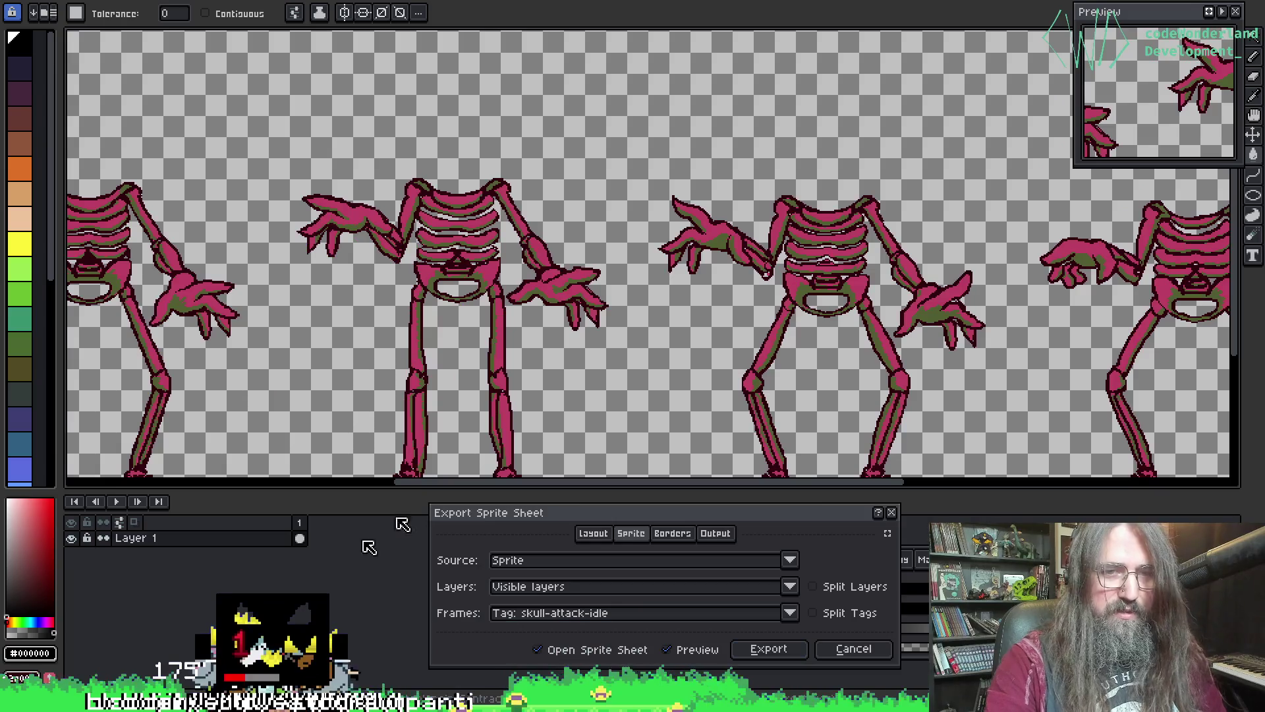
click(574, 613)
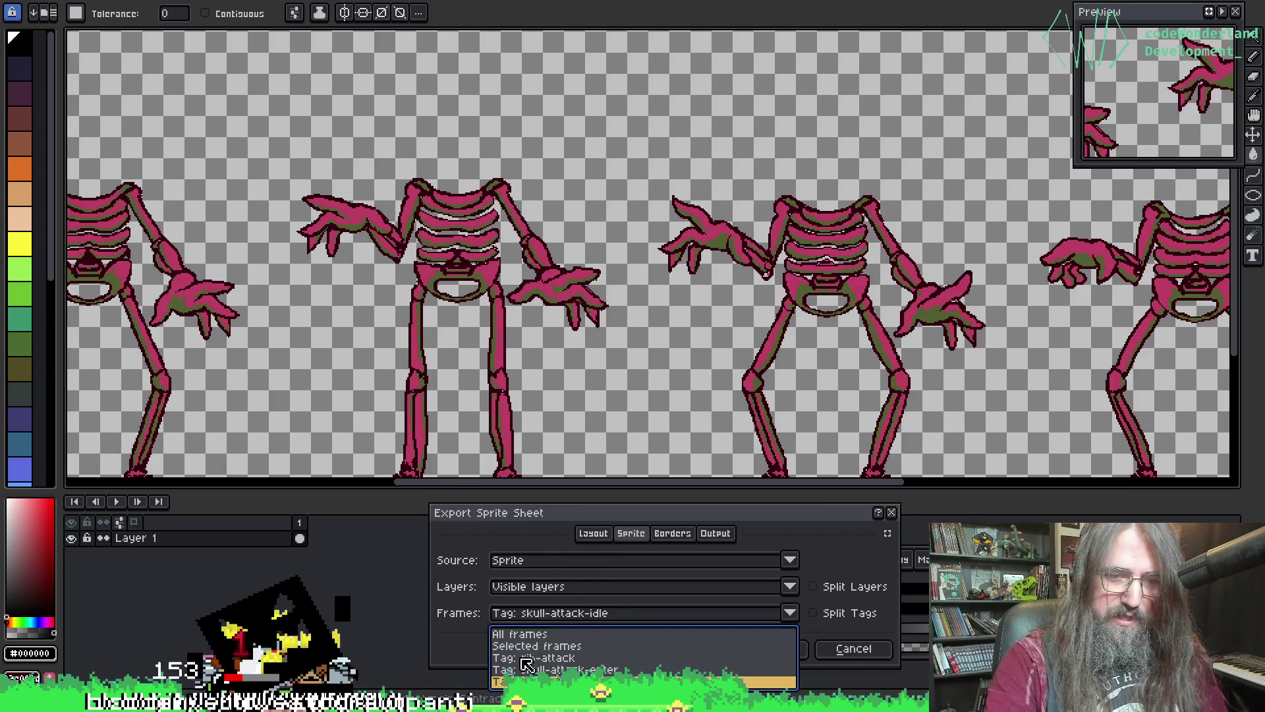
click(659, 659)
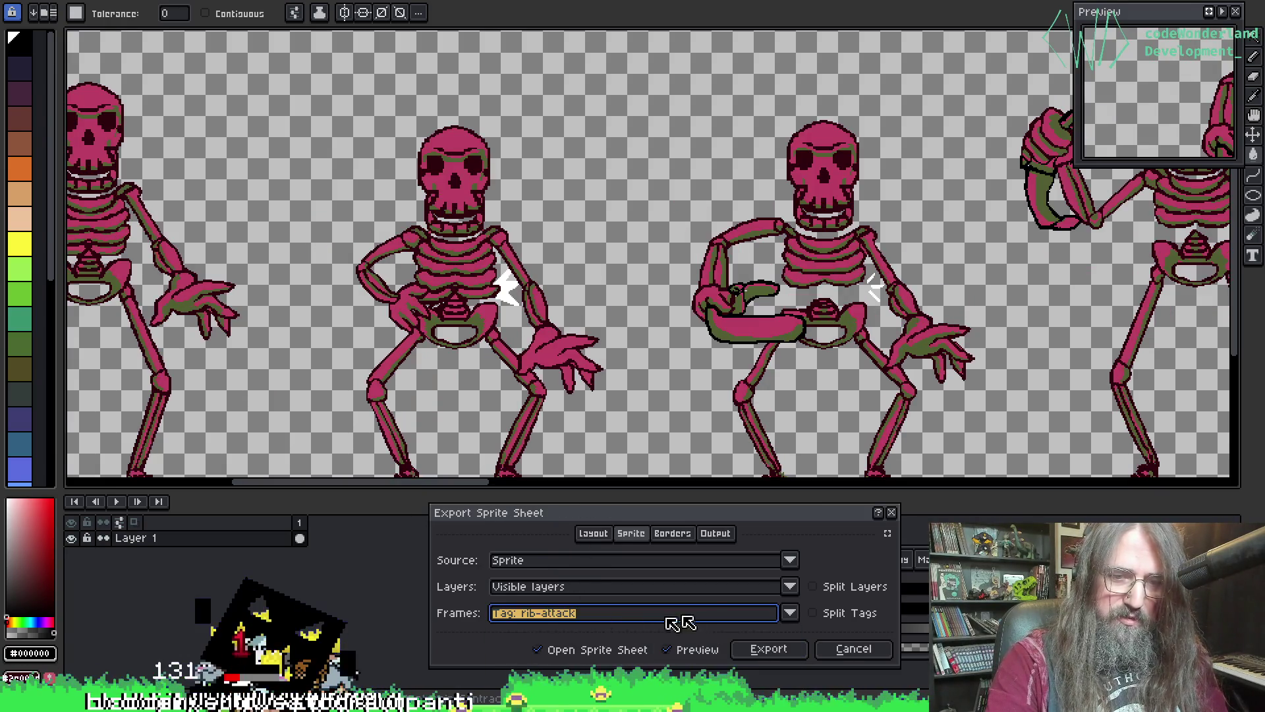
click(780, 653)
click(777, 651)
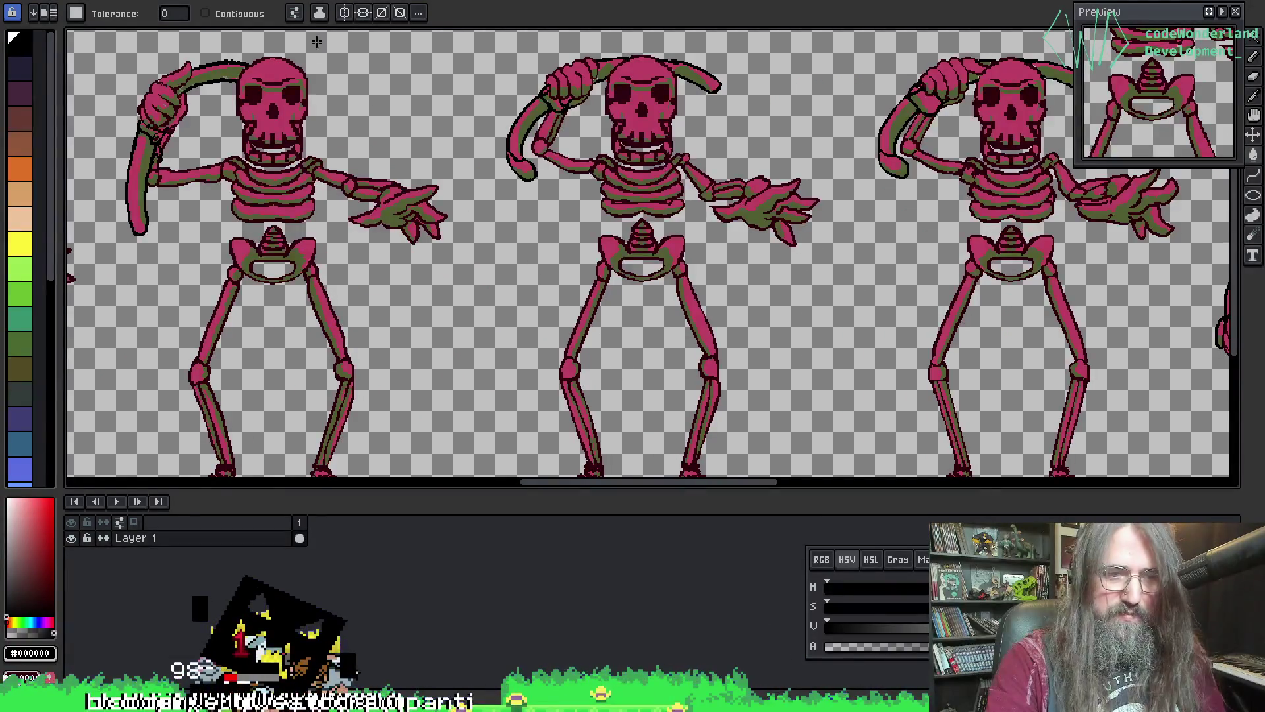
key(ctrl+w)
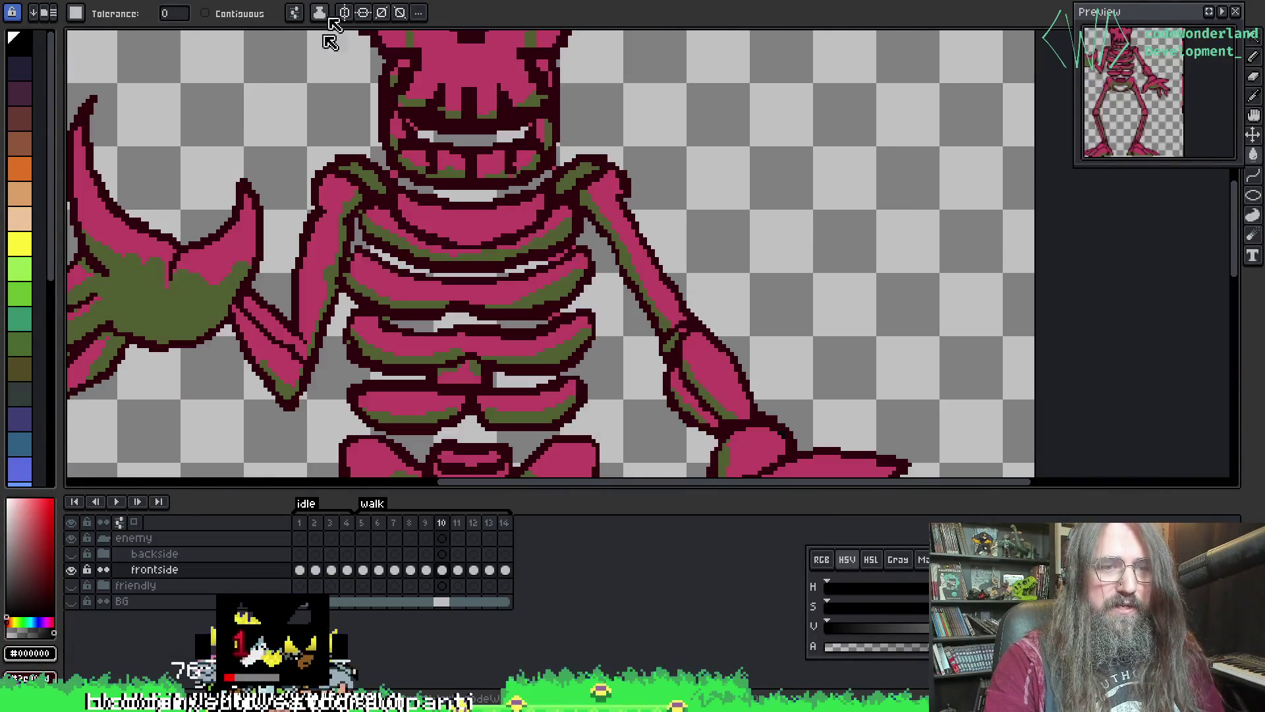
key(v)
key(ctrl+e)
key(w)
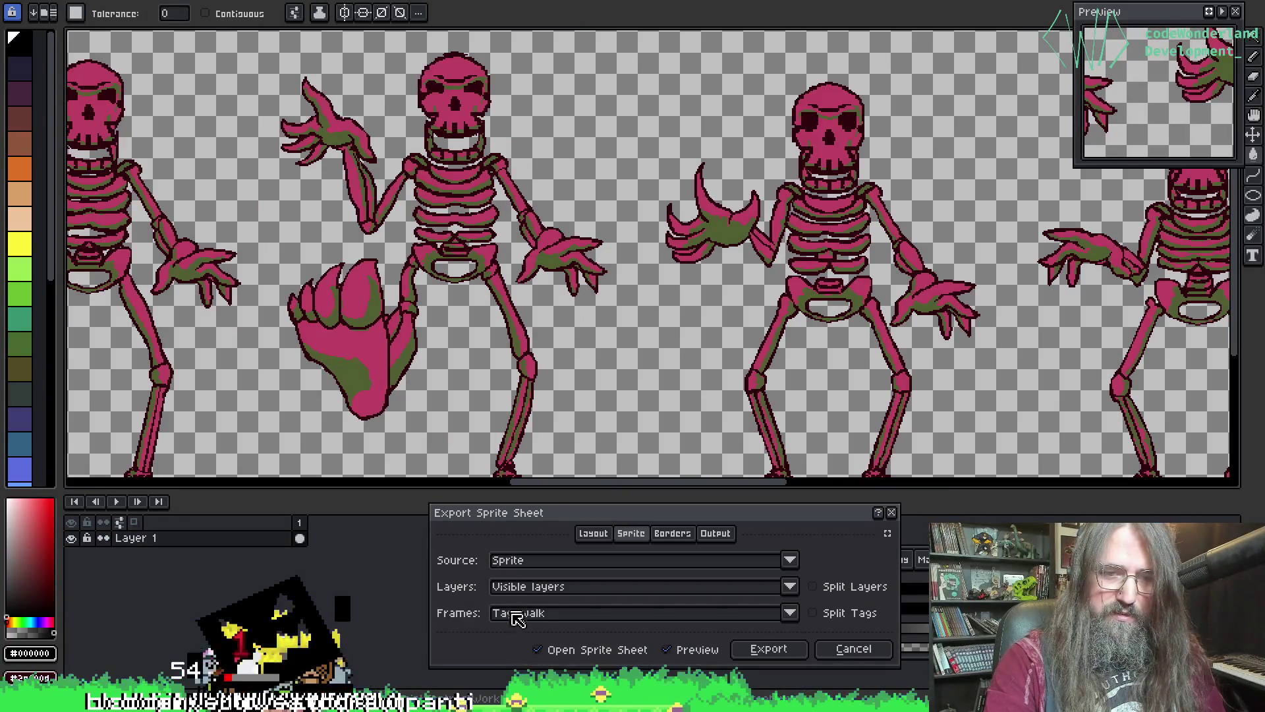
click(892, 513)
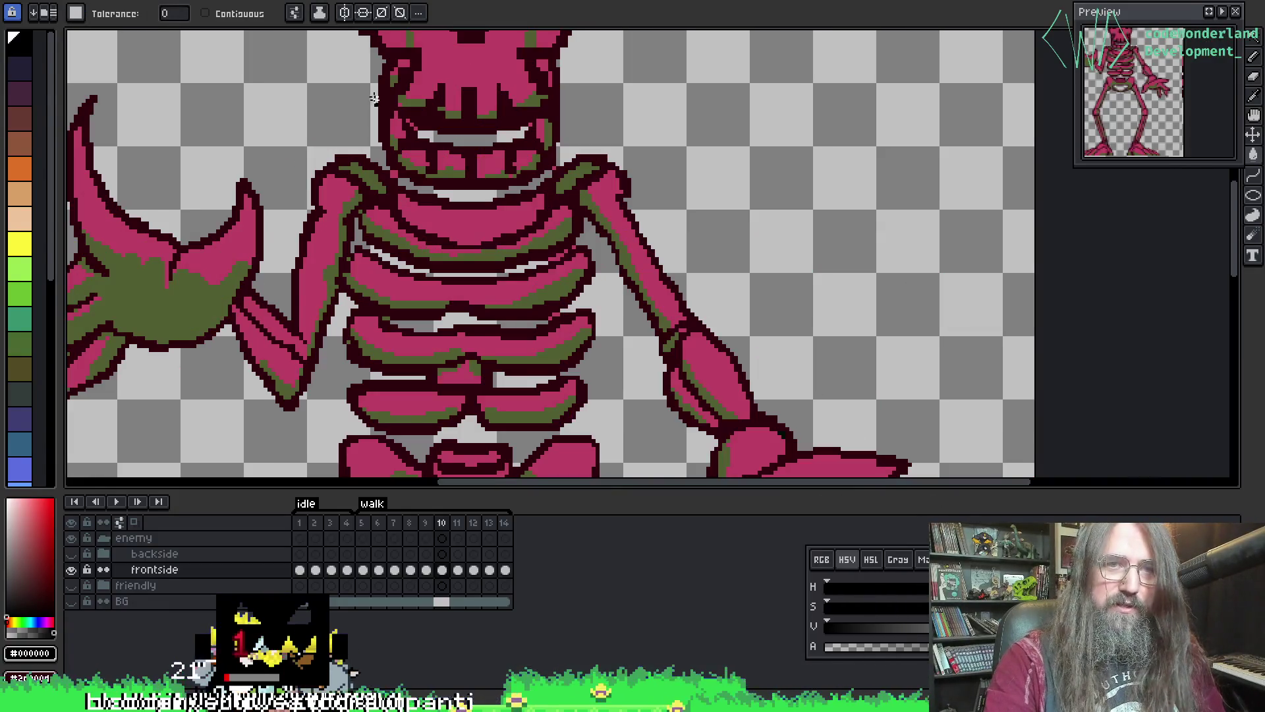
- Export the skull-attack-enter tag as a sprite sheet and close it
key(ctrl+Tab)
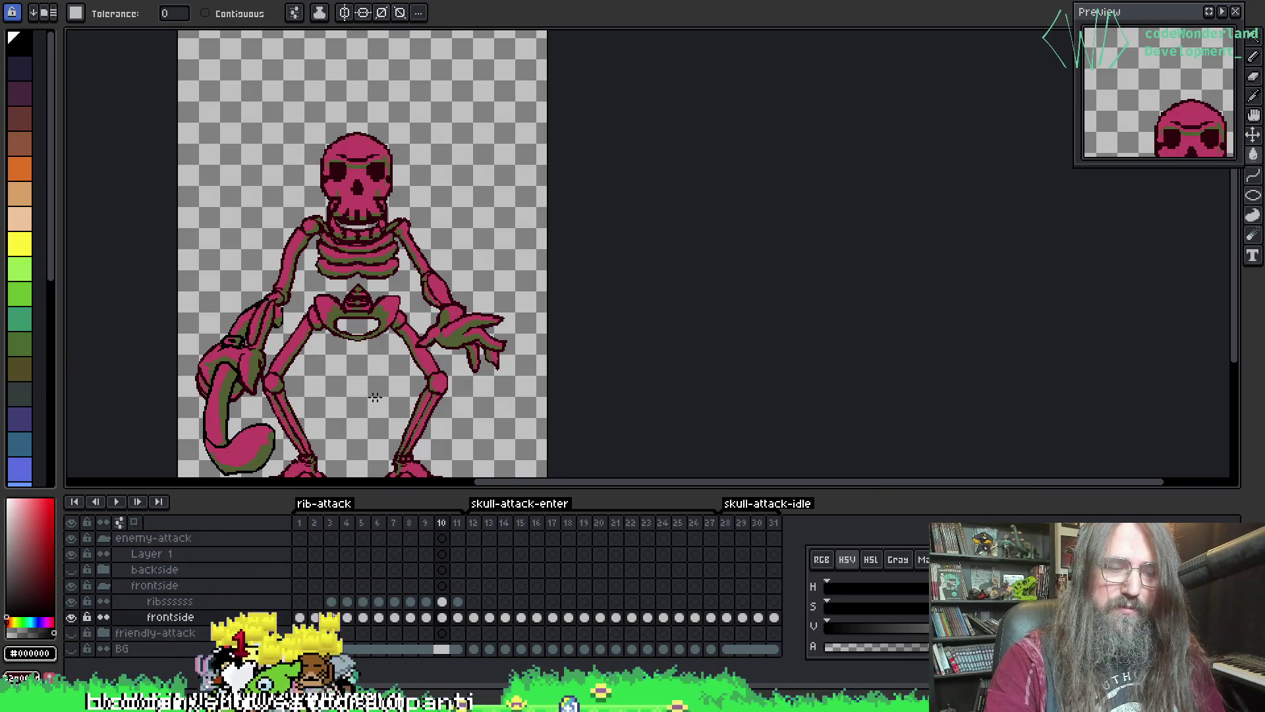
key(ctrl+e)
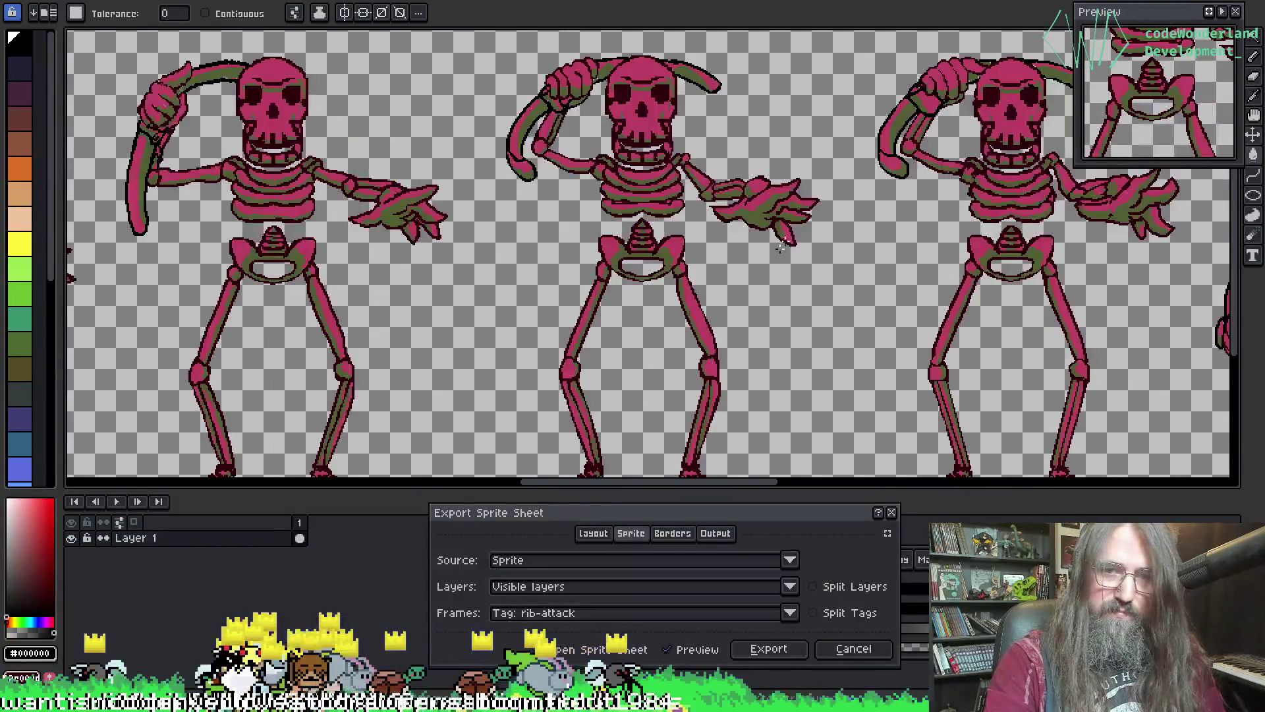
click(527, 658)
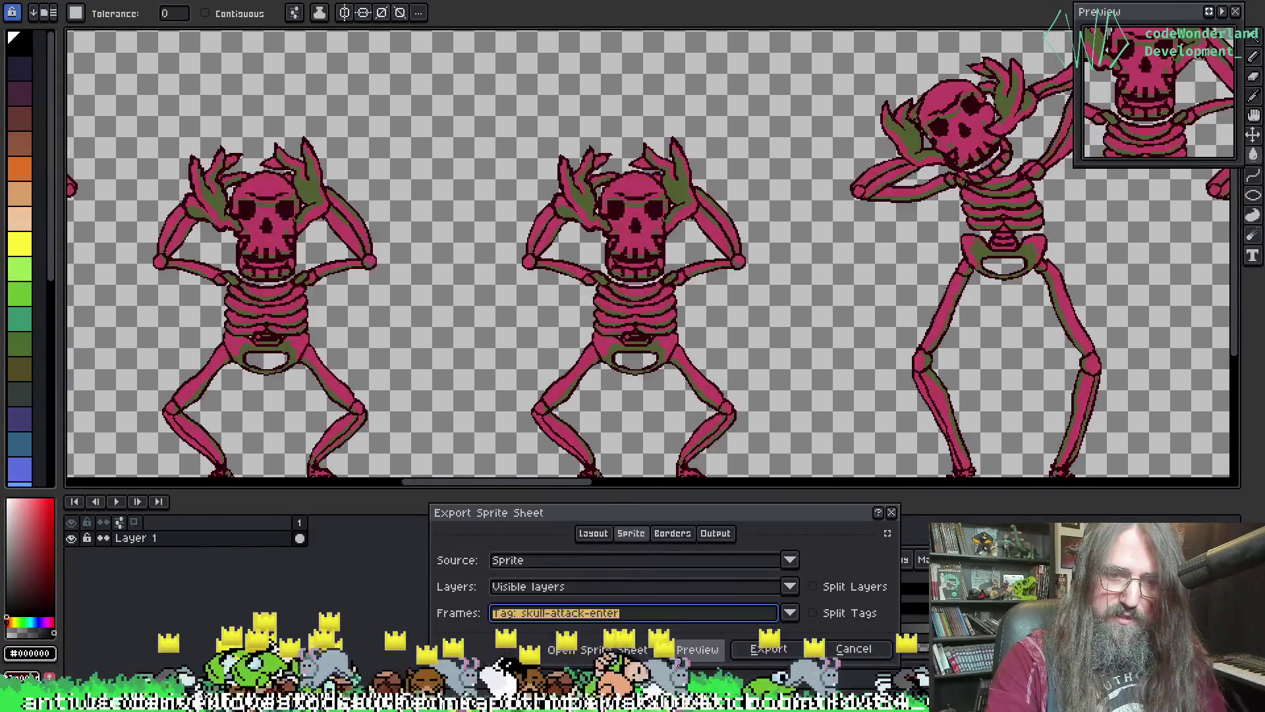
click(768, 648)
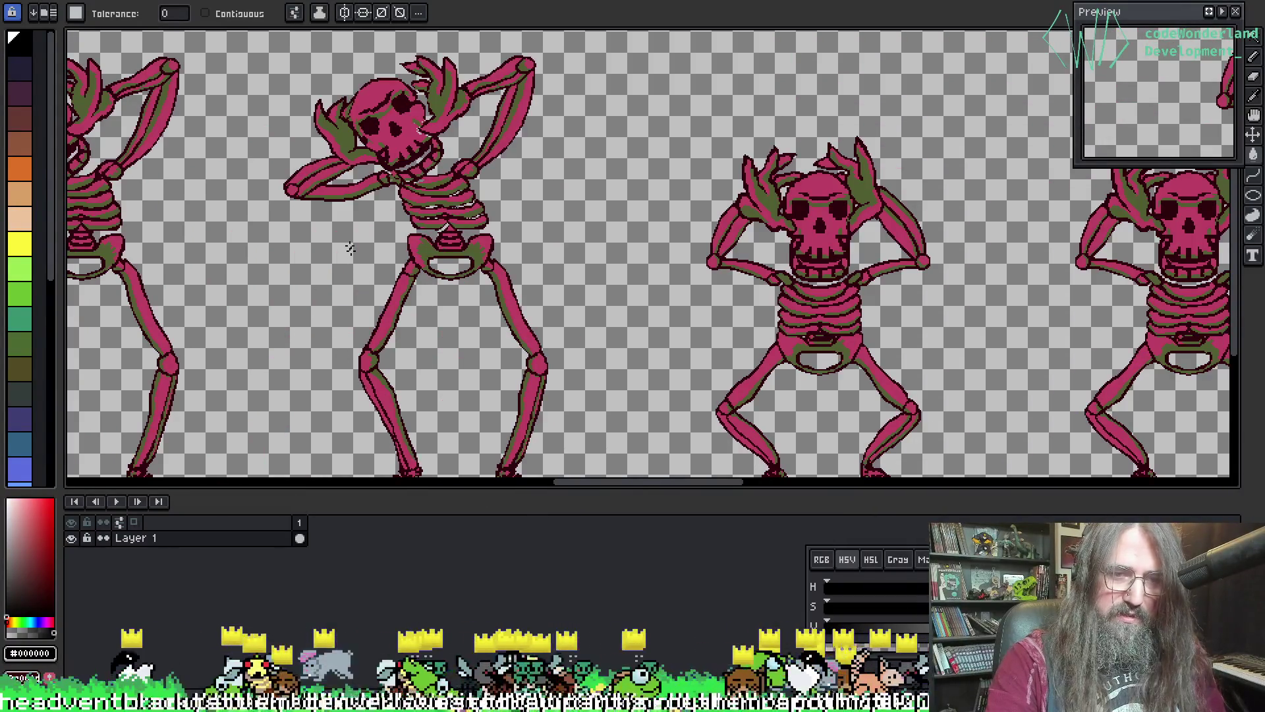
key(ctrl+w)
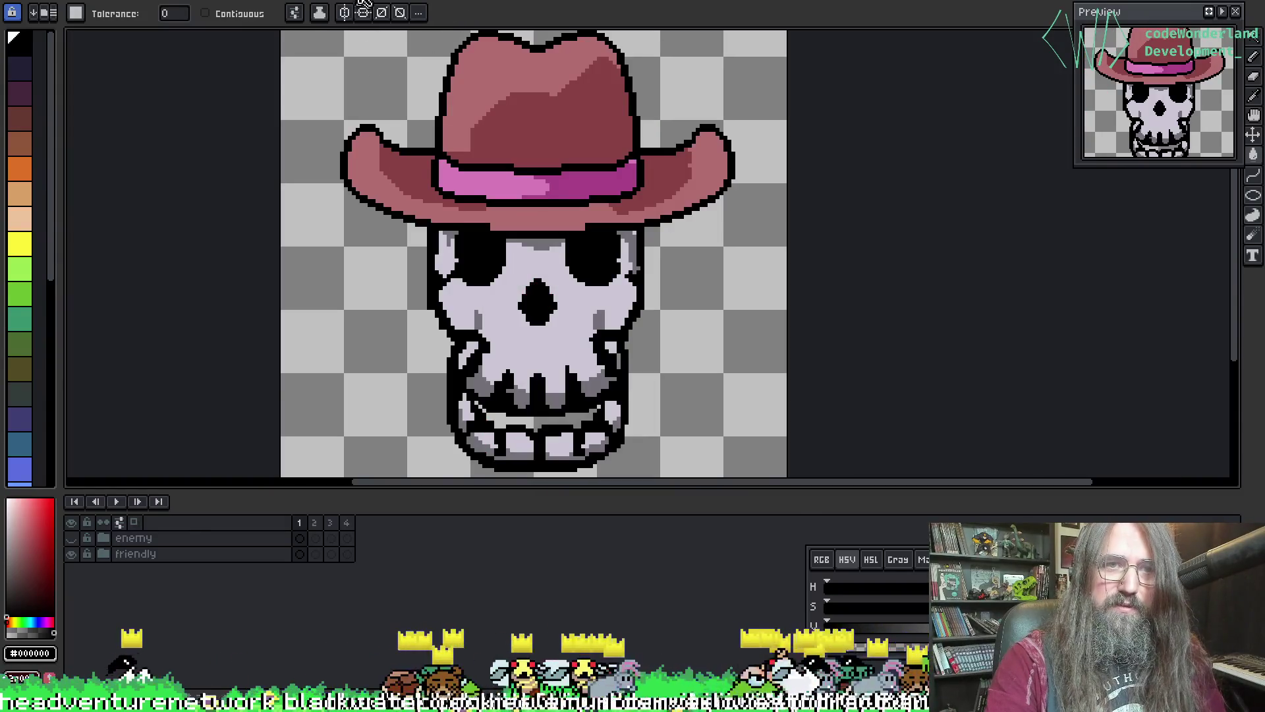
- Export the skull-attack-idle tag as a sprite sheet
key(ctrl+Tab)
key(ctrl+e)
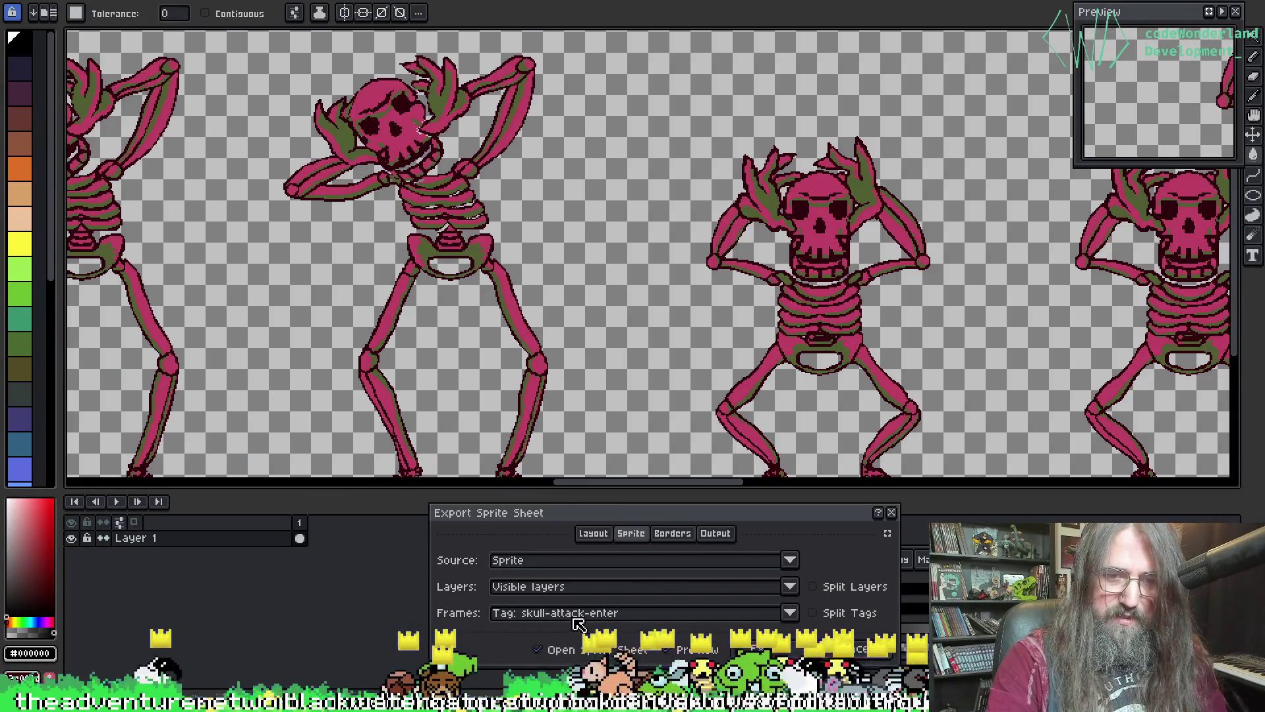
click(659, 651)
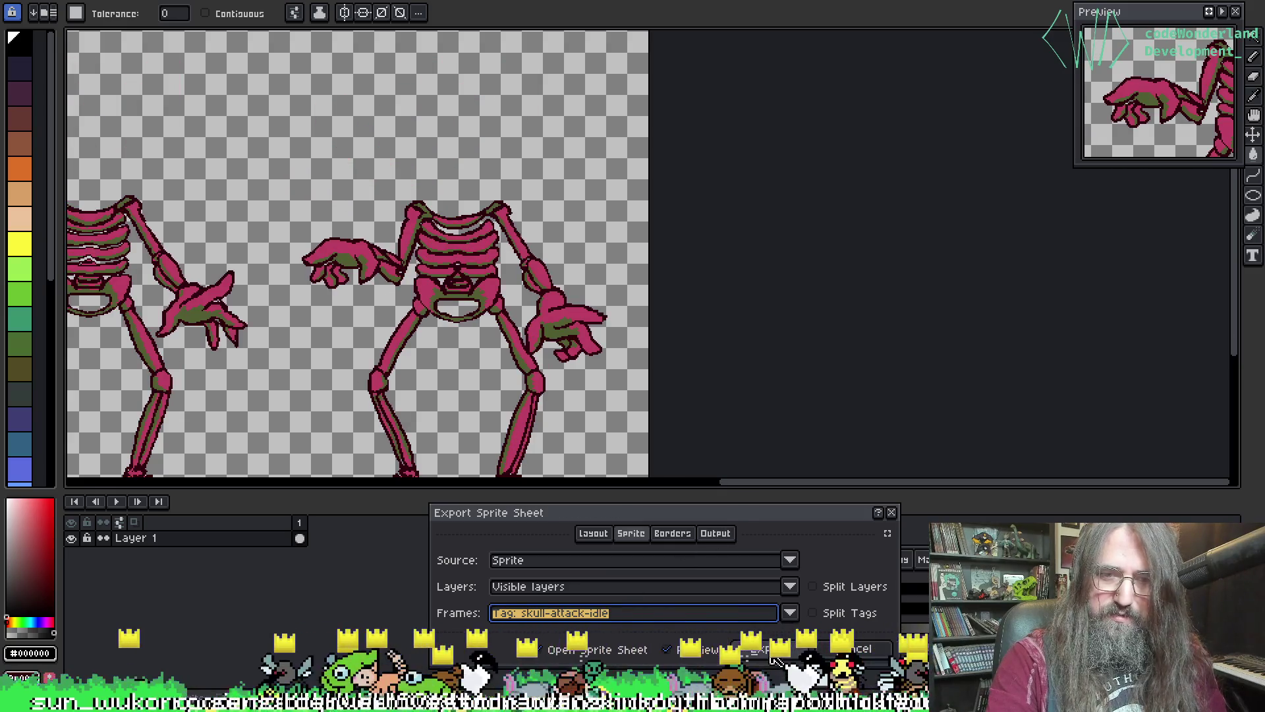
click(775, 657)
- Pan and zoom across the exported skeleton sheet, then cycle through the other open sprites
scroll(656, 336, up, 4)
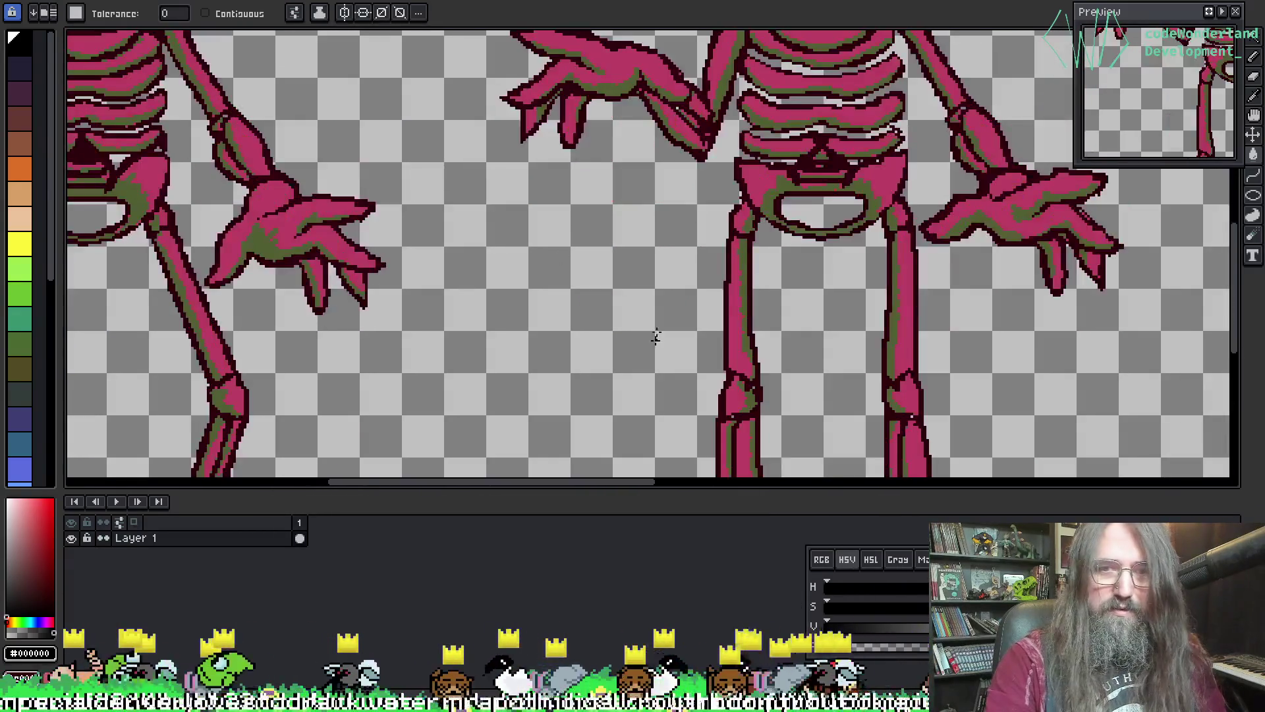
scroll(656, 336, down, 2)
scroll(656, 240, up, 3)
scroll(540, 165, up, 2)
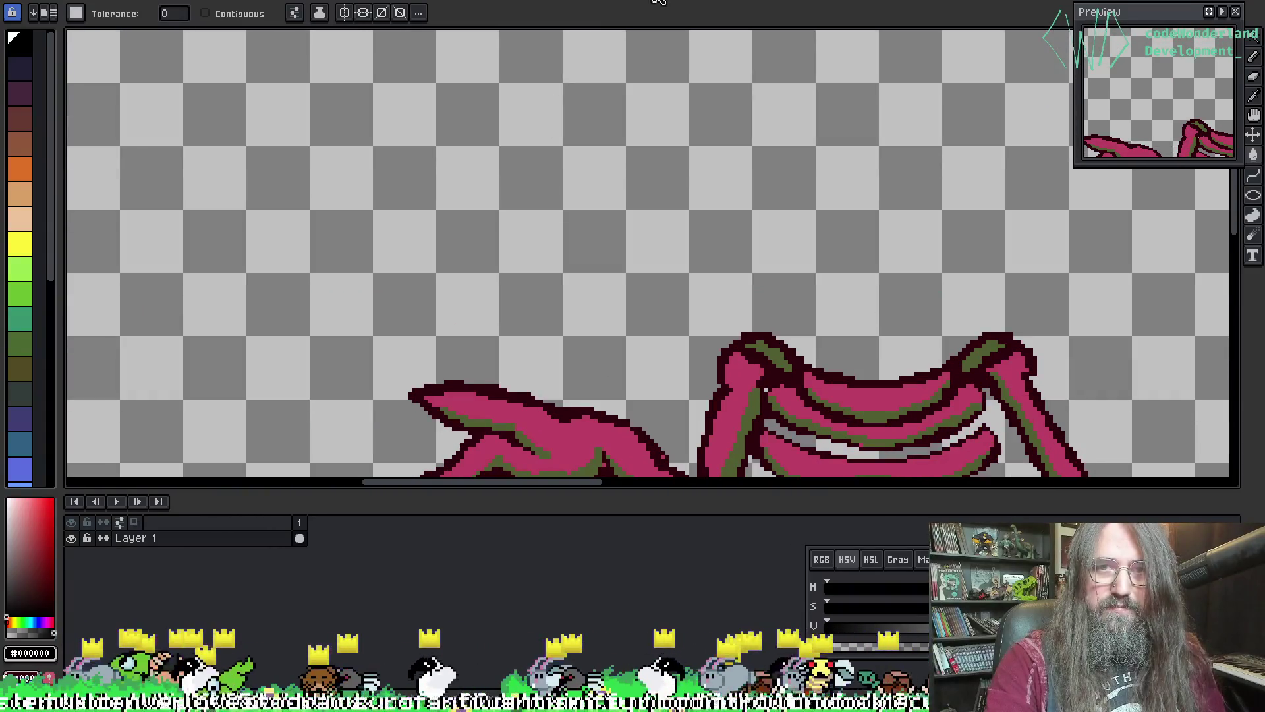
scroll(659, 3, down, 3)
scroll(743, 14, up, 2)
scroll(586, 22, up, 1)
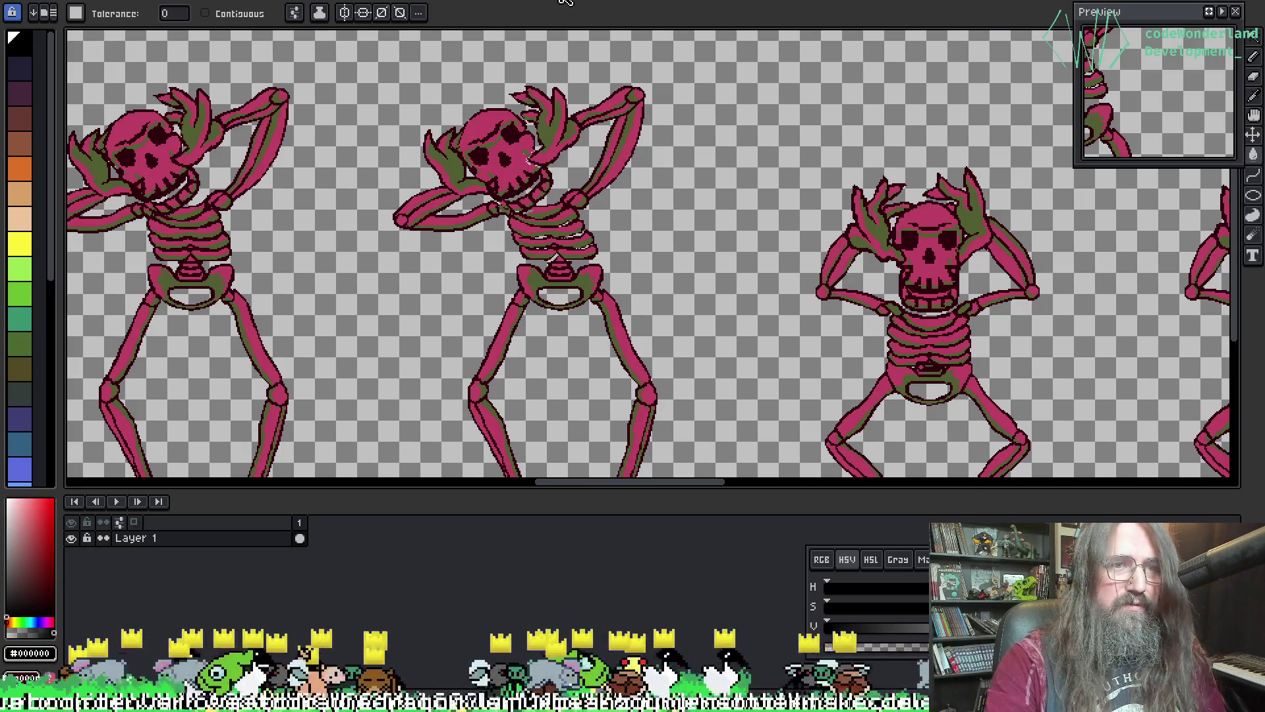
scroll(481, 177, up, 2)
scroll(566, 125, up, 2)
scroll(567, 188, down, 2)
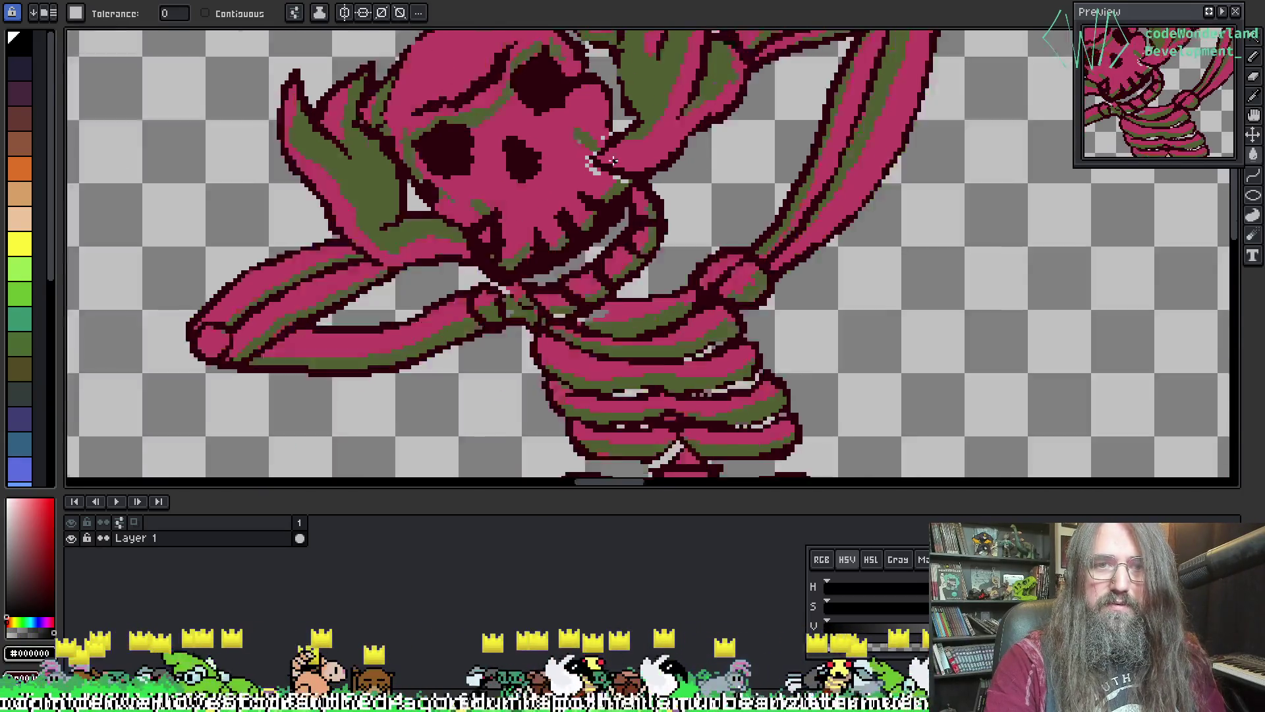
mouse_move(567, 188)
mouse_down()
mouse_move(237, 307)
mouse_move(234, 93)
mouse_up()
scroll(367, 127, down, 2)
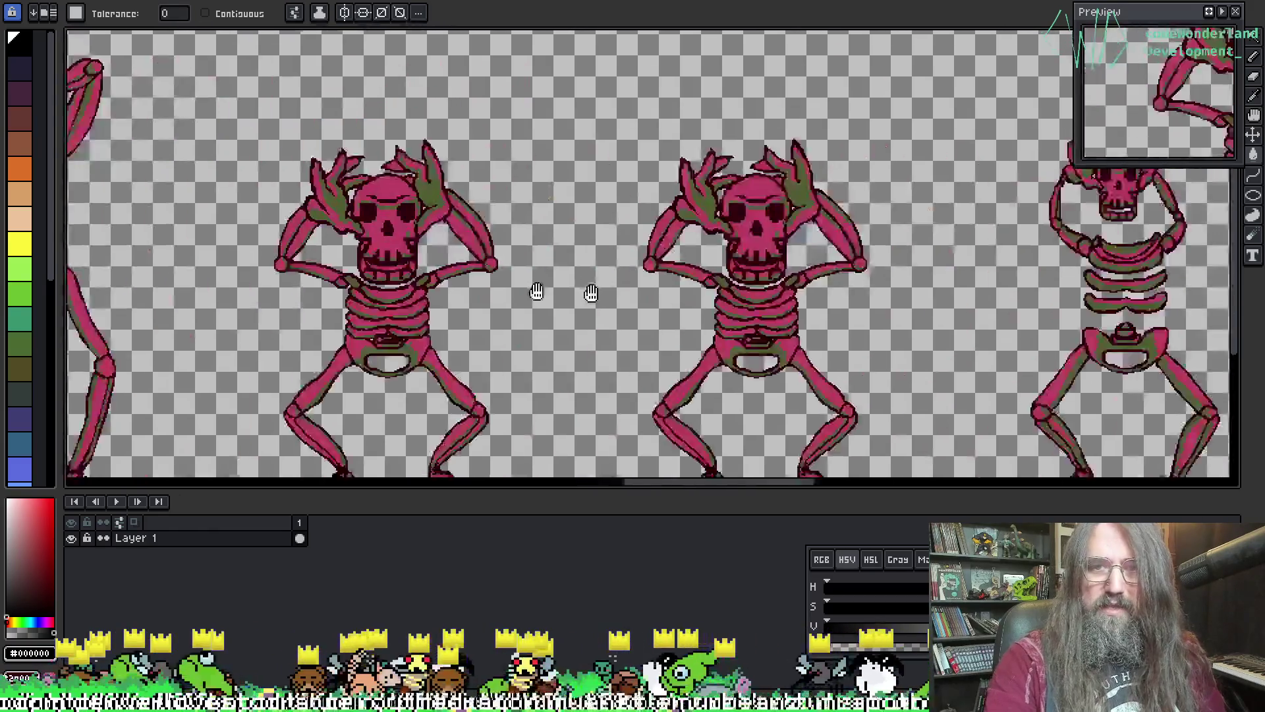
drag(281, 277, 738, 198)
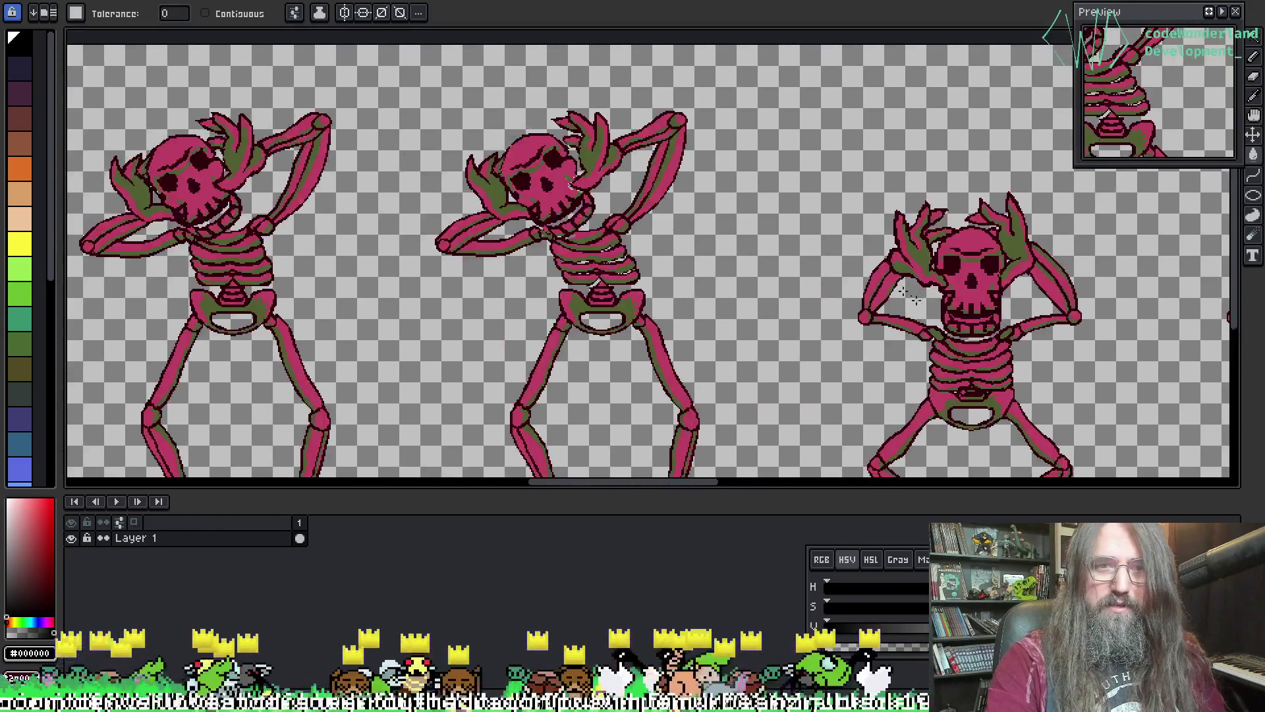
scroll(751, 191, up, 3)
scroll(750, 192, down, 3)
scroll(678, 185, up, 1)
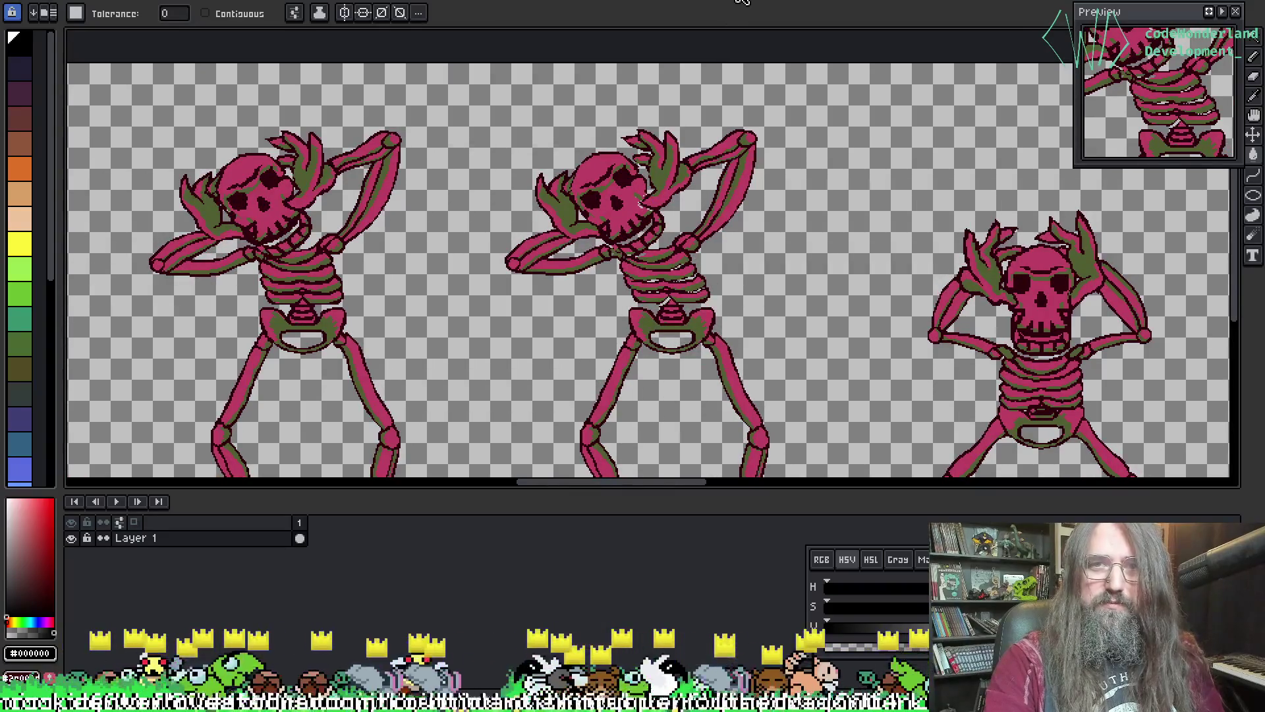
key(ctrl+Tab)
key(ctrl+Tab)
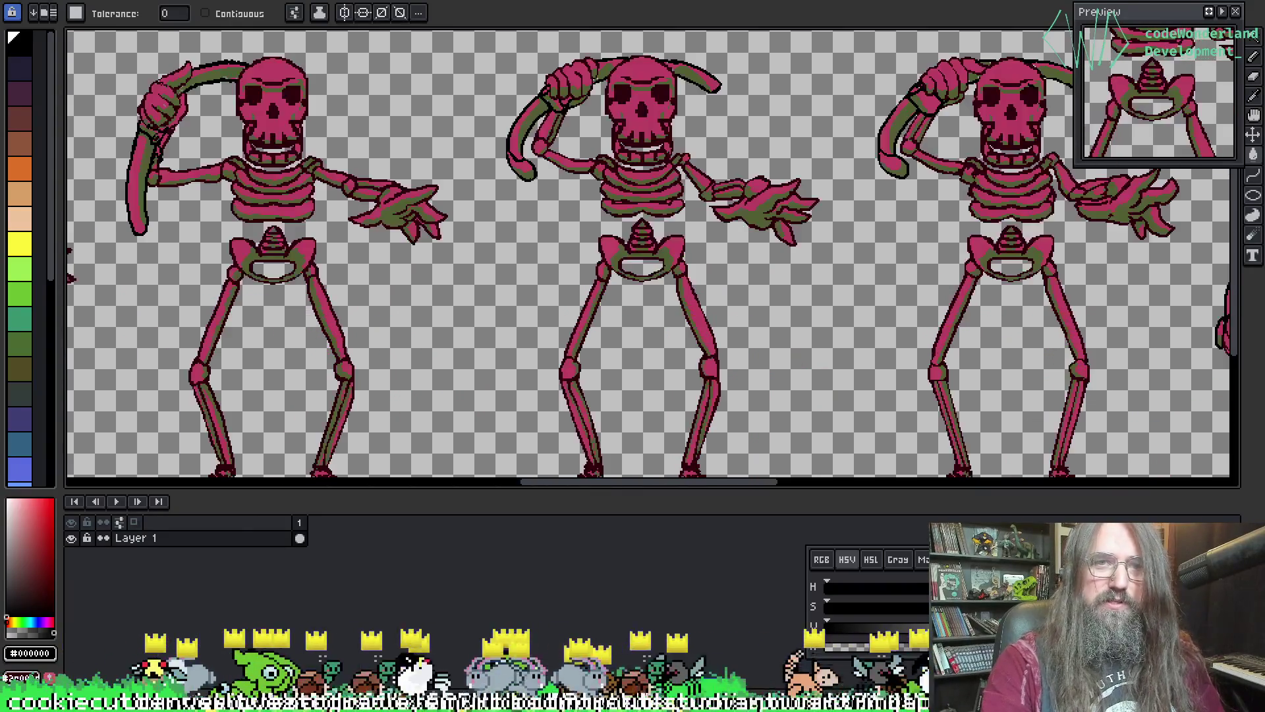
key(ctrl+Tab)
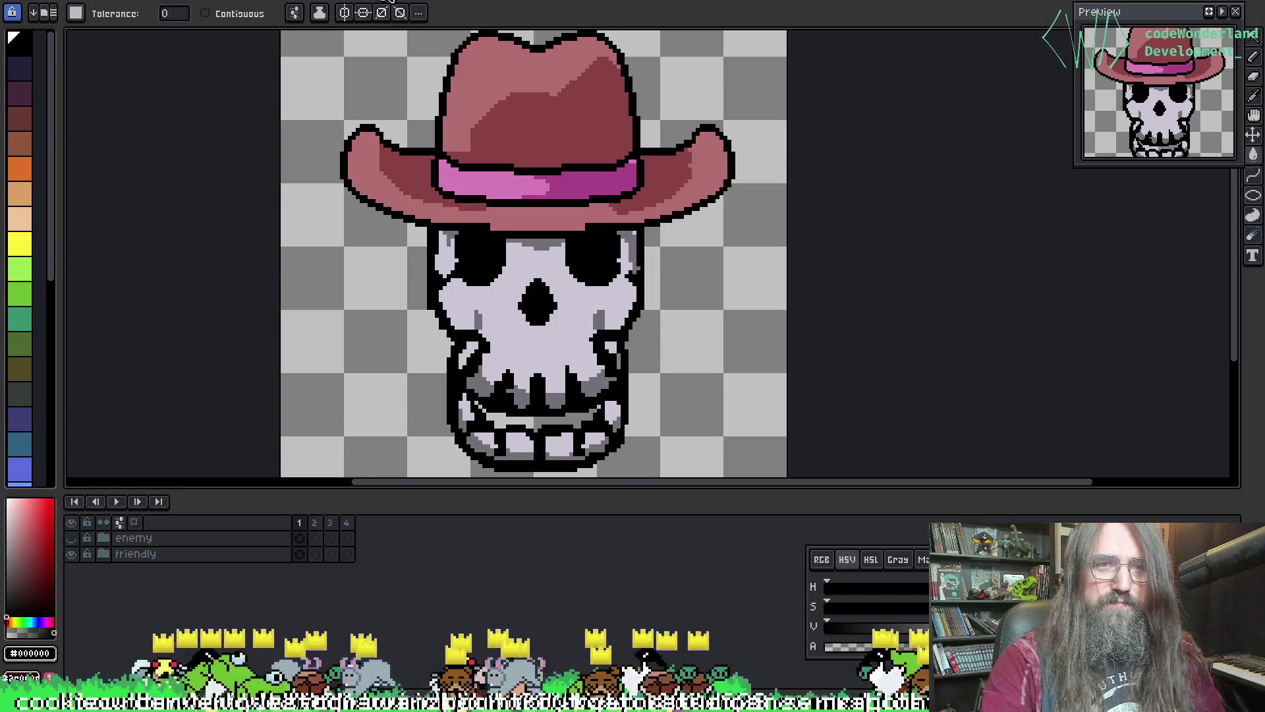
key(ctrl+Tab)
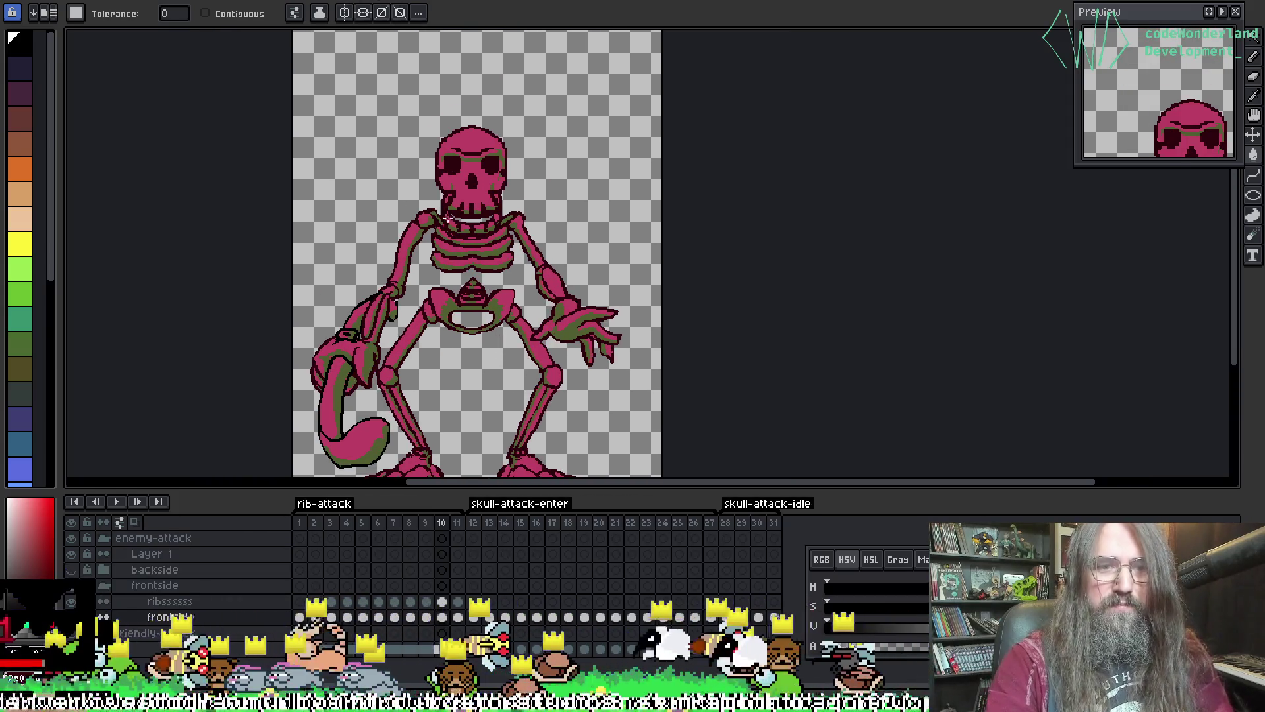
- On frame 15, sample the skull's pink and paint the stray grey pixels beside it
key(Right)
key(Right)
key(Right)
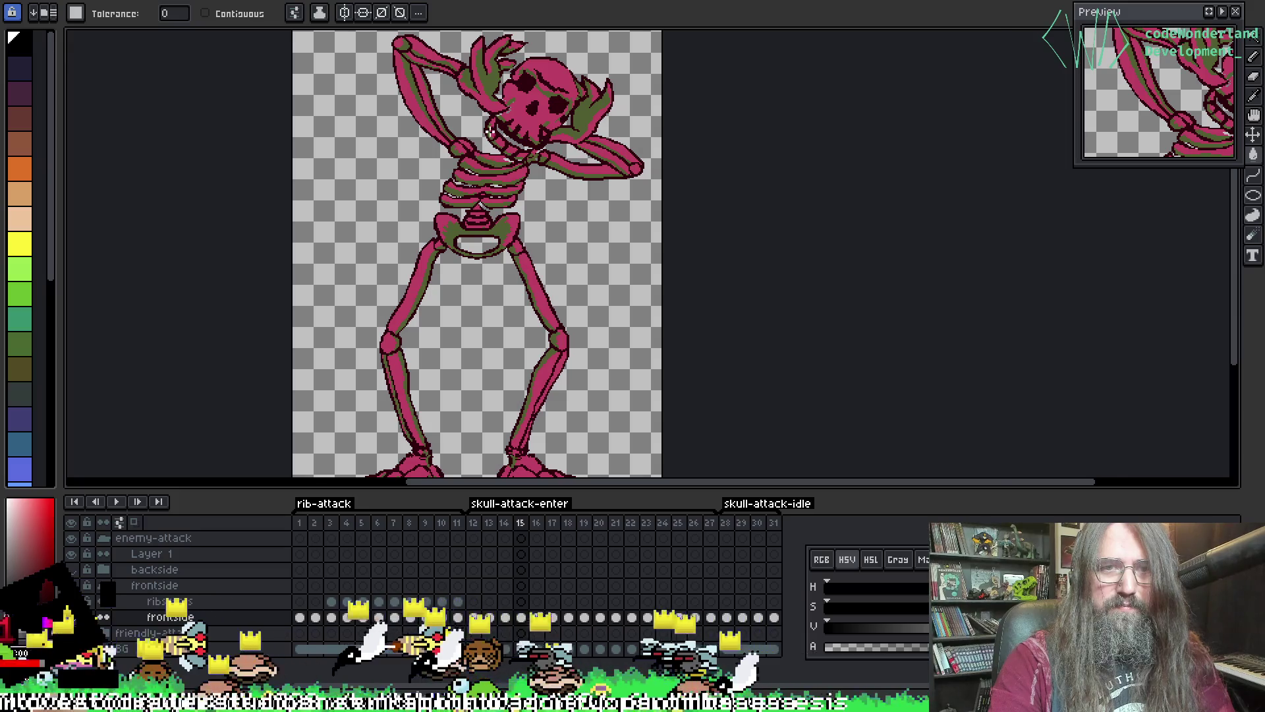
scroll(521, 296, up, 5)
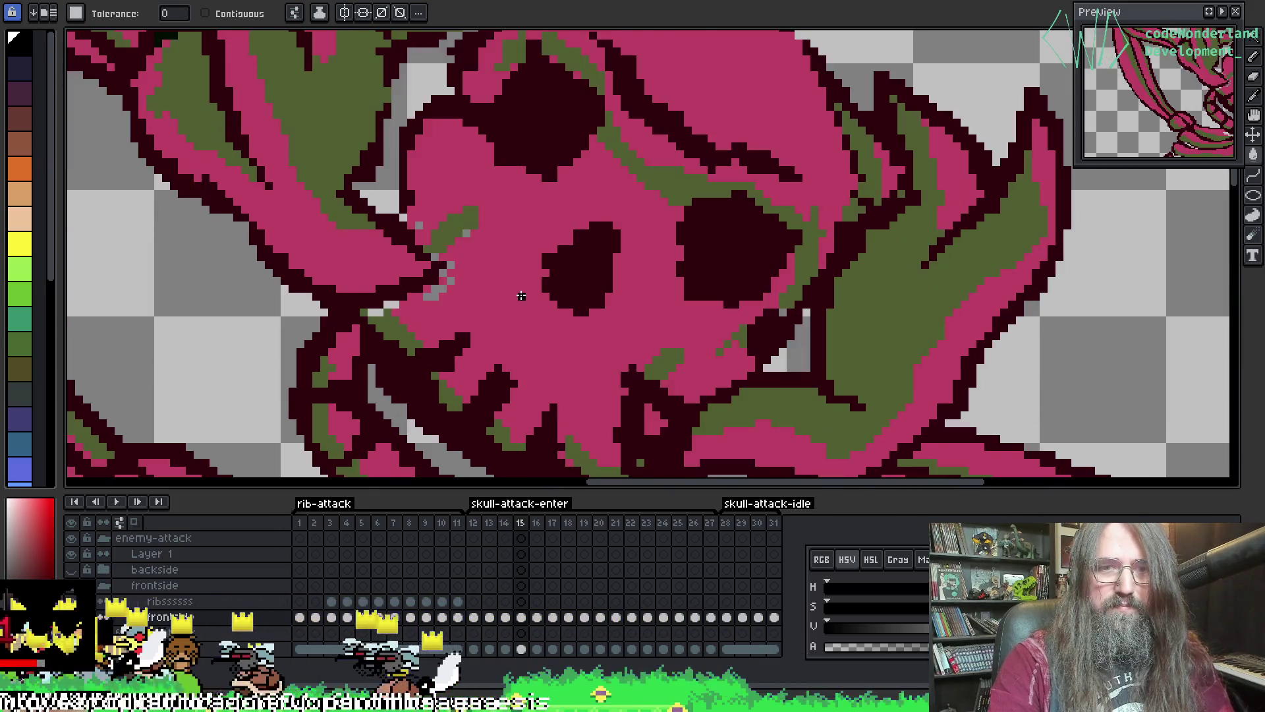
scroll(521, 296, up, 1)
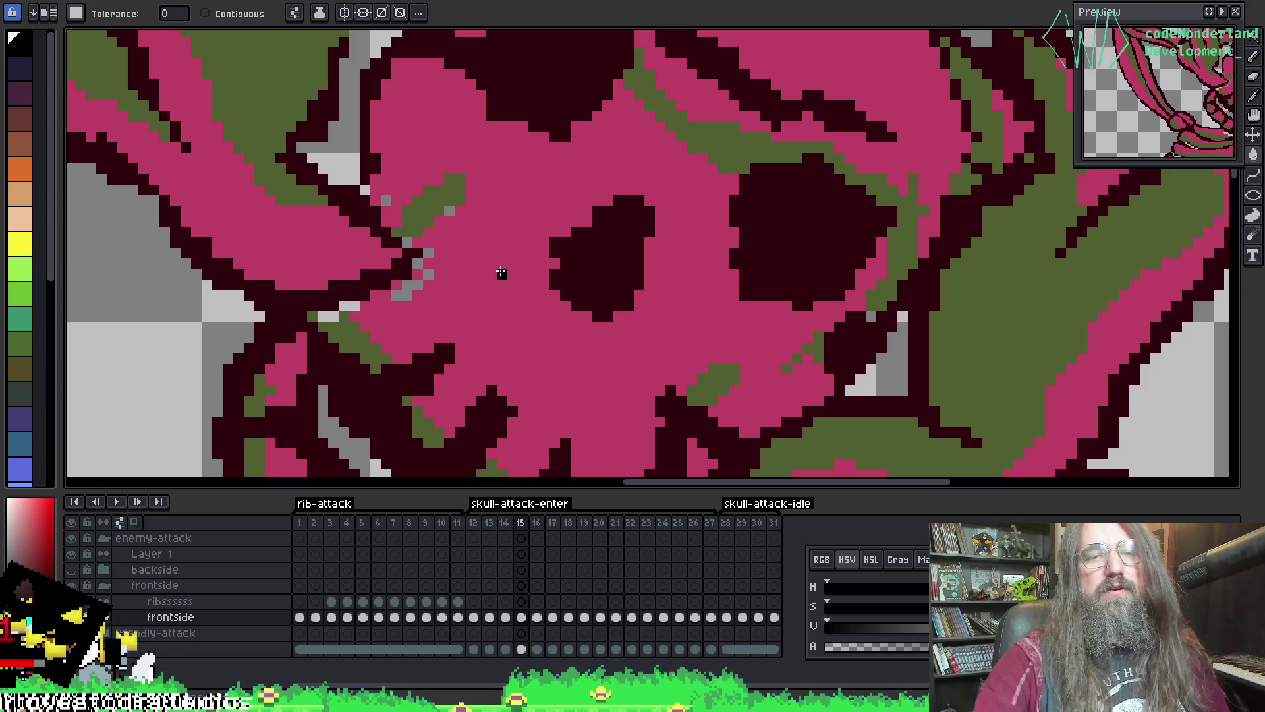
key(i)
click(382, 170)
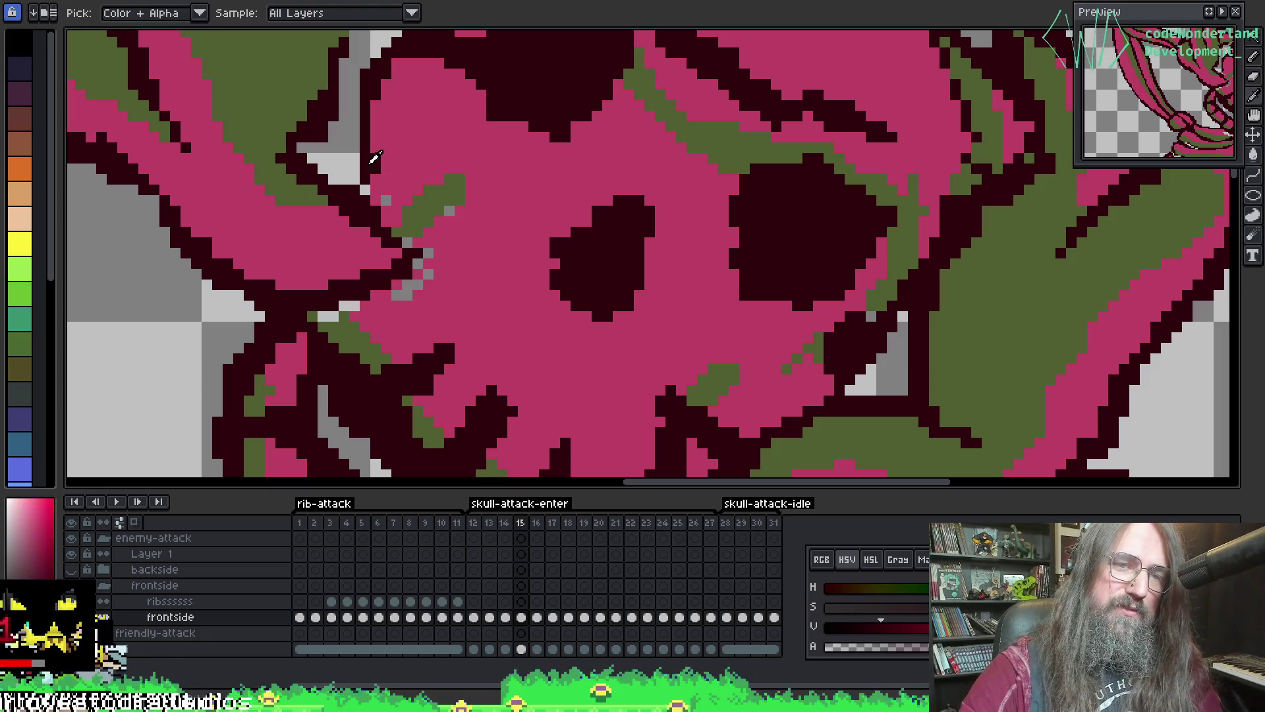
key(b)
key(i)
click(395, 186)
key(b)
click(385, 200)
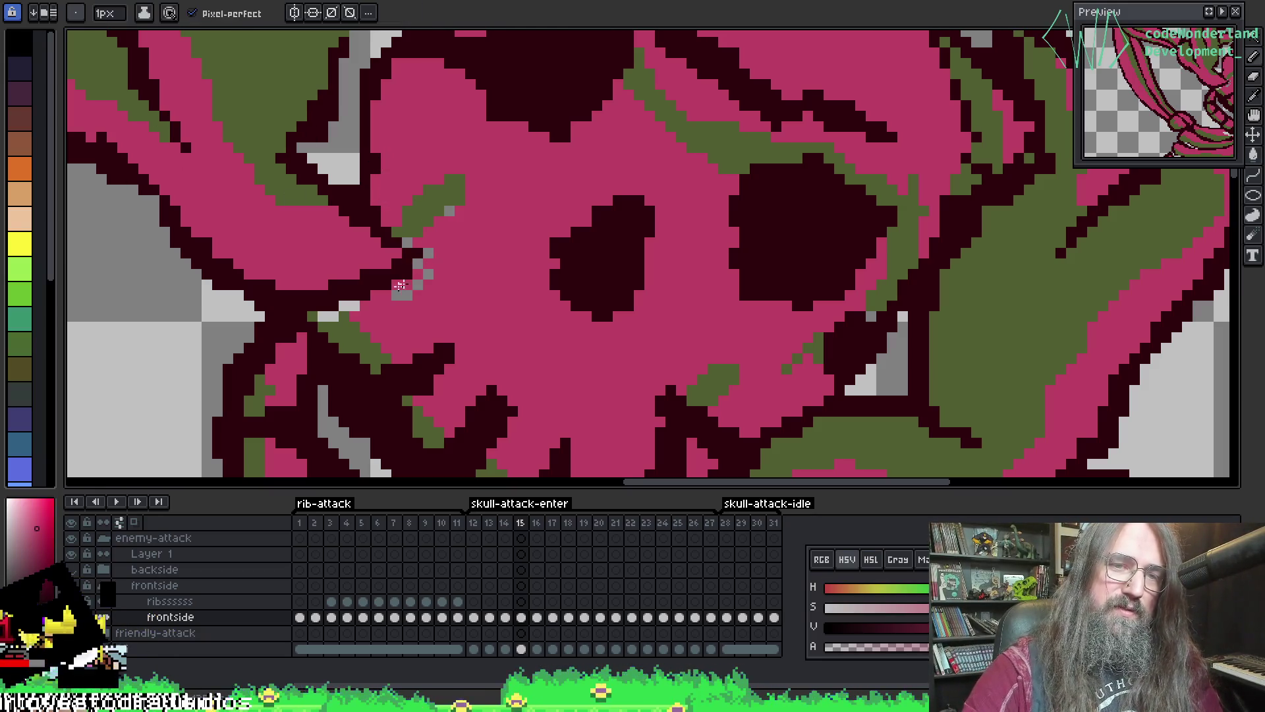
click(429, 274)
drag(402, 283, 412, 290)
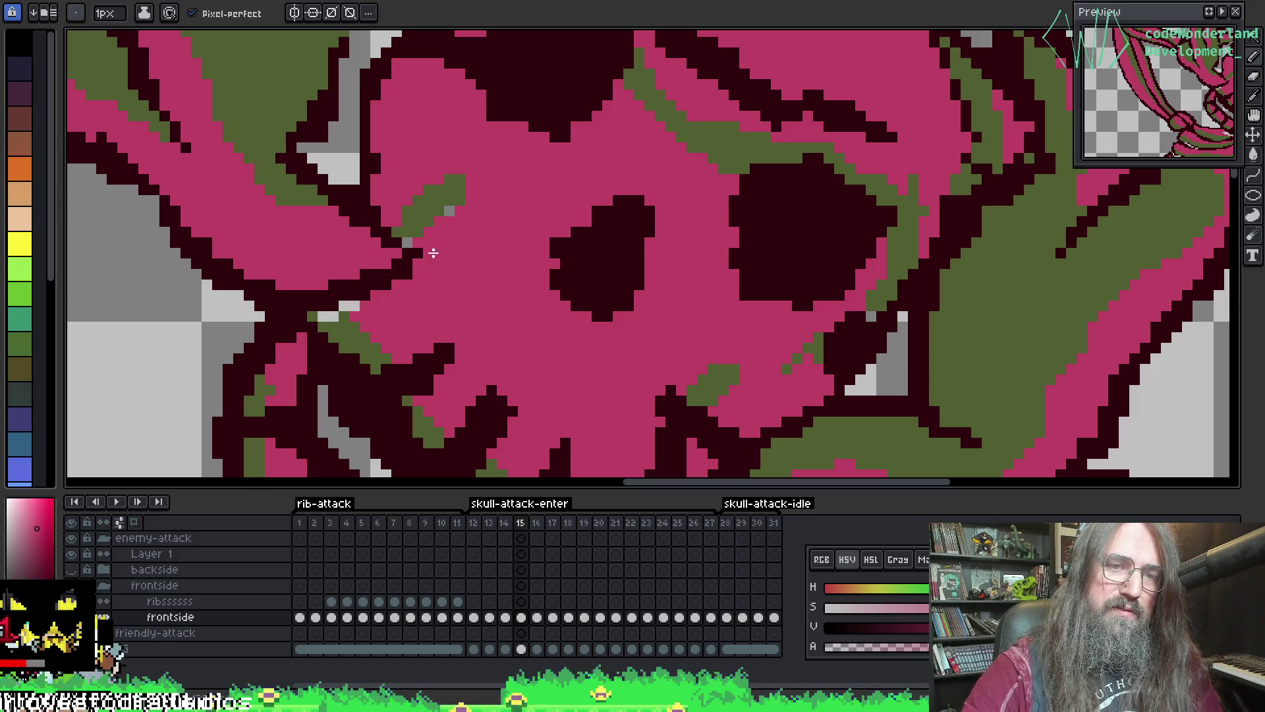
- Resample the skull's olive green and then its pink while zooming around the area
alt+click(418, 227)
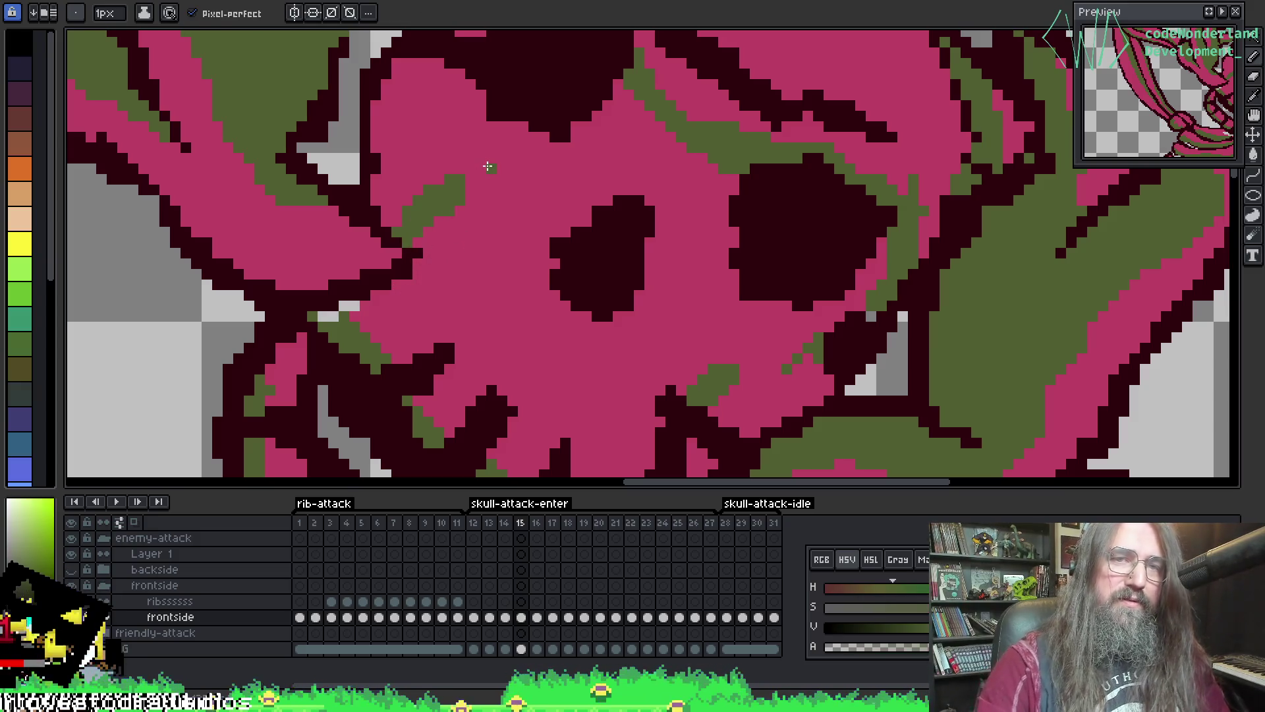
scroll(487, 166, down, 3)
scroll(459, 210, up, 3)
key(i)
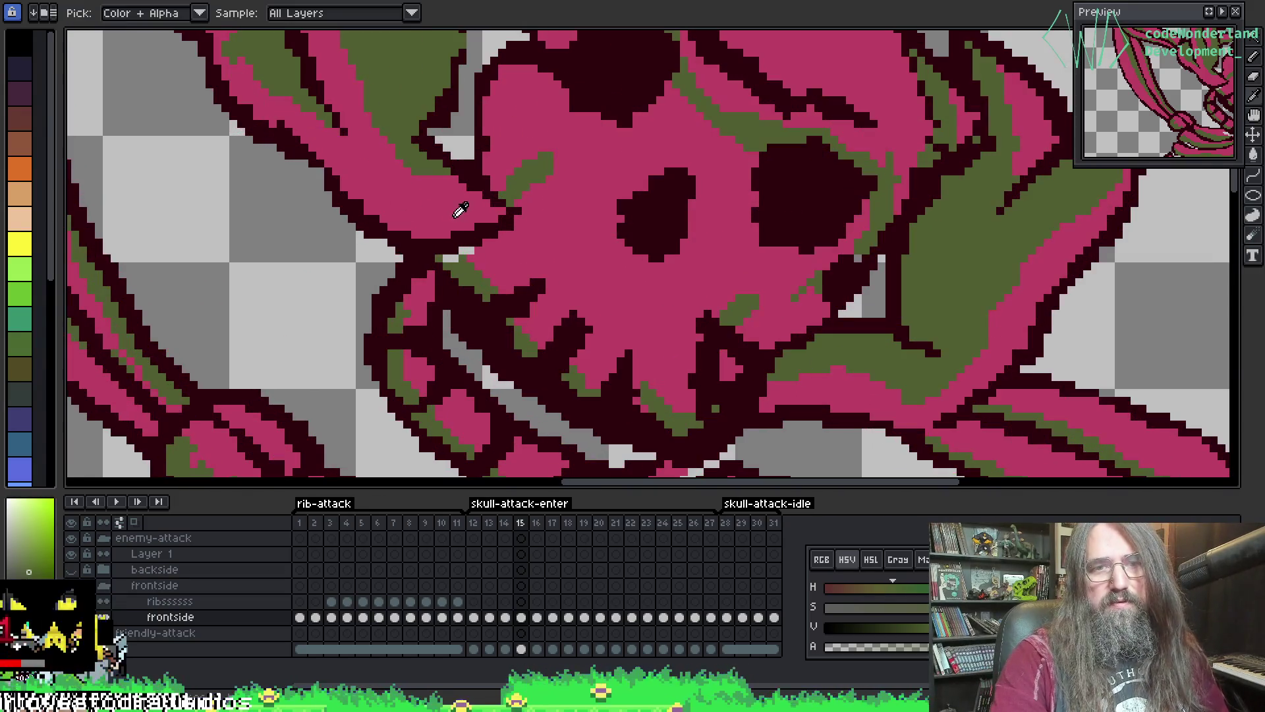
key(b)
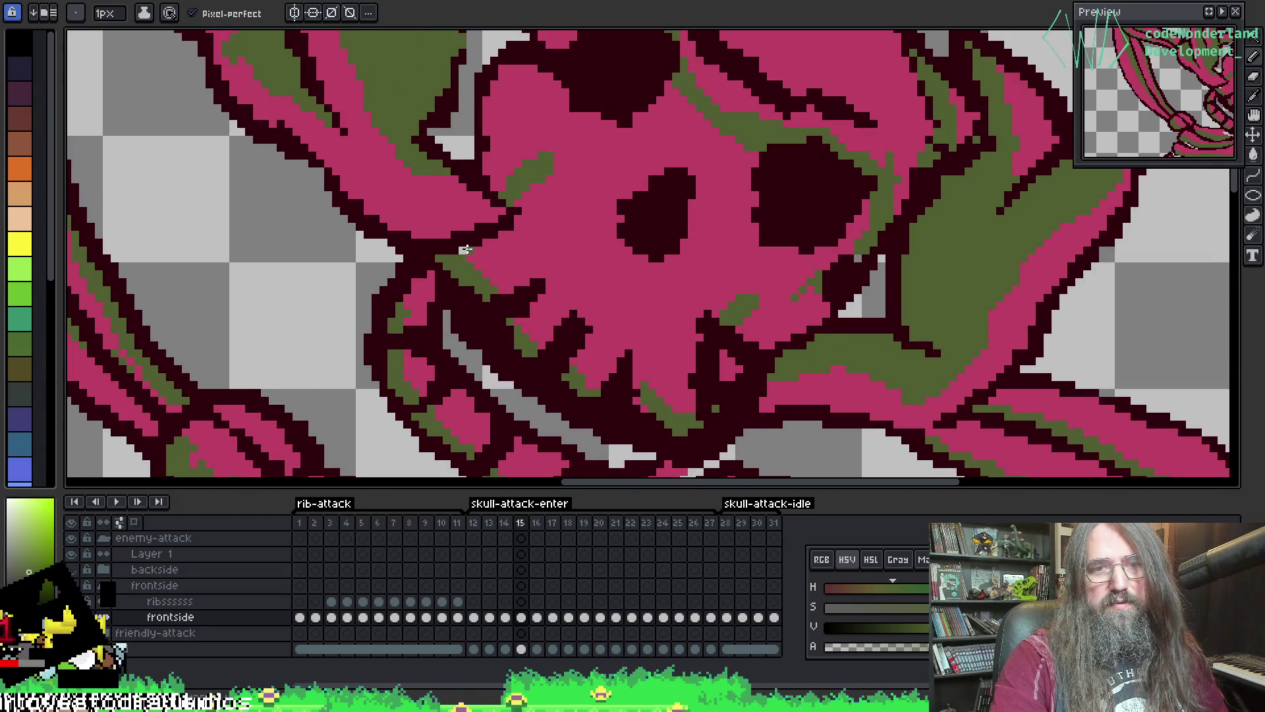
alt+click(470, 258)
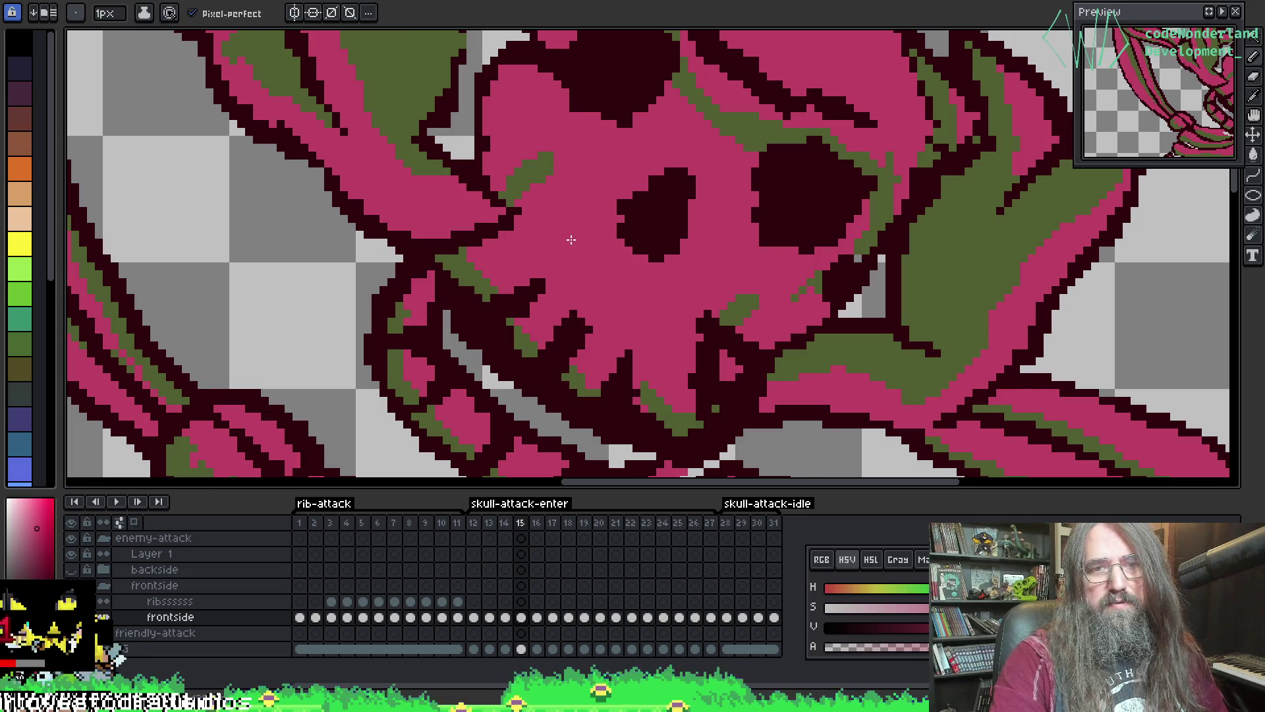
scroll(570, 239, down, 2)
scroll(653, 299, down, 1)
scroll(632, 197, up, 1)
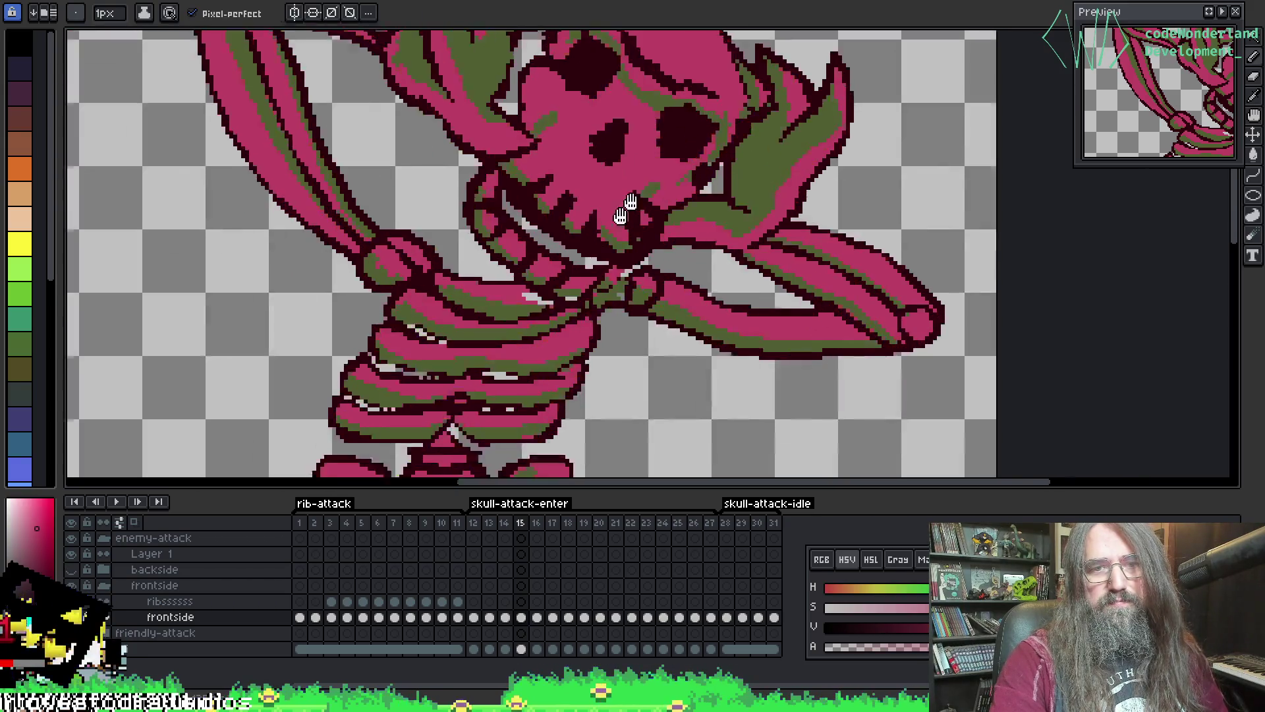
scroll(633, 182, down, 1)
scroll(497, 185, up, 1)
scroll(496, 186, down, 1)
scroll(487, 185, up, 1)
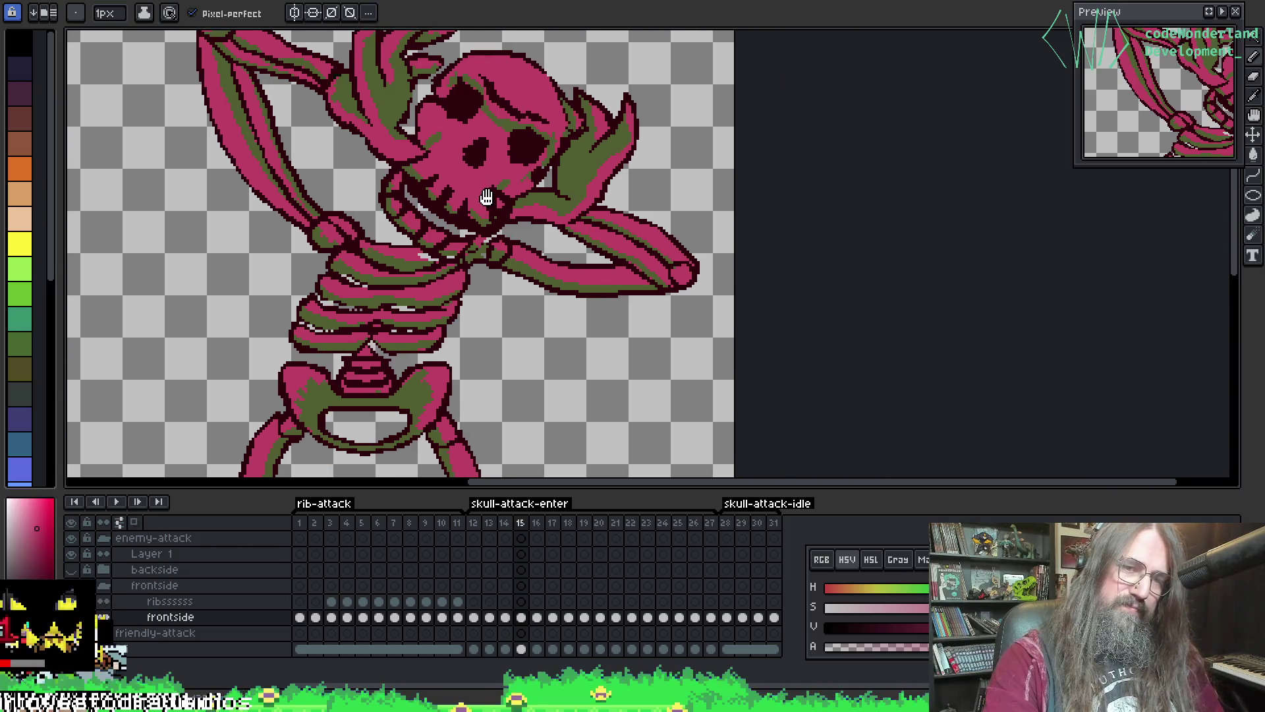
scroll(480, 185, up, 1)
scroll(464, 185, down, 1)
scroll(246, 210, up, 2)
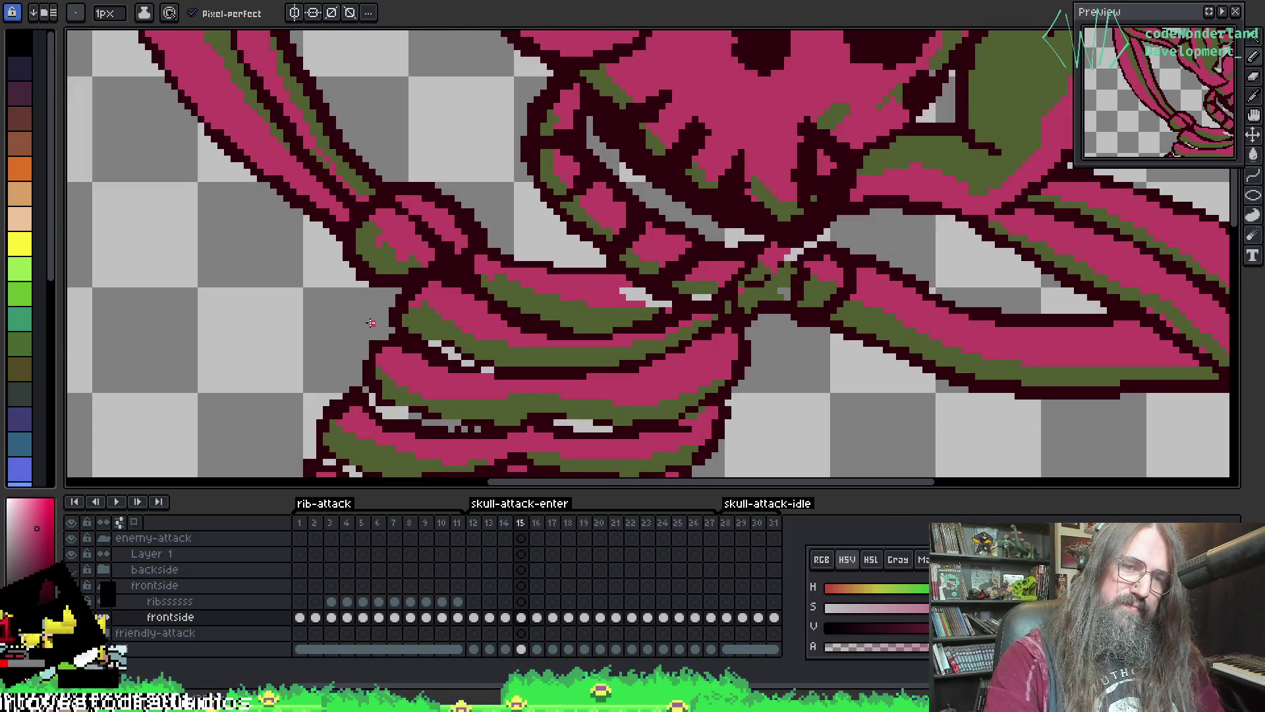
- Use a 3px brush around the lower ribs, then return to 1px and sample the dark-red outline
key(e)
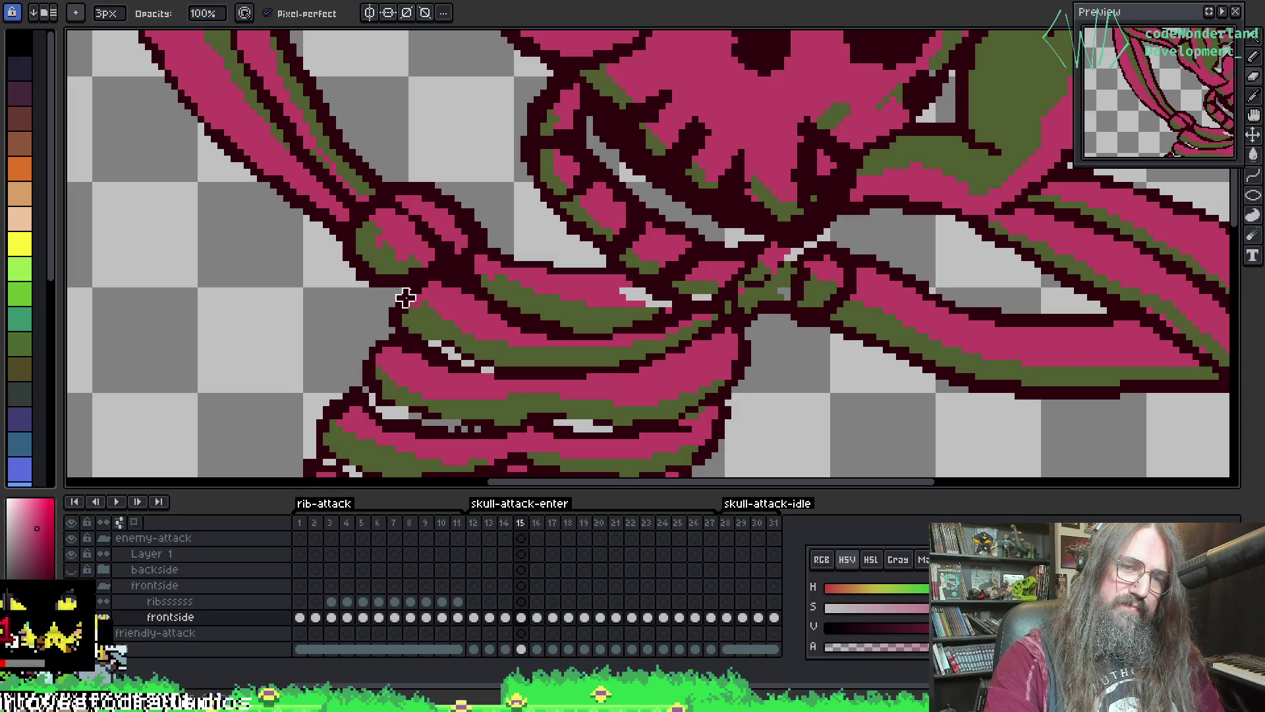
mouse_move(345, 362)
mouse_down()
mouse_move(306, 213)
mouse_move(261, 224)
mouse_up()
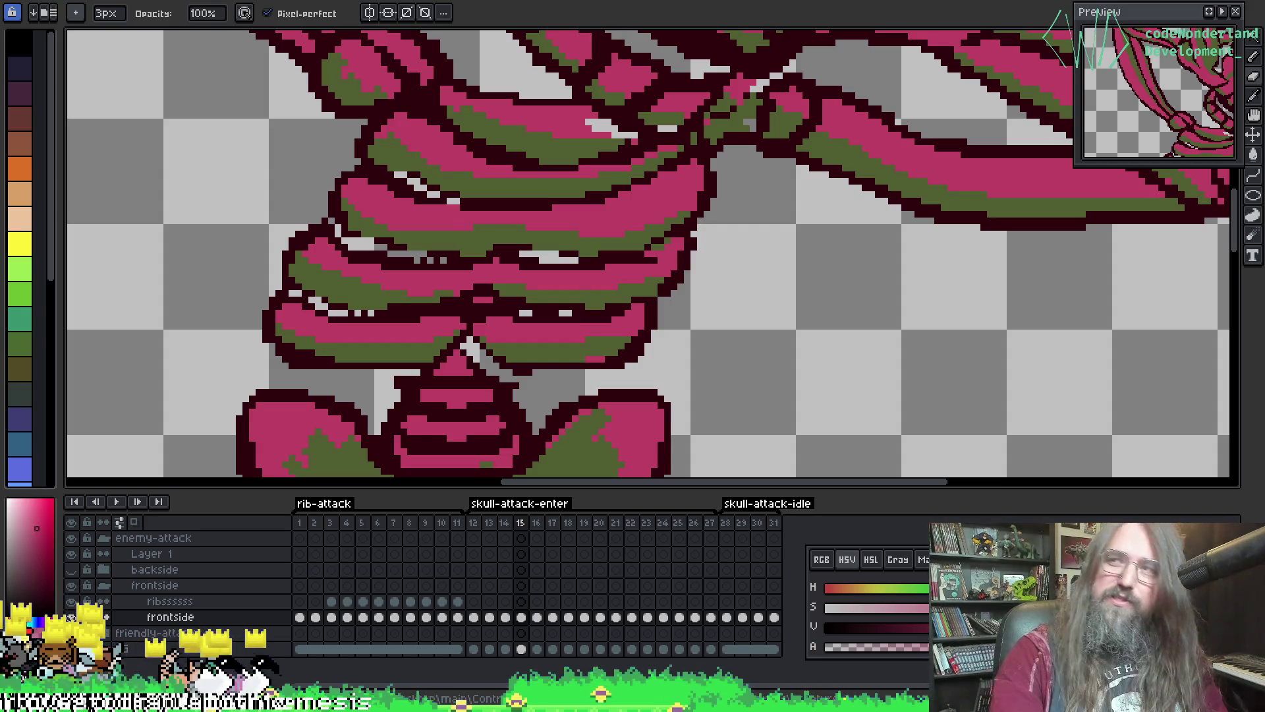
scroll(331, 324, up, 2)
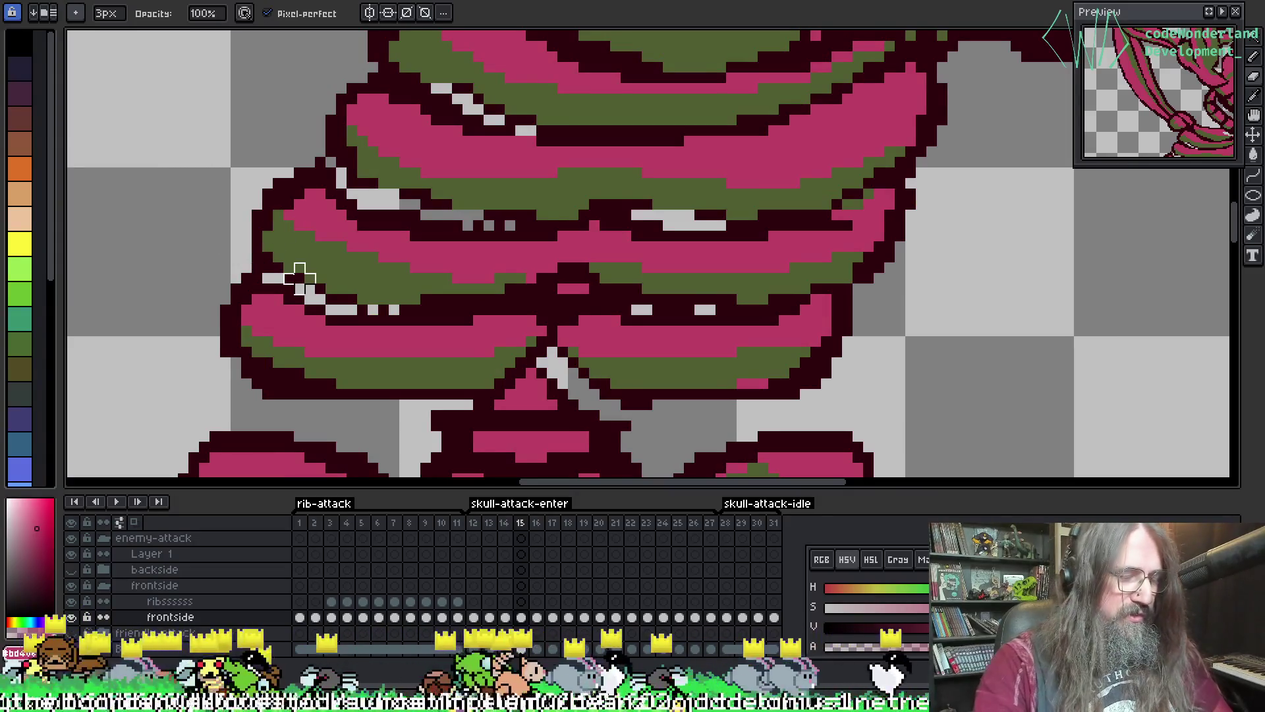
key(minus)
key(minus)
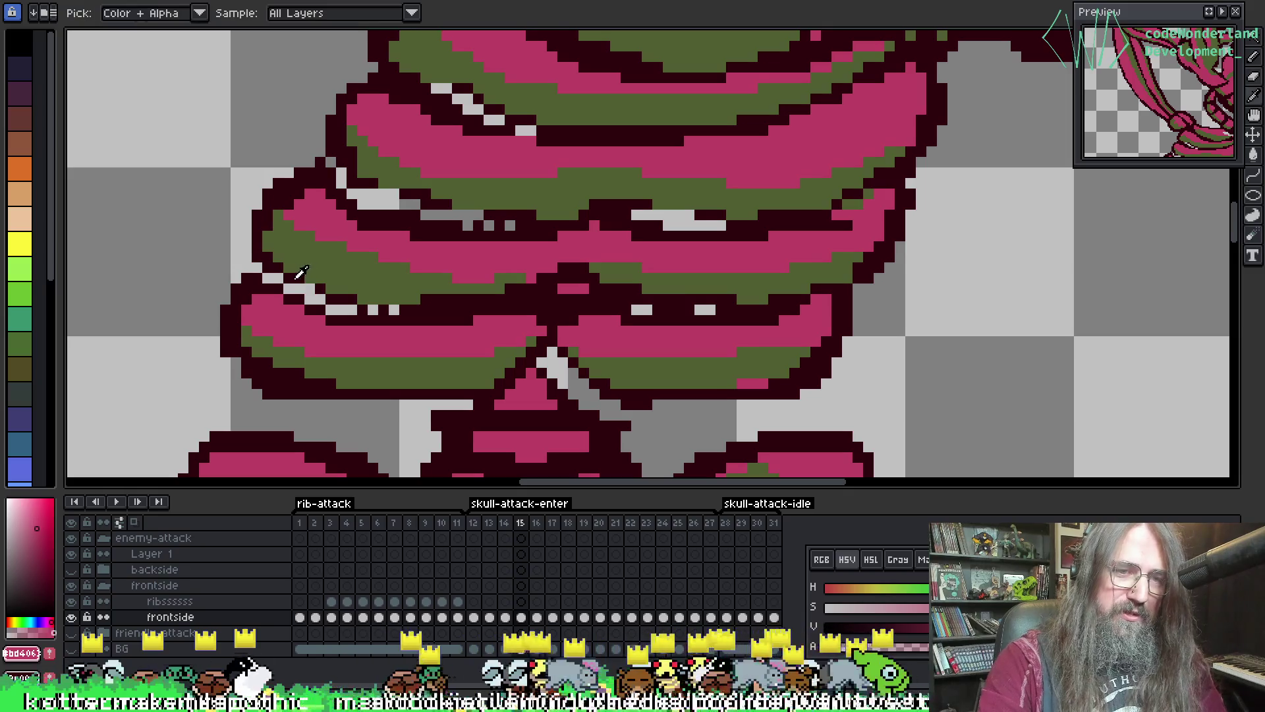
alt+click(306, 285)
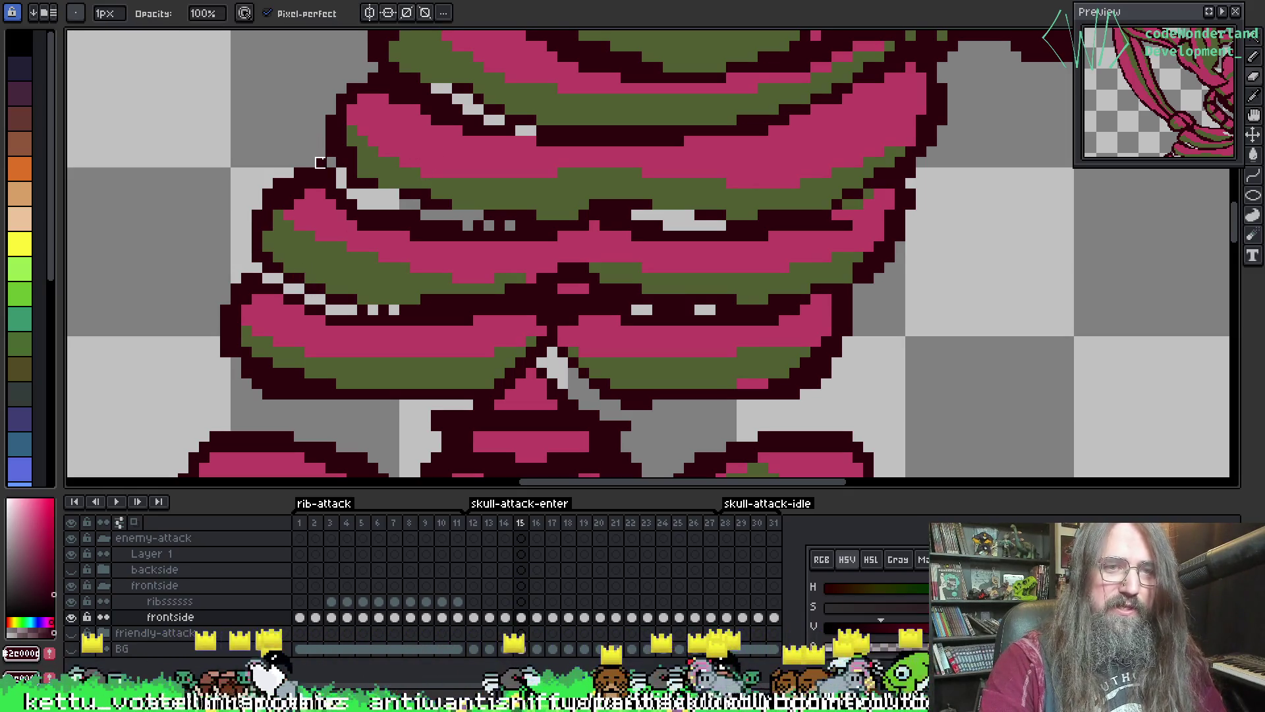
scroll(404, 121, down, 3)
scroll(218, 302, up, 4)
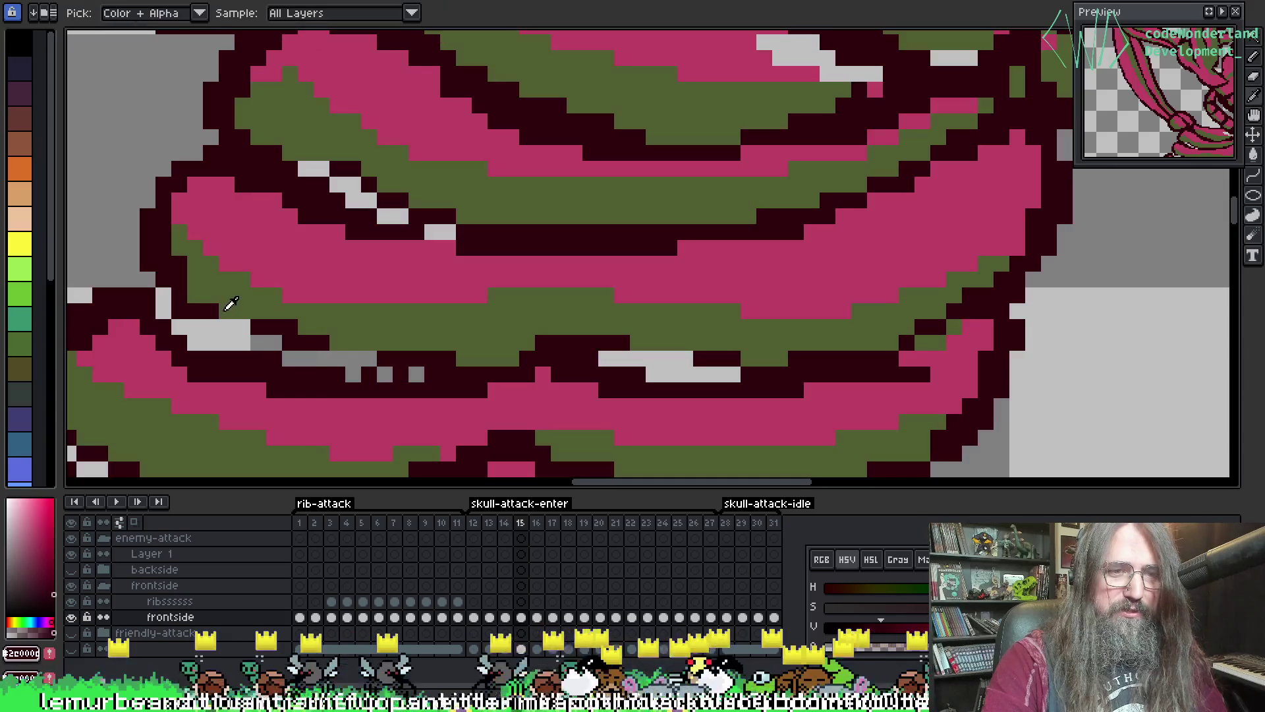
scroll(241, 325, down, 4)
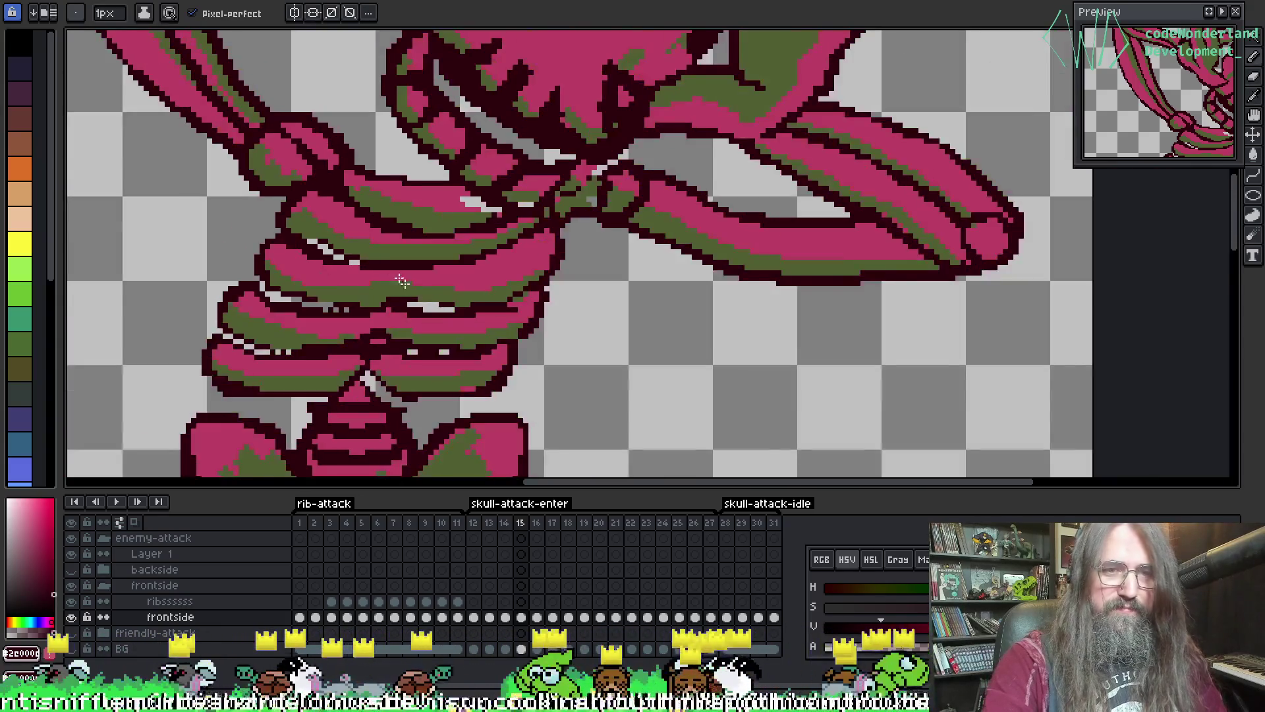
scroll(526, 233, up, 2)
scroll(518, 232, down, 4)
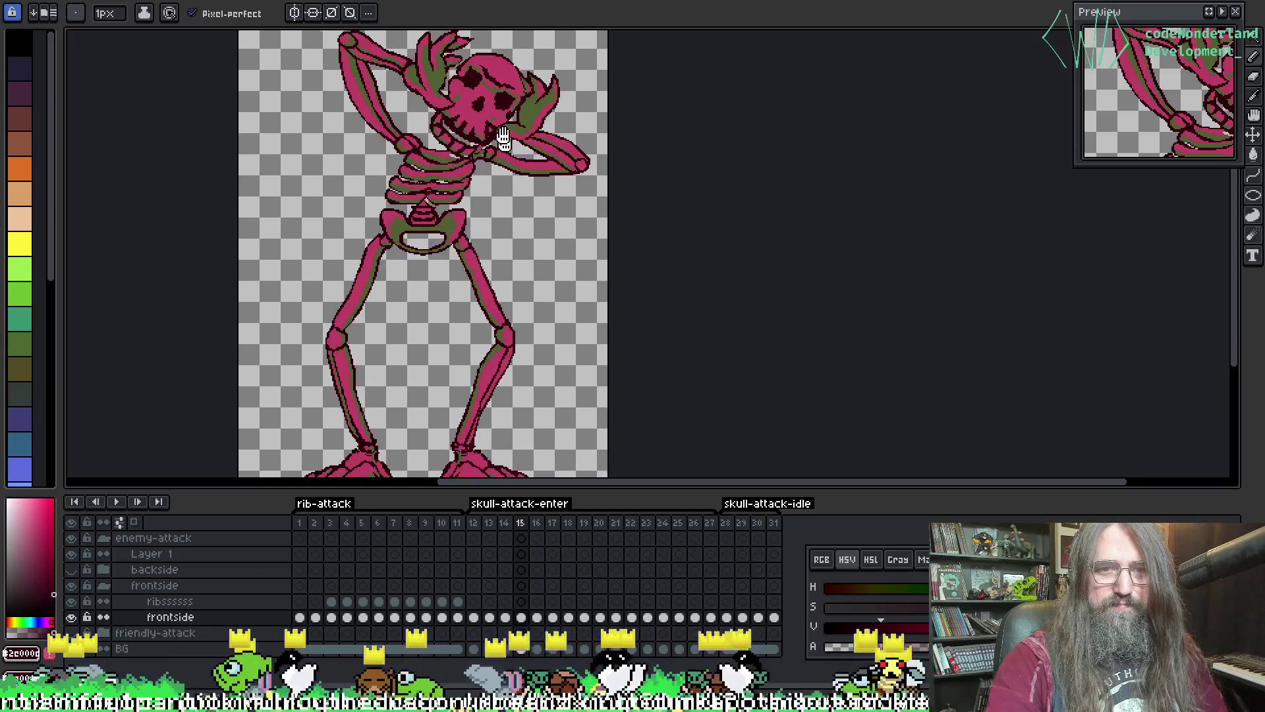
- Recentre the view and cycle past the three-skeleton and headless sprites back to the enemy-attack sprite
mouse_move(506, 232)
mouse_down()
mouse_move(484, 222)
mouse_move(545, 230)
mouse_move(532, 245)
mouse_up()
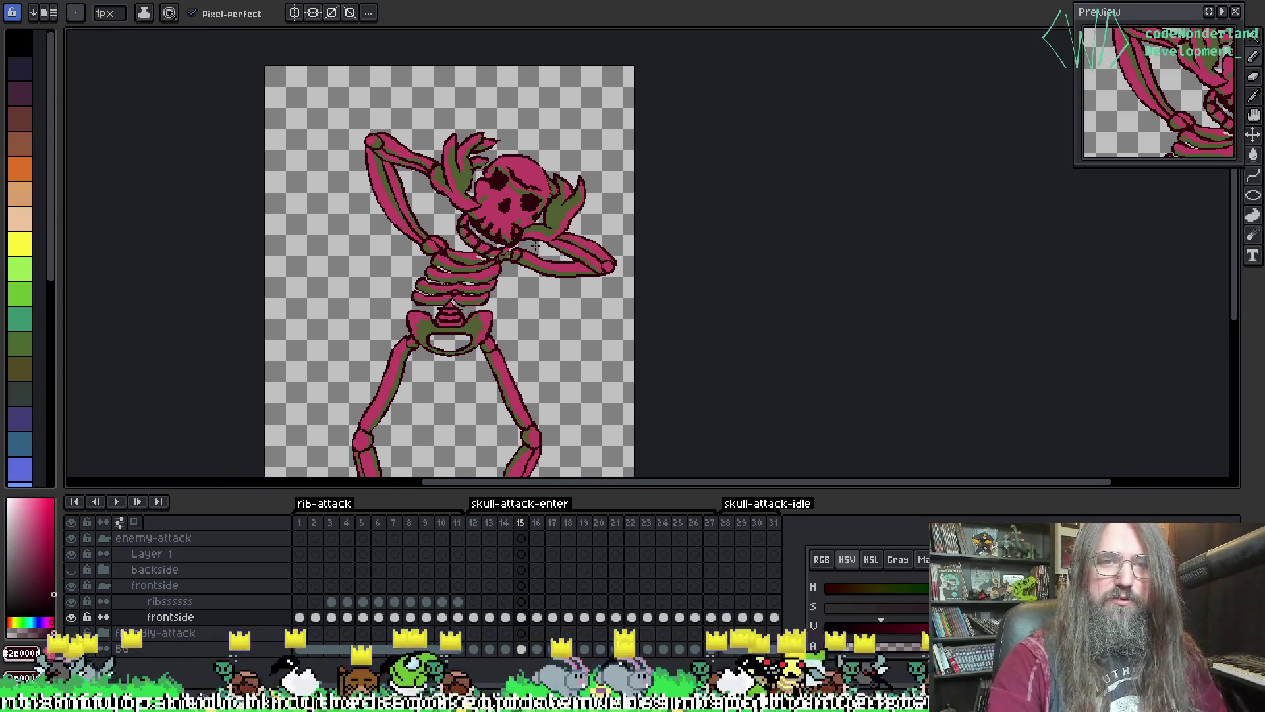
key(ctrl+Tab)
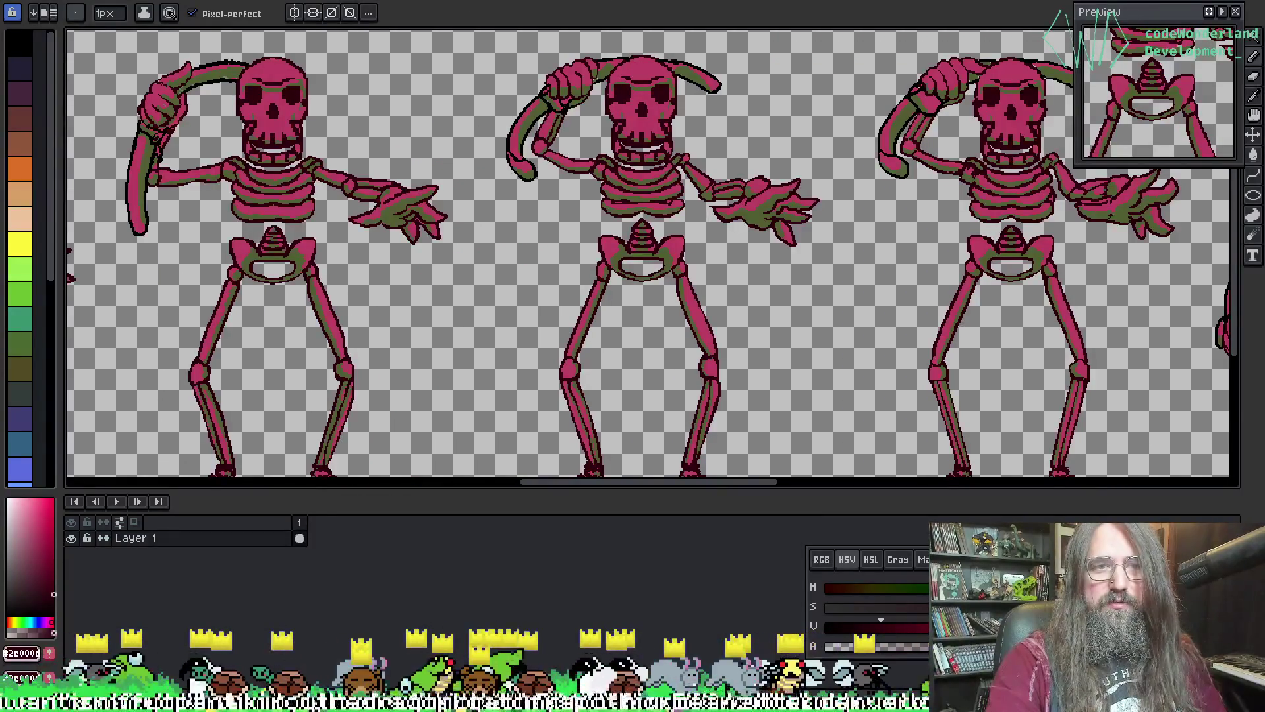
key(ctrl+Tab)
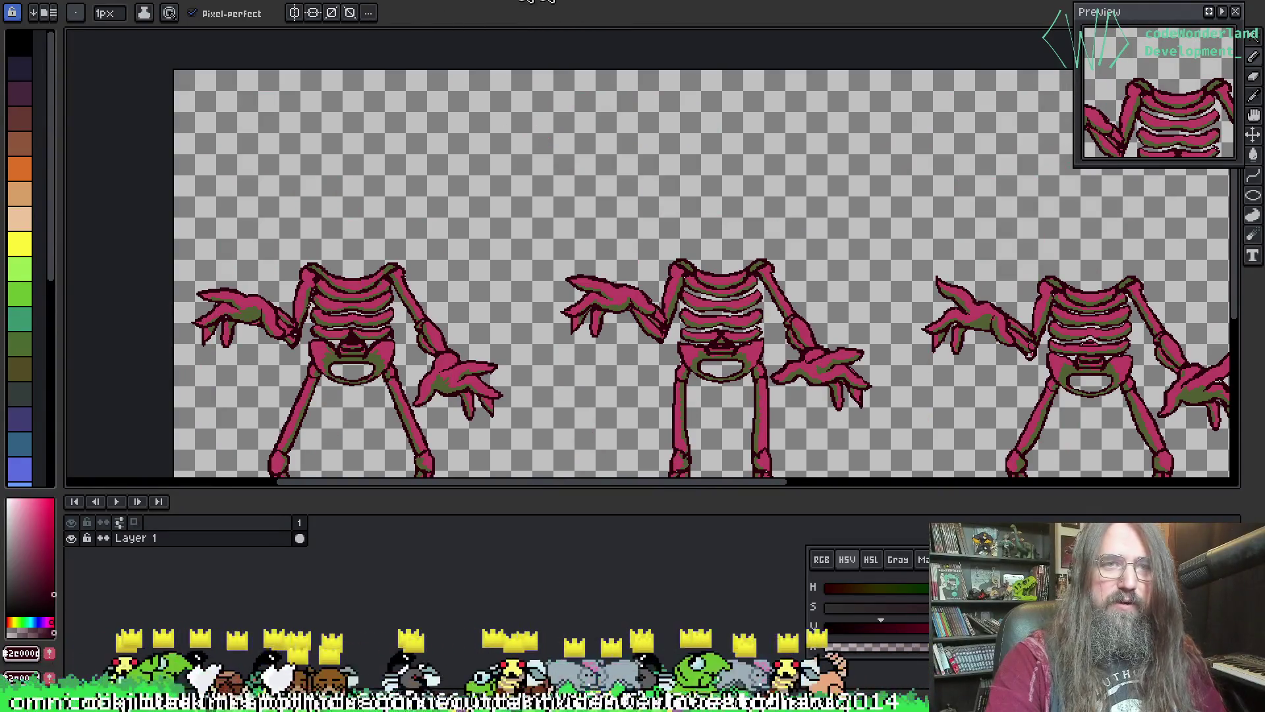
key(ctrl+Tab)
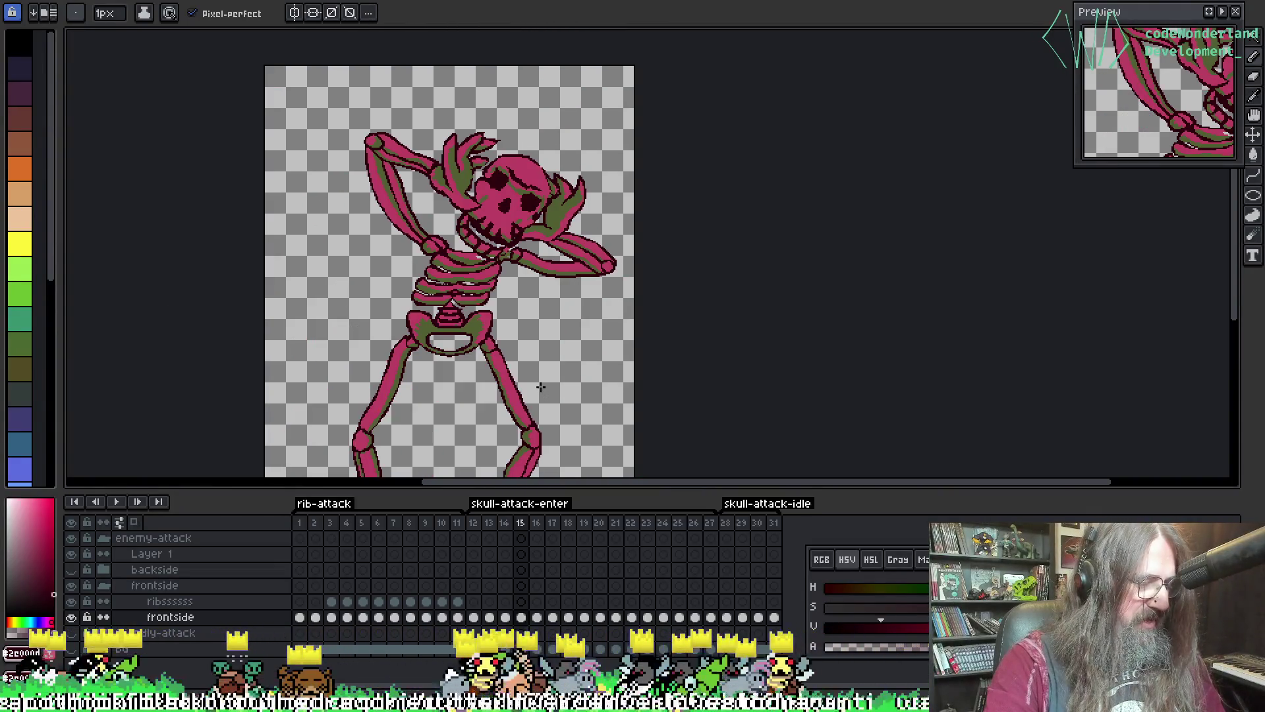
- Limit the sprite sheet export to the skull-attack-enter frames, pan the sheet, then close it
key(ctrl+e)
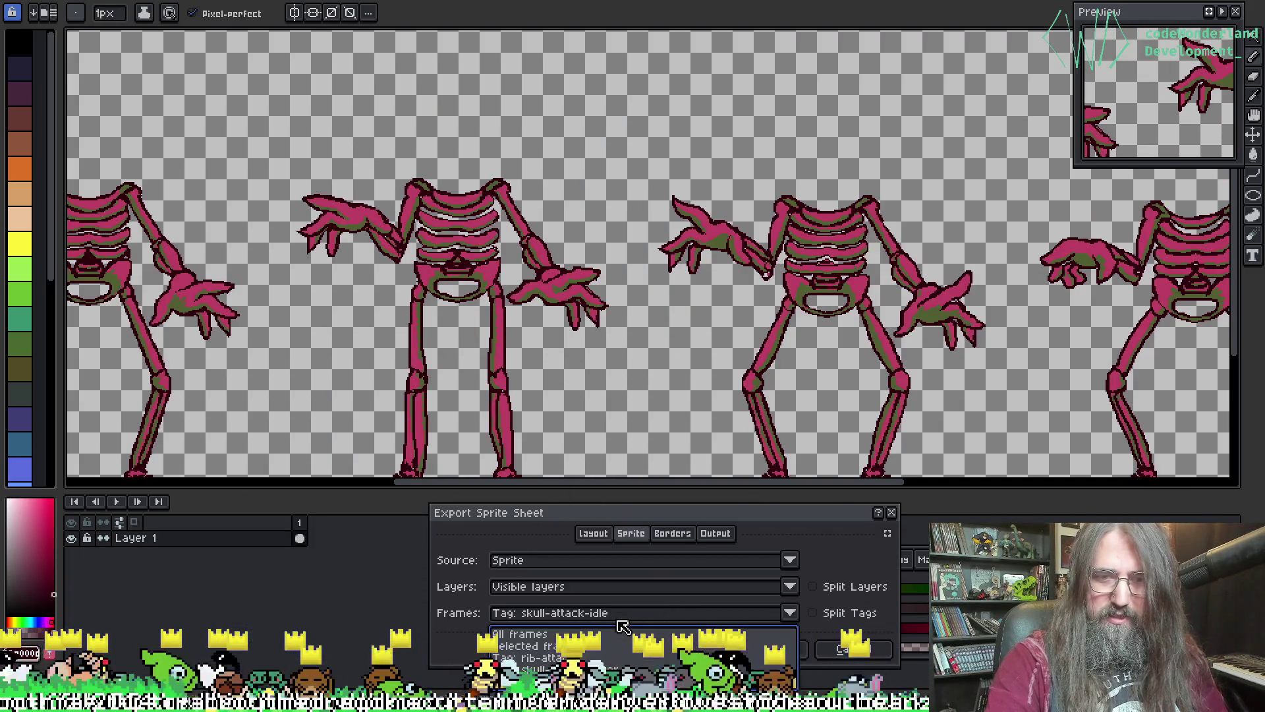
click(533, 657)
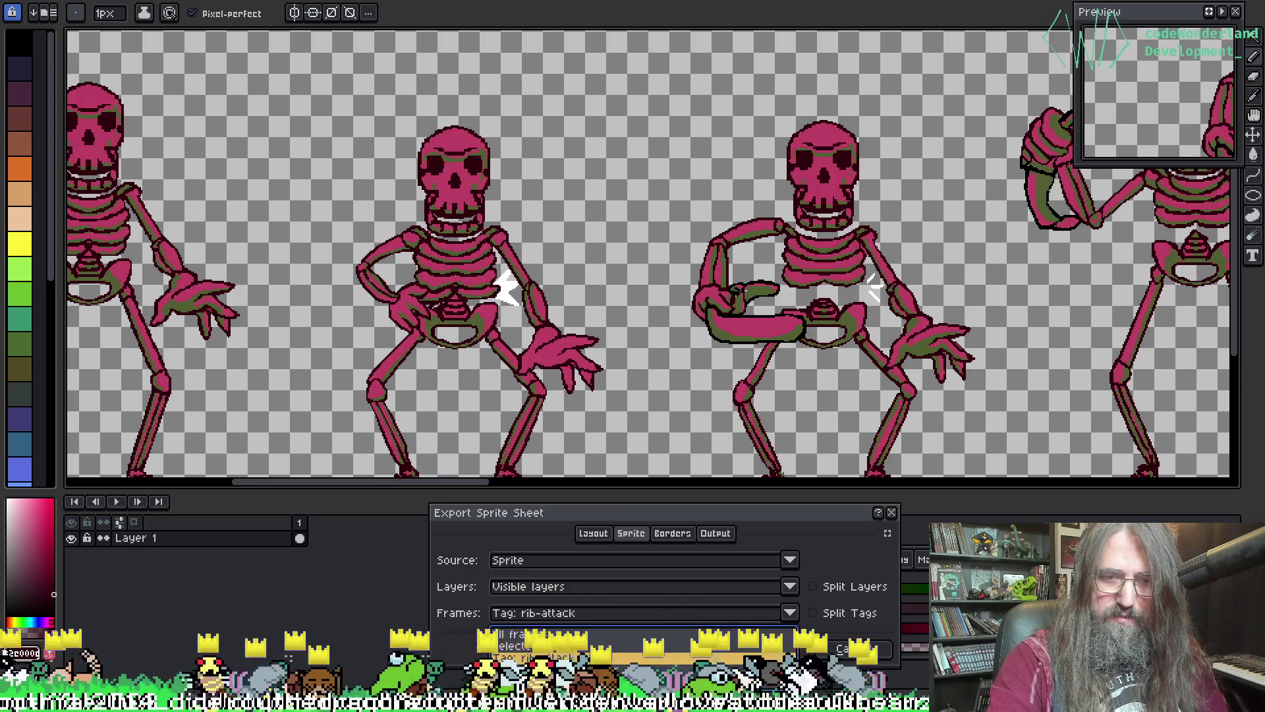
click(740, 632)
click(769, 649)
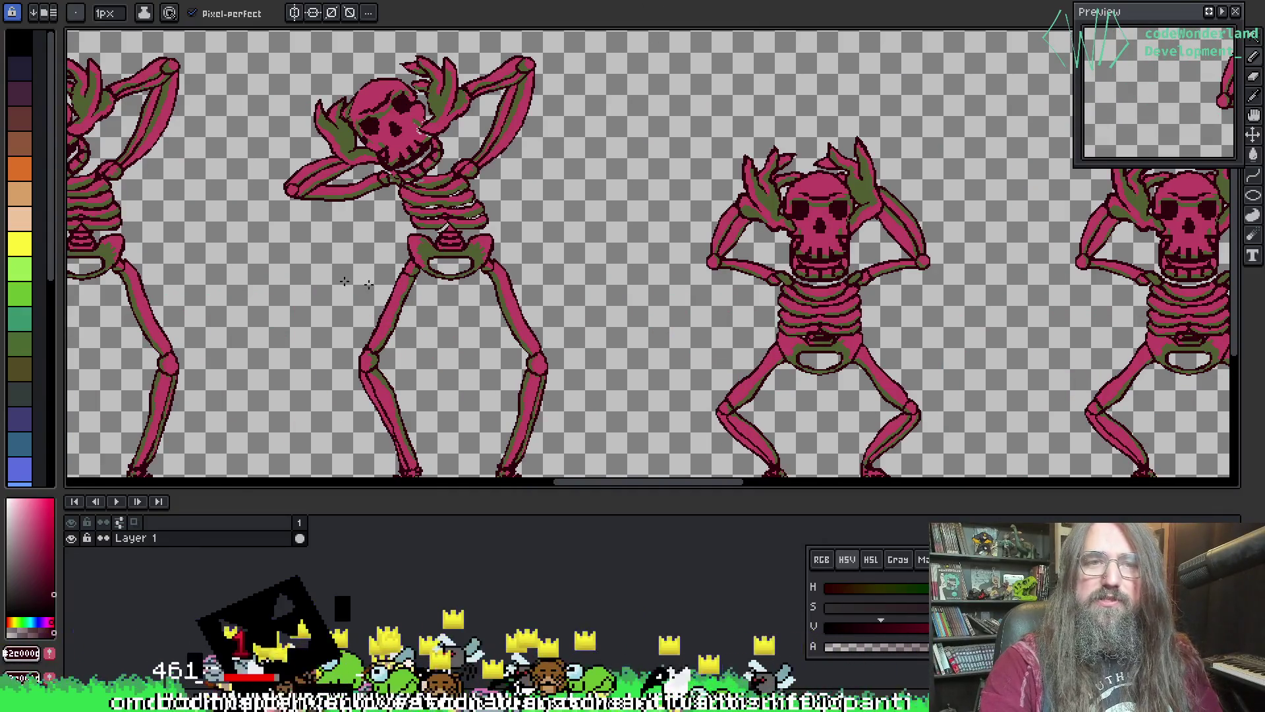
mouse_move(368, 284)
mouse_down()
mouse_move(437, 217)
mouse_move(474, 238)
mouse_move(842, 266)
mouse_move(670, 367)
mouse_up()
scroll(670, 367, up, 3)
scroll(589, 117, down, 3)
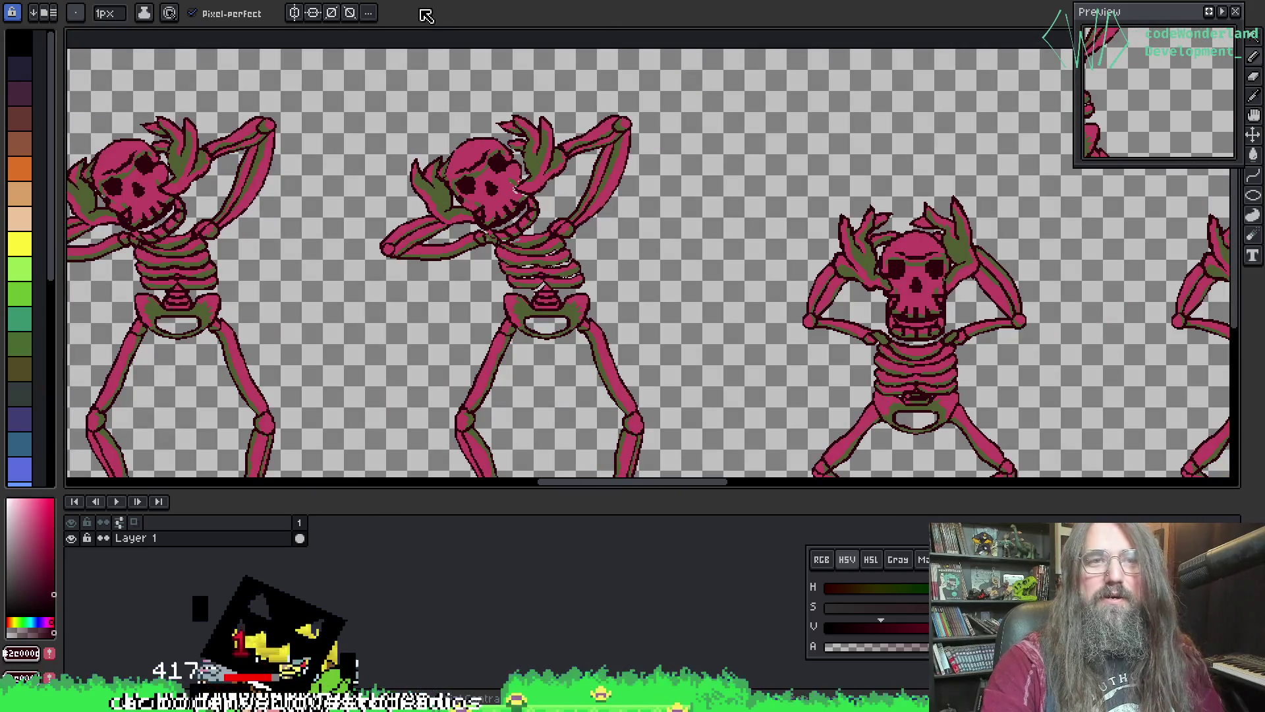
drag(861, 2, 807, 0)
key(ctrl+w)
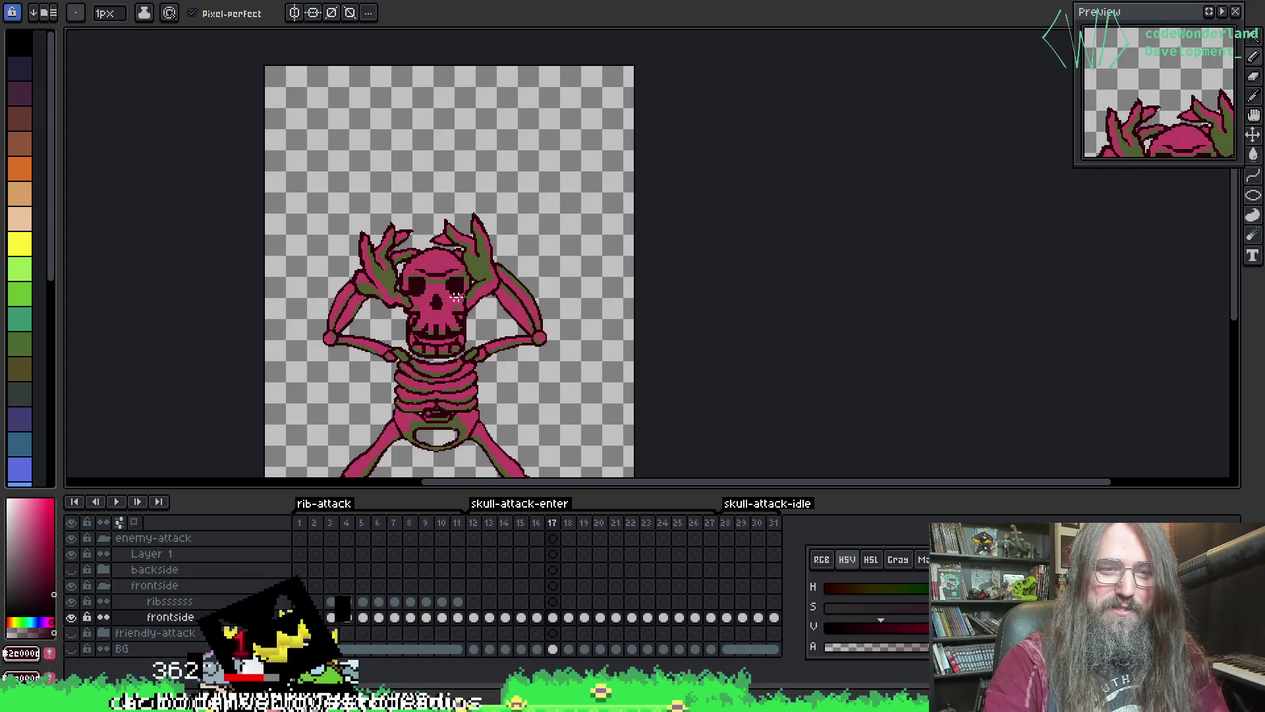
- On frame 19, zoom in, sample the skull's pink and repaint stray grey pixels pink and dark red
key(Right)
key(Right)
key(Right)
scroll(440, 261, up, 3)
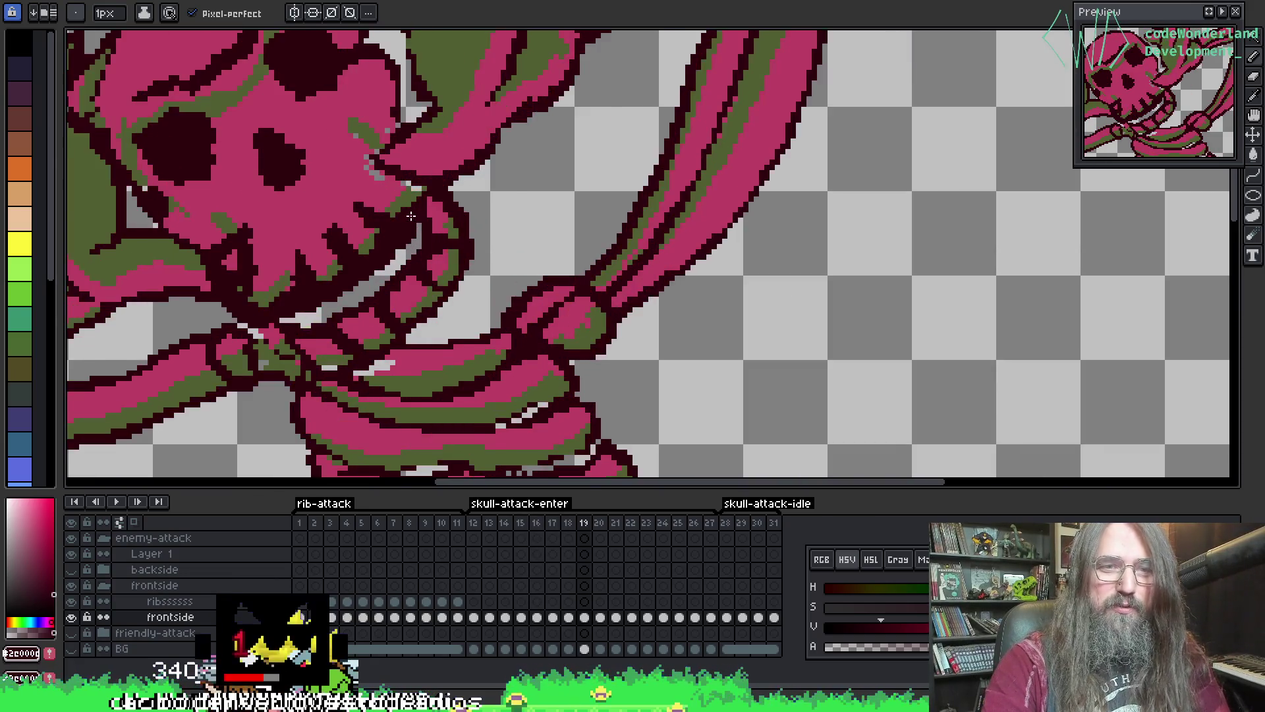
scroll(339, 241, up, 2)
scroll(340, 241, up, 2)
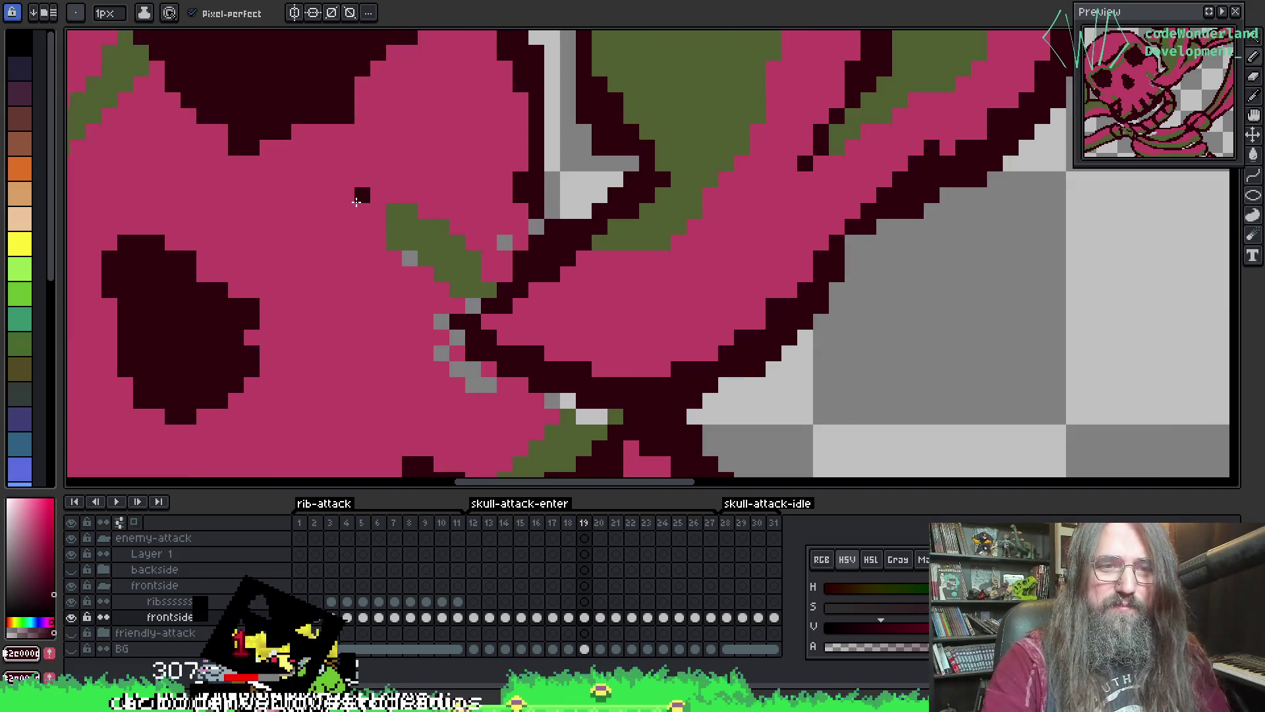
alt+click(316, 236)
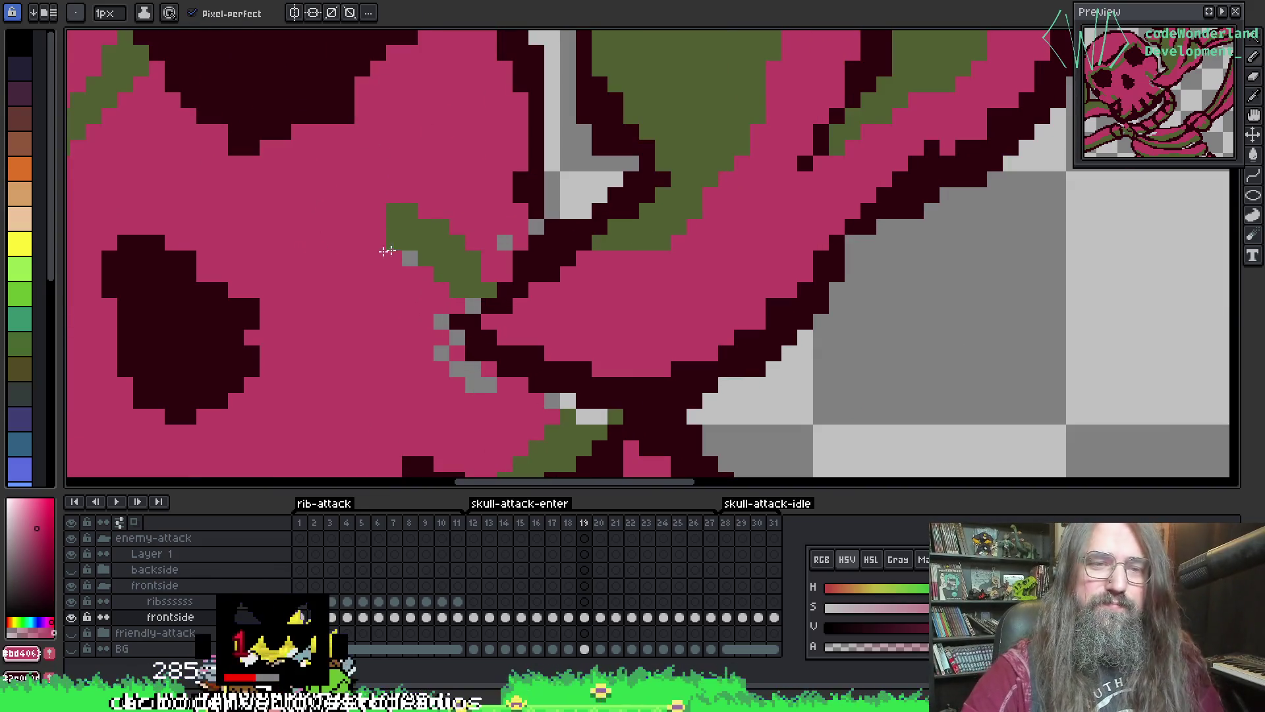
key(ctrl+z)
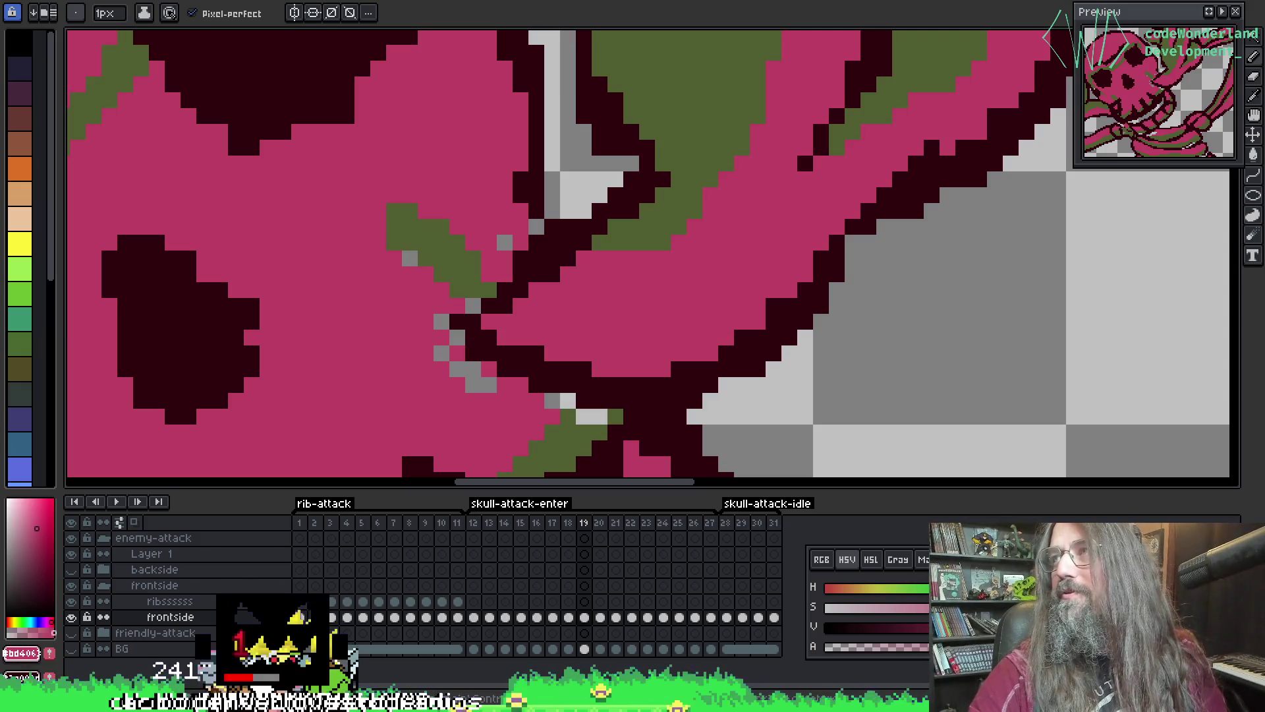
click(505, 242)
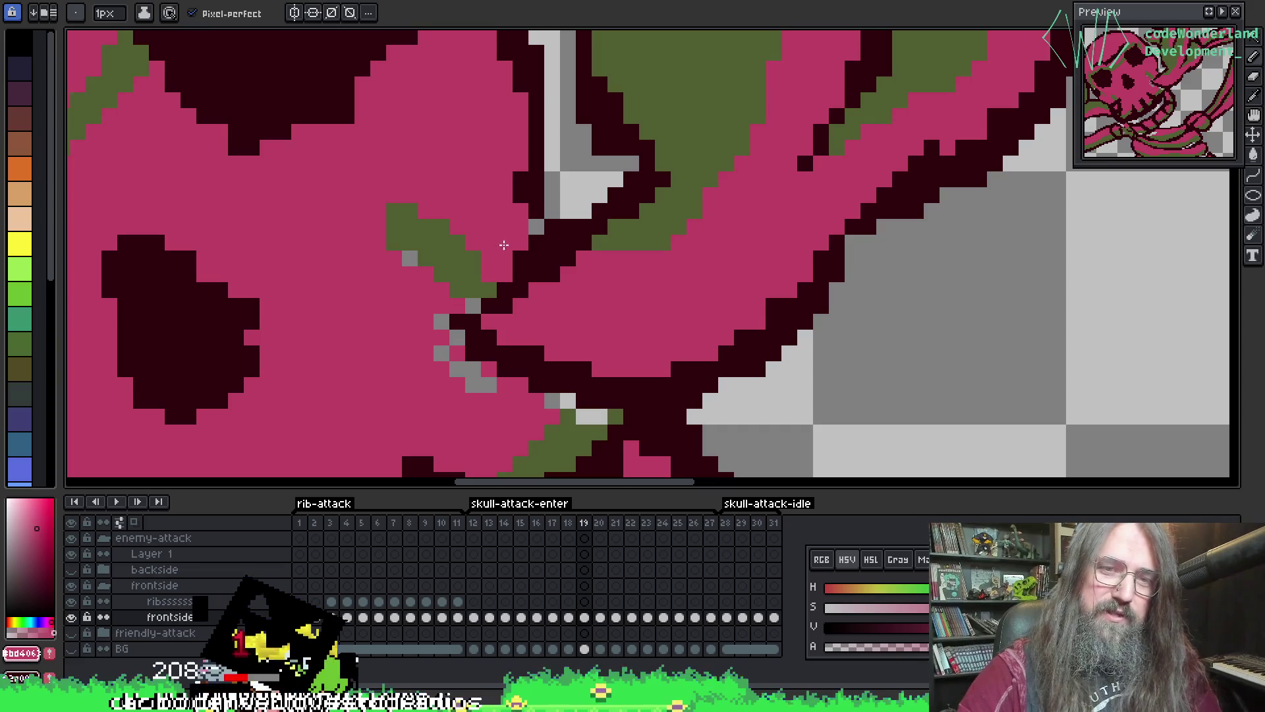
click(520, 211)
alt+click(531, 196)
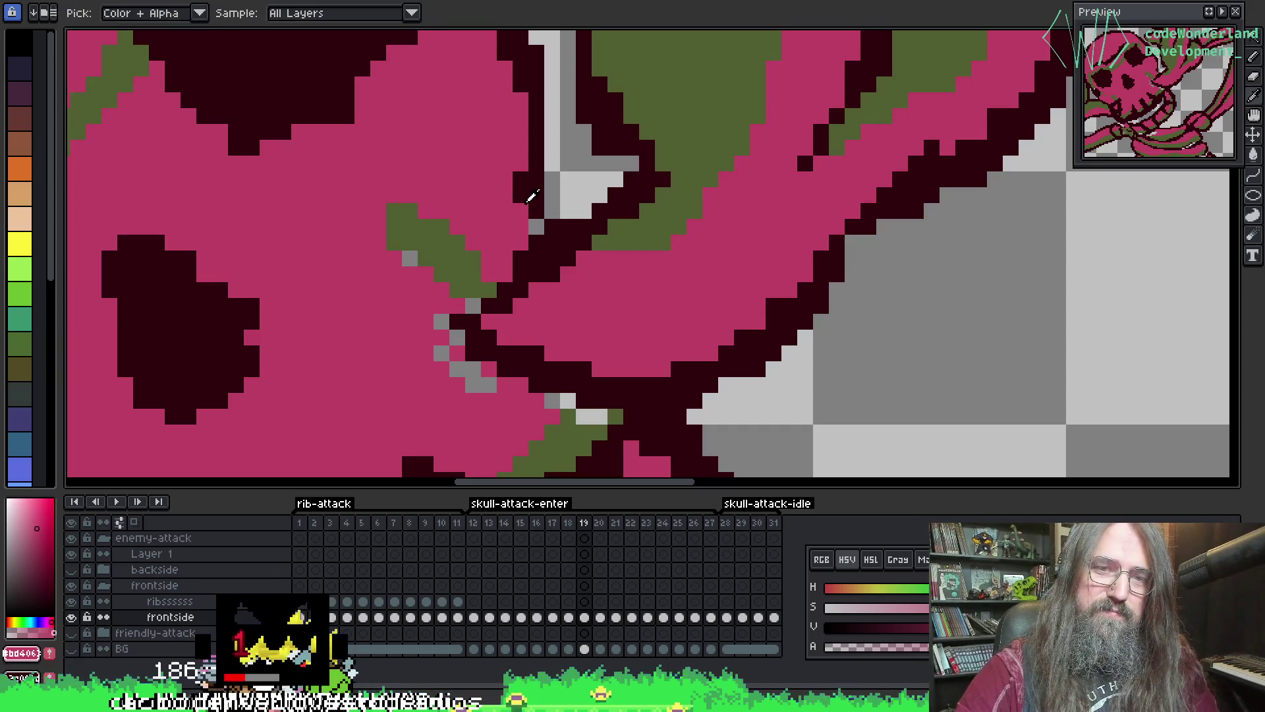
click(536, 226)
alt+click(393, 274)
click(410, 258)
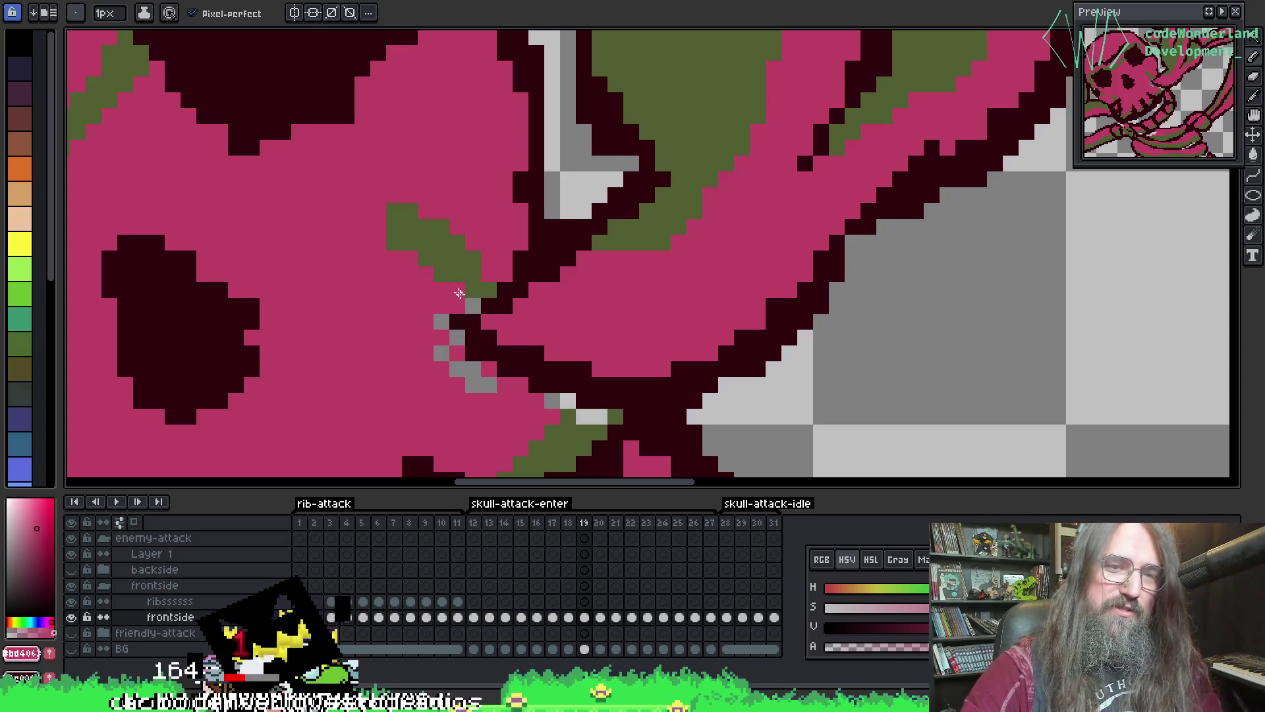
click(473, 305)
- Pan over and paint the remaining grey pixels near the skull pink
drag(420, 312, 432, 239)
click(453, 249)
click(469, 265)
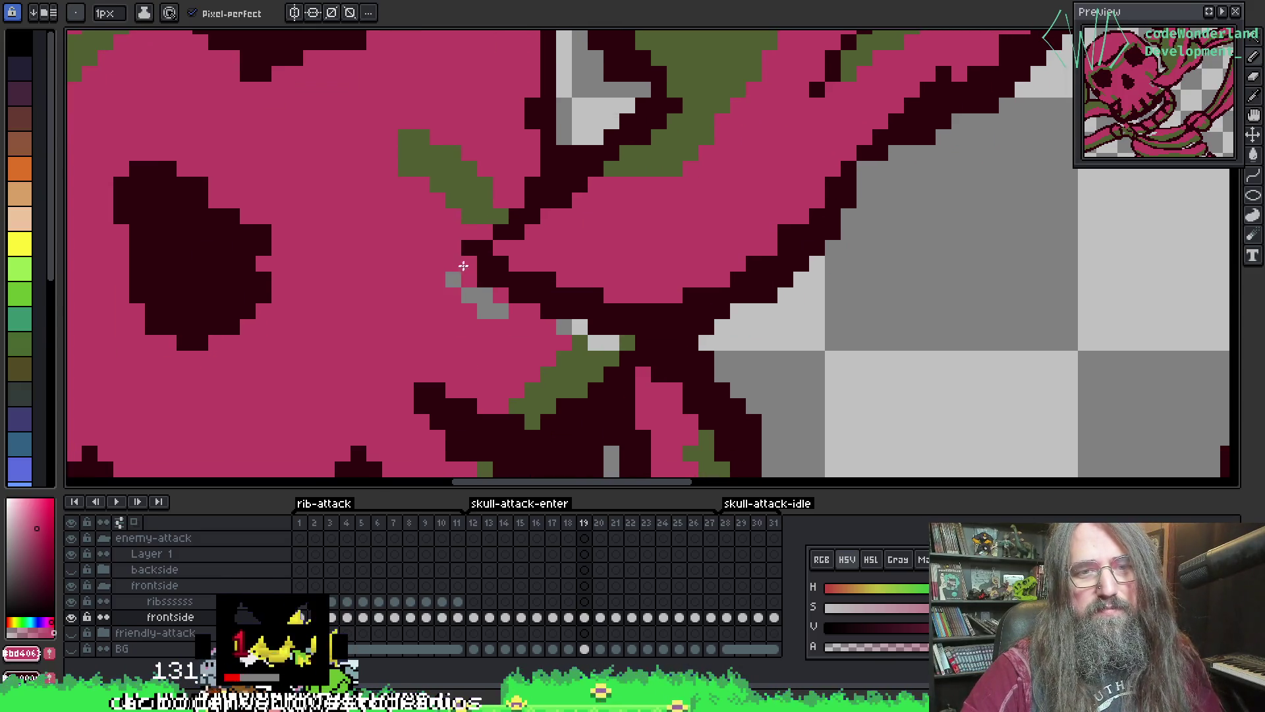
click(469, 295)
click(453, 279)
click(484, 295)
click(485, 311)
click(495, 312)
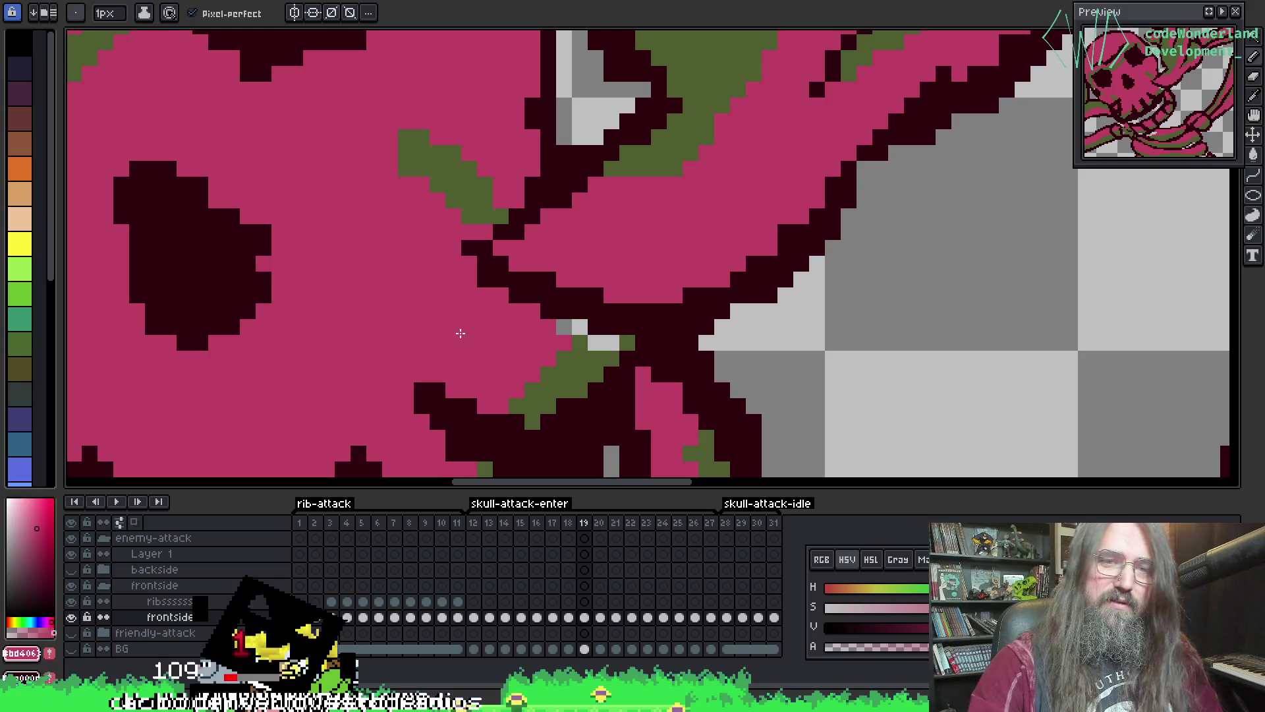
- Paint one more grey pixel pink, repaint the last three olive, and save with Ctrl+S
scroll(509, 354, up, 2)
click(583, 300)
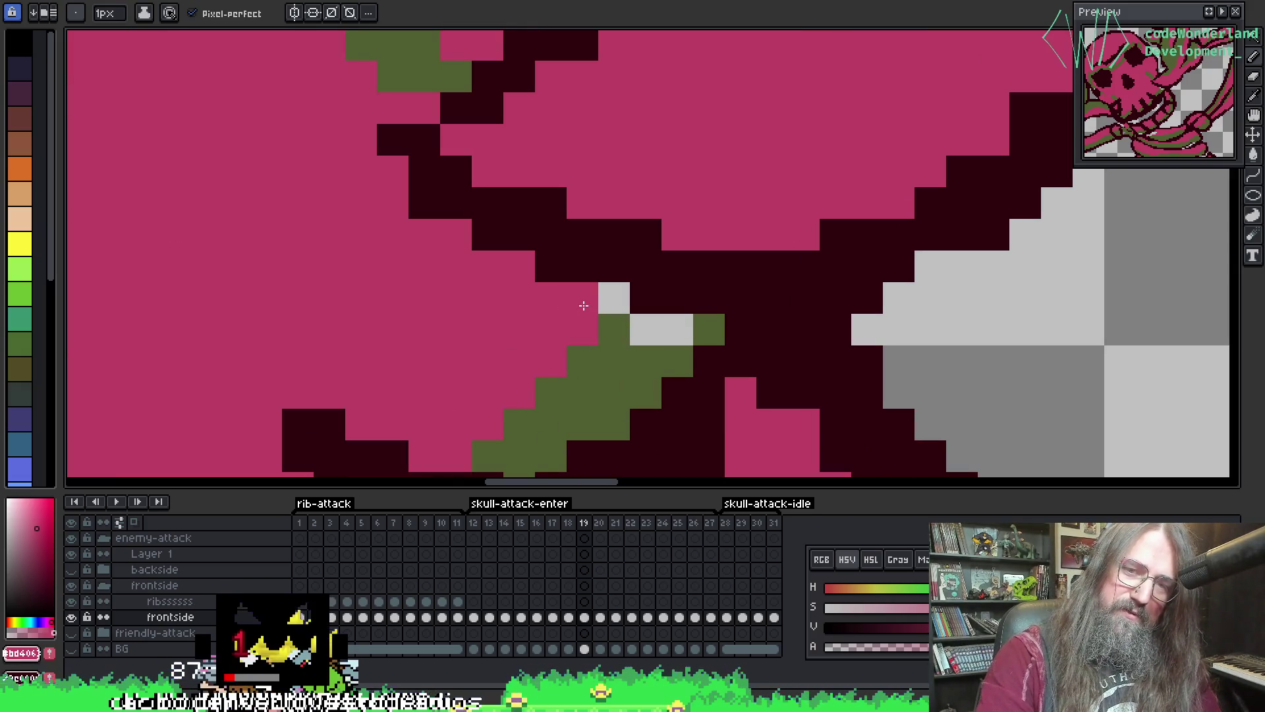
alt+click(633, 359)
click(613, 304)
drag(646, 329, 675, 336)
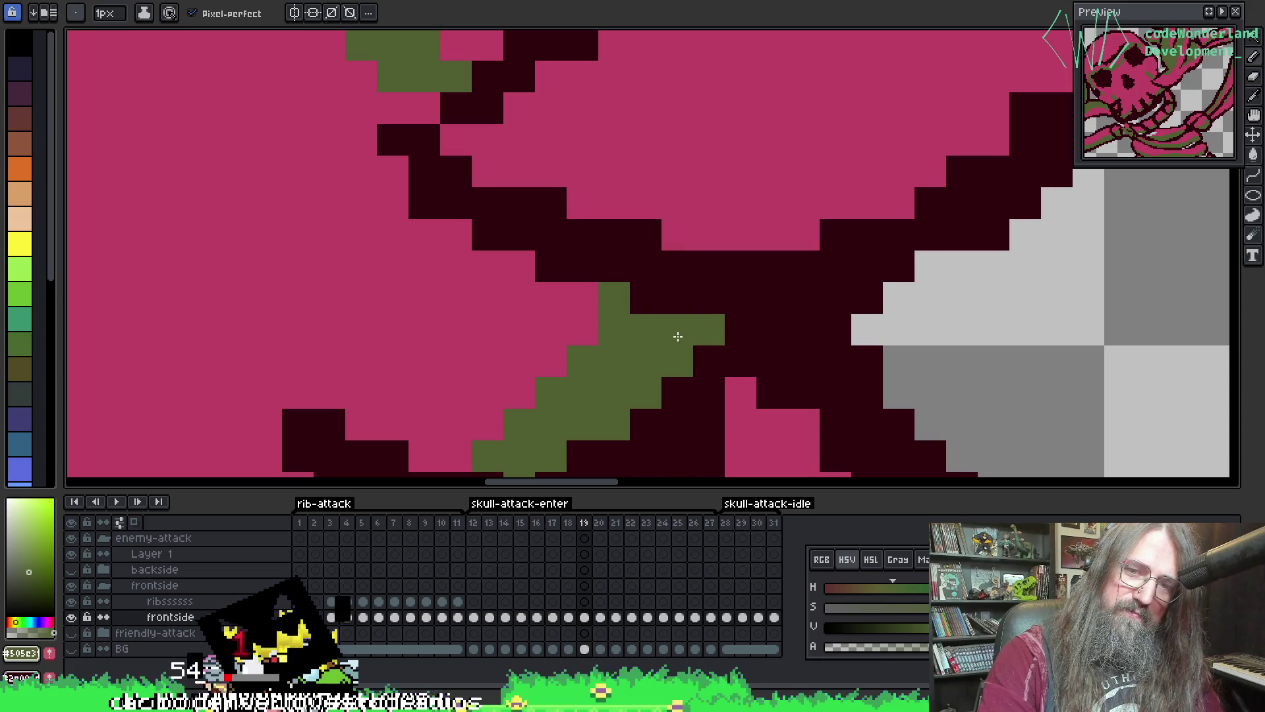
key(ctrl+s)
- Go back to frame 18 to check the skull for leftover grey pixels
scroll(622, 288, down, 5)
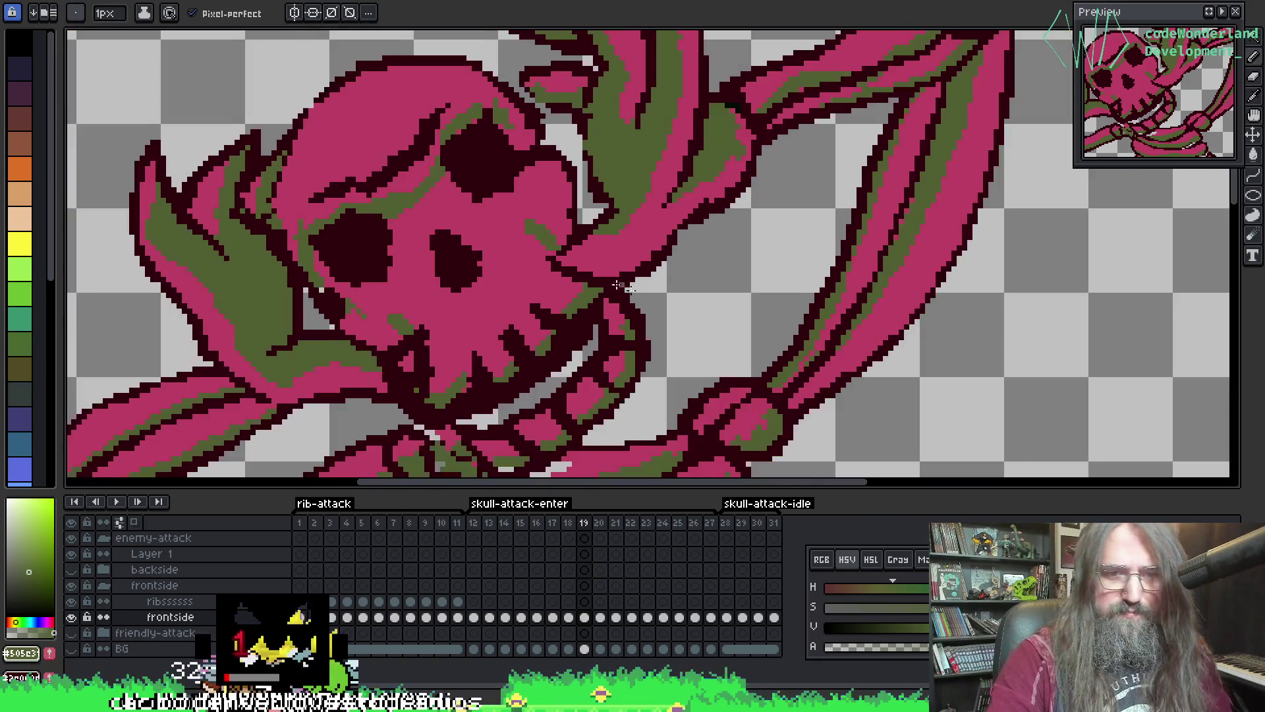
scroll(396, 290, up, 2)
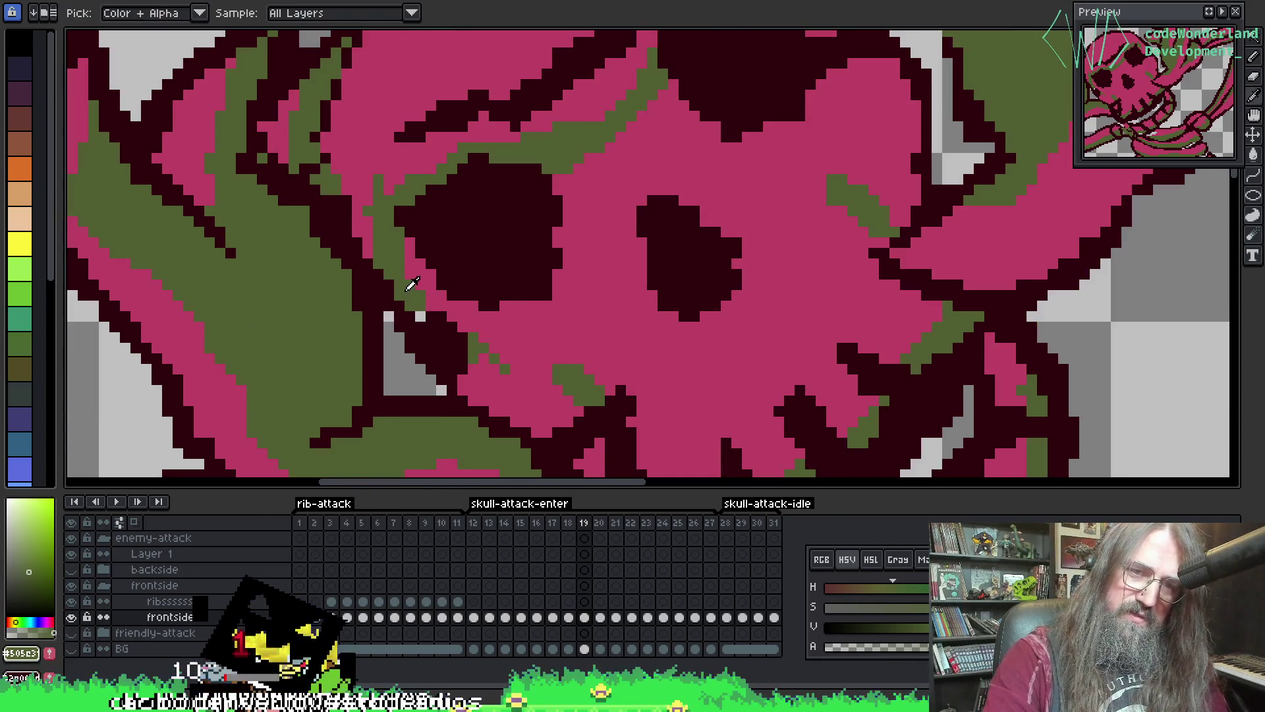
scroll(425, 316, down, 3)
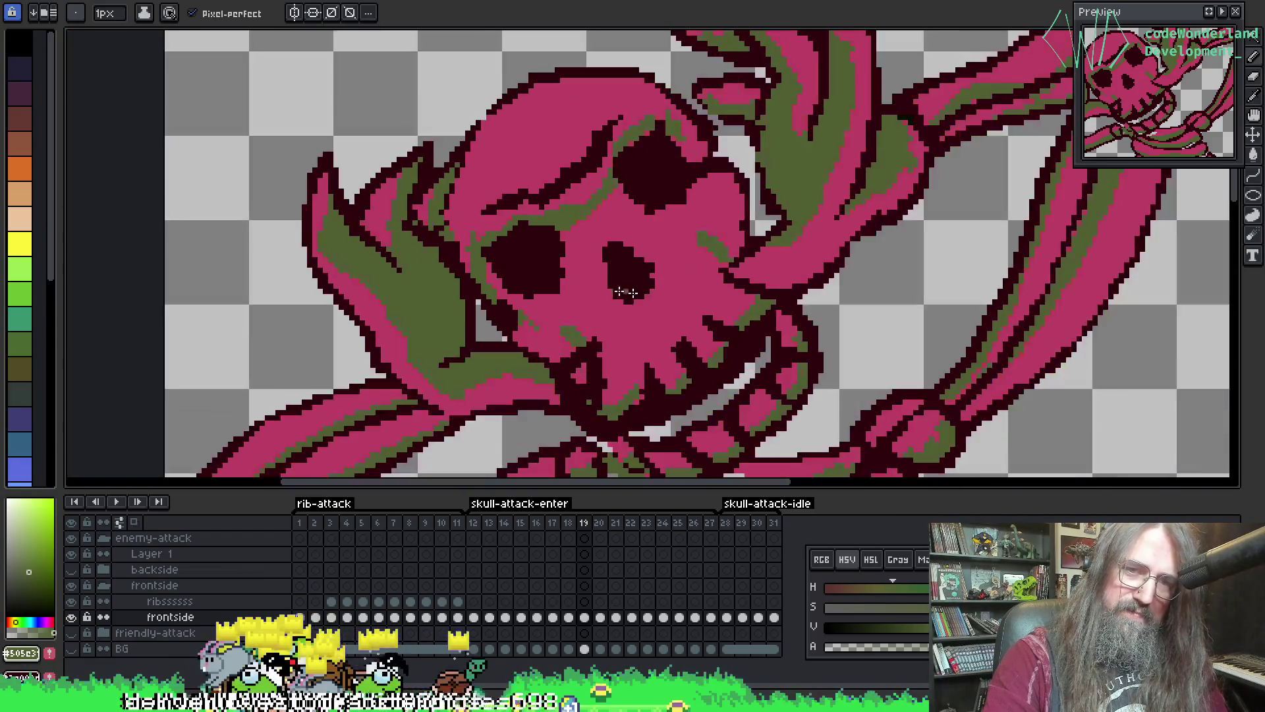
scroll(613, 303, up, 2)
scroll(539, 143, up, 2)
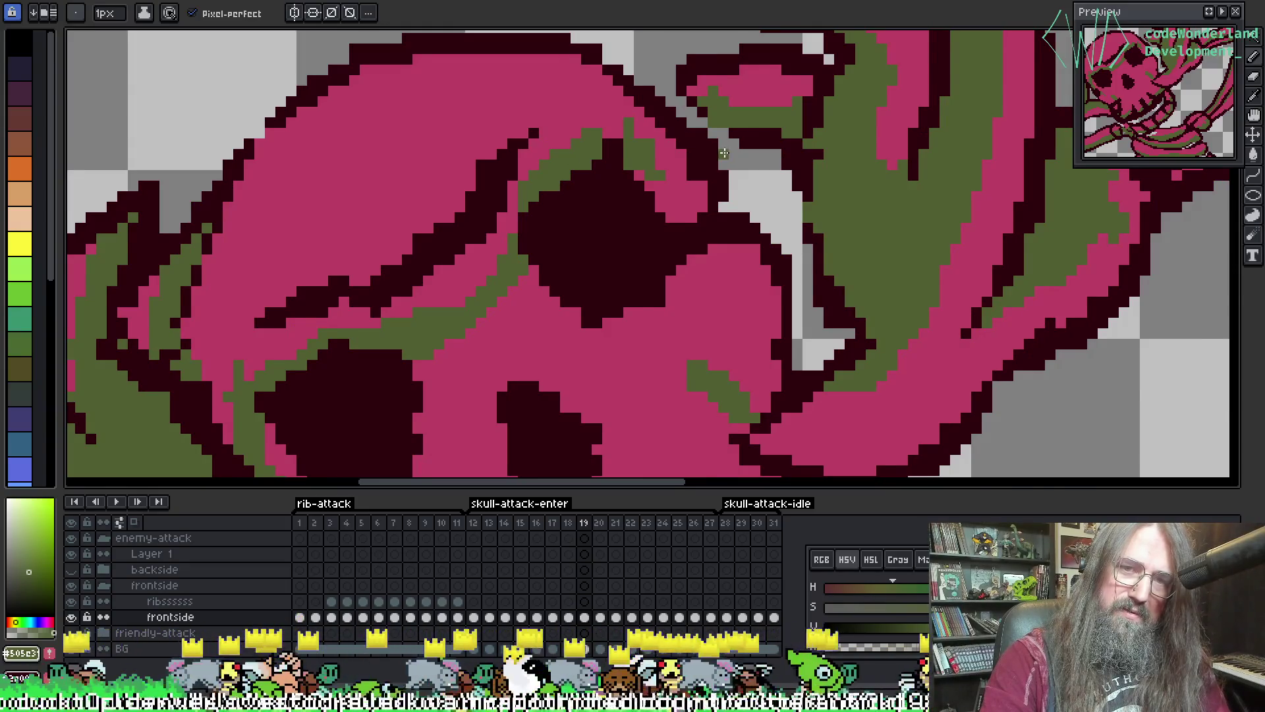
key(comma)
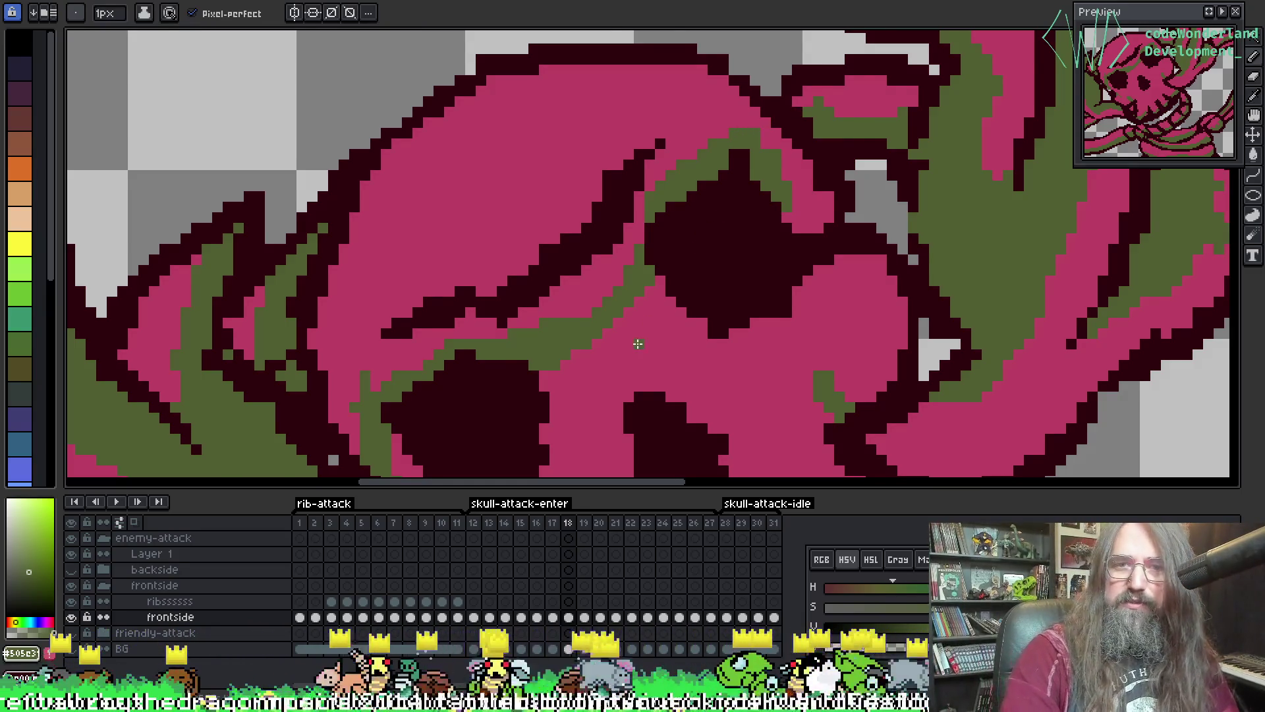
key(Return)
scroll(343, 254, up, 4)
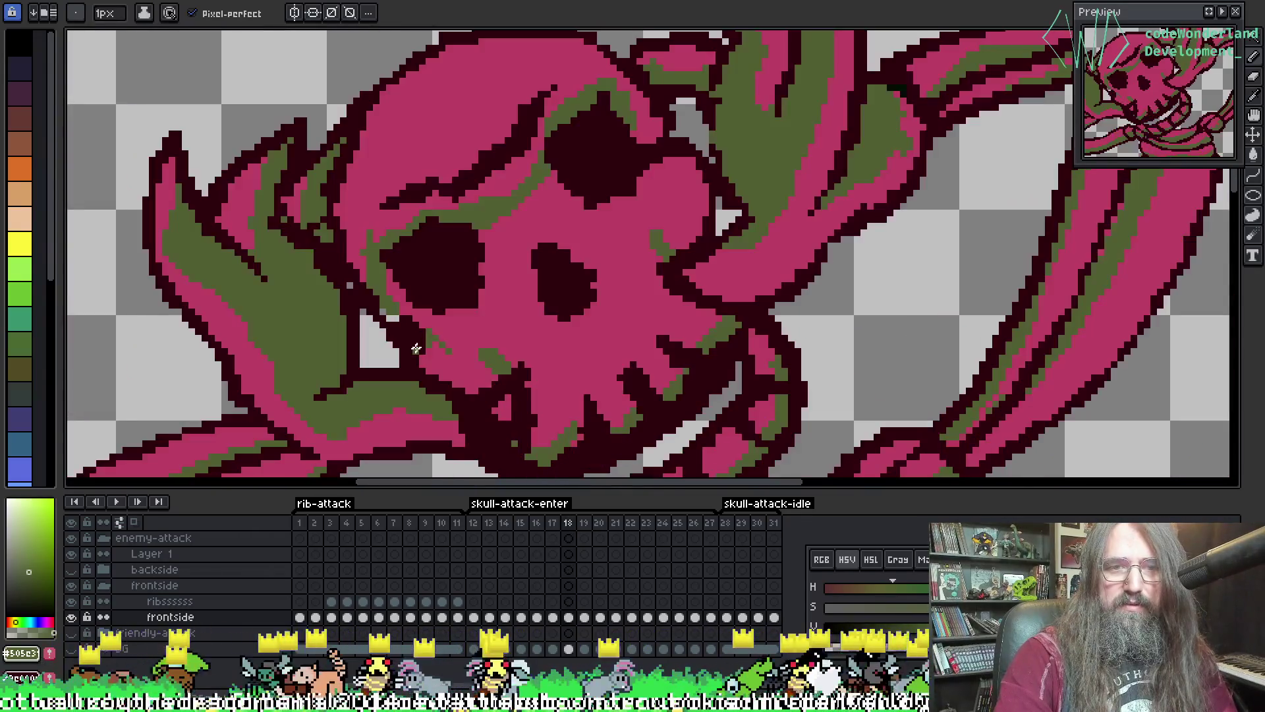
key(i)
- On frame 18, sample the skull's pink and paint four stray grey pixels pink
click(367, 235)
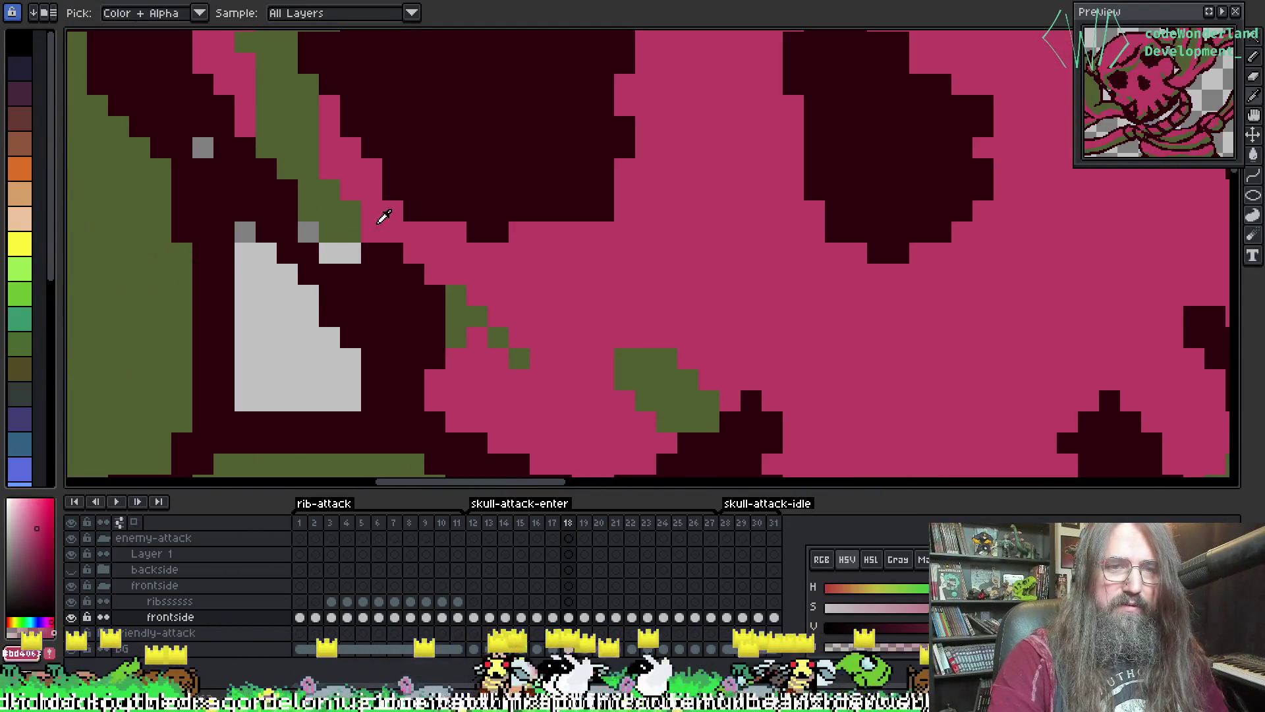
key(b)
click(340, 253)
click(309, 232)
click(224, 168)
click(203, 148)
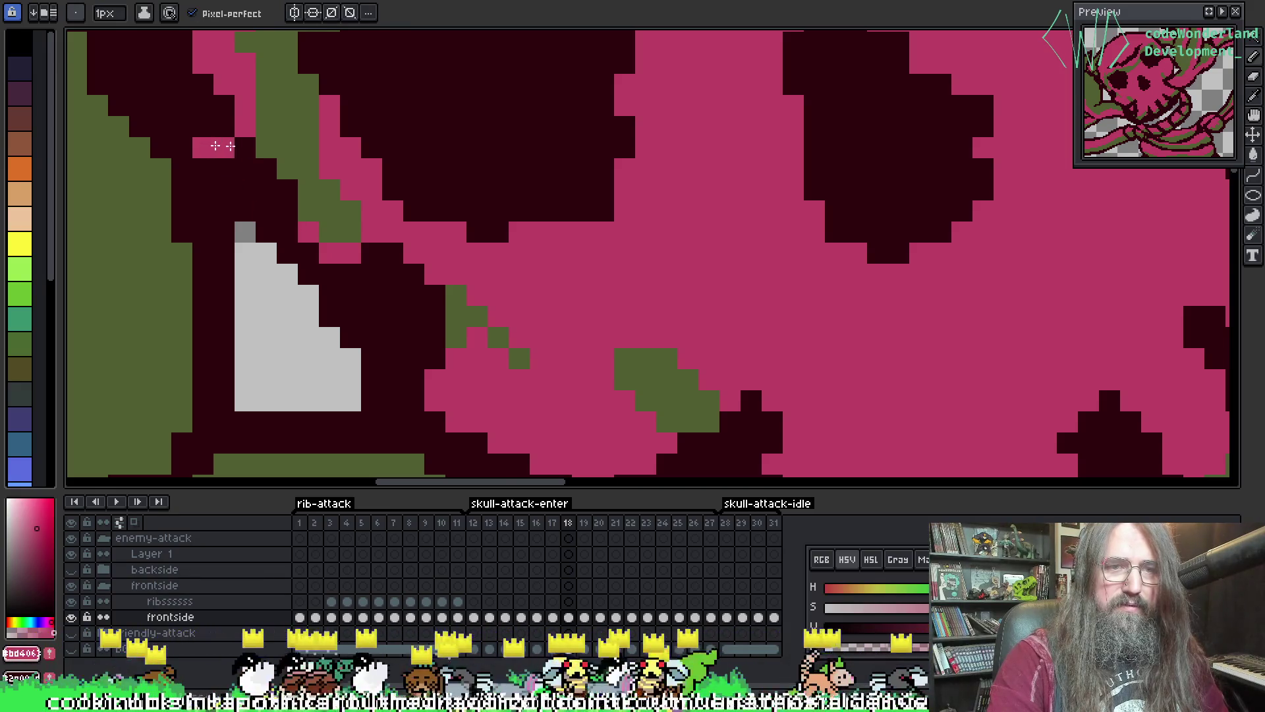
- Return to frame 19, sample the olive green and bring the eye socket area into view
scroll(534, 268, down, 4)
scroll(517, 296, up, 1)
key(Left)
key(Right)
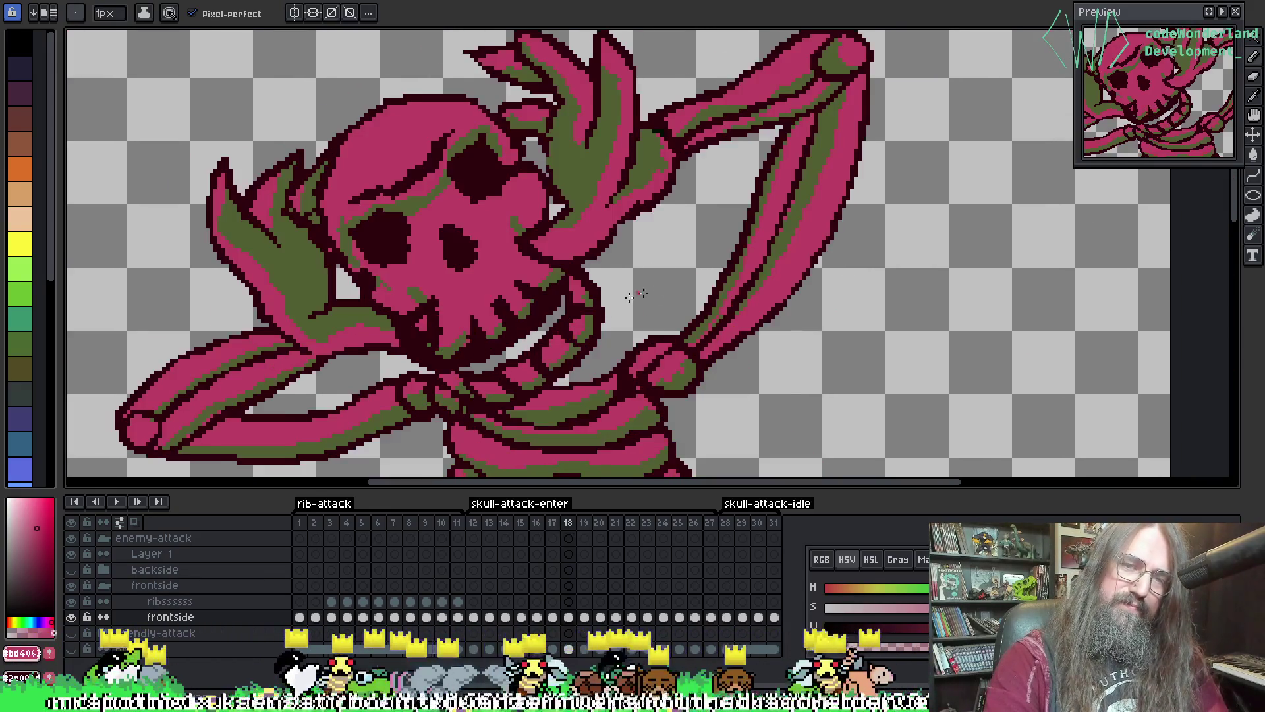
key(Right)
scroll(394, 72, up, 5)
alt+click(393, 73)
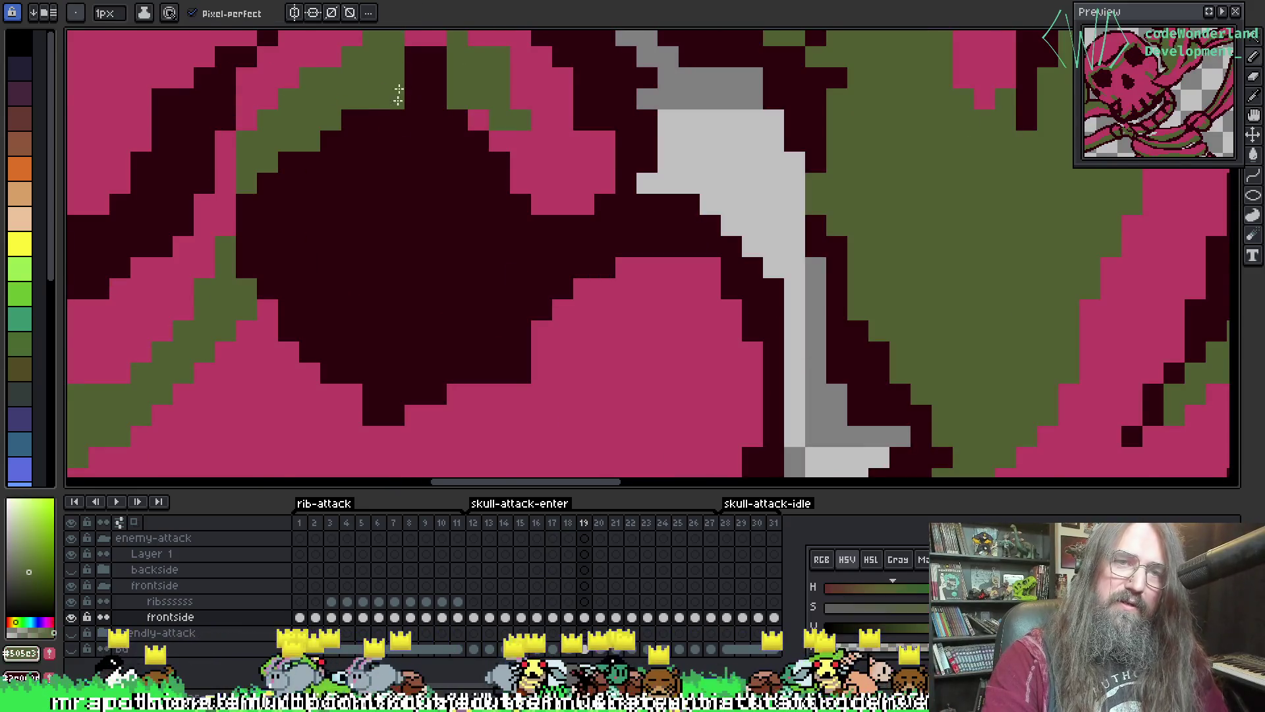
drag(394, 73, 368, 155)
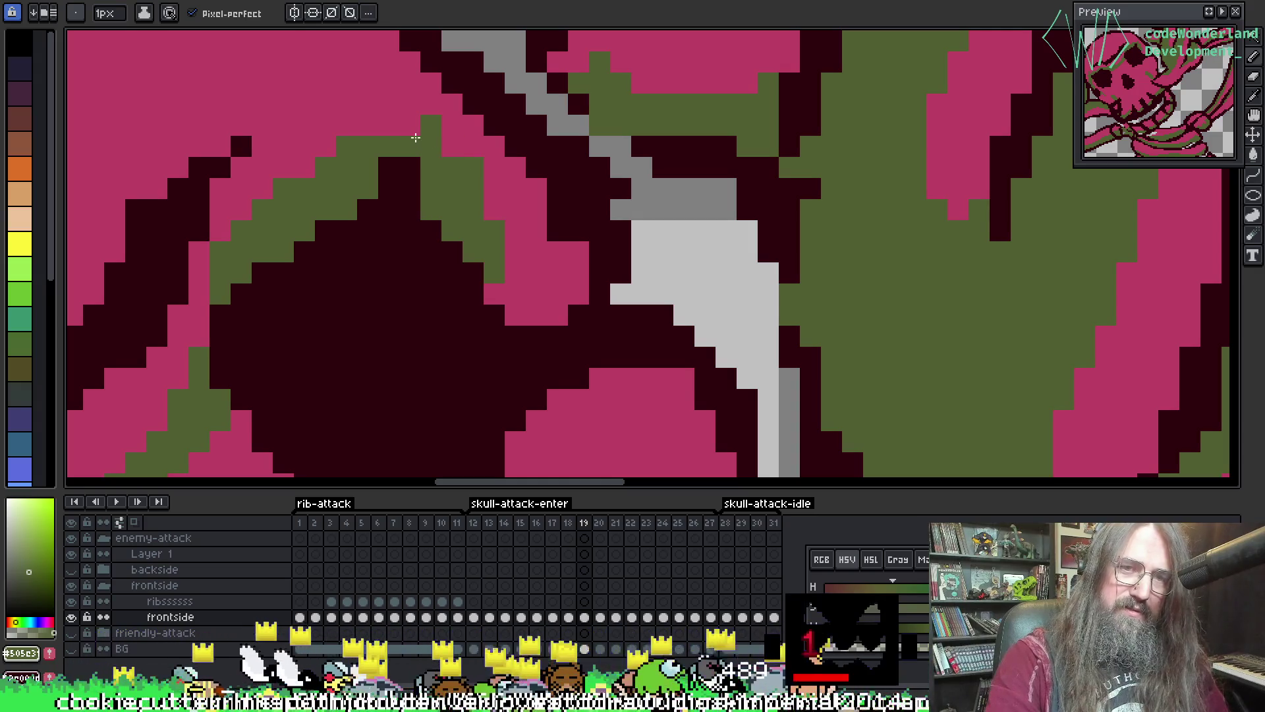
- Flip between frames 18 and 19 to compare the cleaned-up skull
key(Left)
scroll(408, 129, down, 3)
scroll(635, 166, up, 1)
scroll(635, 167, down, 1)
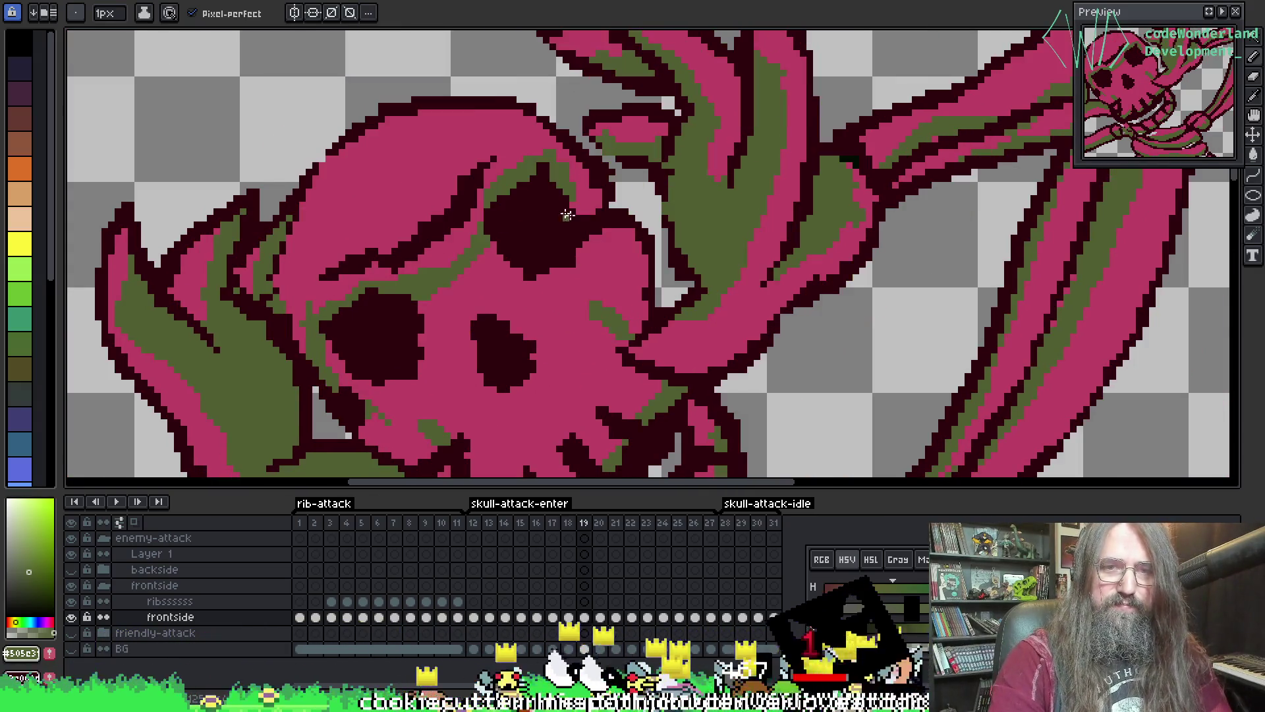
key(Right)
key(Left)
scroll(636, 268, down, 4)
key(Right)
scroll(499, 203, up, 4)
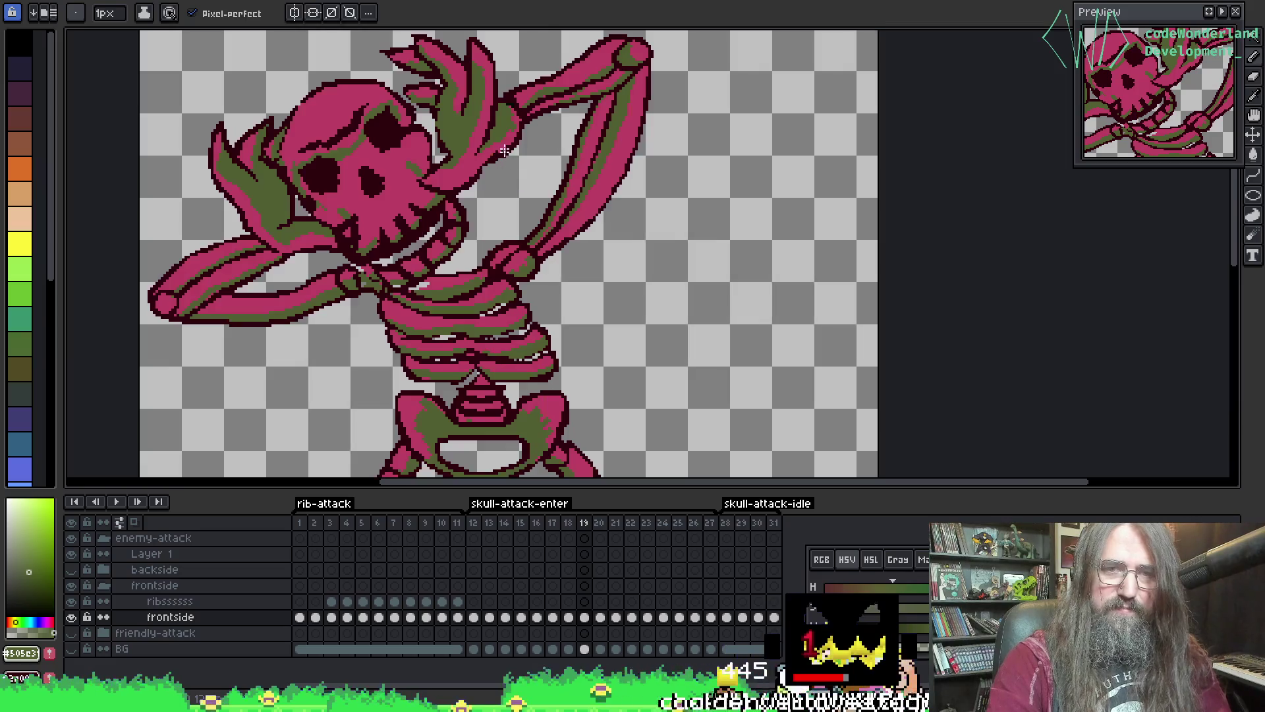
- Play the attack animation, stop it, and centre the skull in view
key(Left)
key(Right)
key(Return)
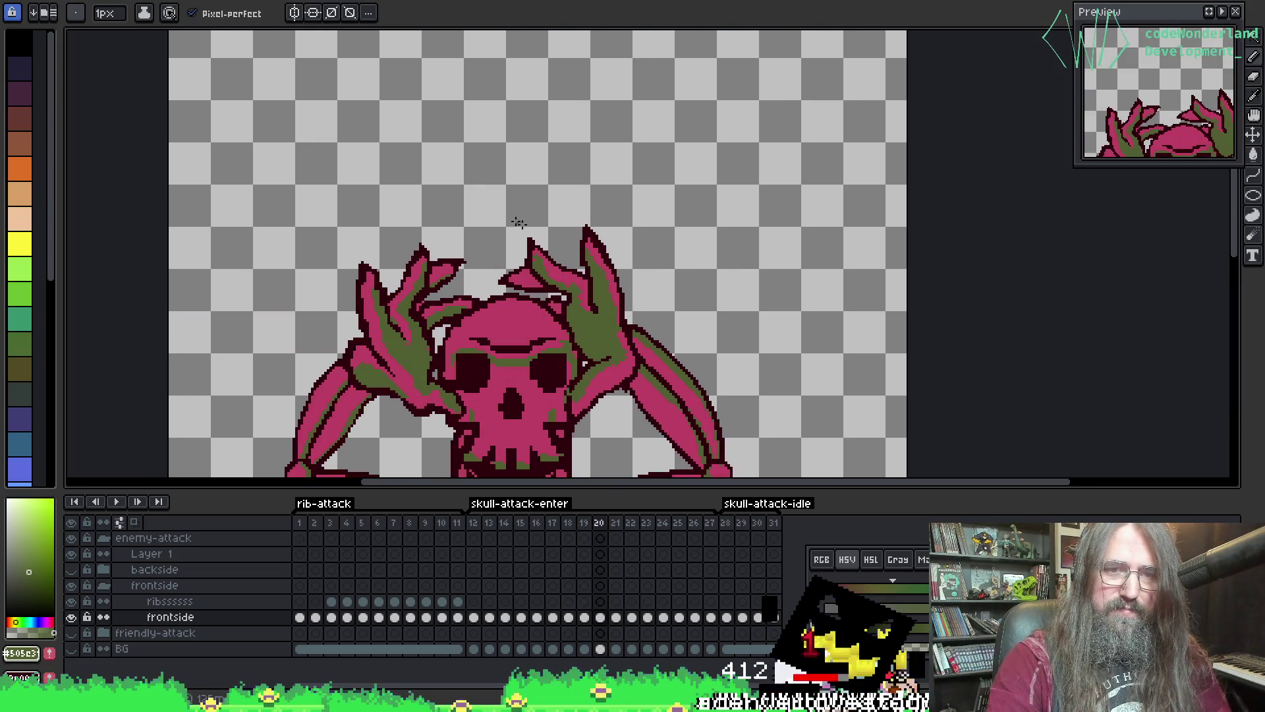
scroll(651, 342, down, 1)
mouse_move(651, 343)
mouse_down()
mouse_move(621, 275)
mouse_move(600, 269)
mouse_up()
key(Return)
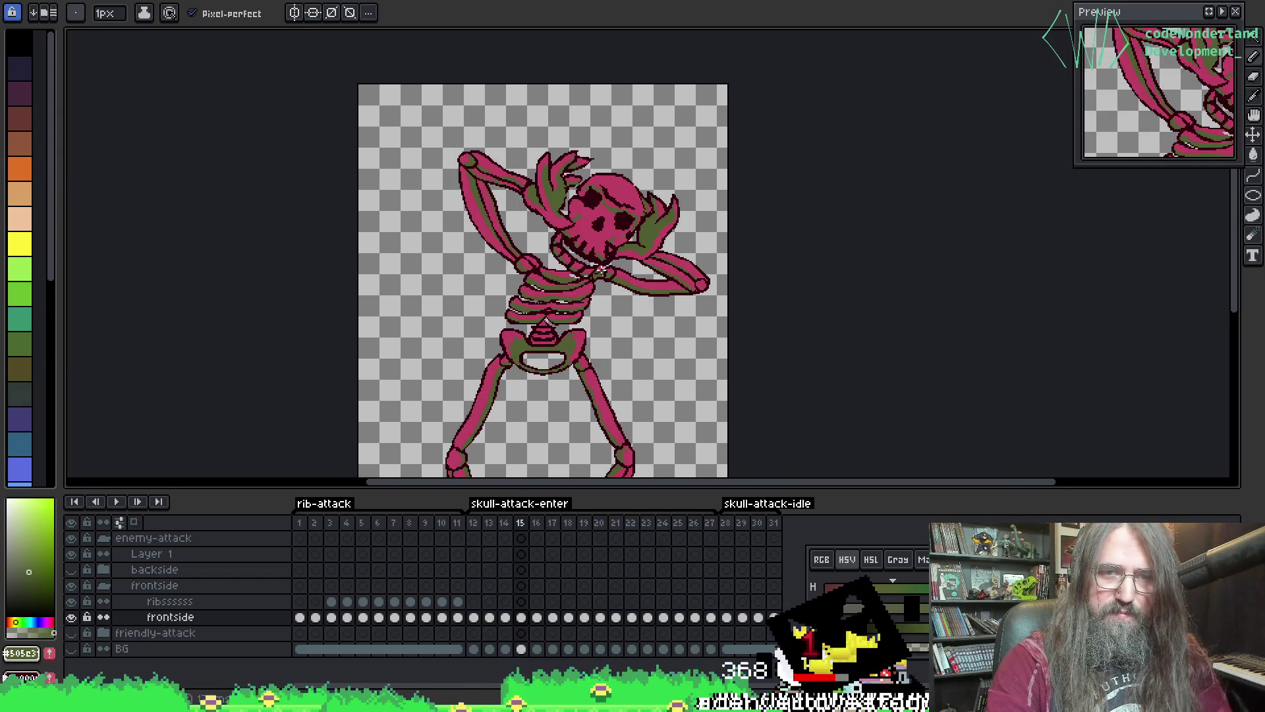
scroll(600, 269, up, 3)
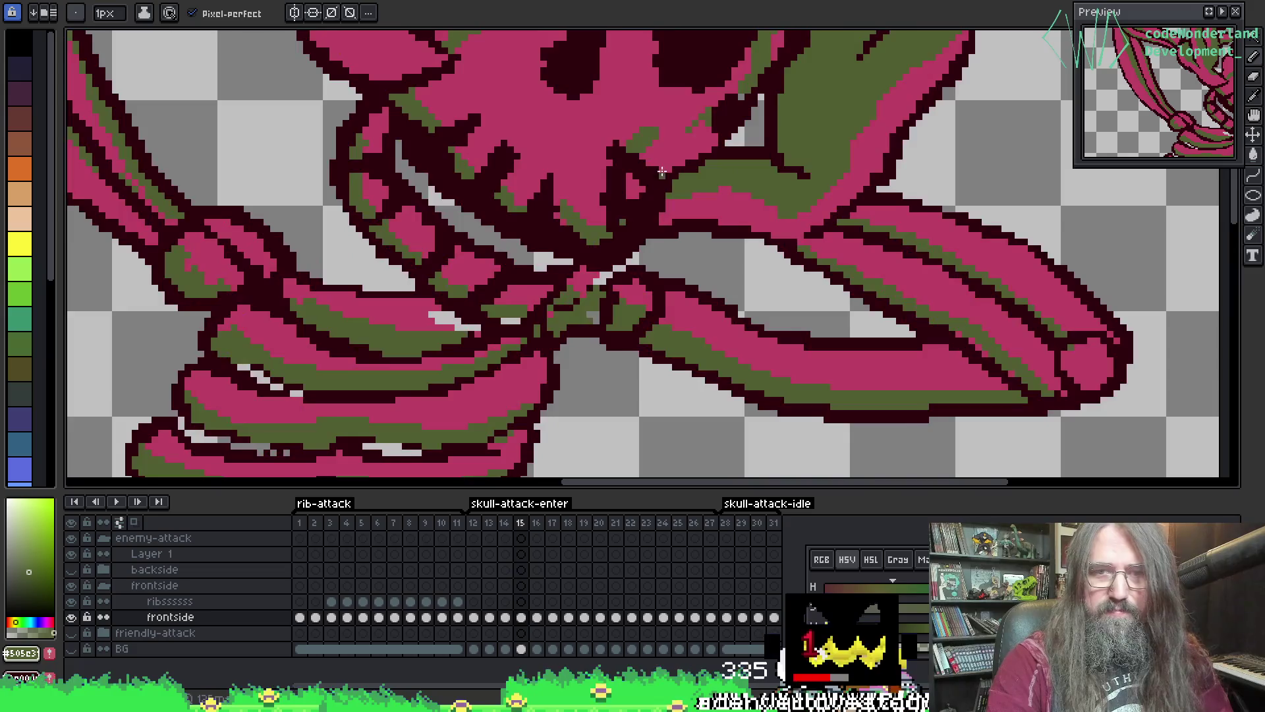
drag(573, 185, 552, 398)
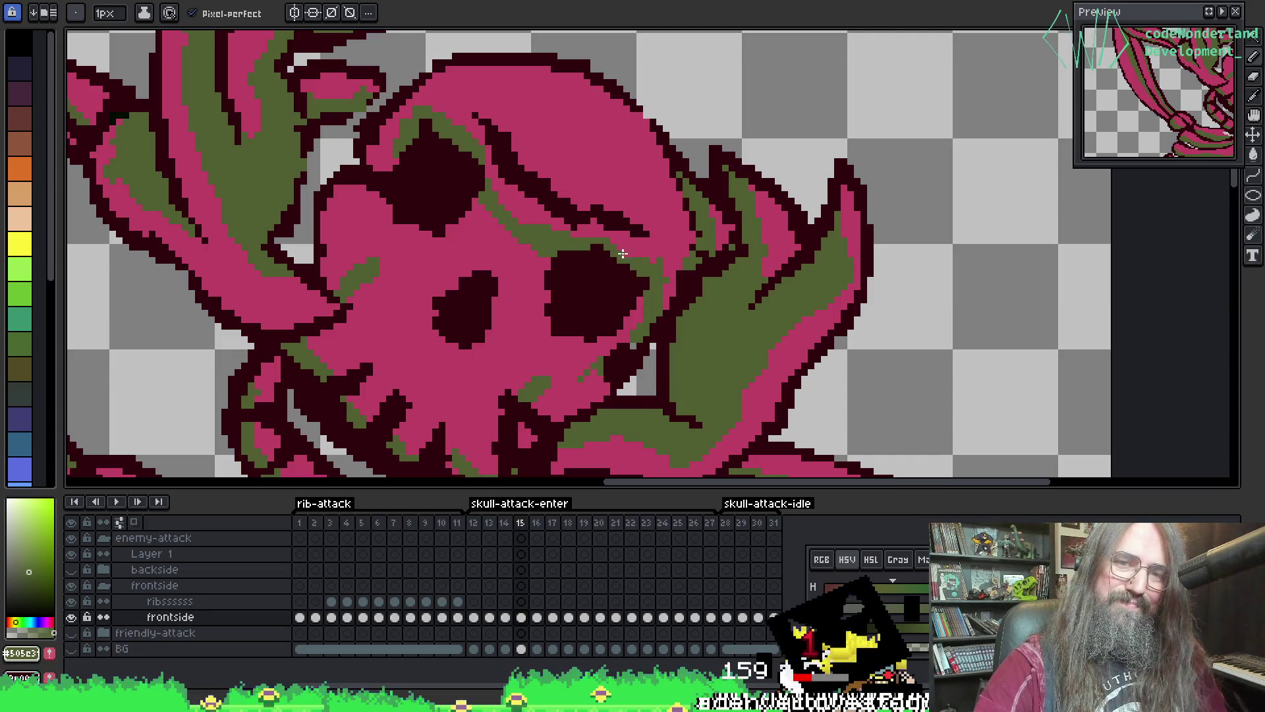
- Pan onto the skull and step to frame 14
scroll(437, 284, down, 2)
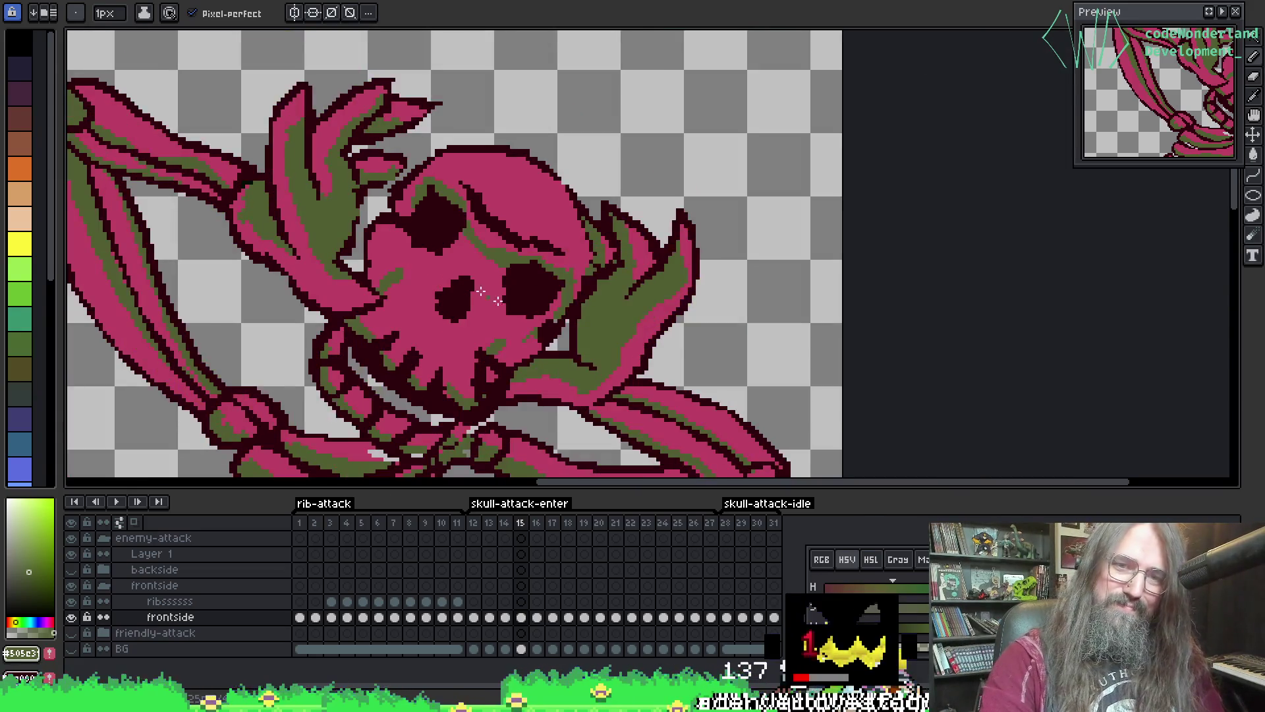
drag(437, 285, 501, 165)
scroll(561, 216, up, 1)
key(Left)
key(Left)
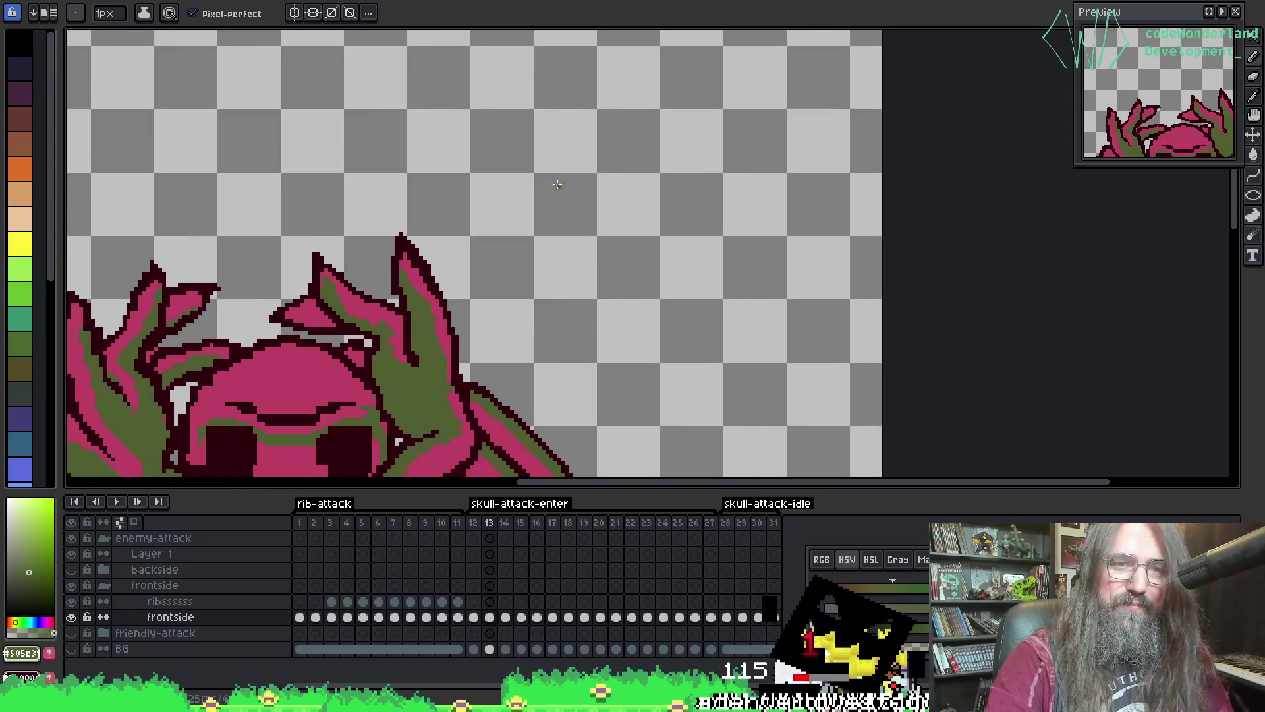
key(Right)
key(Right)
key(Left)
scroll(645, 252, up, 3)
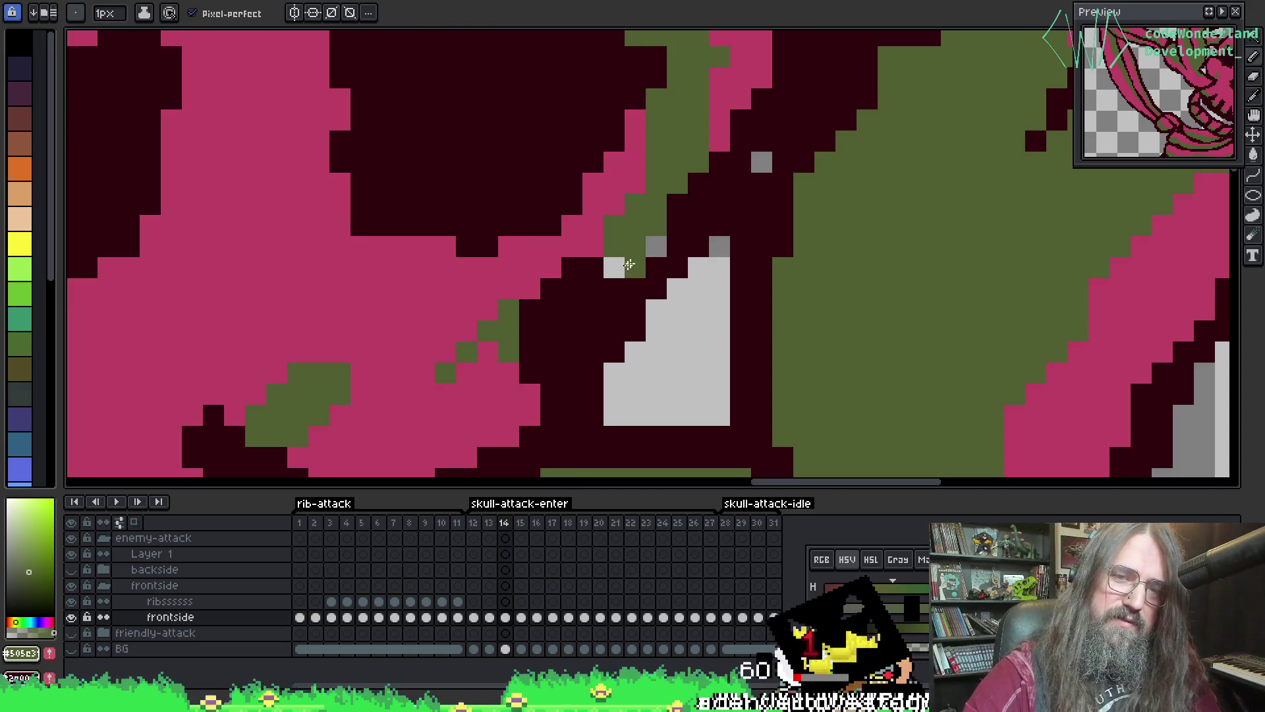
- Fill frame 14's grey skull gaps with olive and add a dark maroon outline pixel
drag(632, 267, 615, 263)
click(650, 245)
alt+click(785, 137)
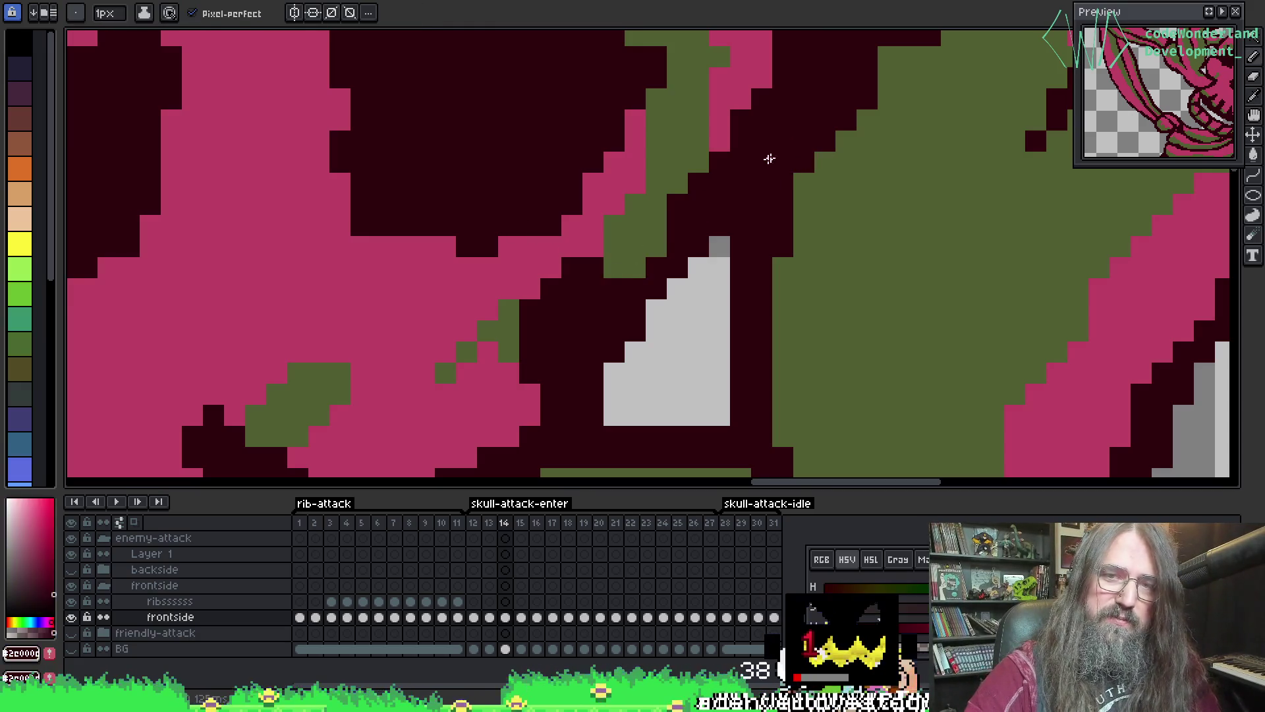
click(1025, 55)
scroll(803, 182, down, 2)
scroll(667, 299, up, 3)
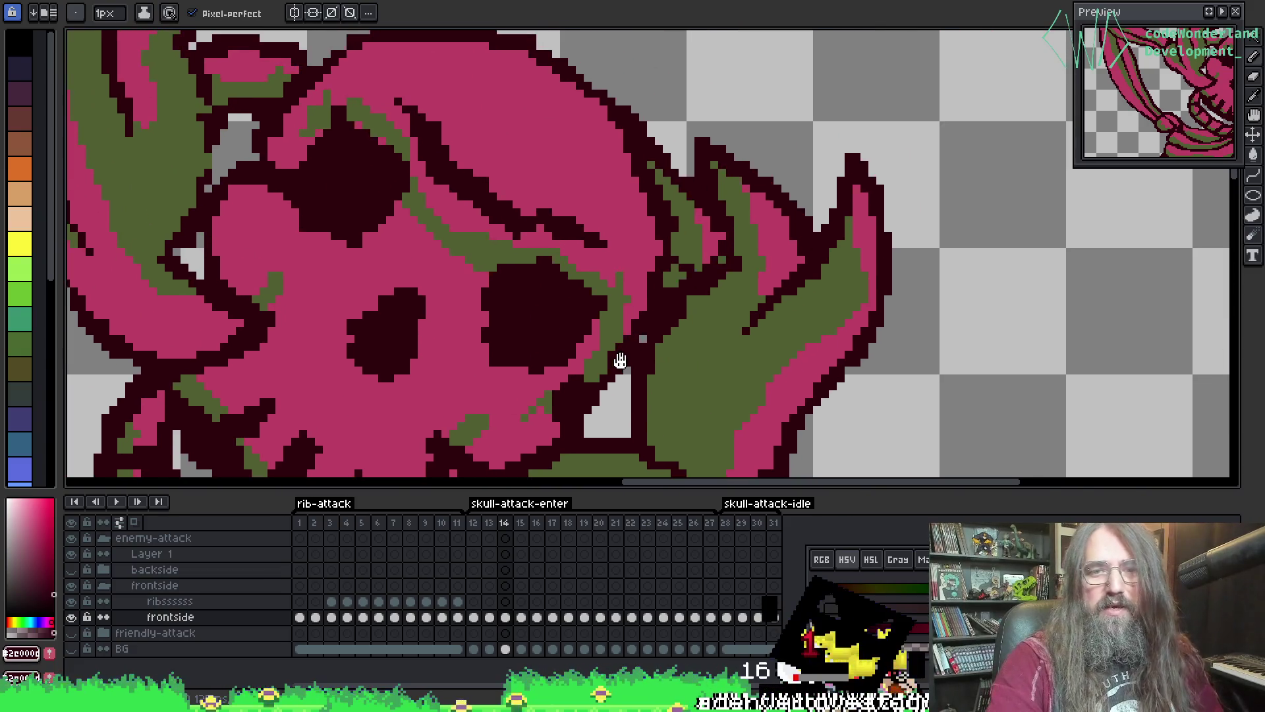
scroll(667, 298, down, 4)
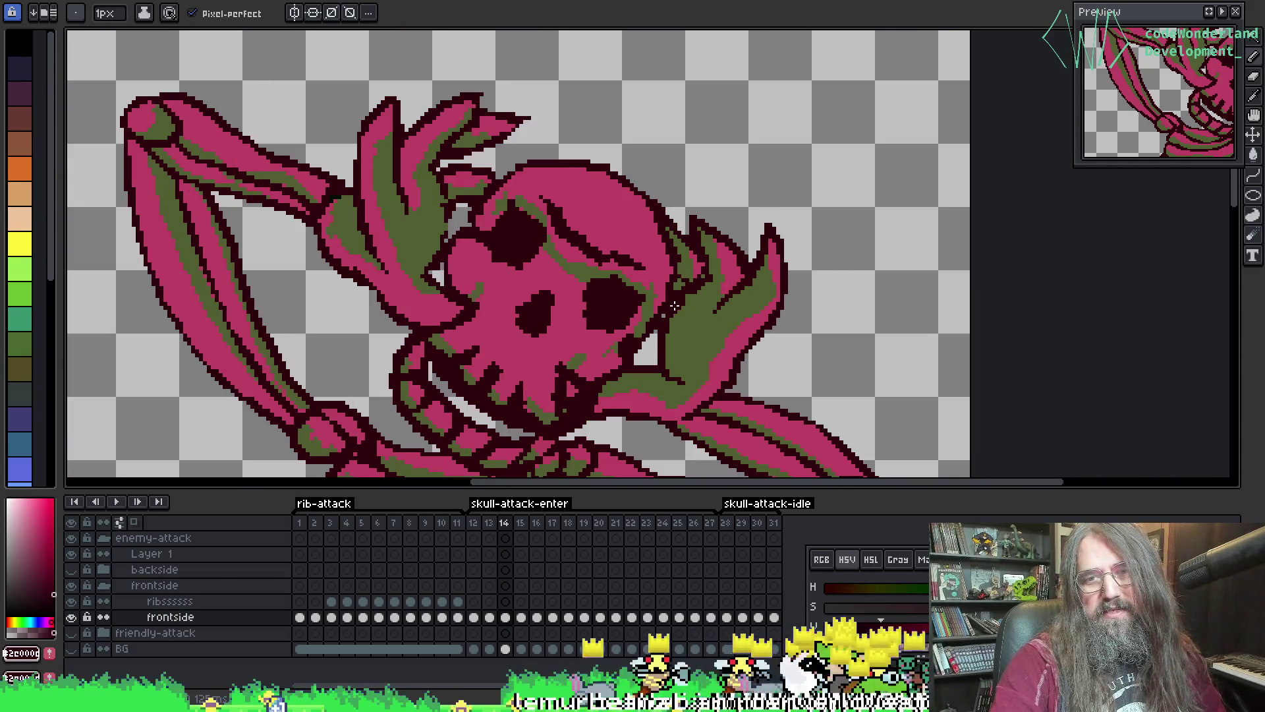
mouse_move(700, 380)
mouse_down()
mouse_move(742, 315)
mouse_move(711, 340)
mouse_up()
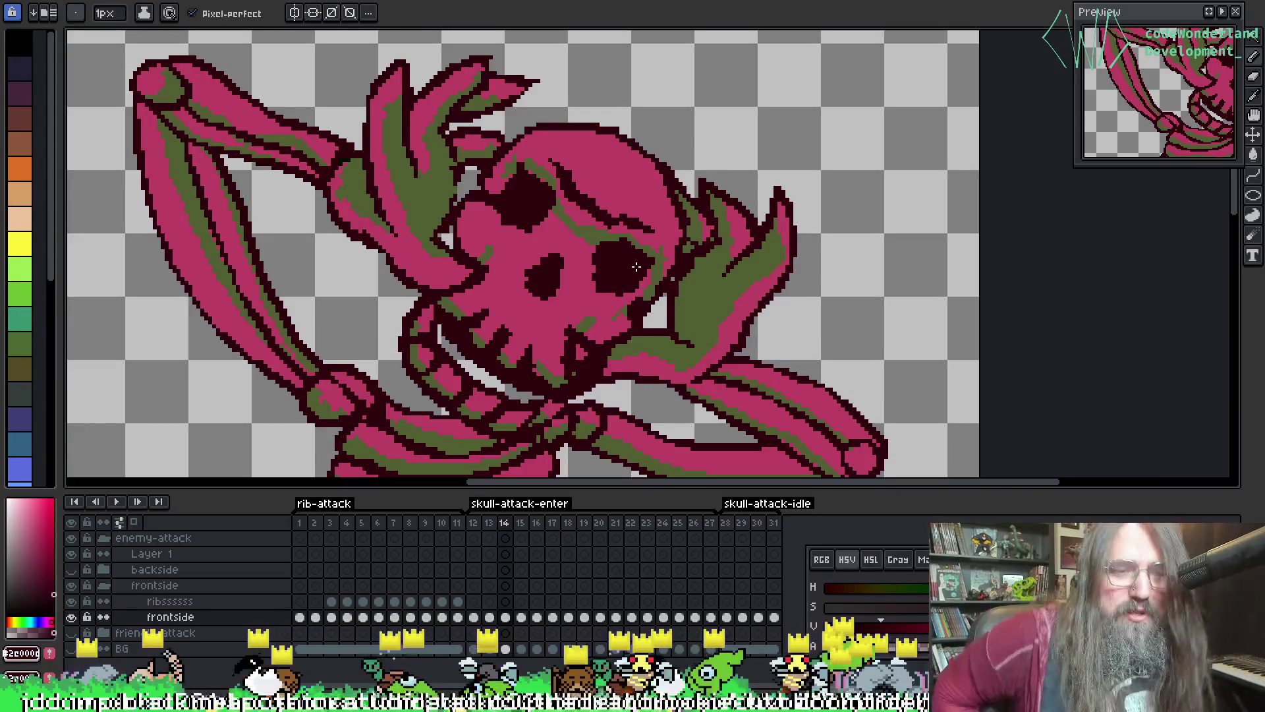
- Sample the skull's olive green and extend the olive stripe upward over the pink
scroll(636, 266, up, 1)
scroll(530, 149, up, 1)
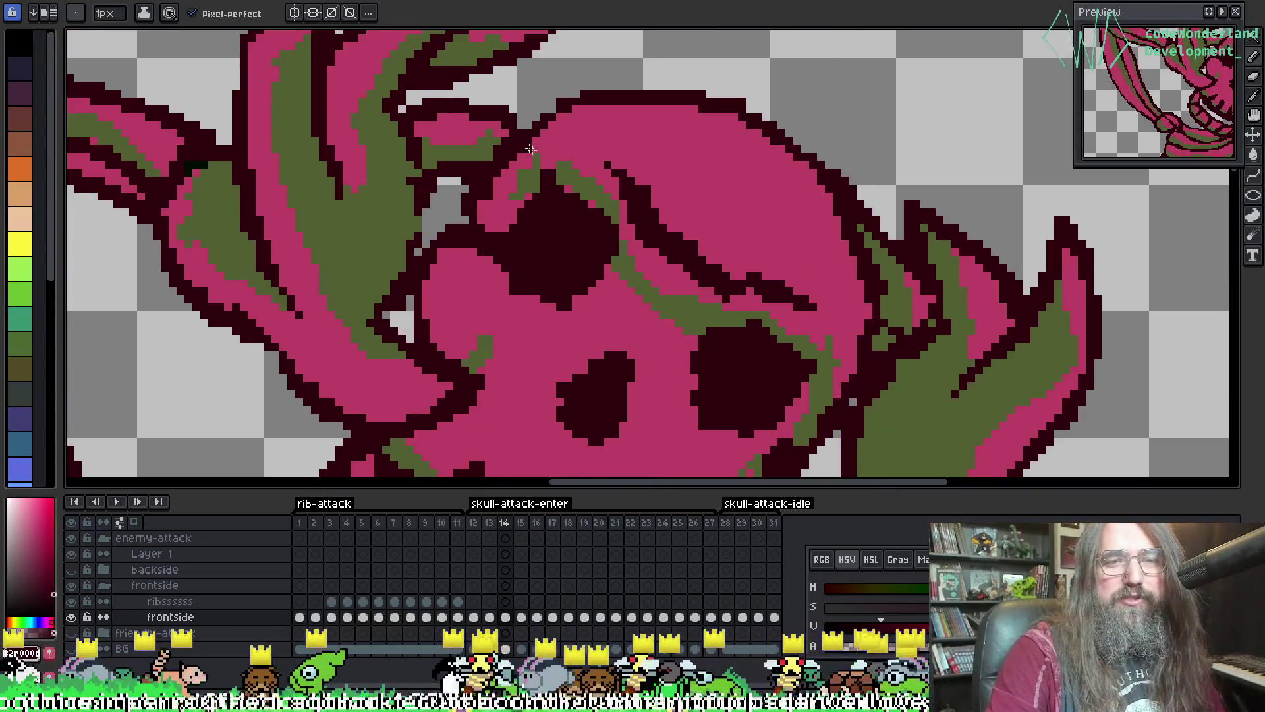
scroll(530, 149, up, 1)
alt+click(535, 170)
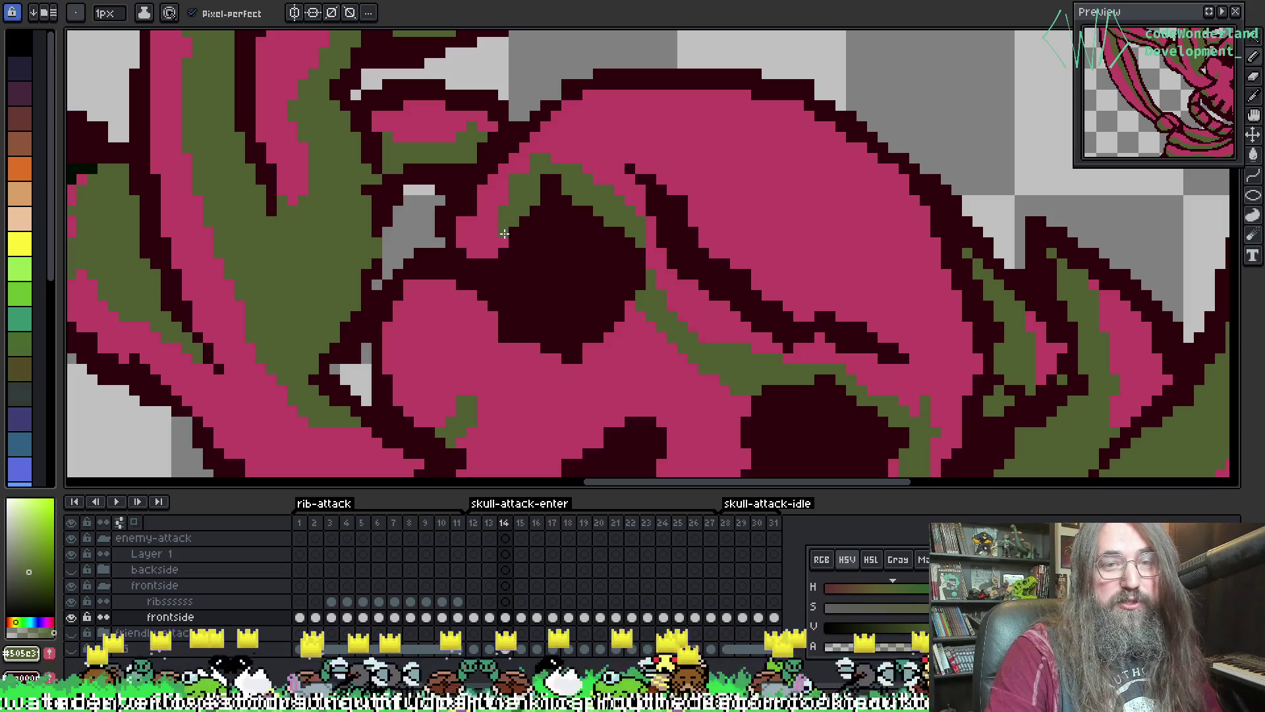
scroll(577, 223, down, 3)
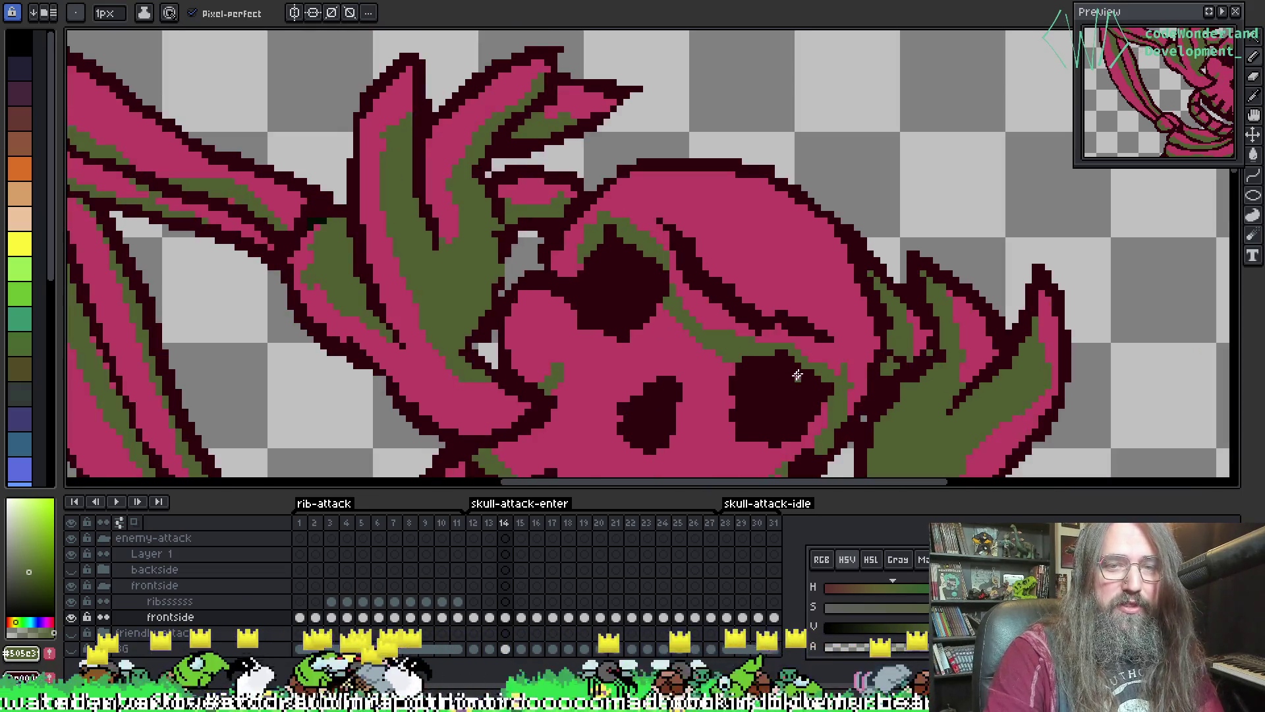
scroll(655, 324, up, 1)
scroll(656, 323, up, 5)
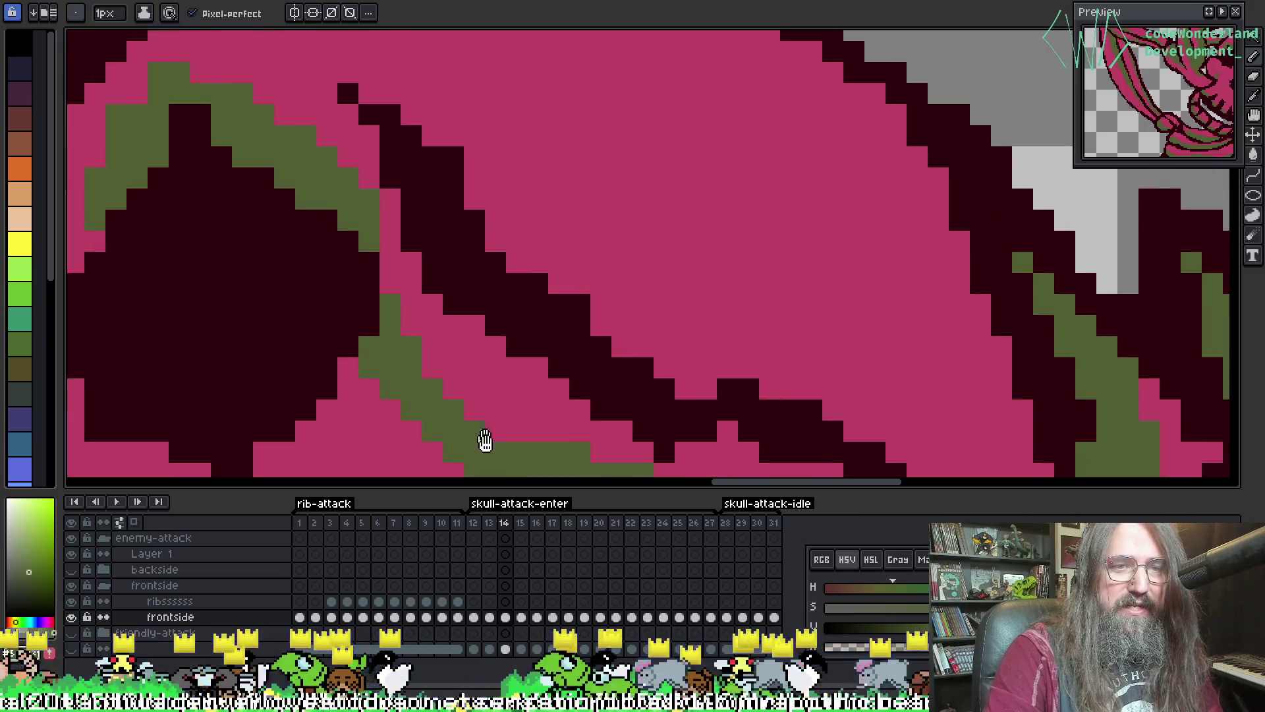
drag(485, 440, 510, 471)
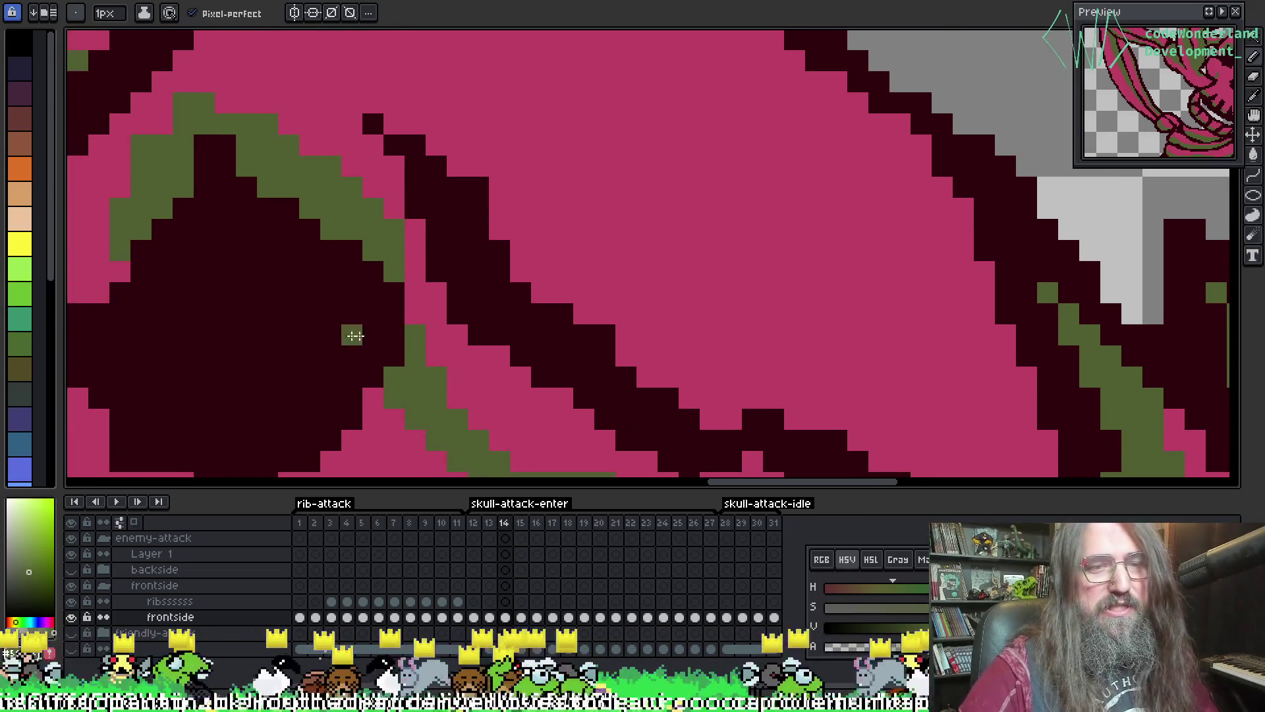
drag(413, 297, 405, 281)
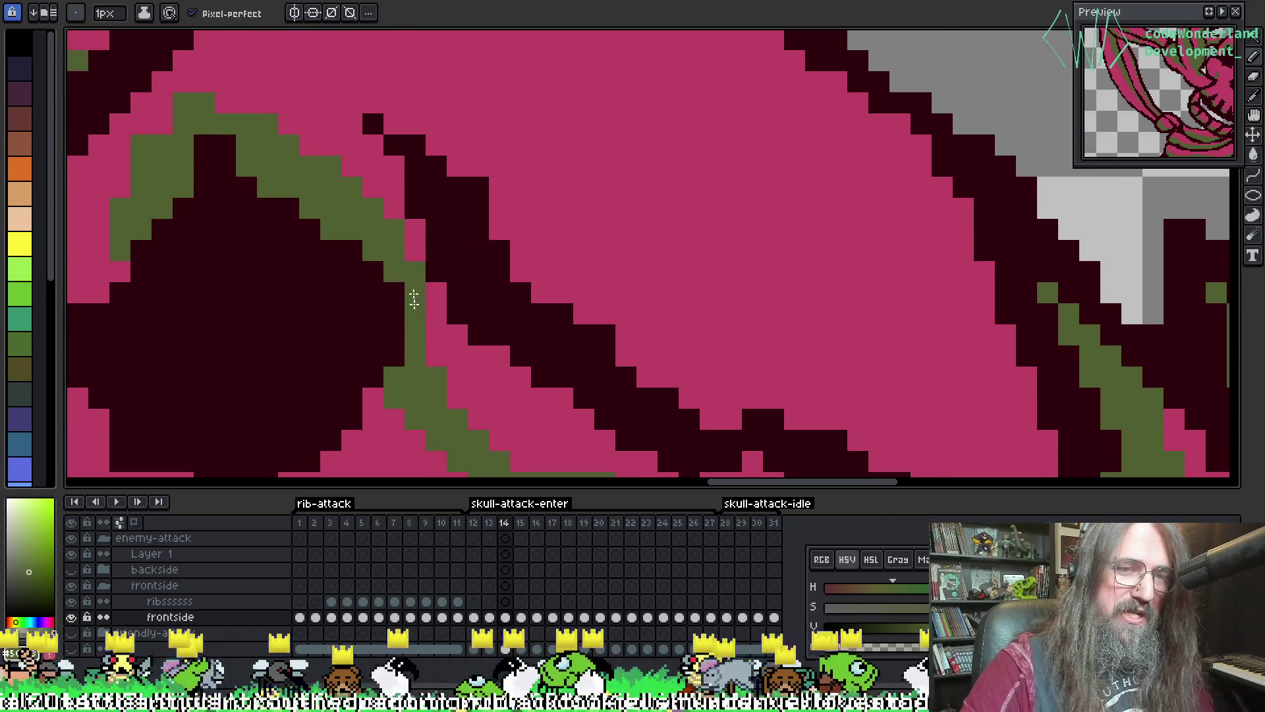
scroll(422, 300, down, 1)
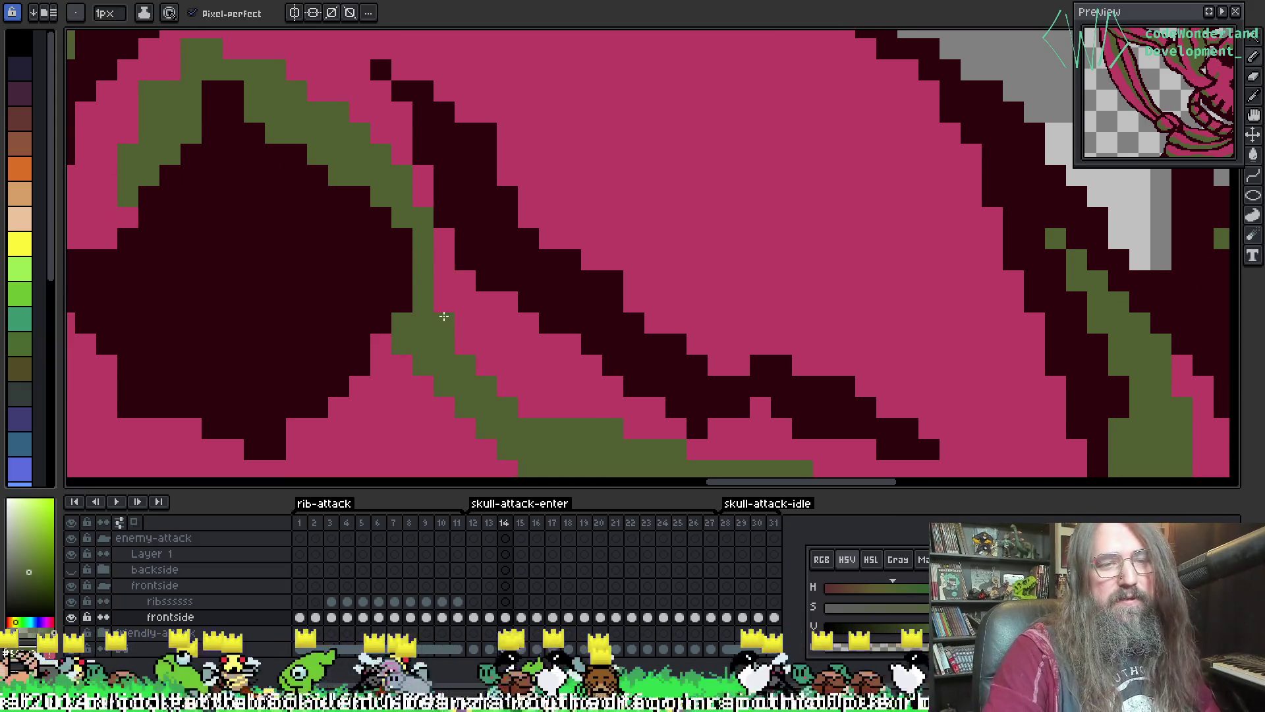
scroll(441, 300, down, 4)
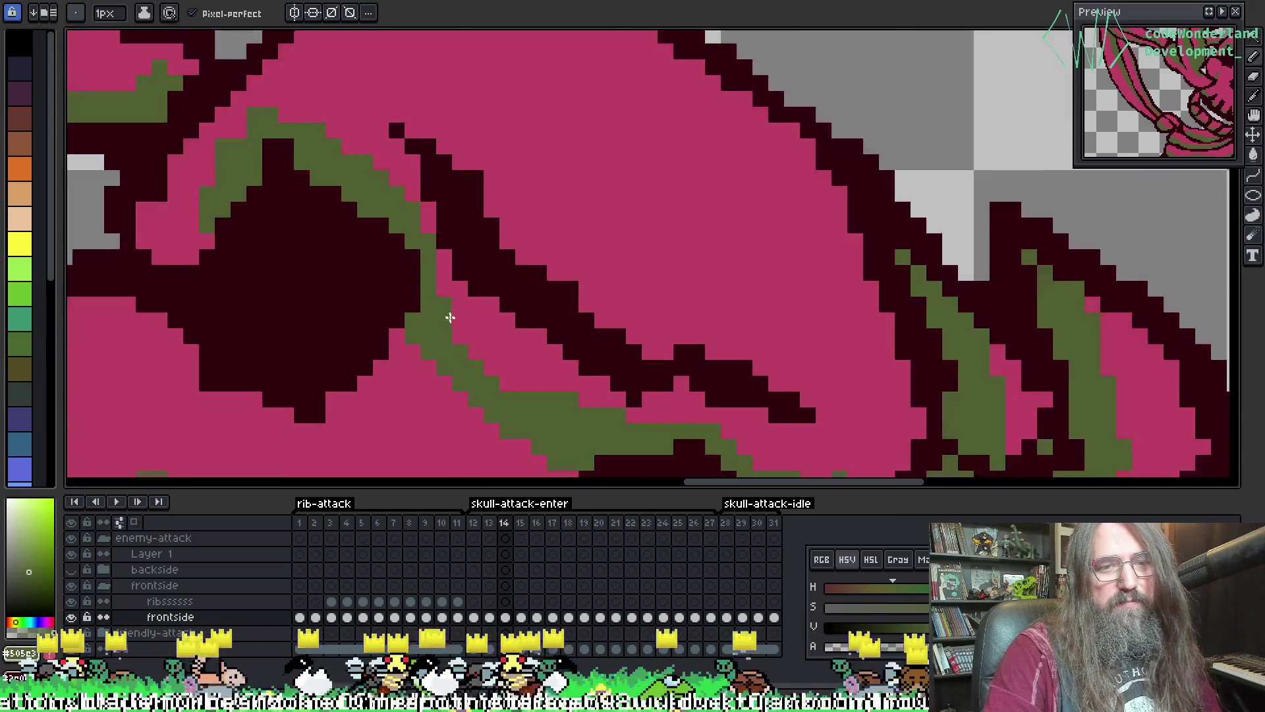
scroll(513, 287, down, 5)
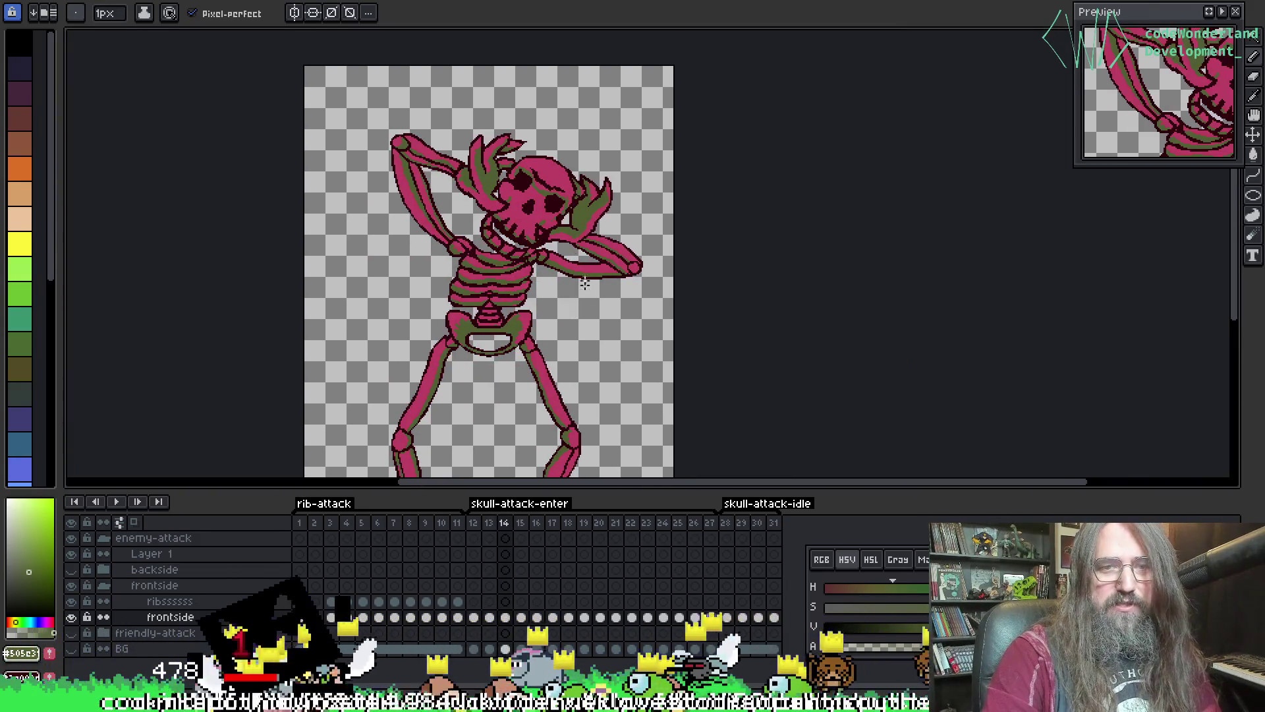
- Watch the animation around the skull and ribs, then stop playback
scroll(535, 258, up, 3)
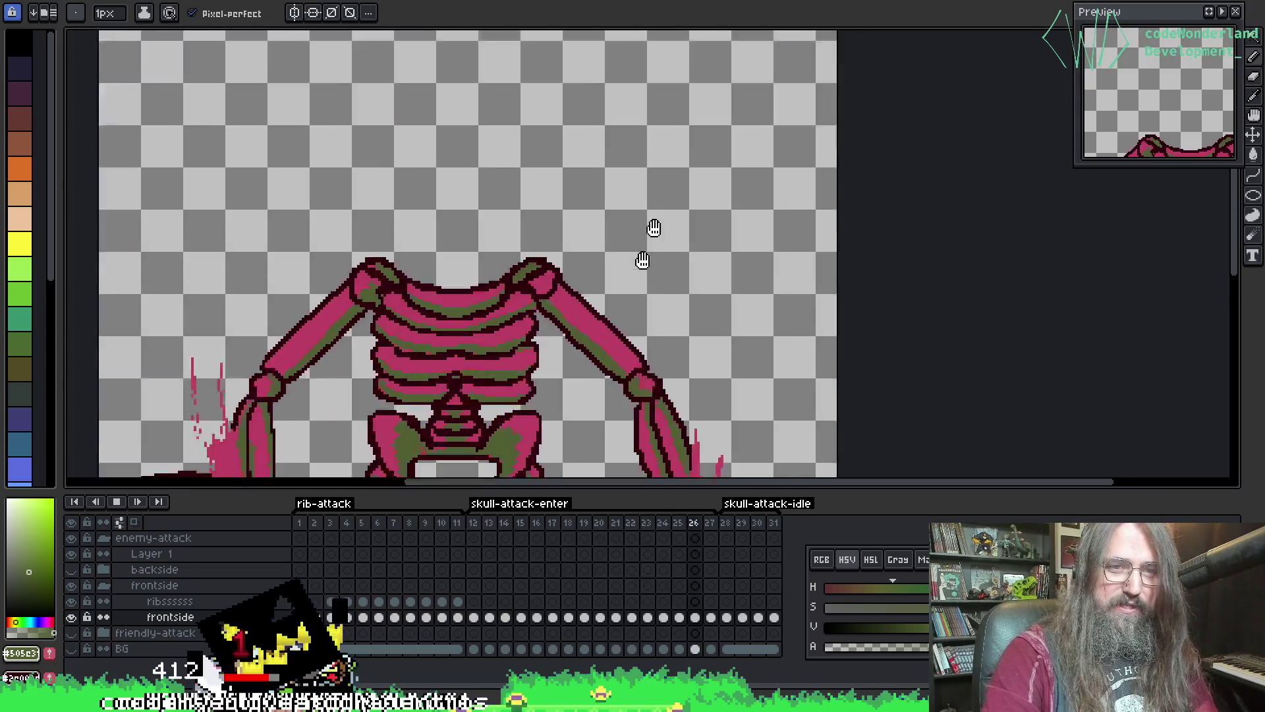
drag(650, 226, 673, 221)
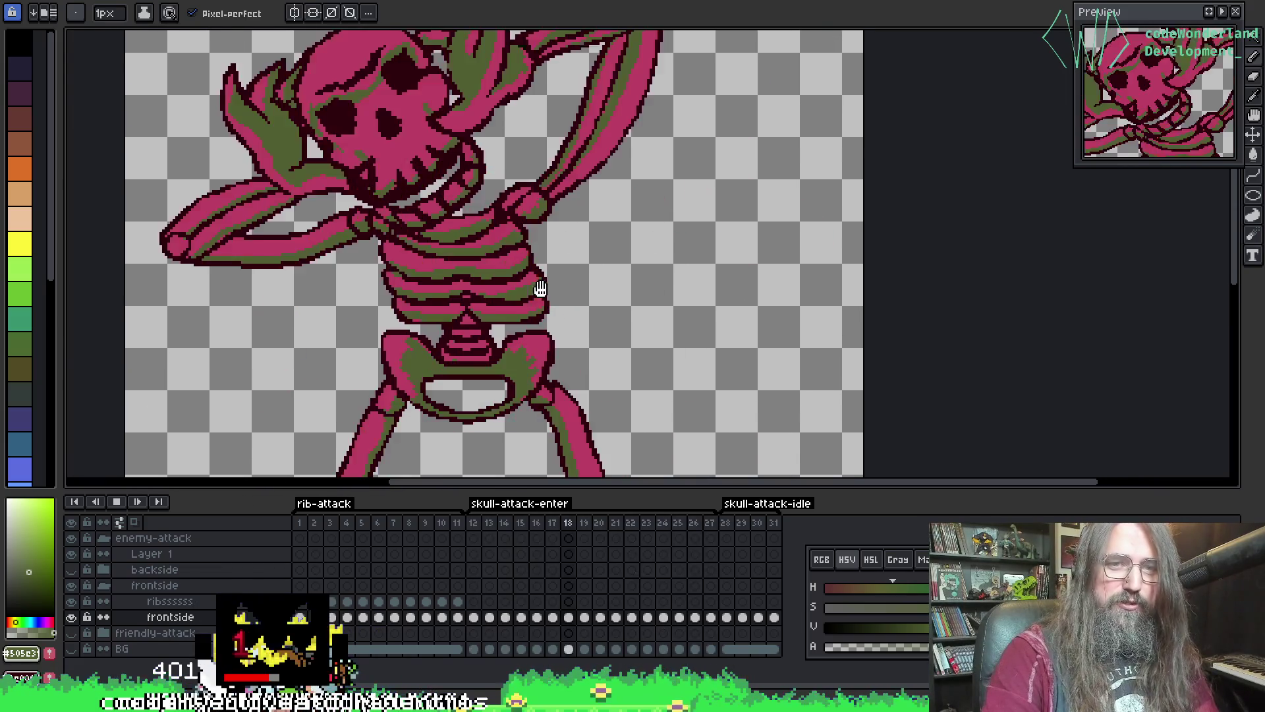
scroll(525, 359, down, 2)
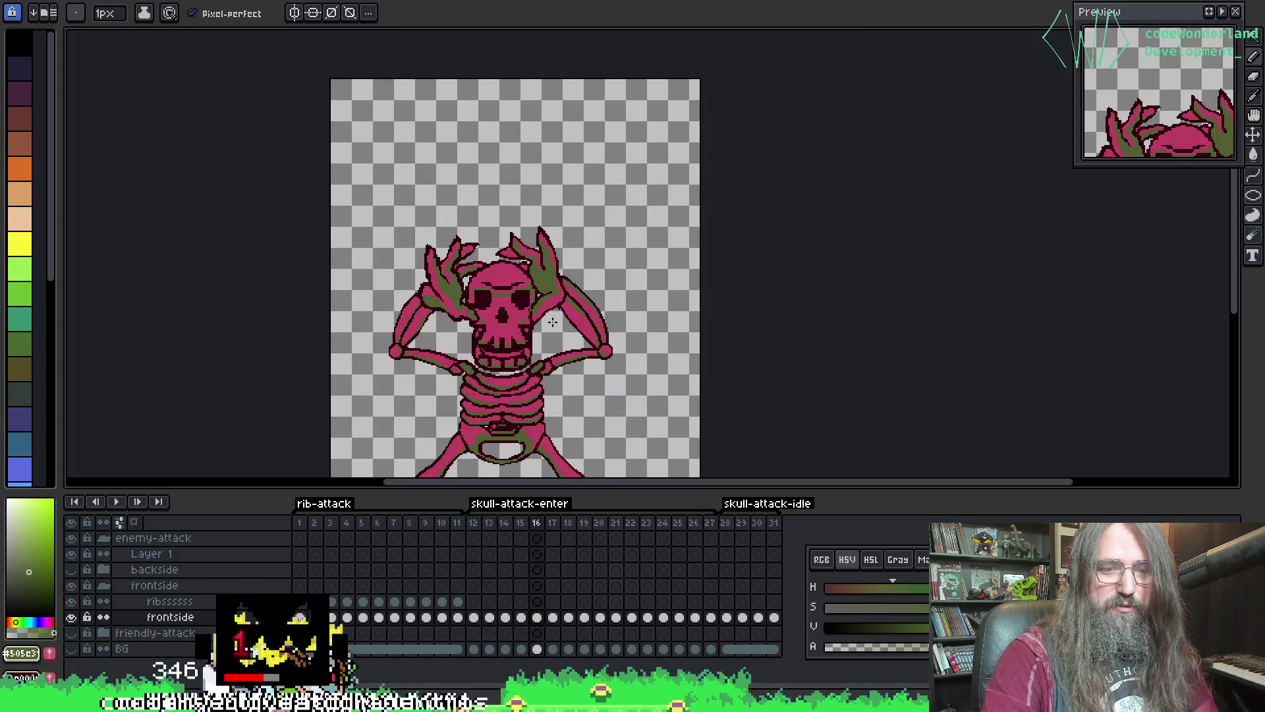
key(Return)
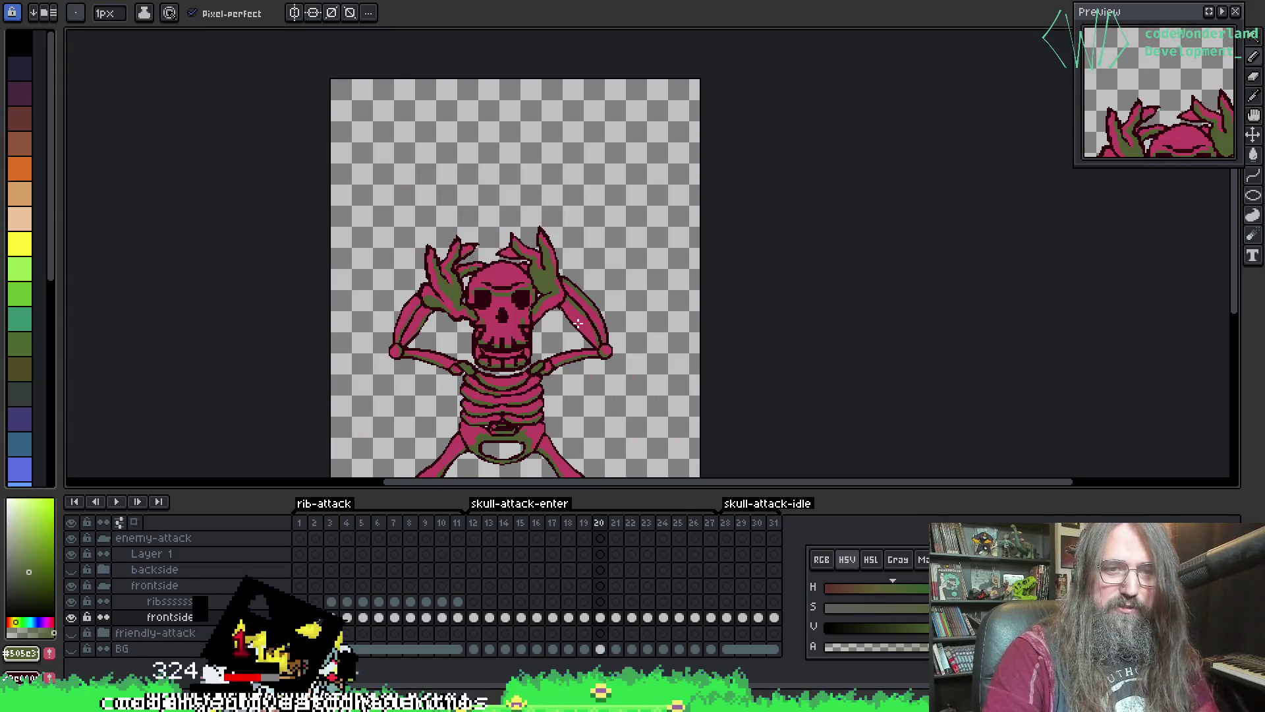
scroll(521, 197, up, 1)
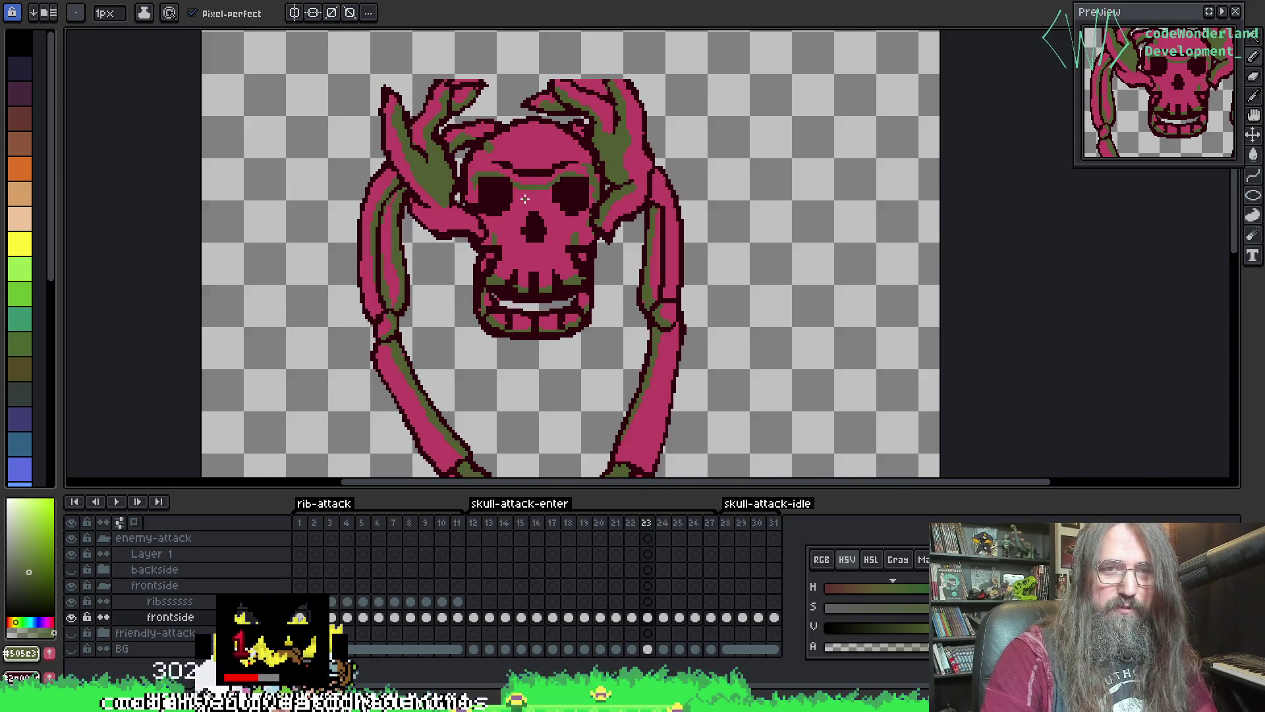
- Step through the neighbouring frames to reach frame 23
key(Left)
key(Right)
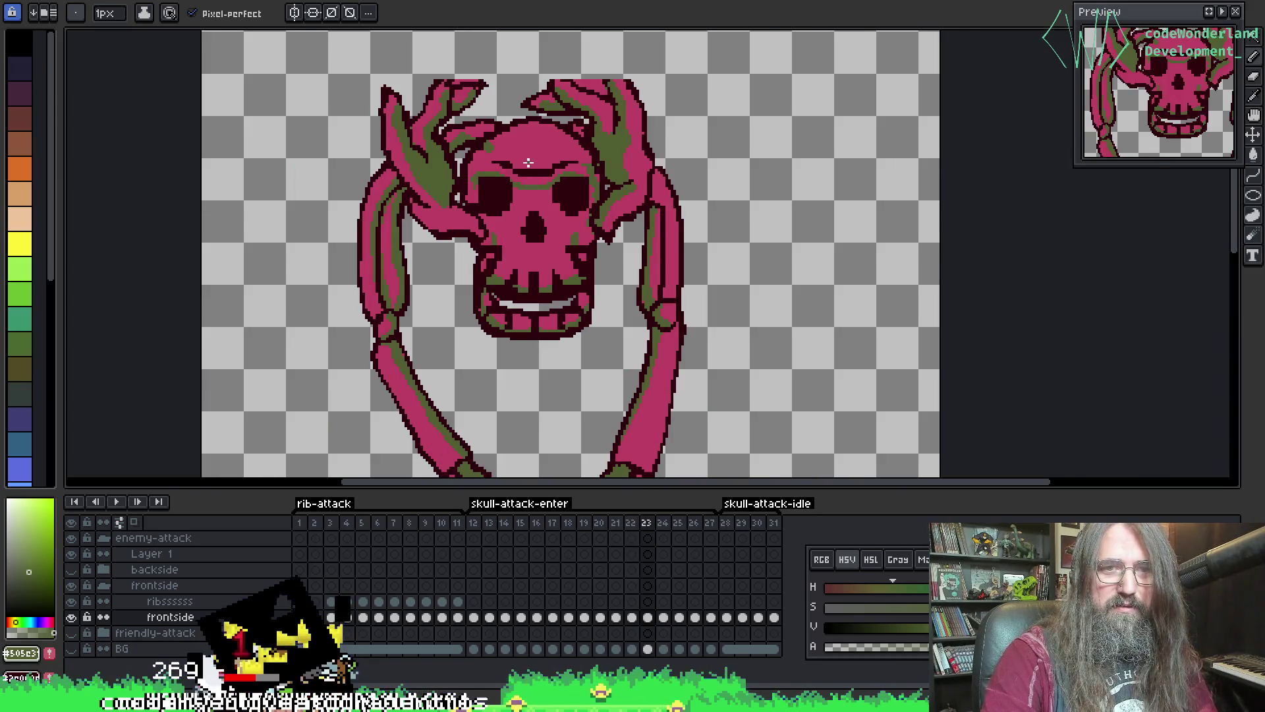
key(Right)
key(Left)
key(Left)
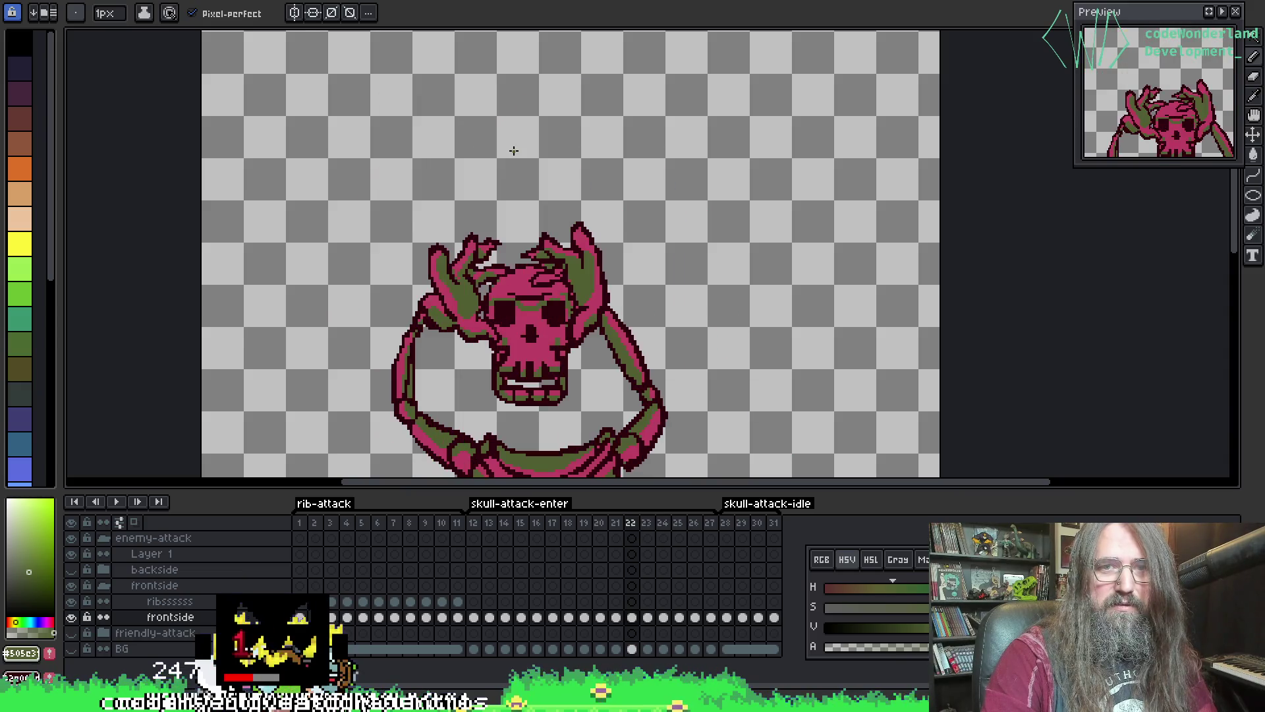
key(Right)
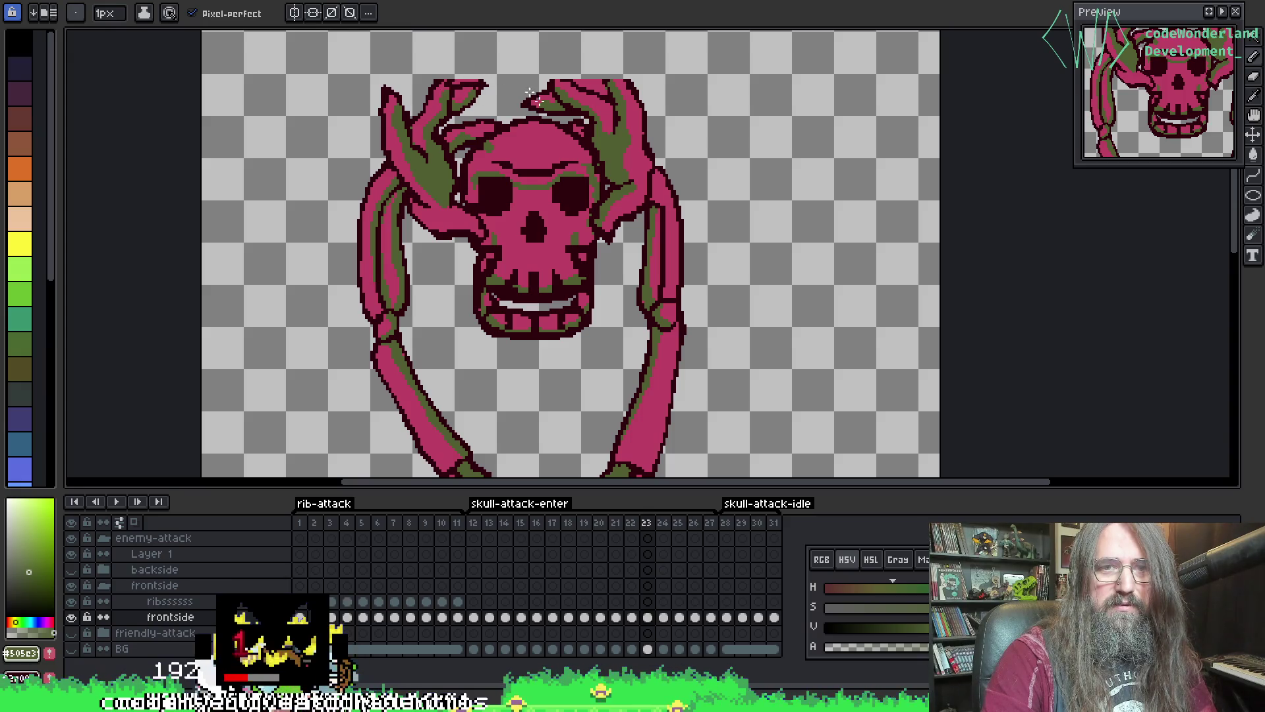
scroll(531, 94, down, 2)
key(Left)
key(Left)
key(Right)
key(Right)
key(Right)
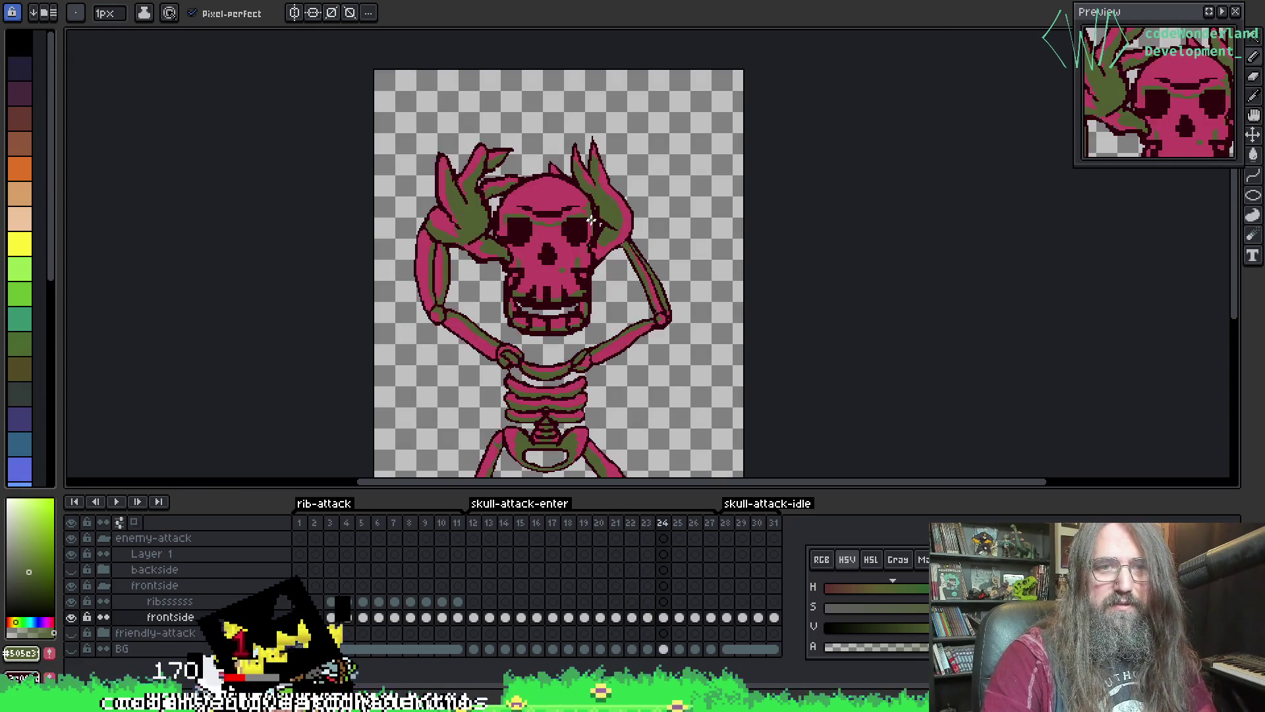
key(Left)
key(Left)
- Compare frames 23 and 24, then settle on frame 23 zoomed in on the skull top
scroll(523, 120, up, 3)
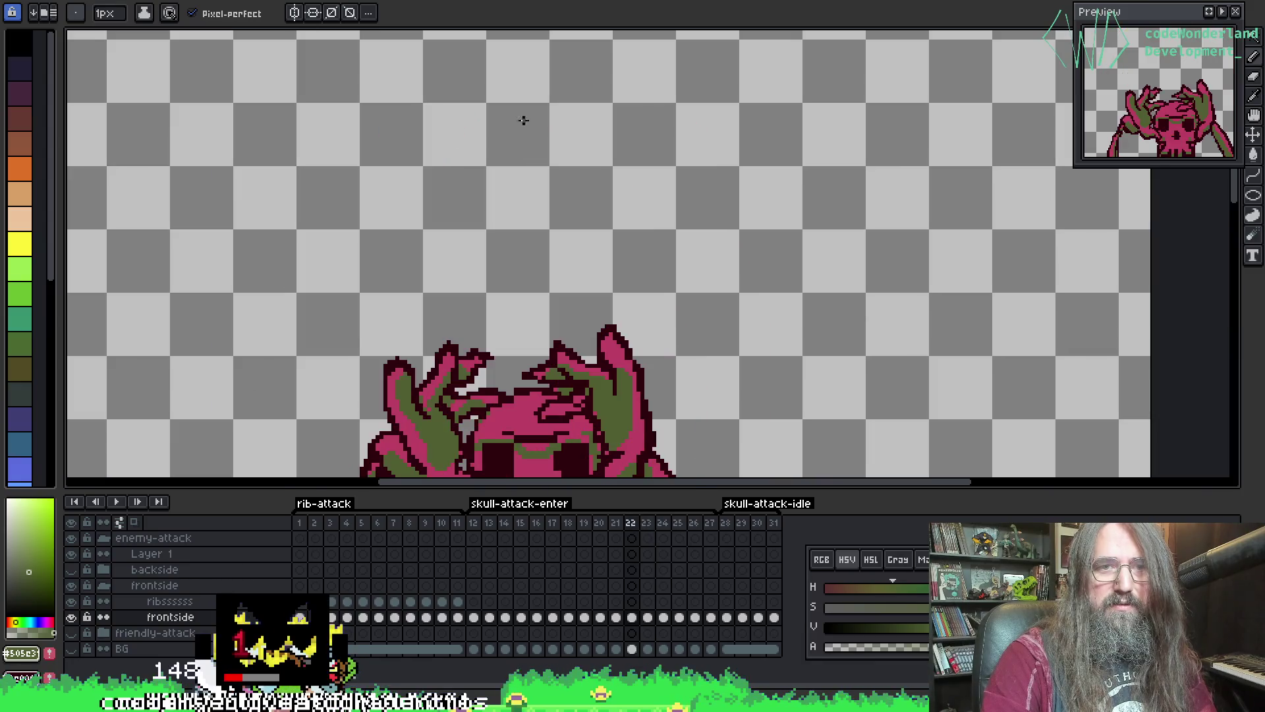
key(Right)
key(Right)
key(Left)
key(Right)
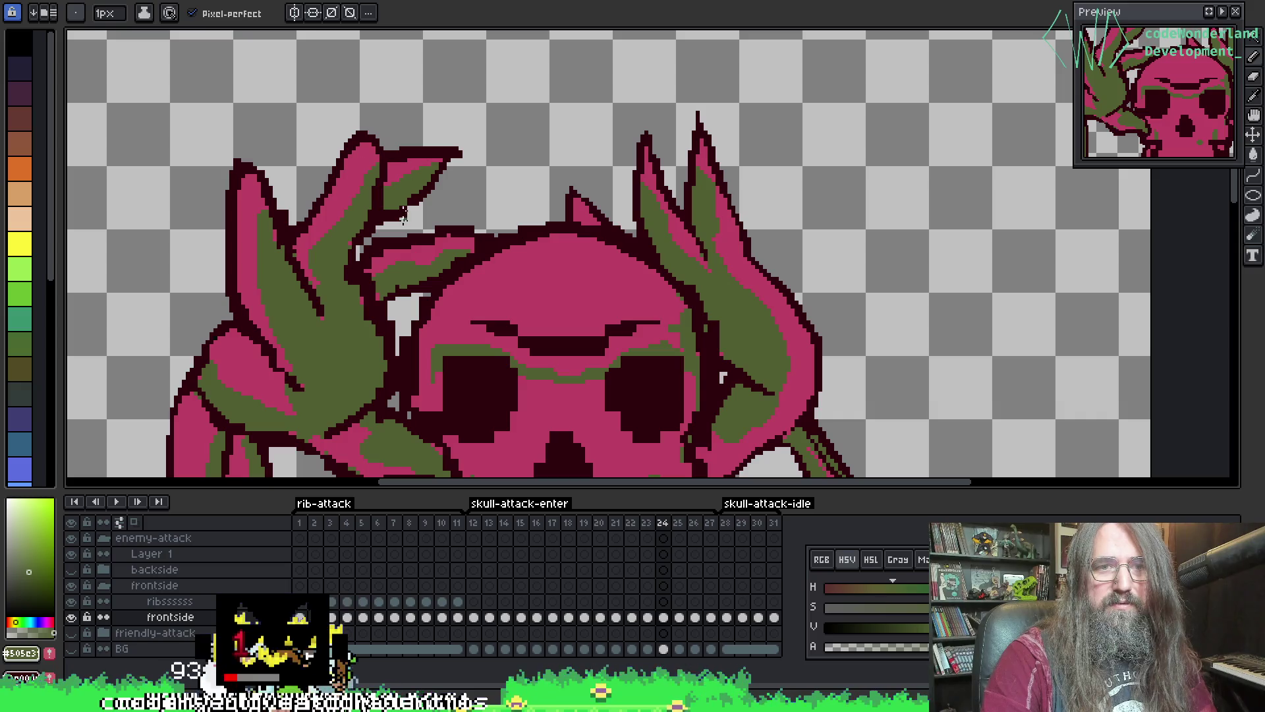
key(Left)
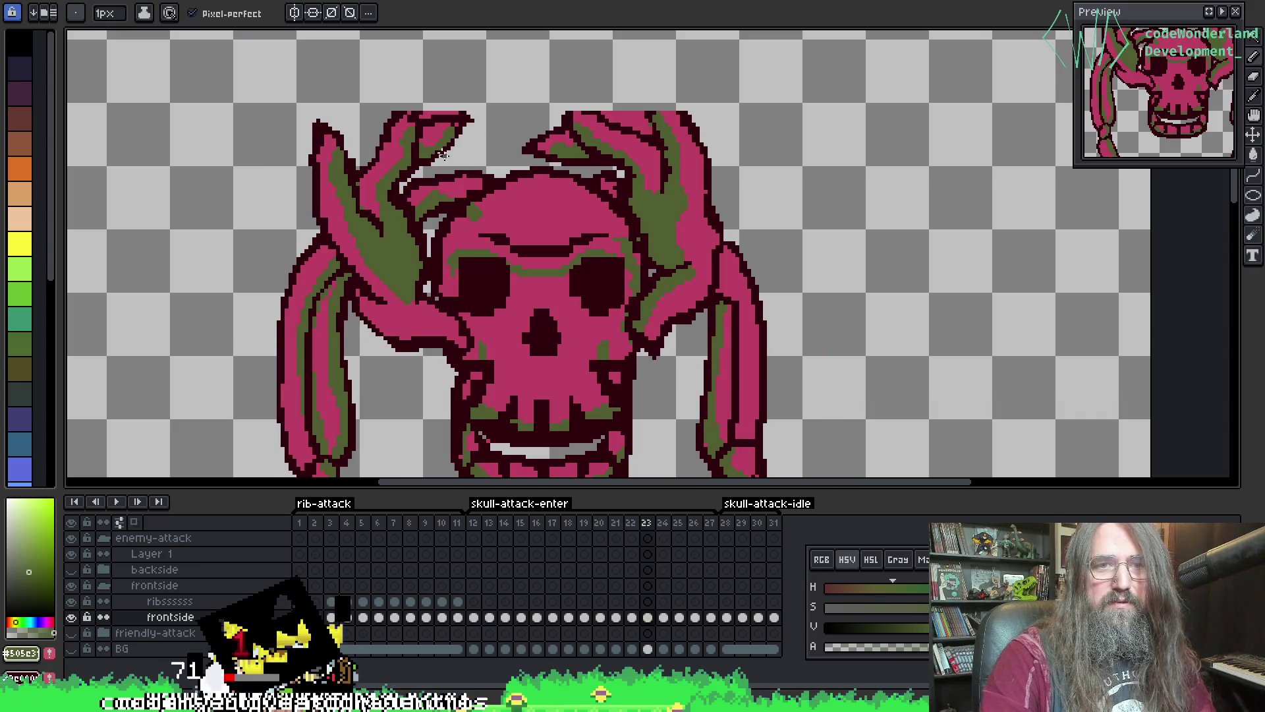
scroll(443, 153, up, 2)
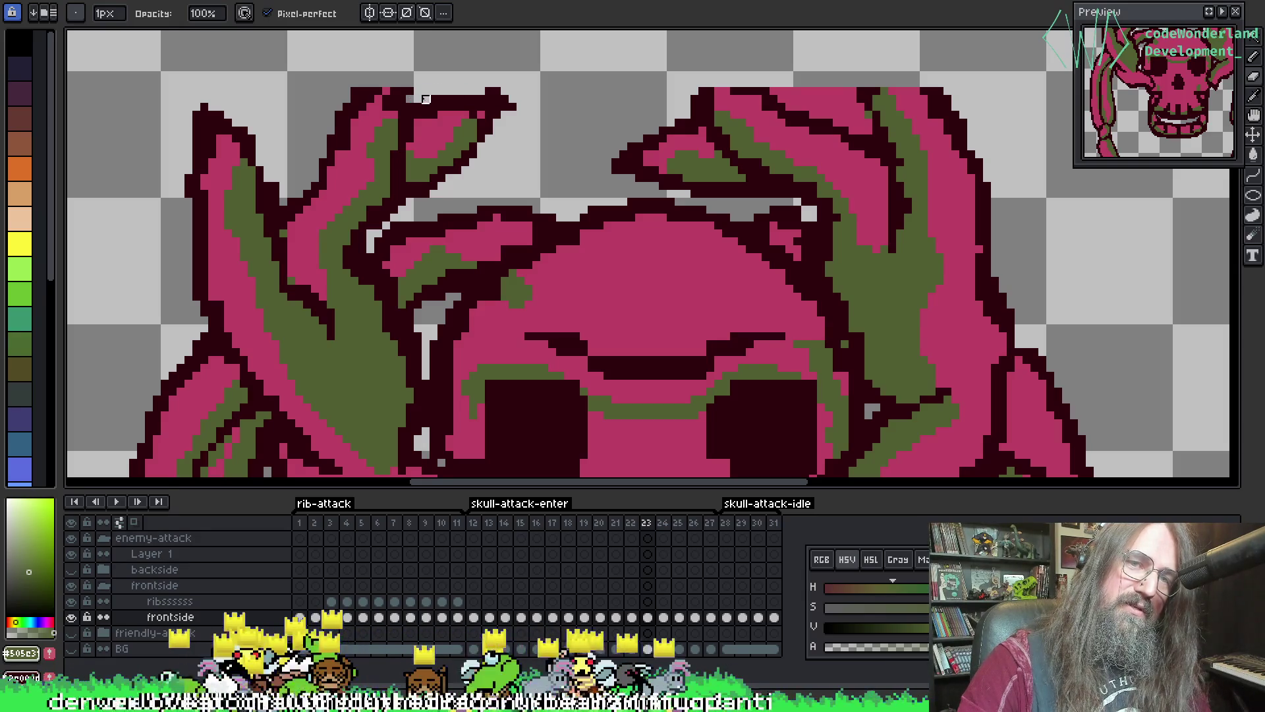
scroll(486, 84, right, 2)
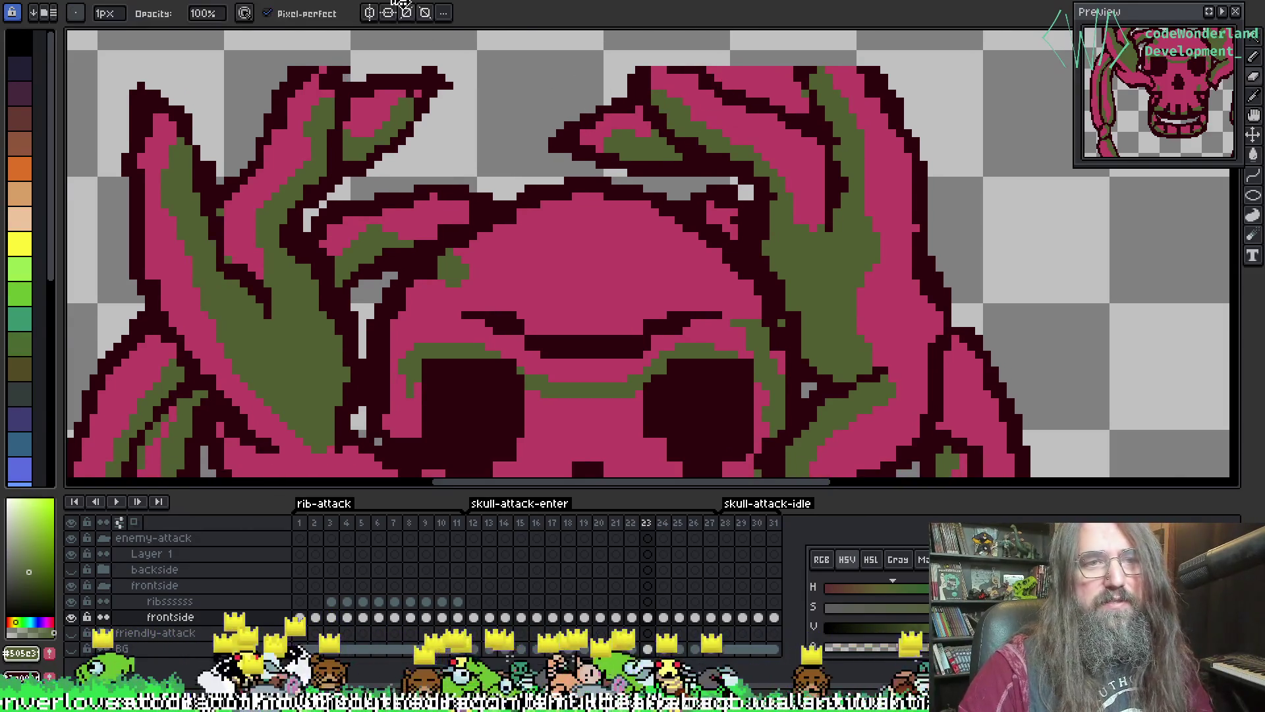
- Delete the stray pink patch at the top of the horn with the Magic Wand
key(i)
alt+click(310, 68)
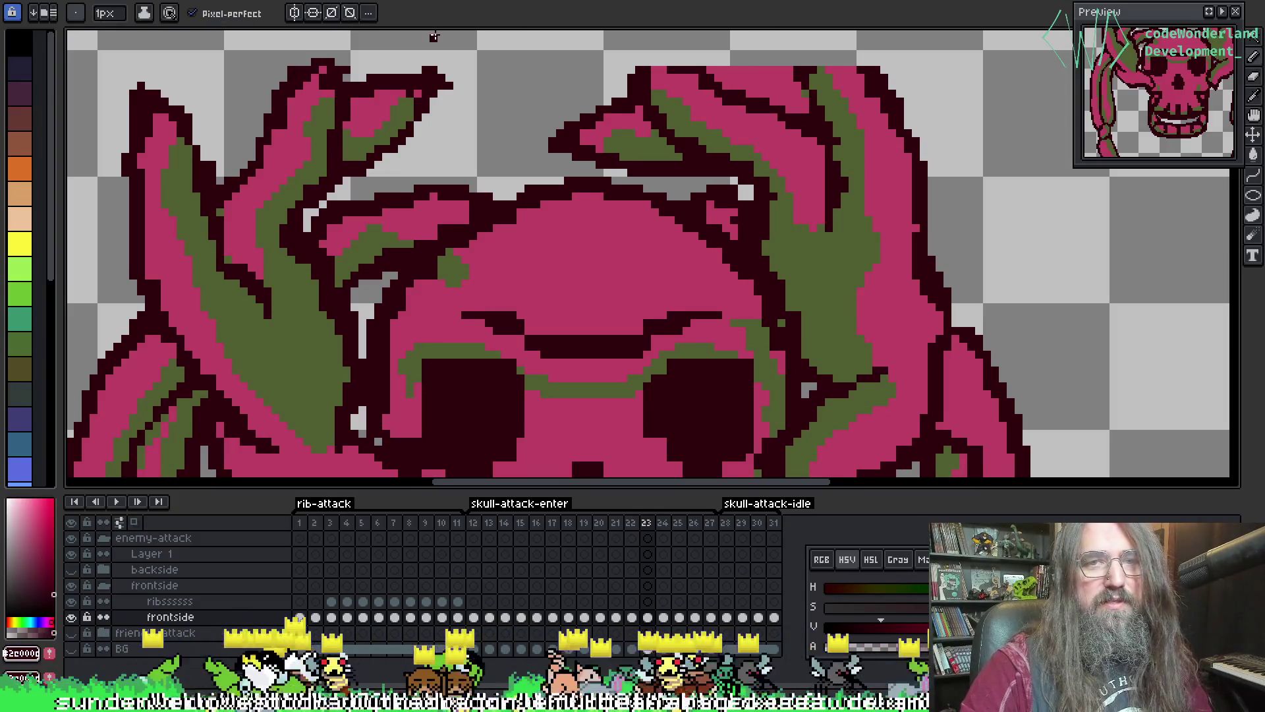
key(w)
scroll(434, 37, right, 2)
click(711, 69)
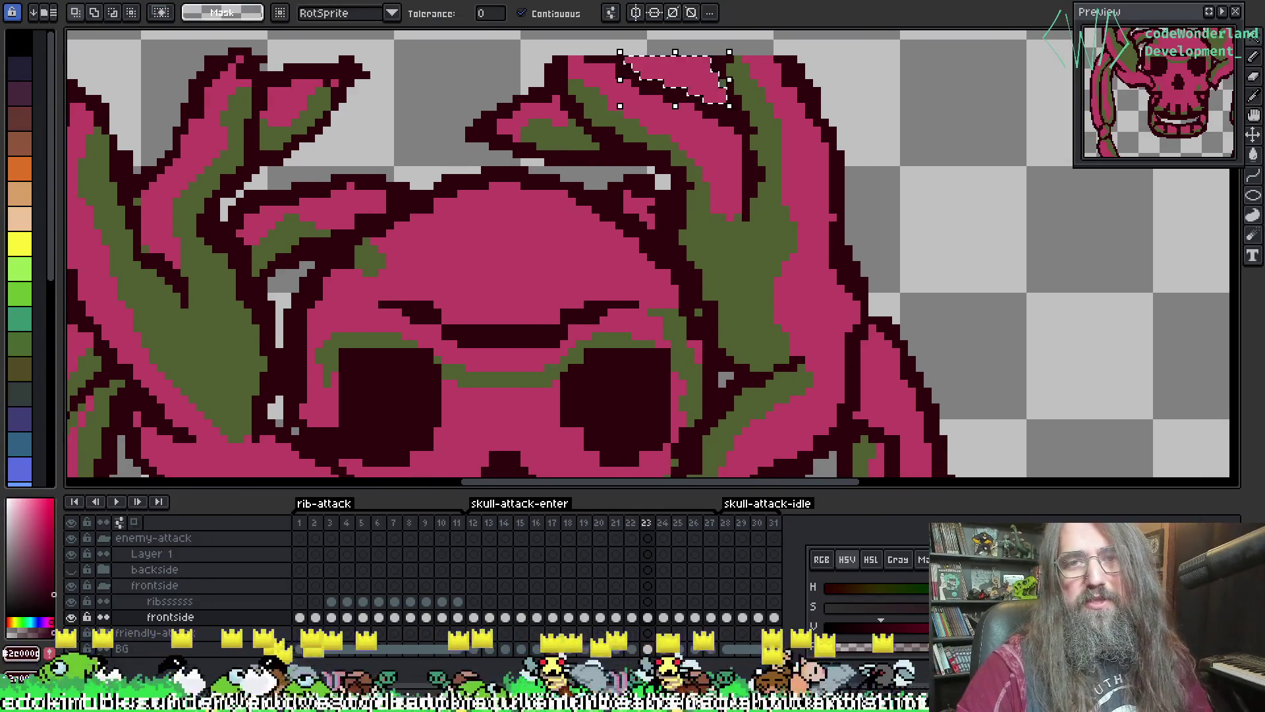
key(Delete)
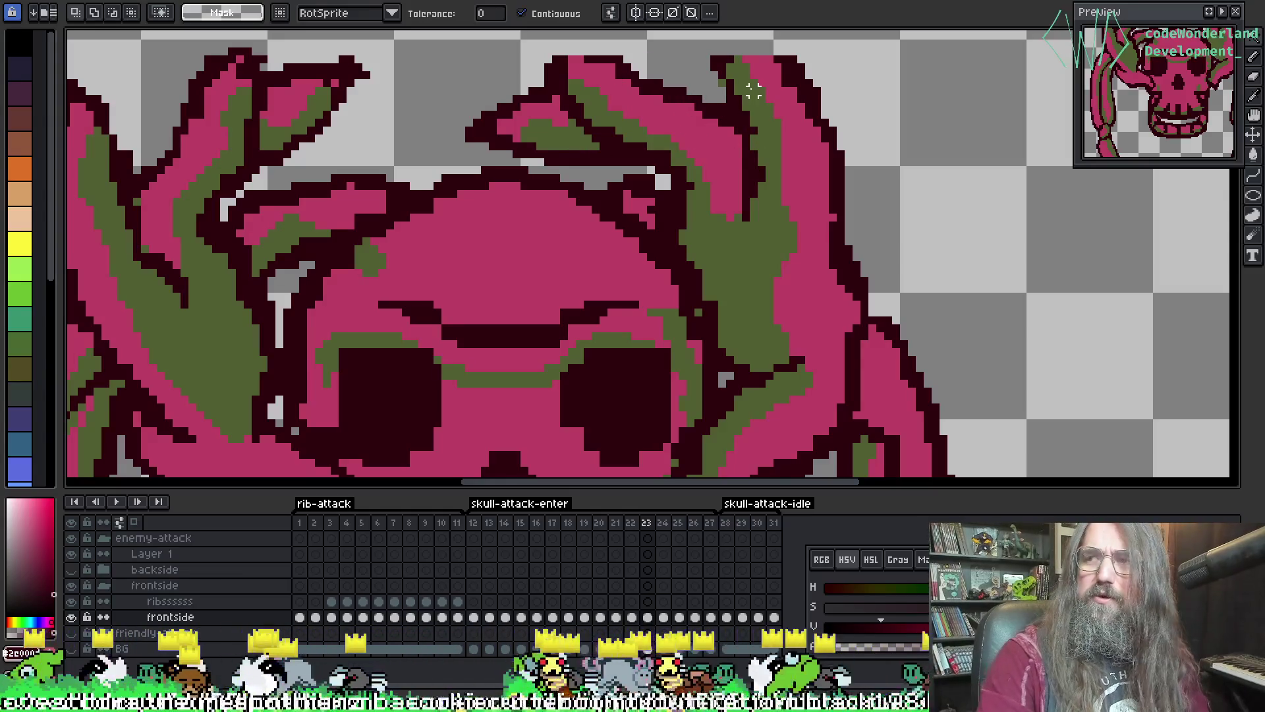
right_click(586, 286)
key(Escape)
scroll(643, 224, down, 3)
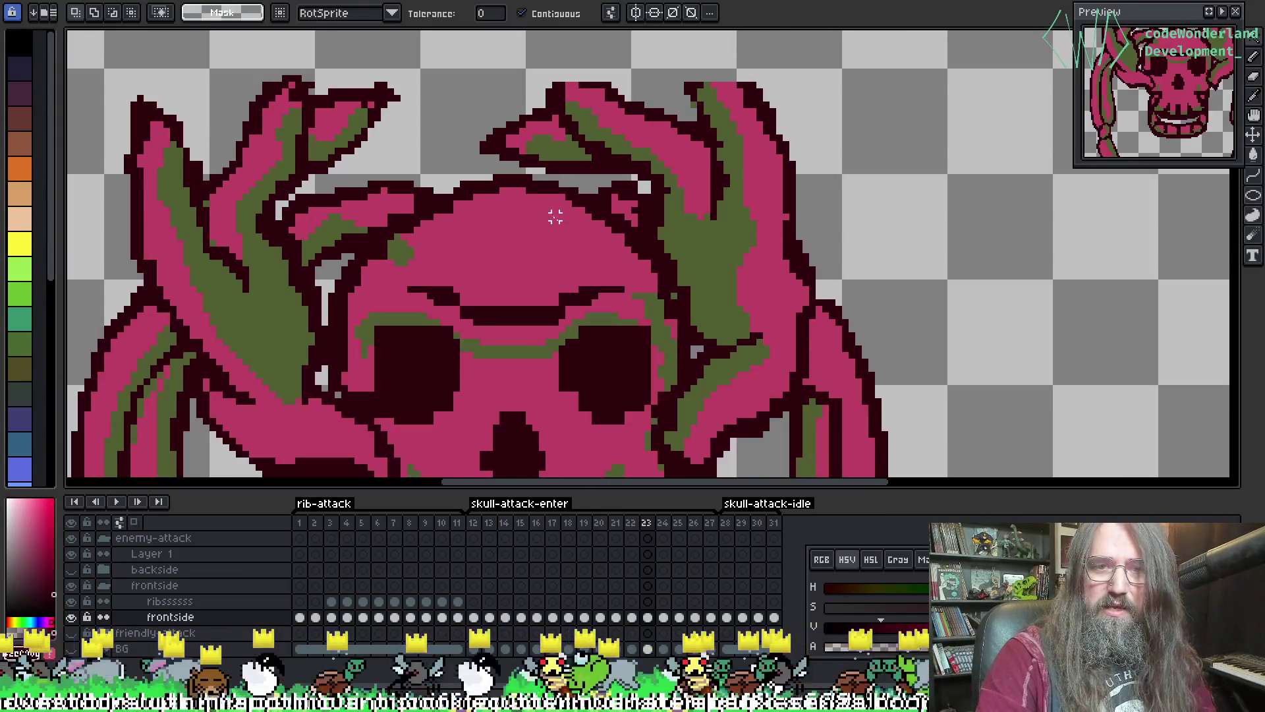
scroll(652, 195, down, 1)
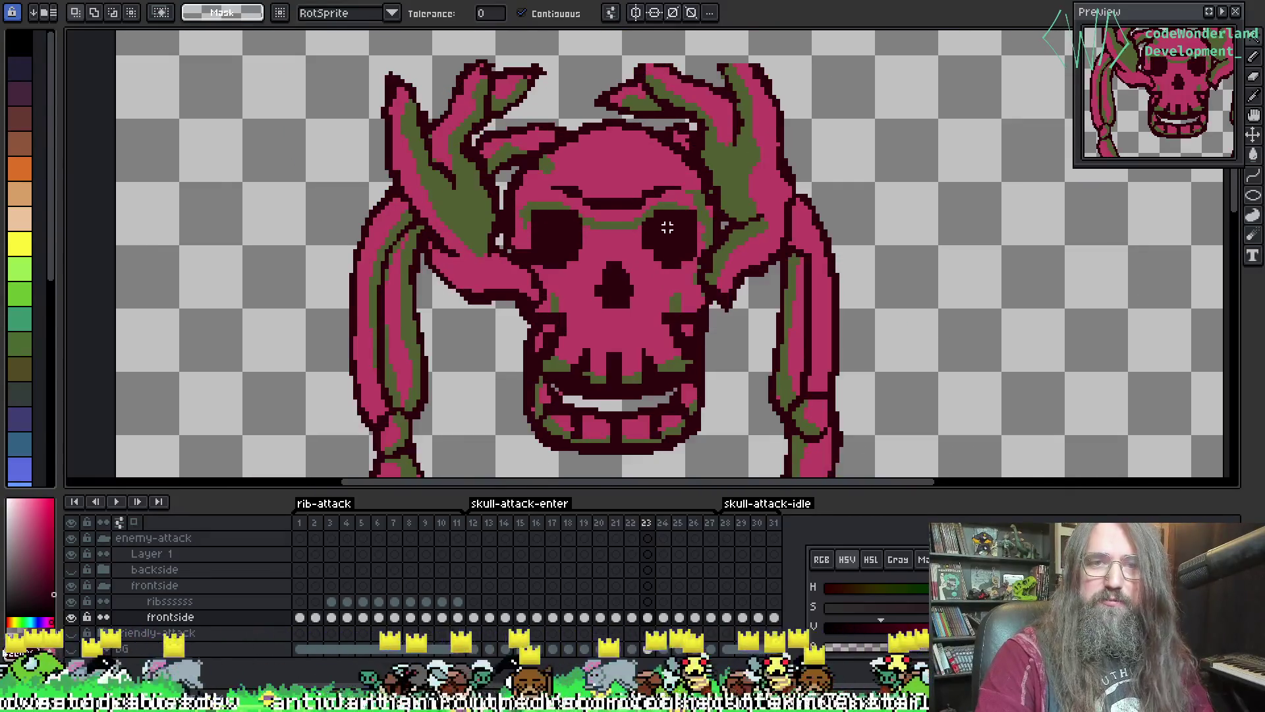
scroll(510, 154, up, 3)
scroll(510, 154, up, 2)
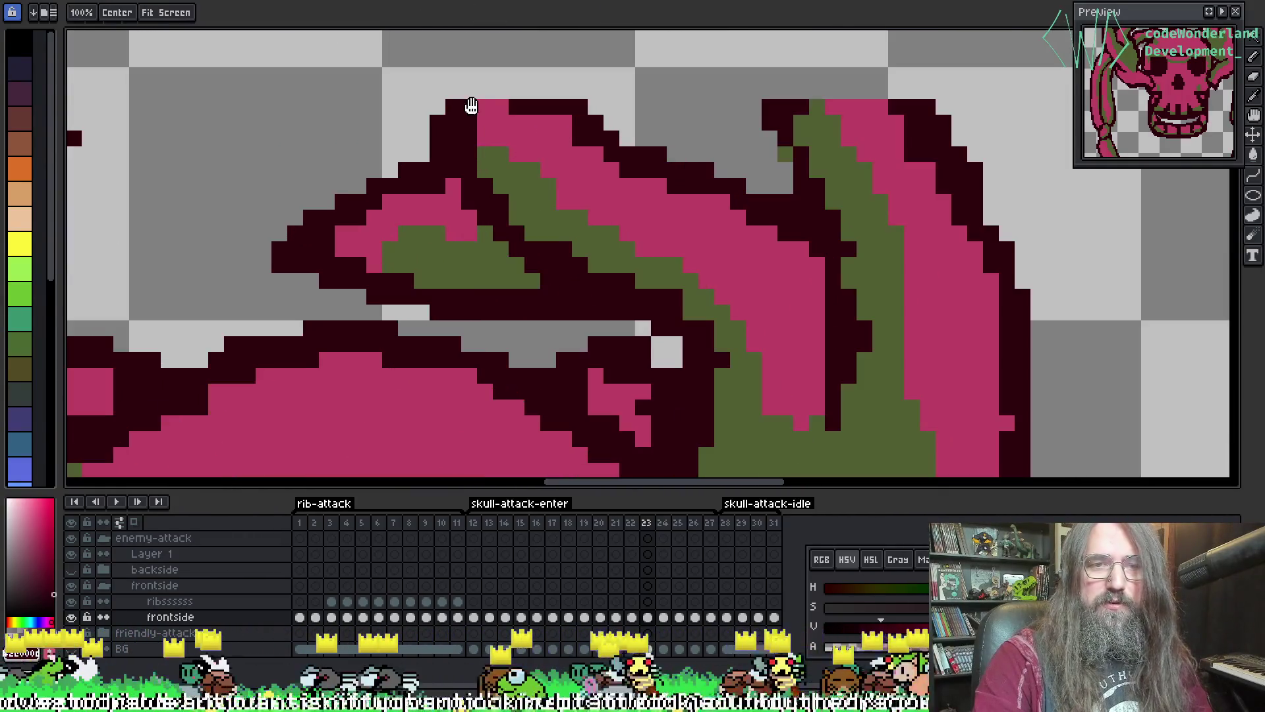
- Paint dark maroon outline pixels along the horn tip
key(b)
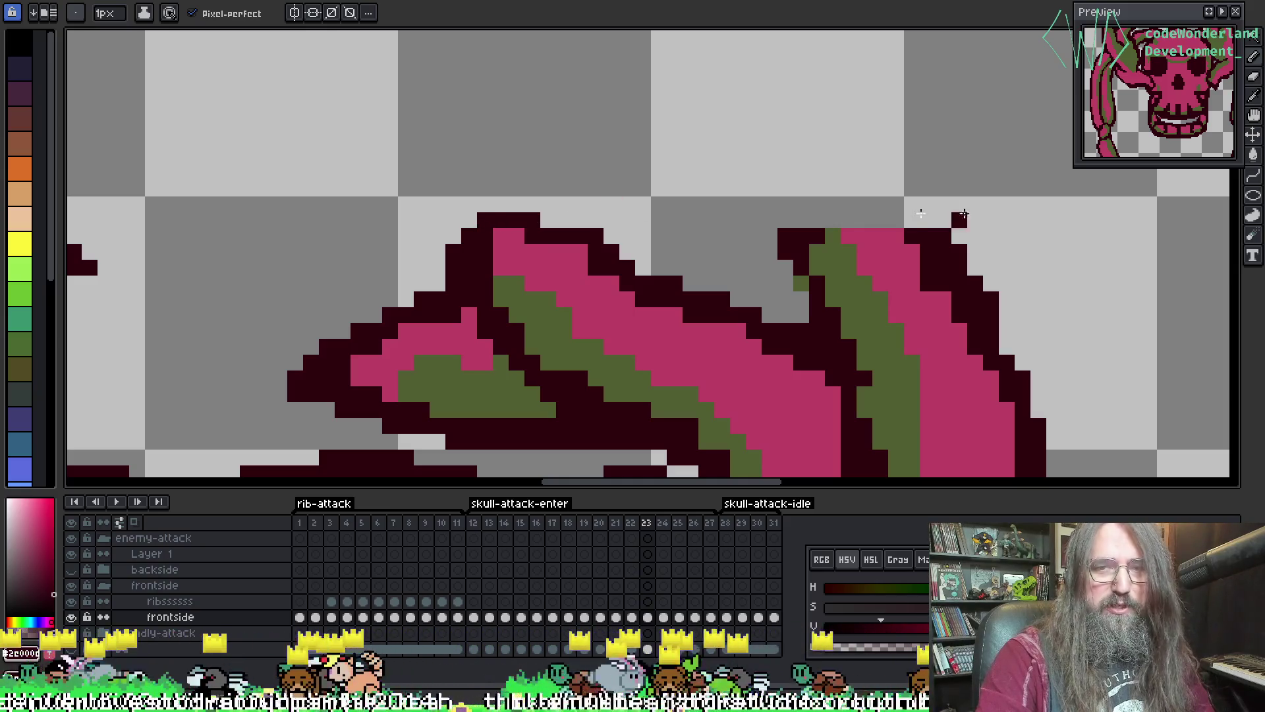
drag(905, 224, 865, 217)
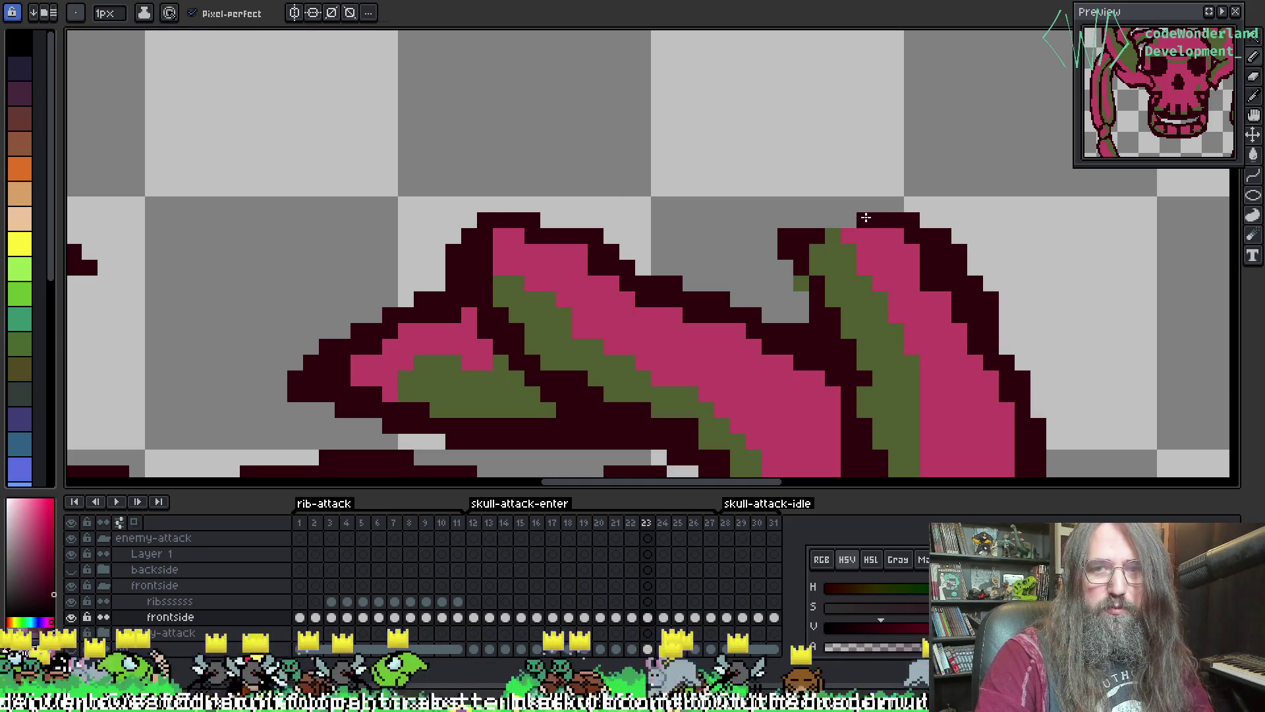
key(alt)
alt+click(868, 217)
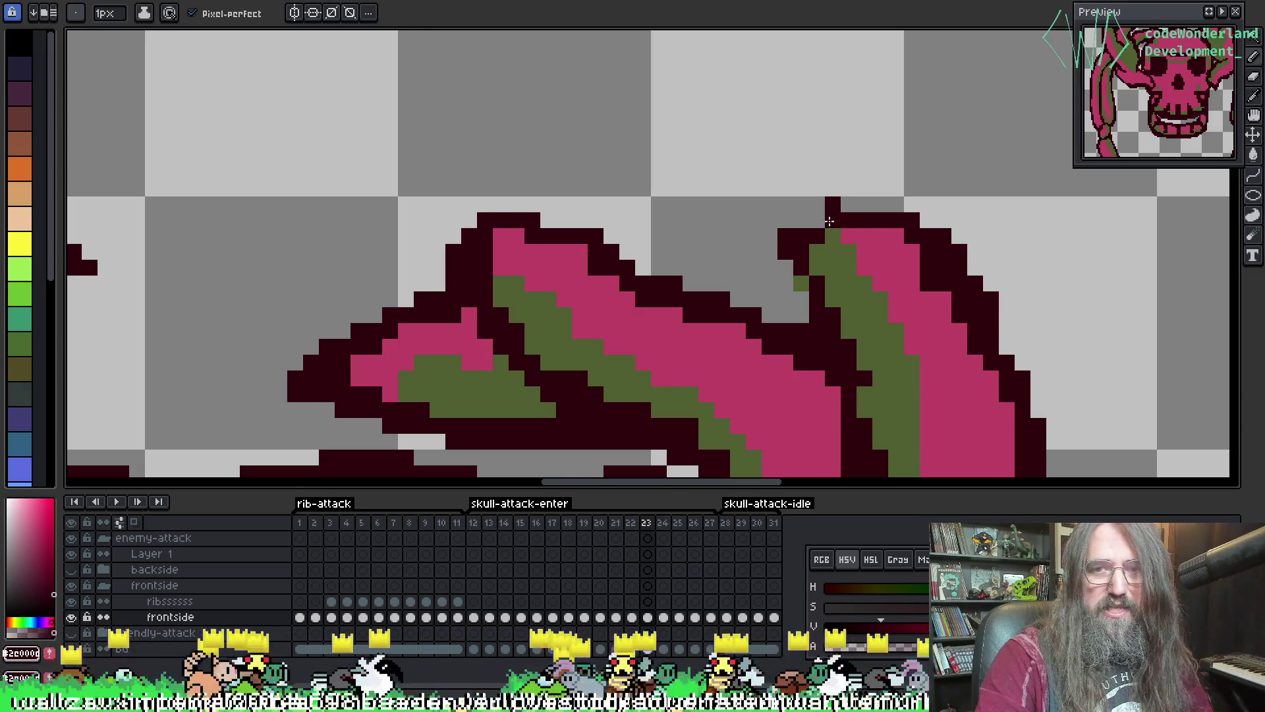
click(817, 220)
click(848, 204)
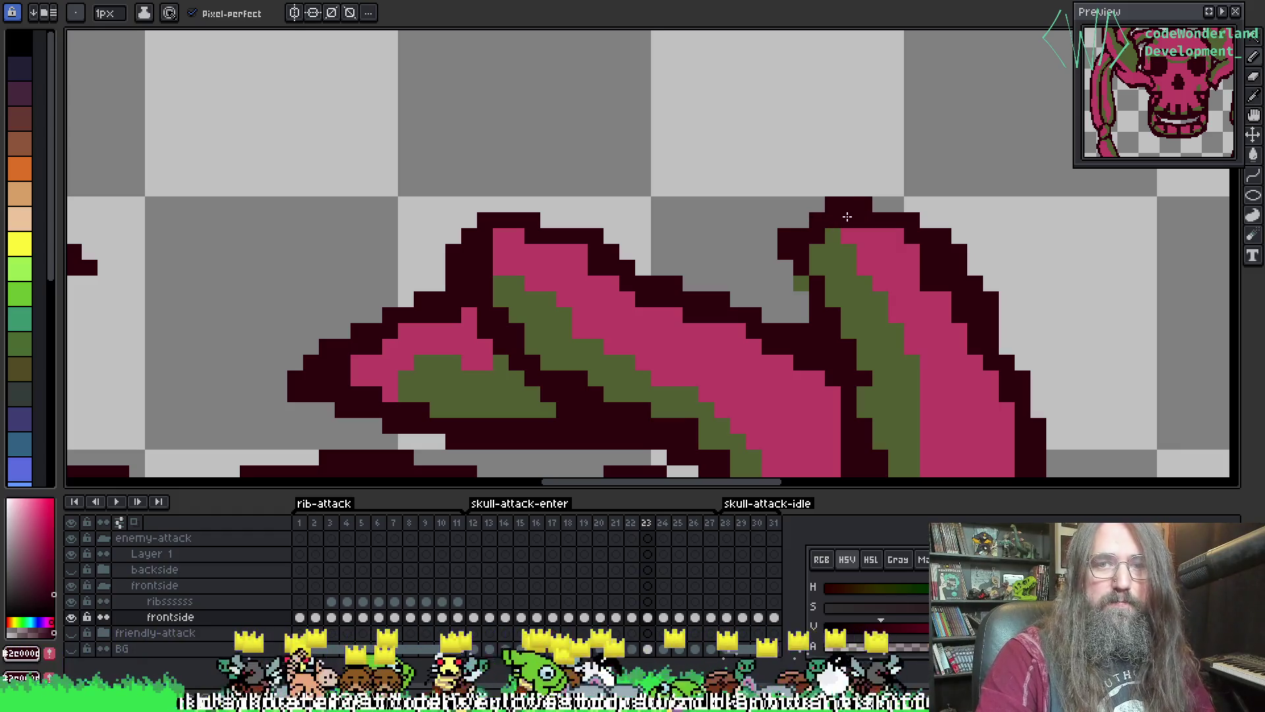
scroll(847, 217, down, 3)
scroll(837, 250, down, 1)
scroll(833, 257, up, 1)
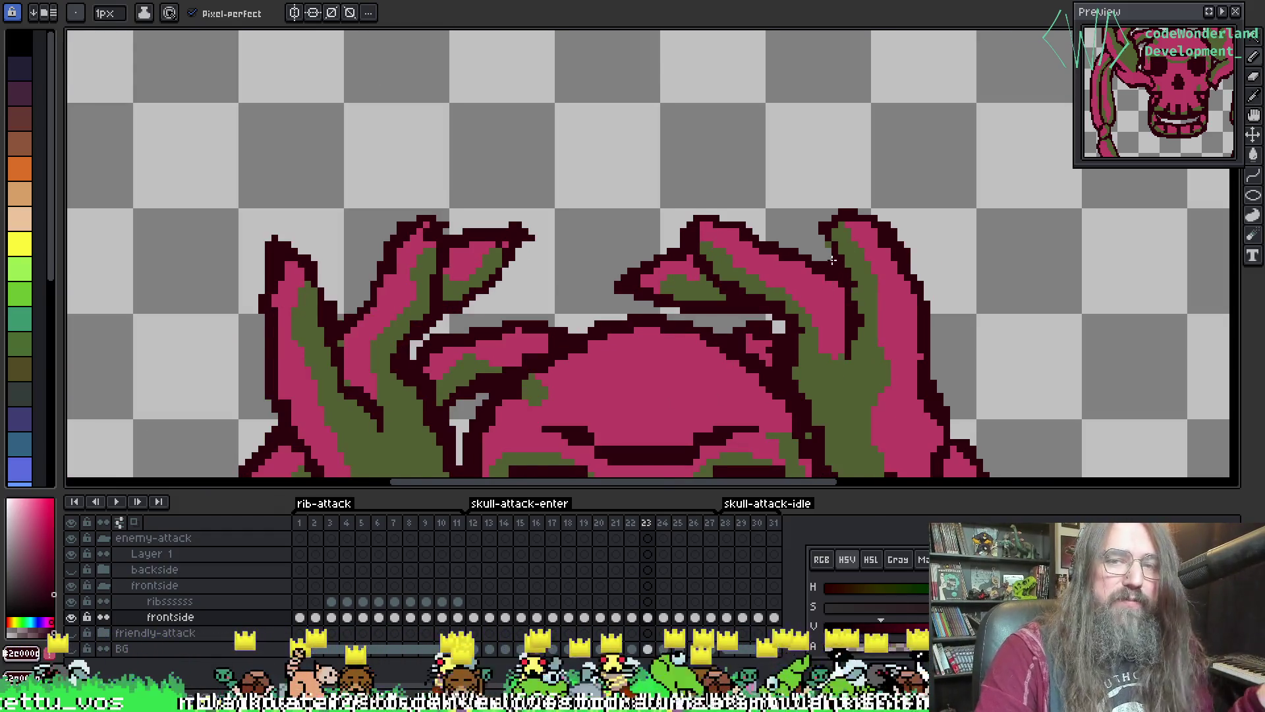
scroll(832, 257, up, 3)
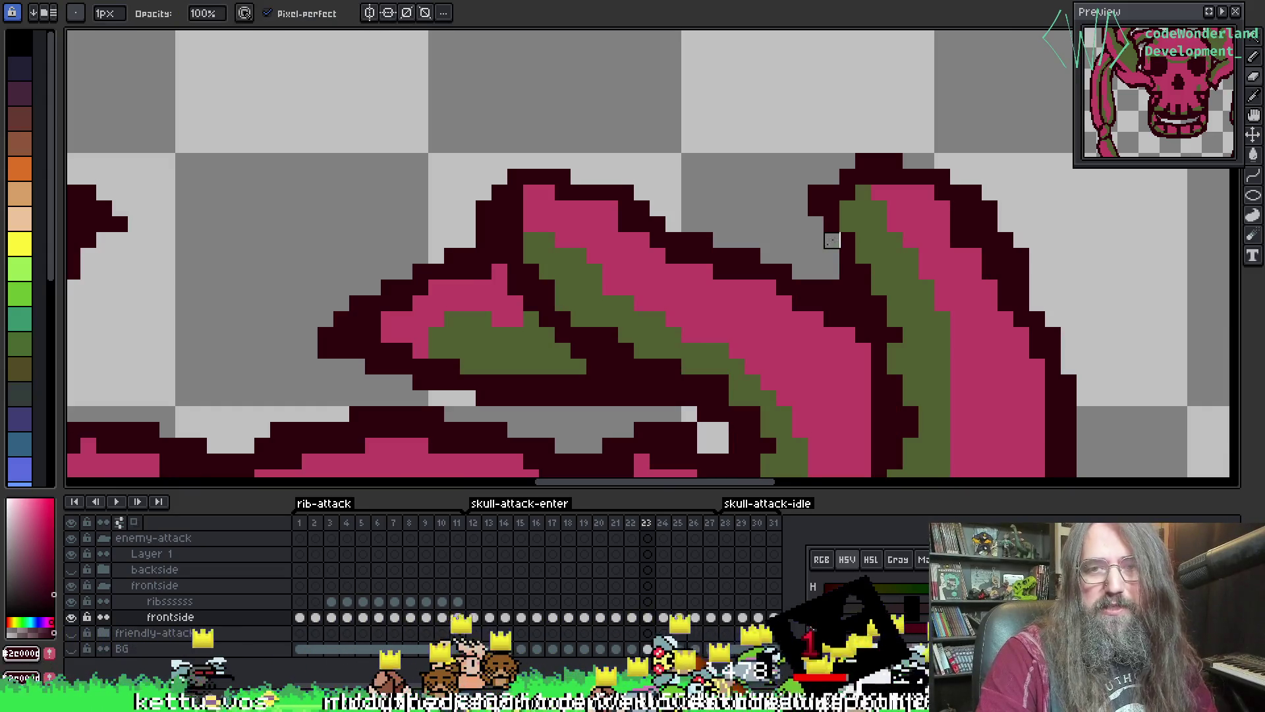
- Bring the upper-left horn close-up into view and pick its pink colour
key(e)
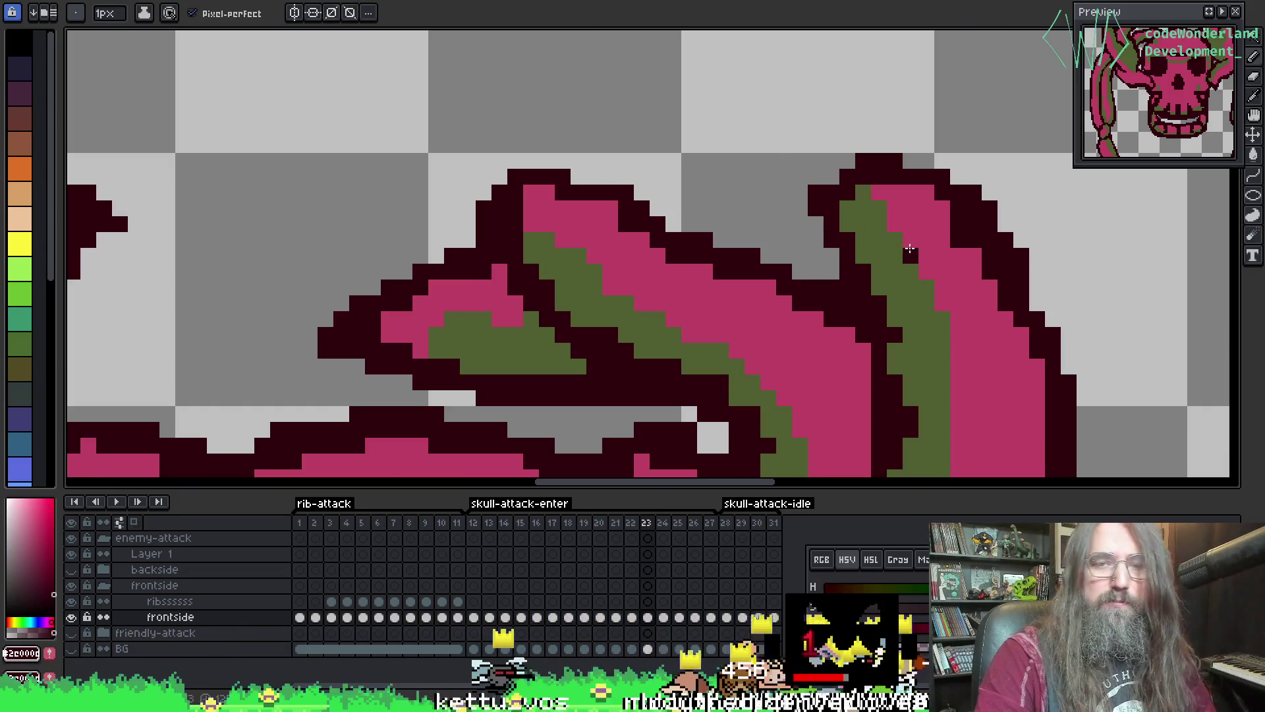
mouse_move(544, 191)
mouse_down()
mouse_move(579, 135)
mouse_move(659, 179)
mouse_move(488, 235)
mouse_move(734, 150)
mouse_up()
drag(733, 207, 935, 144)
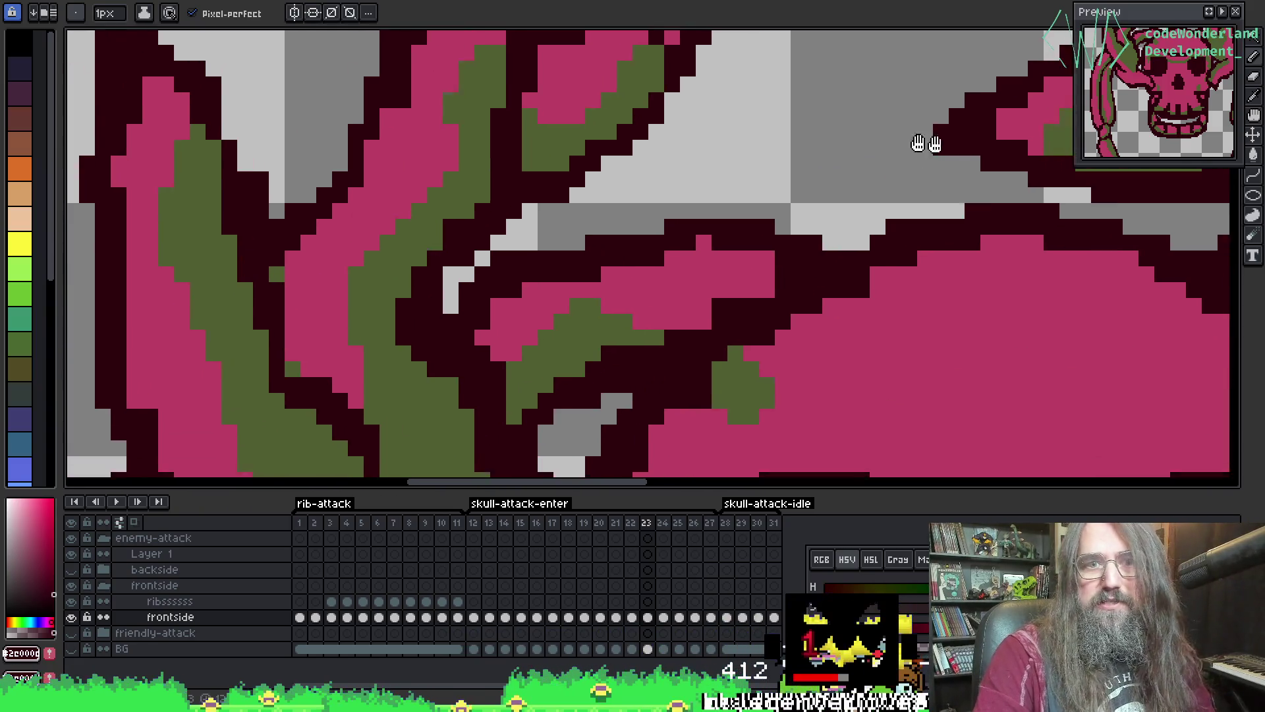
scroll(934, 144, down, 2)
scroll(429, 212, up, 2)
mouse_move(429, 212)
mouse_down()
mouse_move(643, 429)
mouse_move(584, 226)
mouse_move(594, 325)
mouse_up()
key(i)
click(236, 172)
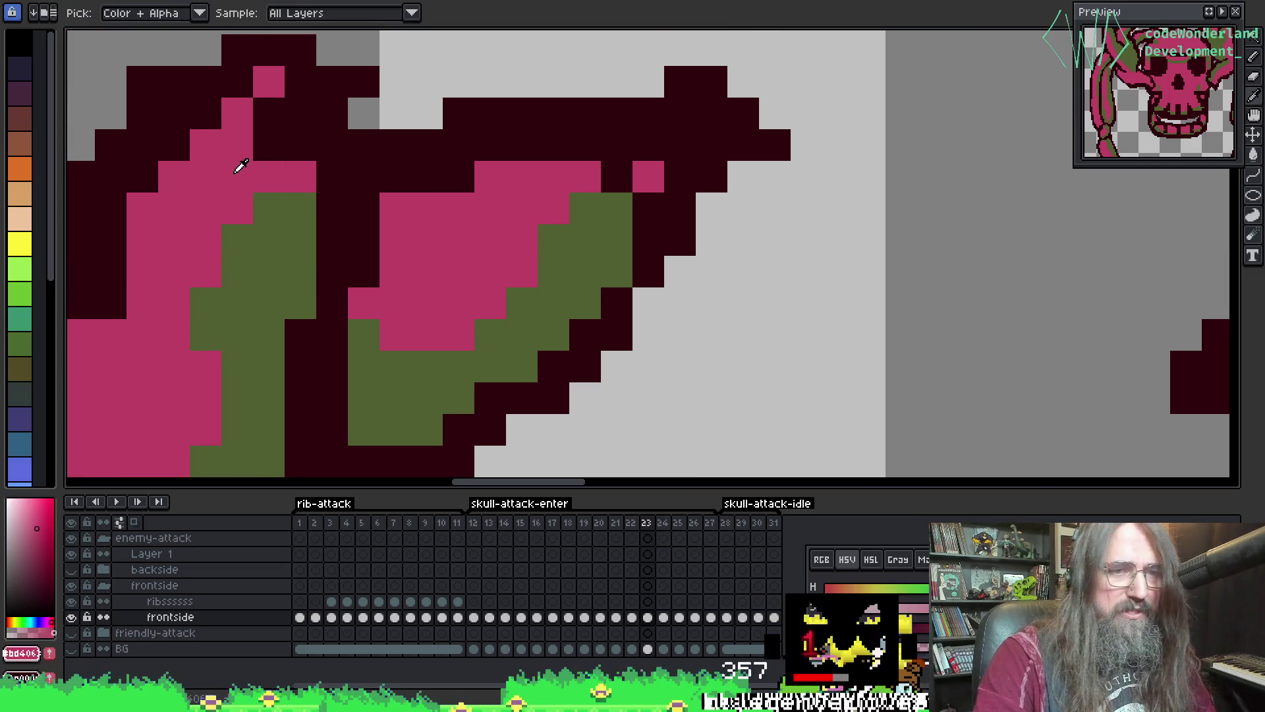
key(b)
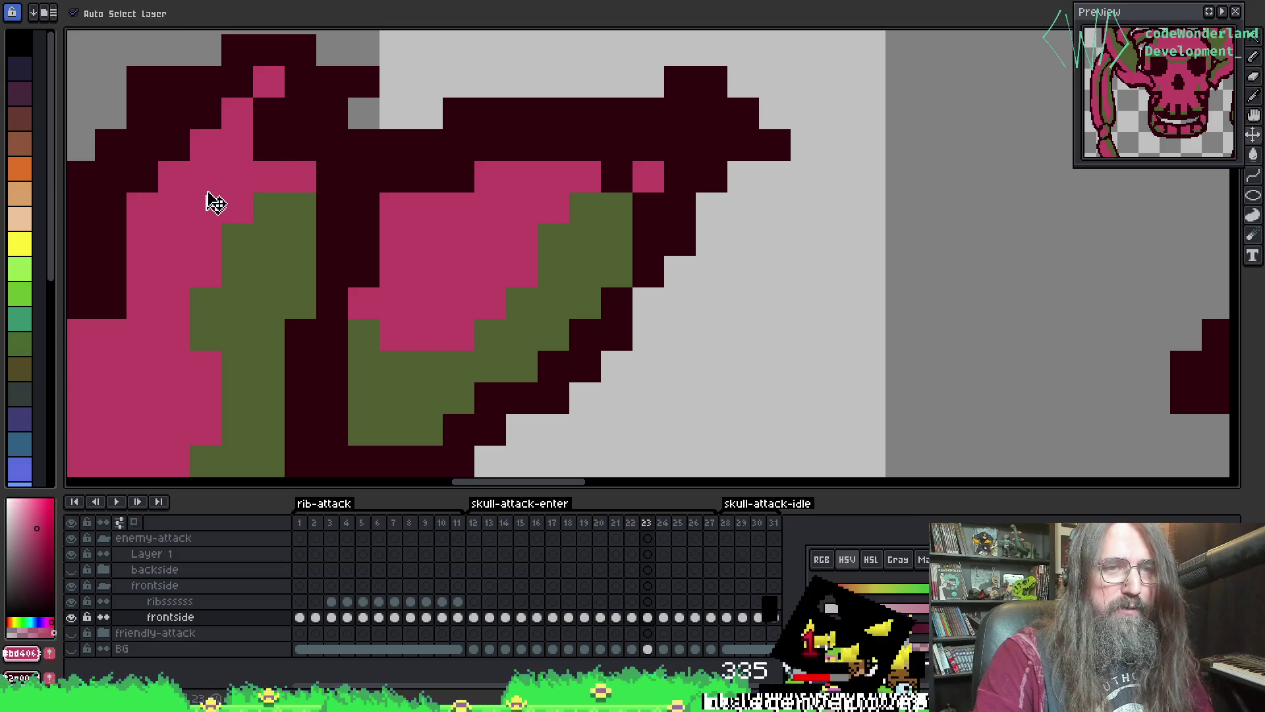
- Fill the gaps in the horn with pink pixels, moving one misplaced pixel right
key(i)
key(b)
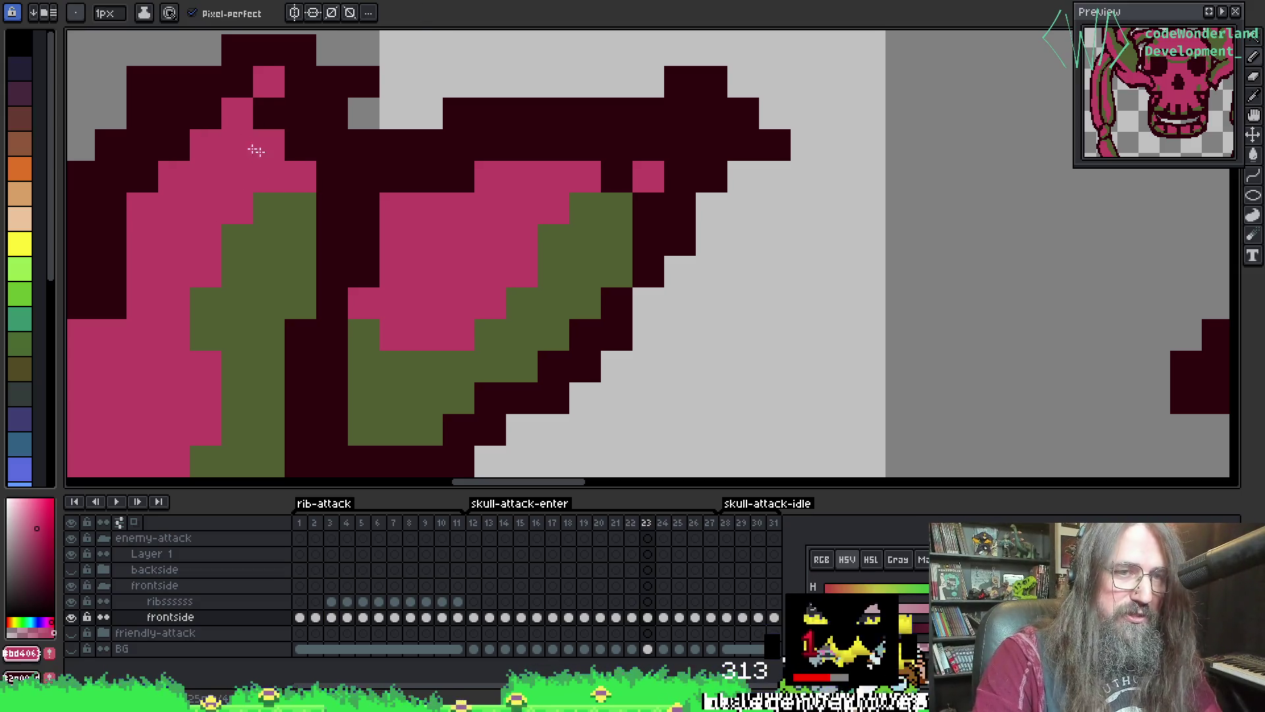
click(264, 117)
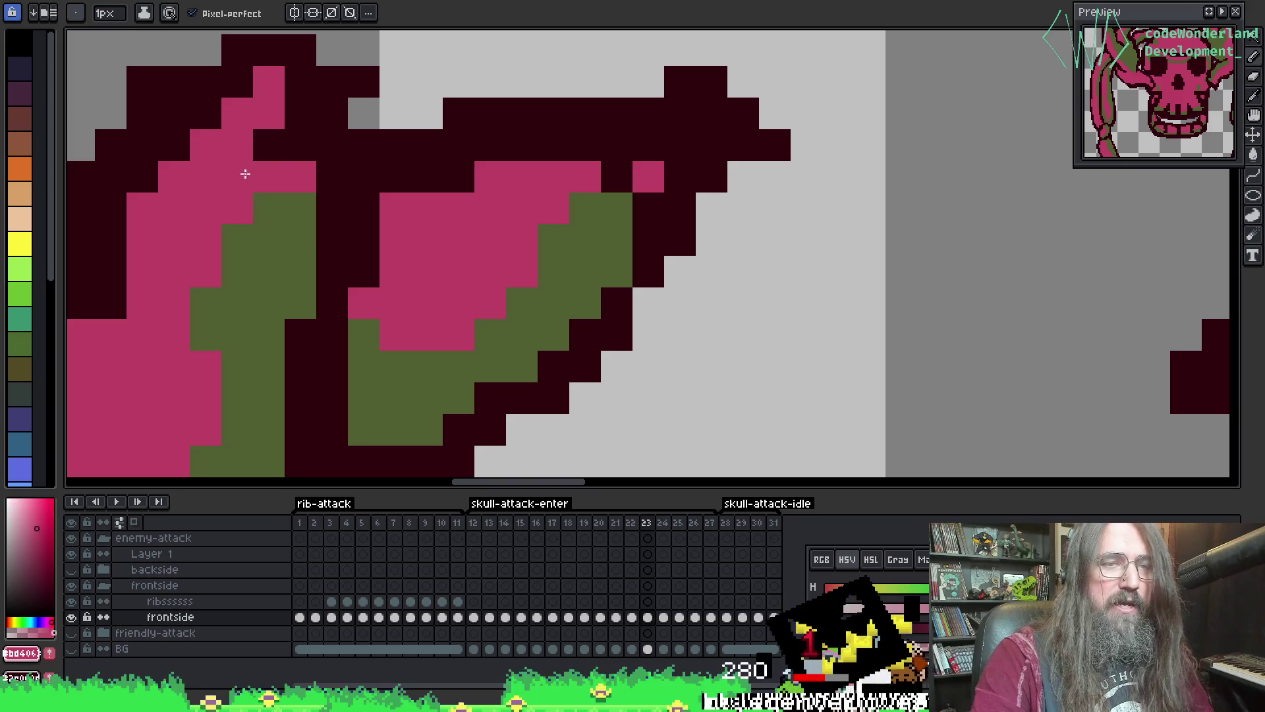
click(355, 110)
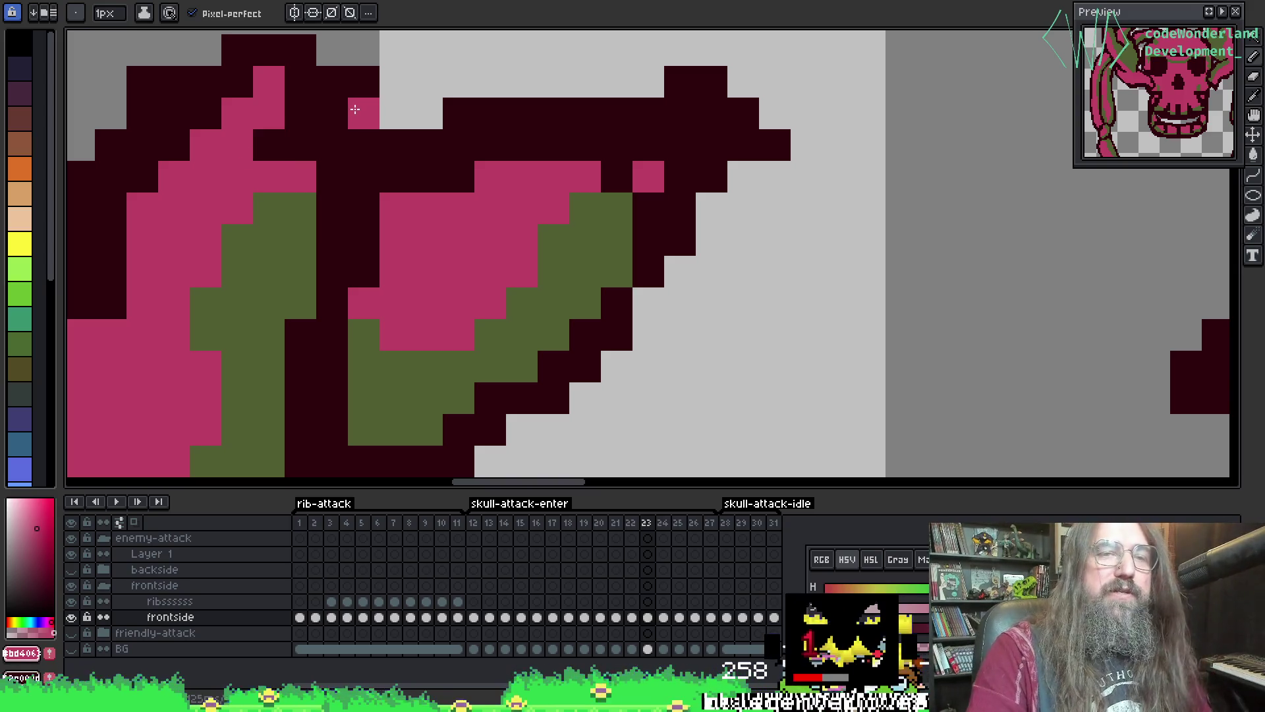
key(ctrl+z)
click(390, 112)
scroll(381, 127, down, 1)
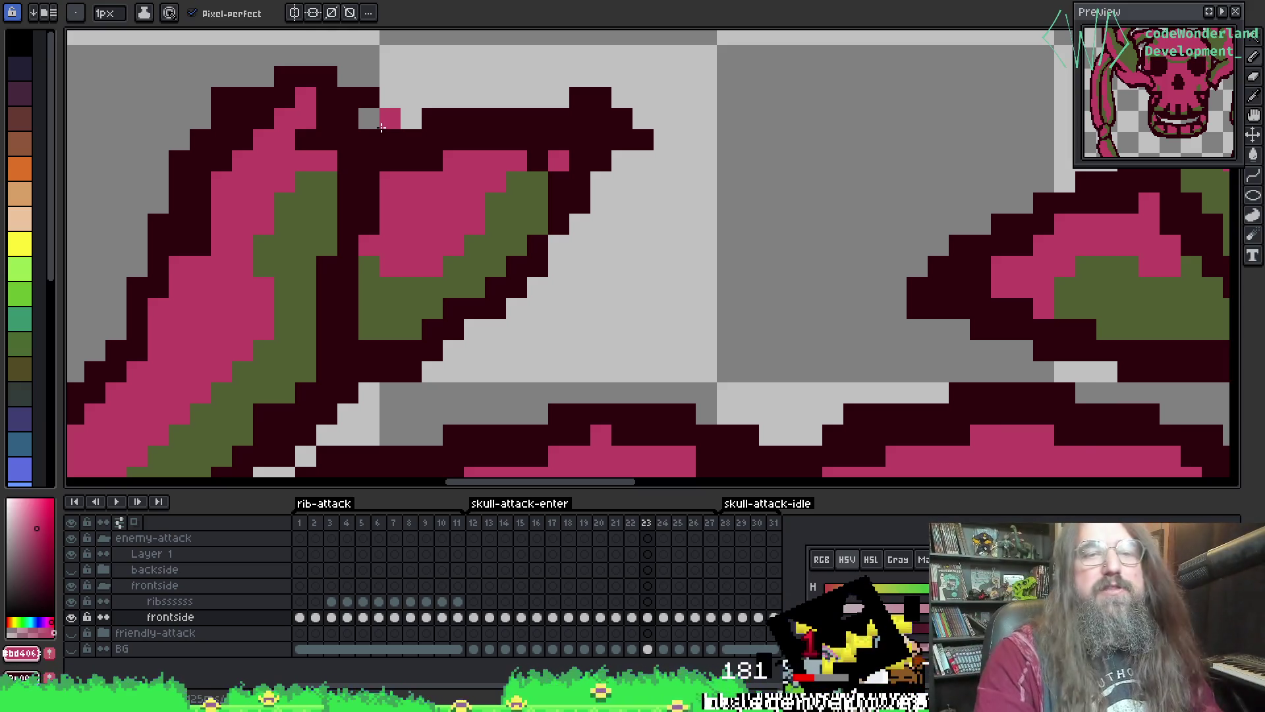
scroll(394, 125, down, 3)
- Sample the dark maroon outline and horn pink while panning around the left horns
mouse_move(485, 231)
mouse_down()
mouse_move(382, 191)
mouse_move(447, 166)
mouse_up()
scroll(492, 201, up, 4)
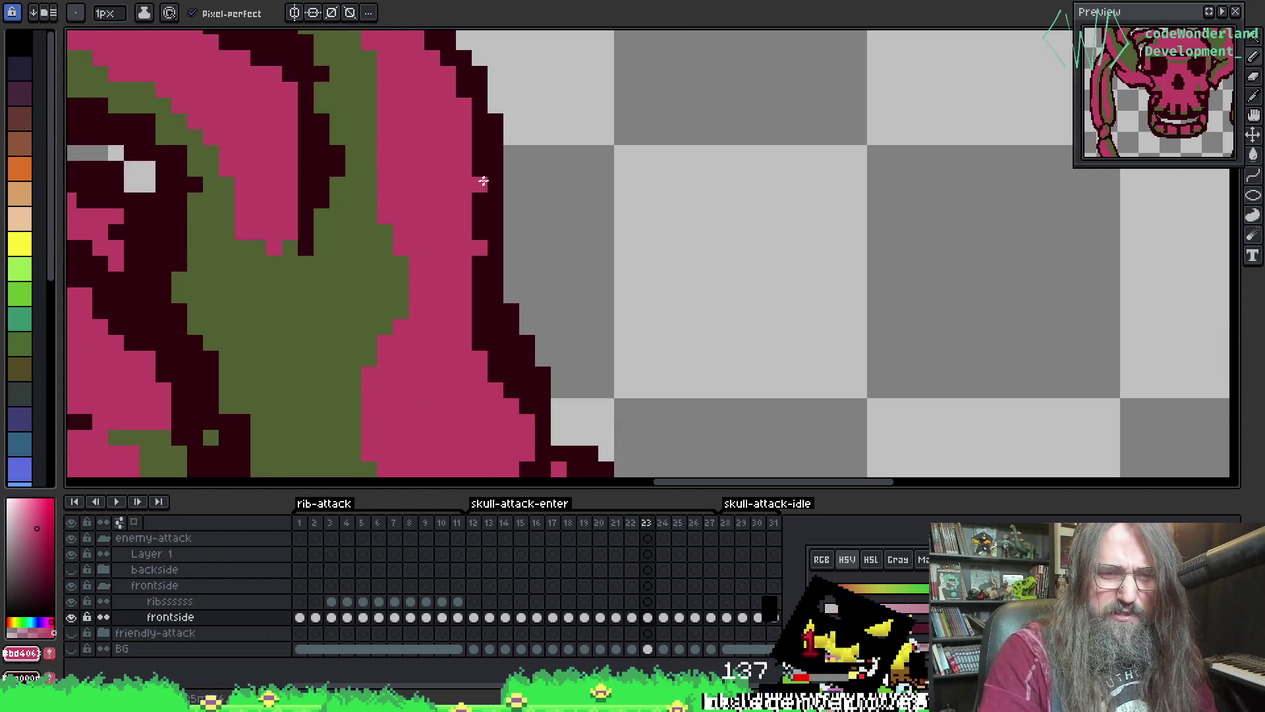
alt+click(492, 201)
scroll(480, 242, down, 4)
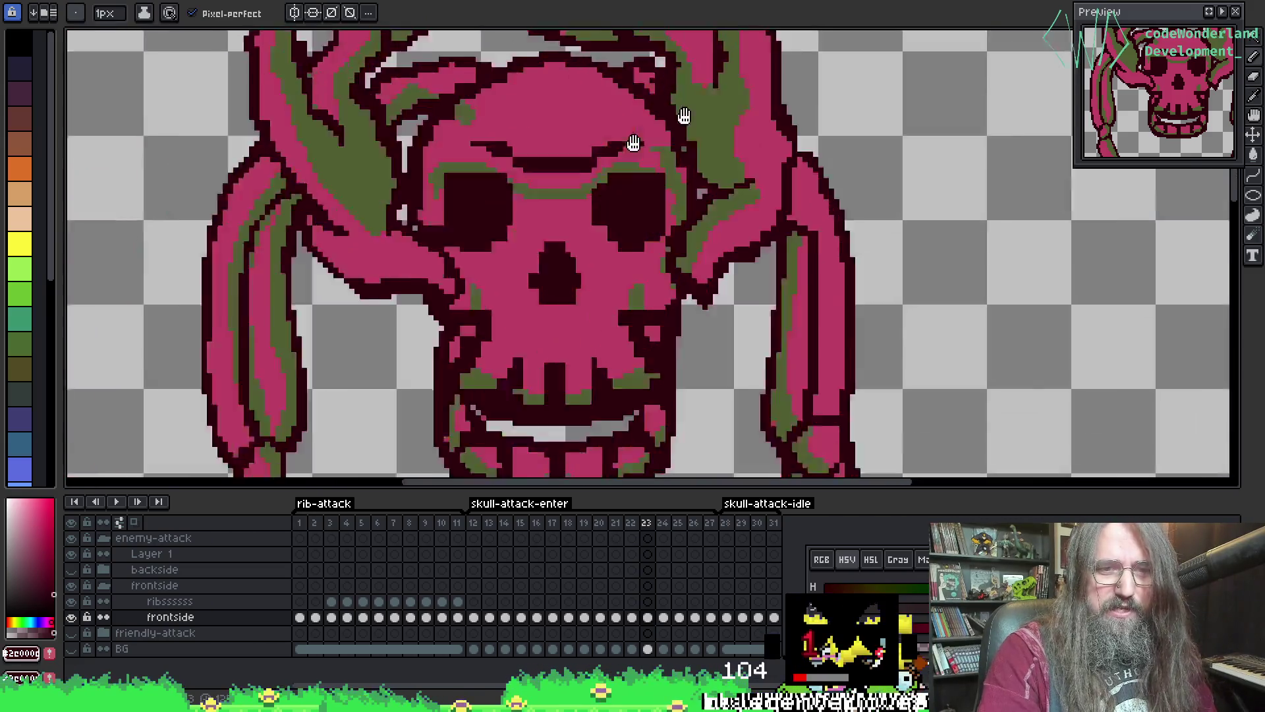
mouse_move(678, 119)
mouse_down()
mouse_move(580, 245)
mouse_move(540, 356)
mouse_move(596, 332)
mouse_move(421, 278)
mouse_up()
scroll(580, 245, down, 1)
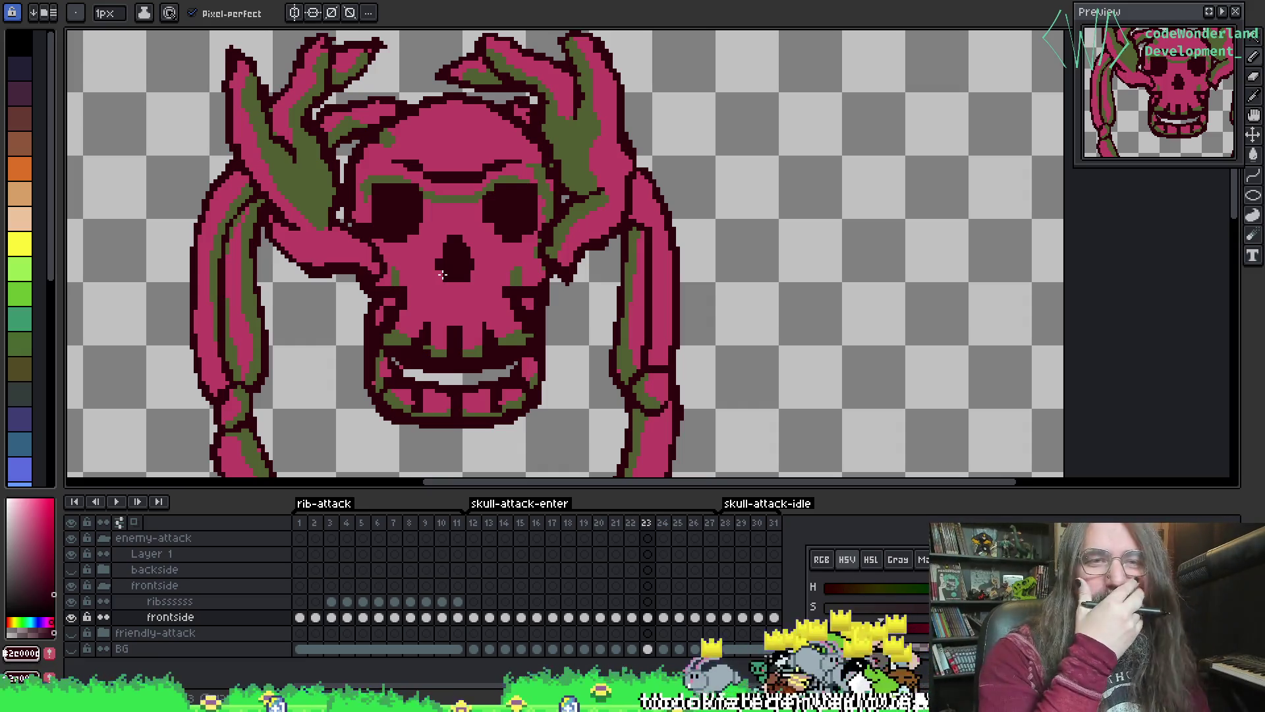
scroll(322, 177, up, 3)
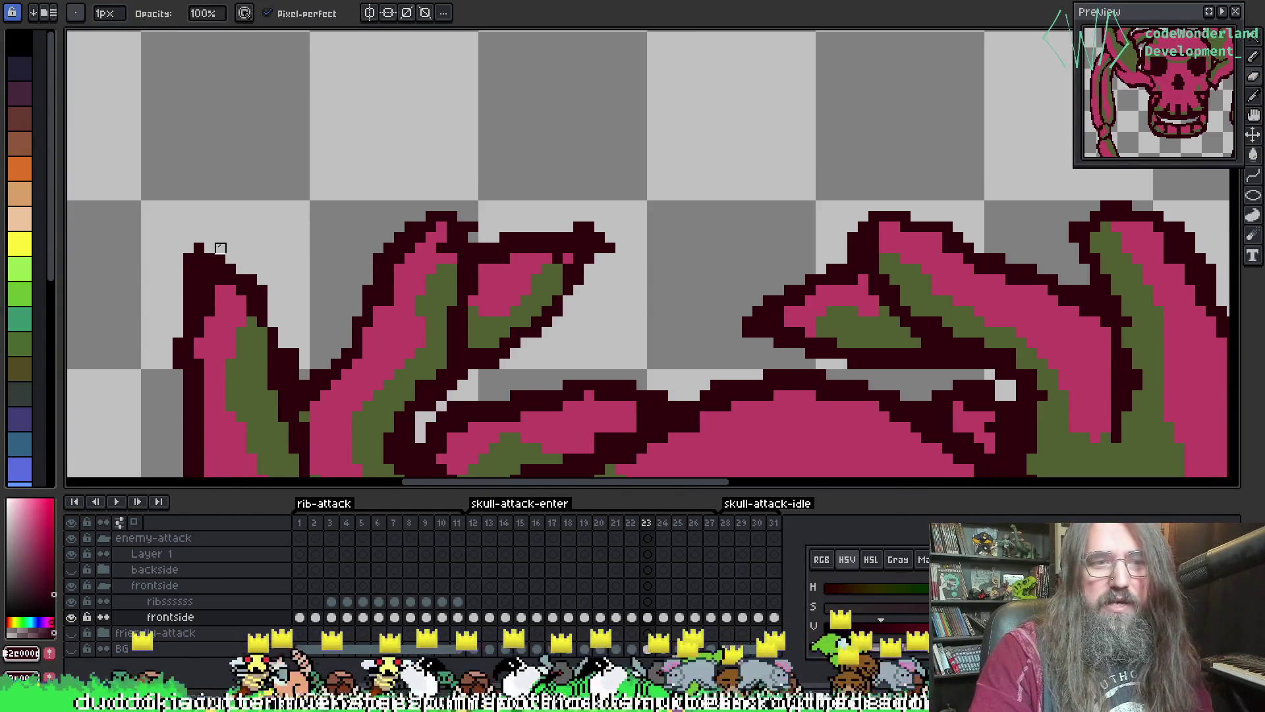
drag(568, 301, 308, 325)
alt+click(308, 261)
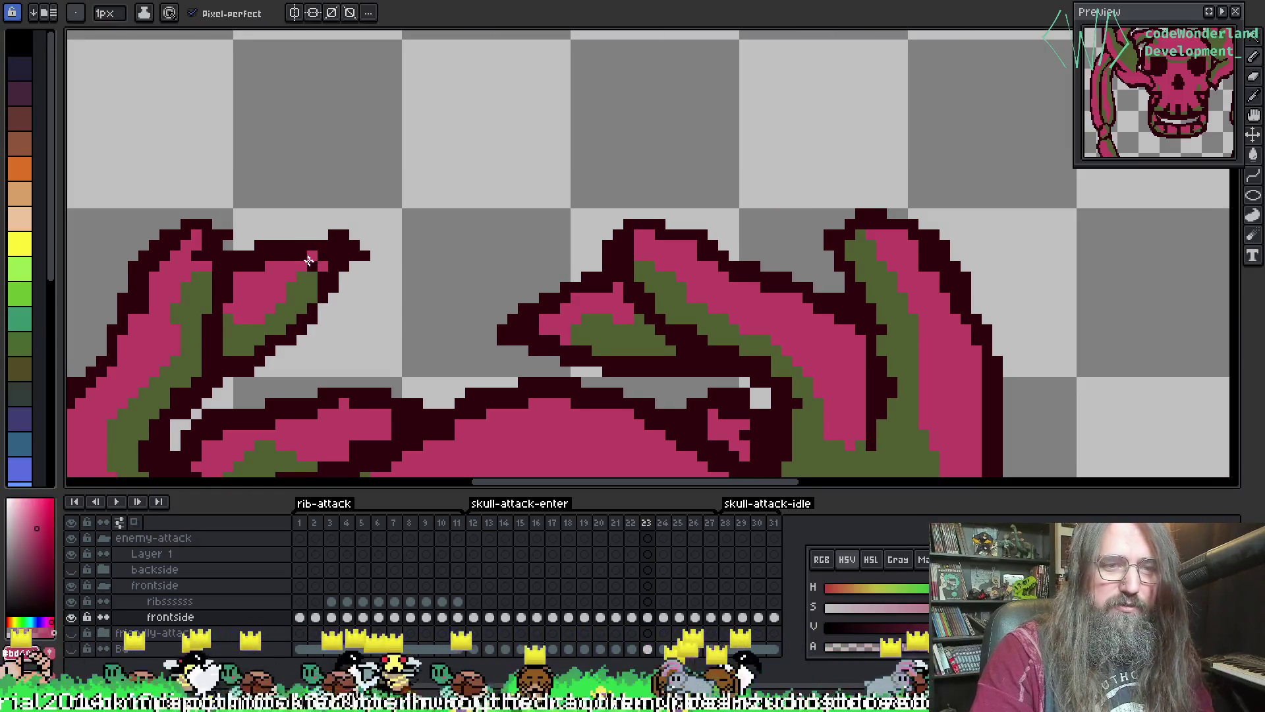
mouse_move(751, 342)
mouse_down()
mouse_move(224, 185)
mouse_move(593, 203)
mouse_move(624, 313)
mouse_move(522, 183)
mouse_move(644, 113)
mouse_up()
scroll(224, 185, down, 2)
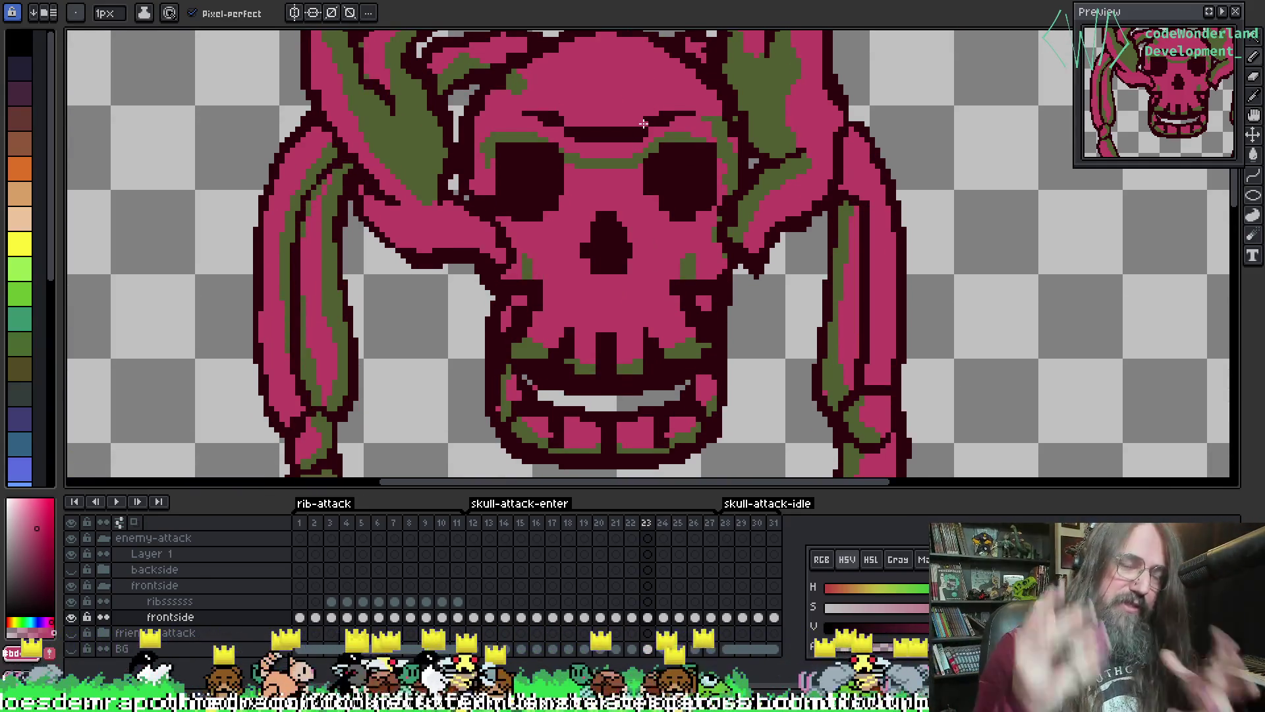
scroll(643, 124, down, 2)
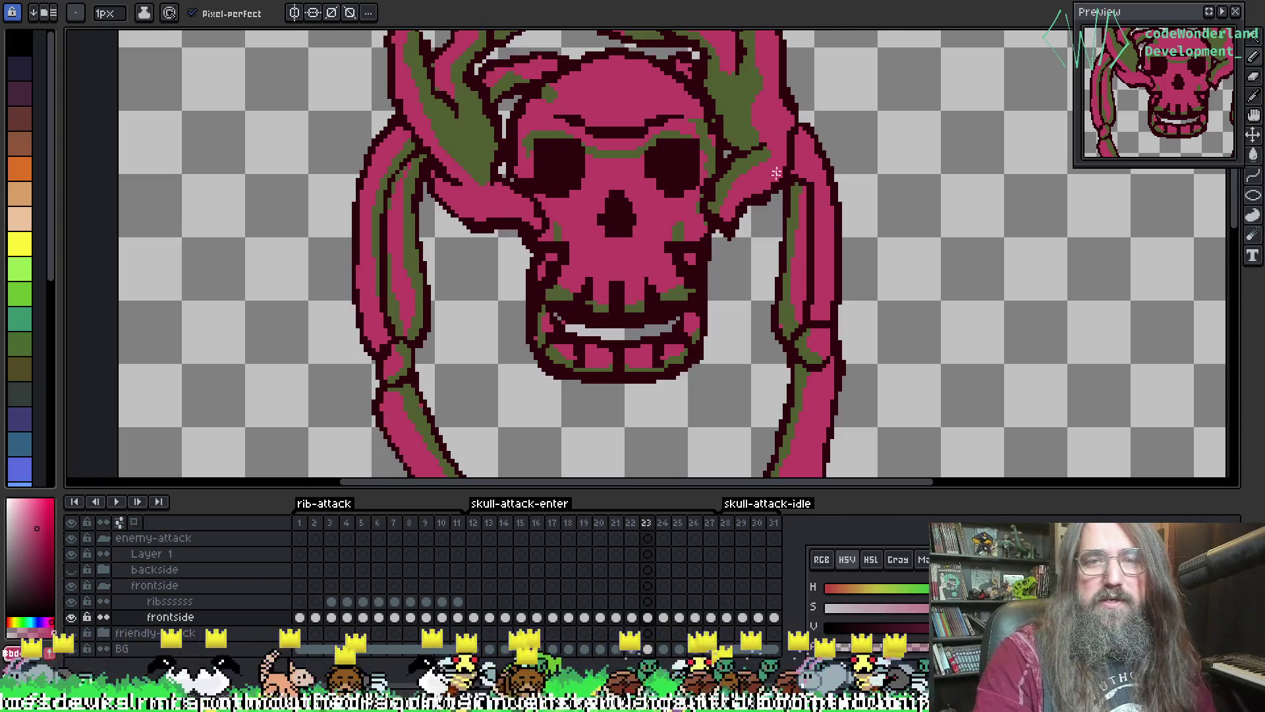
scroll(498, 202, up, 3)
- Alternate Pencil and Eyedropper on the skull face, picking the dark outline colour #2c0000
key(e)
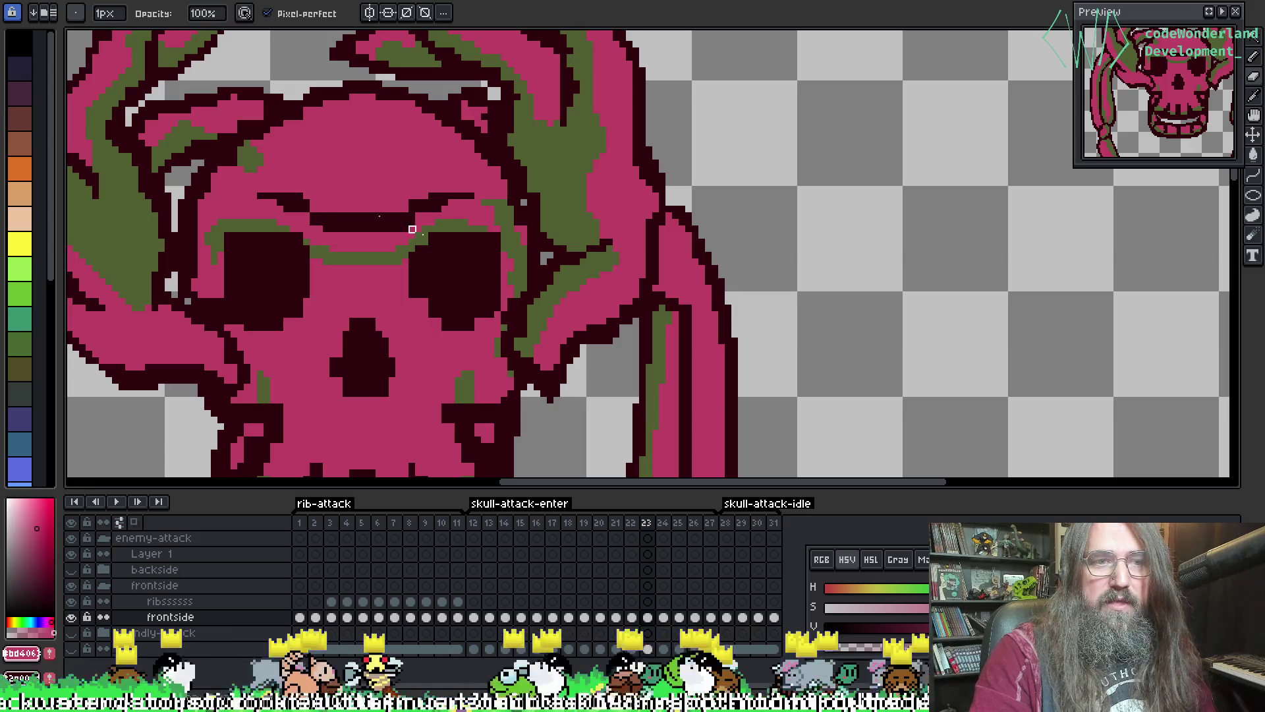
key(i)
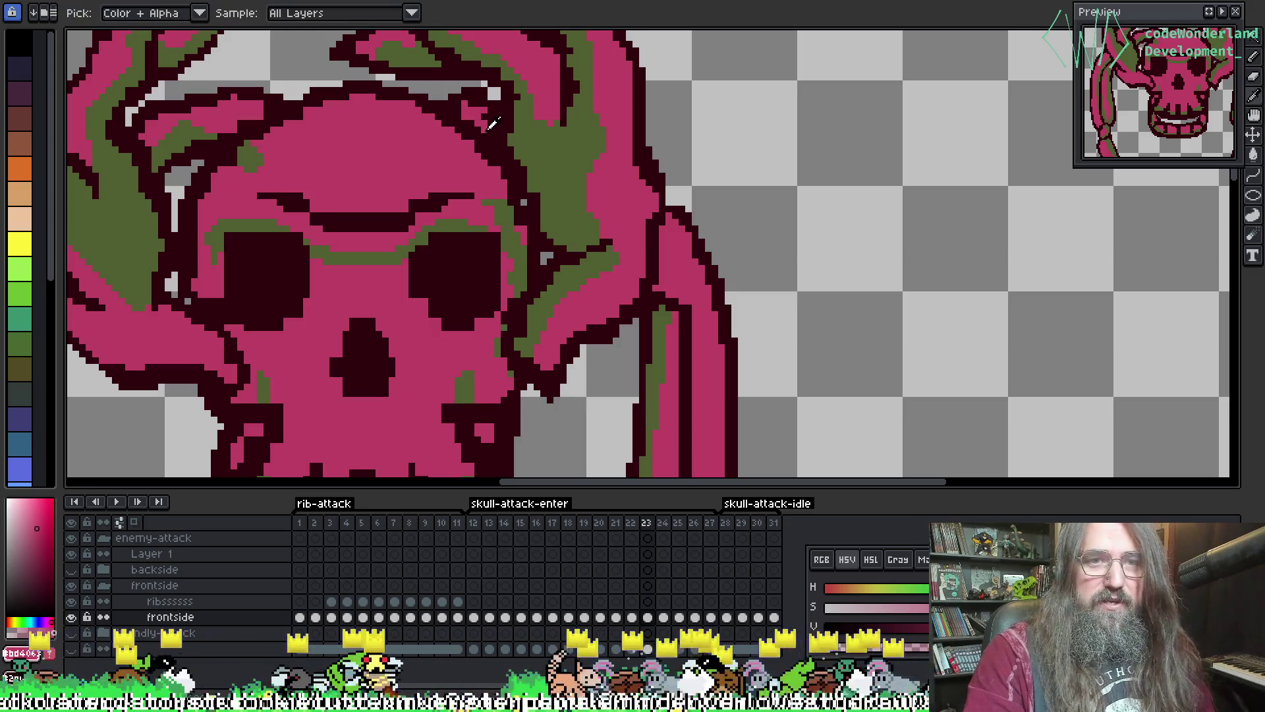
key(b)
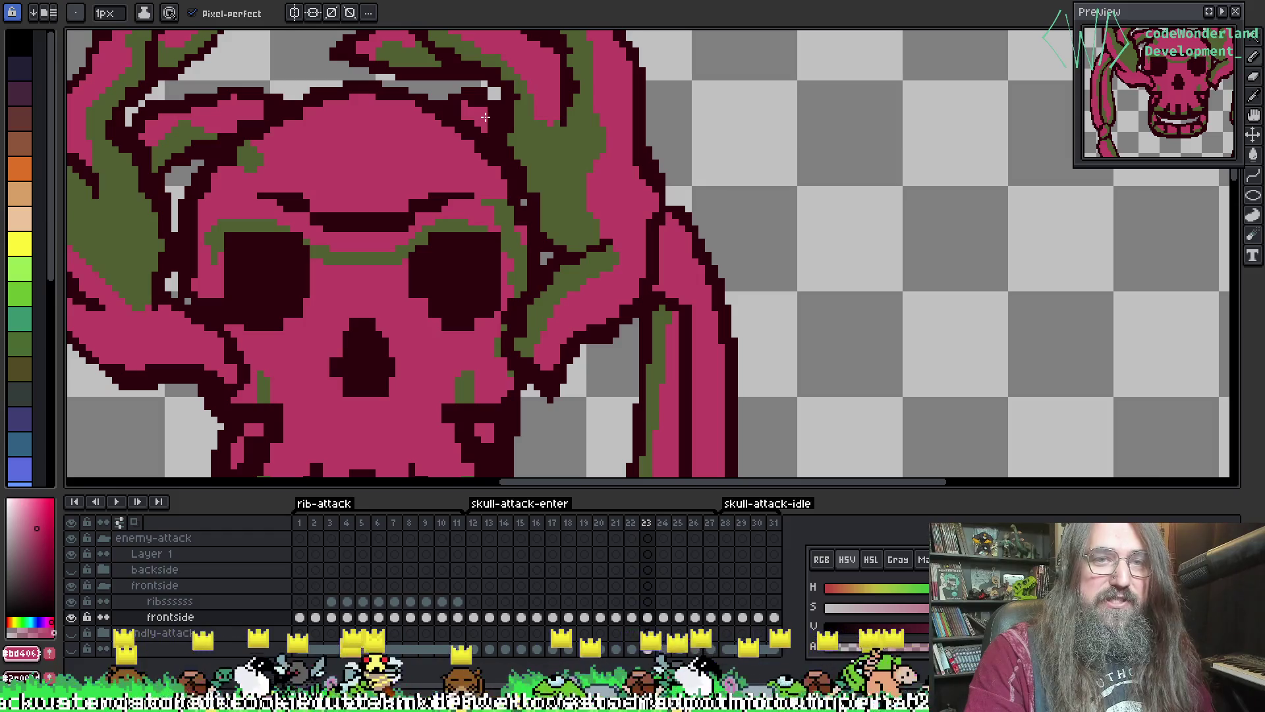
key(i)
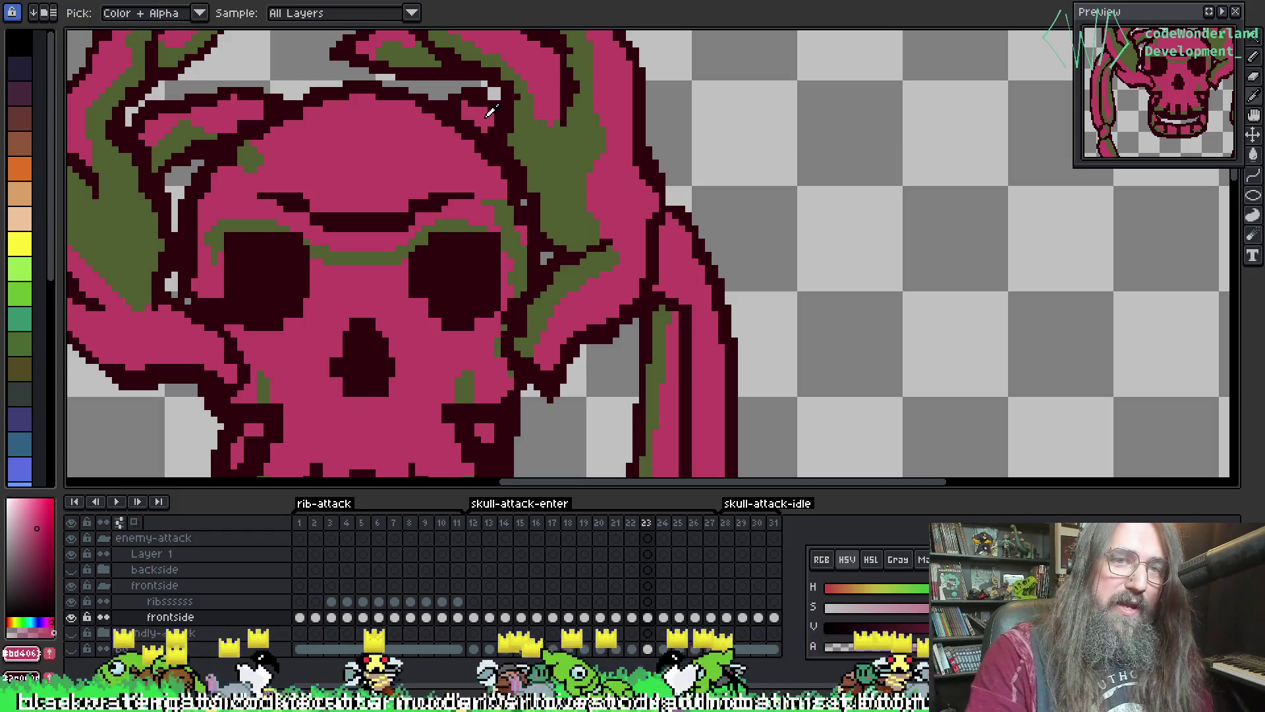
key(b)
key(i)
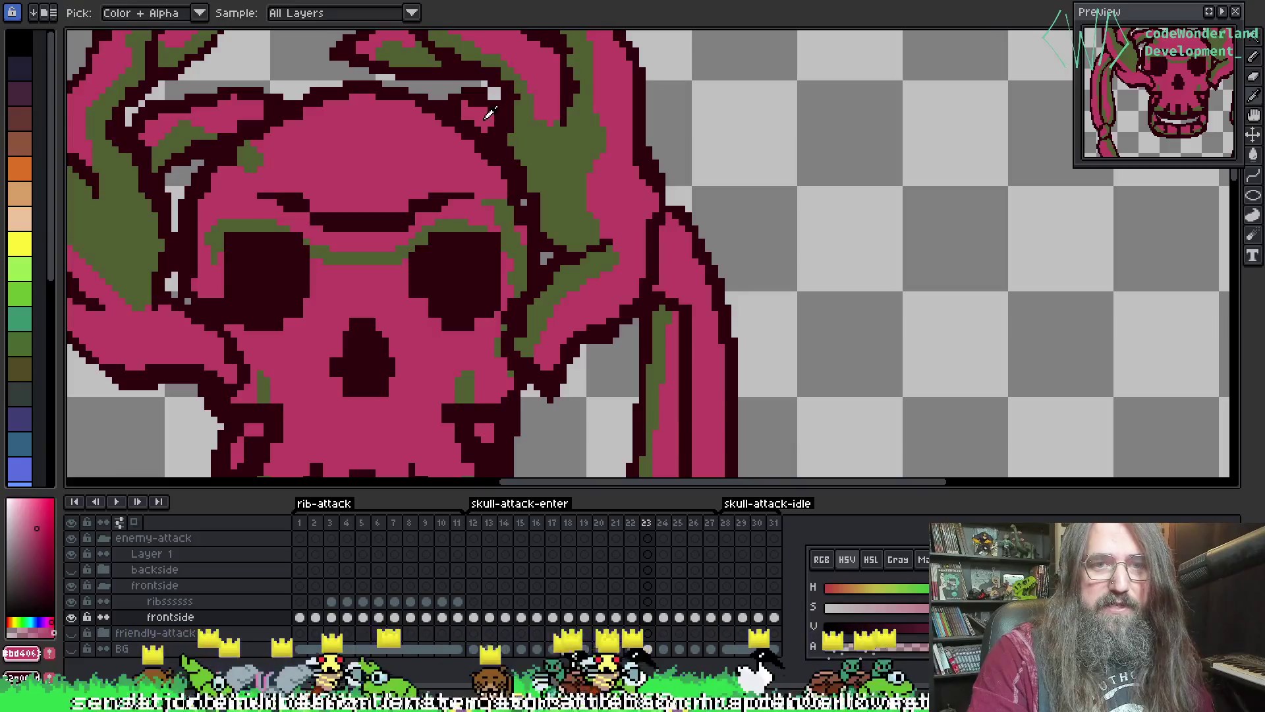
key(b)
scroll(488, 112, down, 2)
scroll(474, 145, up, 1)
scroll(468, 172, down, 2)
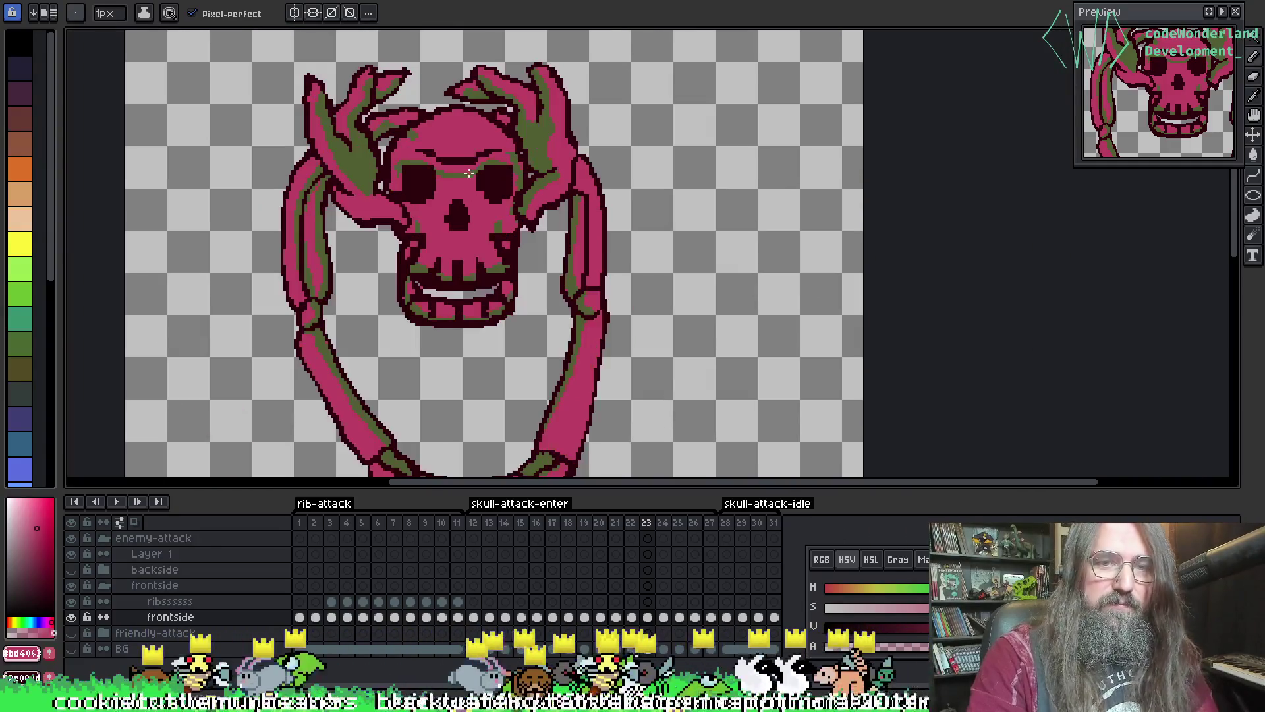
scroll(468, 173, down, 3)
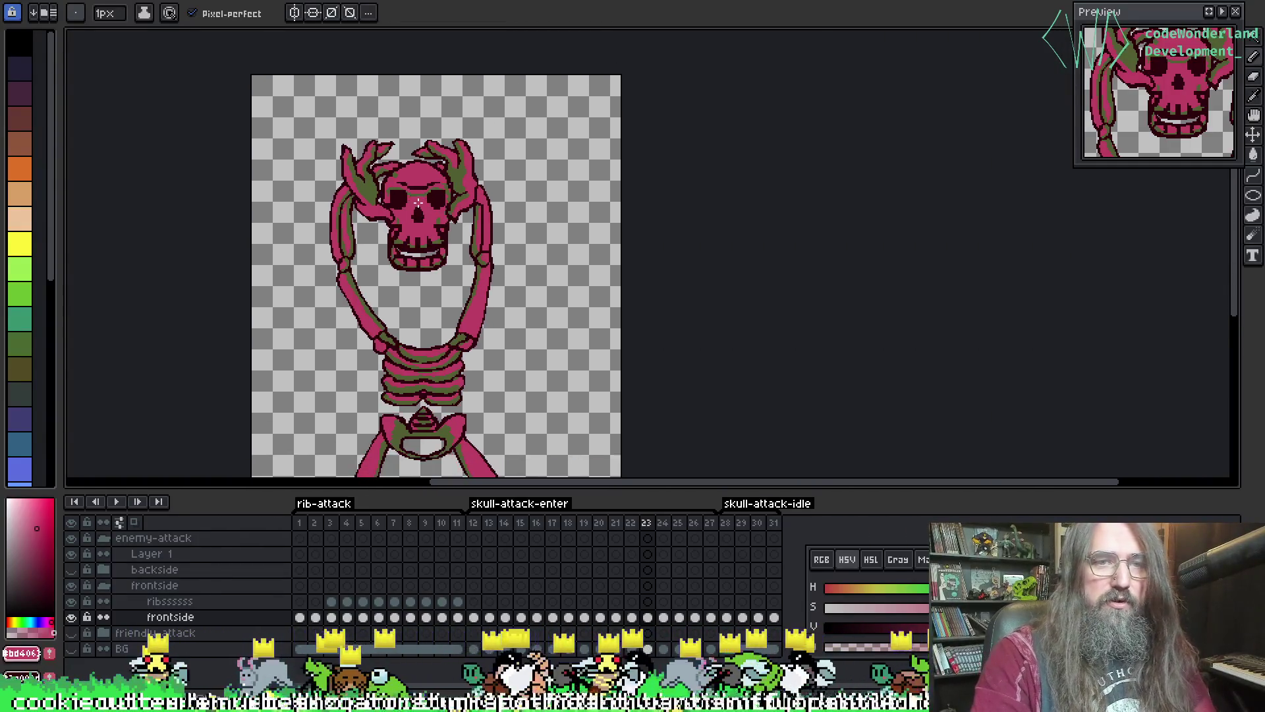
scroll(418, 202, up, 2)
scroll(387, 132, down, 1)
scroll(369, 99, up, 2)
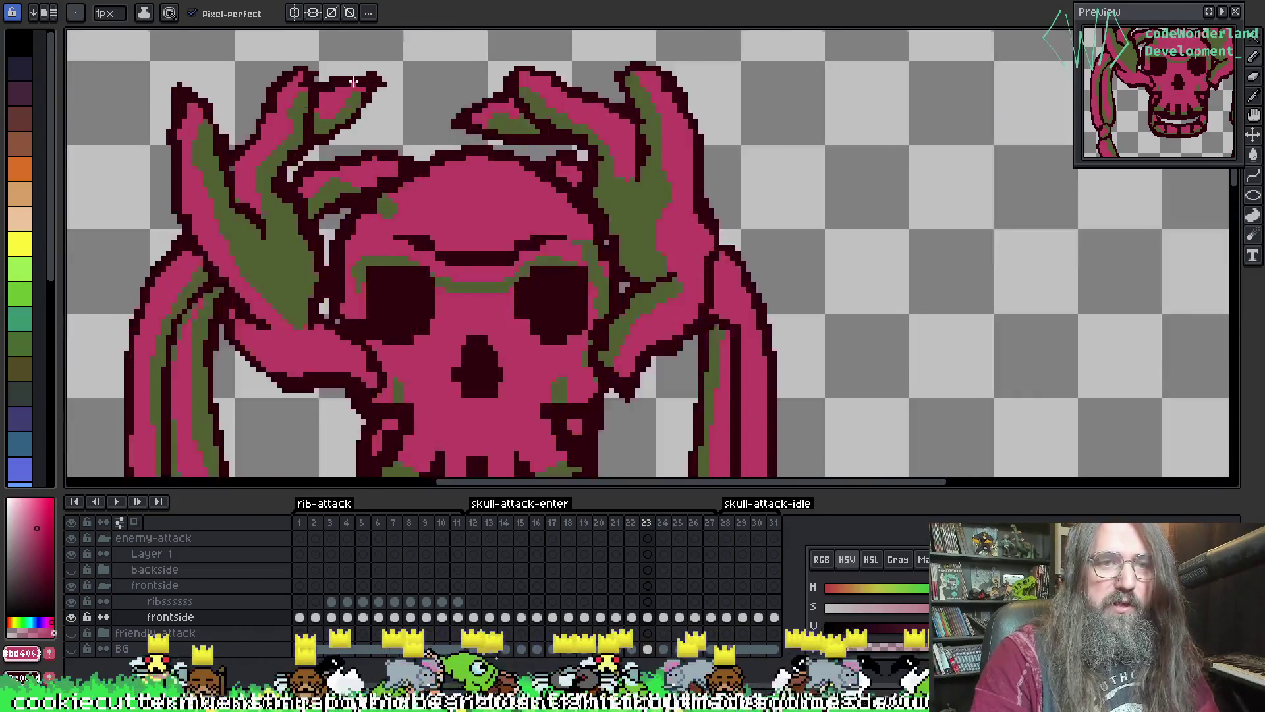
scroll(354, 82, up, 1)
key(i)
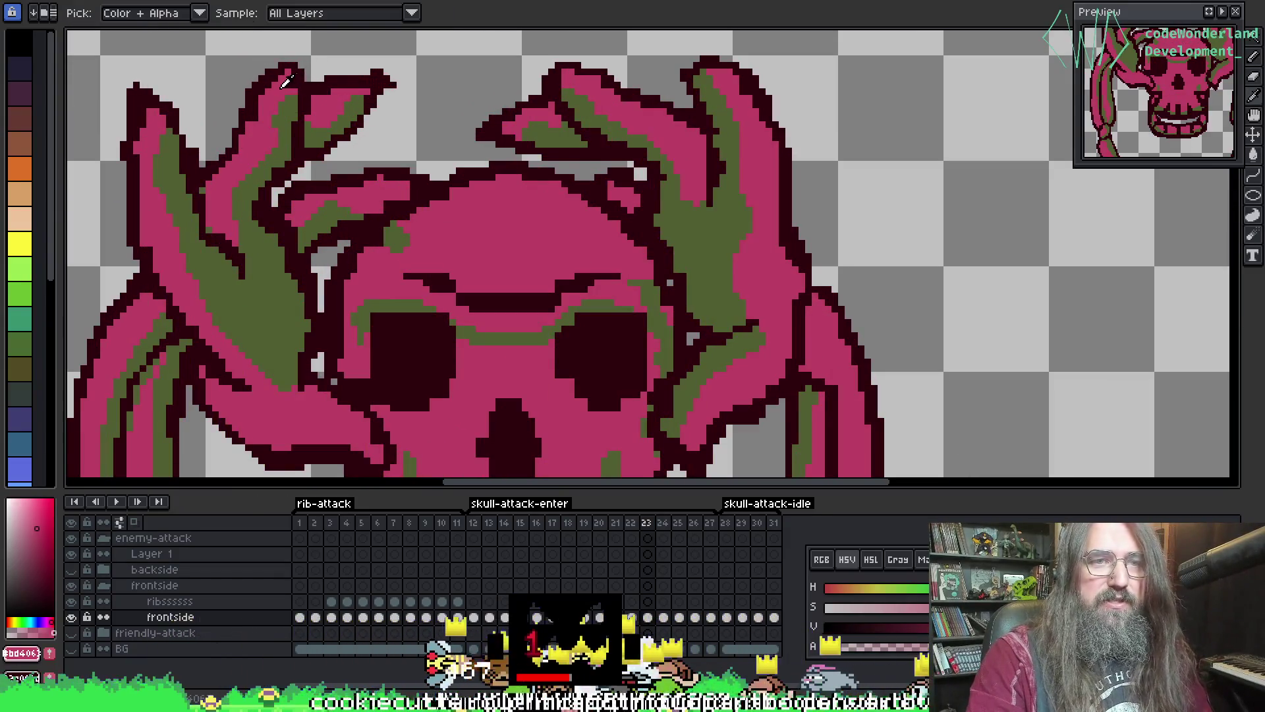
key(b)
key(i)
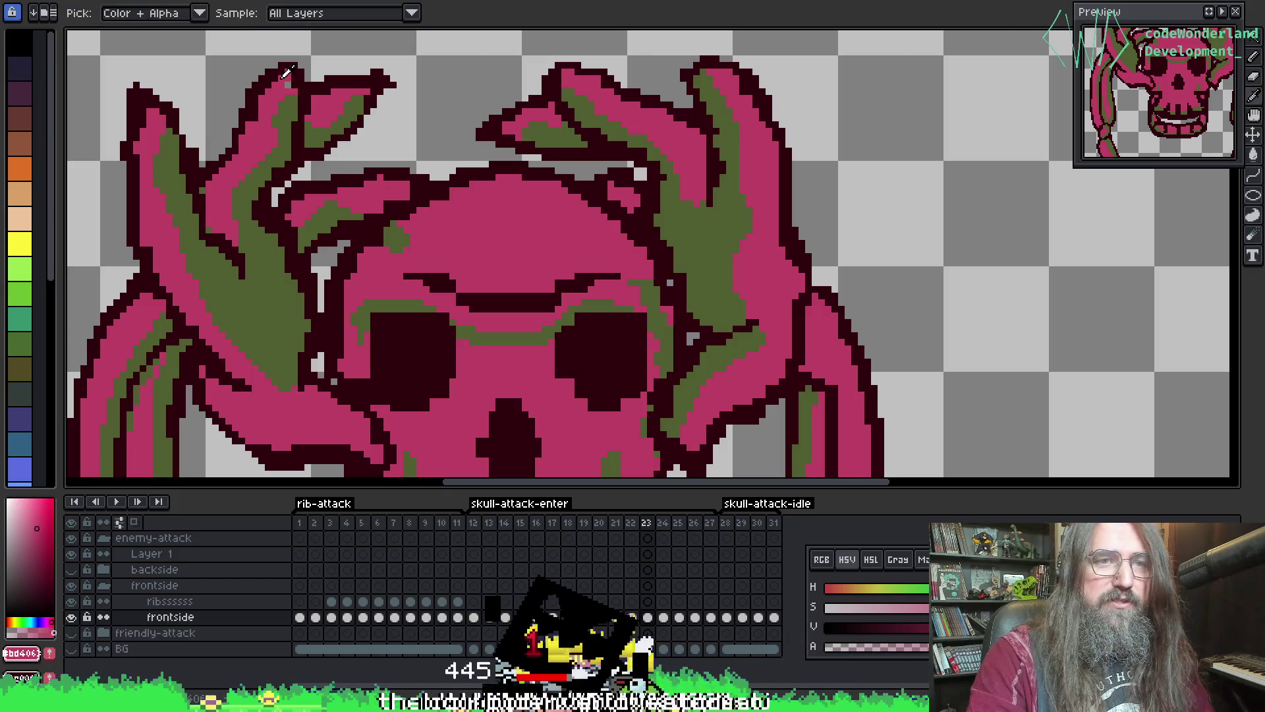
key(b)
key(i)
scroll(300, 85, down, 2)
click(300, 85)
key(b)
- Move to frame 24 and play the skull-attack-enter animation to review it
key(Right)
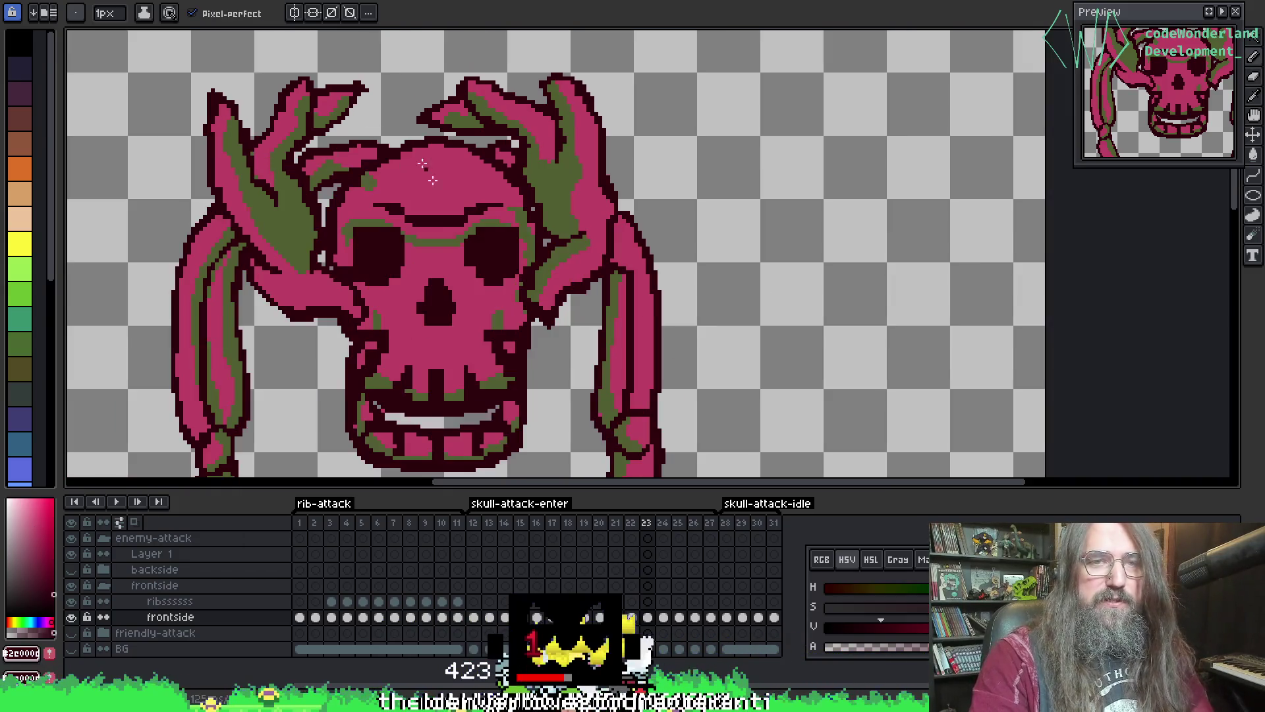
scroll(493, 238, up, 2)
scroll(493, 238, down, 1)
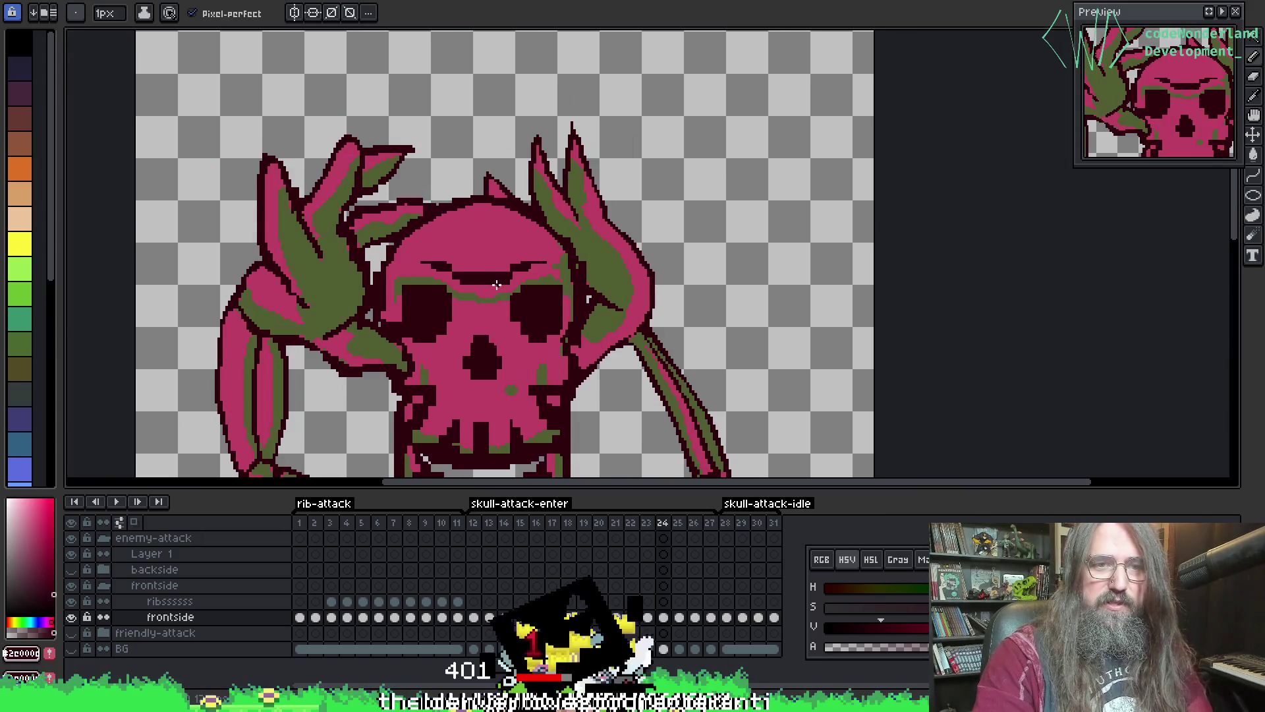
key(Return)
scroll(500, 277, down, 3)
scroll(550, 239, up, 2)
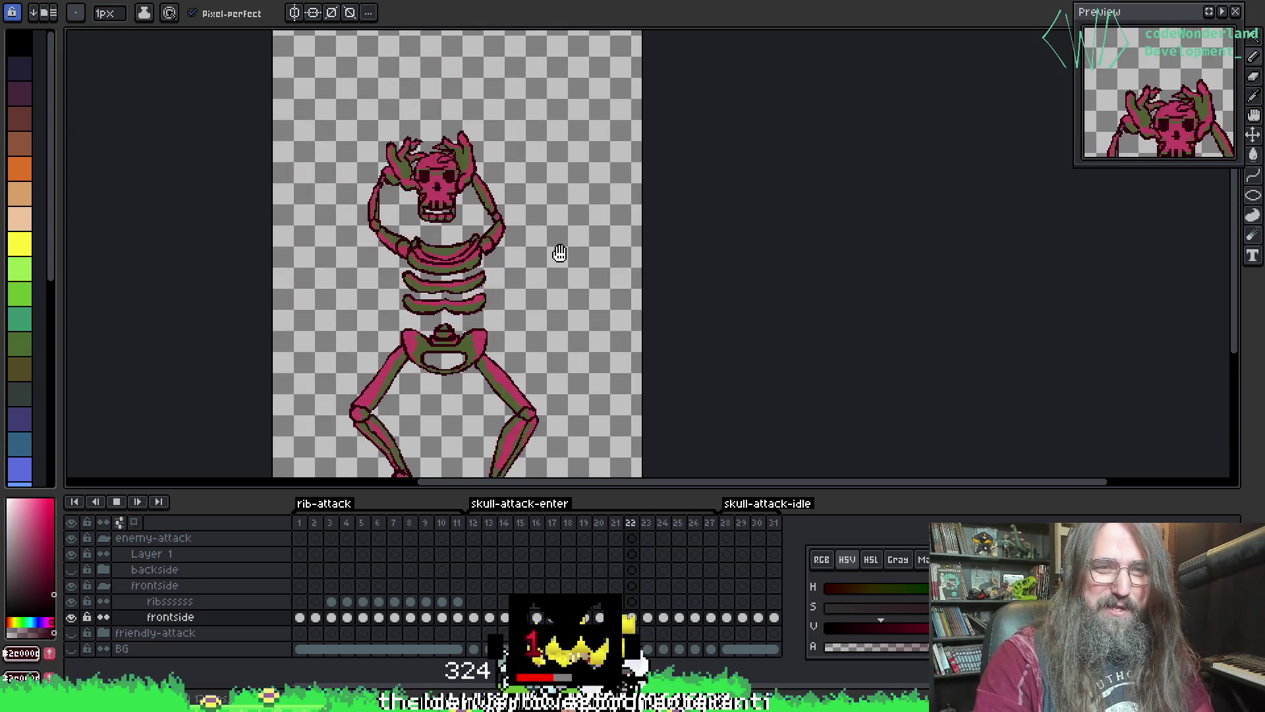
key(Return)
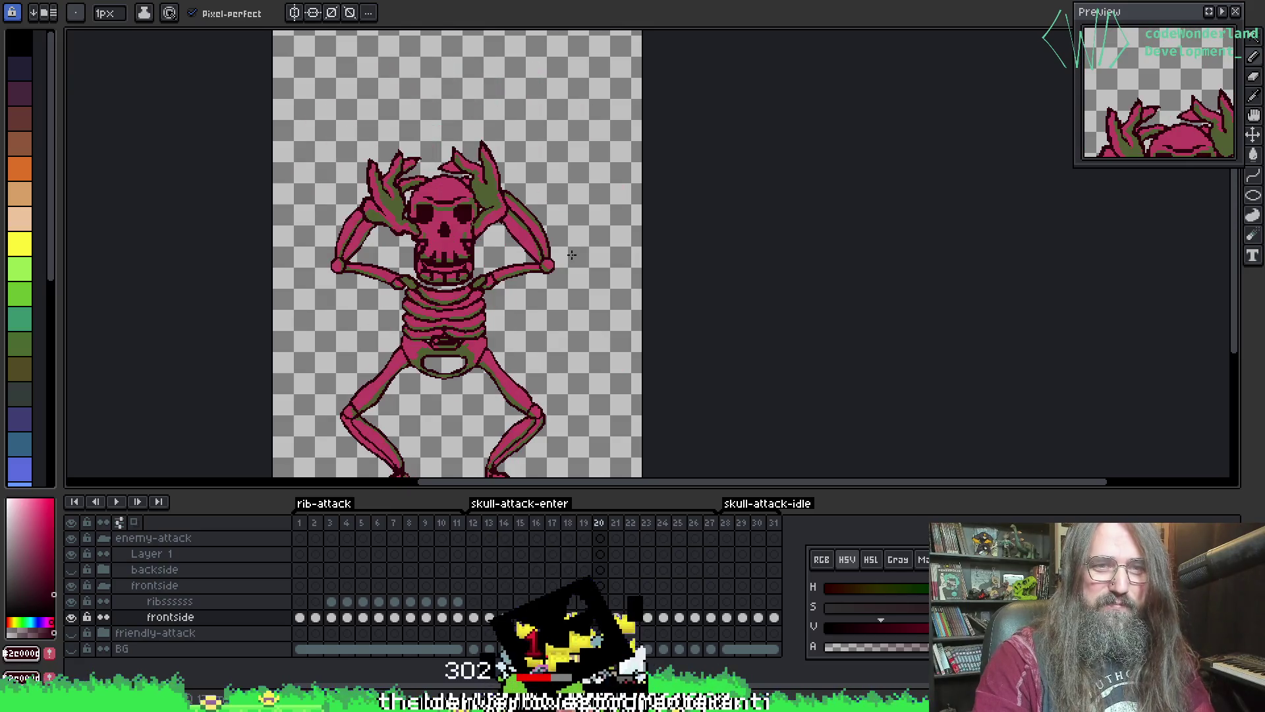
key(Left)
key(Left)
key(Left)
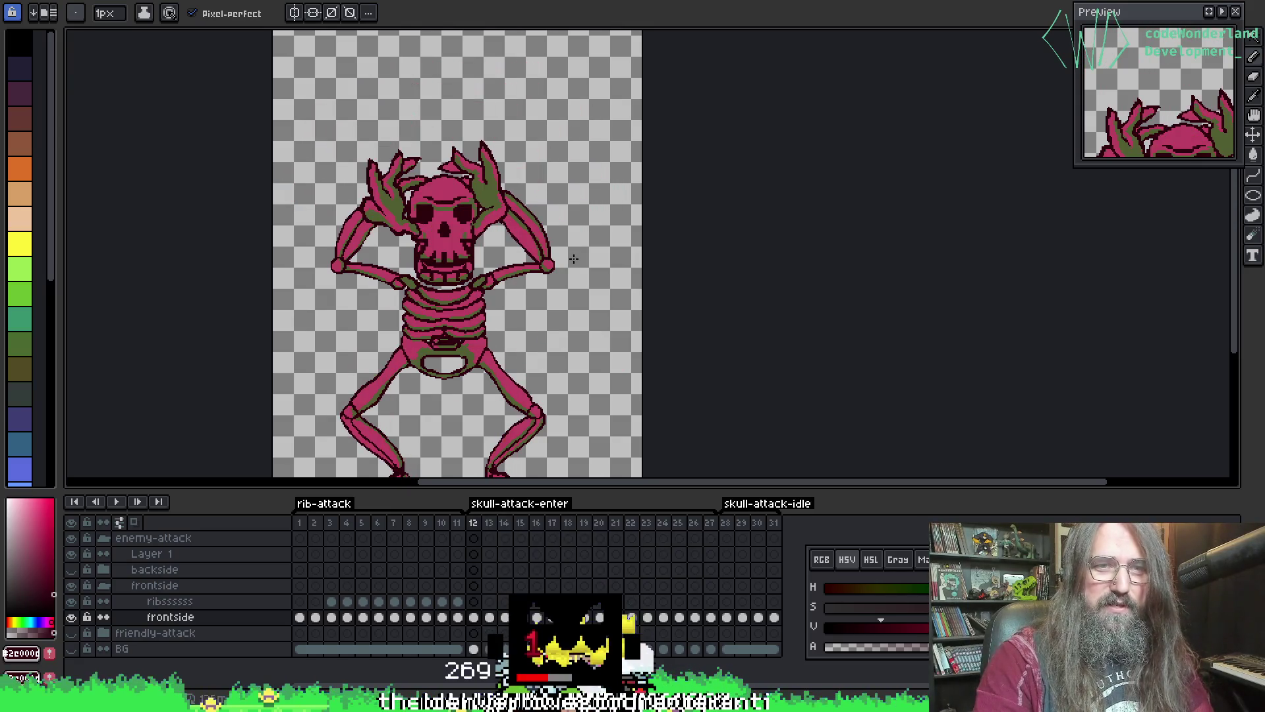
key(Left)
key(Left)
key(Left)
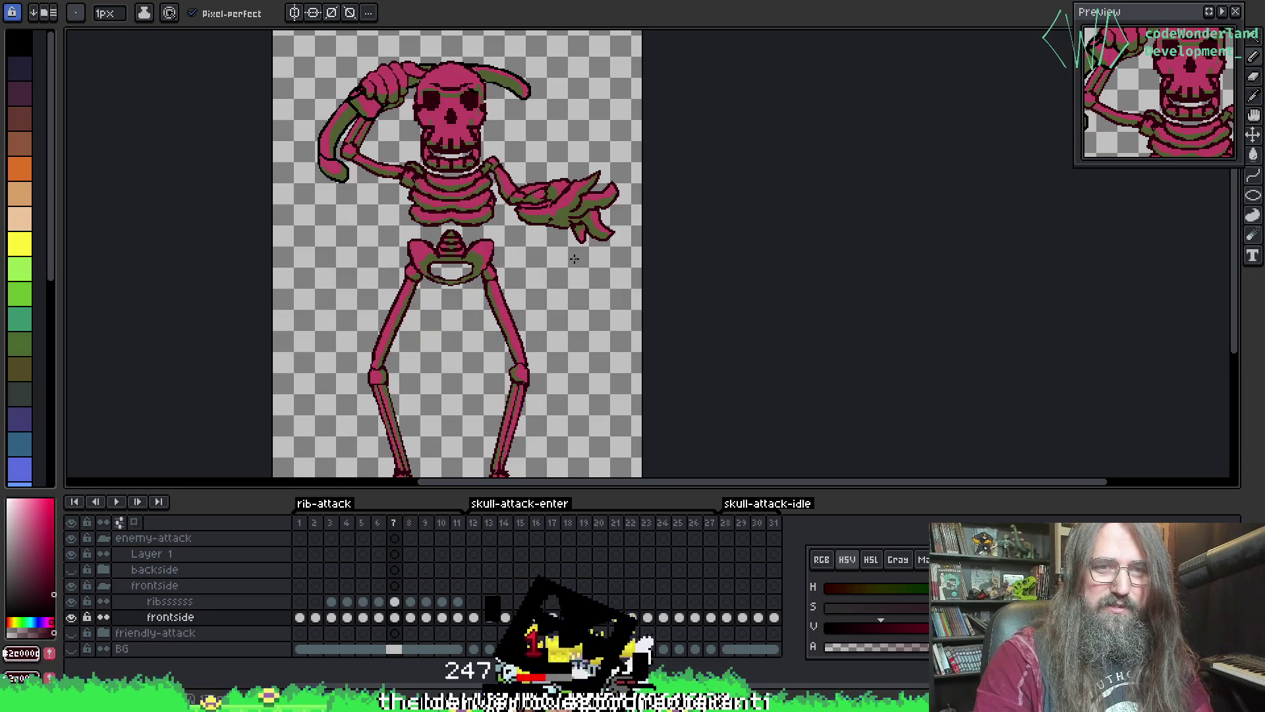
key(Left)
key(Left)
key(Left)
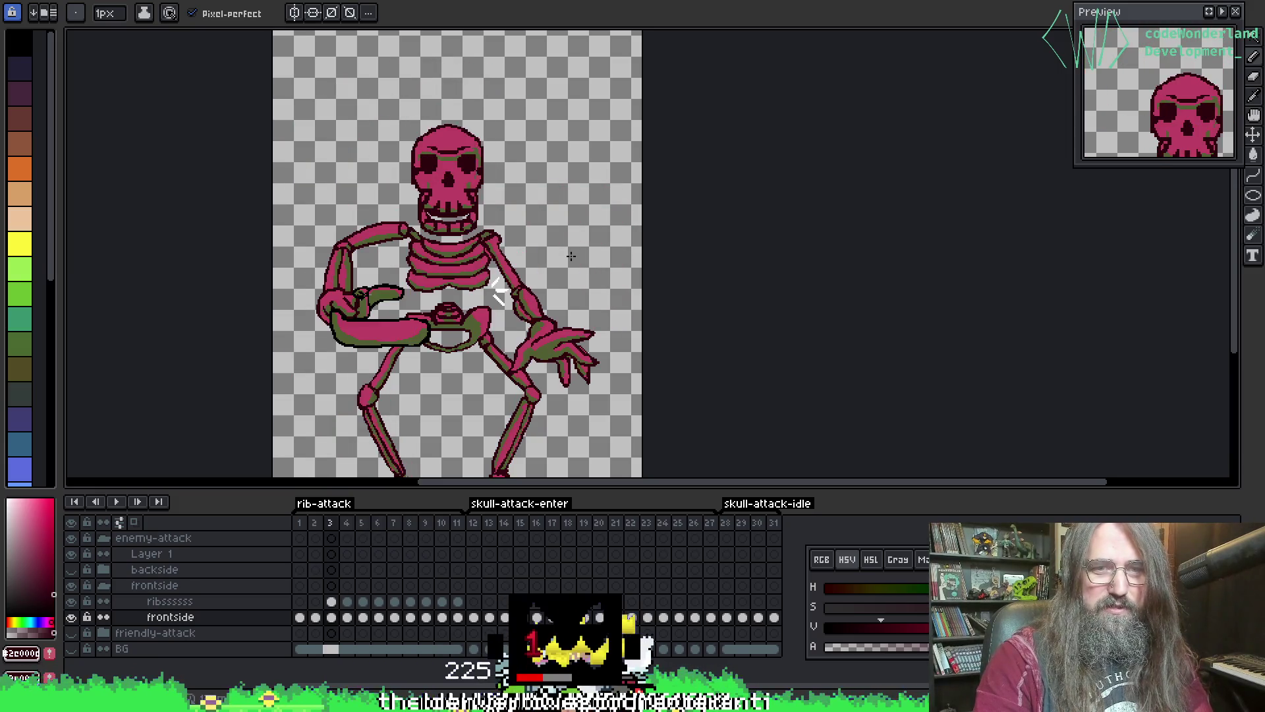
key(Left)
key(Left)
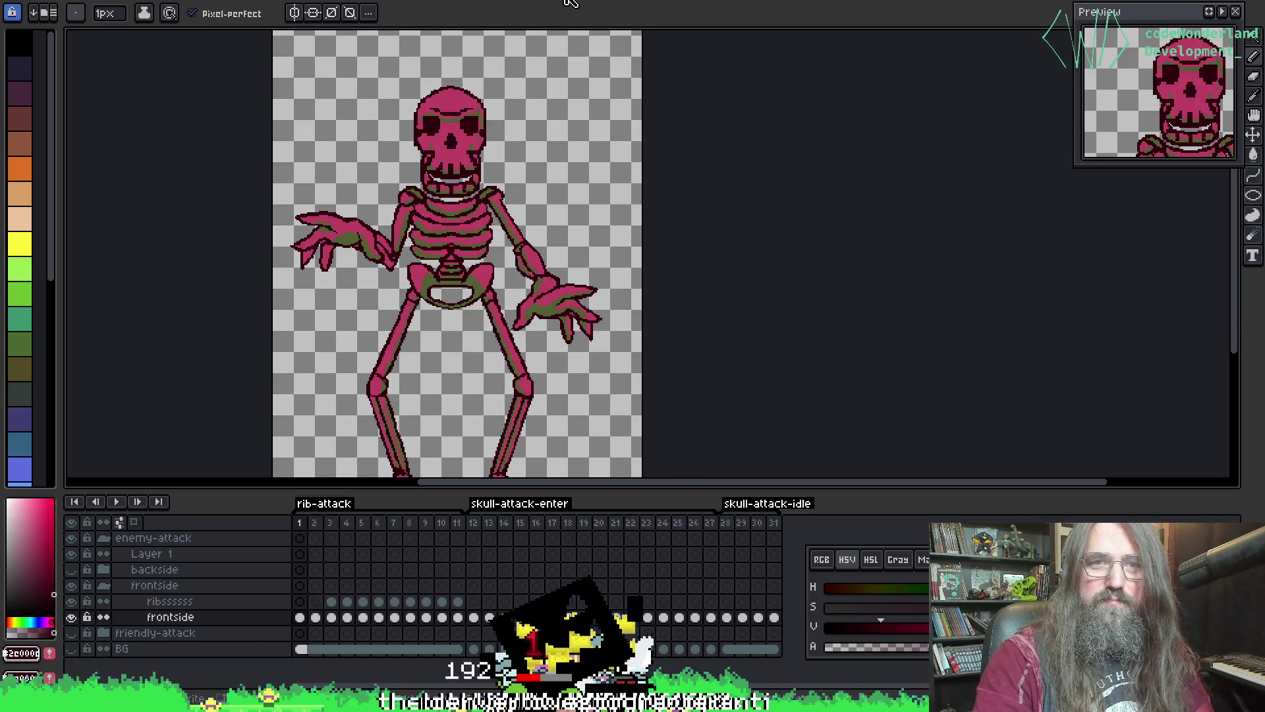
click(570, 2)
click(685, 2)
click(540, 4)
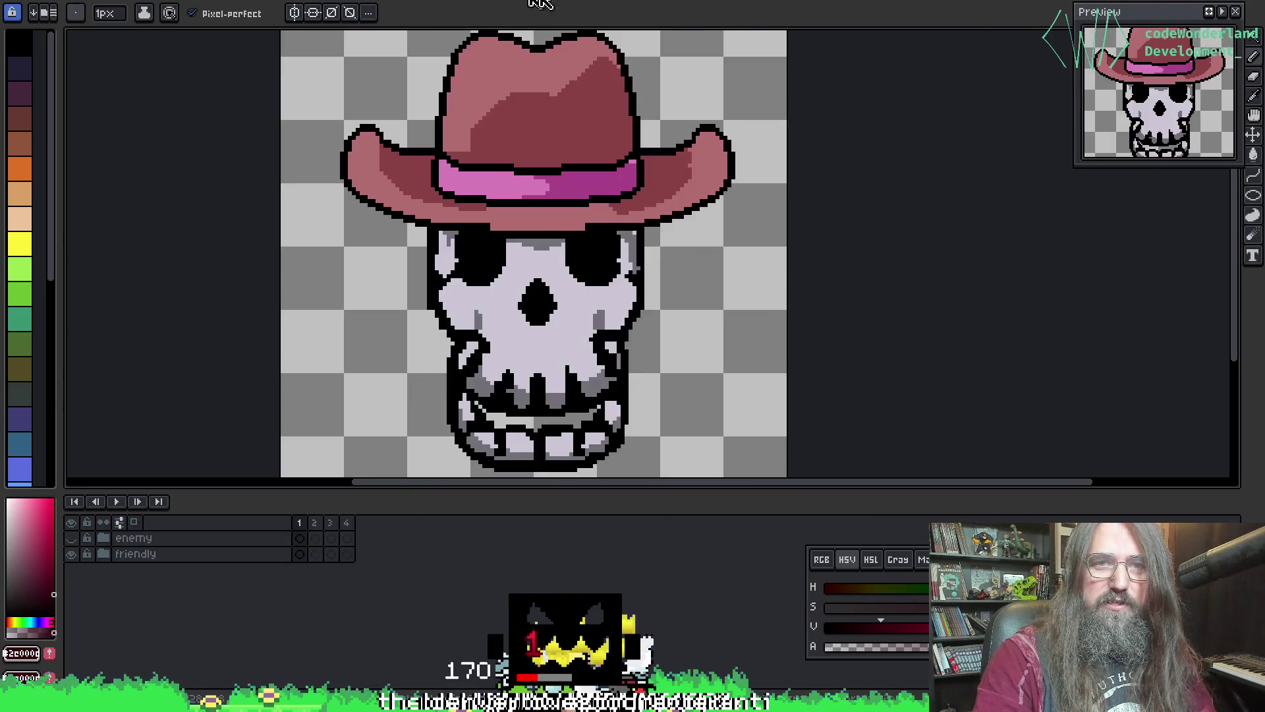
click(571, 3)
click(685, 3)
click(350, 3)
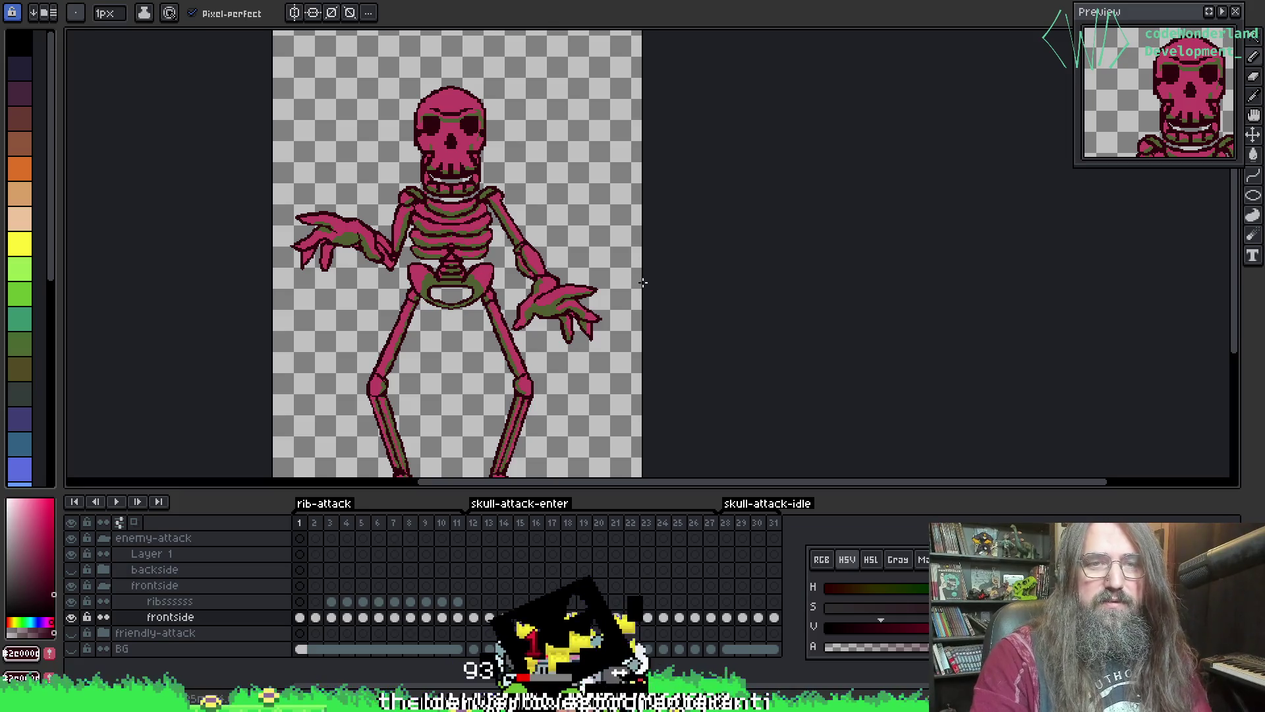
key(Return)
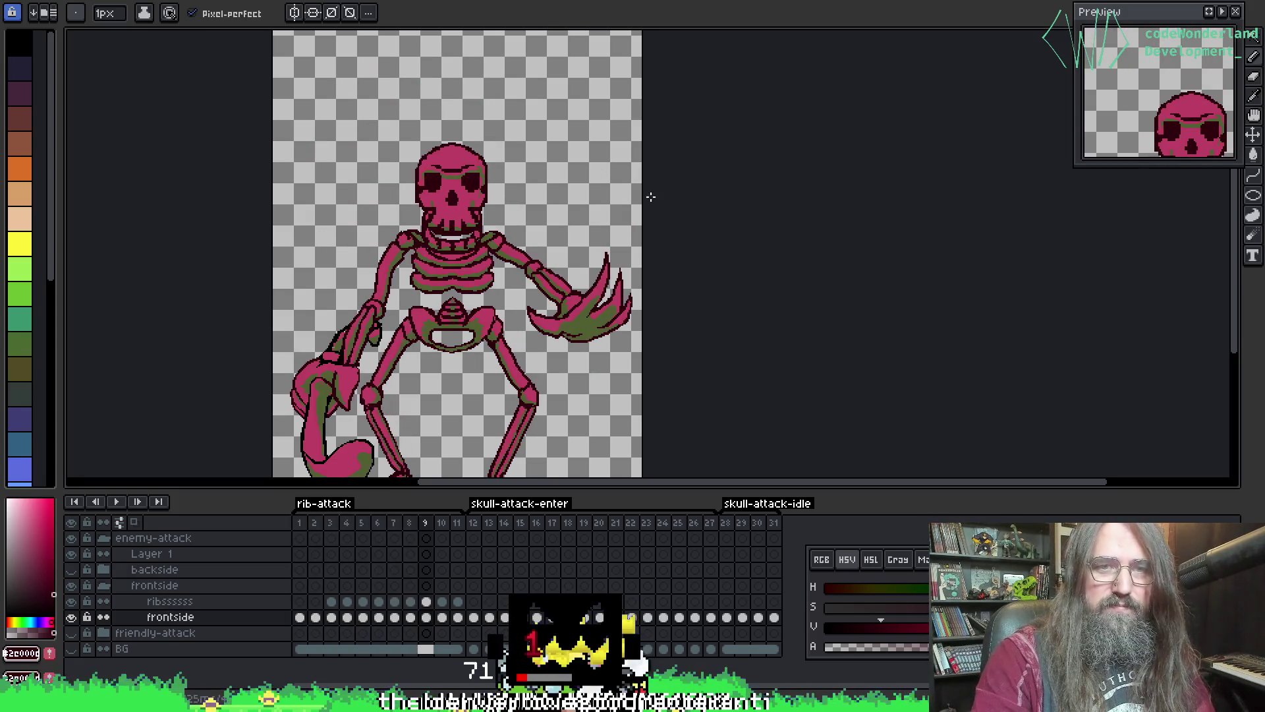
click(573, 2)
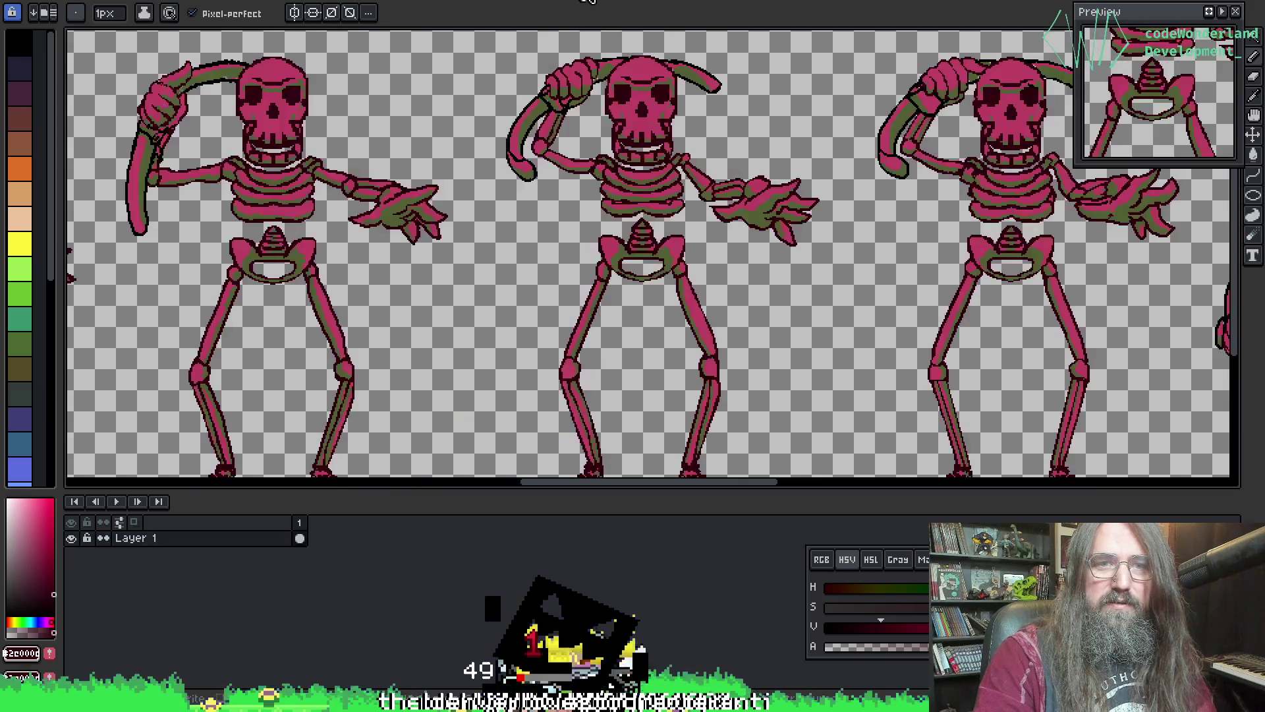
click(705, 2)
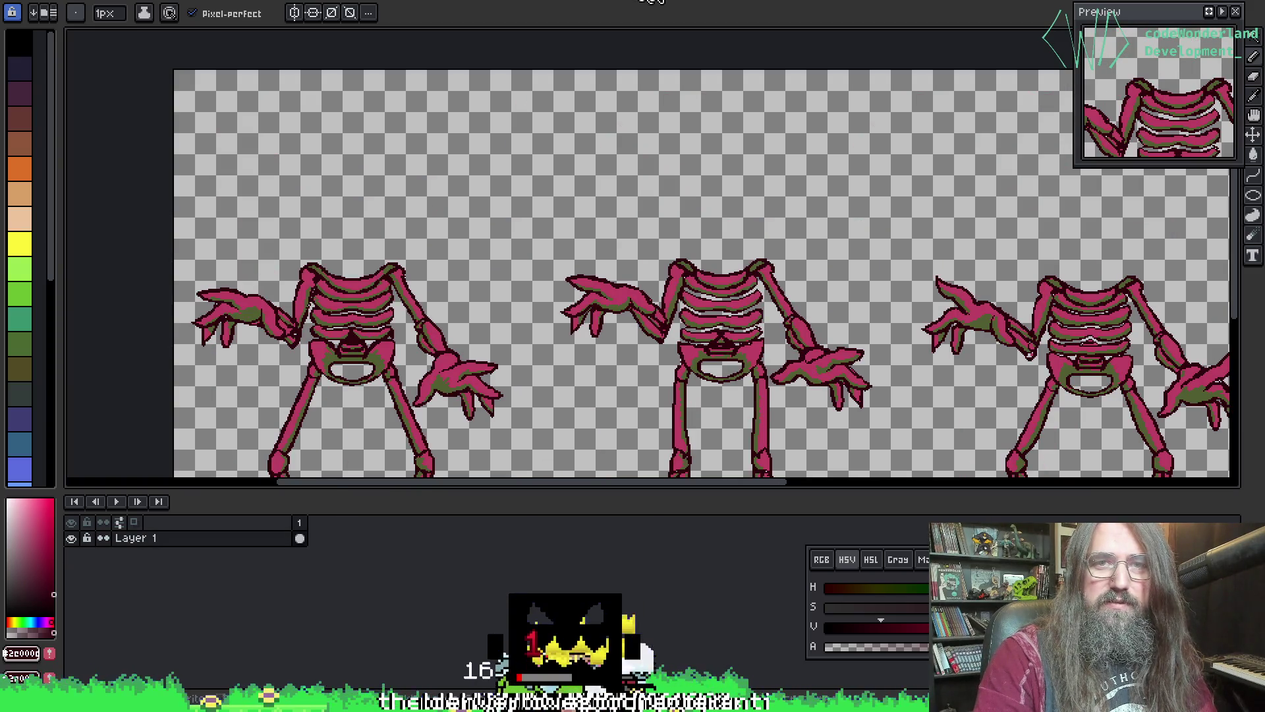
click(603, 2)
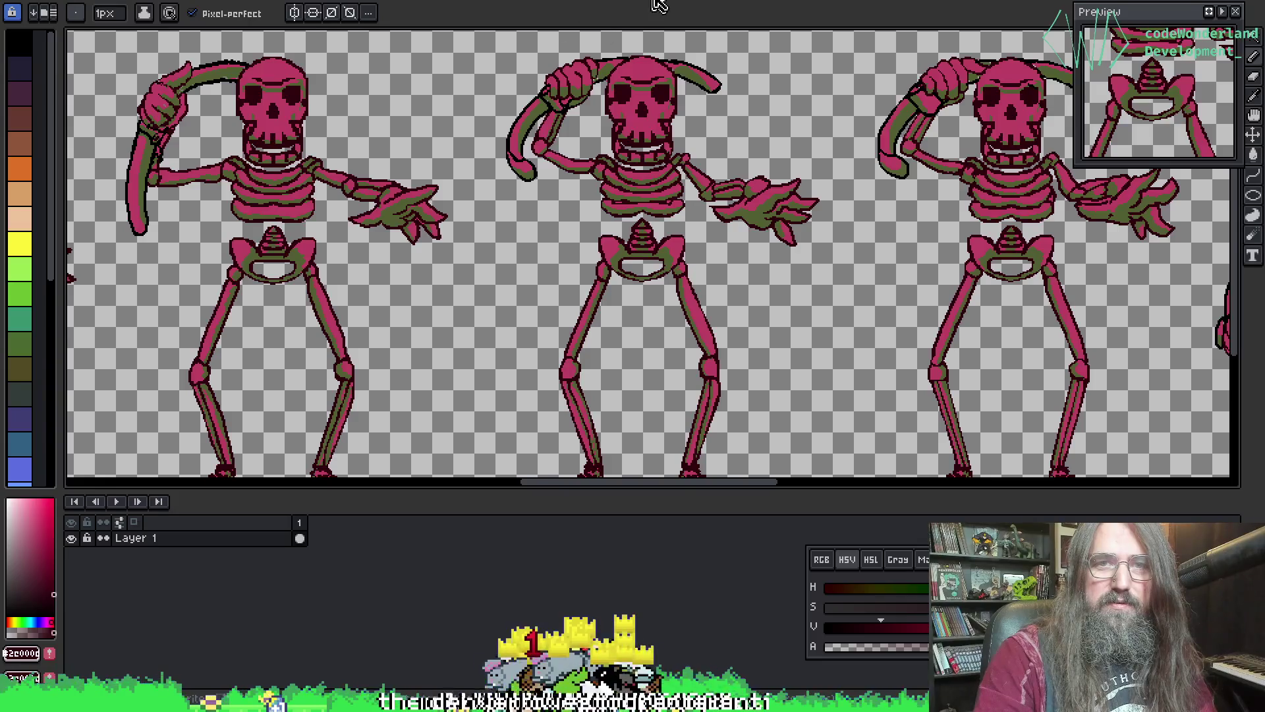
click(663, 2)
click(544, 2)
click(292, 2)
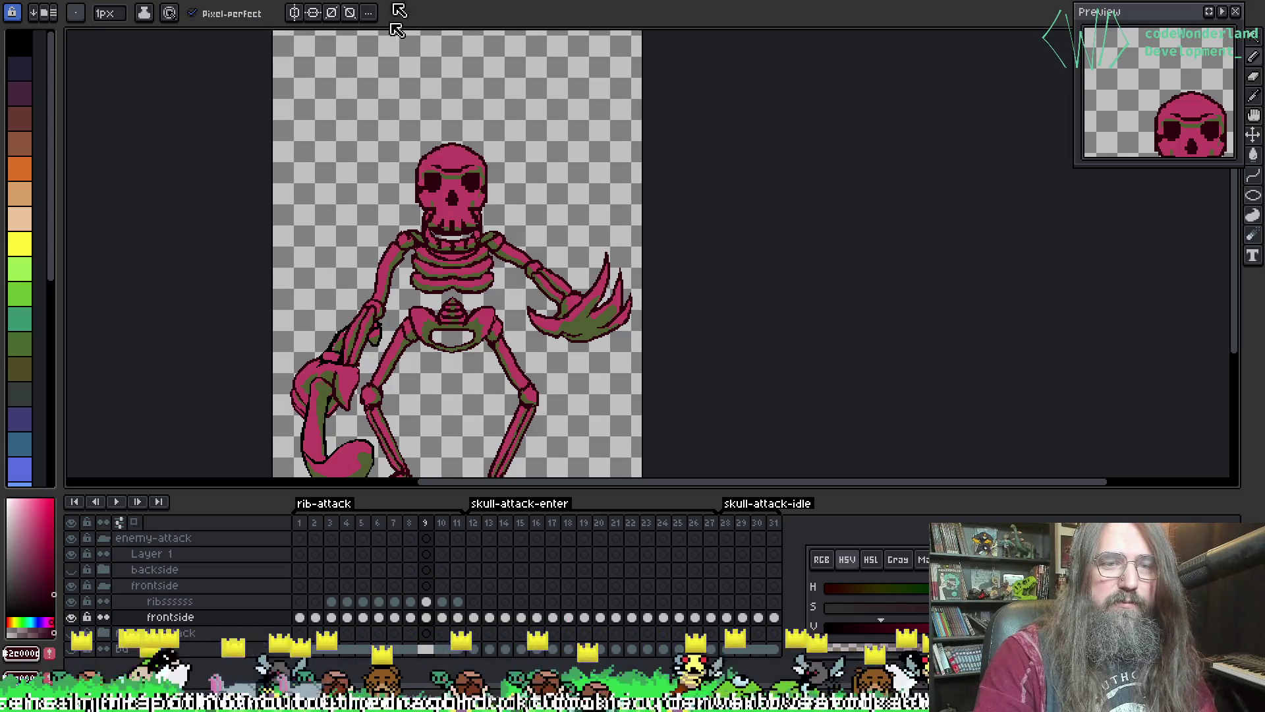
- Check the frontside layer's contents, collapse its group, and open Export Sprite Sheet
scroll(404, 186, down, 3)
alt+click(71, 617)
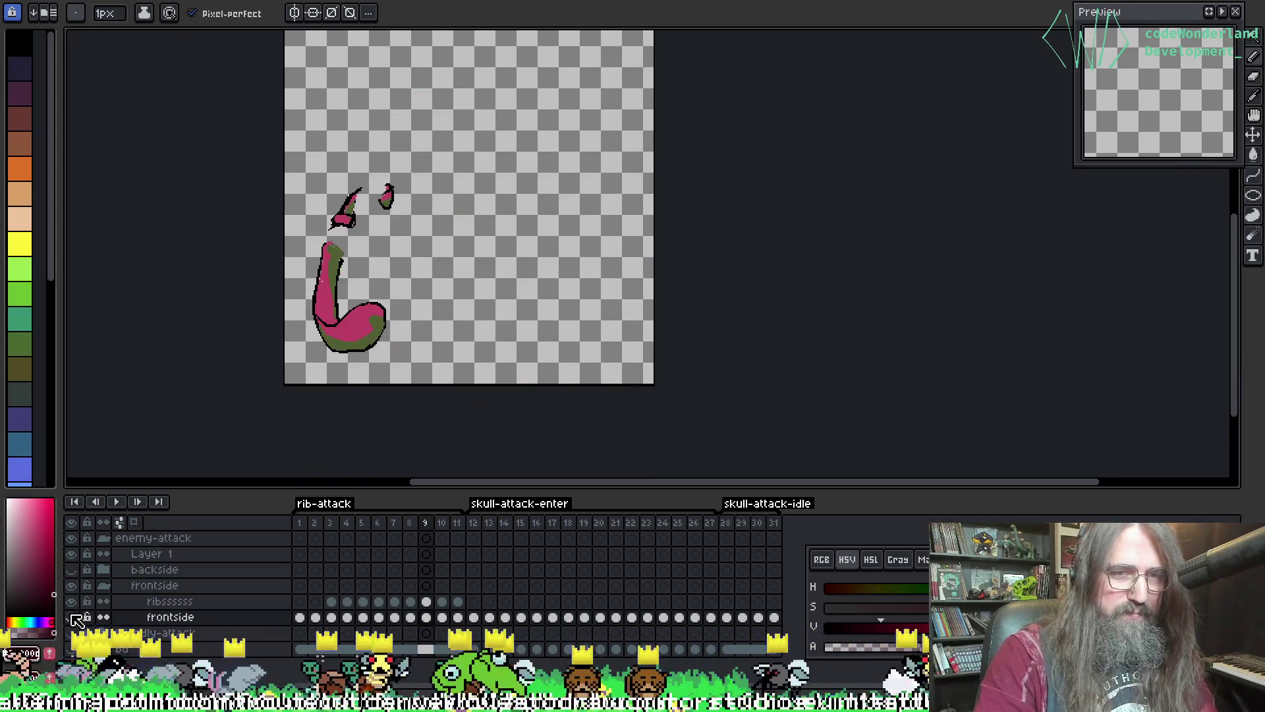
alt+click(71, 617)
click(103, 585)
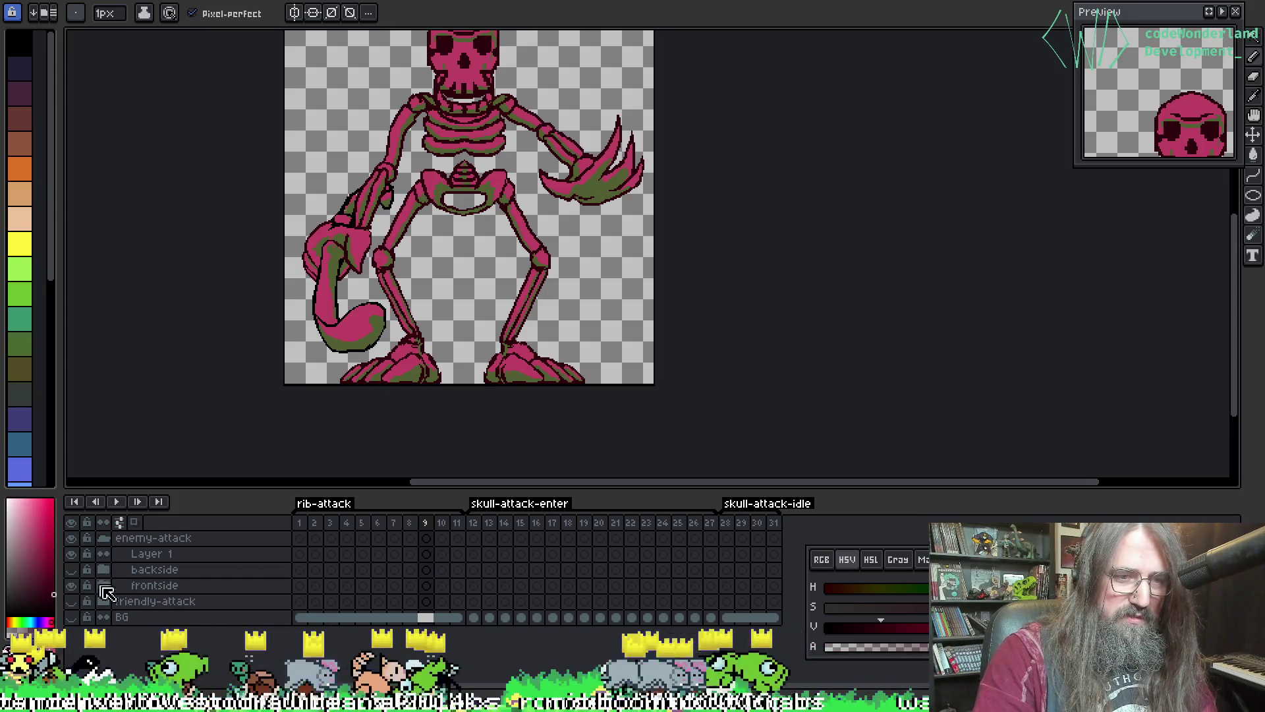
click(72, 585)
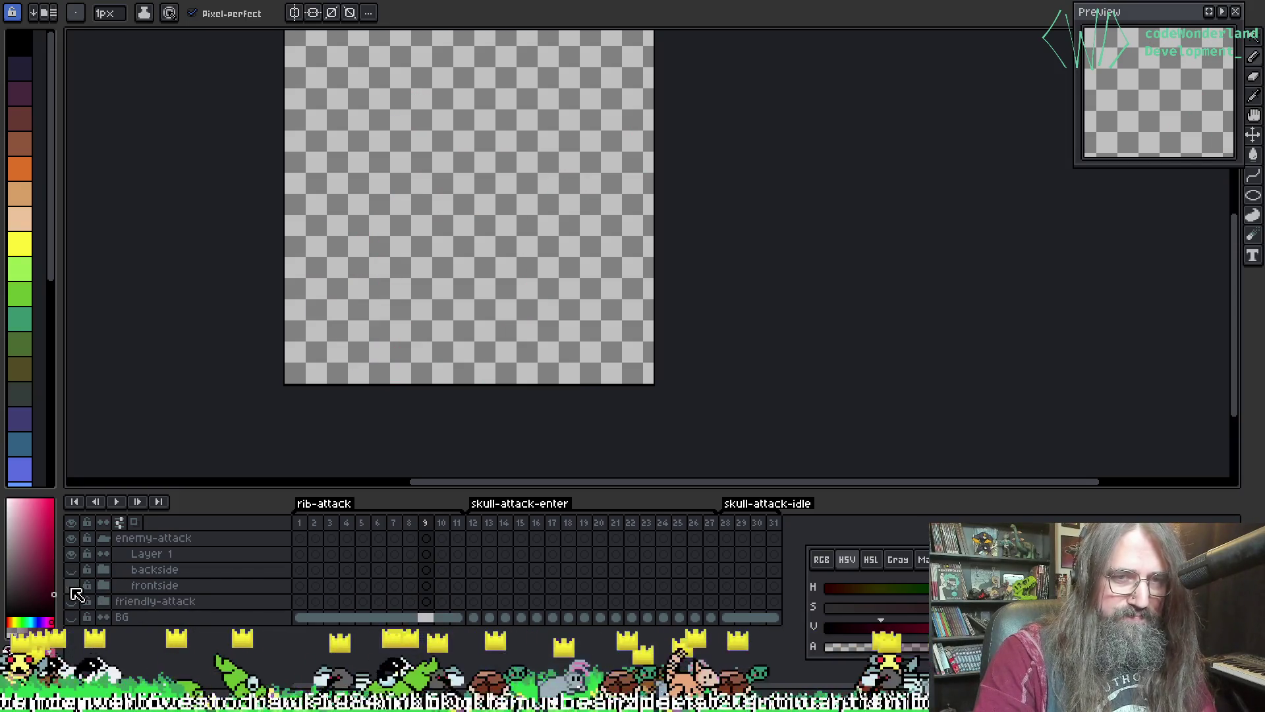
click(72, 586)
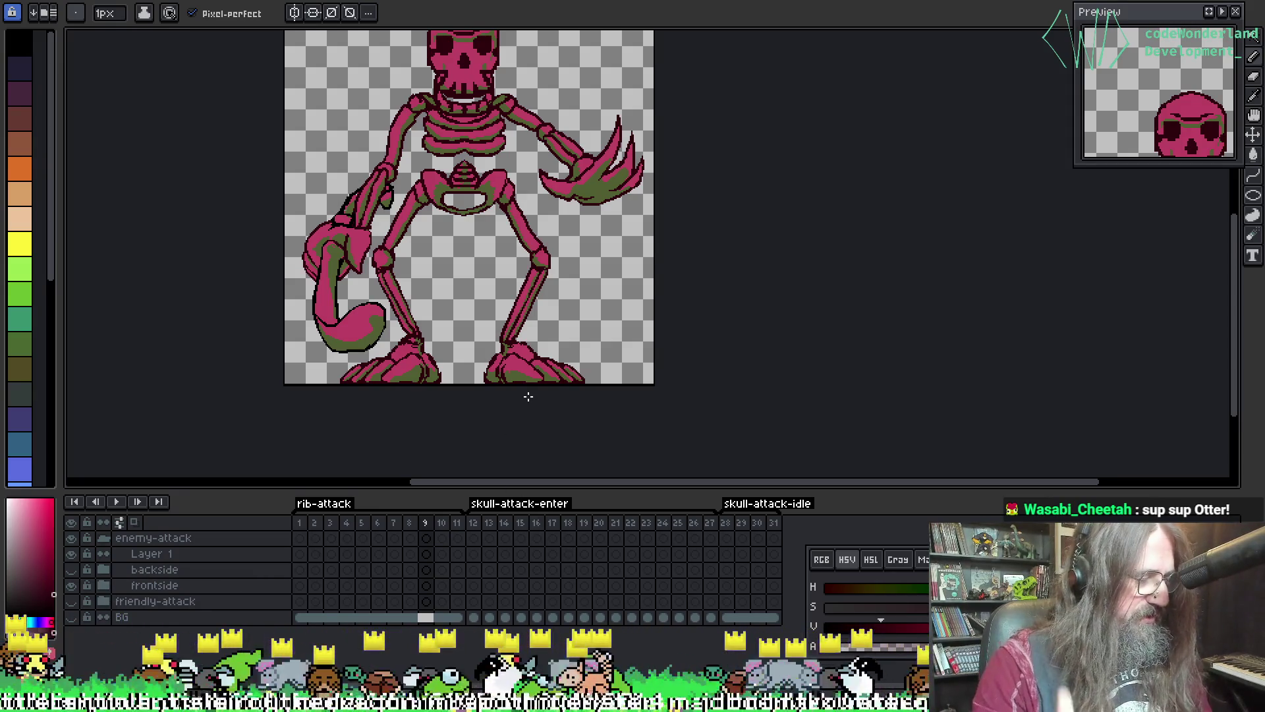
key(v)
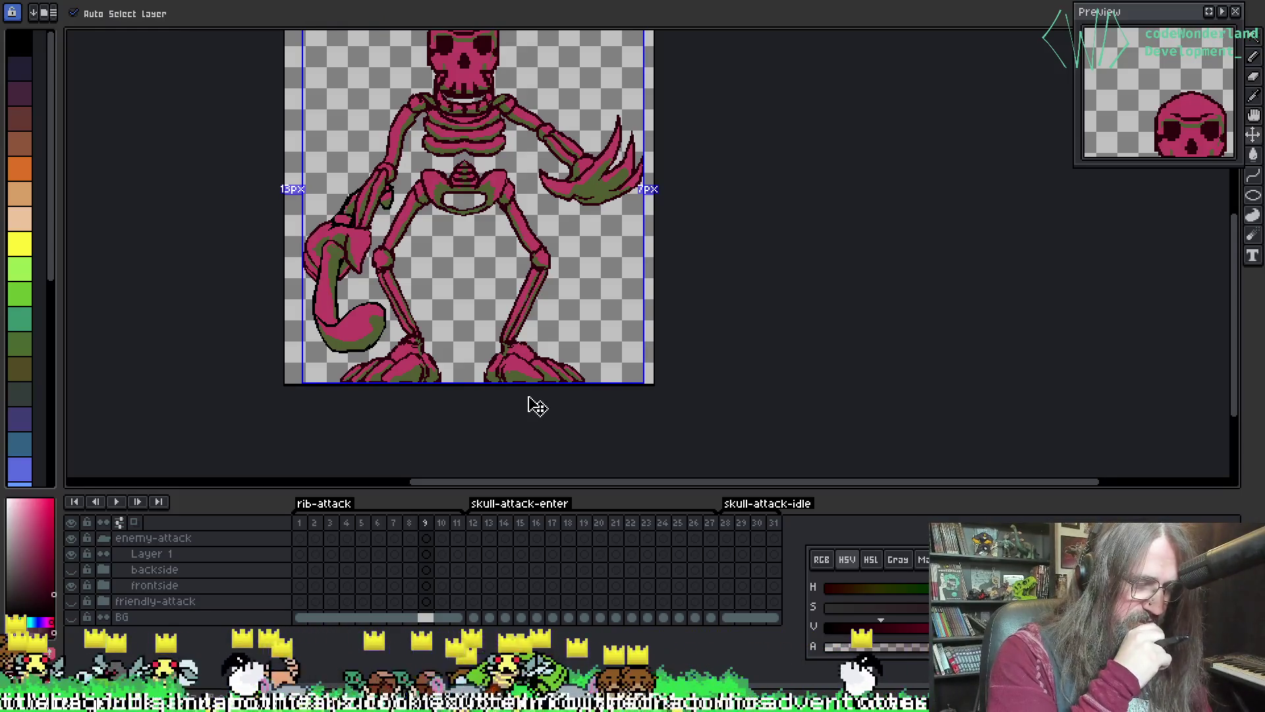
key(ctrl+e)
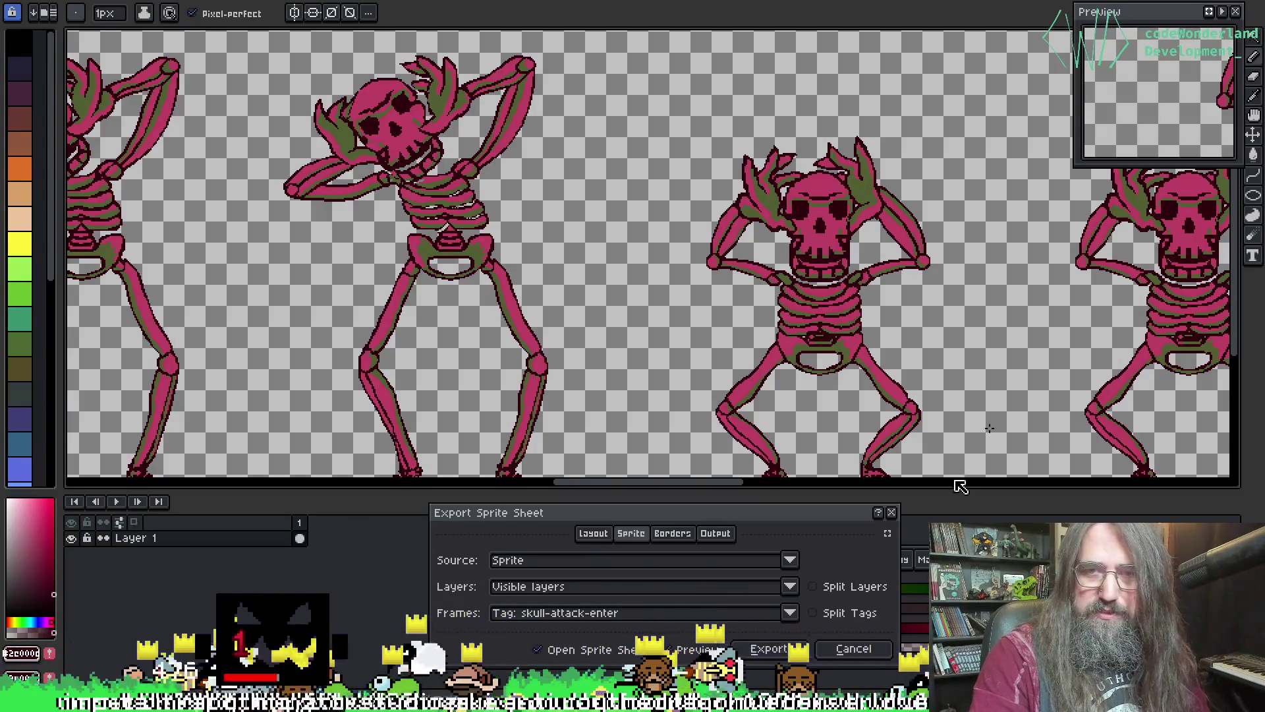
- Look over all skull-attack-enter frames in the sheet preview, then export the sheet
mouse_move(960, 485)
mouse_down()
mouse_move(701, 333)
mouse_move(376, 350)
mouse_move(443, 293)
mouse_move(392, 303)
mouse_move(418, 310)
mouse_move(291, 260)
mouse_move(239, 263)
mouse_up()
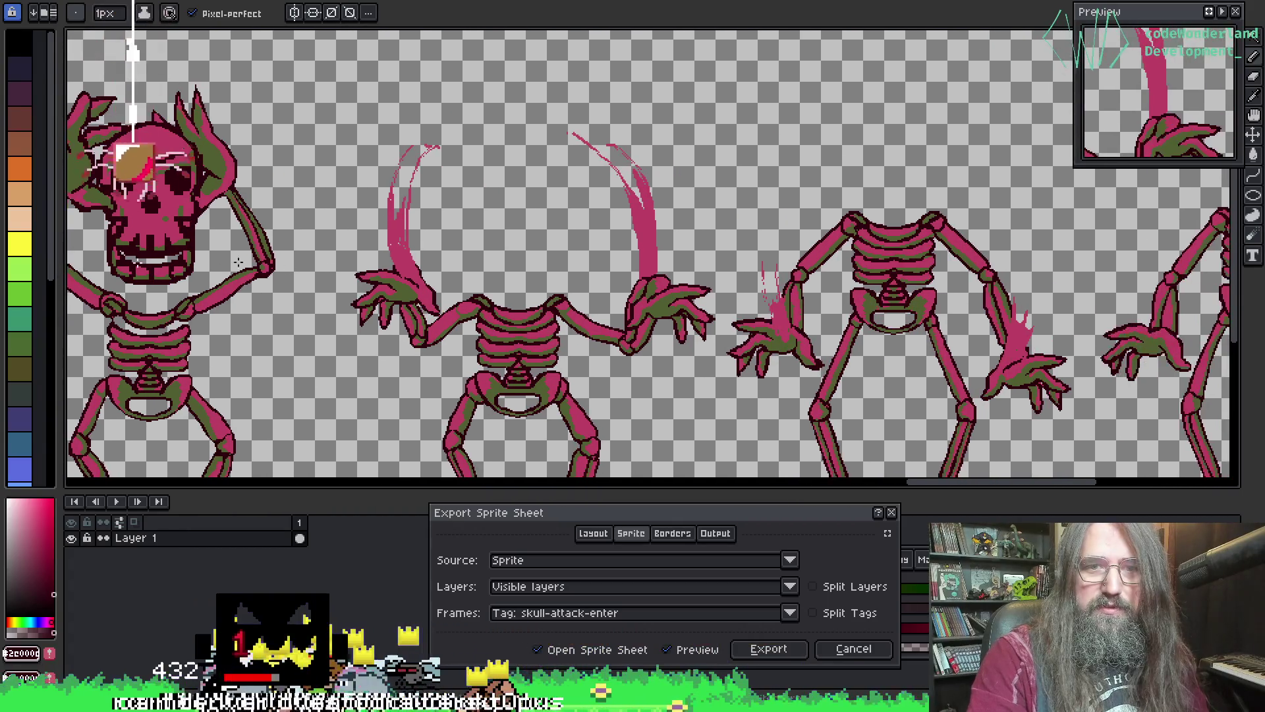
drag(532, 263, 249, 226)
drag(342, 250, 257, 217)
mouse_move(461, 283)
mouse_down()
mouse_move(431, 208)
mouse_move(872, 175)
mouse_move(626, 264)
mouse_move(566, 300)
mouse_move(381, 314)
mouse_up()
mouse_move(1063, 320)
mouse_down()
mouse_move(1034, 353)
mouse_move(556, 288)
mouse_move(794, 312)
mouse_up()
mouse_move(778, 461)
mouse_down()
mouse_move(801, 379)
mouse_move(1189, 379)
mouse_move(1189, 342)
mouse_up()
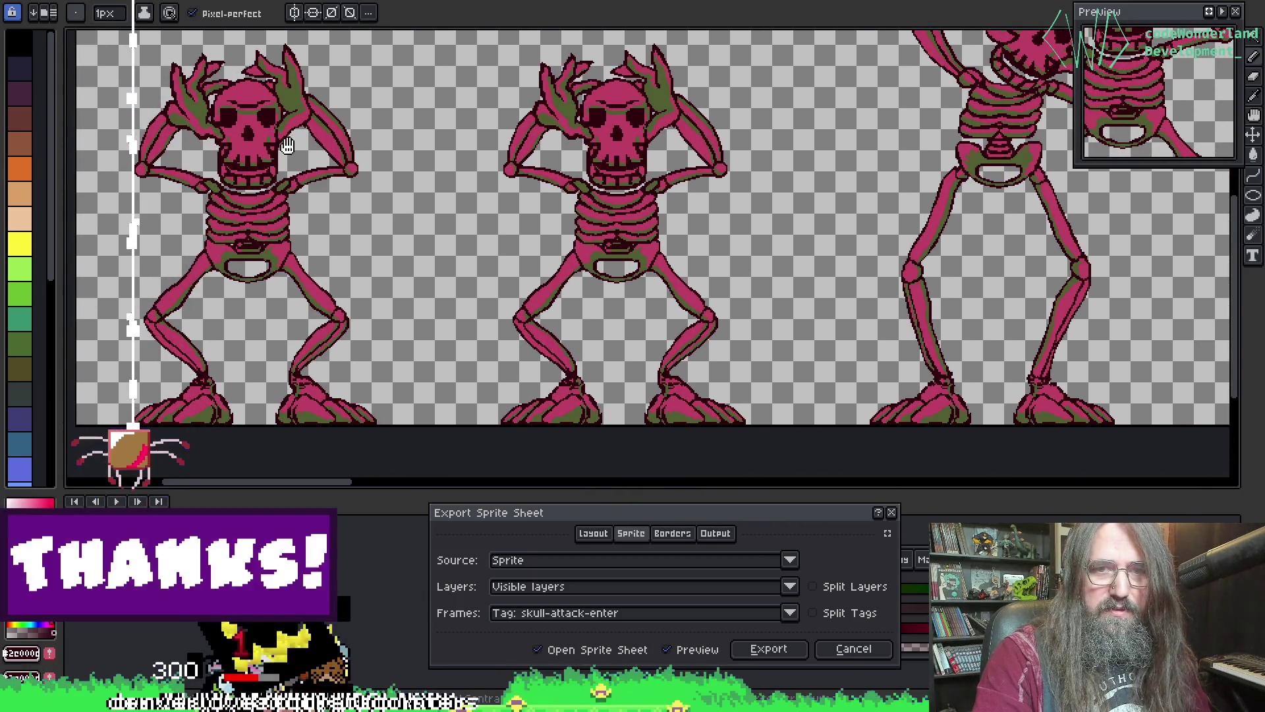
mouse_move(287, 146)
mouse_down()
mouse_move(421, 171)
mouse_move(201, 106)
mouse_up()
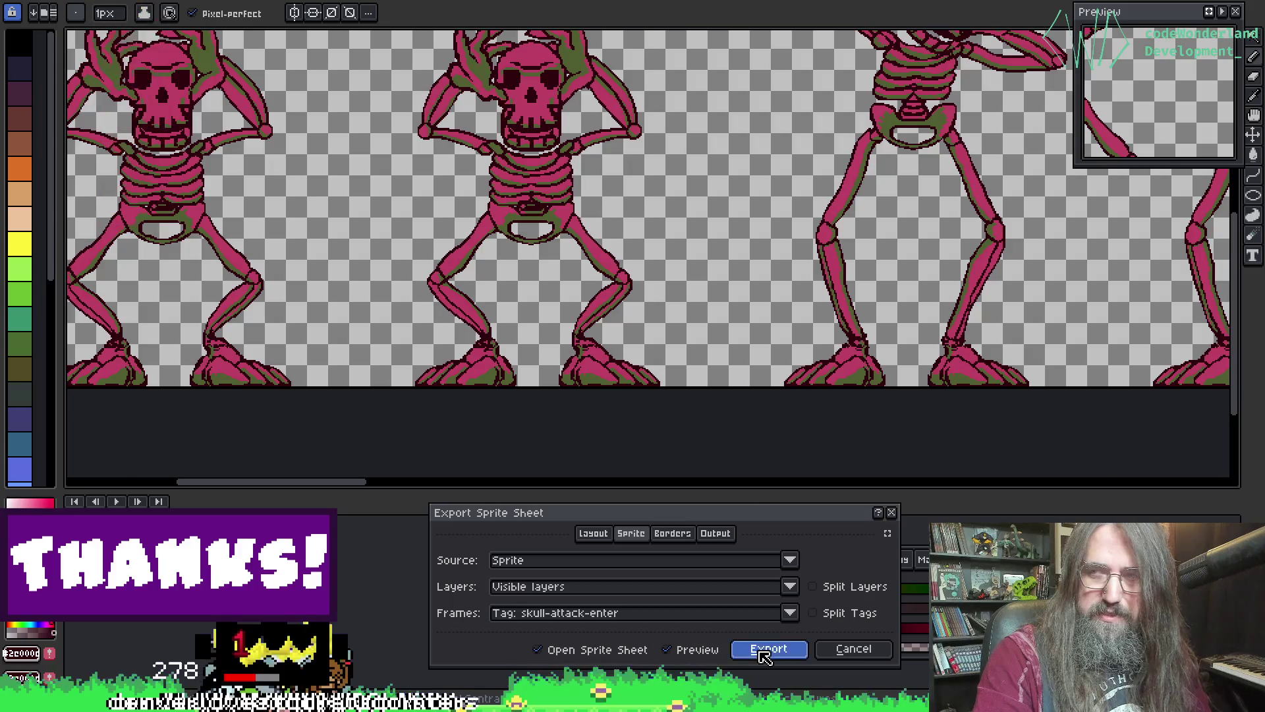
click(768, 649)
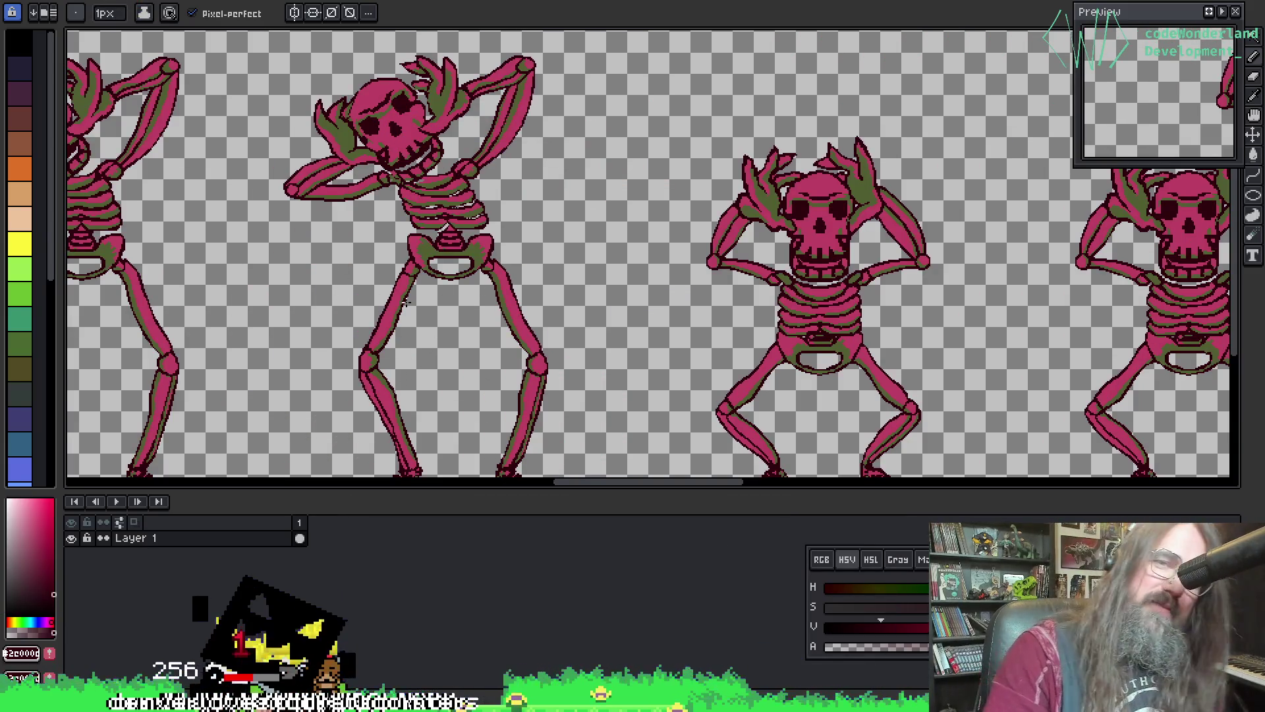
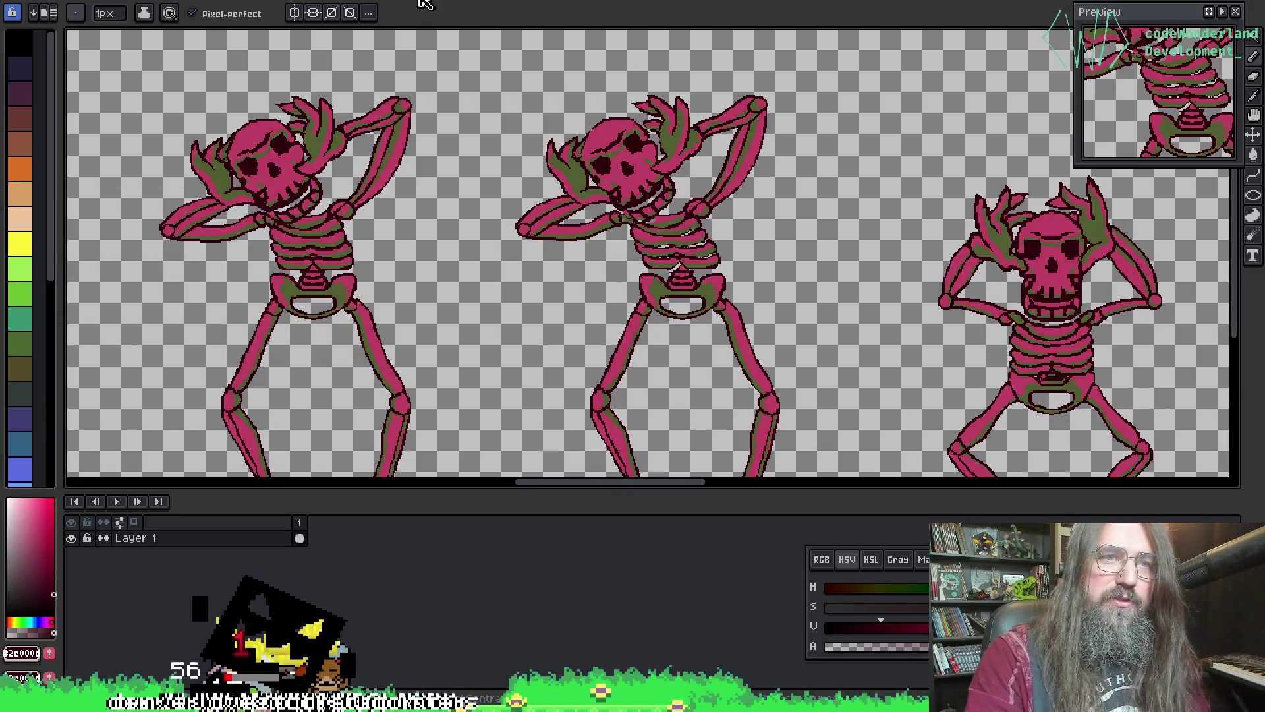
- Show only the backside layer of the skeleton enemy-attack file and open Export Sprite Sheet
click(381, 1)
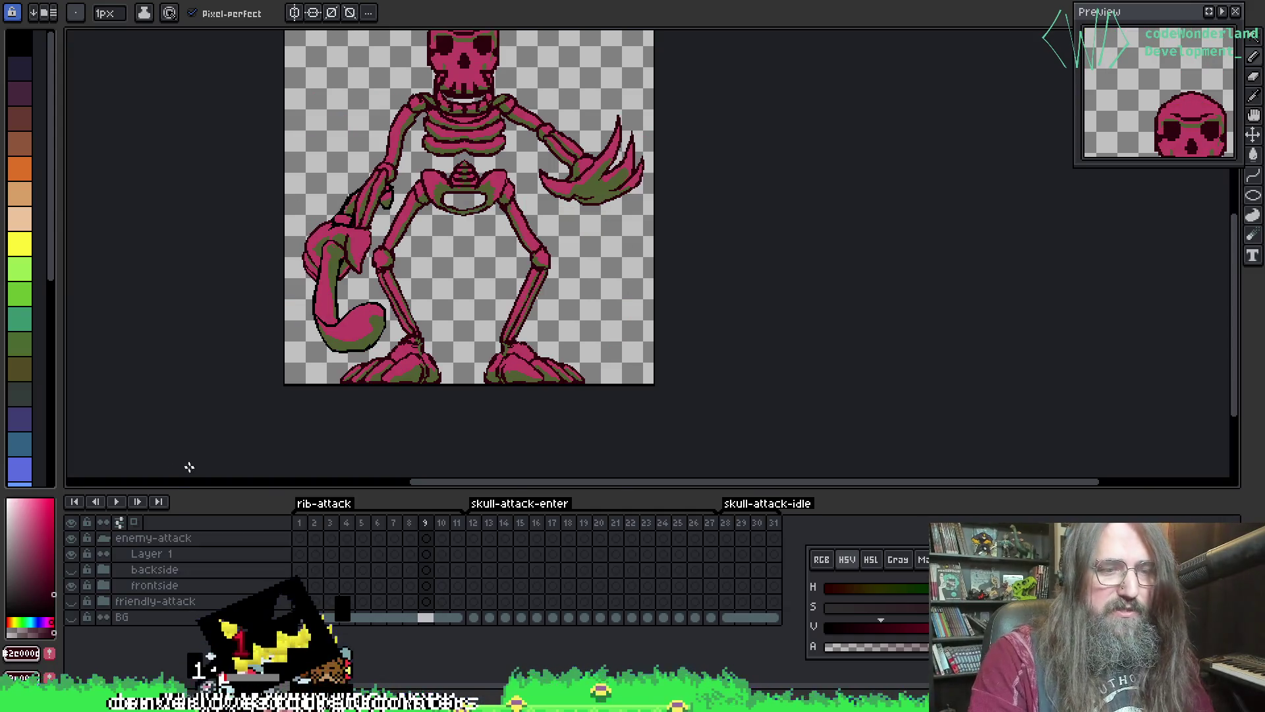
click(70, 585)
click(71, 570)
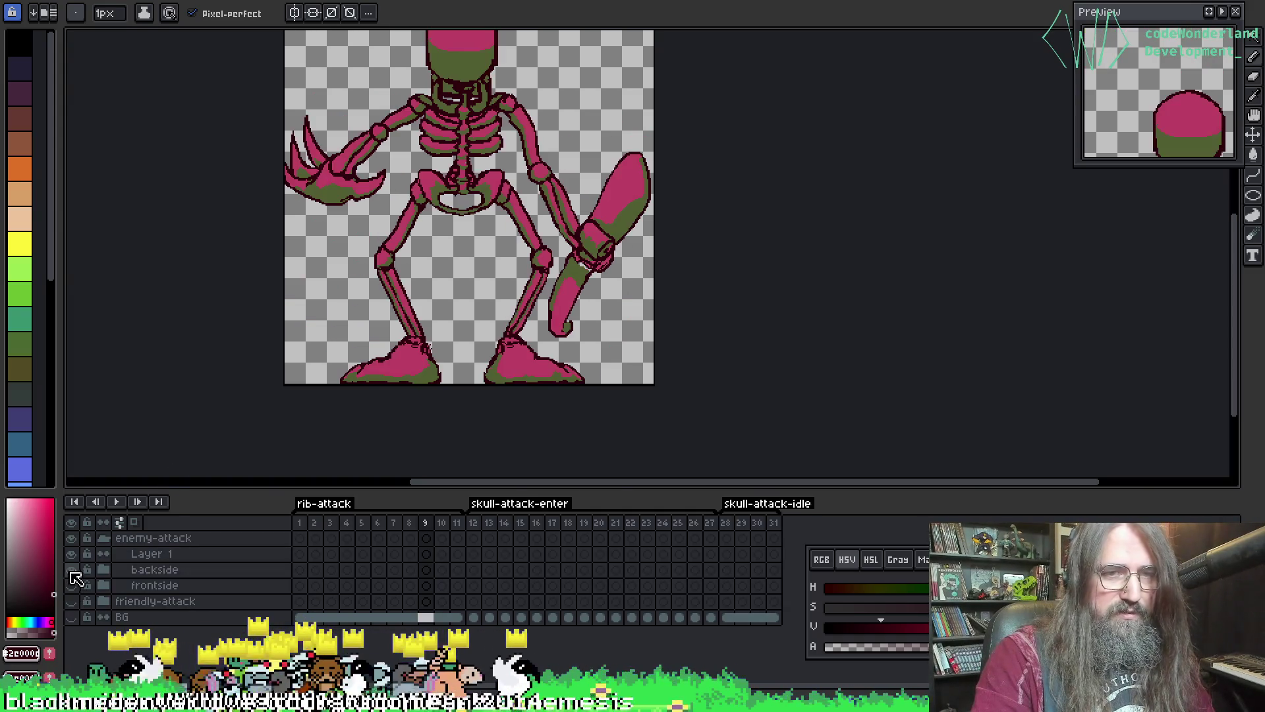
drag(502, 291, 458, 381)
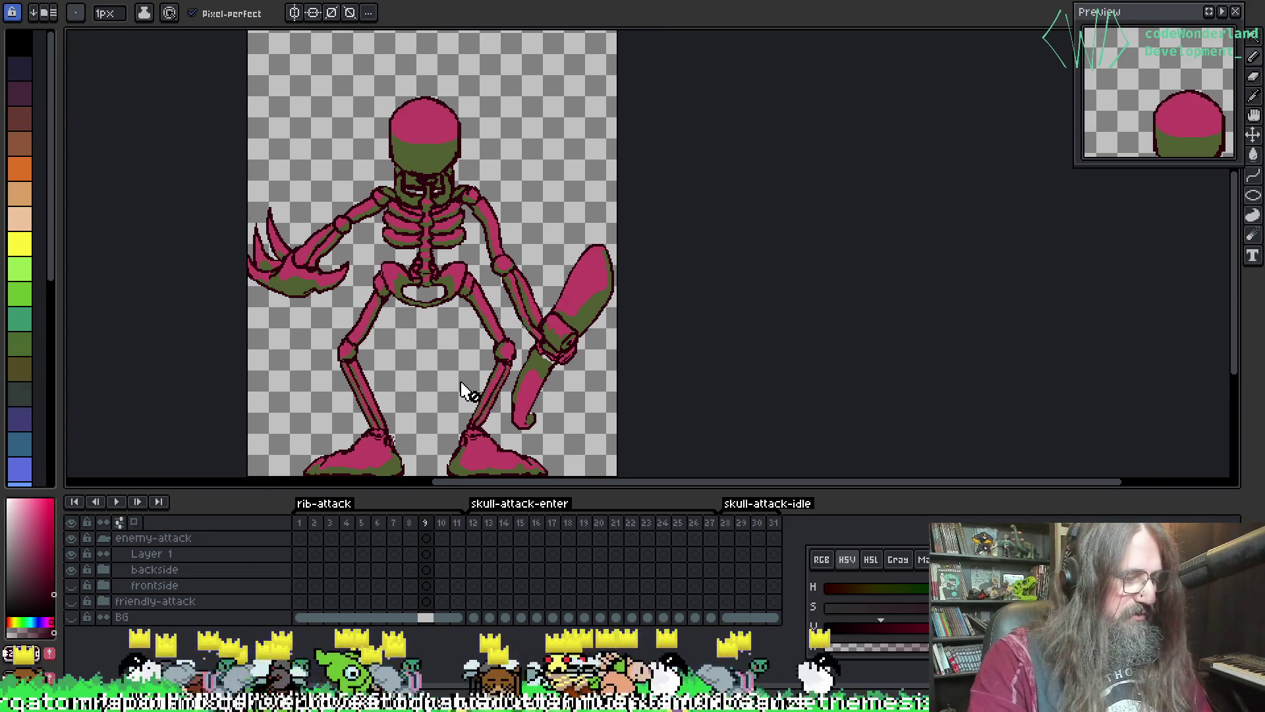
key(ctrl+e)
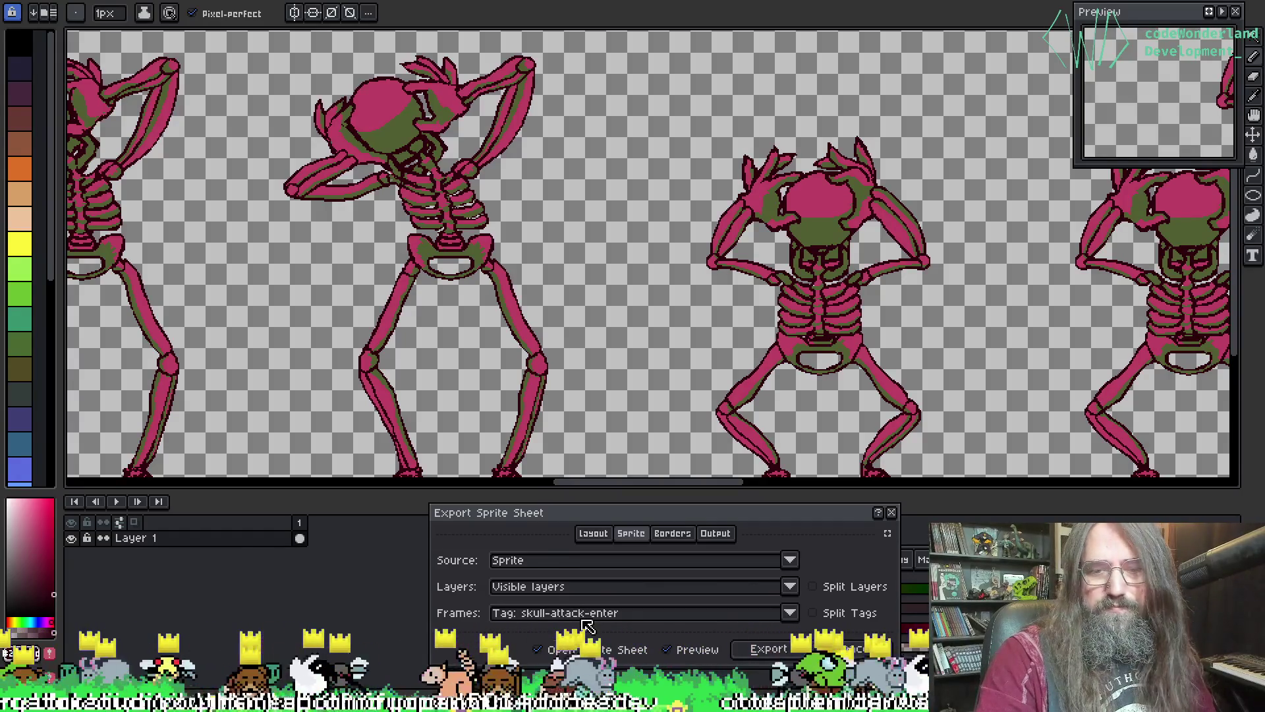
- Export the rib-attack tag frames as their own sprite sheet
click(546, 657)
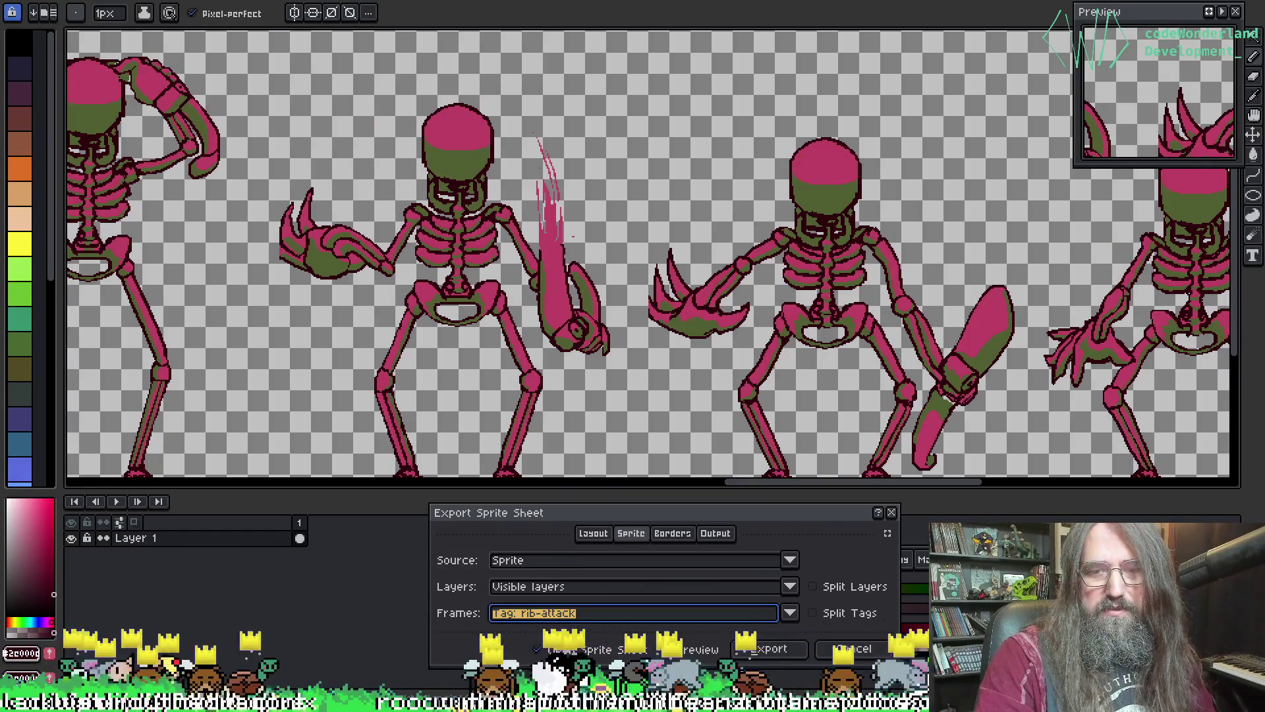
click(774, 654)
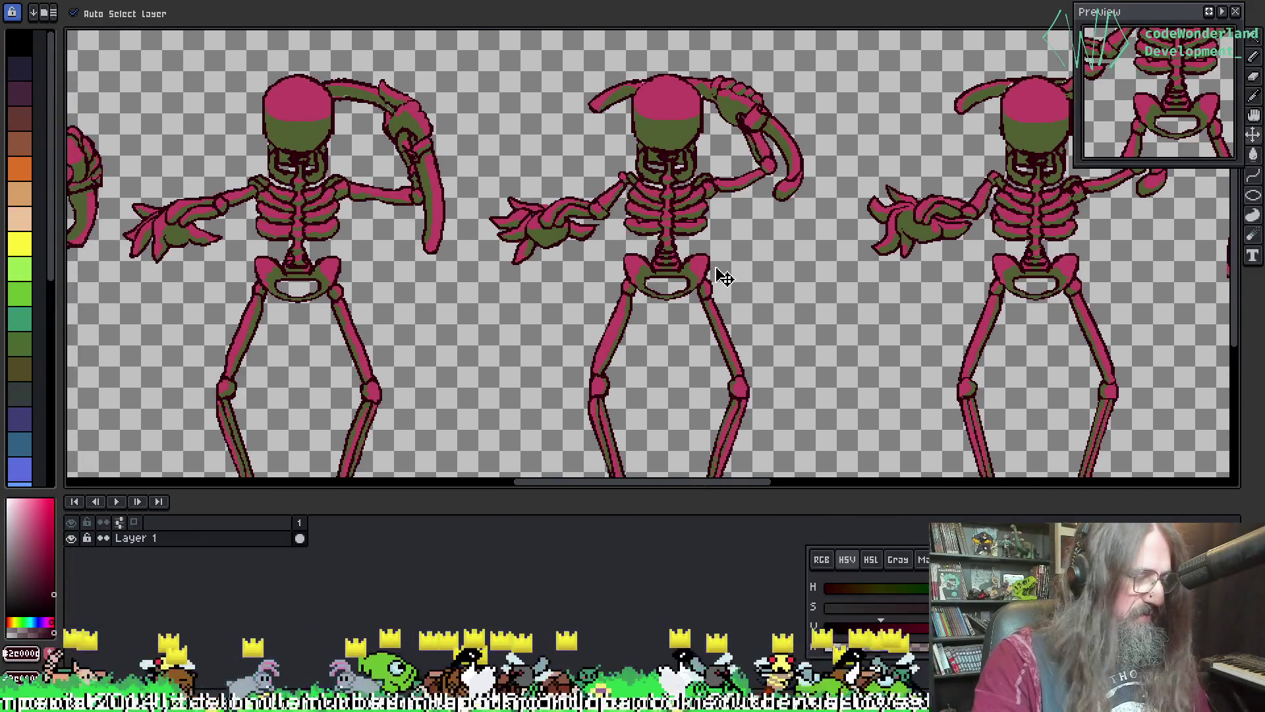
key(ctrl+e)
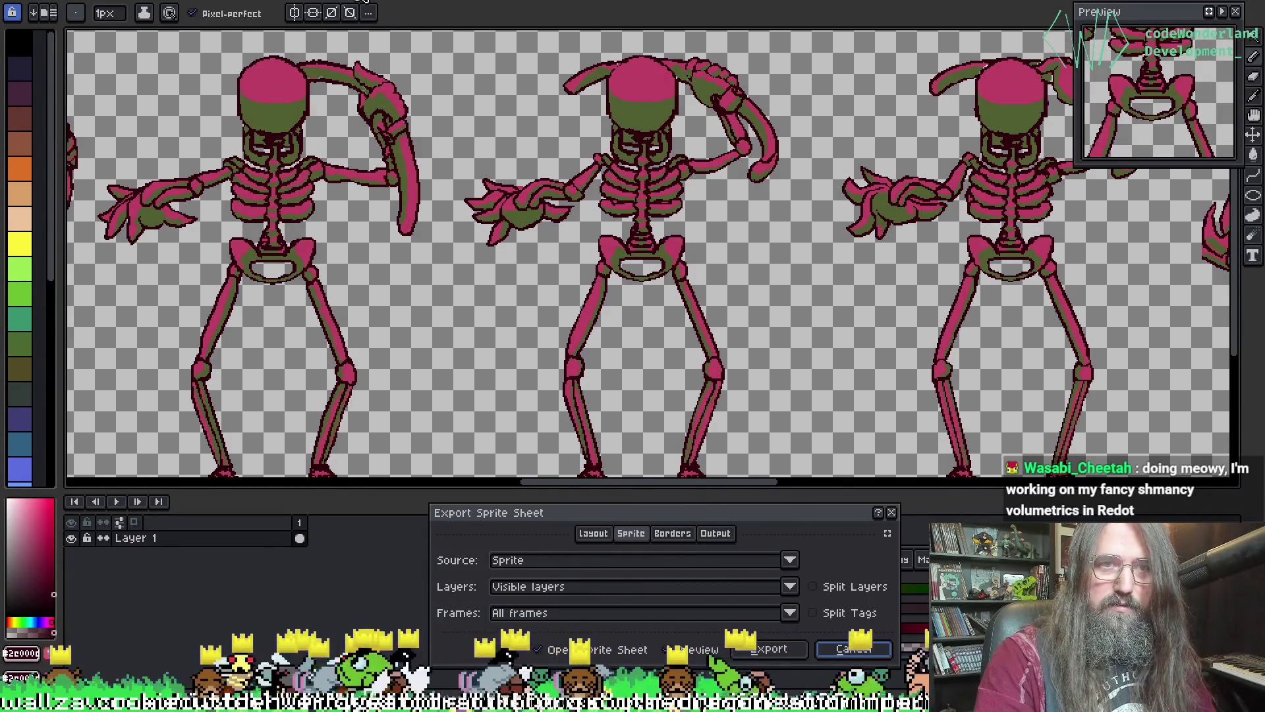
key(Escape)
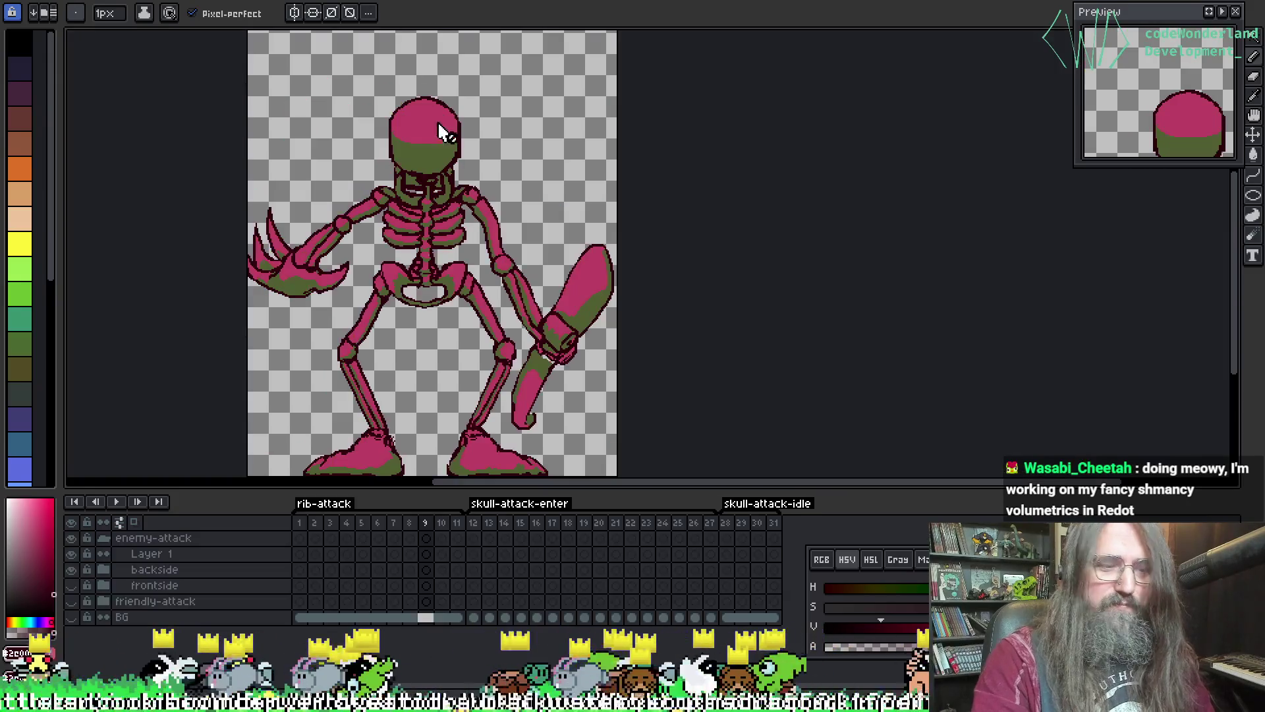
- Export the skull-attack-enter tag frames as a separate sprite sheet
key(ctrl+e)
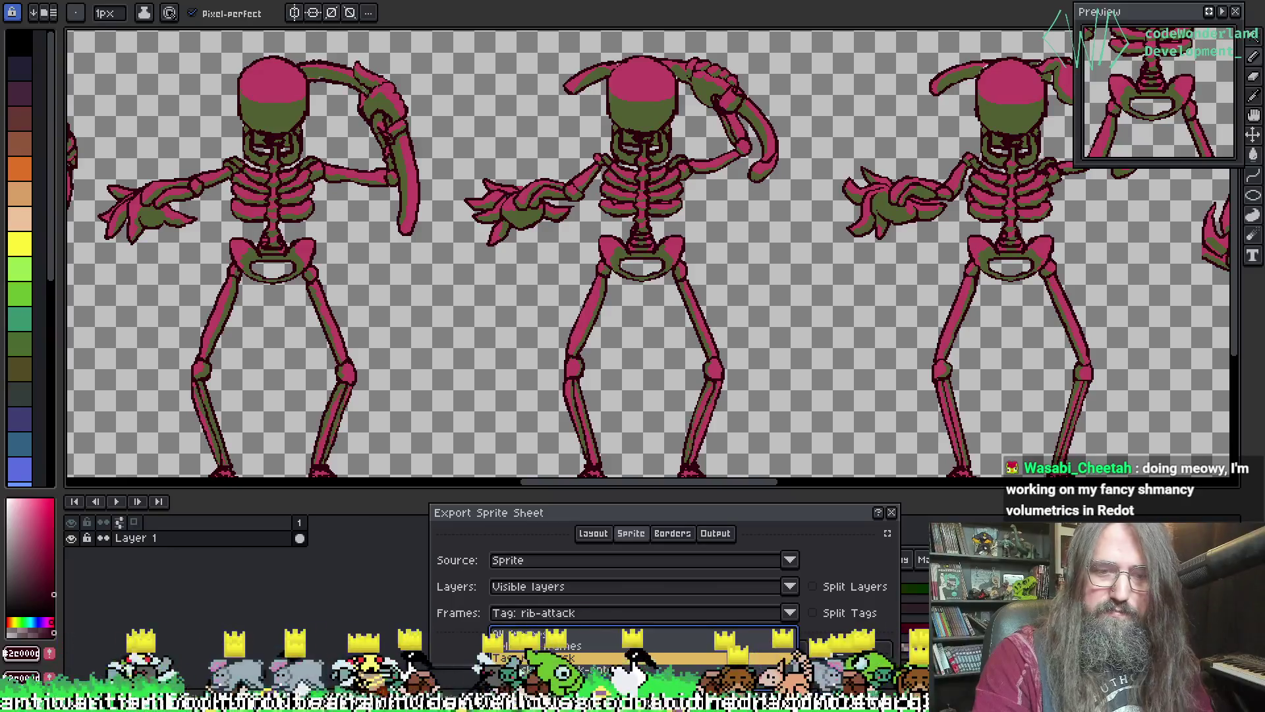
key(Down)
key(Return)
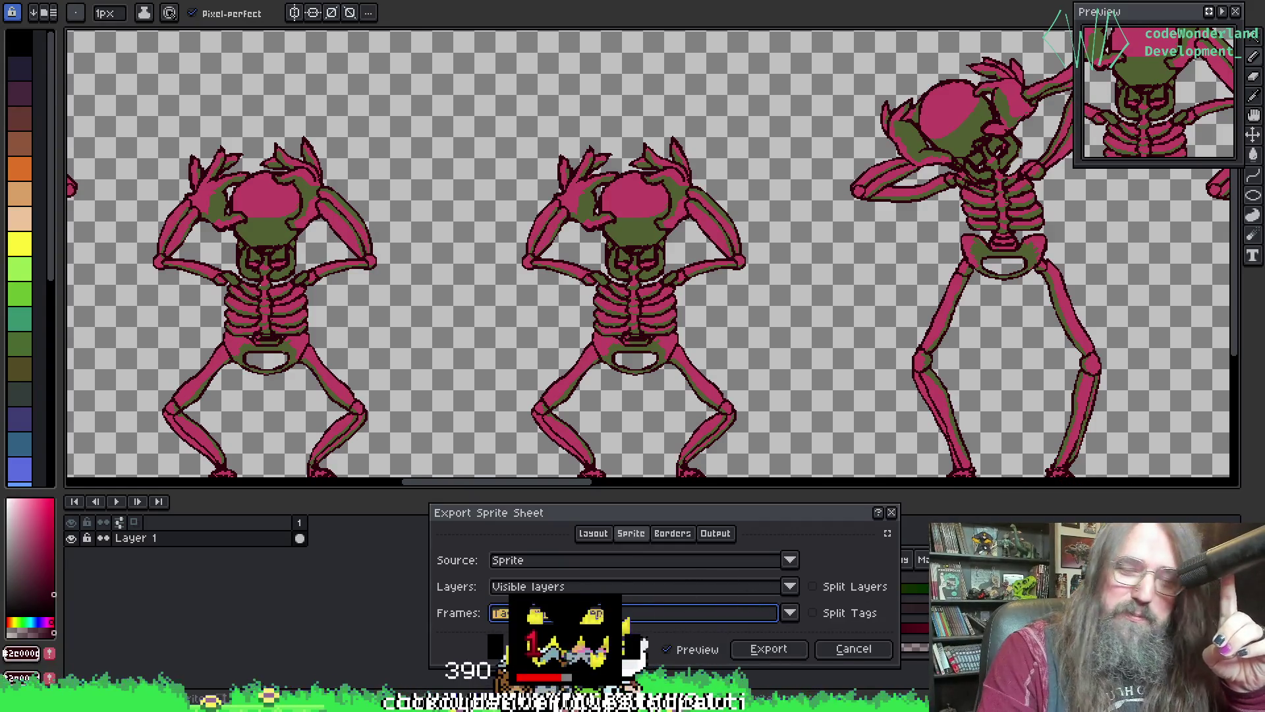
click(780, 651)
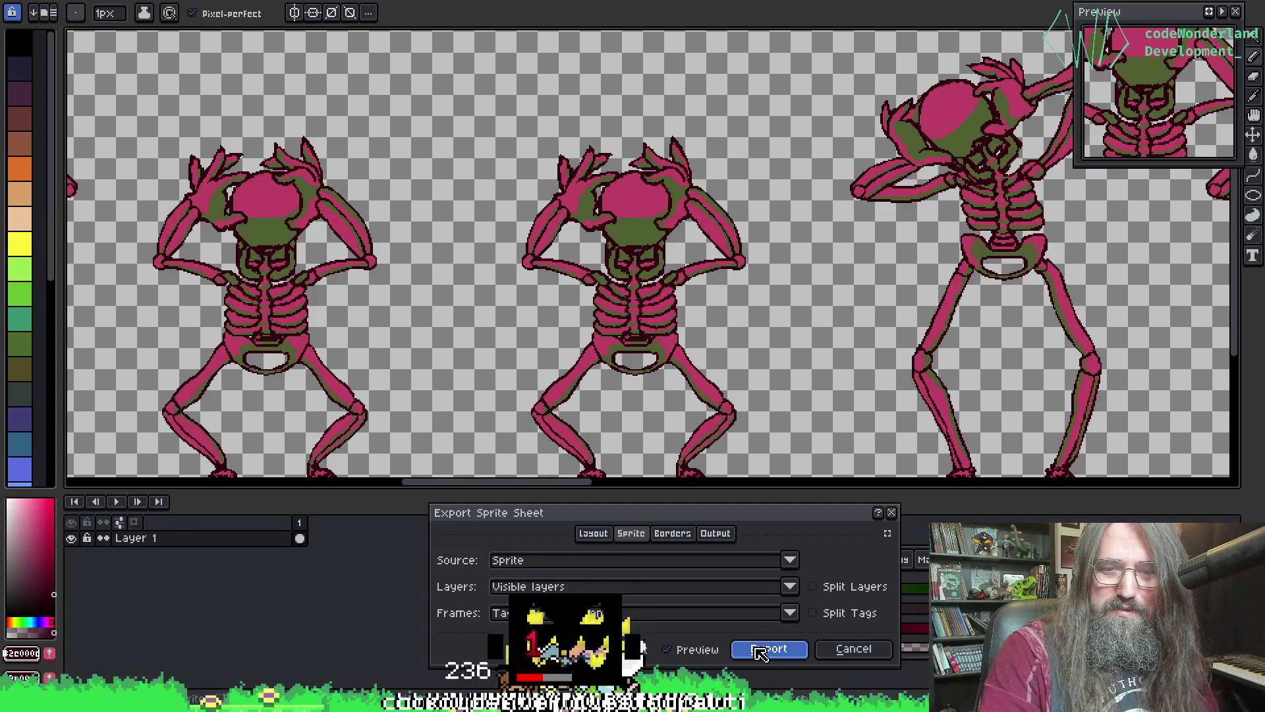
click(769, 649)
scroll(764, 320, down, 3)
mouse_move(819, 320)
mouse_down()
mouse_move(400, 310)
mouse_move(1054, 270)
mouse_up()
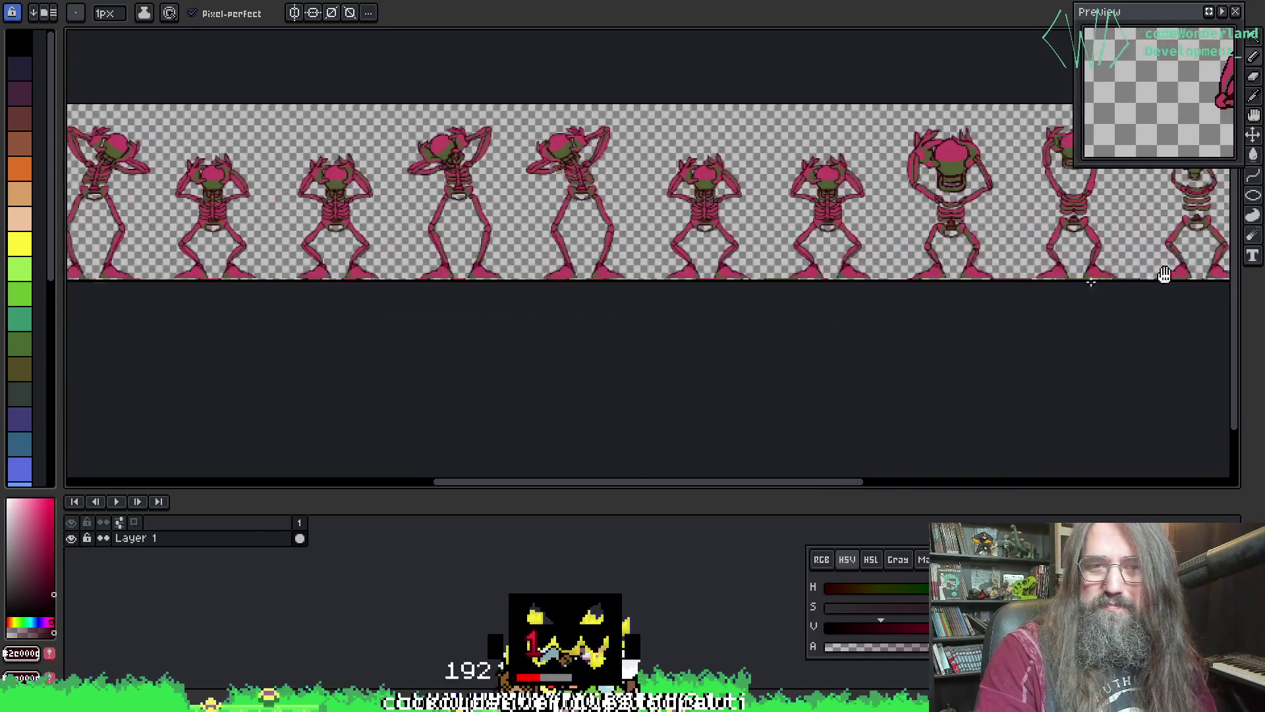
- Pan and zoom over the exported strip to inspect the skeleton frames
drag(395, 270, 1205, 326)
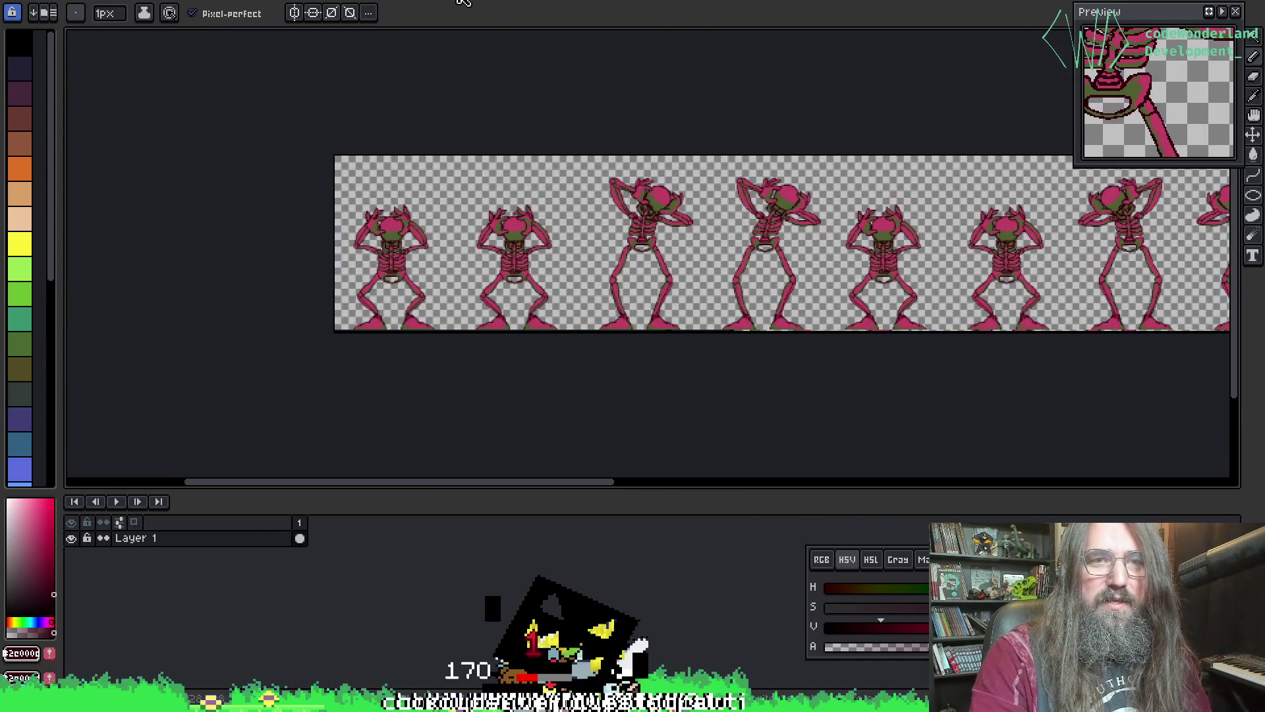
key(plus)
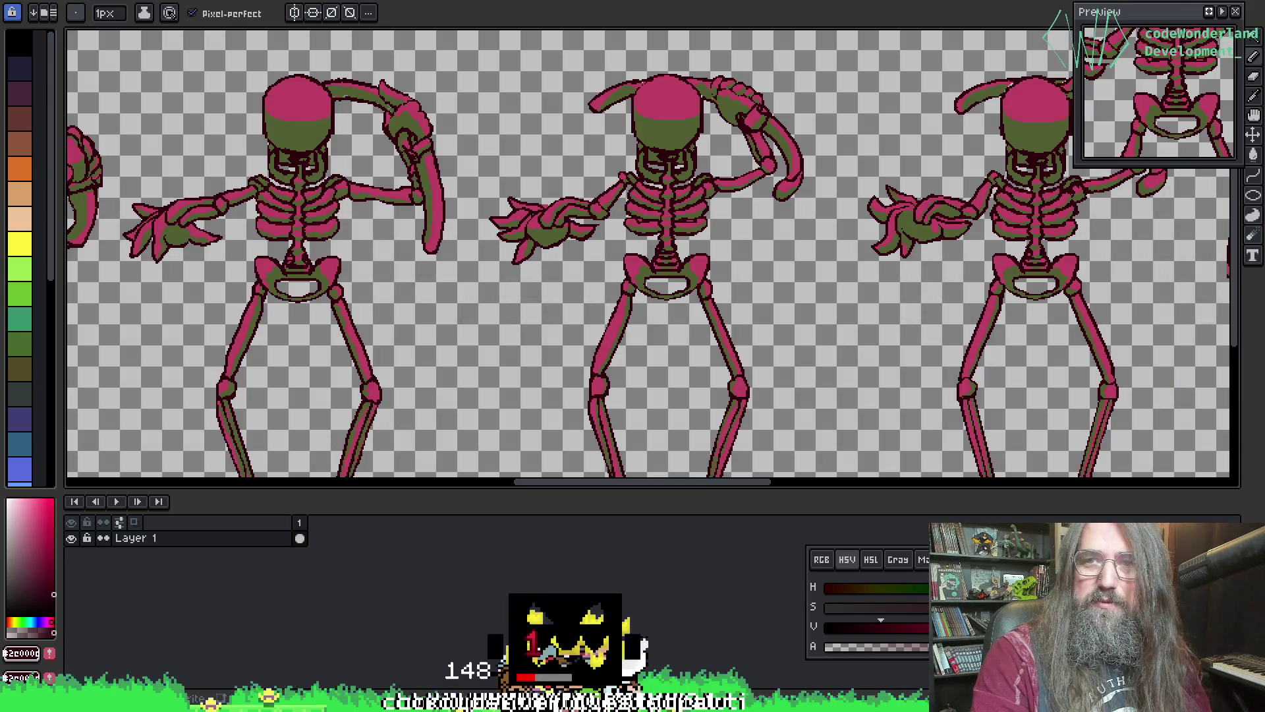
key(minus)
- Return to the skeleton attack document and bring up Export Sprite Sheet again
key(ctrl+Tab)
key(v)
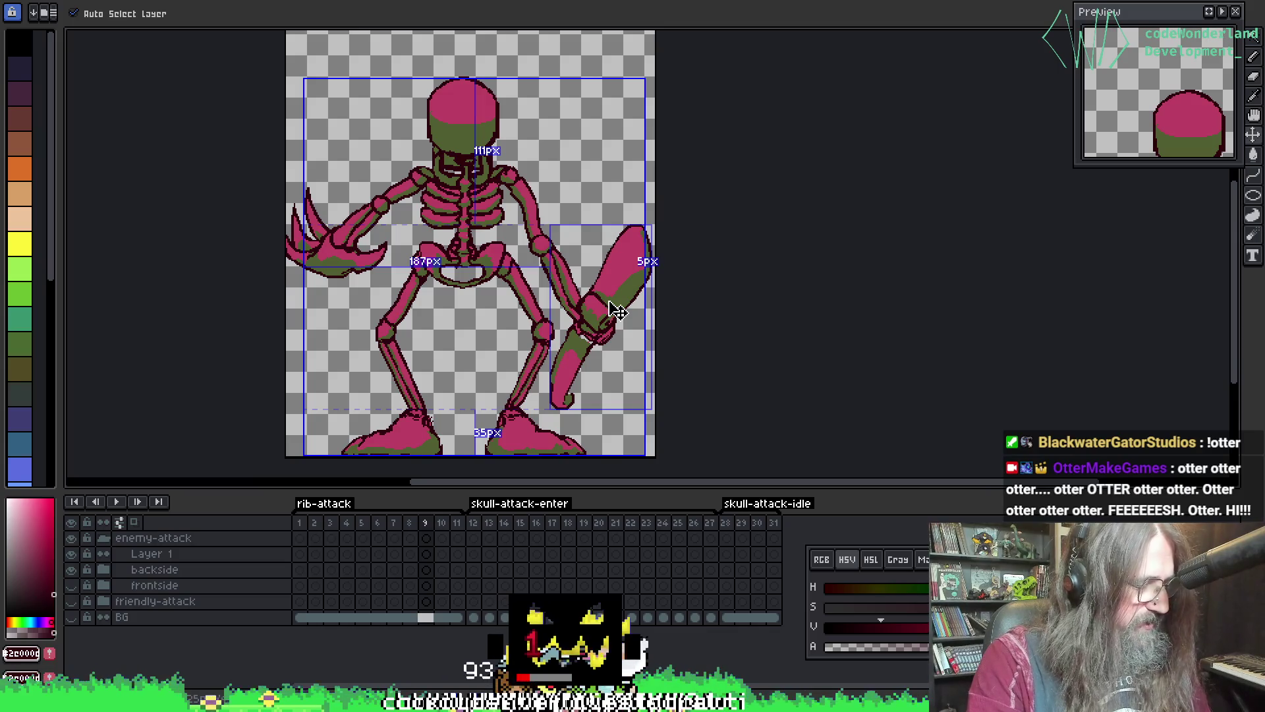
key(ctrl+e)
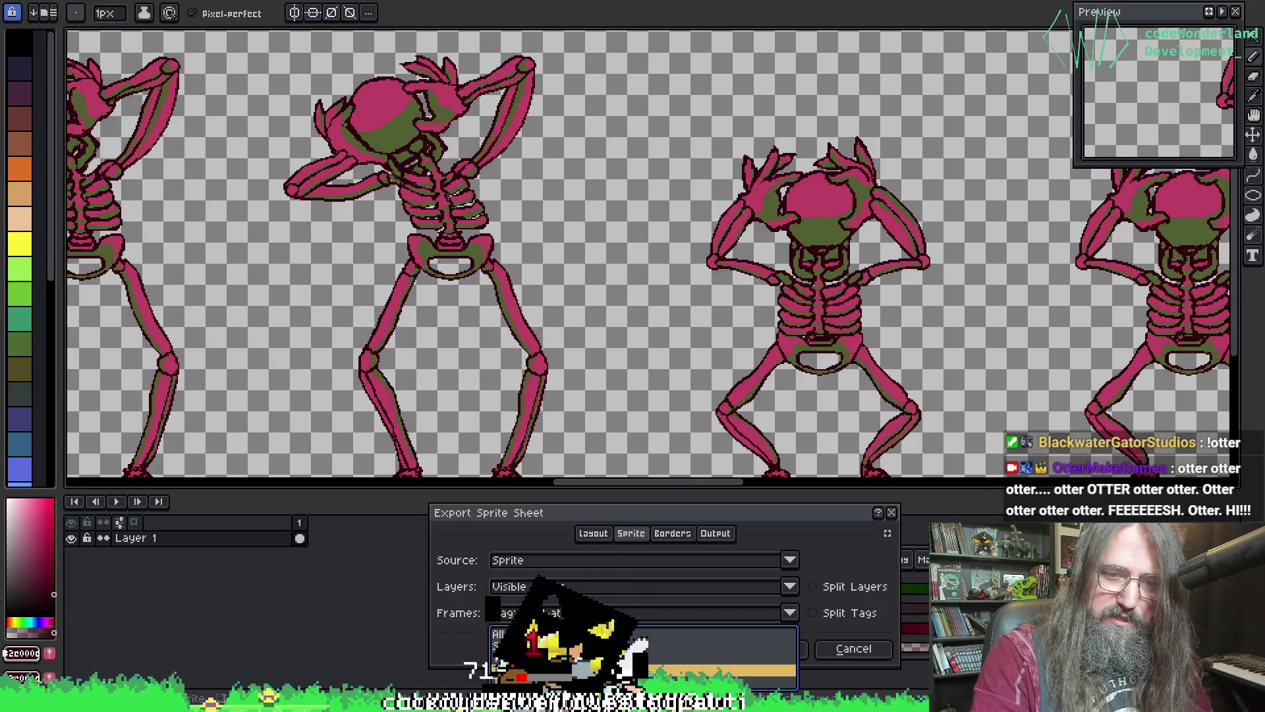
- Export the next tag, the headless-skeleton attack frames, as a sprite sheet
click(574, 612)
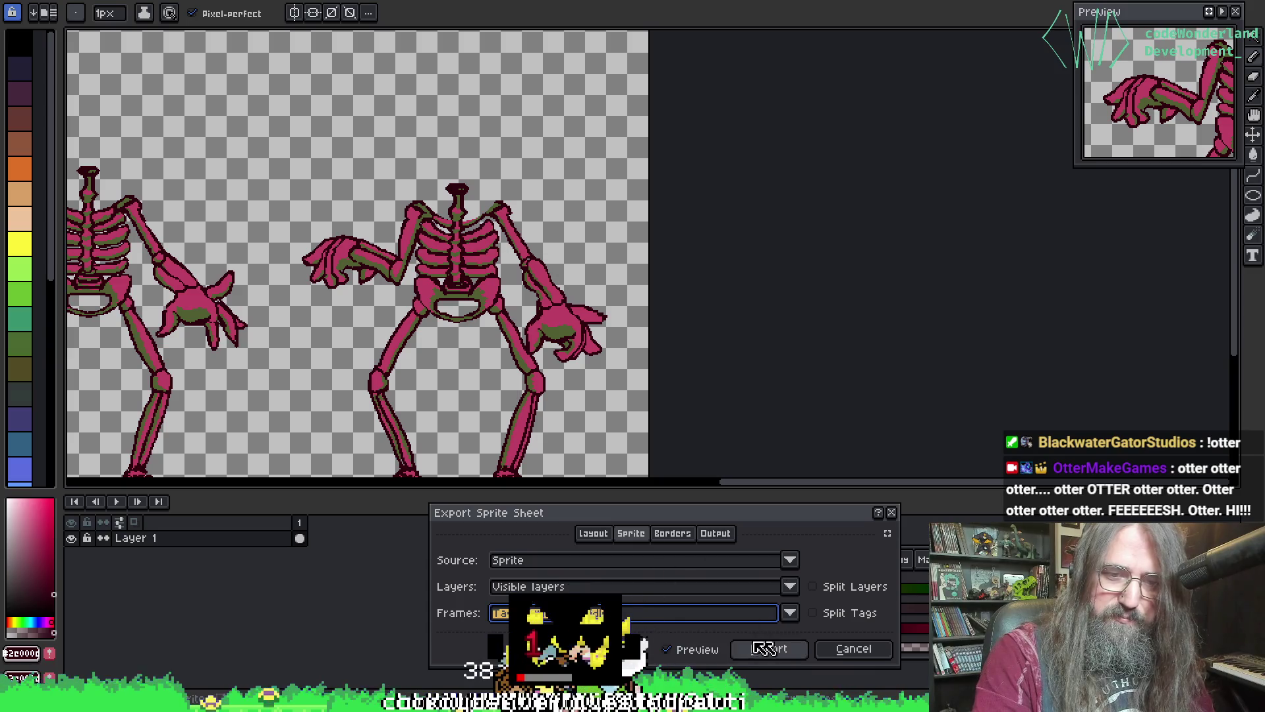
click(786, 654)
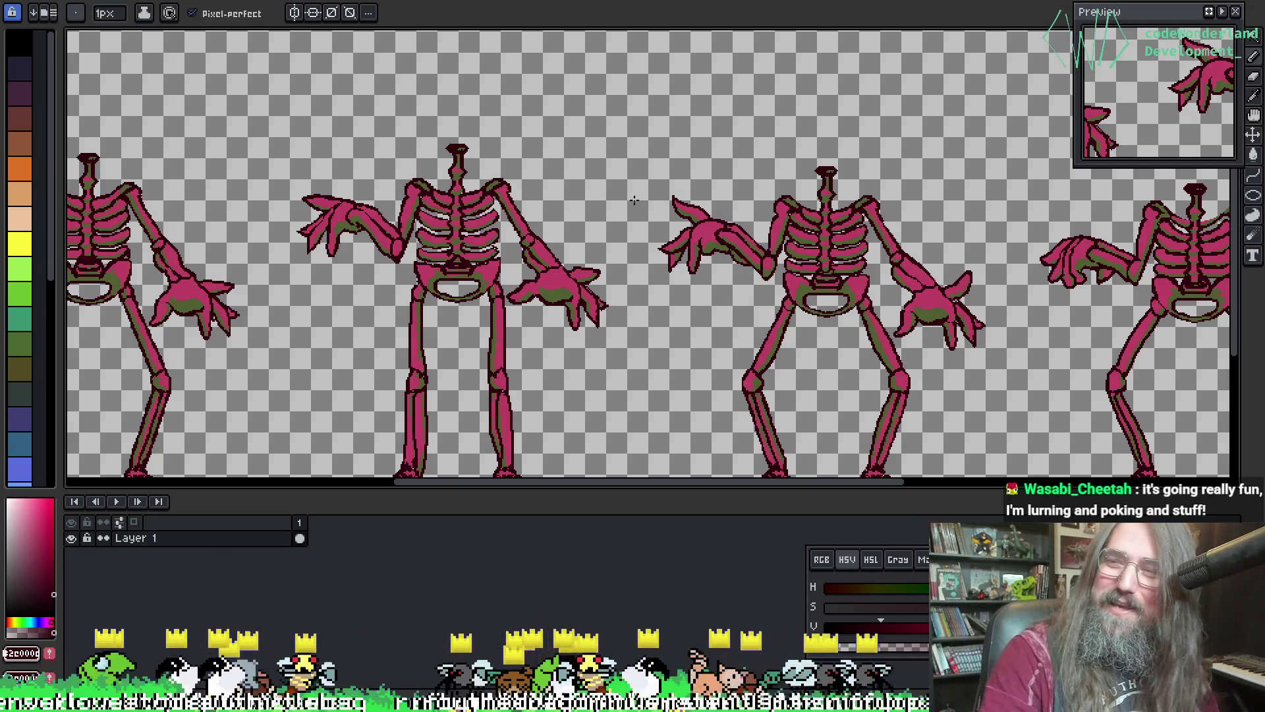
mouse_move(585, 245)
mouse_down()
mouse_move(850, 187)
mouse_move(404, 243)
mouse_move(728, 112)
mouse_up()
- Look over the exported sheet and bring up the Save File dialog on the creatures folder
scroll(672, 35, up, 1)
scroll(701, 50, down, 1)
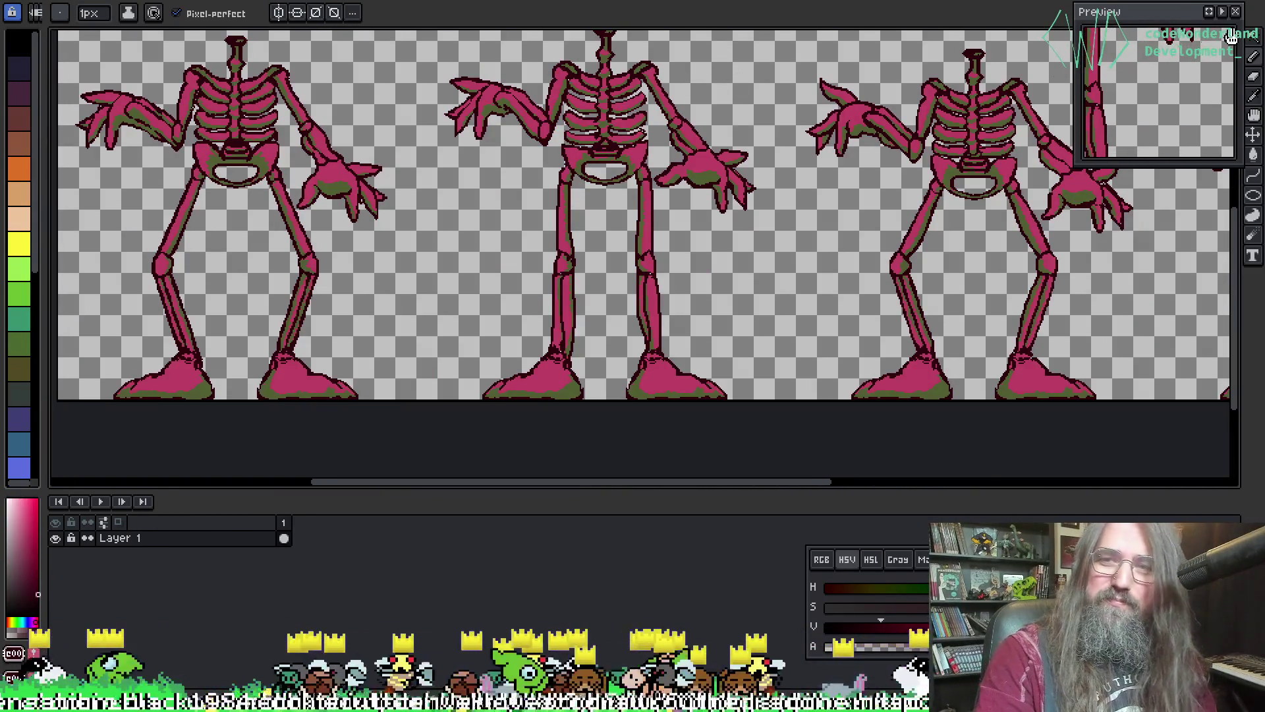
drag(810, 93, 686, 60)
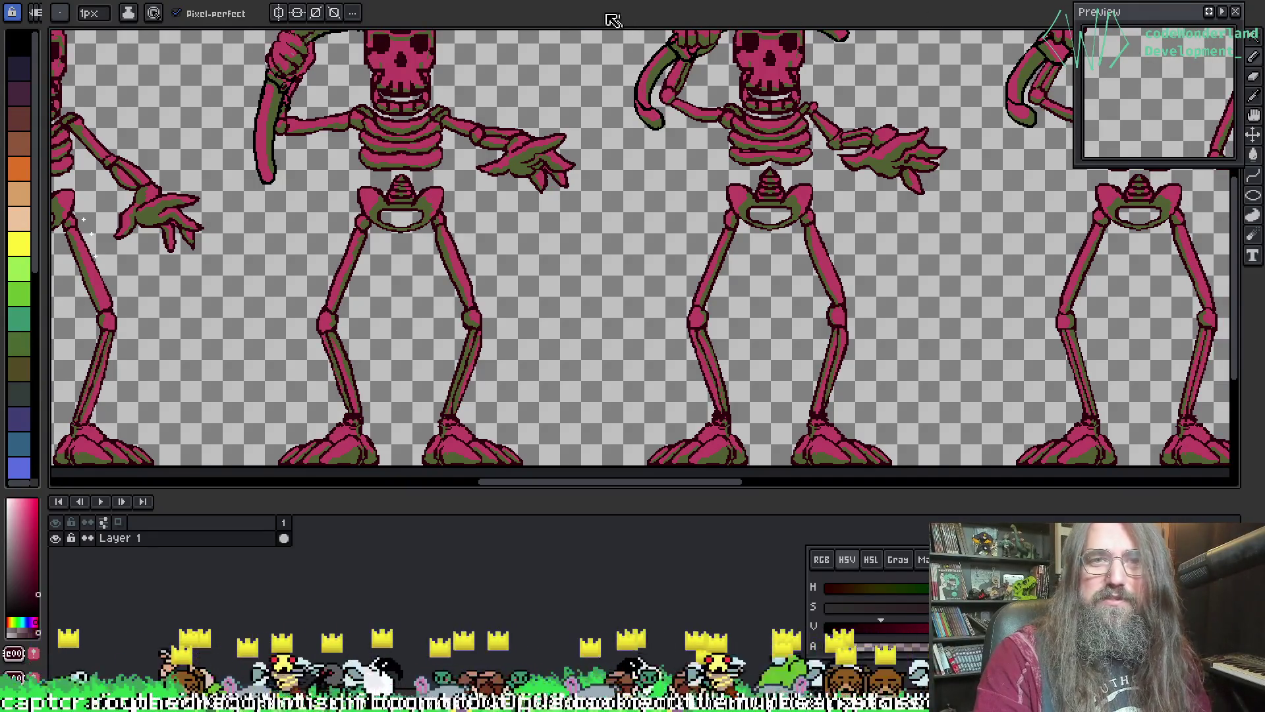
mouse_move(737, 290)
mouse_down()
mouse_move(782, 290)
mouse_move(740, 302)
mouse_move(970, 284)
mouse_move(531, 317)
mouse_up()
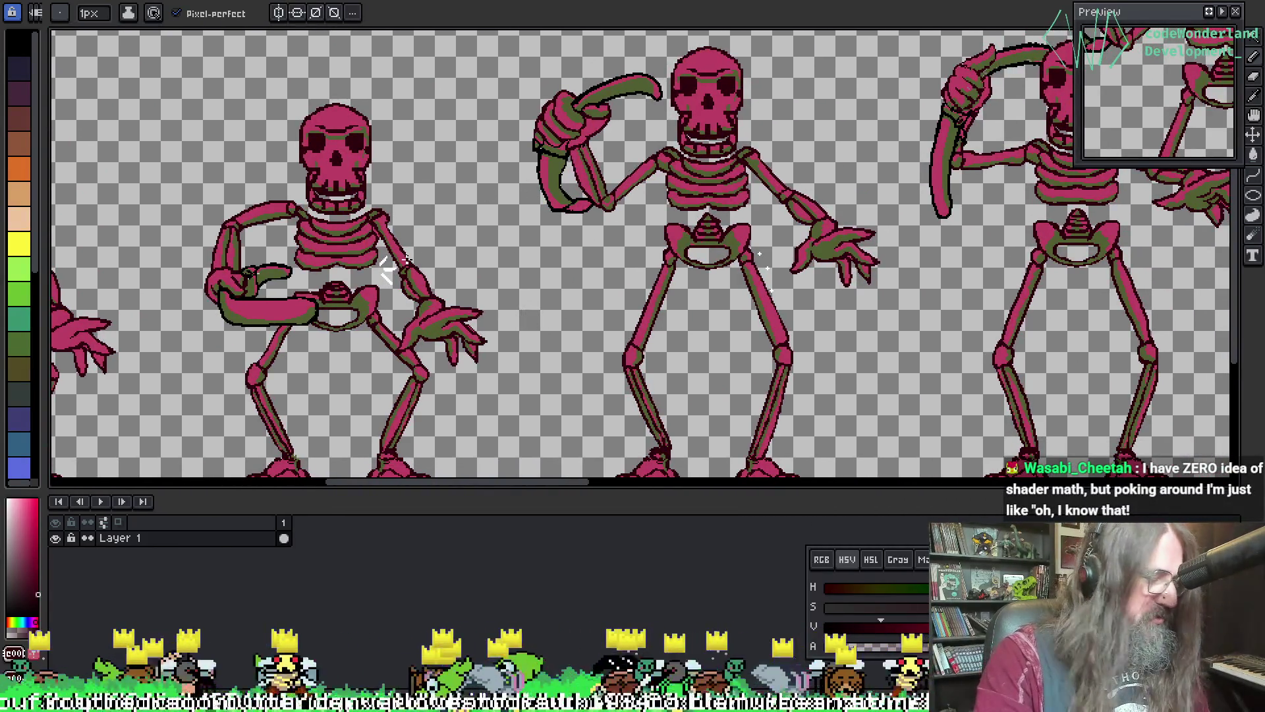
key(ctrl+s)
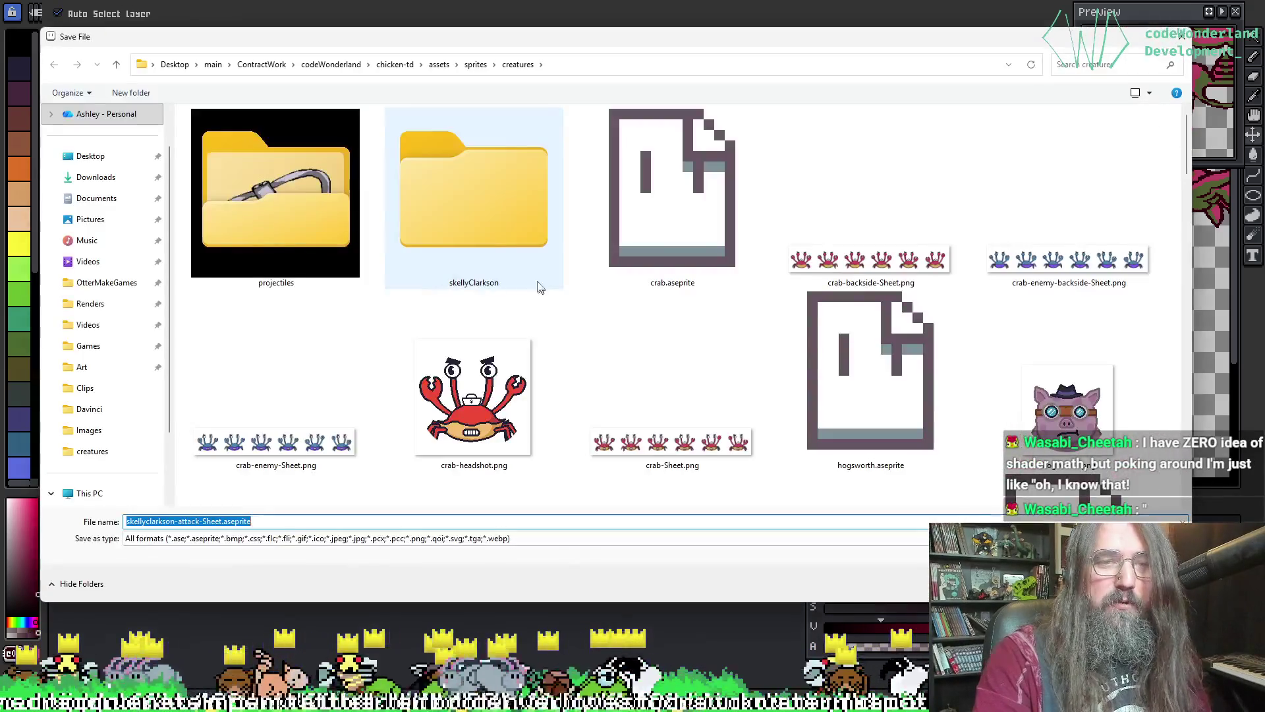
- Save the sheet in creatures as skellyclarkson-enemy-rib-attack-frontside-Sheet.png by inserting '-enemy'
scroll(769, 352, down, 10)
scroll(658, 373, down, 3)
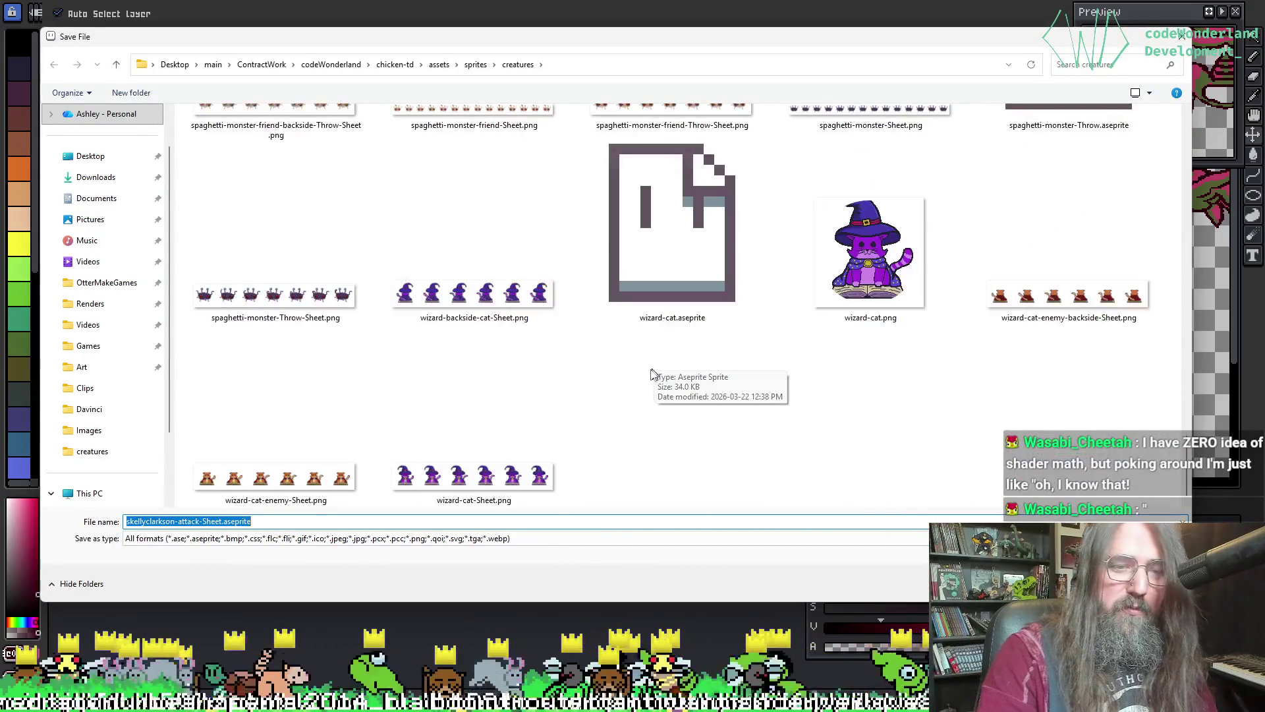
scroll(557, 375, up, 10)
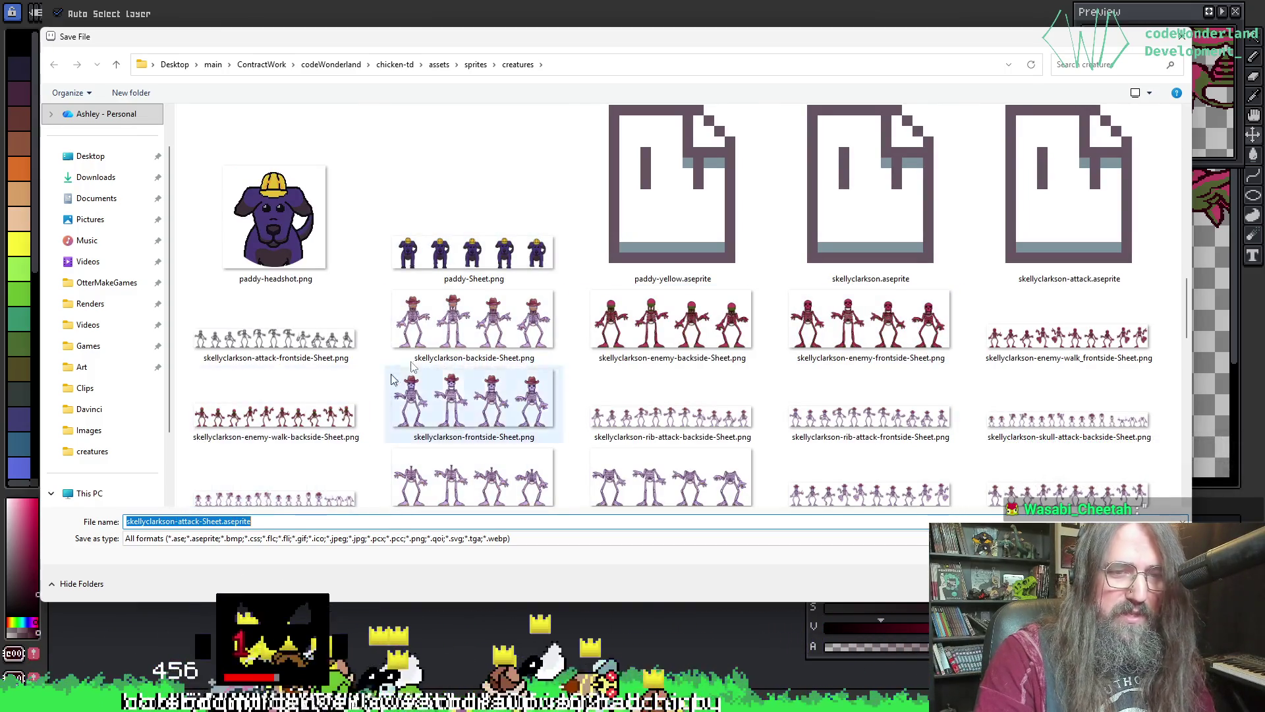
mouse_move(484, 47)
mouse_down()
mouse_move(479, 518)
mouse_move(449, 25)
mouse_move(520, 2)
mouse_move(487, 308)
mouse_move(479, 40)
mouse_move(492, 46)
mouse_up()
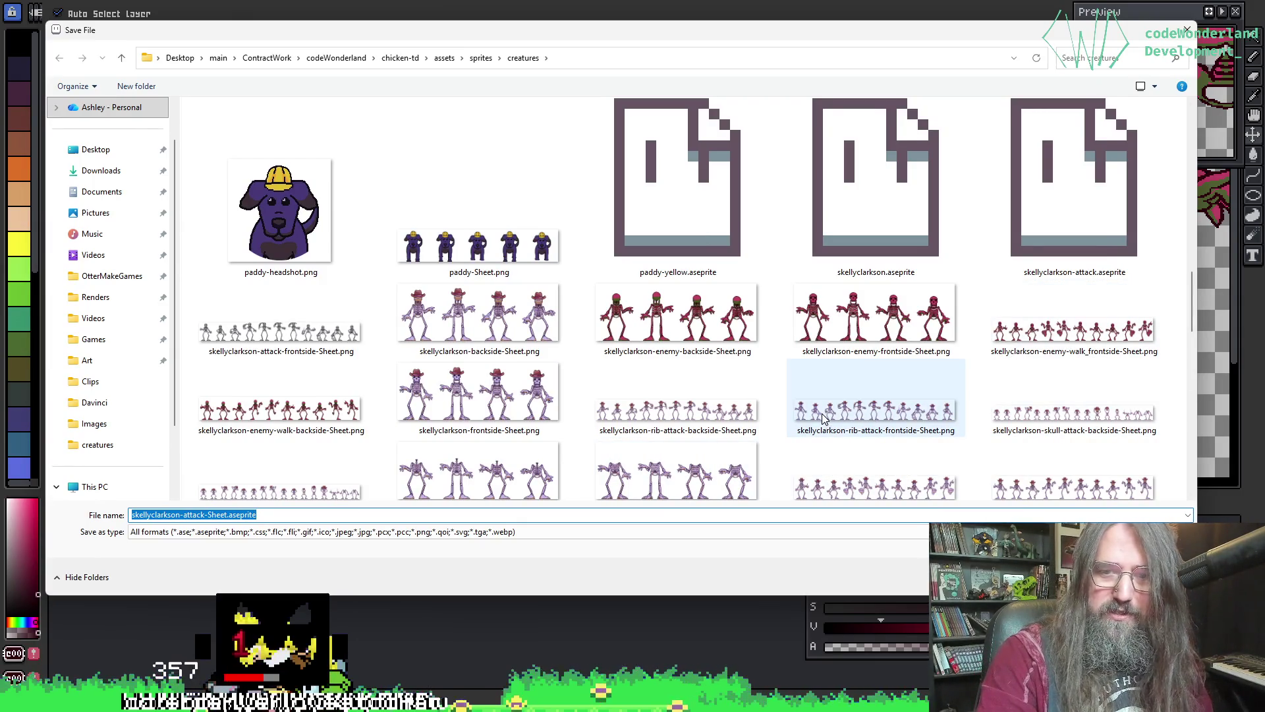
click(863, 409)
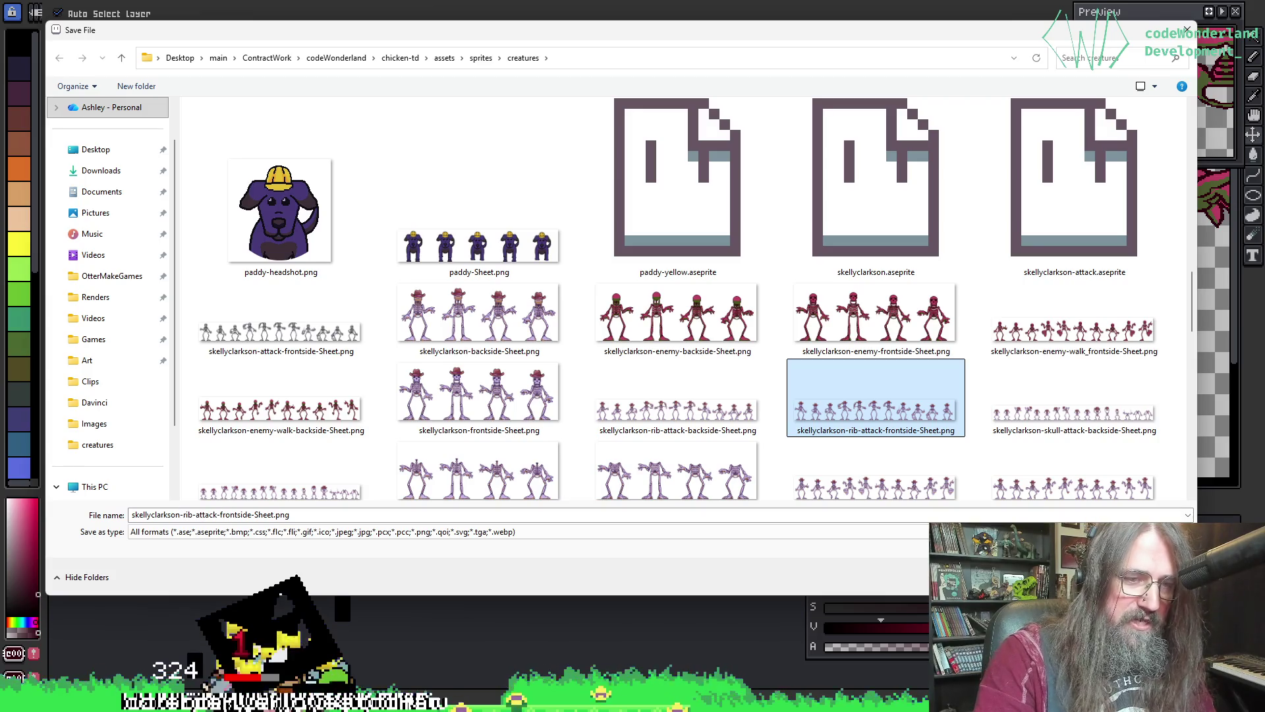
click(181, 514)
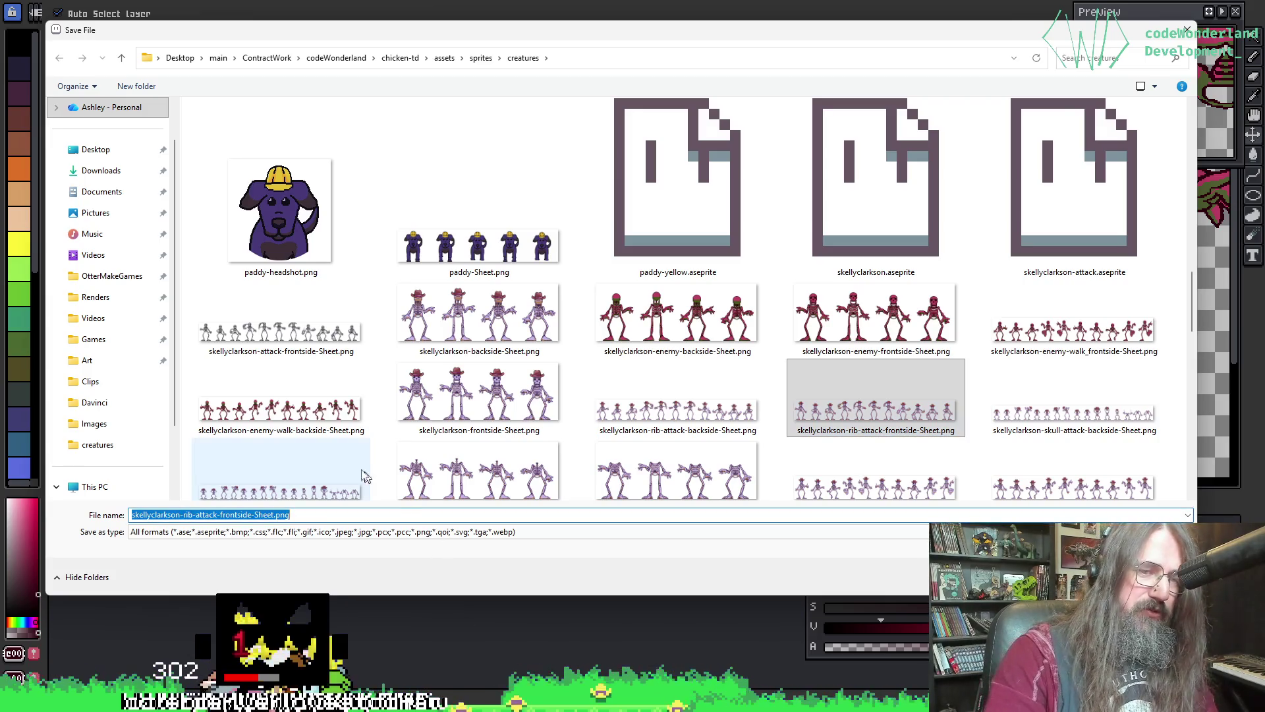
click(180, 514)
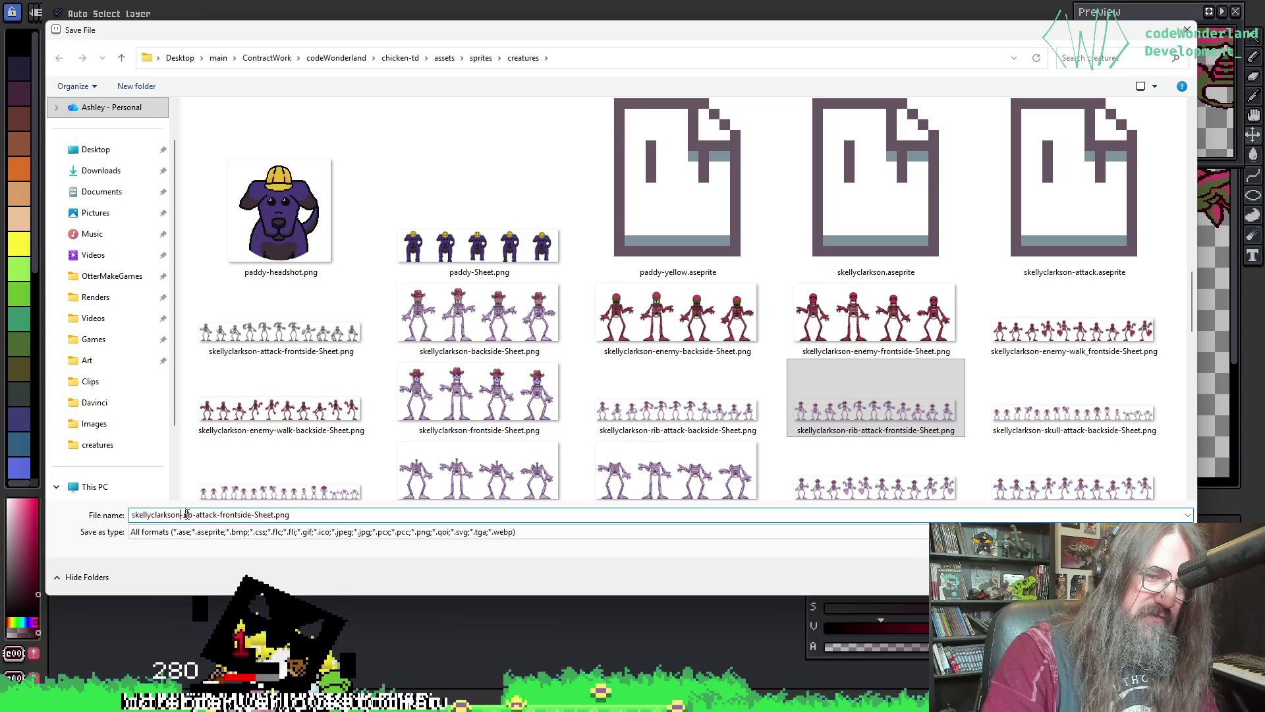
text(-enemy)
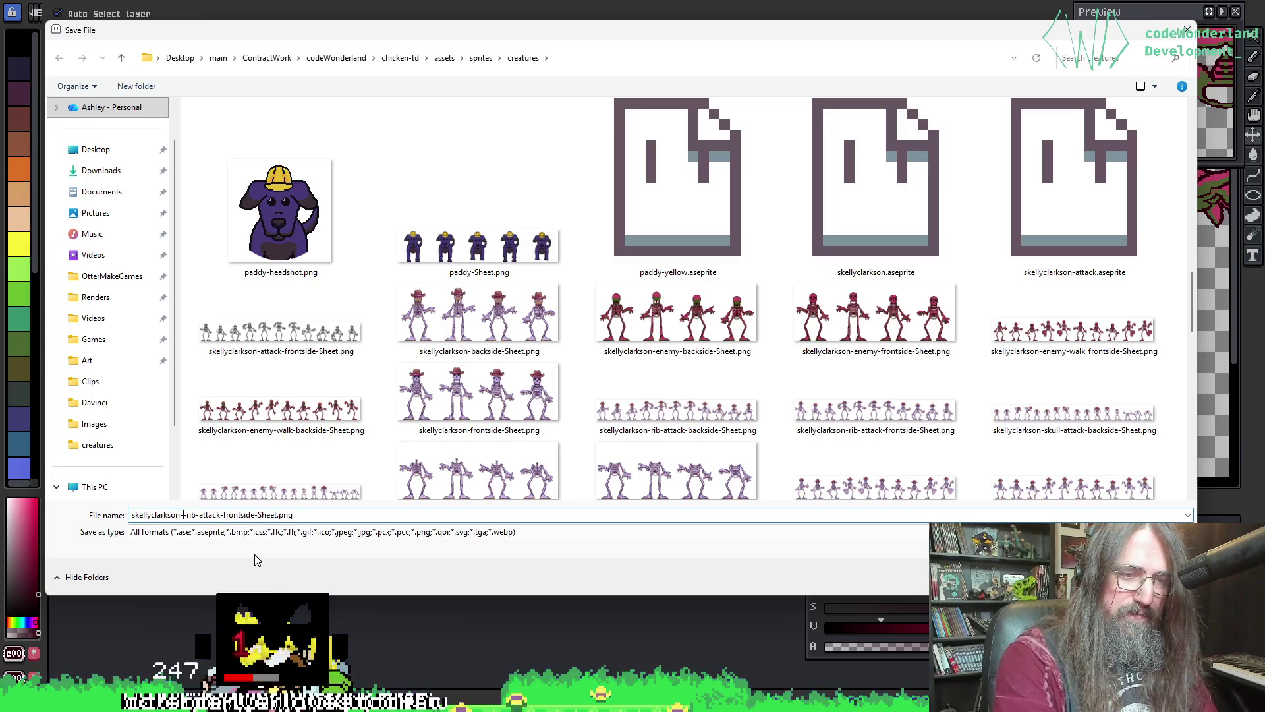
key(shift+Left)
key(shift+Left)
key(shift+Left)
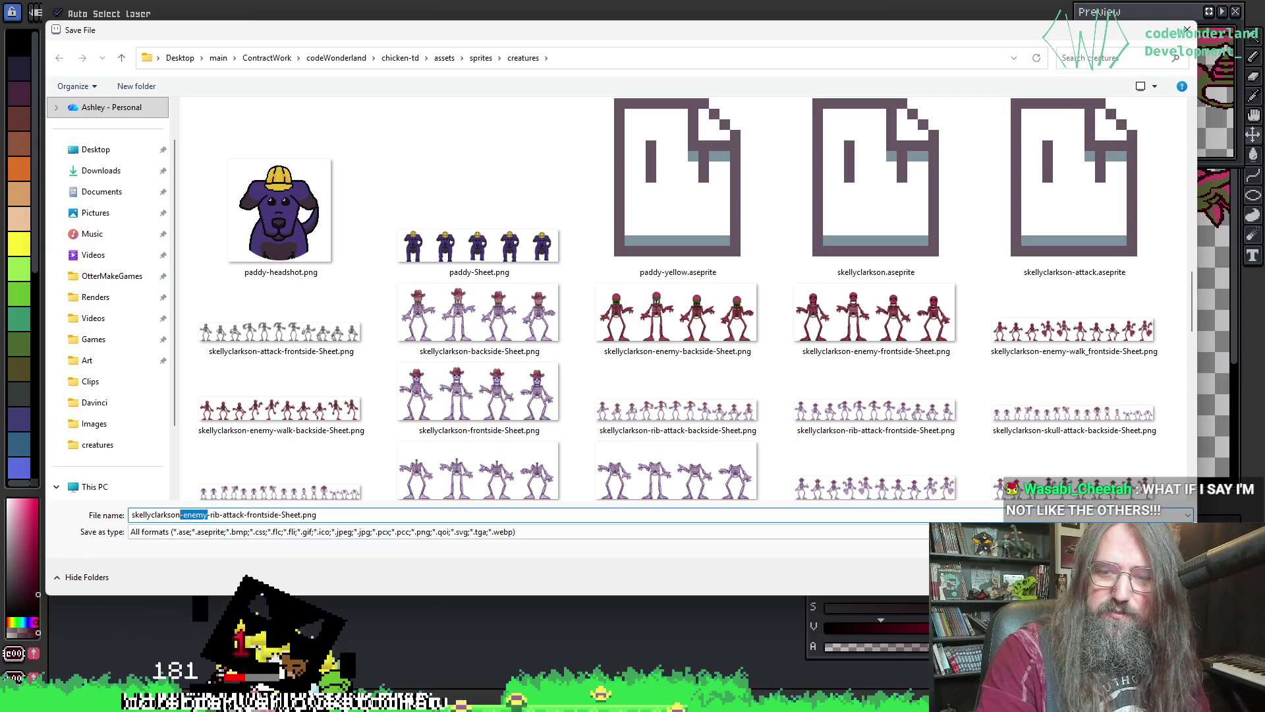
key(Return)
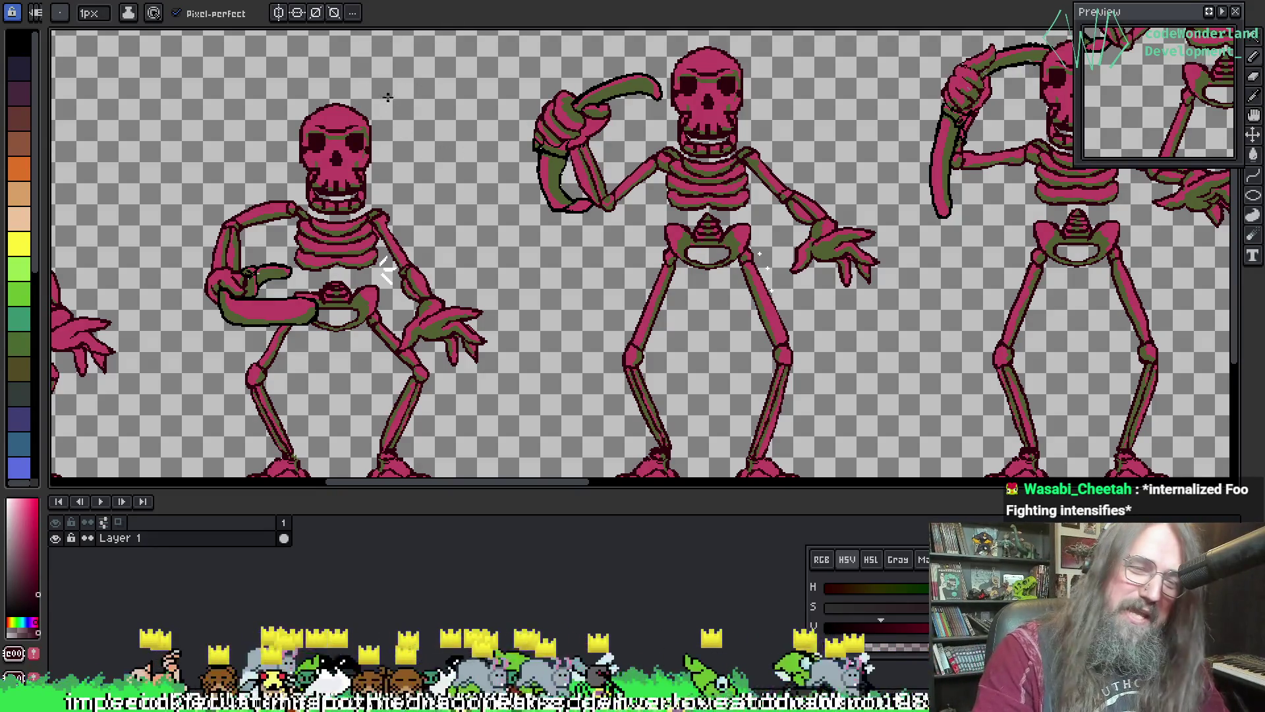
- Switch to the hands-on-head skeleton sheet and bring up its save dialog
mouse_move(635, 145)
mouse_down()
mouse_move(588, 166)
mouse_move(296, 197)
mouse_up()
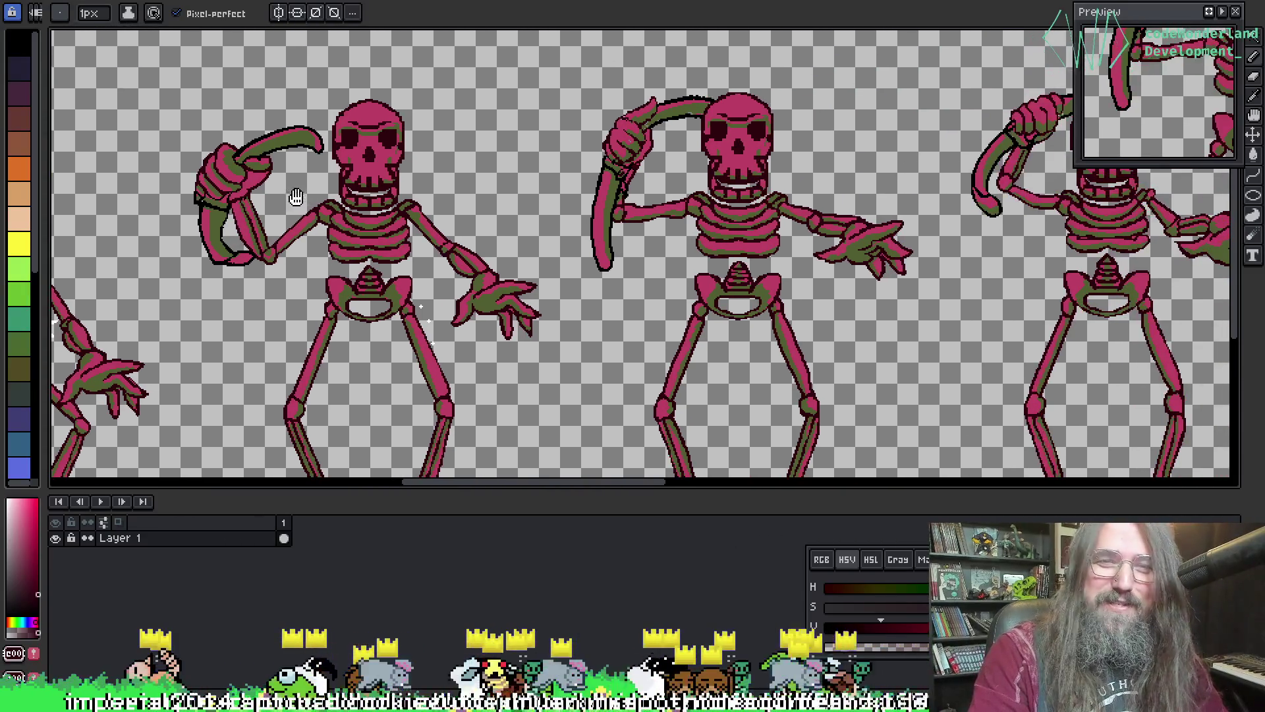
drag(654, 245, 799, 290)
key(ctrl+Tab)
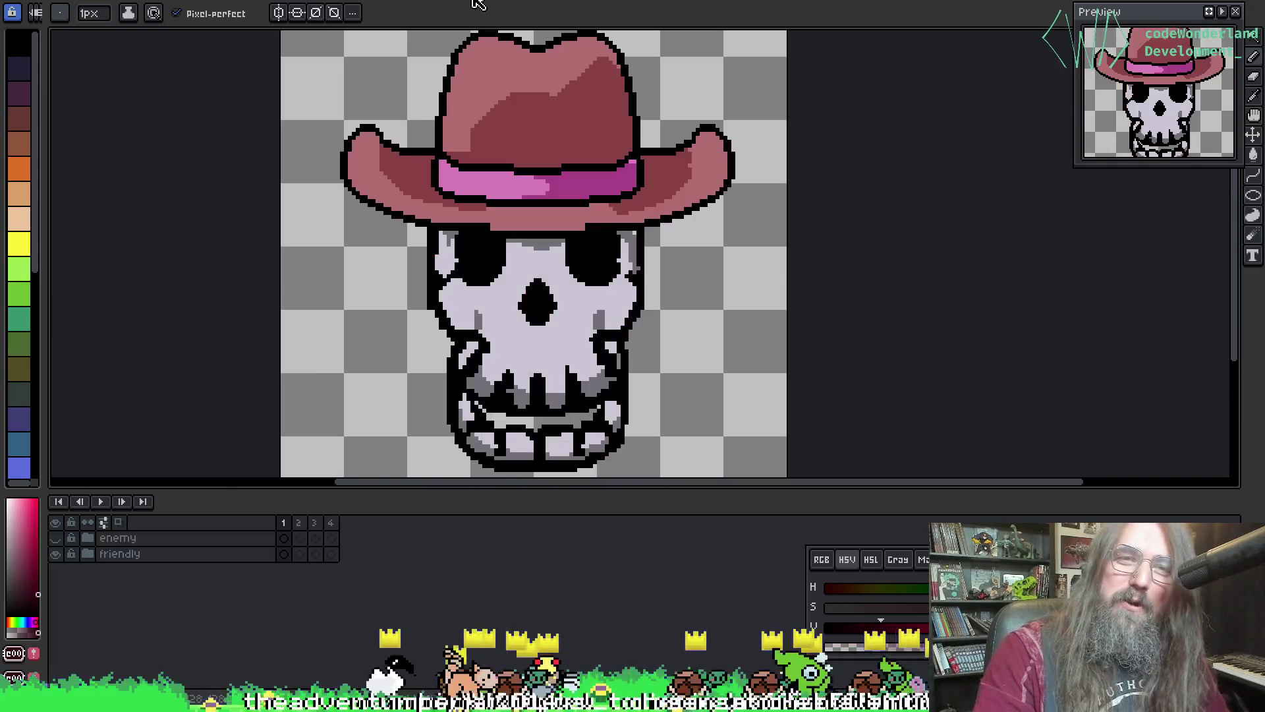
key(ctrl+Tab)
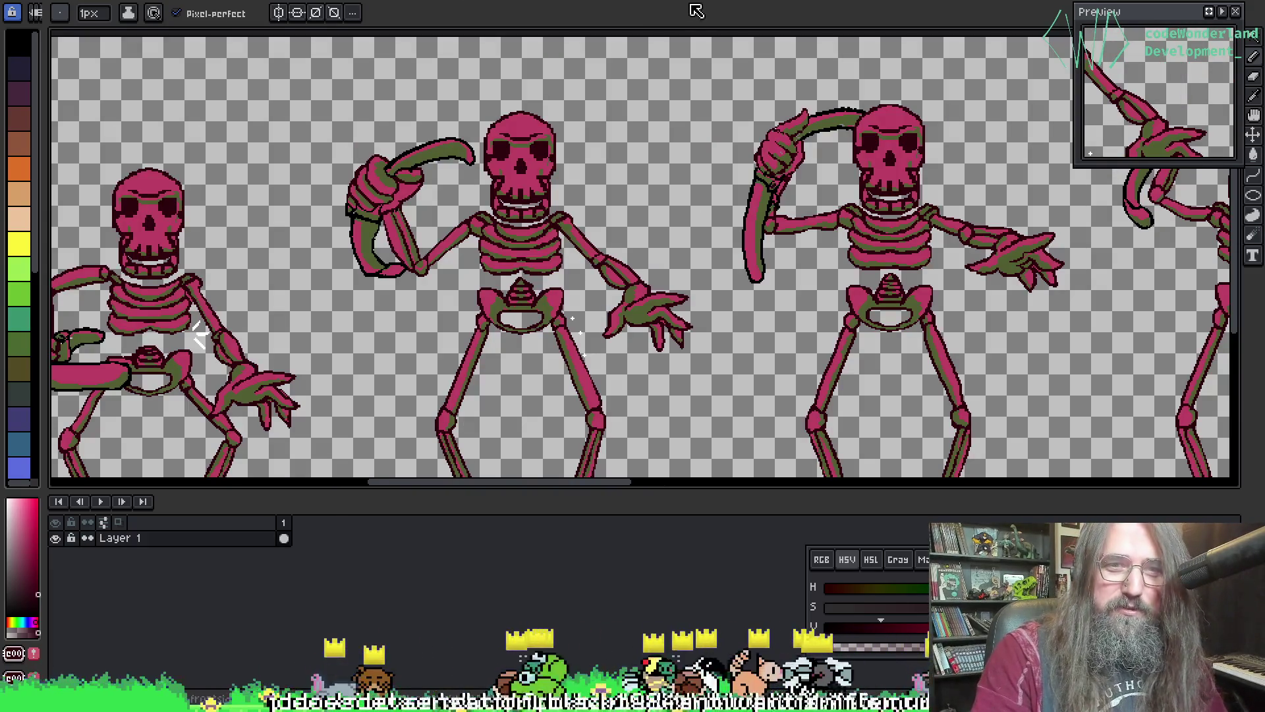
key(ctrl+Tab)
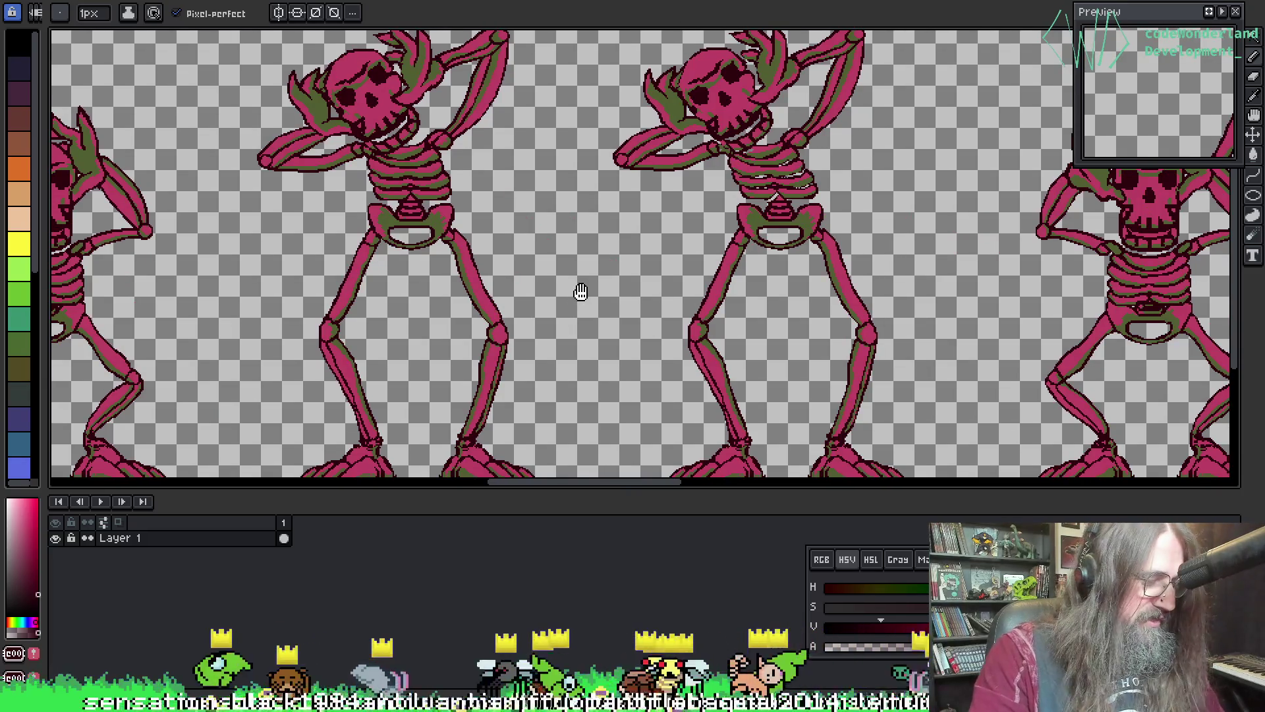
key(ctrl+s)
- Save it as skellyclarkson-enemy-skull-attack-frontside-Sheet.png in the creatures folder
scroll(455, 428, down, 15)
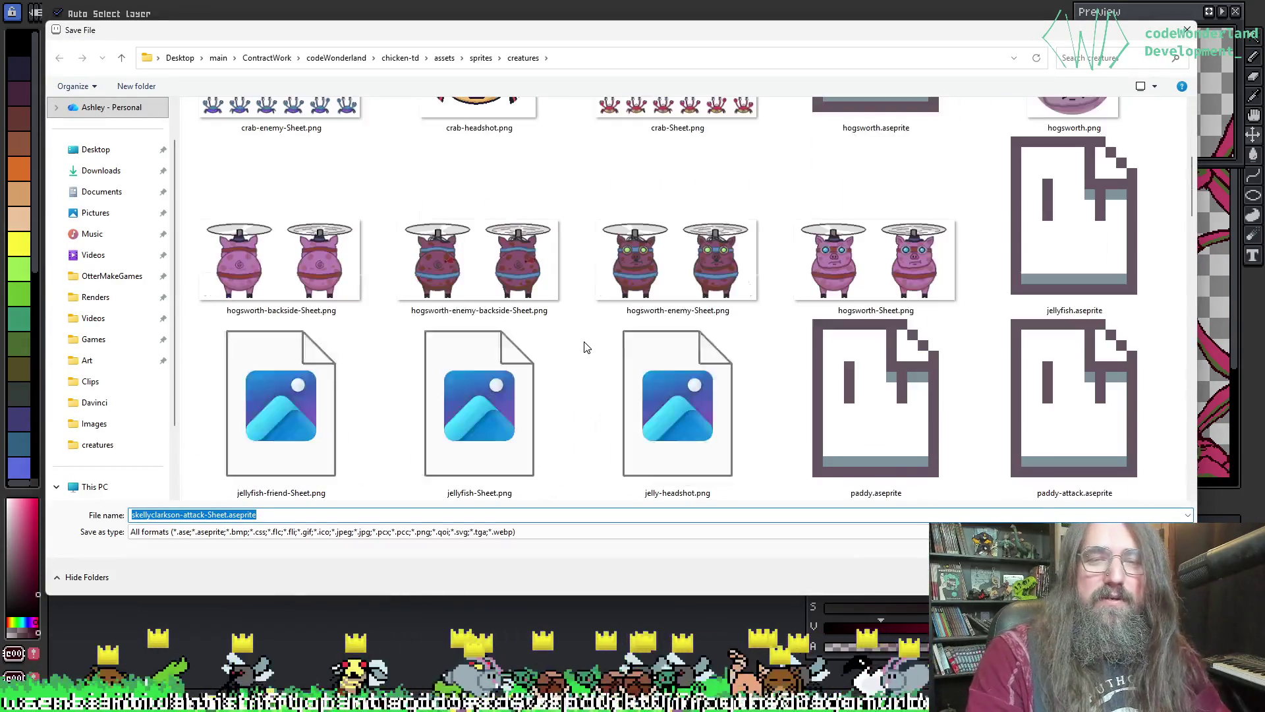
scroll(725, 303, down, 5)
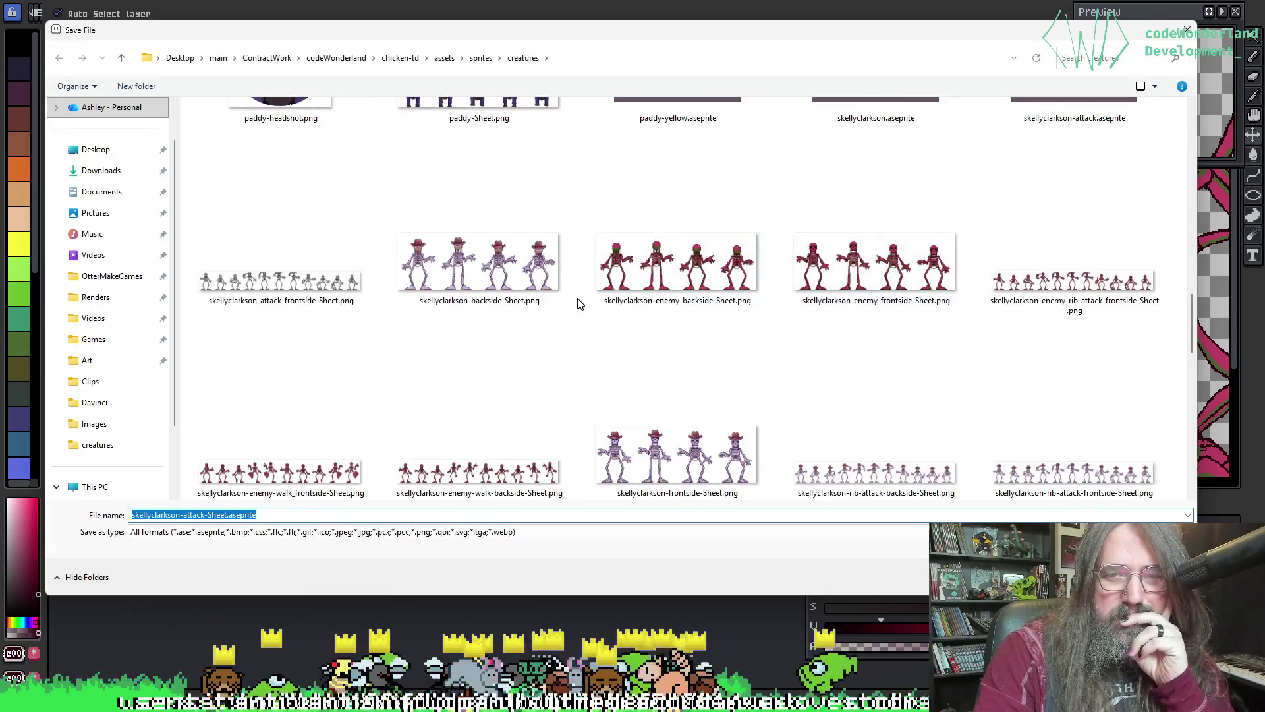
mouse_move(764, 34)
mouse_down()
mouse_move(771, 525)
mouse_move(758, 50)
mouse_move(783, 67)
mouse_up()
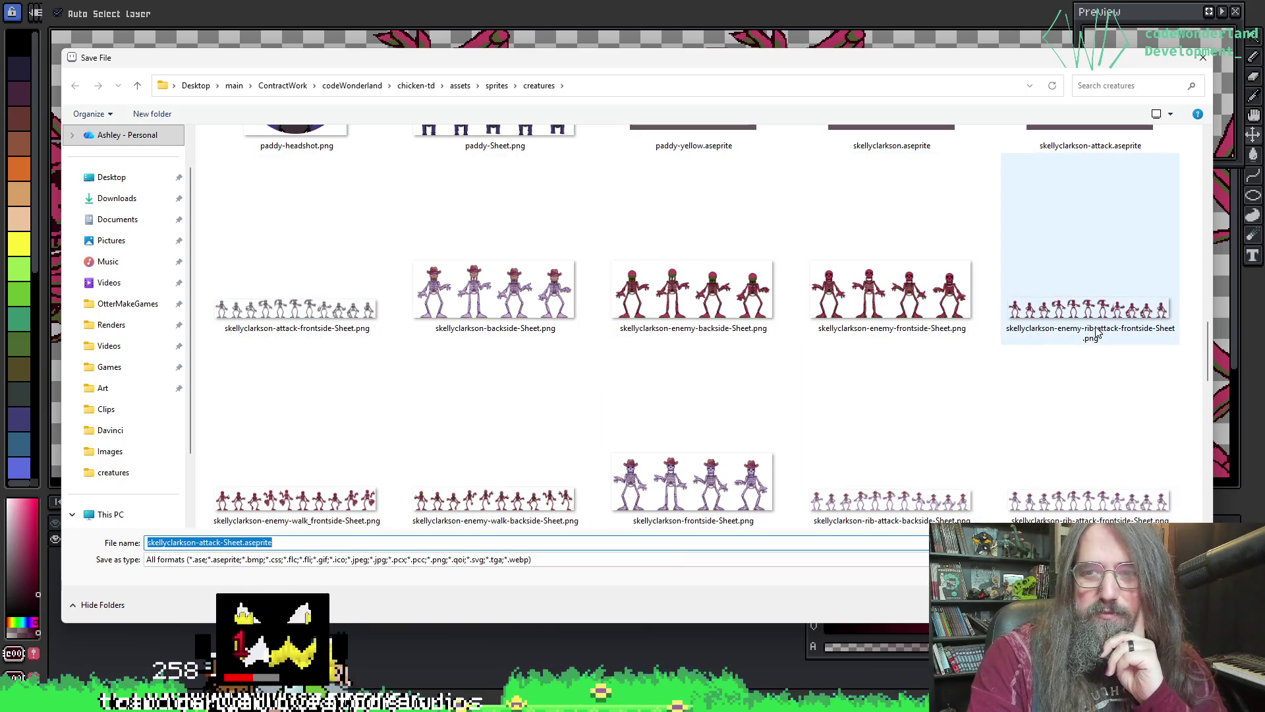
scroll(883, 367, down, 1)
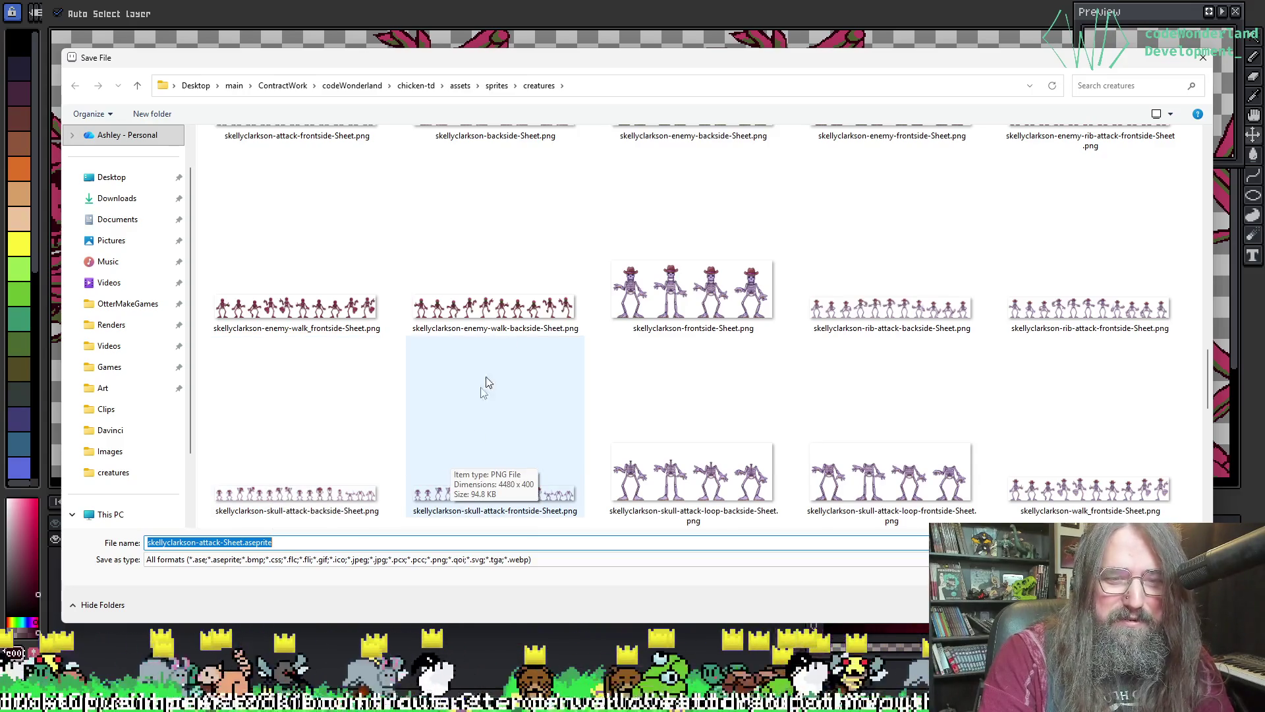
click(475, 384)
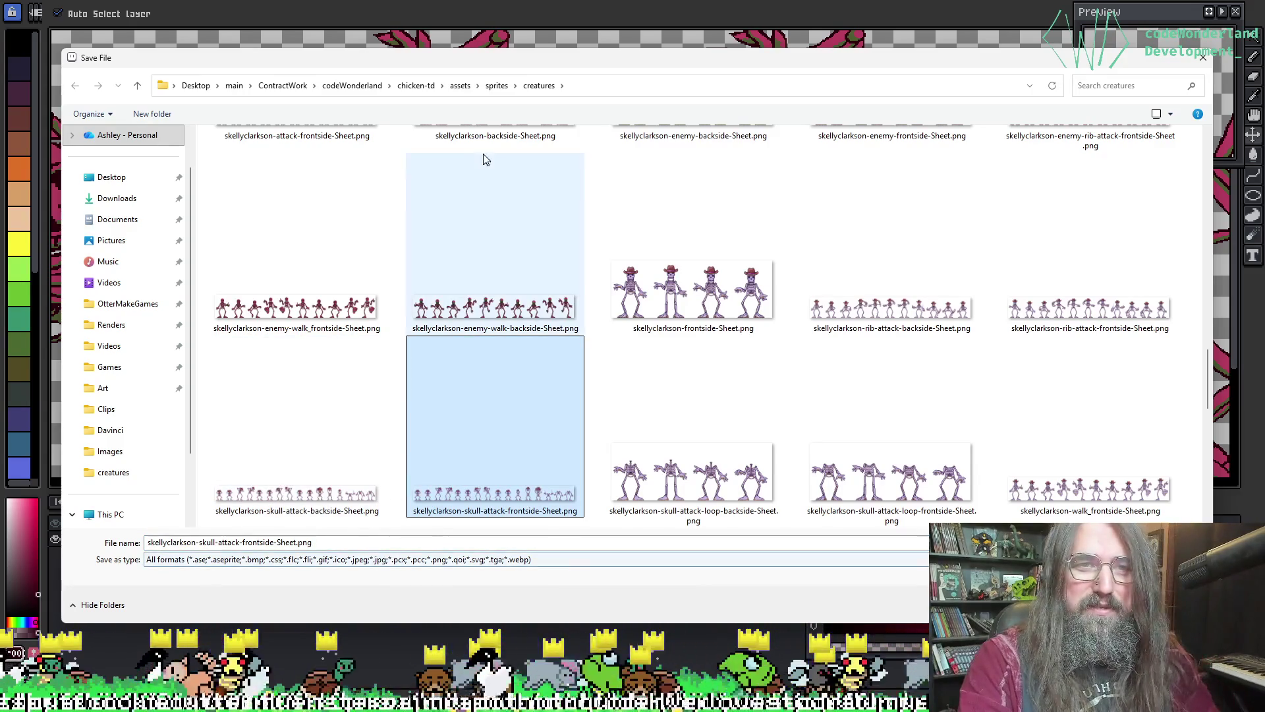
mouse_move(497, 67)
mouse_down()
mouse_move(469, 447)
mouse_move(499, 43)
mouse_up()
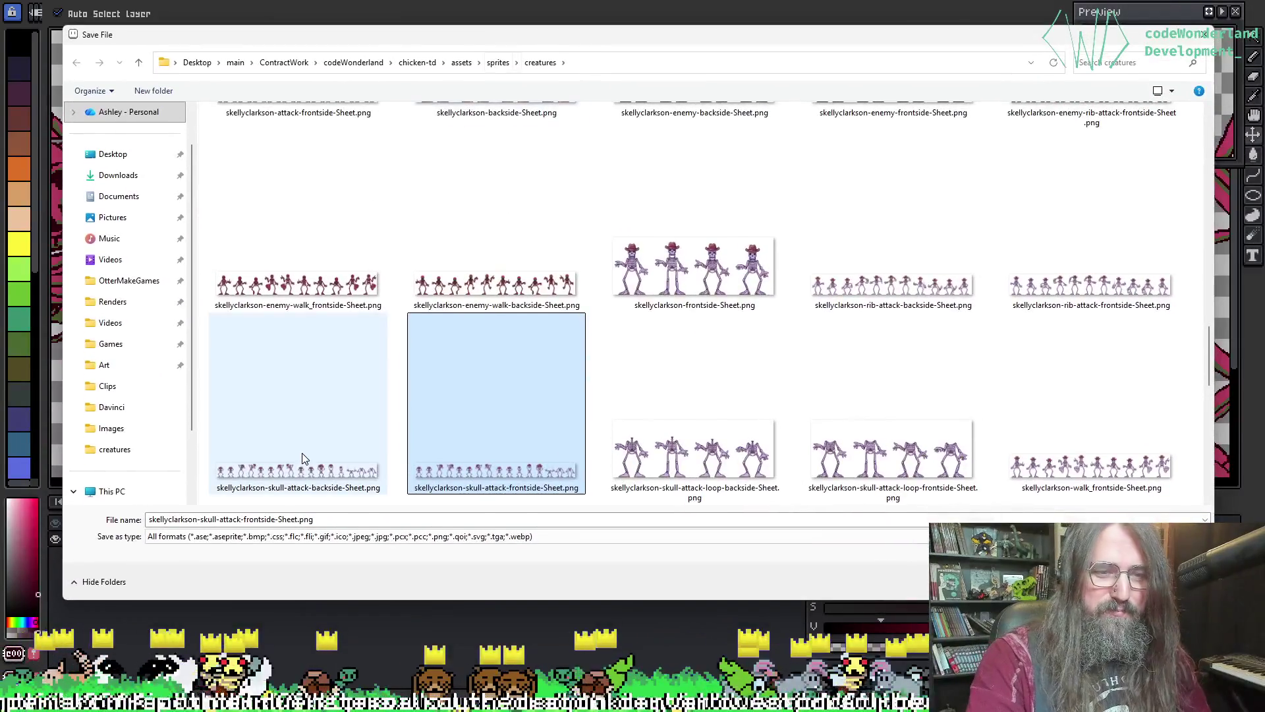
click(194, 520)
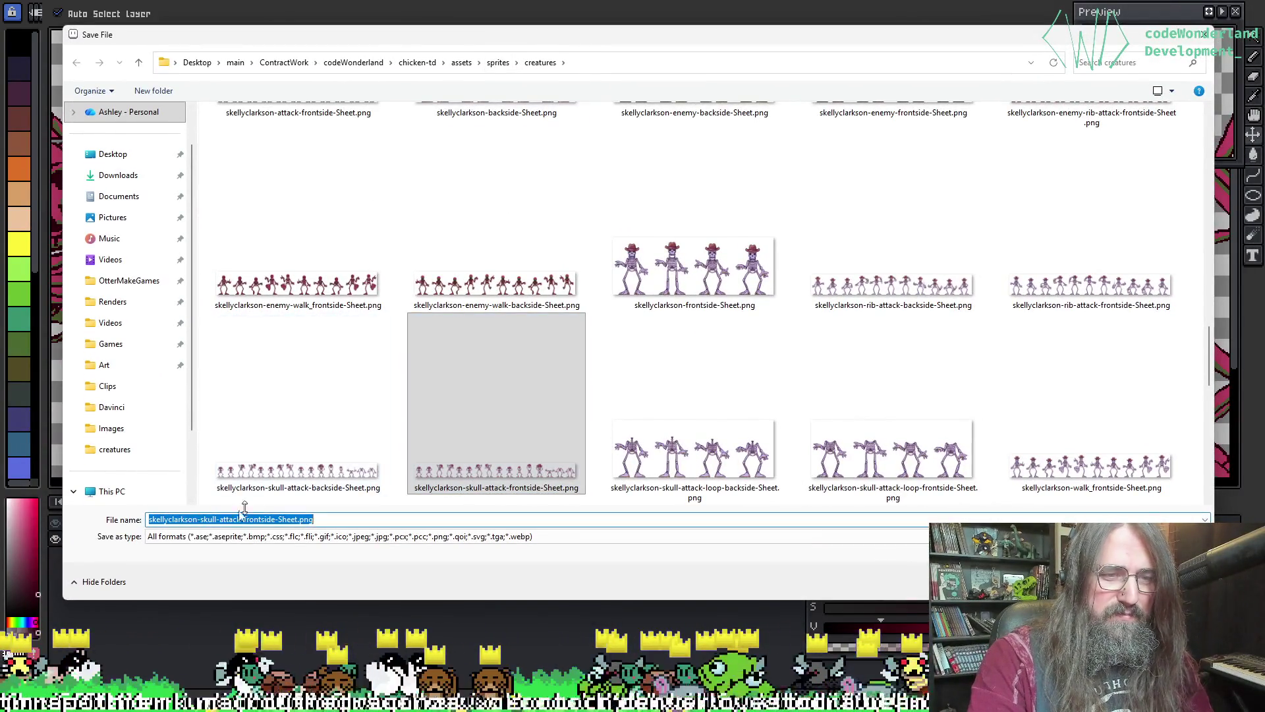
click(200, 520)
text(enemy-)
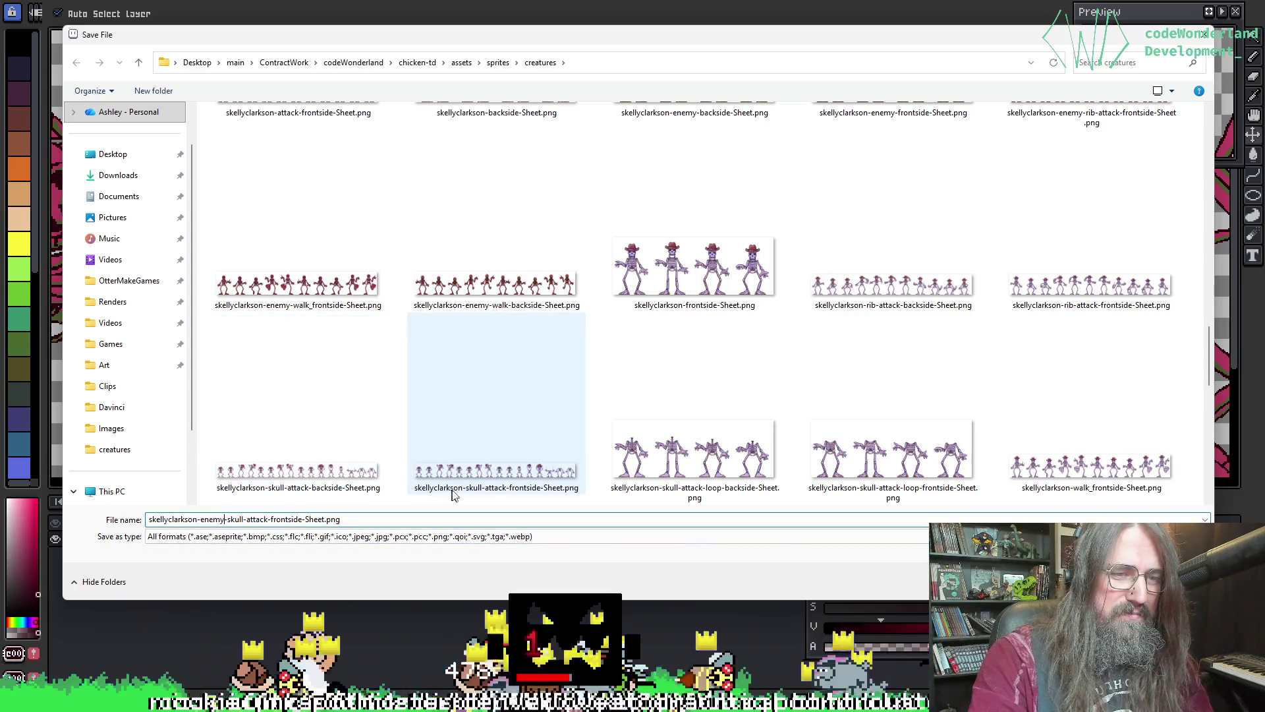
key(Return)
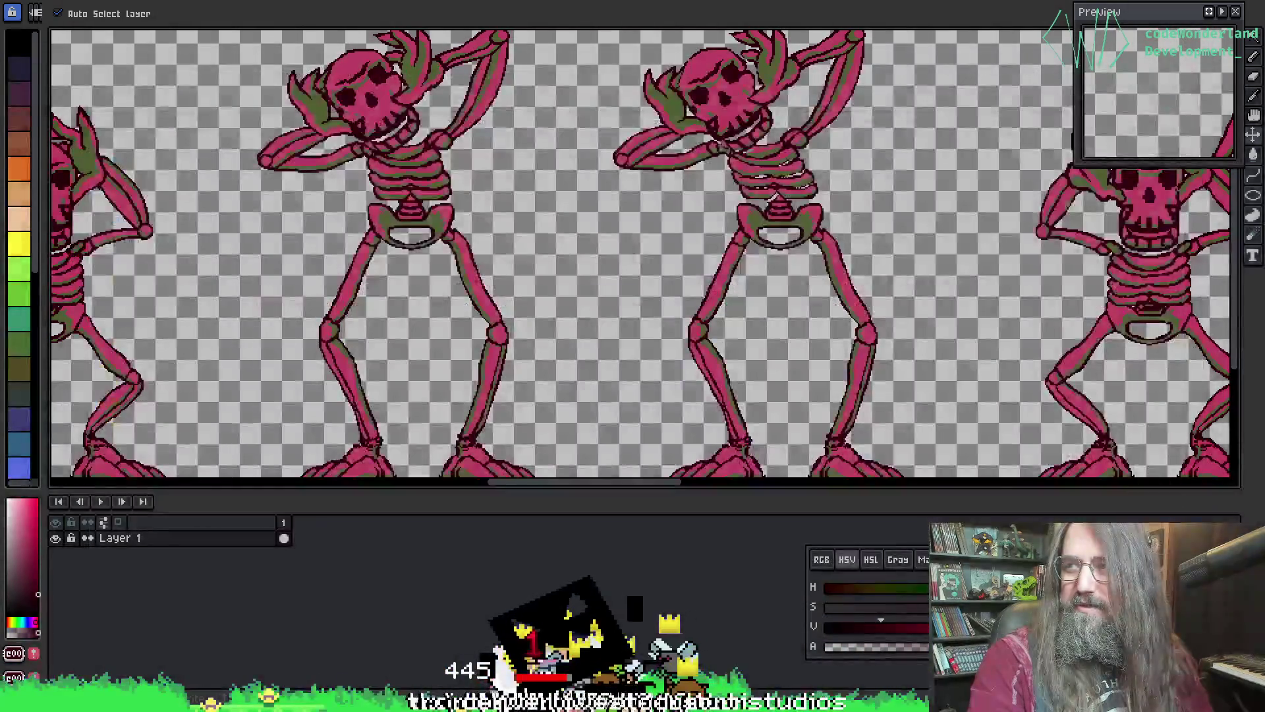
- Switch to the headless skeleton sheet, briefly checking and closing Export Sprite Sheet
key(b)
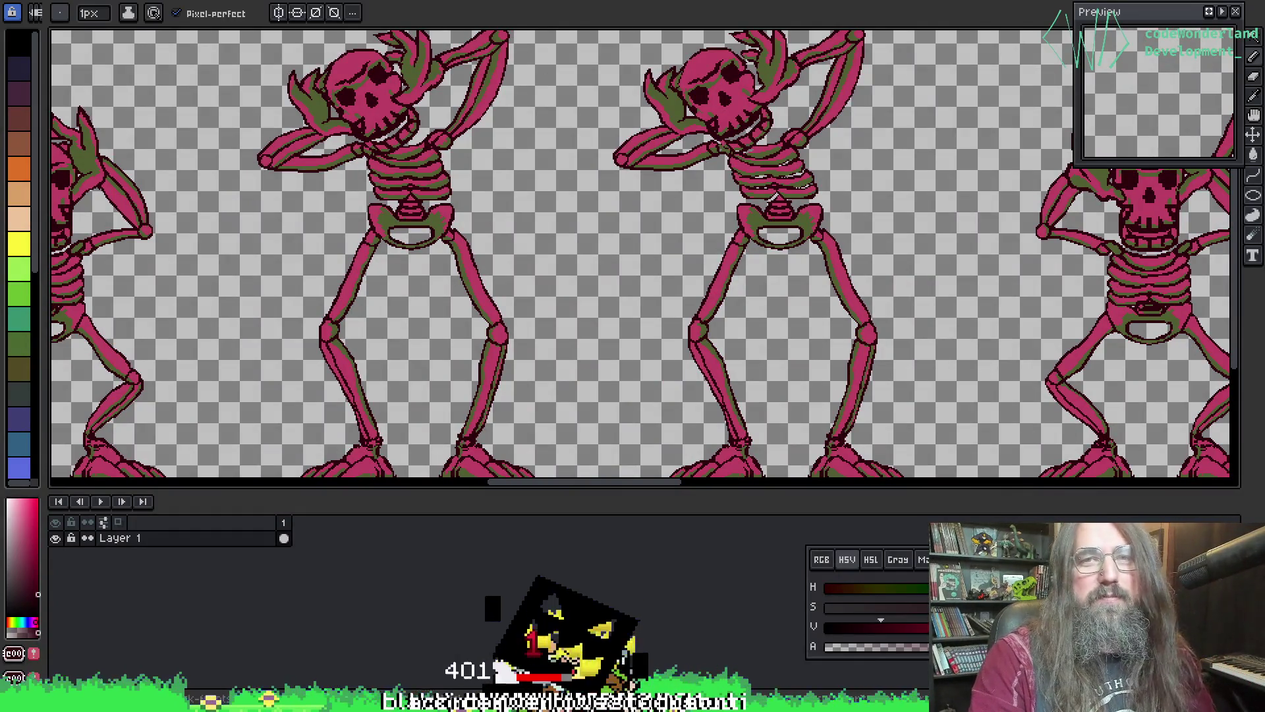
key(ctrl+Tab)
mouse_move(578, 249)
mouse_down()
mouse_move(575, 148)
mouse_move(525, 134)
mouse_move(602, 203)
mouse_move(104, 175)
mouse_move(47, 185)
mouse_move(837, 211)
mouse_move(802, 209)
mouse_up()
key(v)
key(ctrl+e)
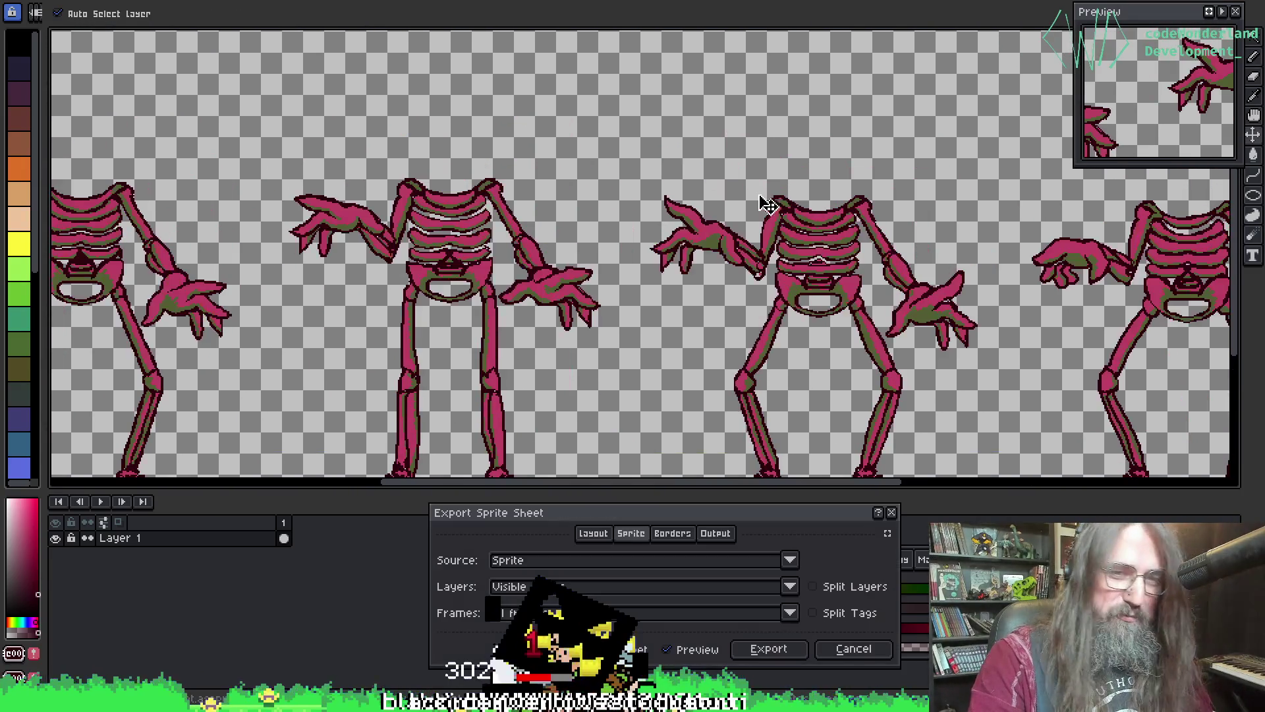
click(894, 516)
- Adjust the view and bring up Save As for the headless skeleton sheet
scroll(607, 291, up, 3)
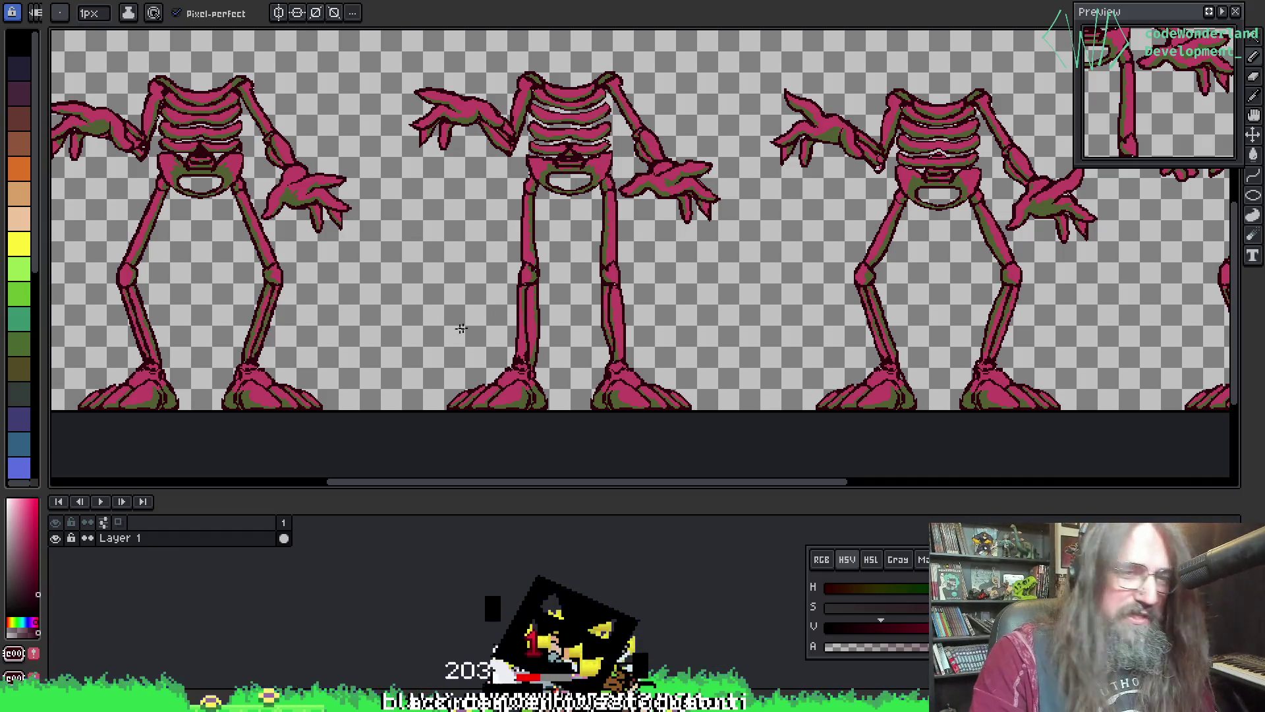
mouse_move(475, 198)
mouse_down()
mouse_move(512, 268)
mouse_move(489, 274)
mouse_up()
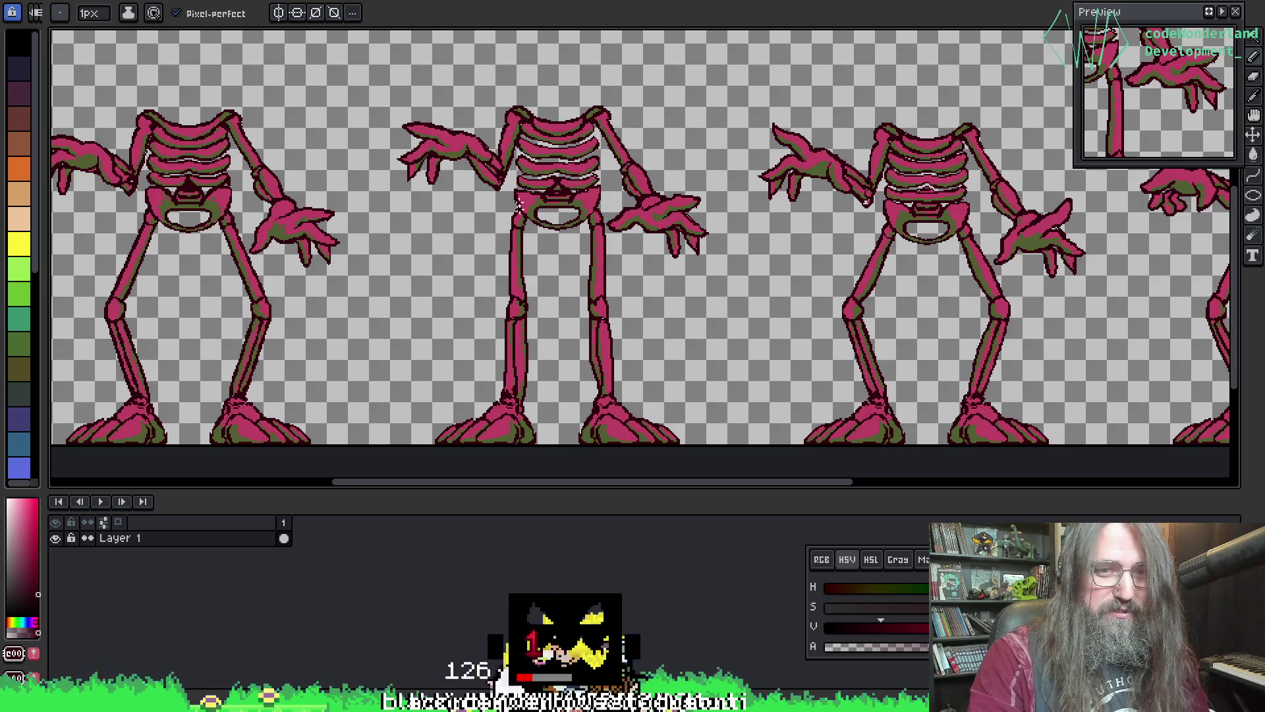
key(v)
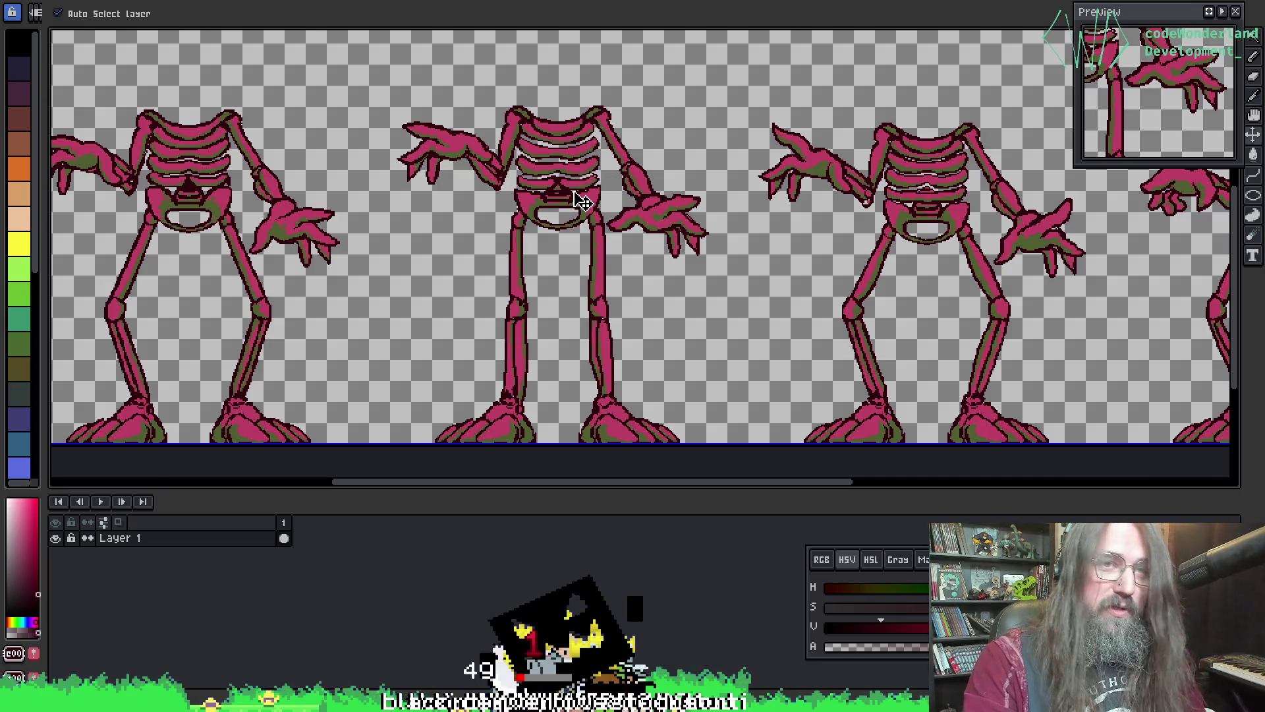
key(ctrl+shift+s)
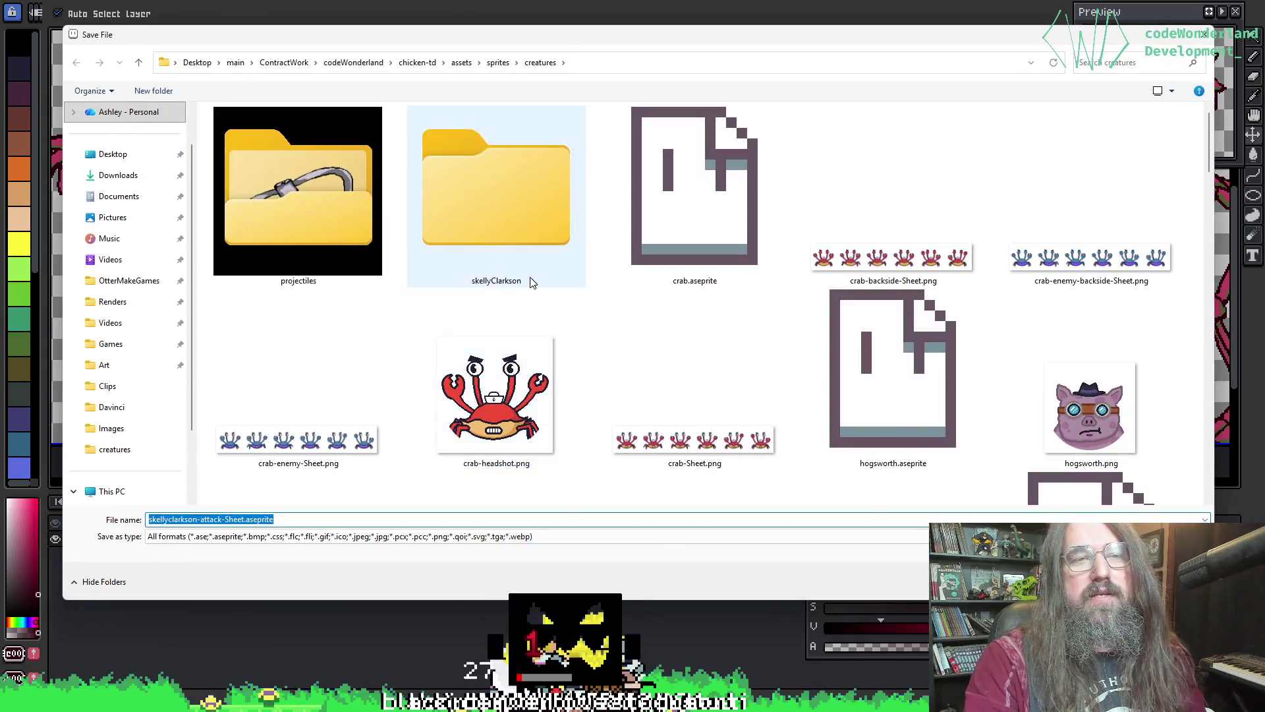
- Name the sheet skellyclarkson-enemy-skull-attack-loop-frontside-Sheet.png in creatures and confirm the save
scroll(533, 282, down, 10)
scroll(480, 302, up, 2)
scroll(480, 302, down, 2)
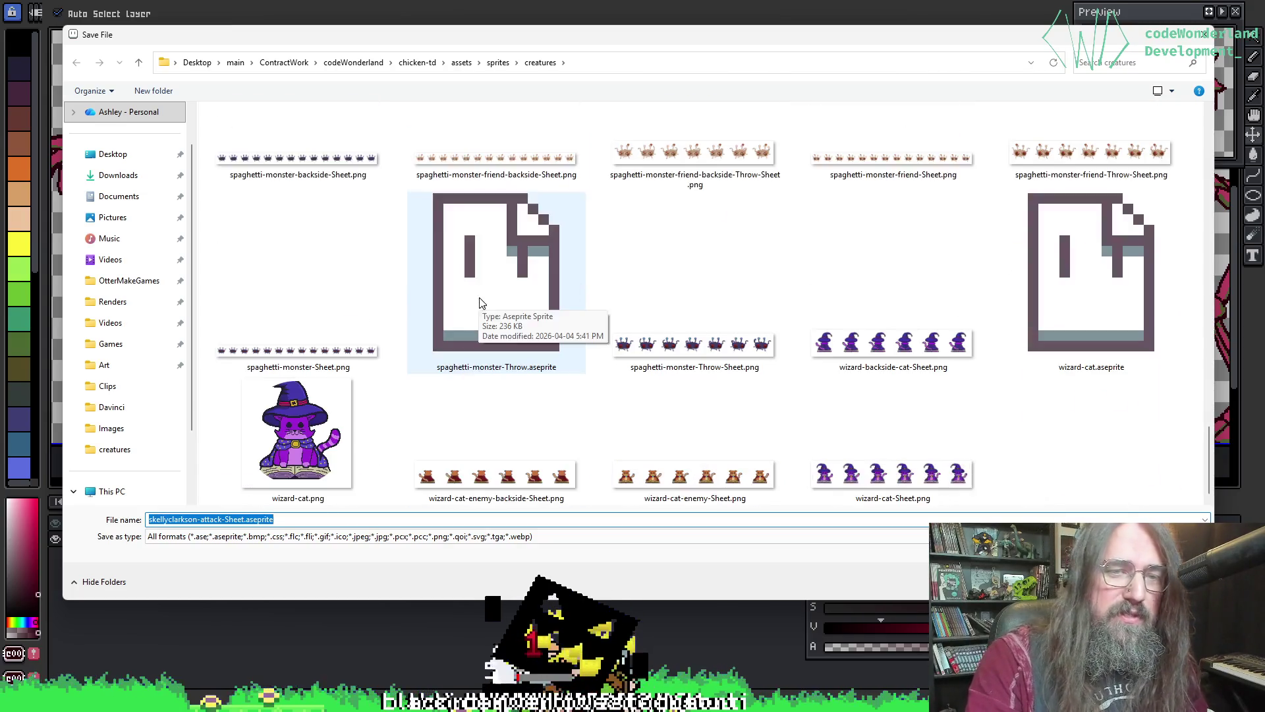
scroll(545, 338, up, 1)
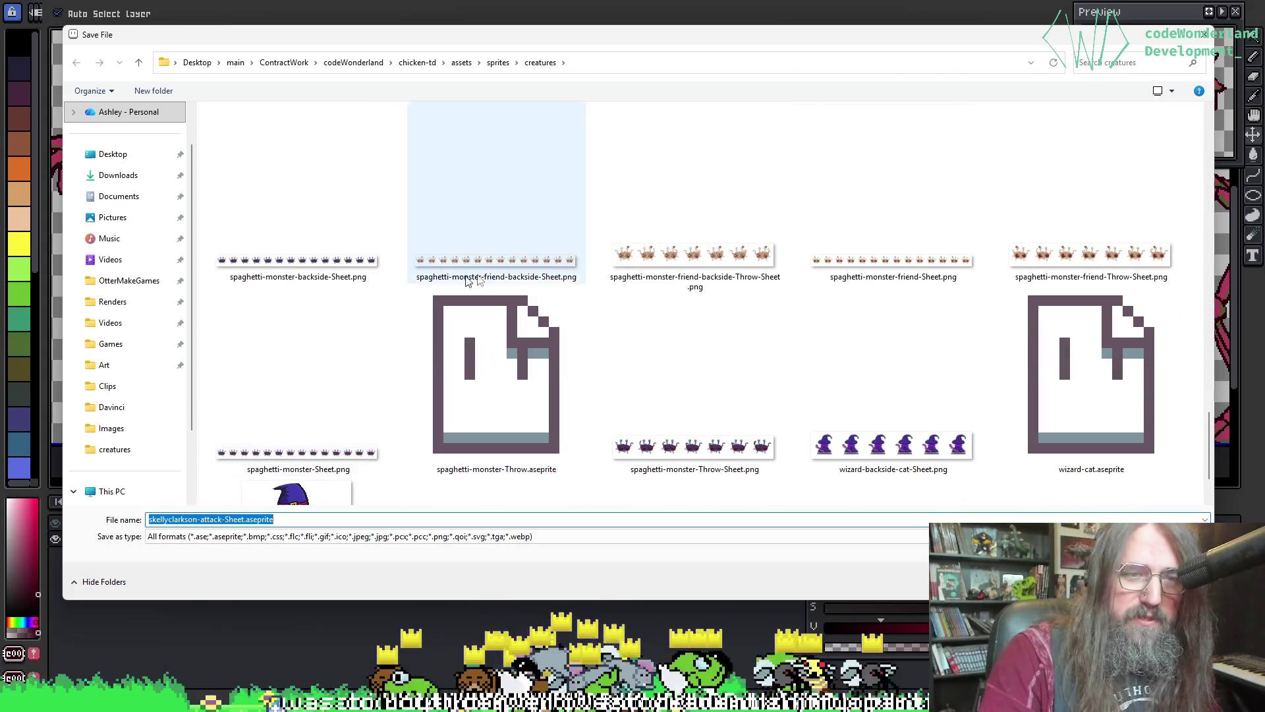
scroll(369, 305, up, 2)
scroll(756, 344, up, 2)
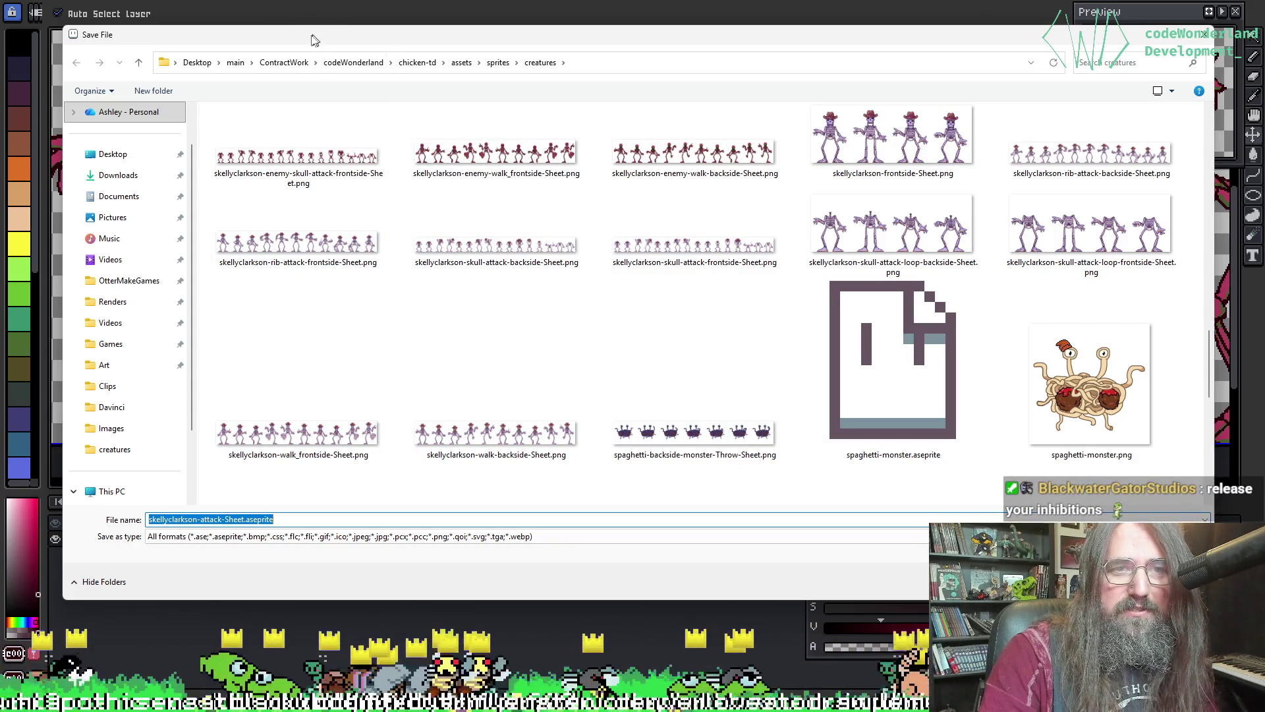
mouse_move(313, 41)
mouse_down()
mouse_move(325, 422)
mouse_move(322, 27)
mouse_up()
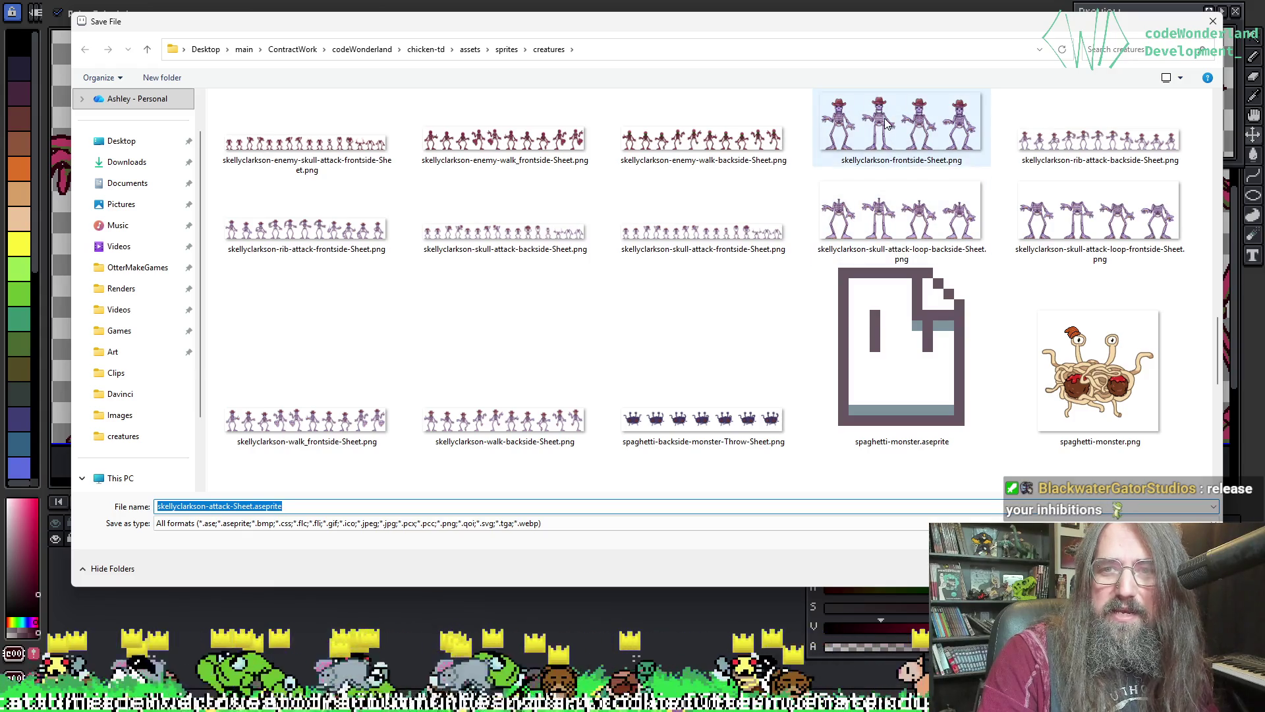
click(884, 117)
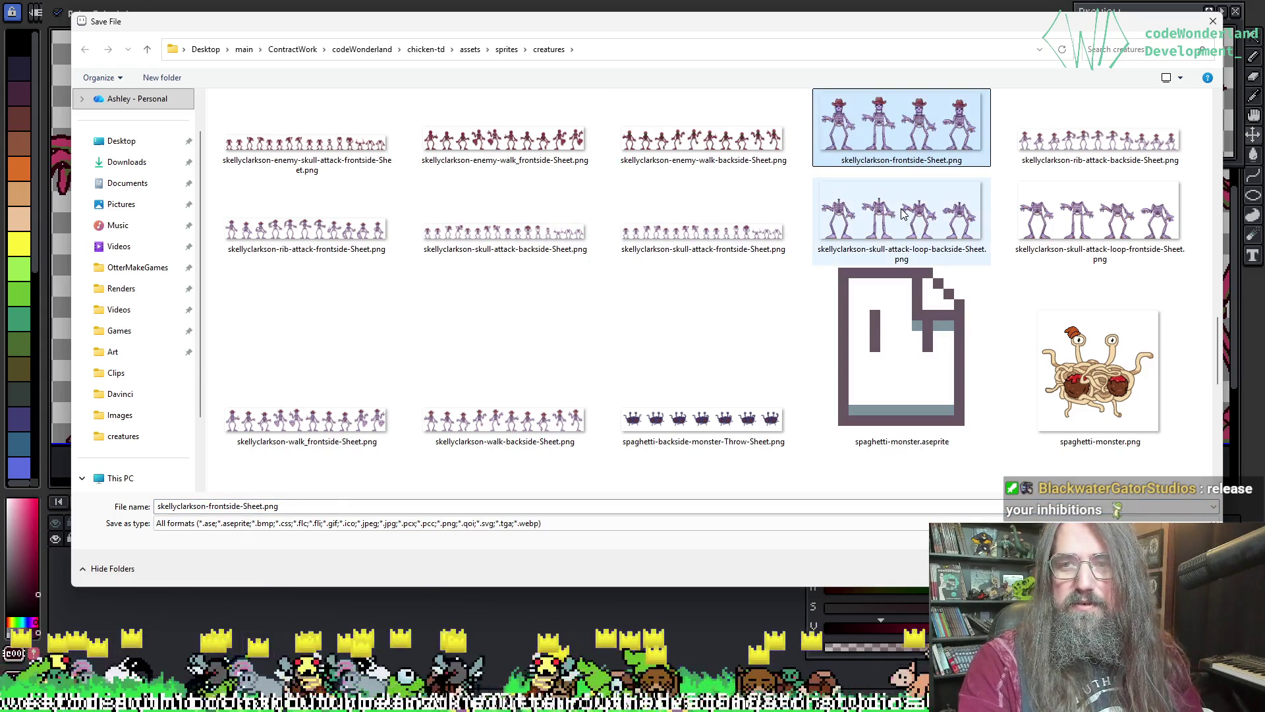
click(901, 211)
click(1099, 211)
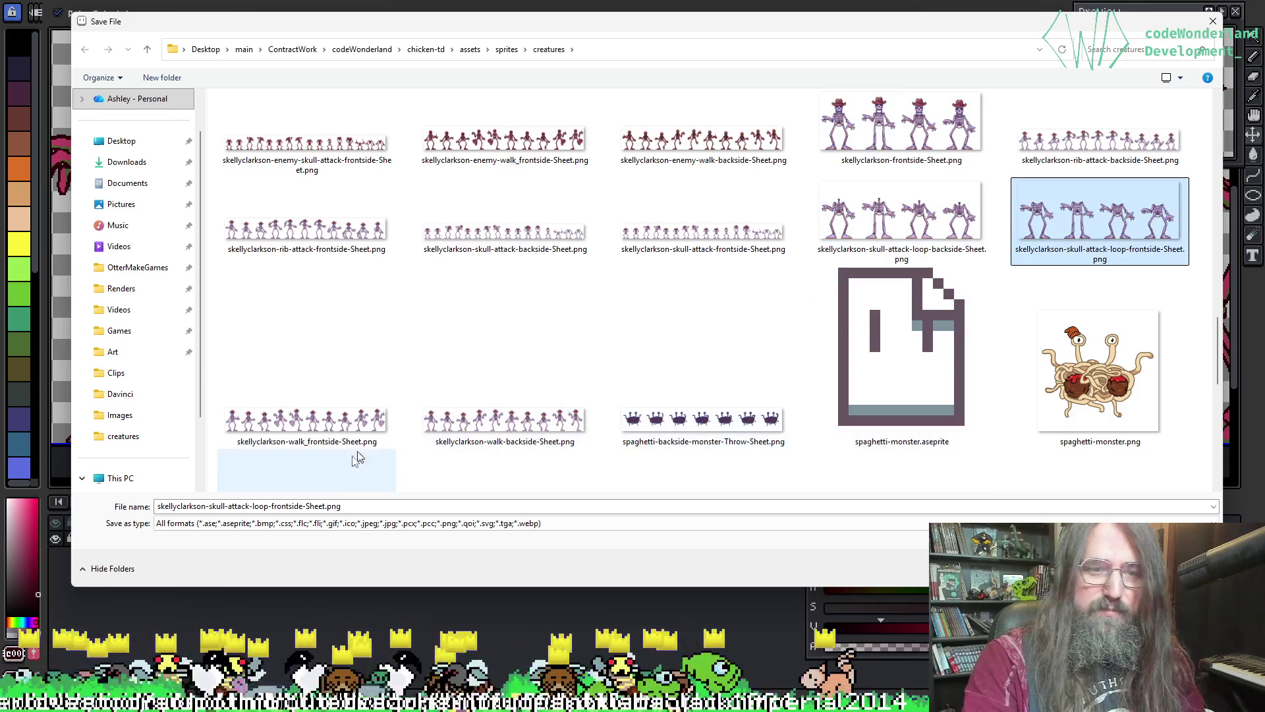
click(210, 505)
text(enemy-)
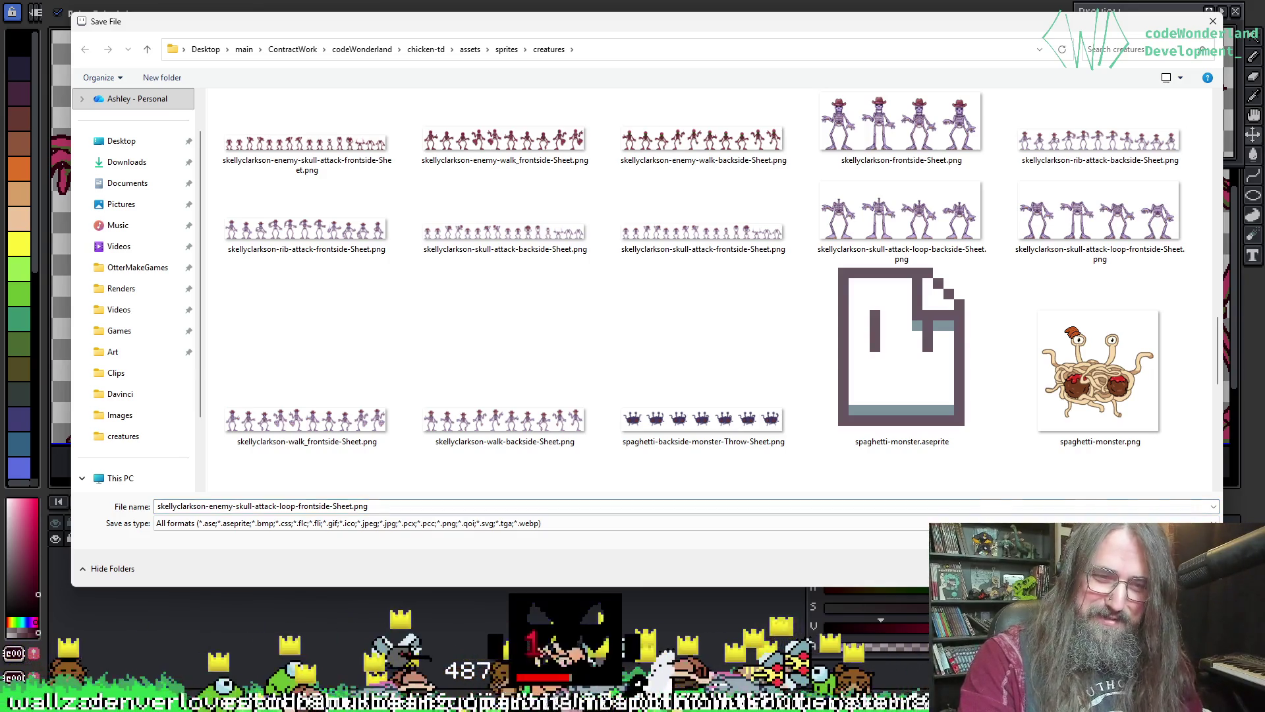
key(Return)
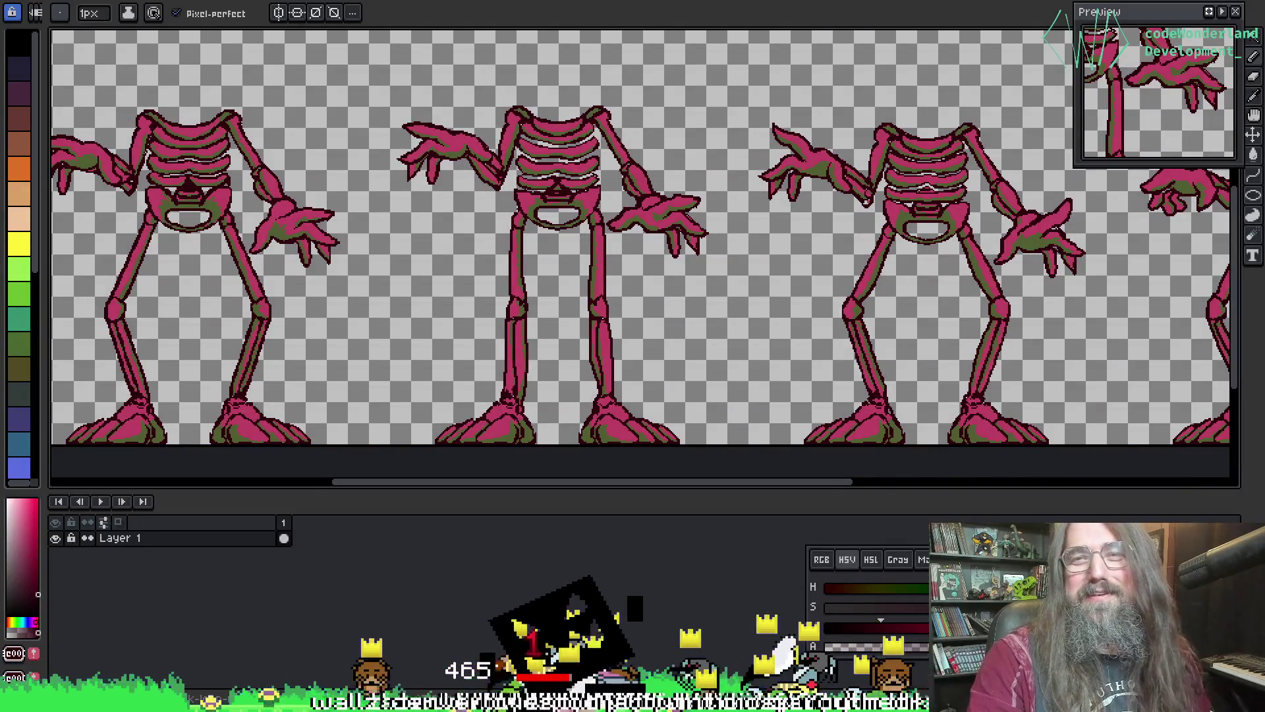
- Bring up the save window for the current sheet on the creatures folder
scroll(639, 250, up, 5)
scroll(541, 294, down, 3)
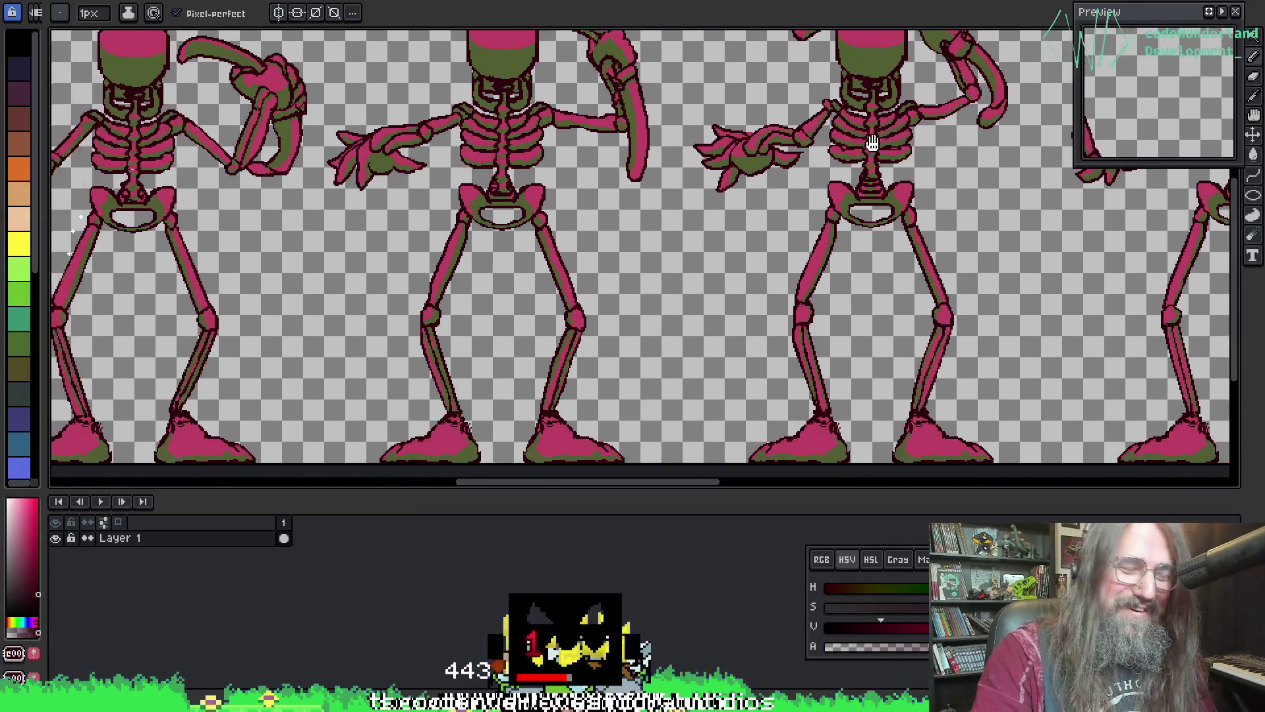
scroll(788, 199, up, 3)
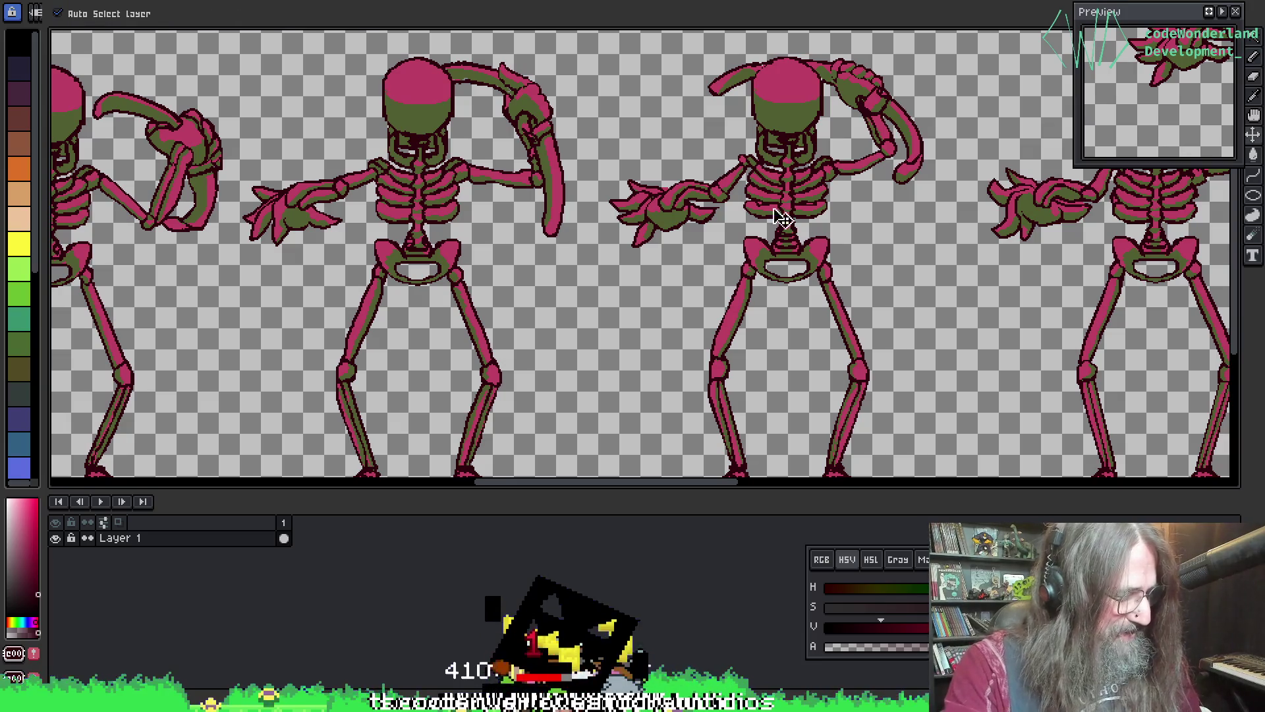
key(ctrl+s)
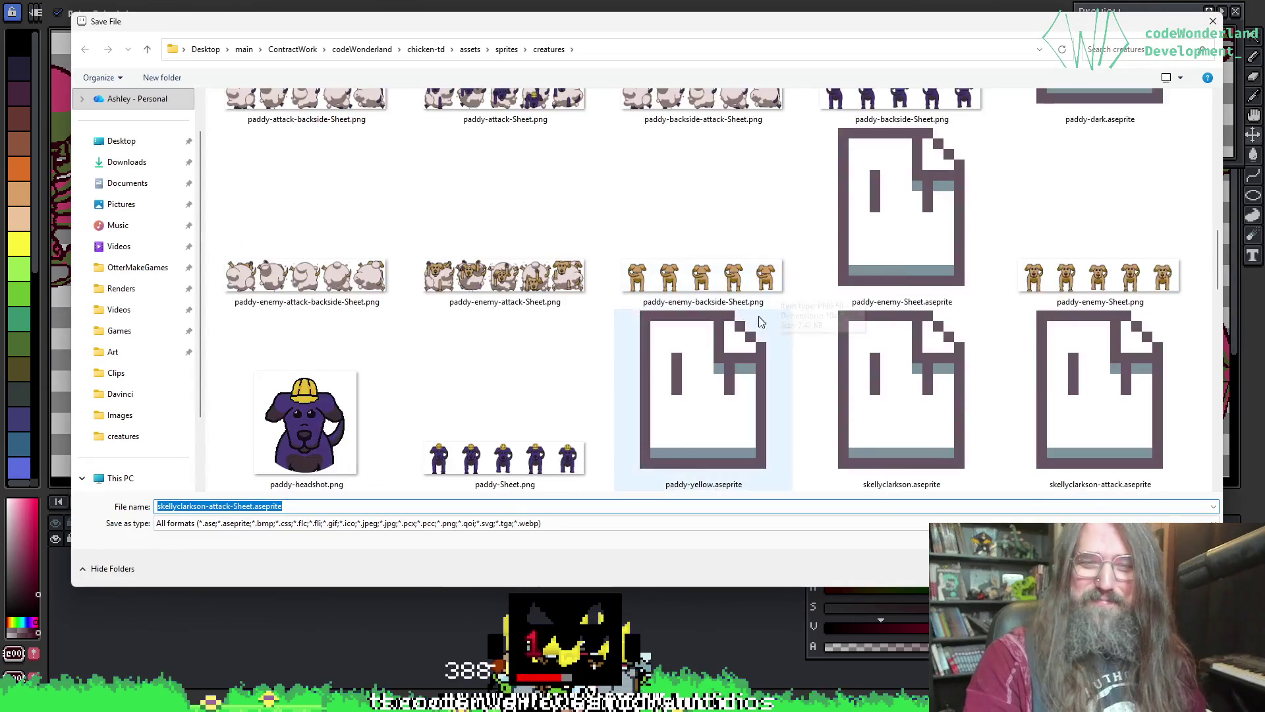
scroll(758, 323, down, 10)
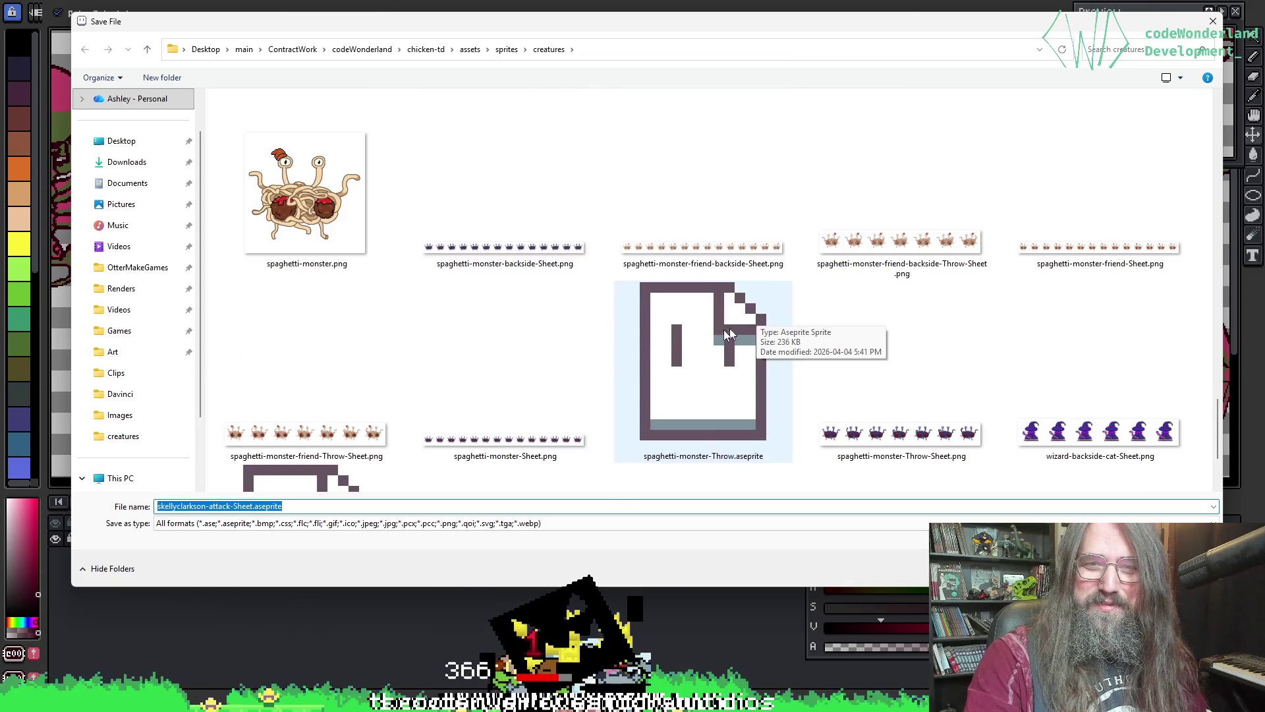
scroll(725, 341, up, 2)
scroll(652, 341, up, 2)
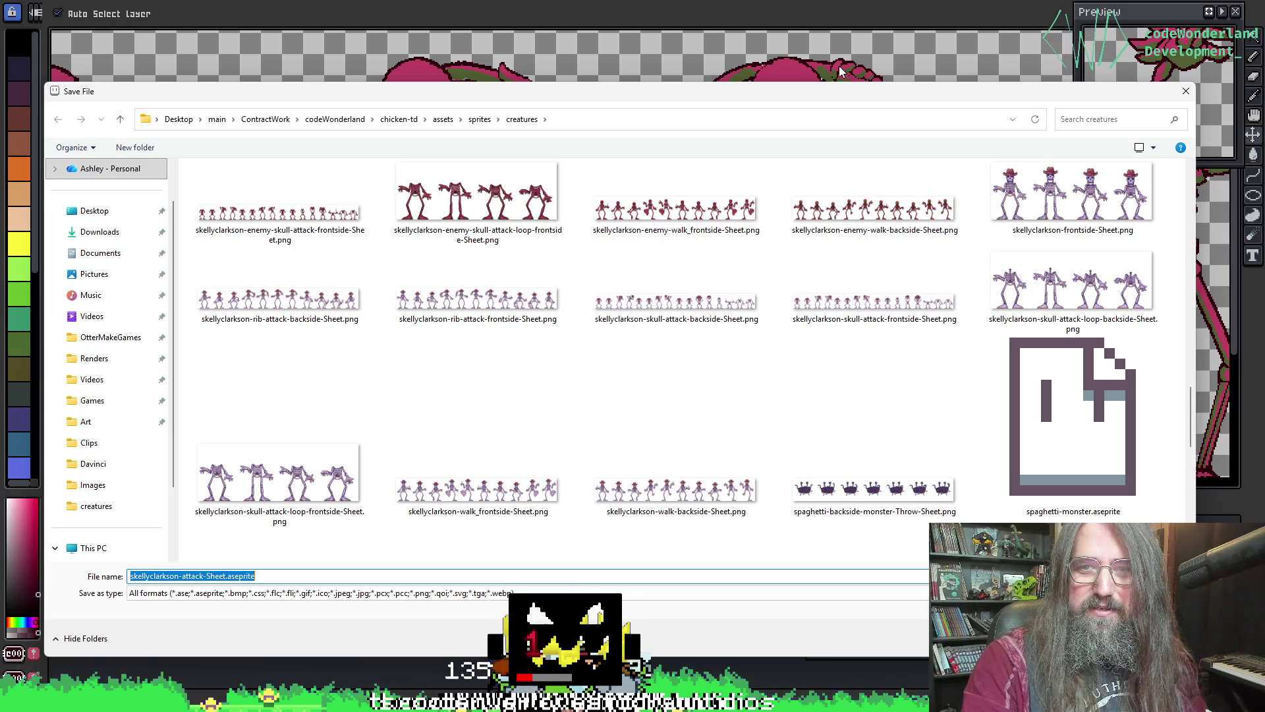
mouse_move(830, 94)
mouse_down()
mouse_move(831, 429)
mouse_move(840, 15)
mouse_move(831, 98)
mouse_up()
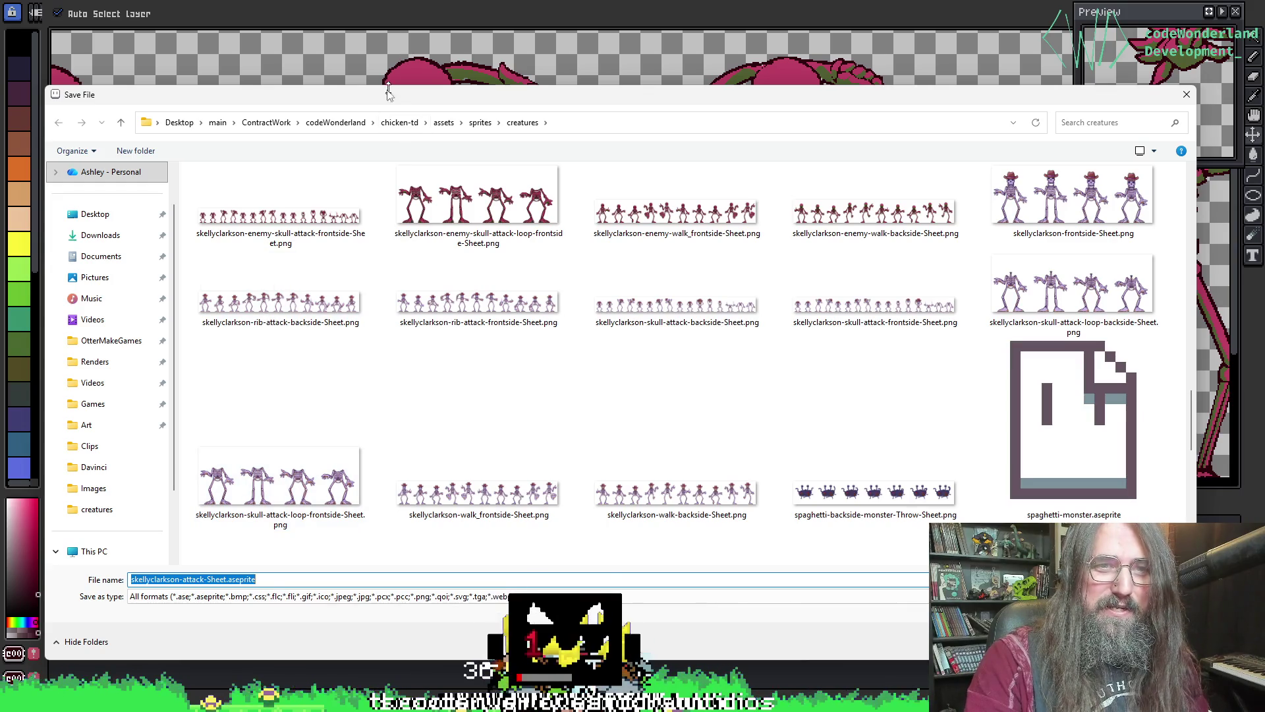
mouse_move(388, 92)
mouse_down()
mouse_move(412, 407)
mouse_move(433, 19)
mouse_move(404, 21)
mouse_up()
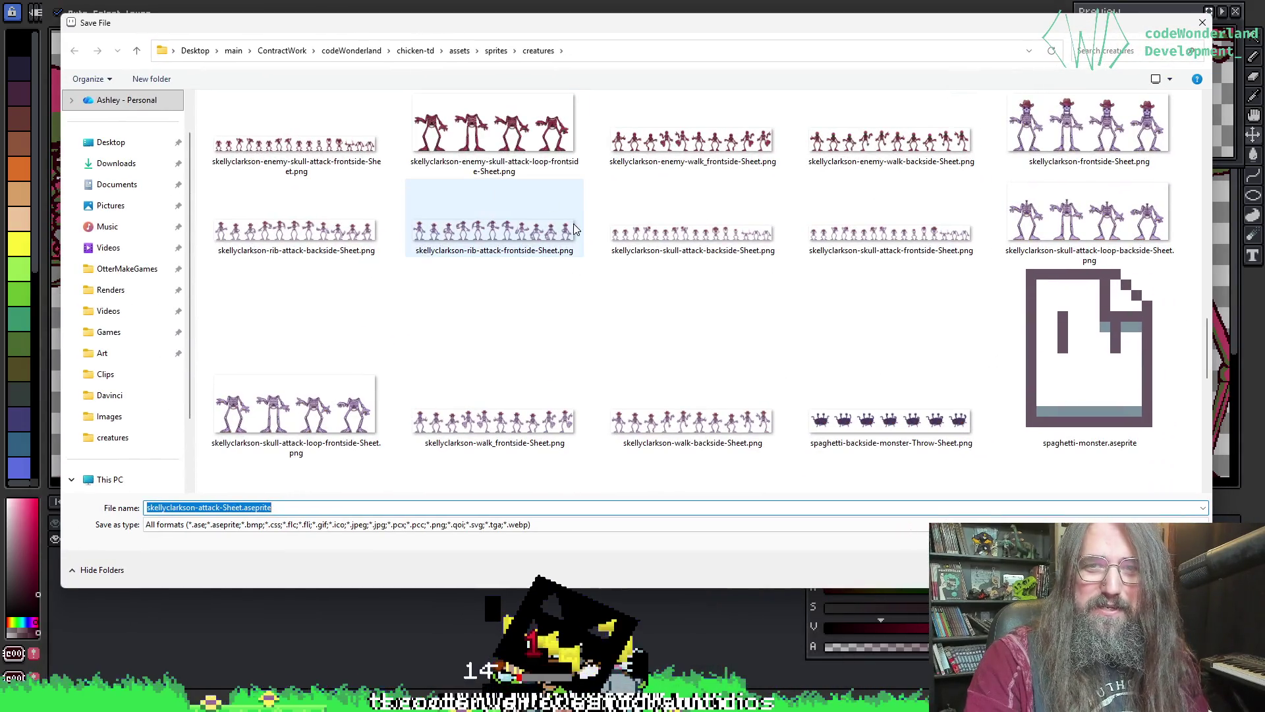
- Save it as skellyclarkson-enemy-rib-attack-backside-Sheet.png
click(336, 249)
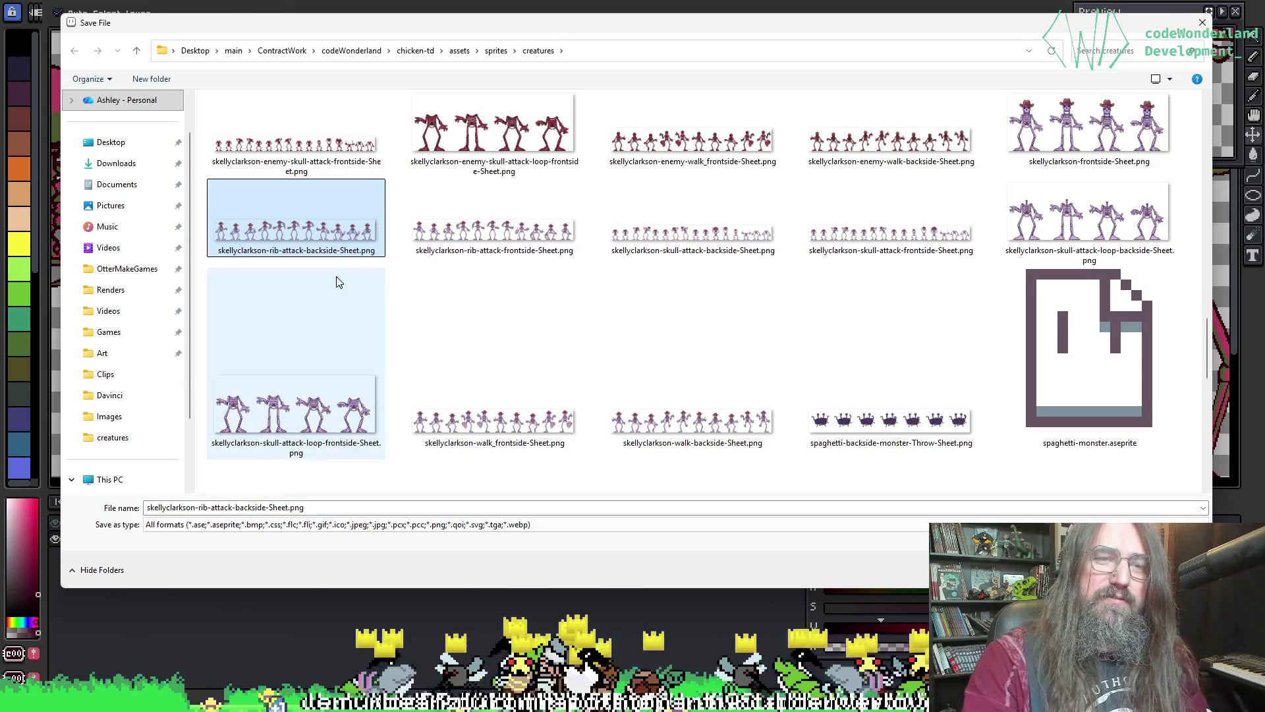
scroll(563, 329, down, 3)
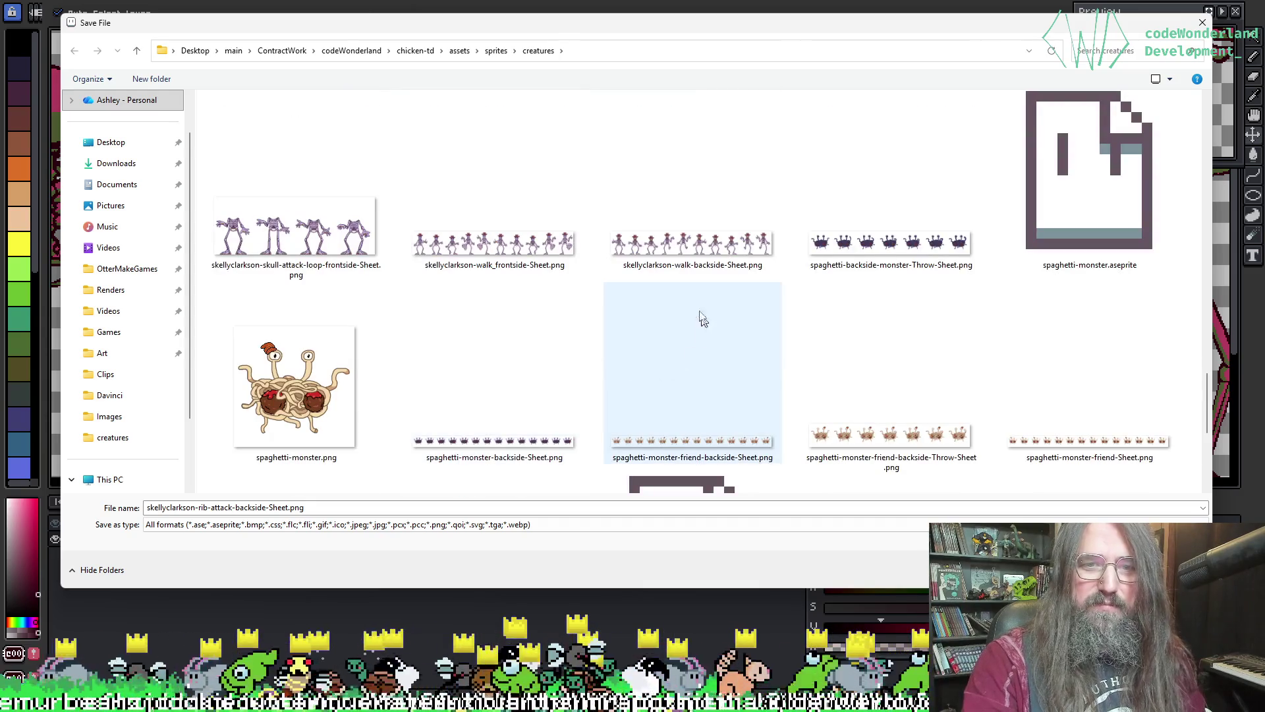
scroll(464, 287, up, 3)
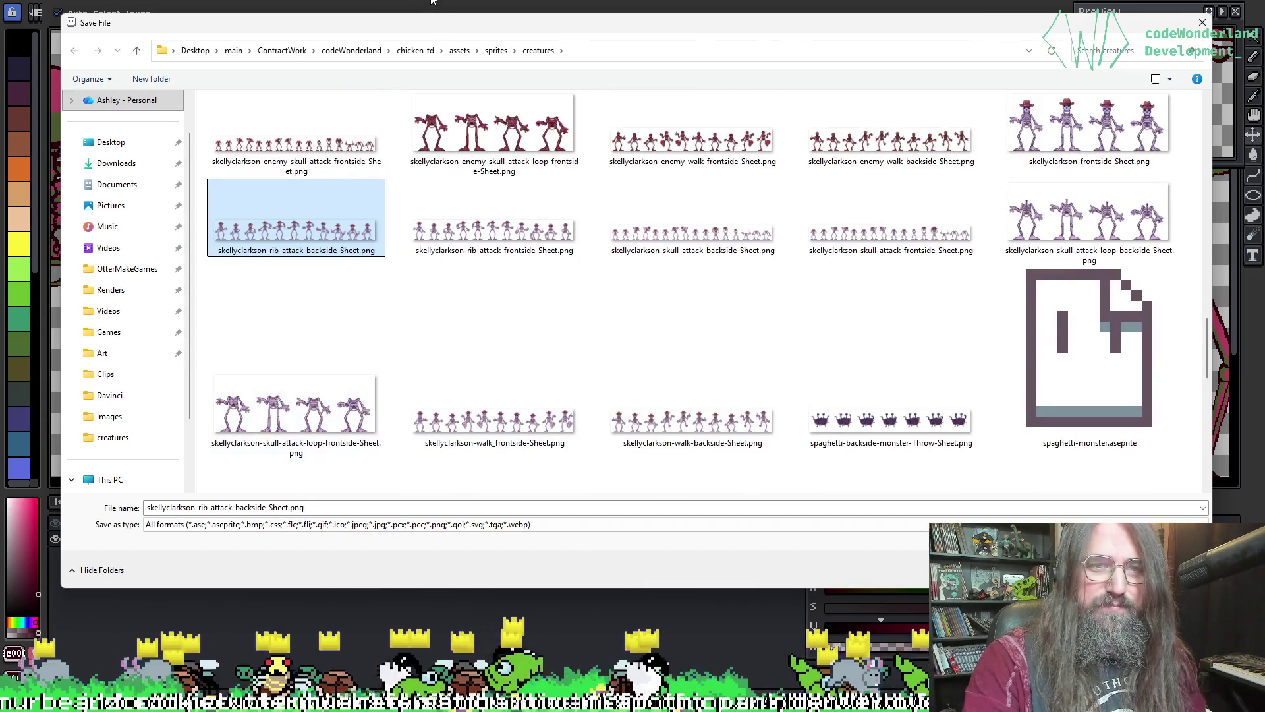
mouse_move(431, 2)
mouse_down()
mouse_move(398, 198)
mouse_move(404, 537)
mouse_move(395, 4)
mouse_up()
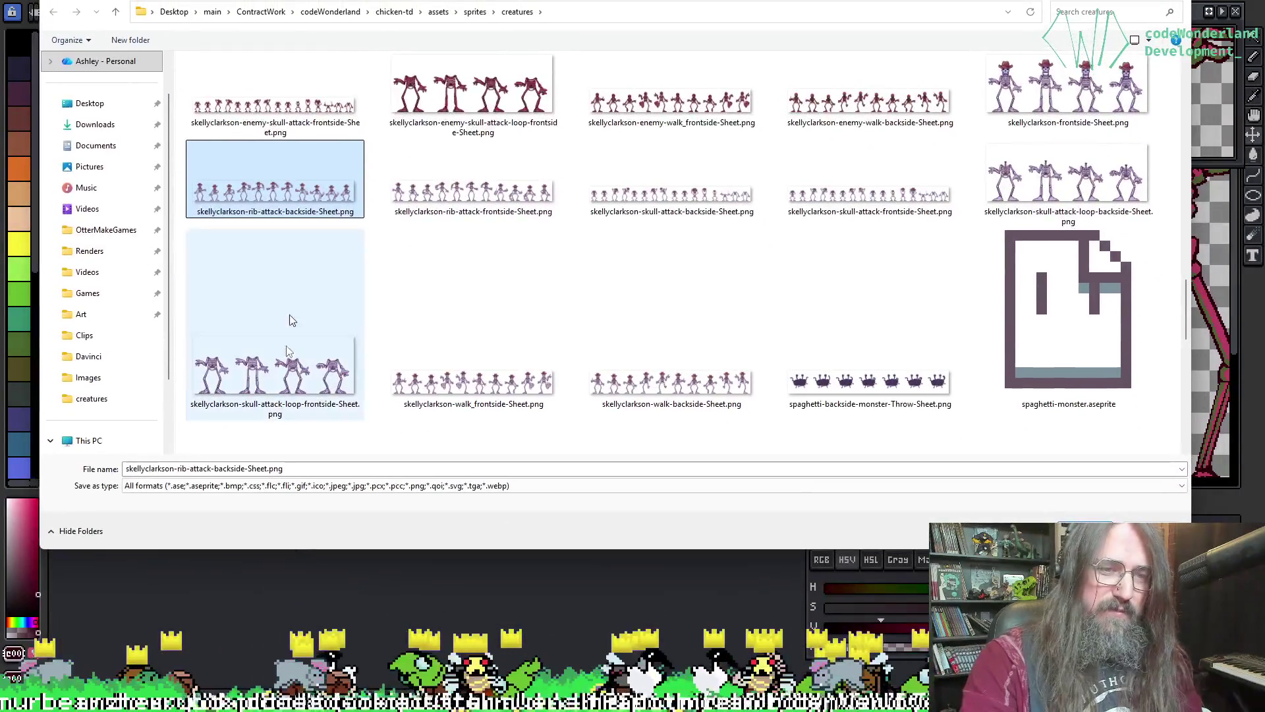
click(156, 469)
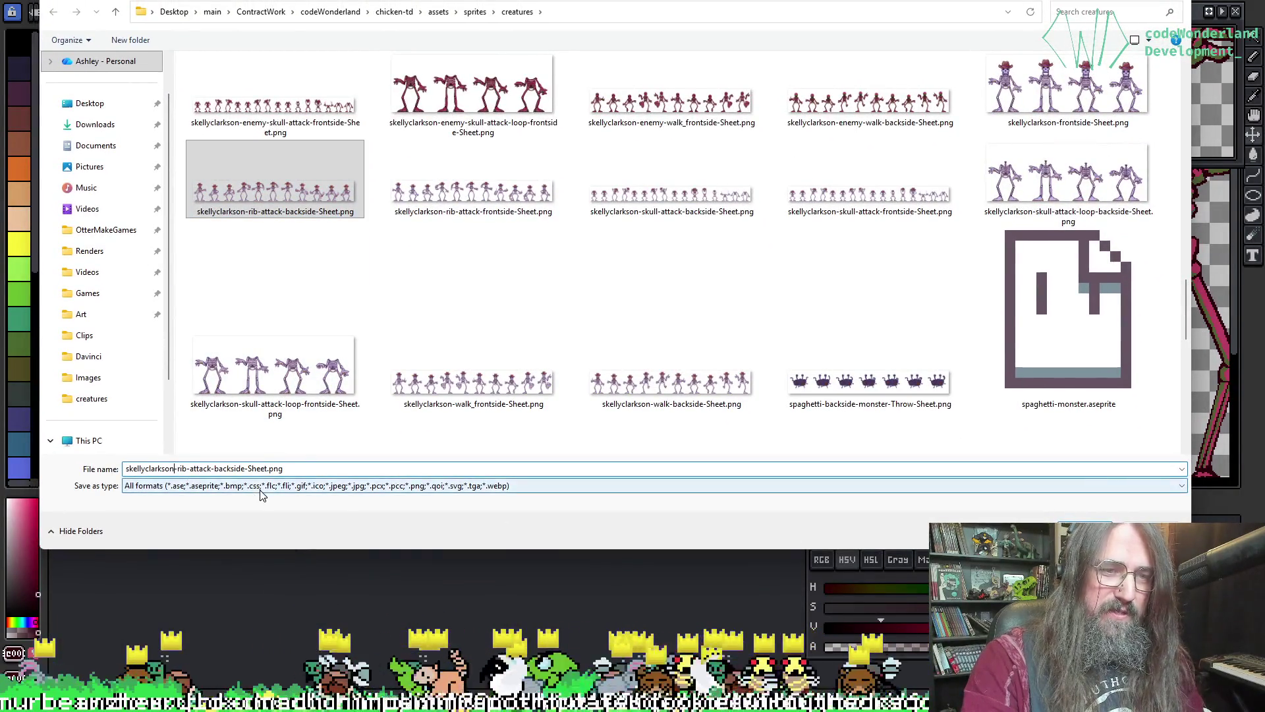
text(-enemy)
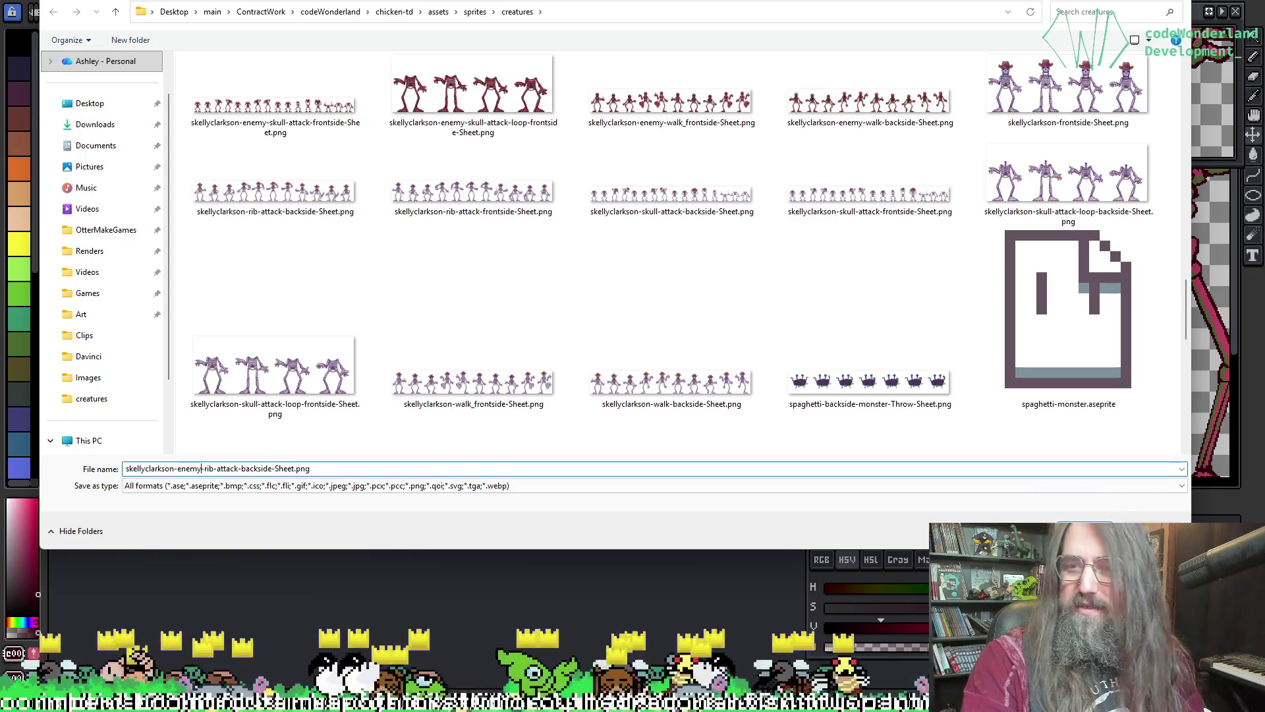
click(1094, 525)
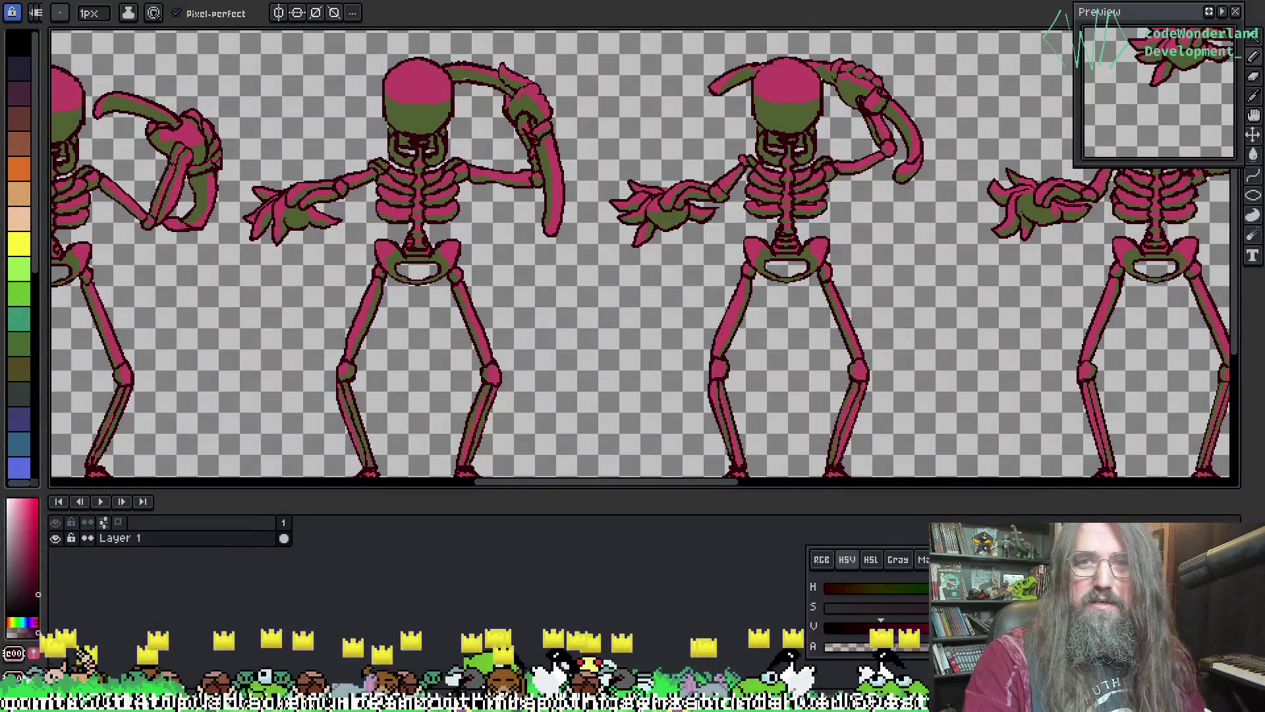
- Zoom out and pan along the skeleton frame row
key(minus)
key(minus)
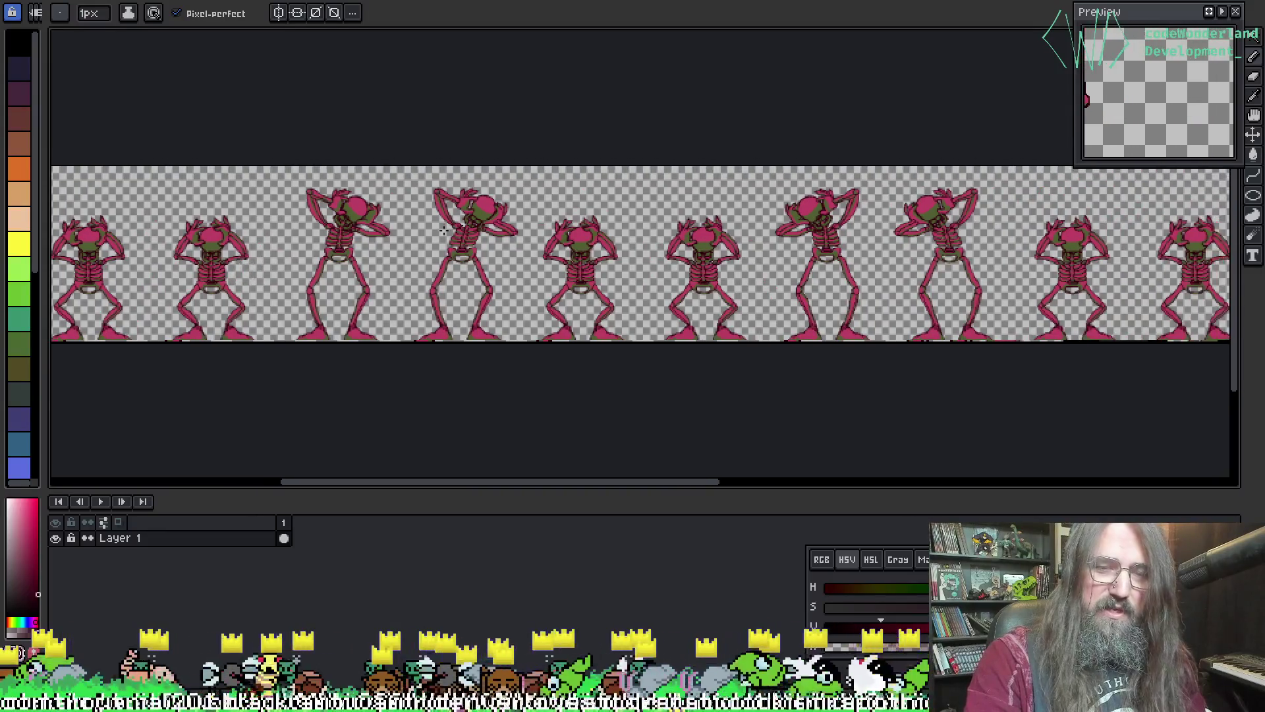
scroll(198, 249, up, 1)
mouse_move(198, 249)
mouse_down()
mouse_move(367, 291)
mouse_move(263, 285)
mouse_move(1078, 257)
mouse_up()
drag(454, 250, 921, 226)
- Cancel Export Sprite Sheet and bring up the Save File dialog for the next sheet
key(v)
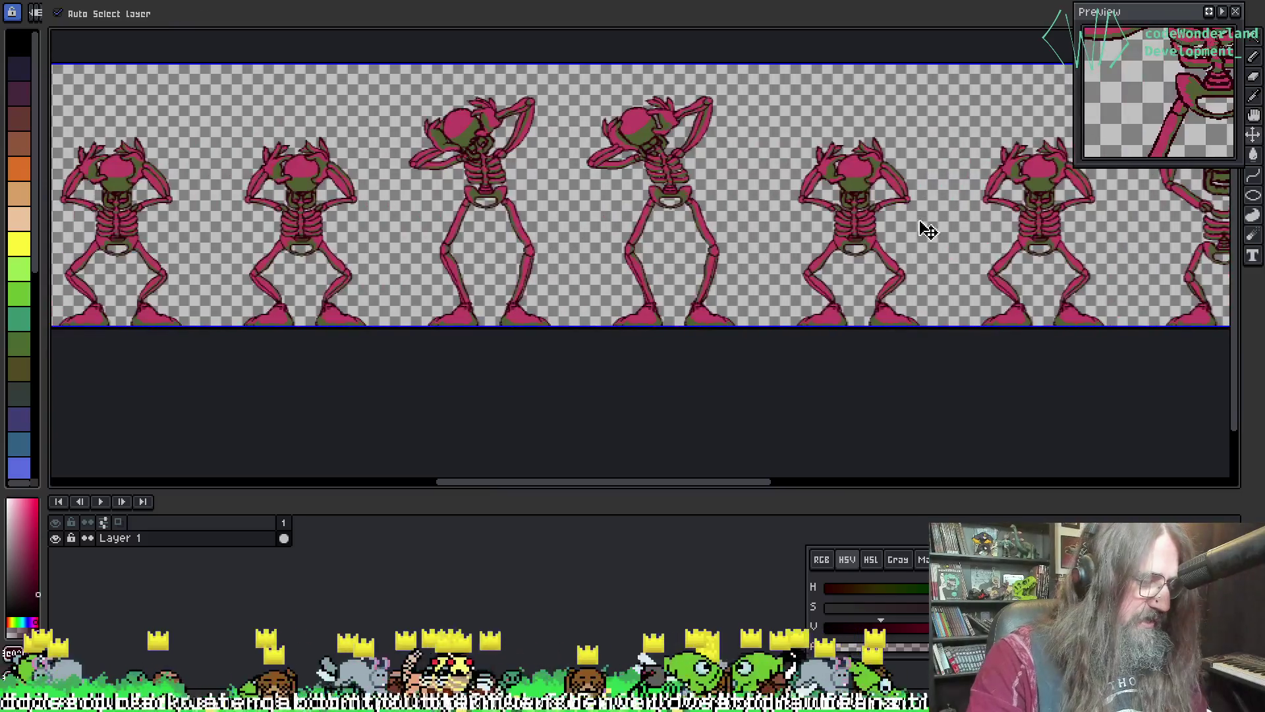
key(ctrl+e)
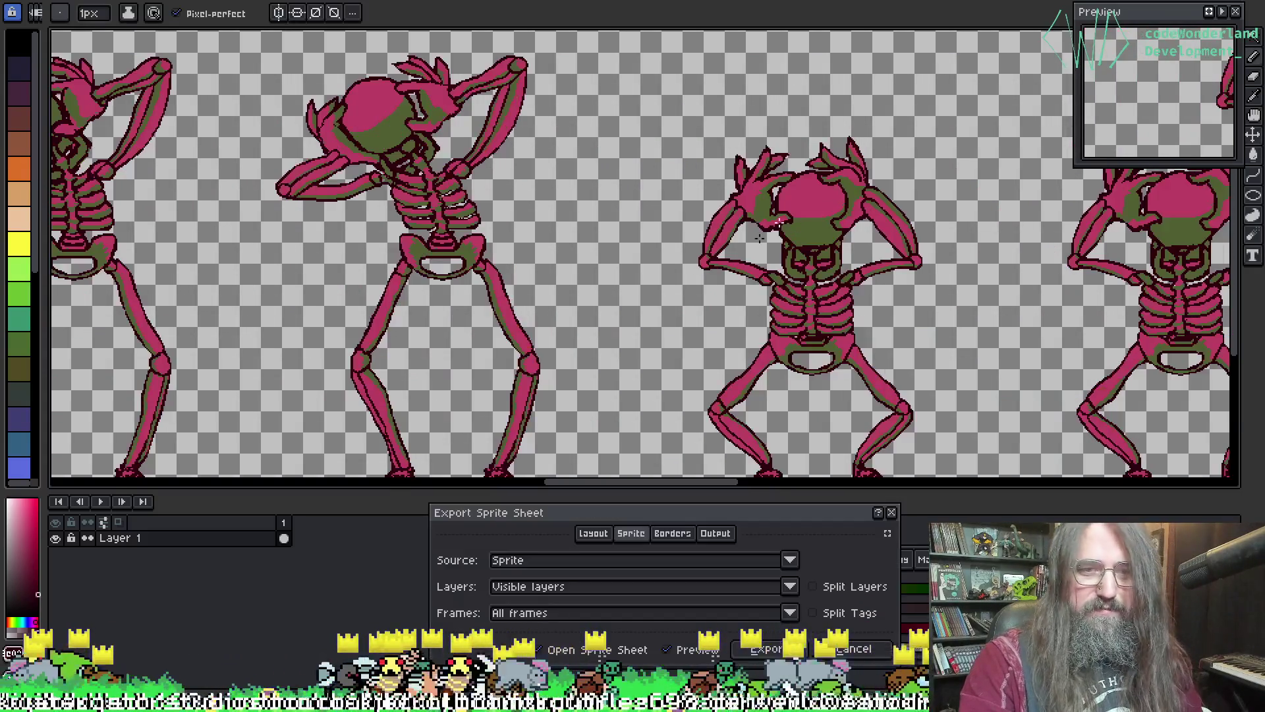
click(891, 512)
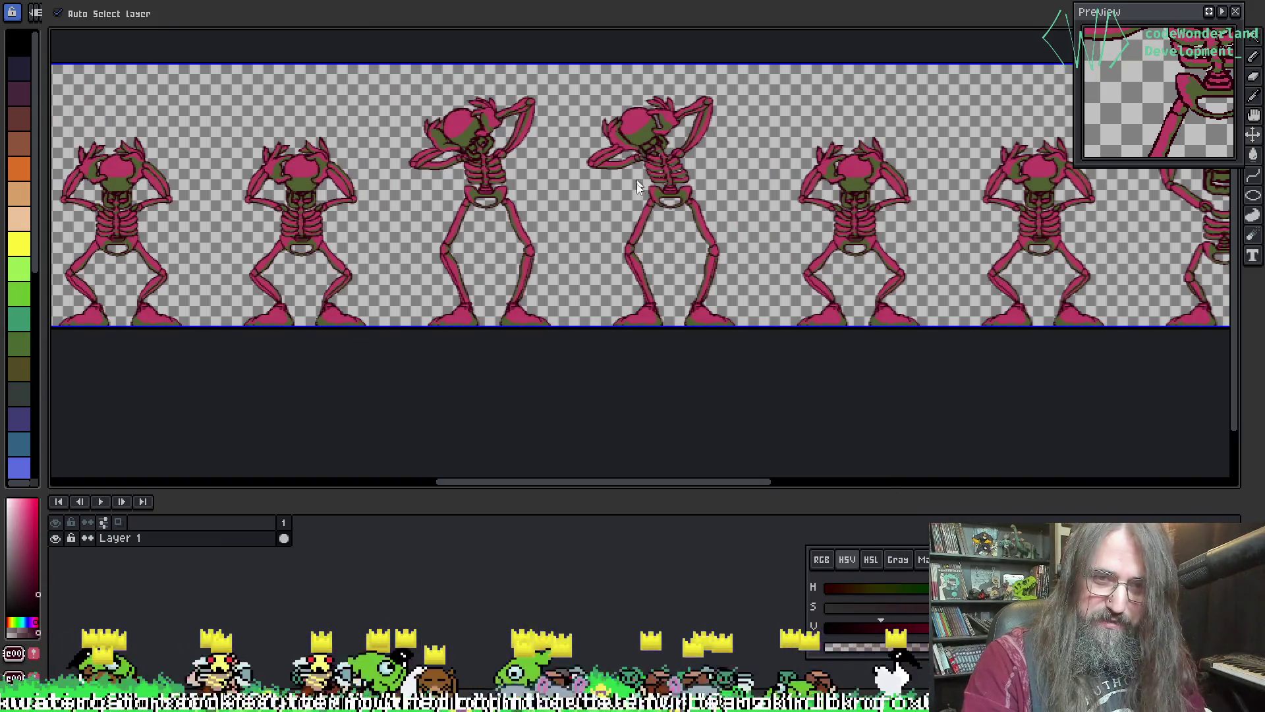
key(ctrl+s)
scroll(567, 334, down, 10)
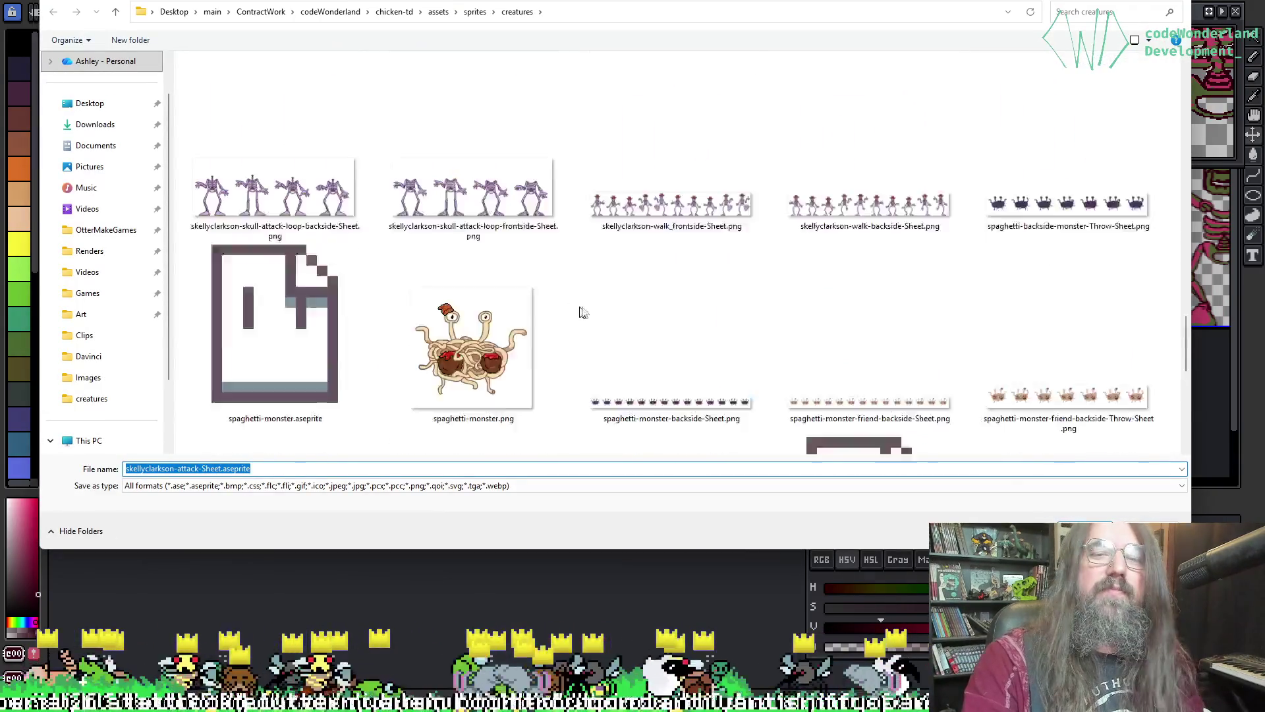